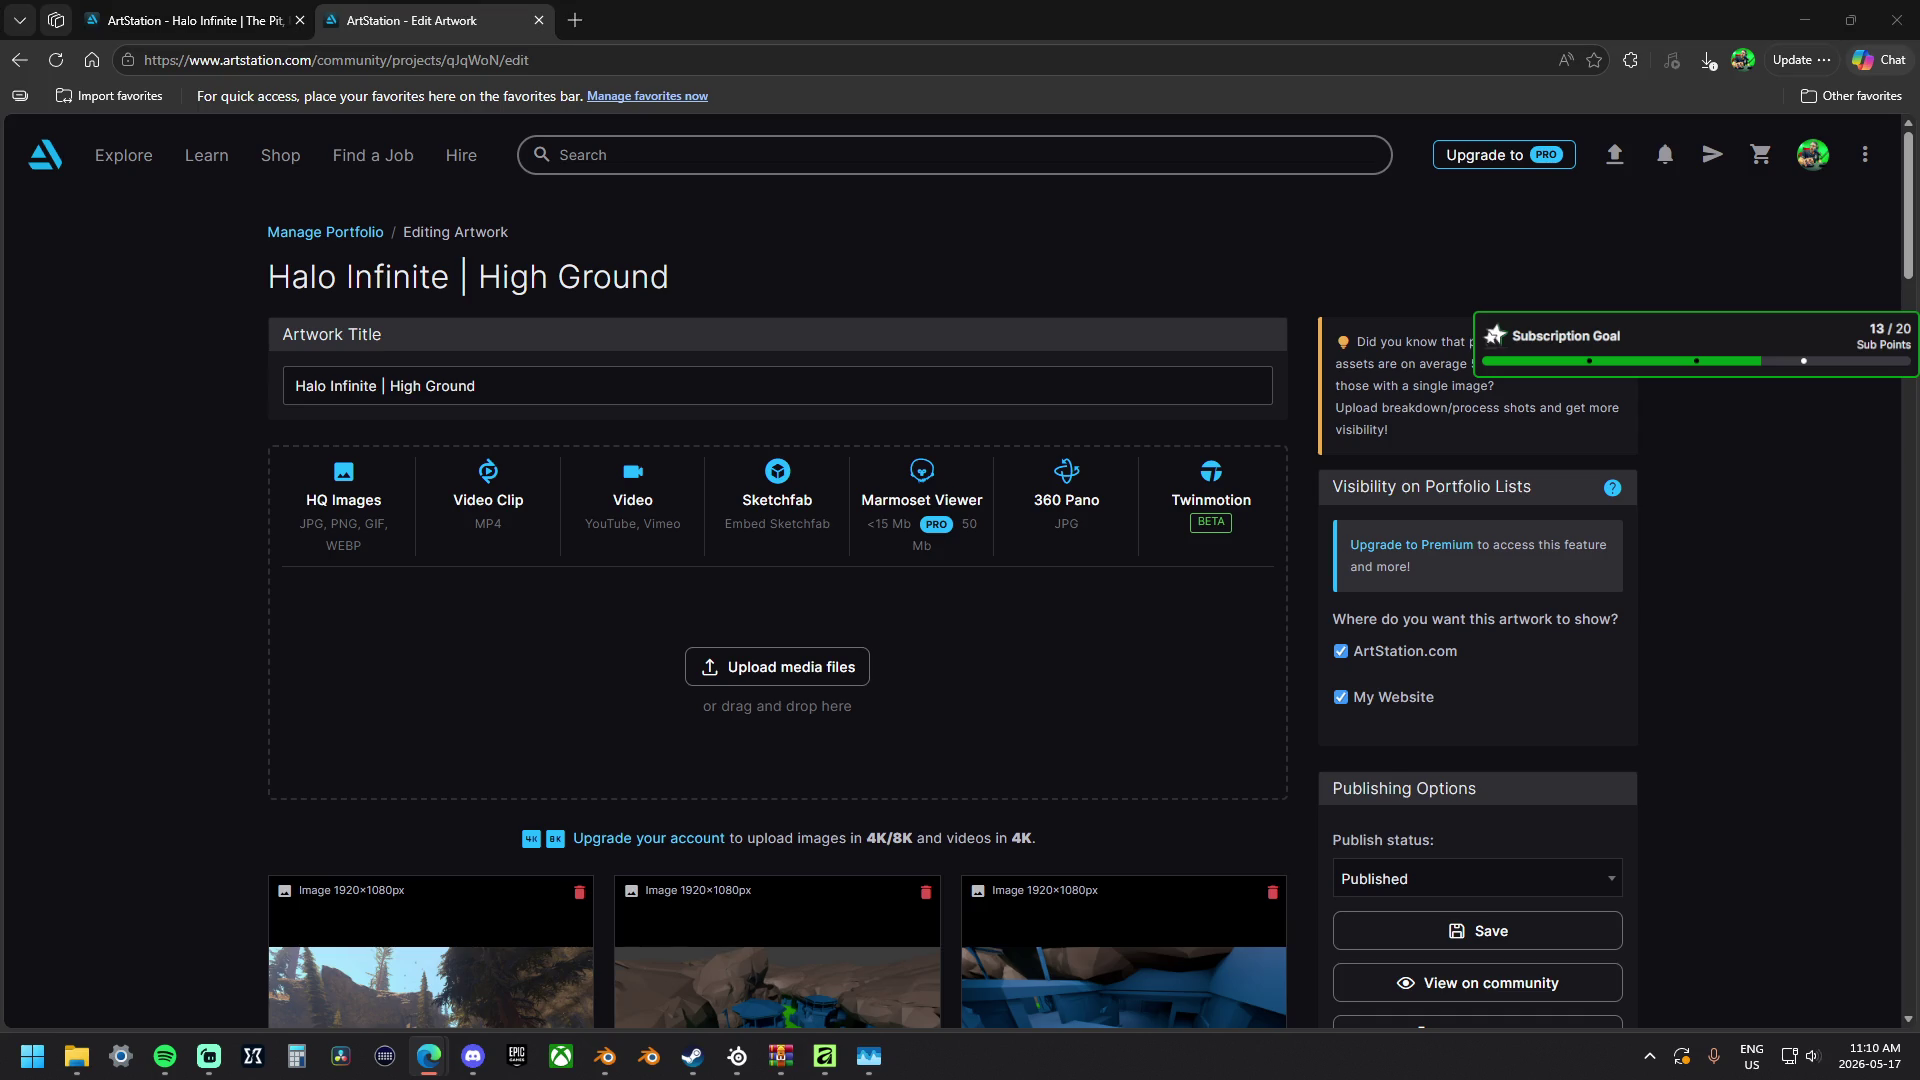
{"action": "scroll", "coordinate": [740, 605], "scroll_direction": "down", "scroll_amount": 5}
{"action": "scroll", "coordinate": [718, 568], "scroll_direction": "down", "scroll_amount": 5}
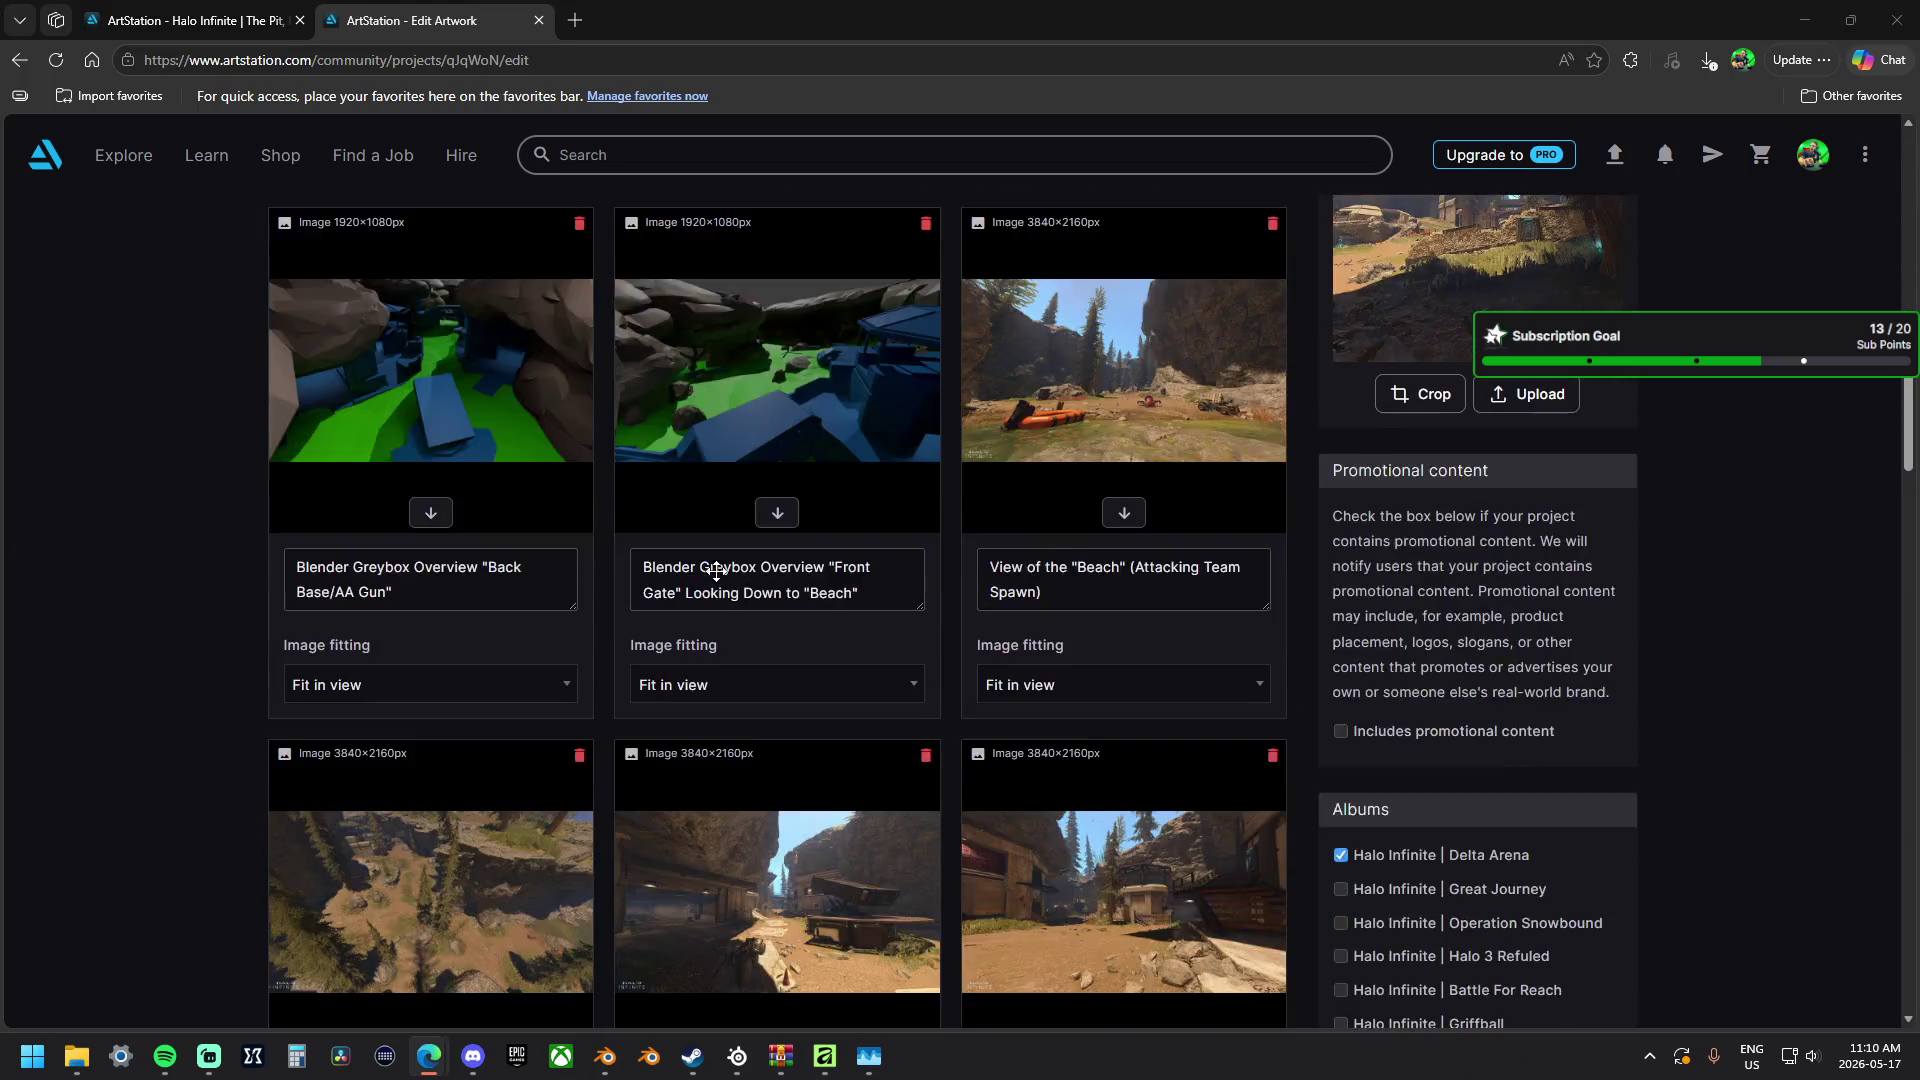
{"action": "scroll", "coordinate": [718, 569], "scroll_direction": "down", "scroll_amount": 5}
{"action": "scroll", "coordinate": [718, 569], "scroll_direction": "down", "scroll_amount": 3}
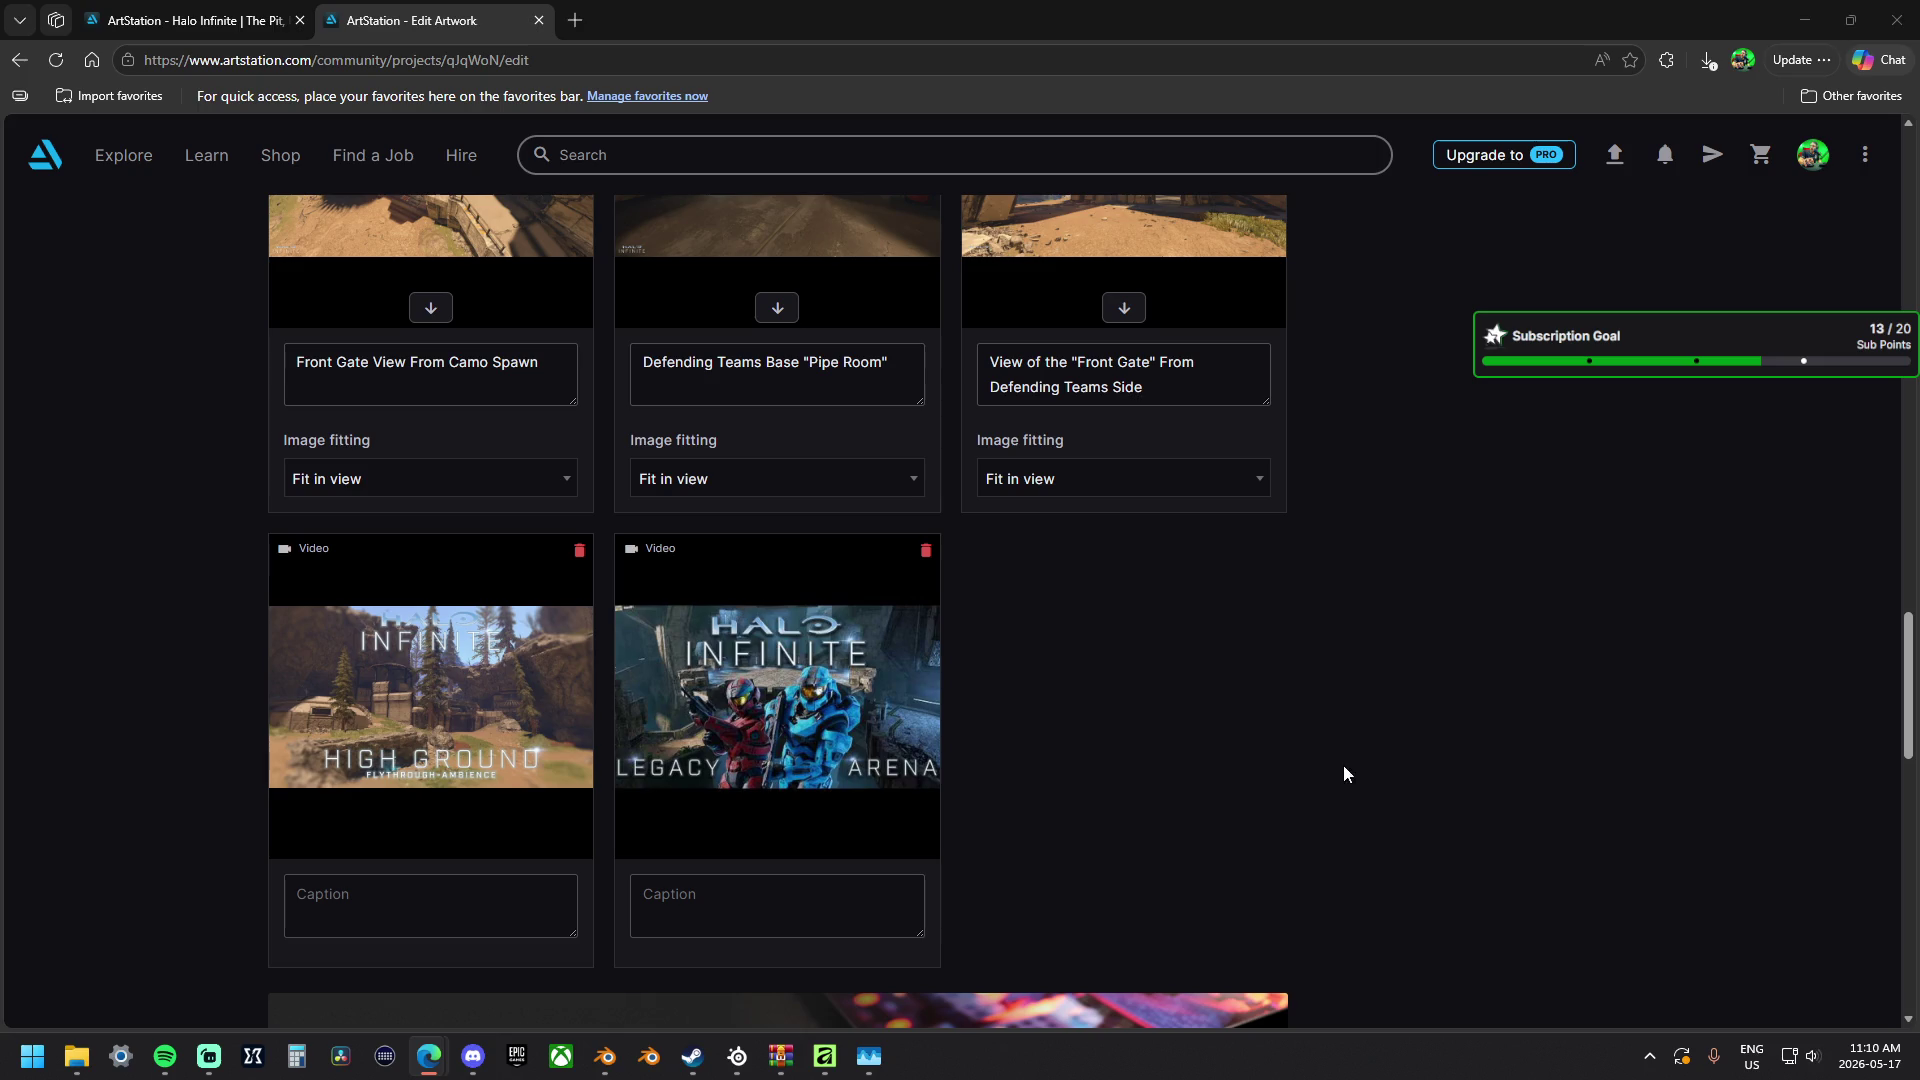
Rewrite the fly-through caption and add the 'Personal Edit:' prefix to the trailer caption.
{"action": "left_click", "coordinate": [349, 900]}
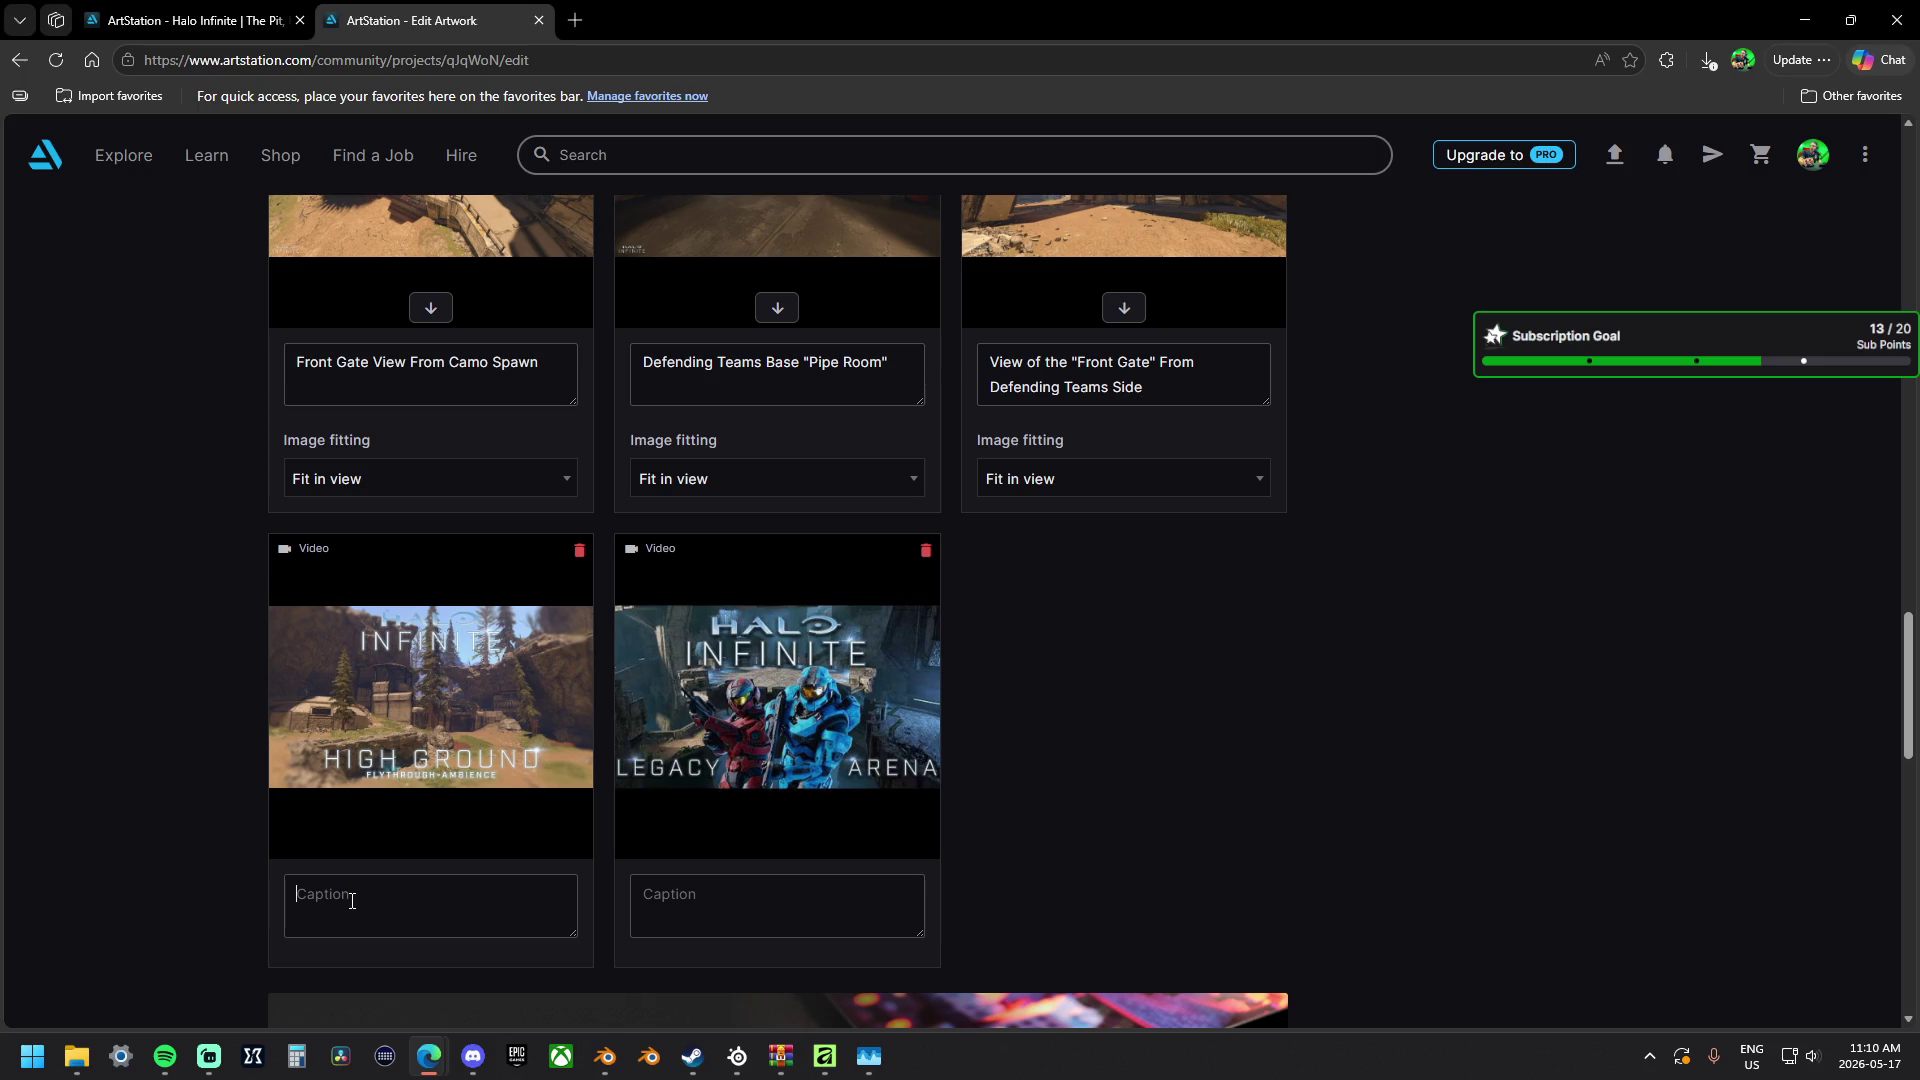
{"action": "type", "text": "F"}
{"action": "type", "text": "ly Over"}
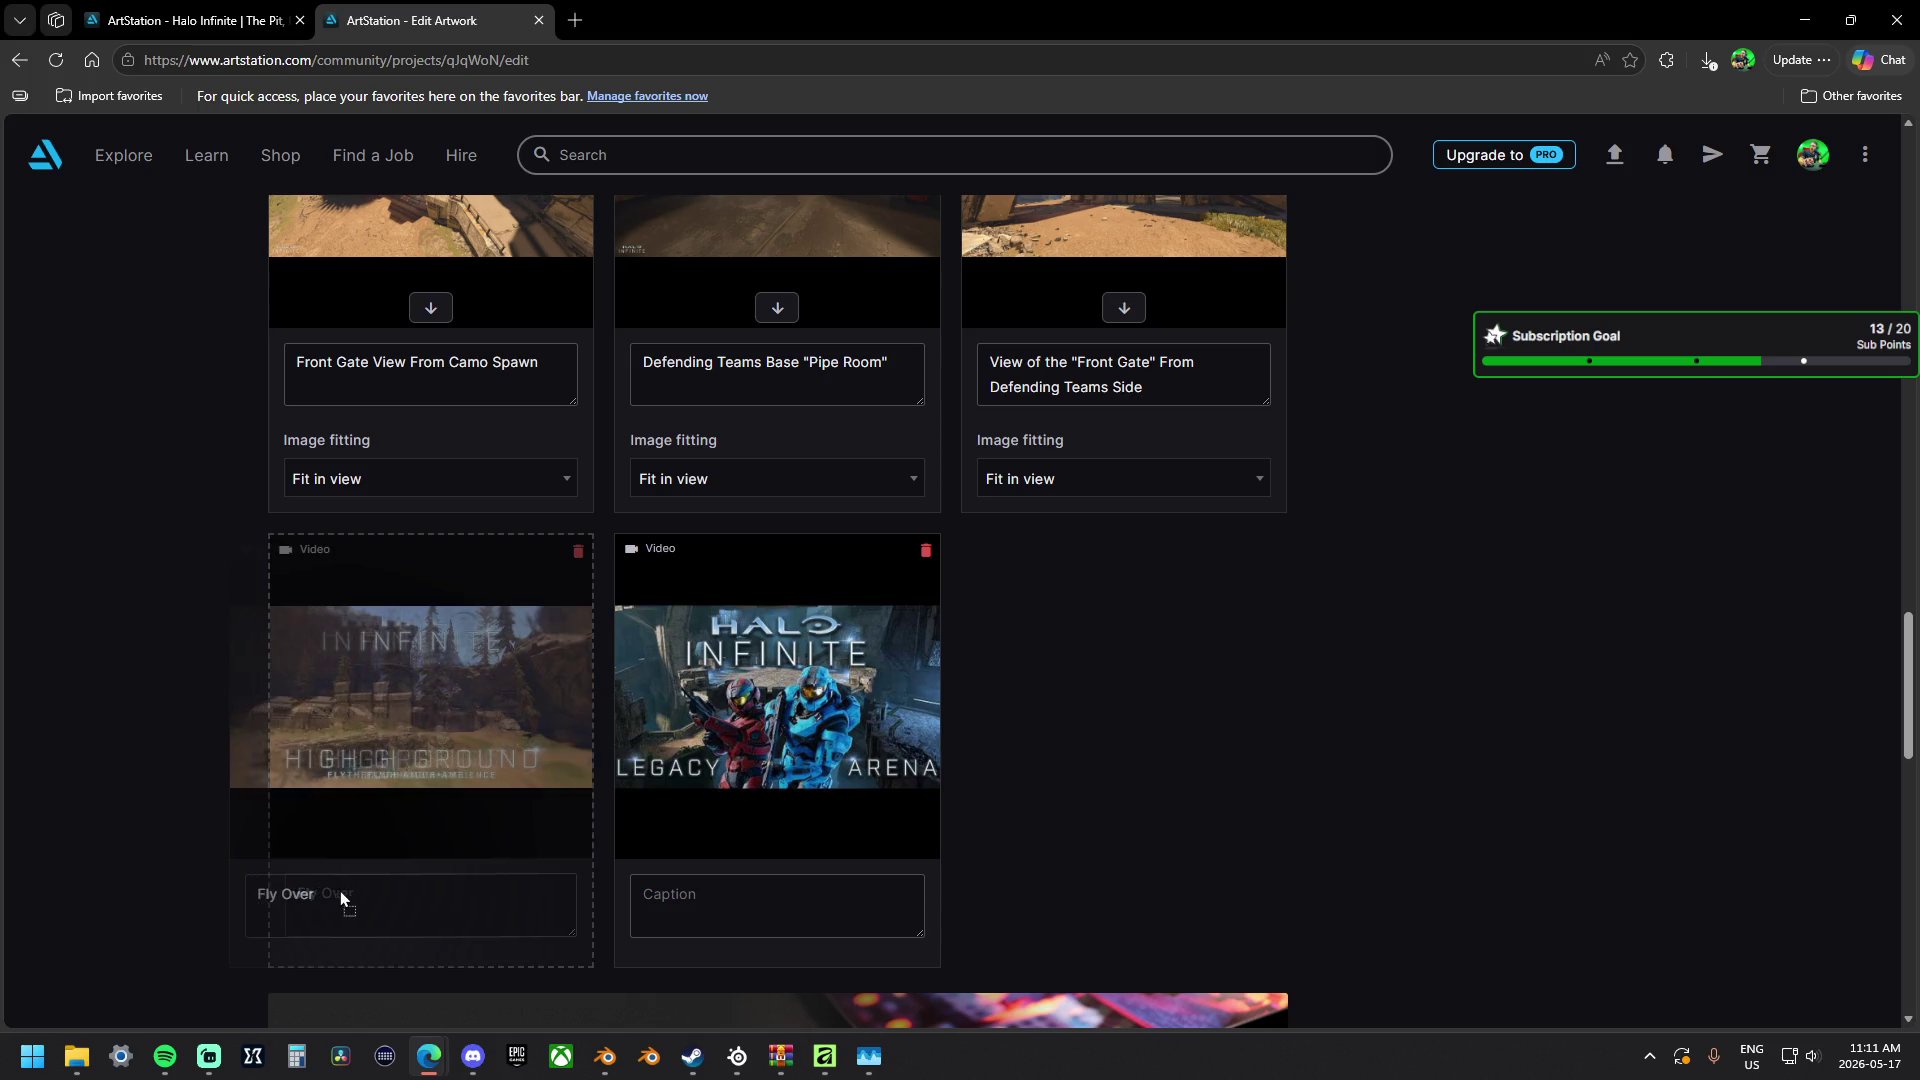
{"action": "triple_click", "coordinate": [369, 892]}
{"action": "key", "text": "BackSpace"}
{"action": "type", "text": "High Ground Fly Through"}
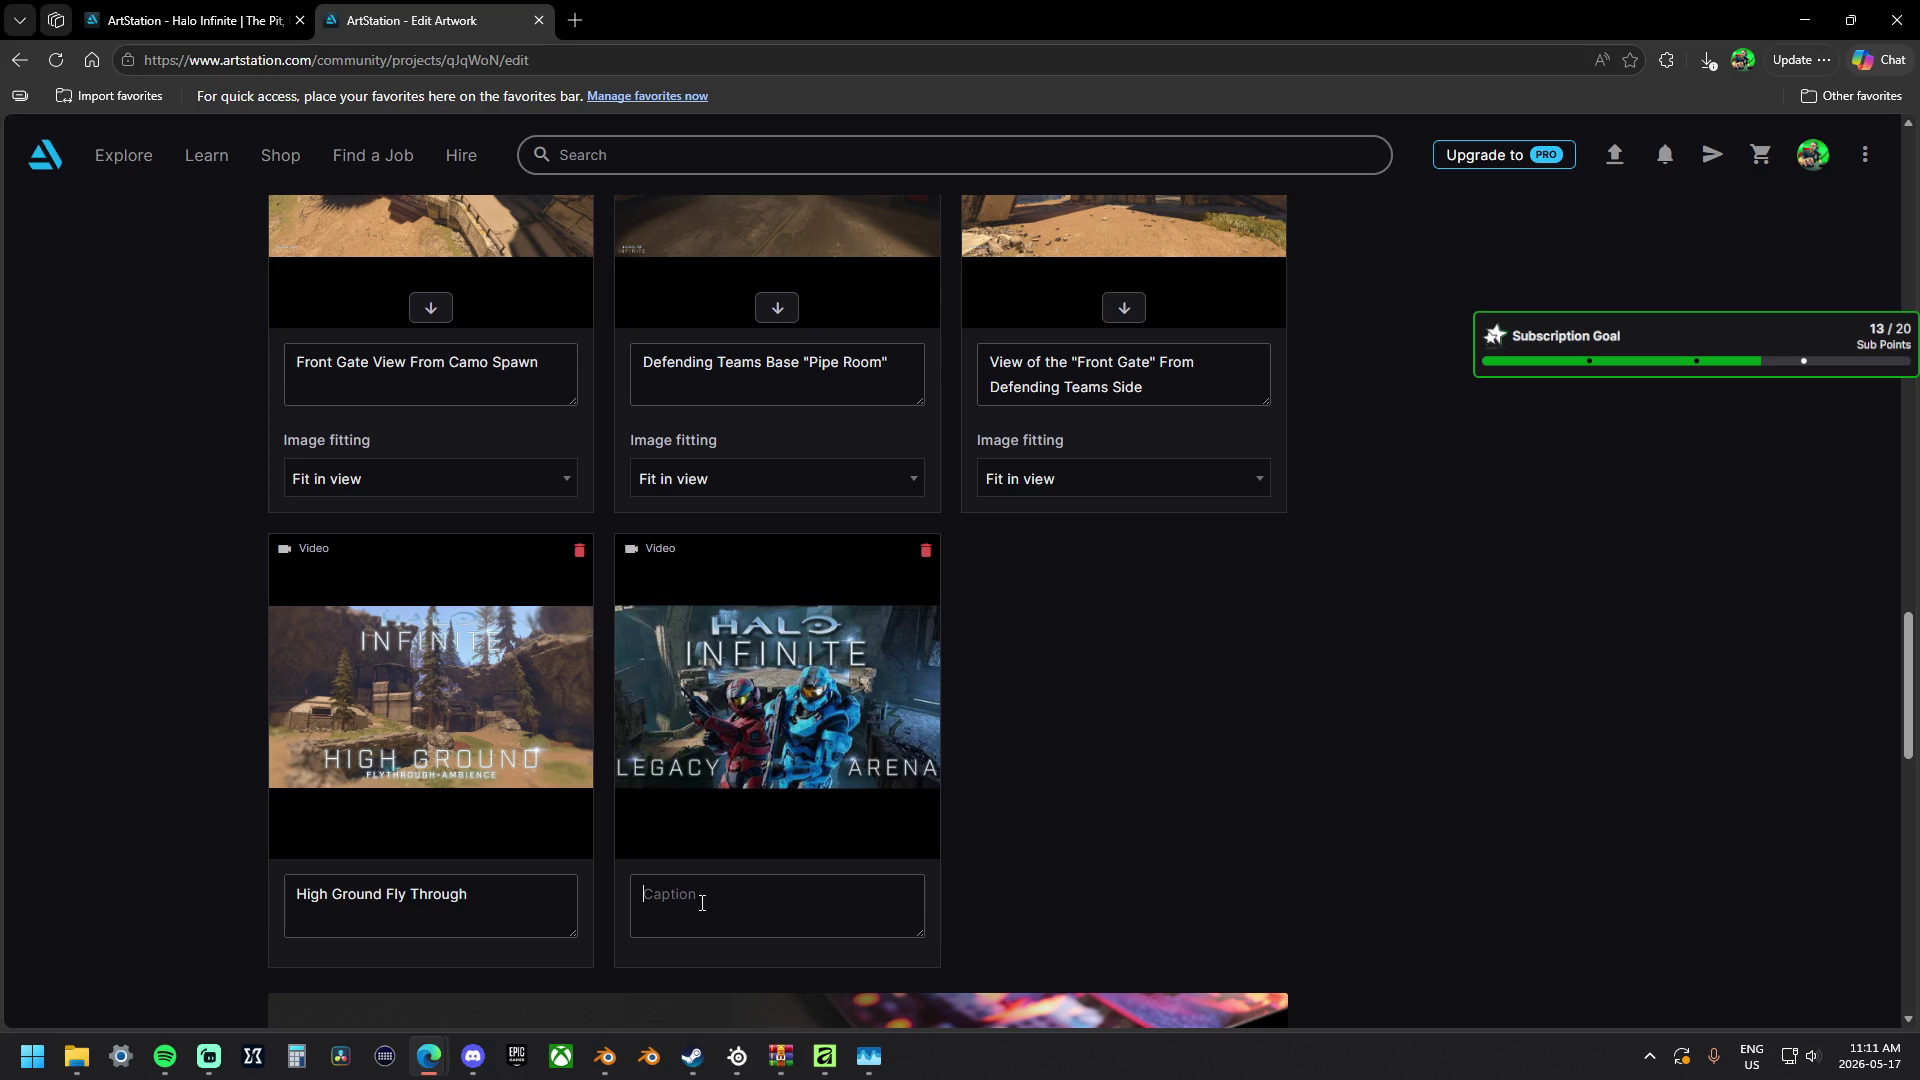
{"action": "type", "text": "Legacy Arena Trailer"}
{"action": "key", "text": "Tab"}
{"action": "type", "text": "Personal Edit"}
{"action": "key", "text": "BackSpace"}
{"action": "type", "text": ":"}
Copy the 'Personal Edit:' prefix from the trailer caption into the fly-through caption.
{"action": "left_click_drag", "start_coordinate": [741, 910], "coordinate": [630, 895]}
{"action": "key", "text": "ctrl+c"}
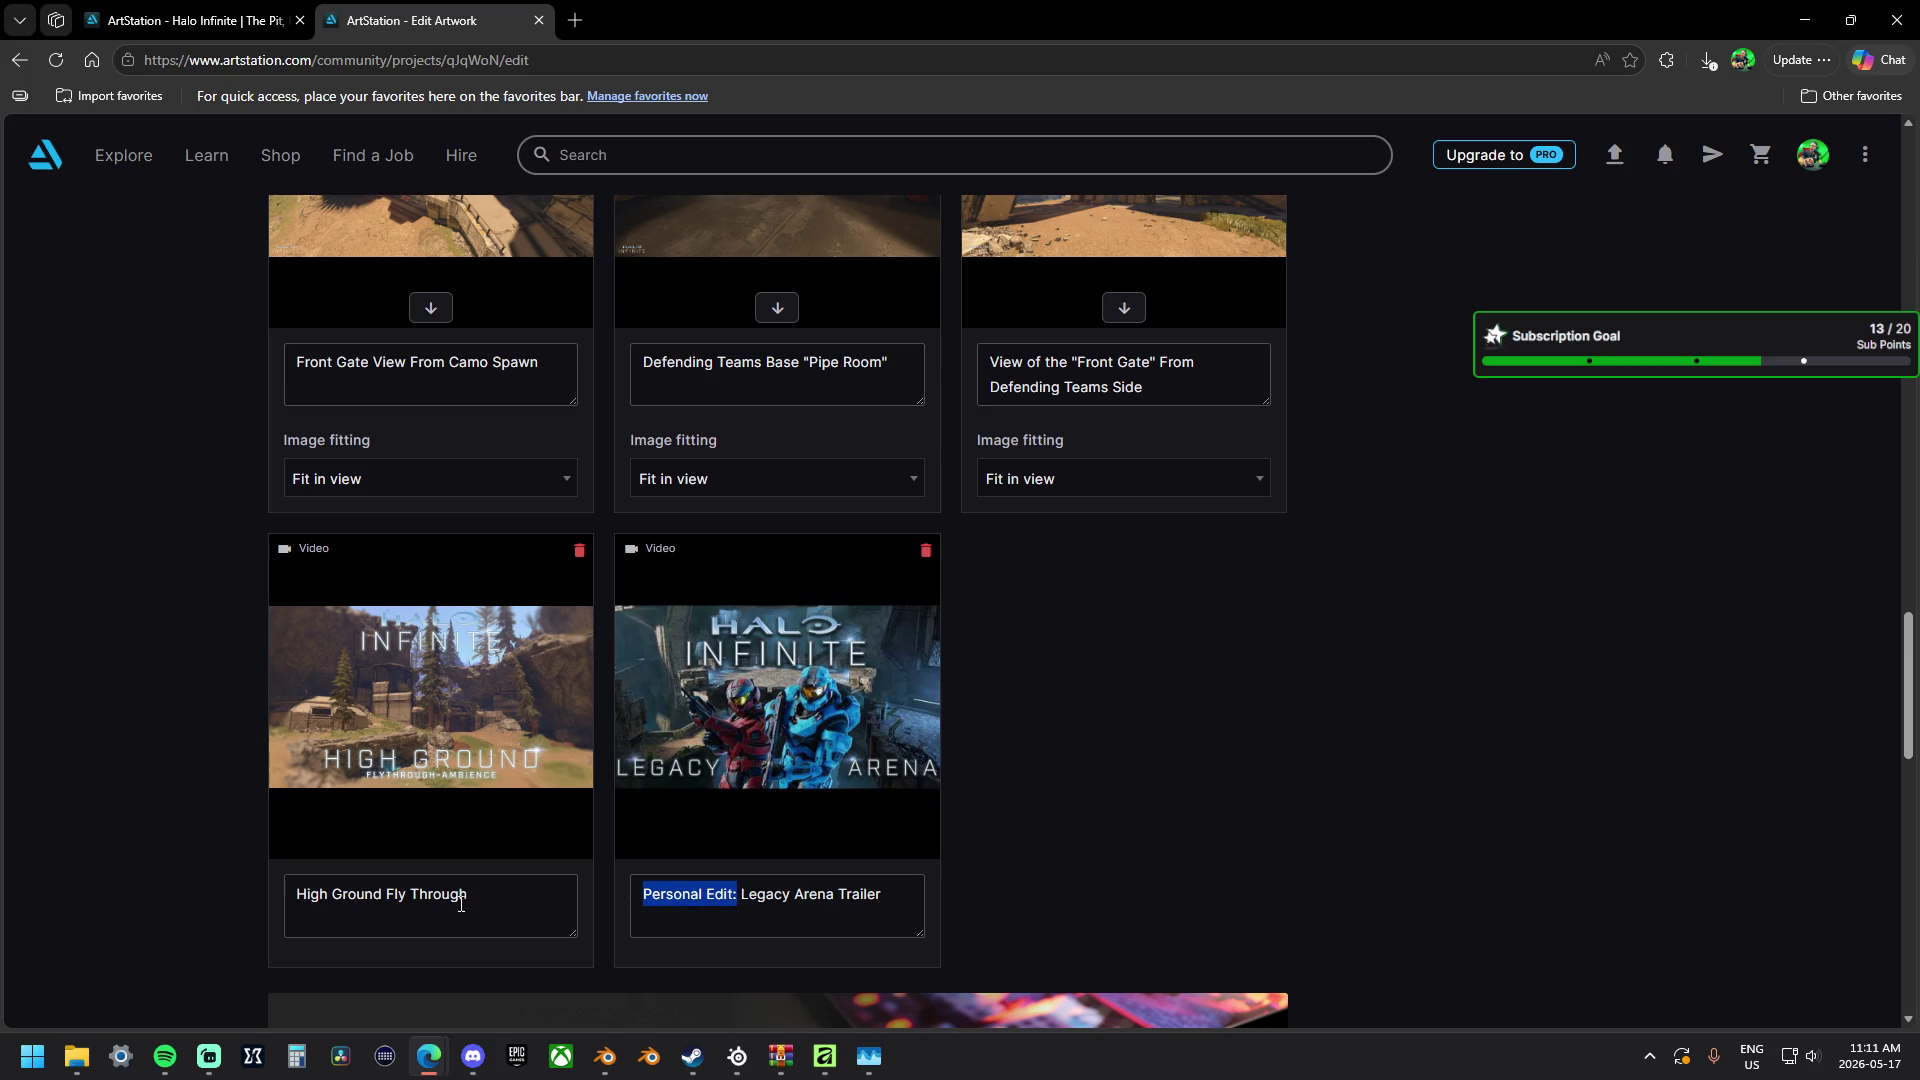
{"action": "left_click", "coordinate": [295, 896]}
{"action": "key", "text": "ctrl+v"}
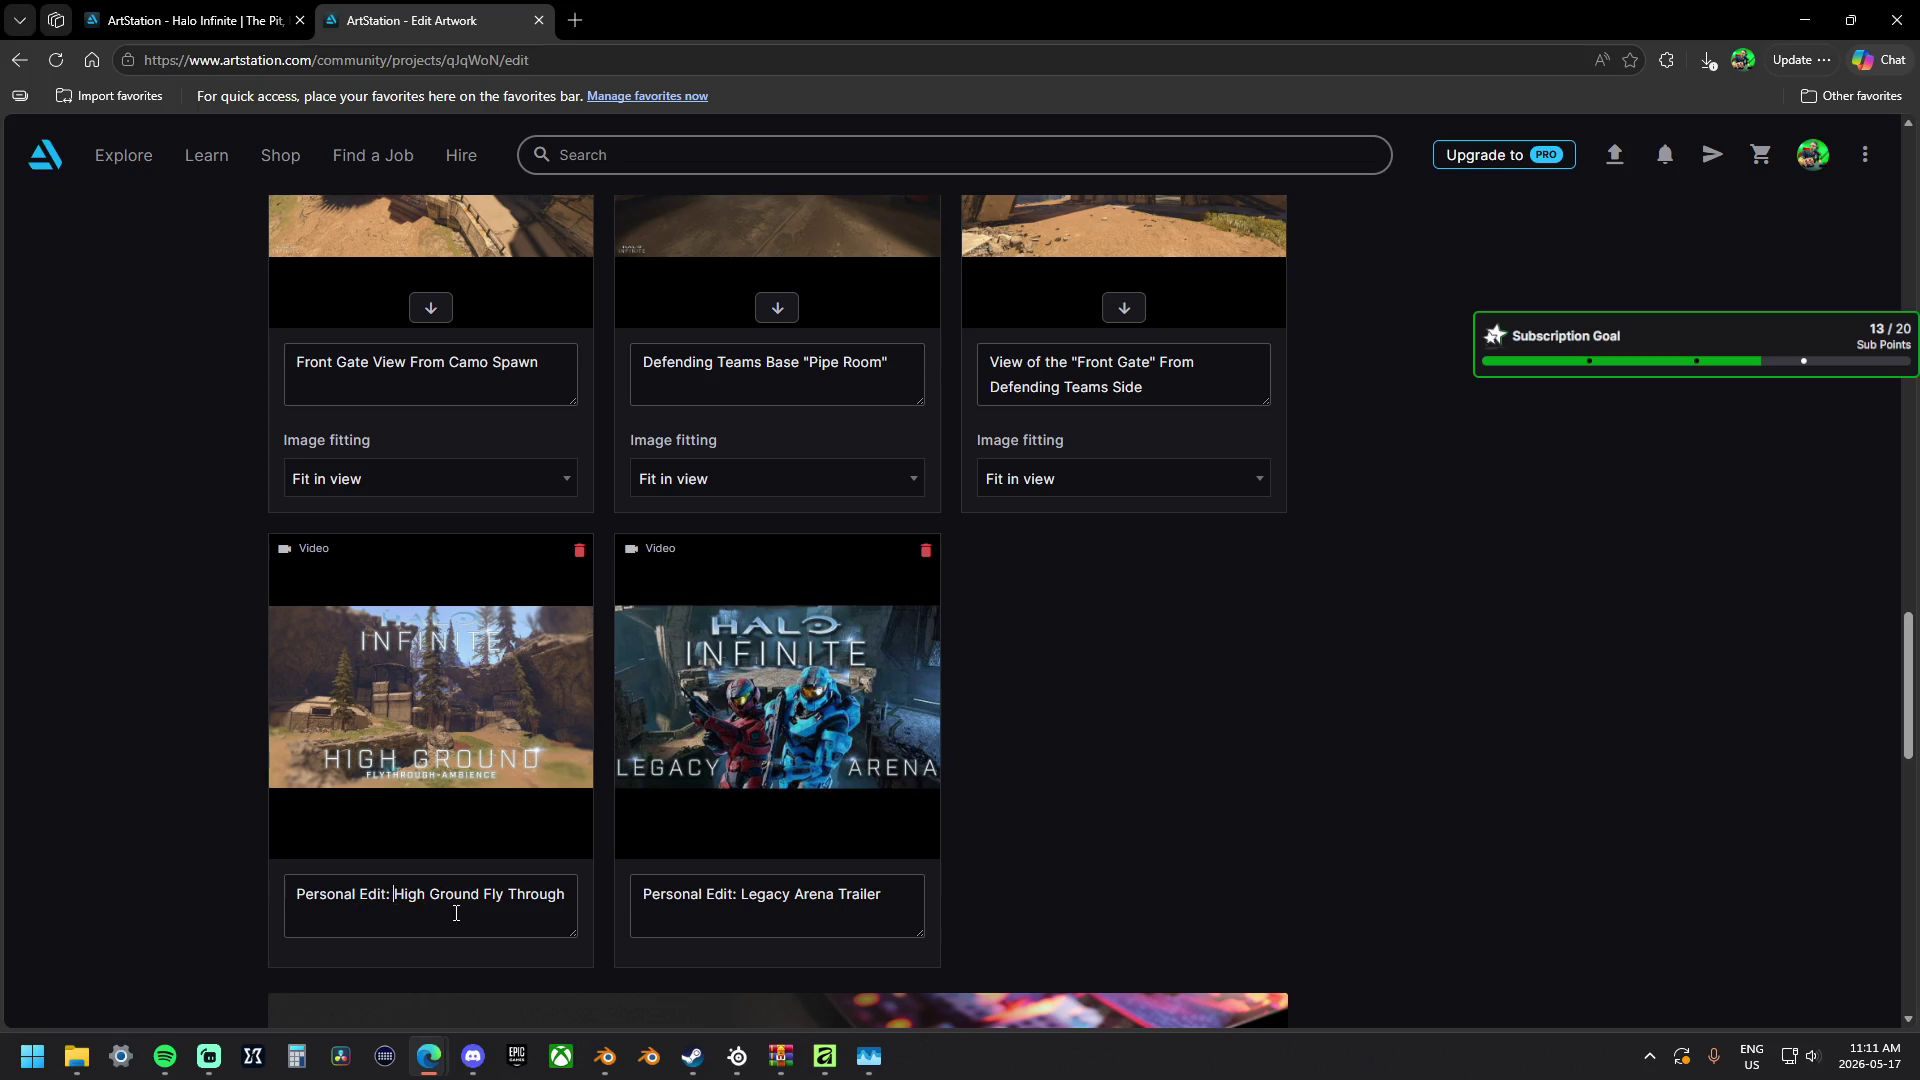
{"action": "left_click", "coordinate": [891, 893]}
{"action": "scroll", "coordinate": [1100, 848], "scroll_direction": "up", "scroll_amount": 10}
{"action": "scroll", "coordinate": [1317, 894], "scroll_direction": "up", "scroll_amount": 6}
{"action": "scroll", "coordinate": [1576, 807], "scroll_direction": "up", "scroll_amount": 2}
{"action": "scroll", "coordinate": [1577, 815], "scroll_direction": "up", "scroll_amount": 2}
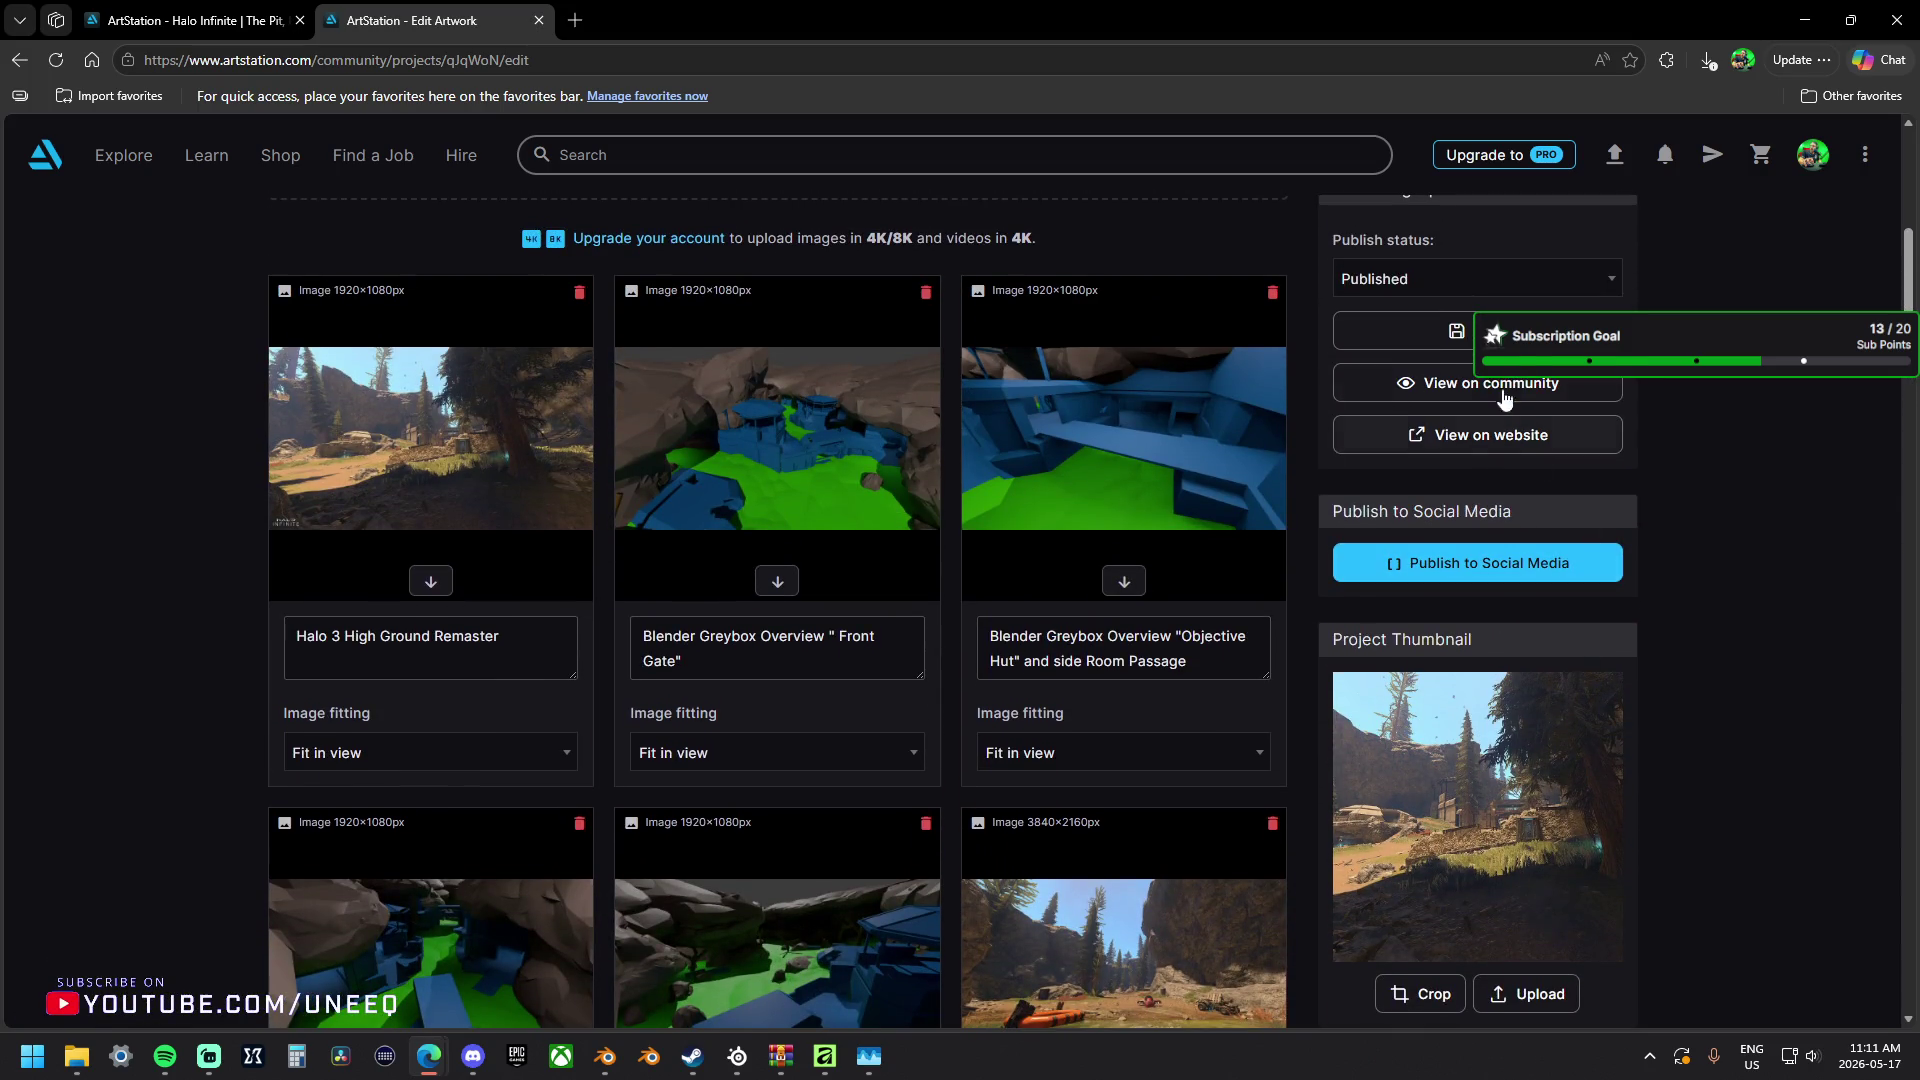
Publish High Ground, return to the portfolio, and start a YouTube video upload on The Pit.
{"action": "left_click", "coordinate": [1478, 331]}
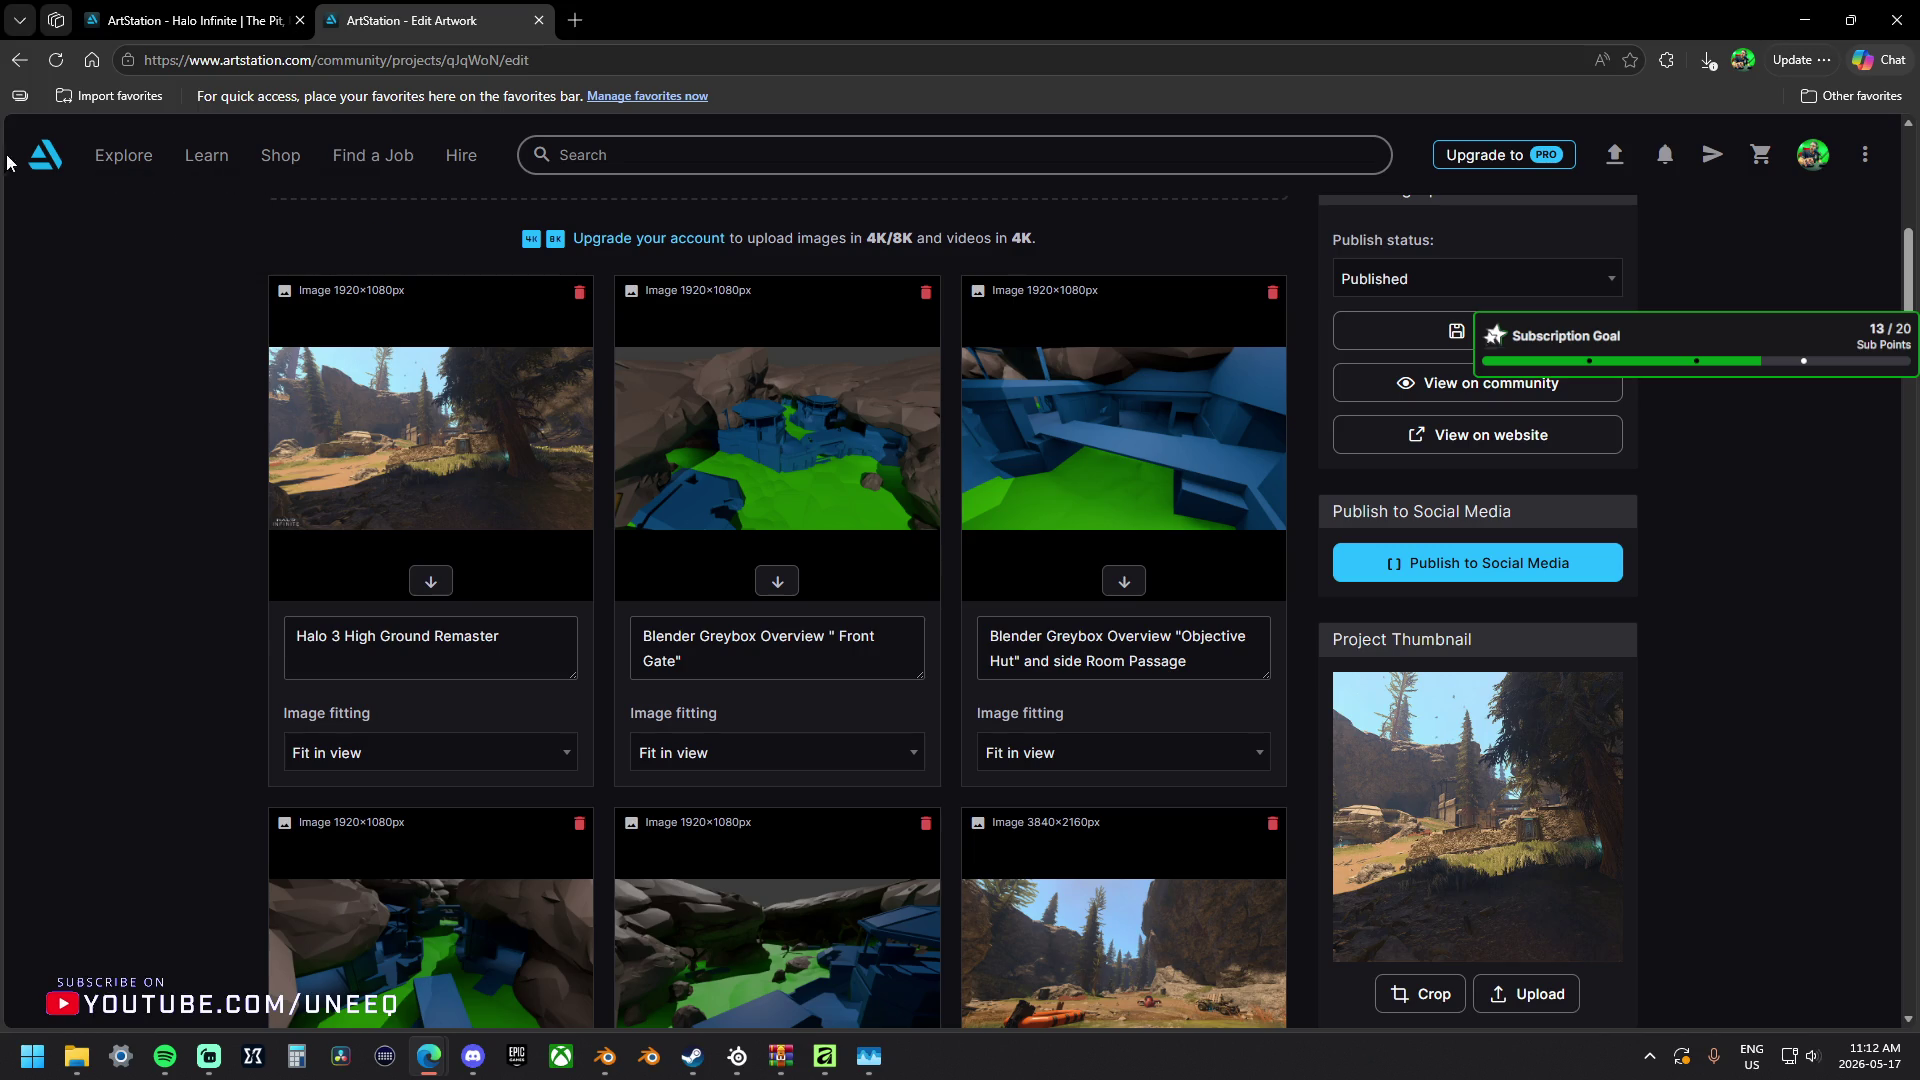
{"action": "left_click", "coordinate": [18, 60]}
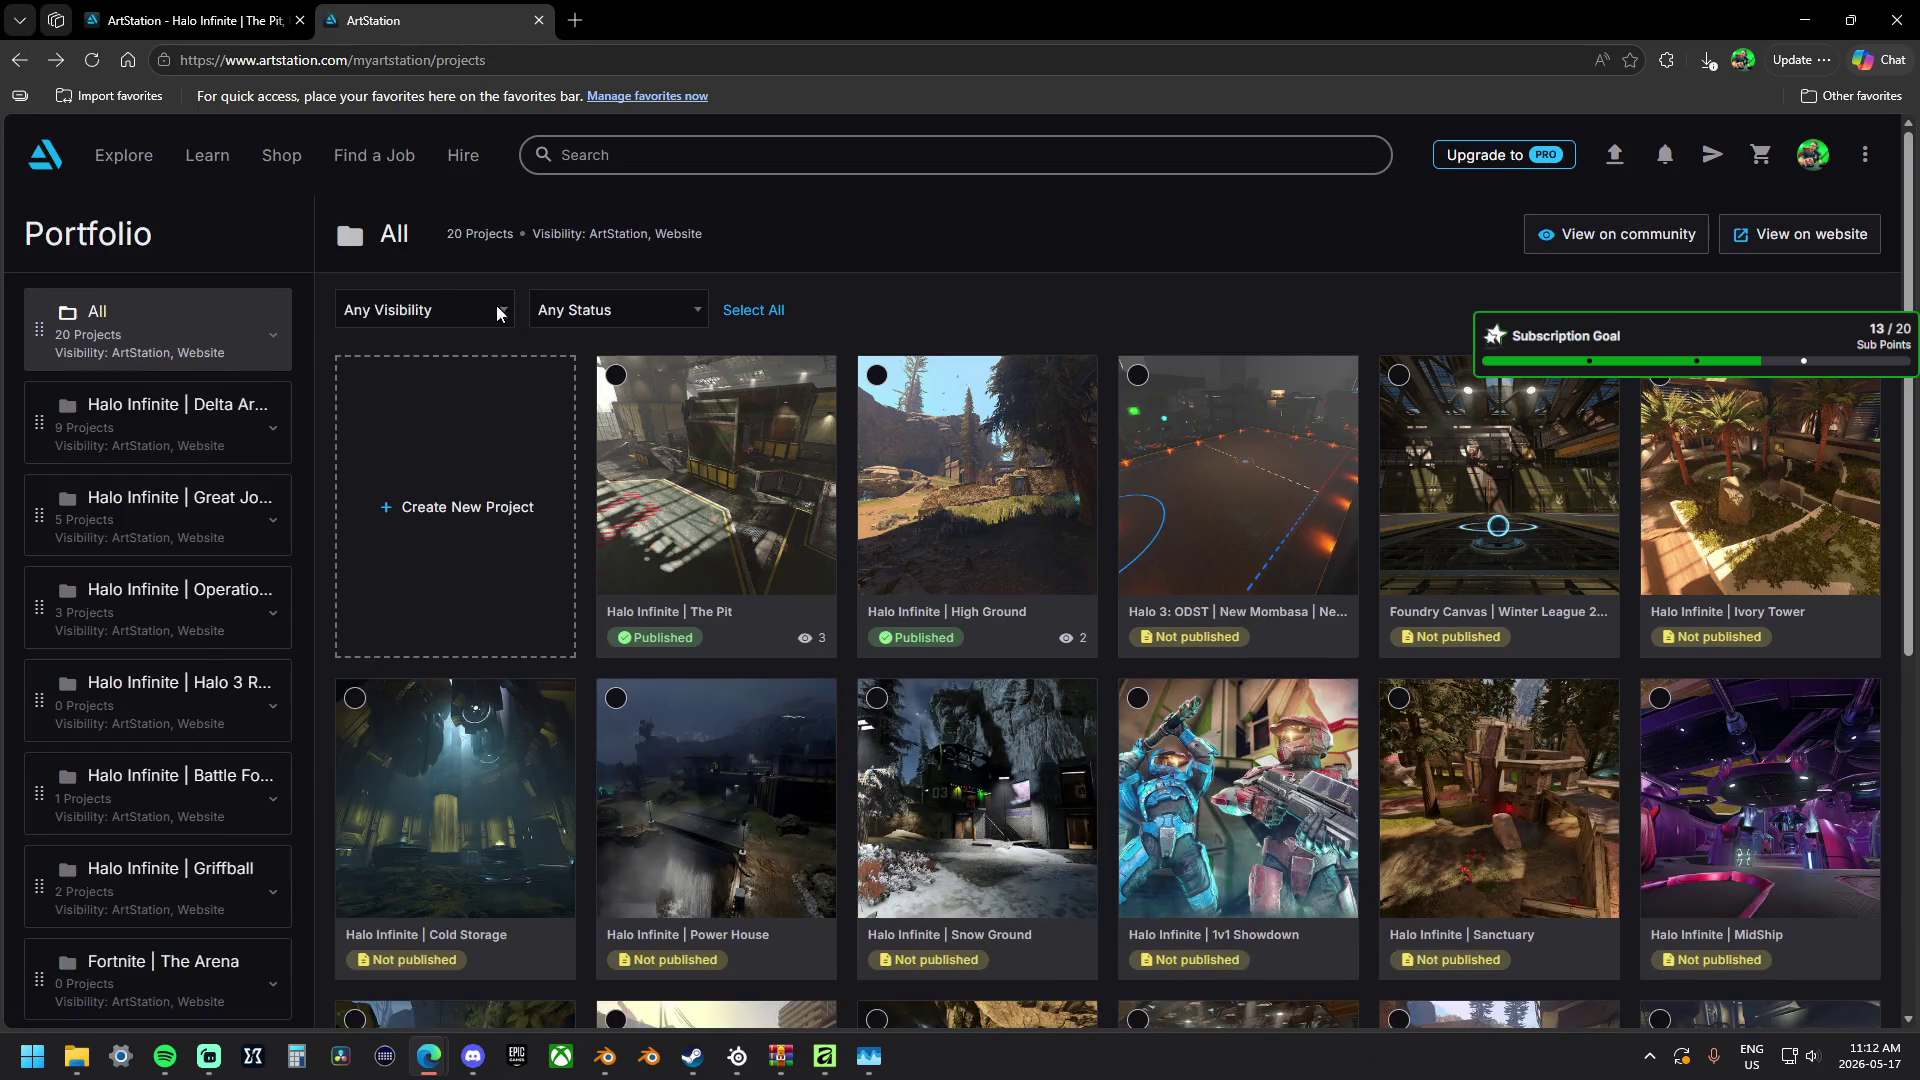
{"action": "left_click", "coordinate": [777, 566]}
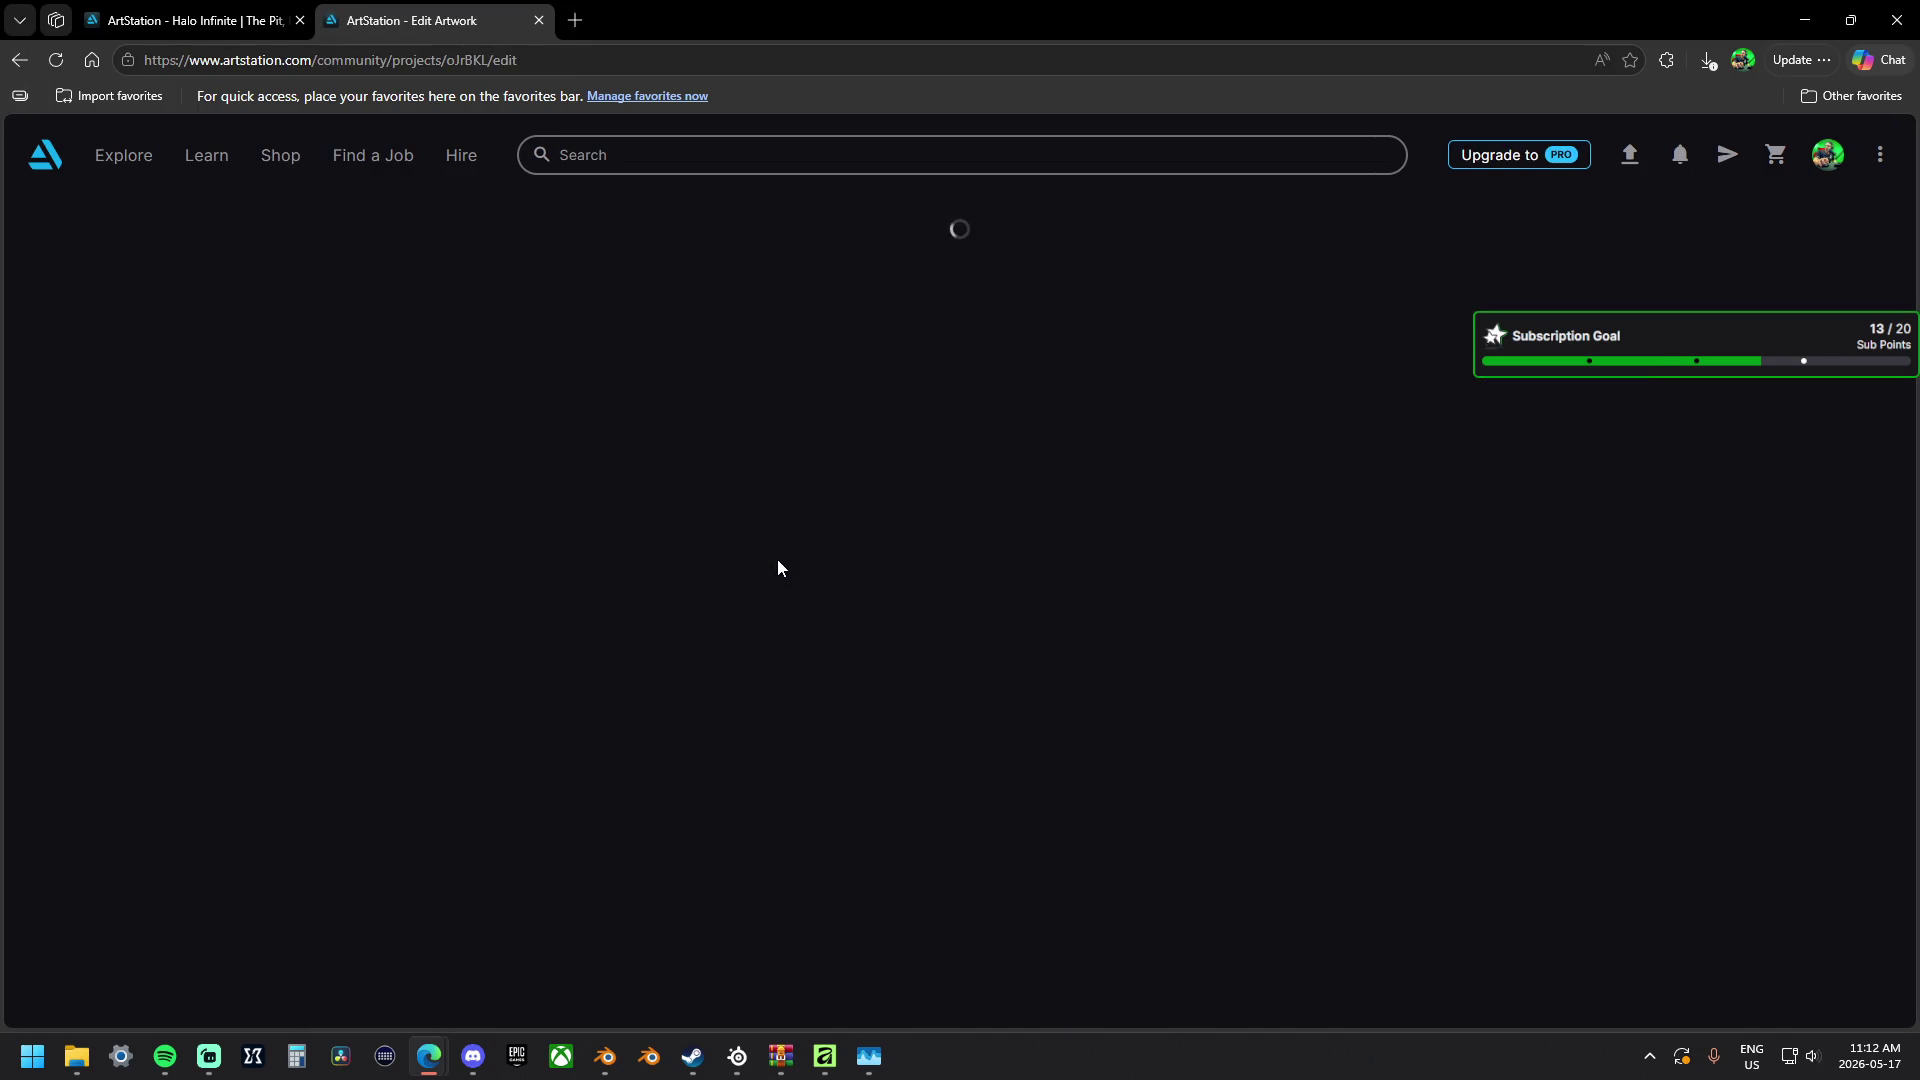
{"action": "scroll", "coordinate": [777, 568], "scroll_direction": "down", "scroll_amount": 5}
{"action": "scroll", "coordinate": [777, 563], "scroll_direction": "down", "scroll_amount": 3}
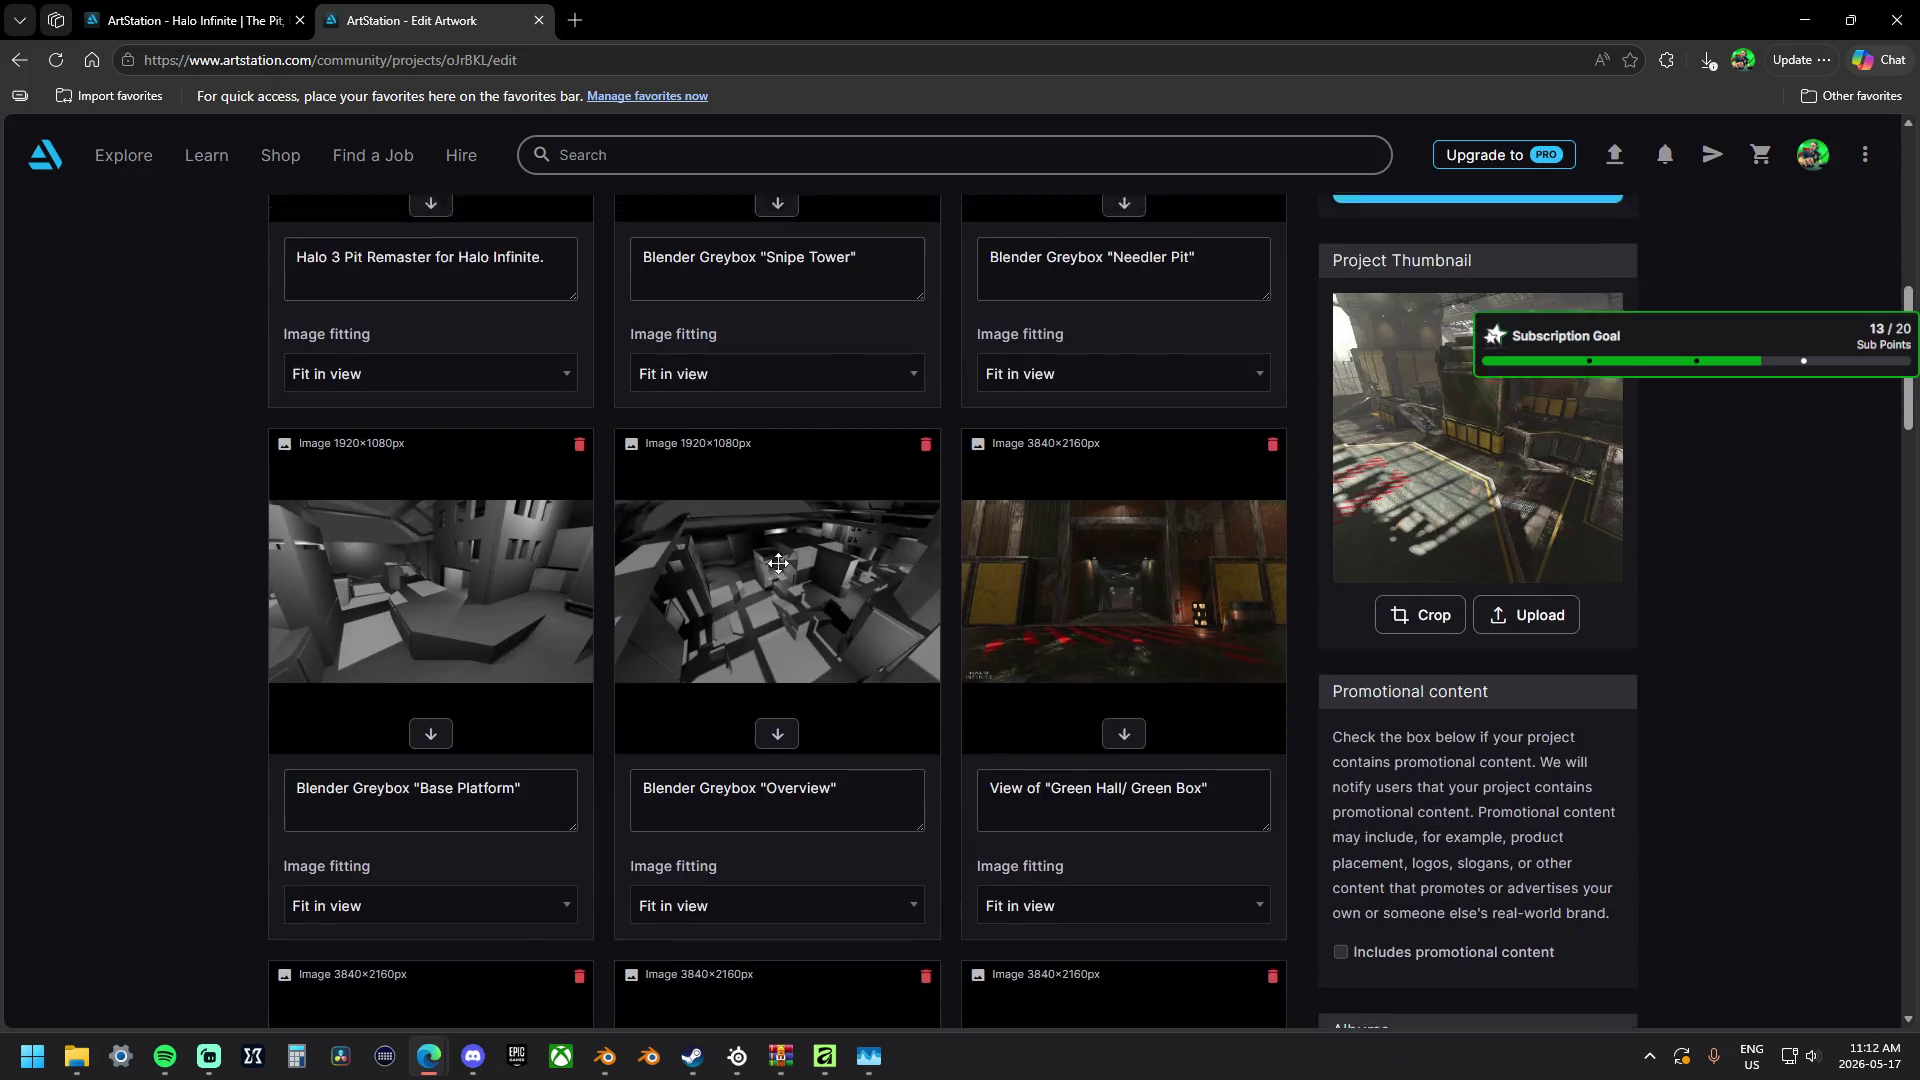
{"action": "scroll", "coordinate": [777, 563], "scroll_direction": "up", "scroll_amount": 5}
{"action": "left_click", "coordinate": [634, 495]}
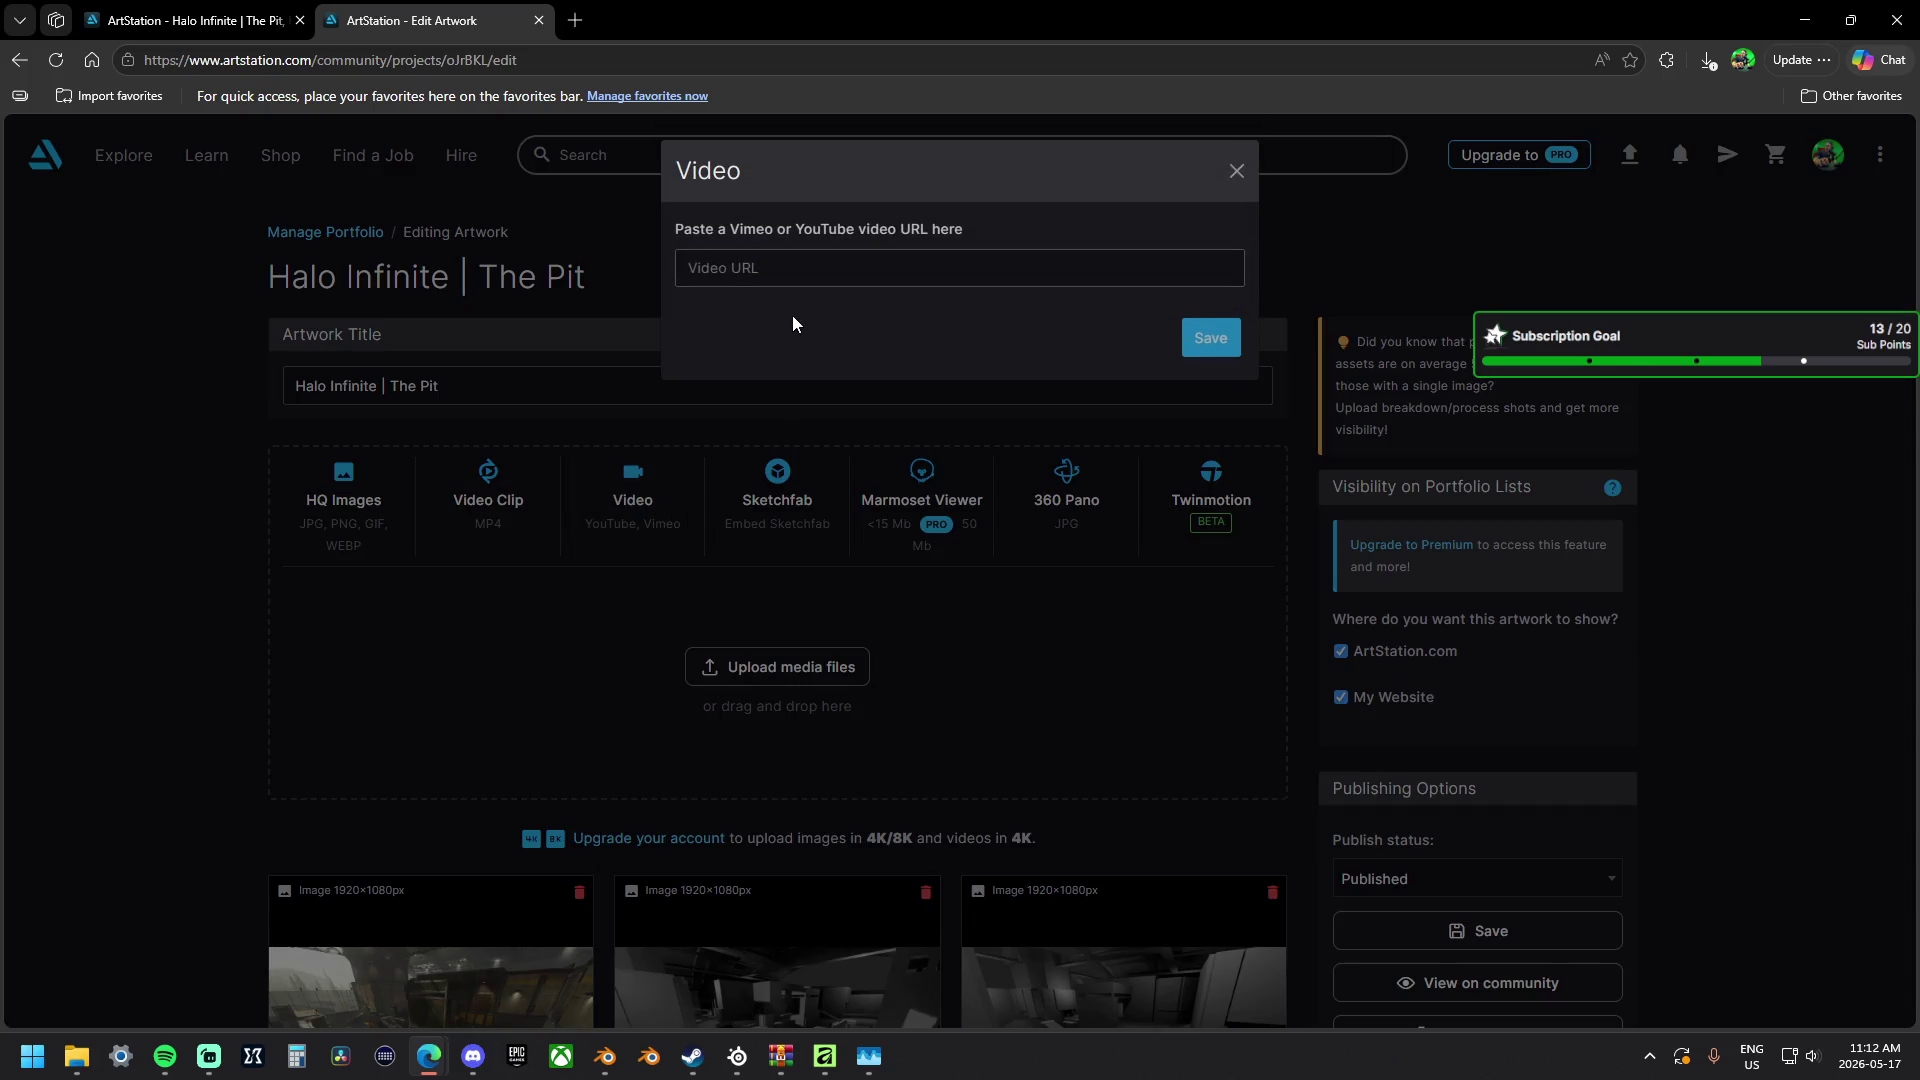
Paste the 'Halo 3 In Halo Infinite' YouTube link into the video URL field and save it.
{"action": "left_click", "coordinate": [797, 270]}
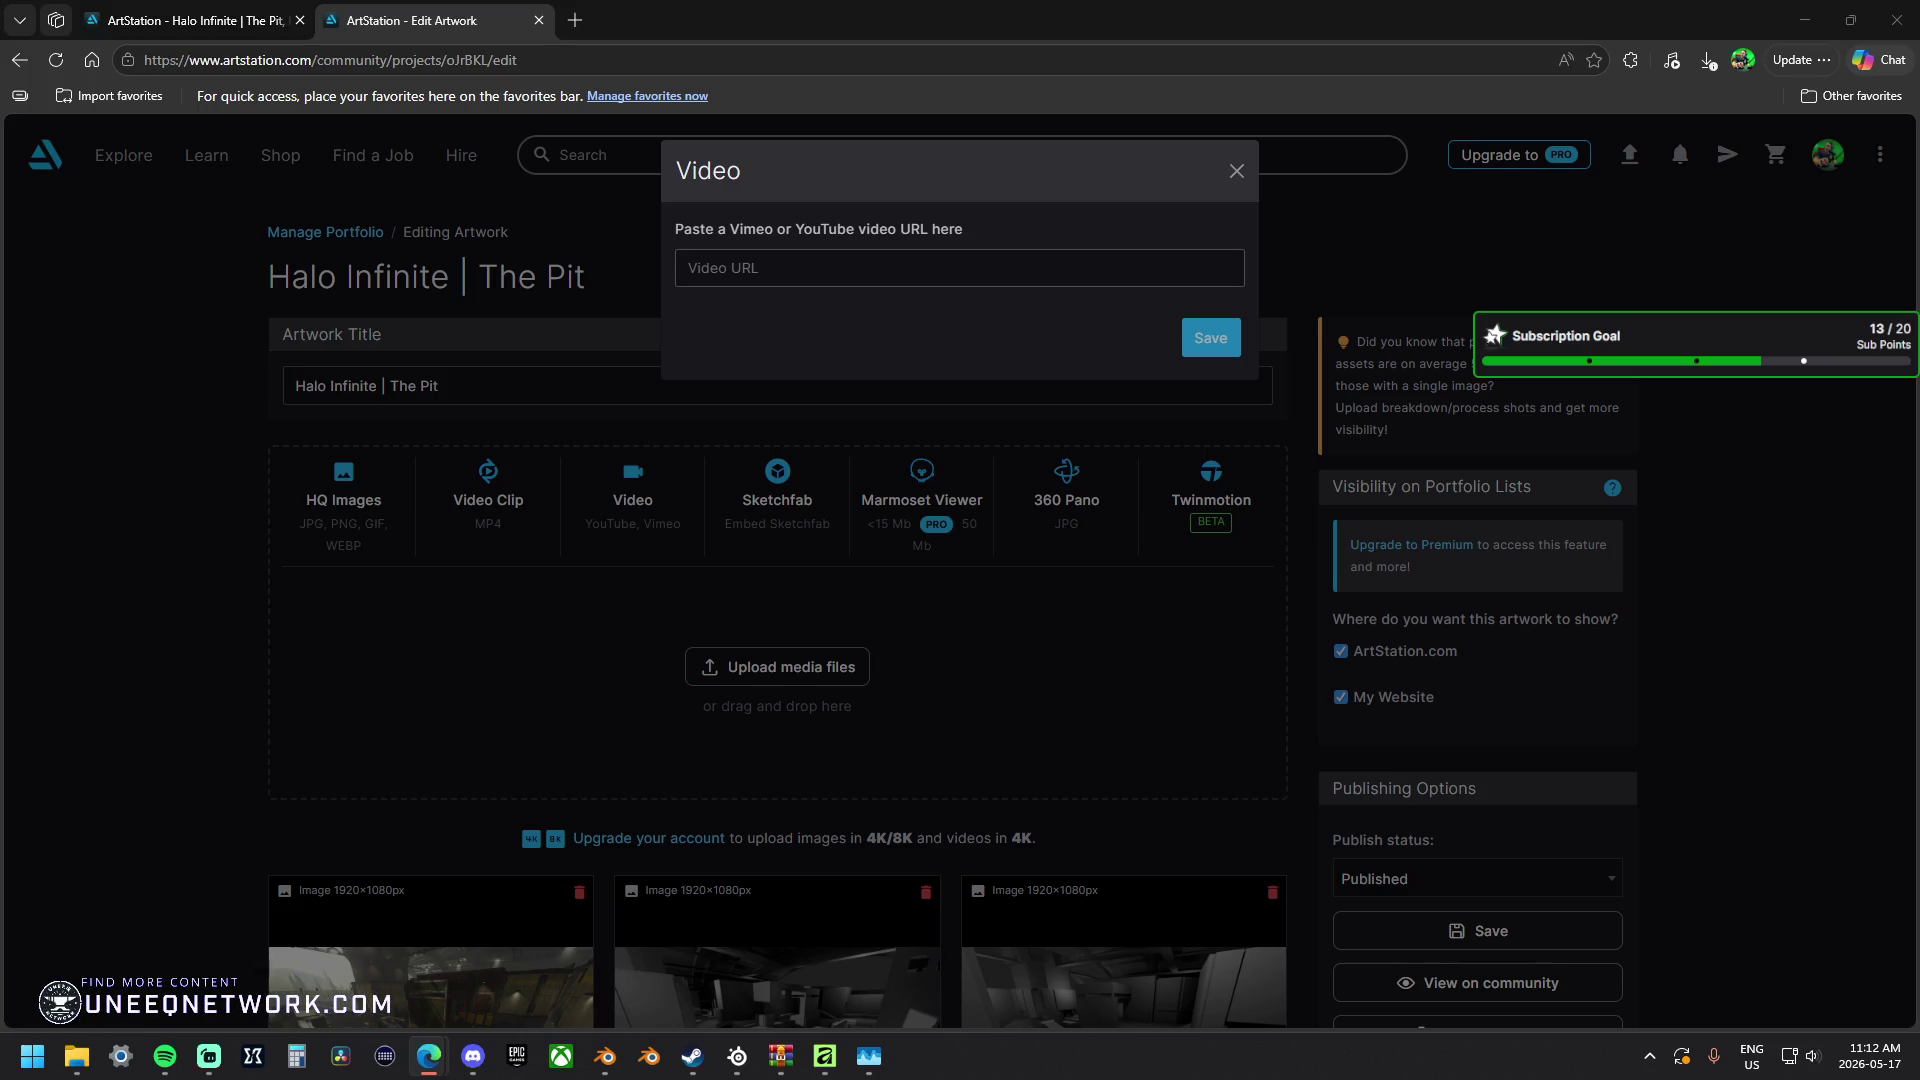
{"action": "left_click", "coordinate": [828, 267]}
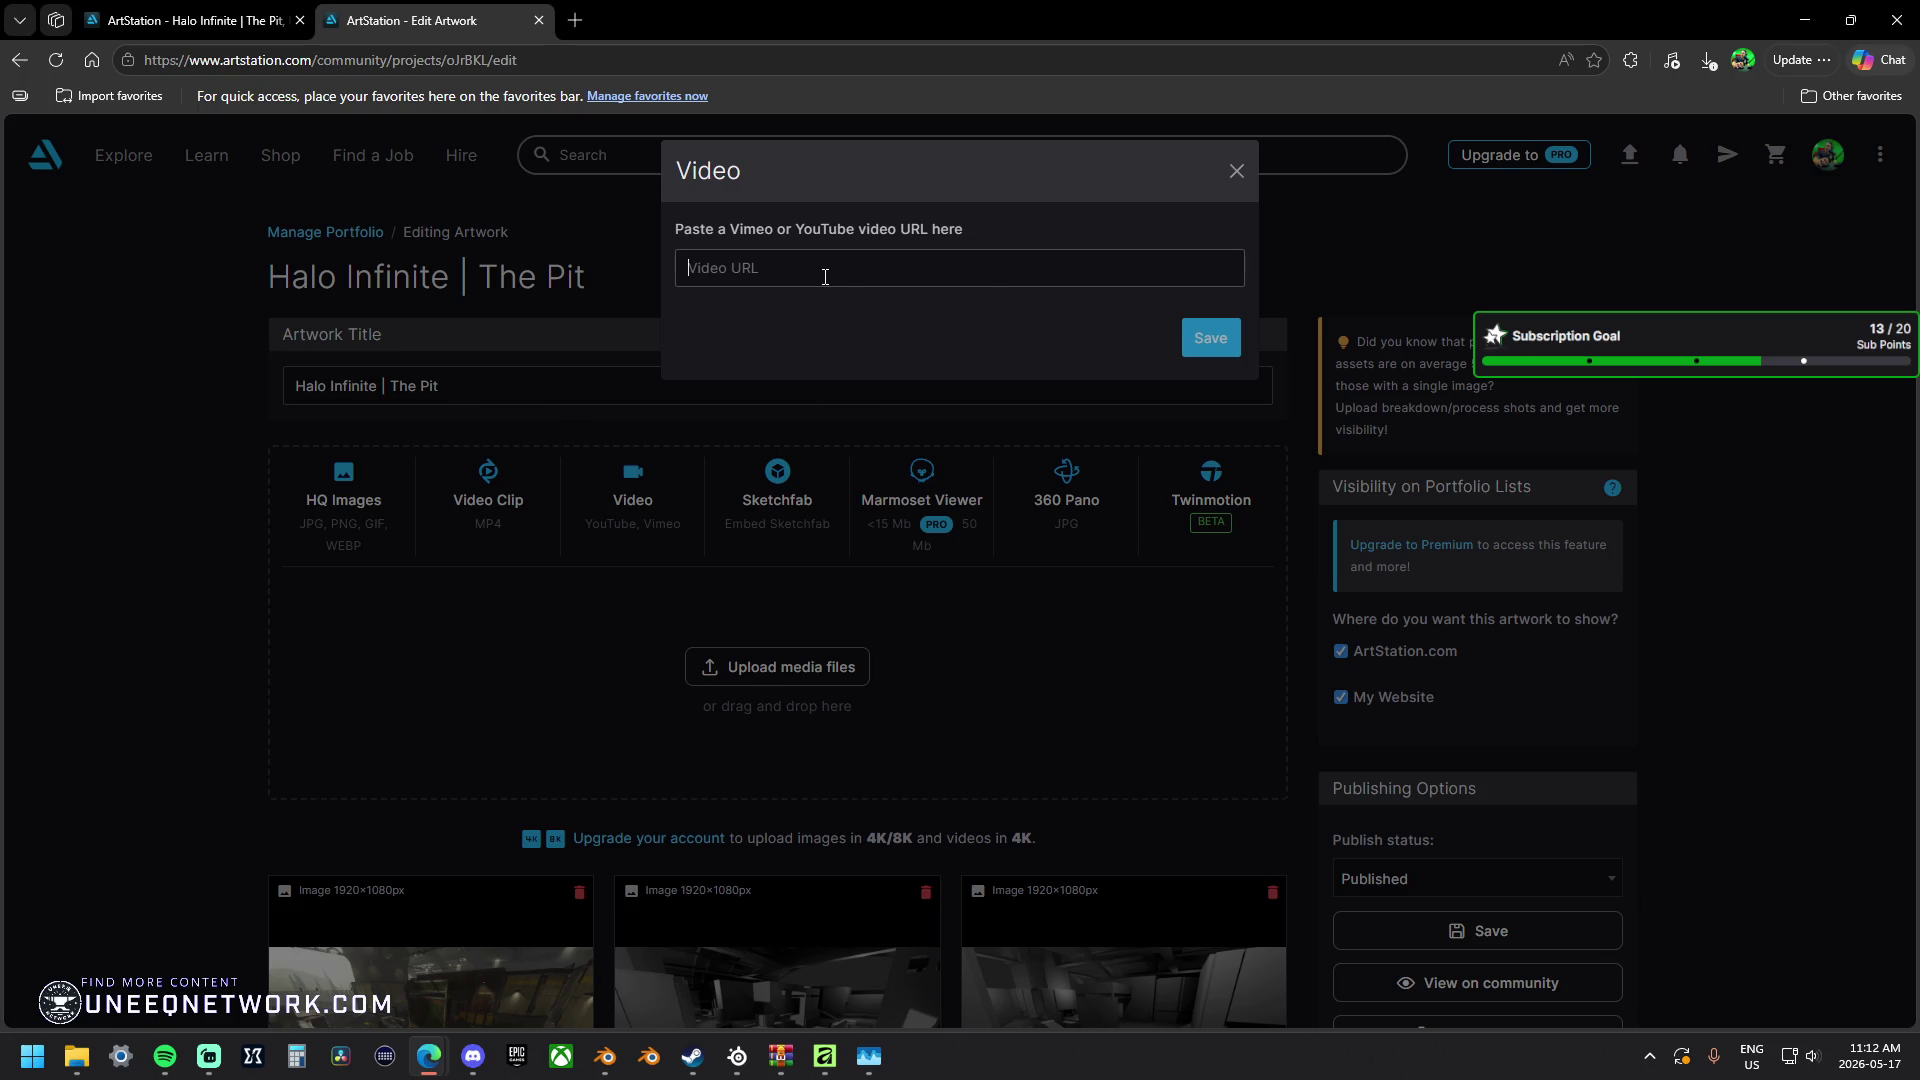
{"action": "key", "text": "ctrl+v"}
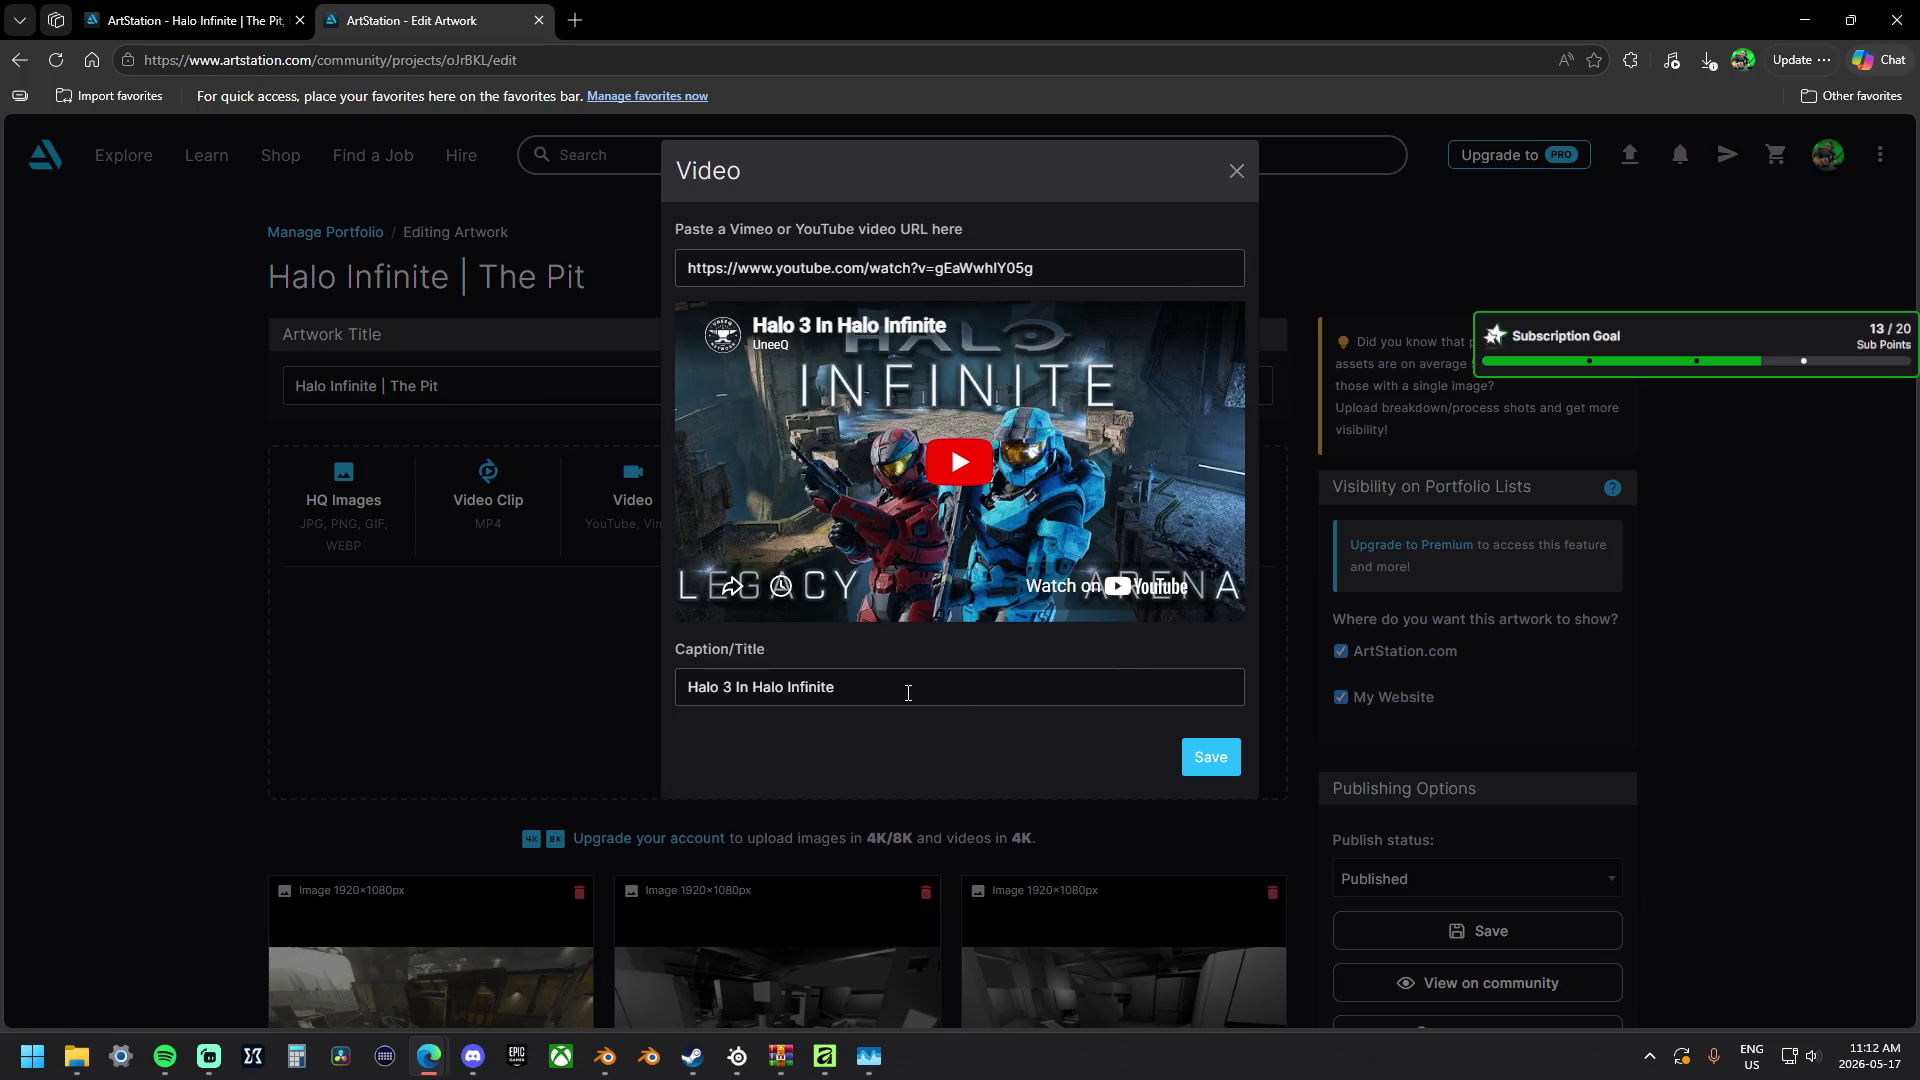
{"action": "left_click", "coordinate": [1212, 757]}
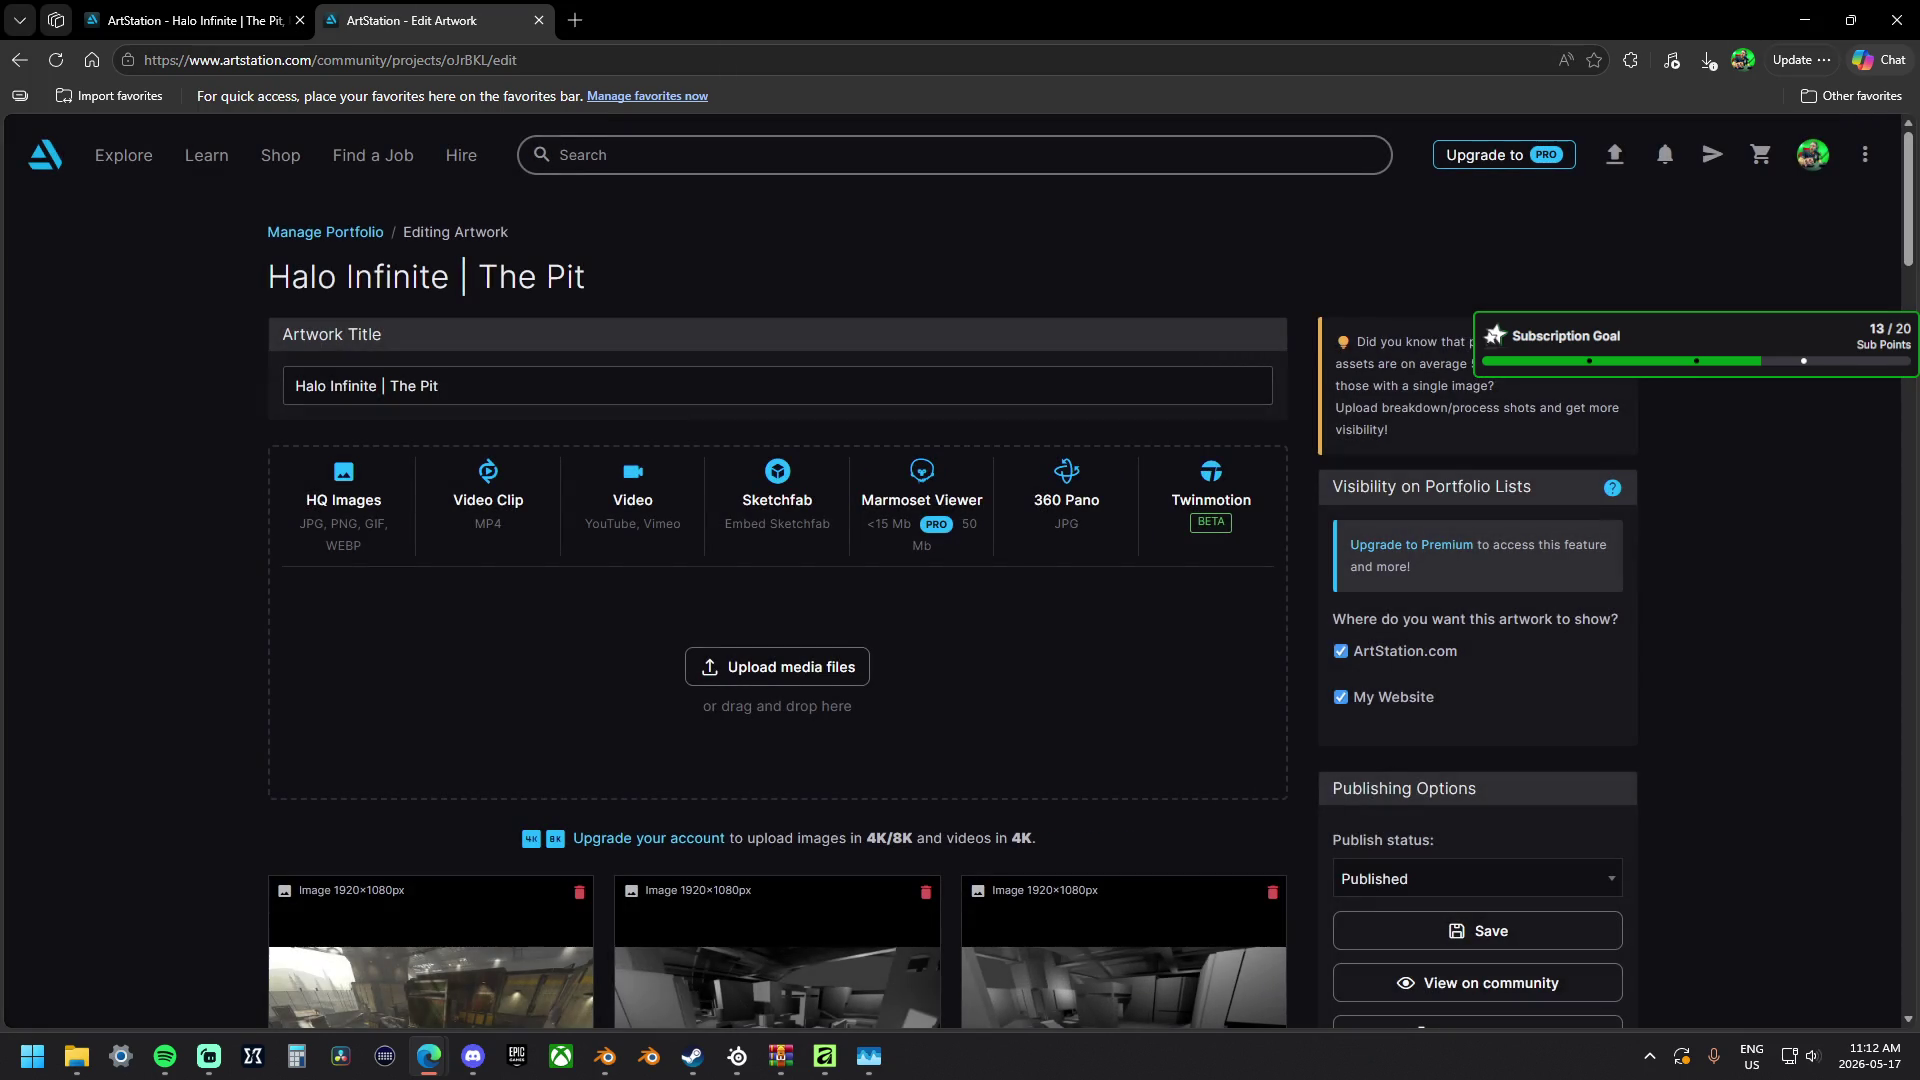
{"action": "scroll", "coordinate": [899, 713], "scroll_direction": "down", "scroll_amount": 5}
{"action": "scroll", "coordinate": [899, 713], "scroll_direction": "down", "scroll_amount": 5}
{"action": "scroll", "coordinate": [898, 713], "scroll_direction": "down", "scroll_amount": 3}
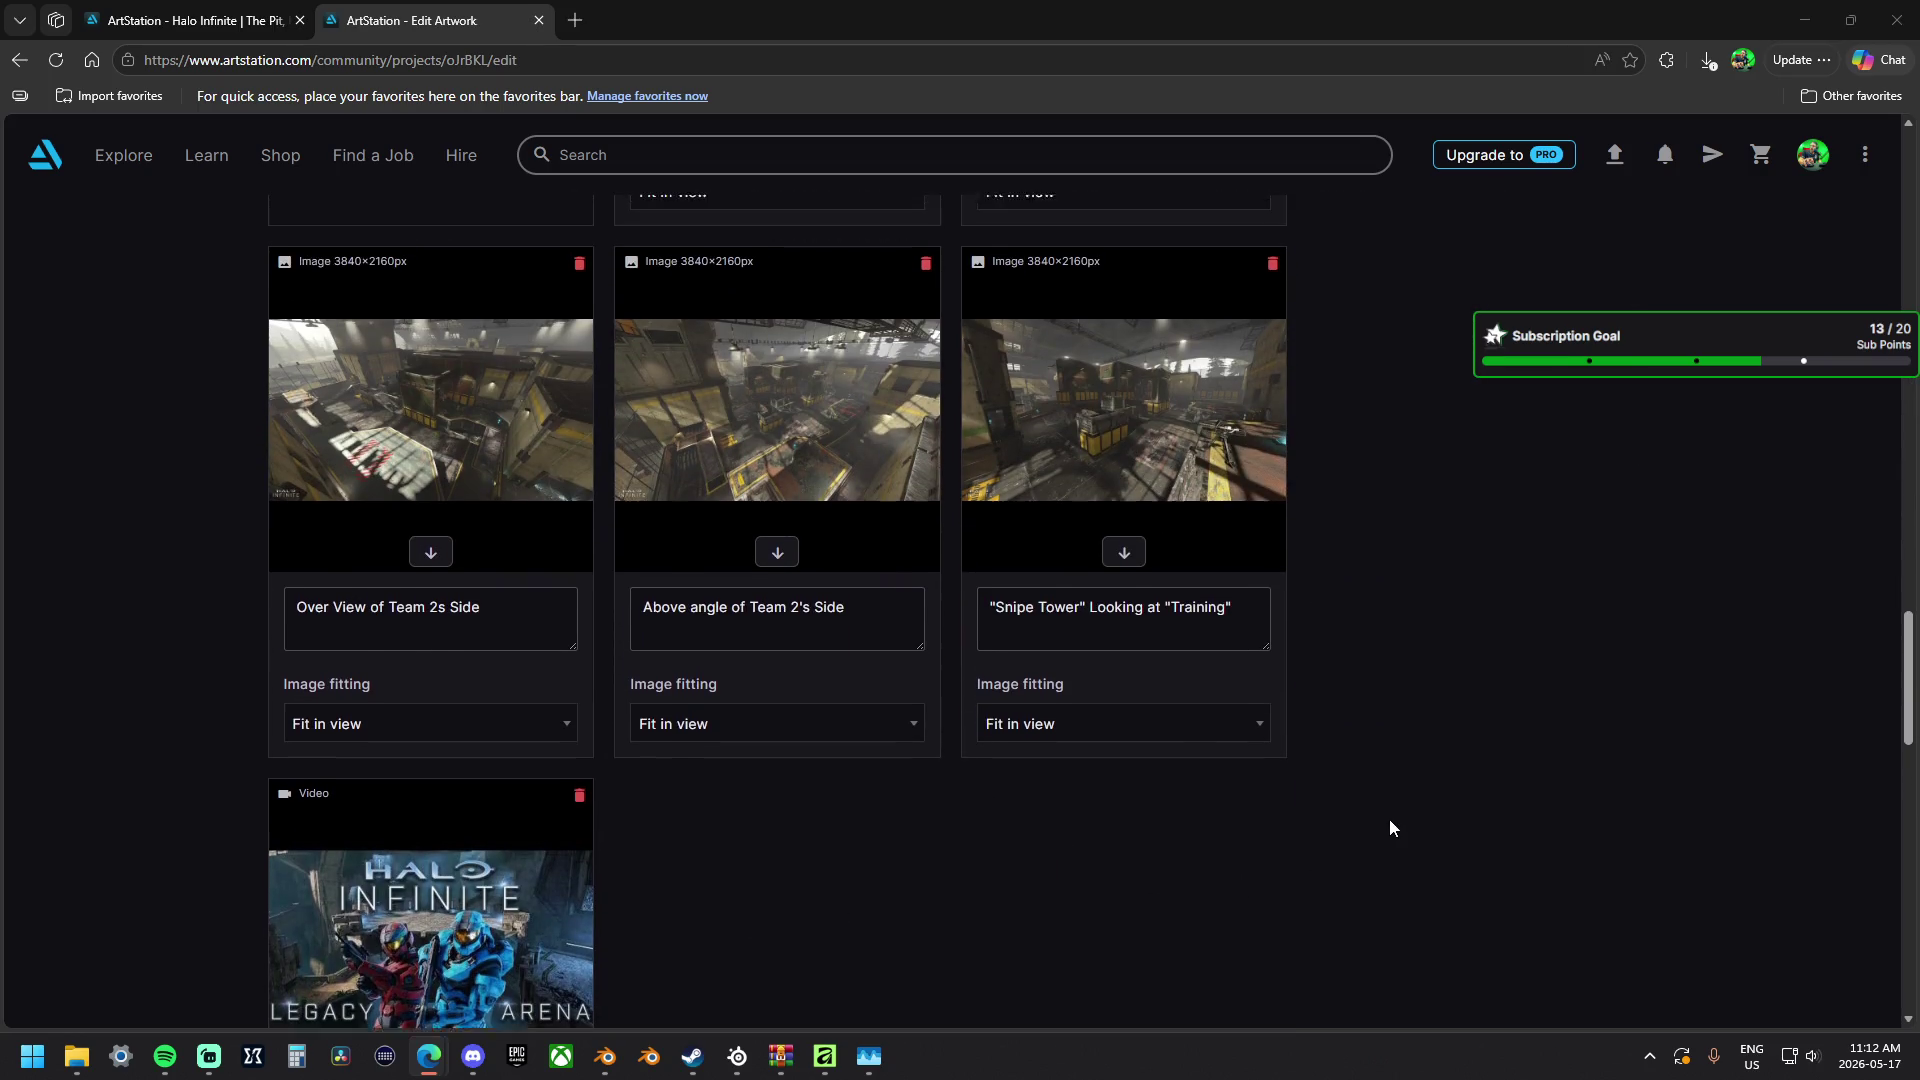
{"action": "scroll", "coordinate": [1396, 823], "scroll_direction": "up", "scroll_amount": 5}
Move the fly-through card after the images and caption it 'Personal Edit: The Pit Fly Through'.
{"action": "left_click_drag", "start_coordinate": [444, 518], "coordinate": [522, 791]}
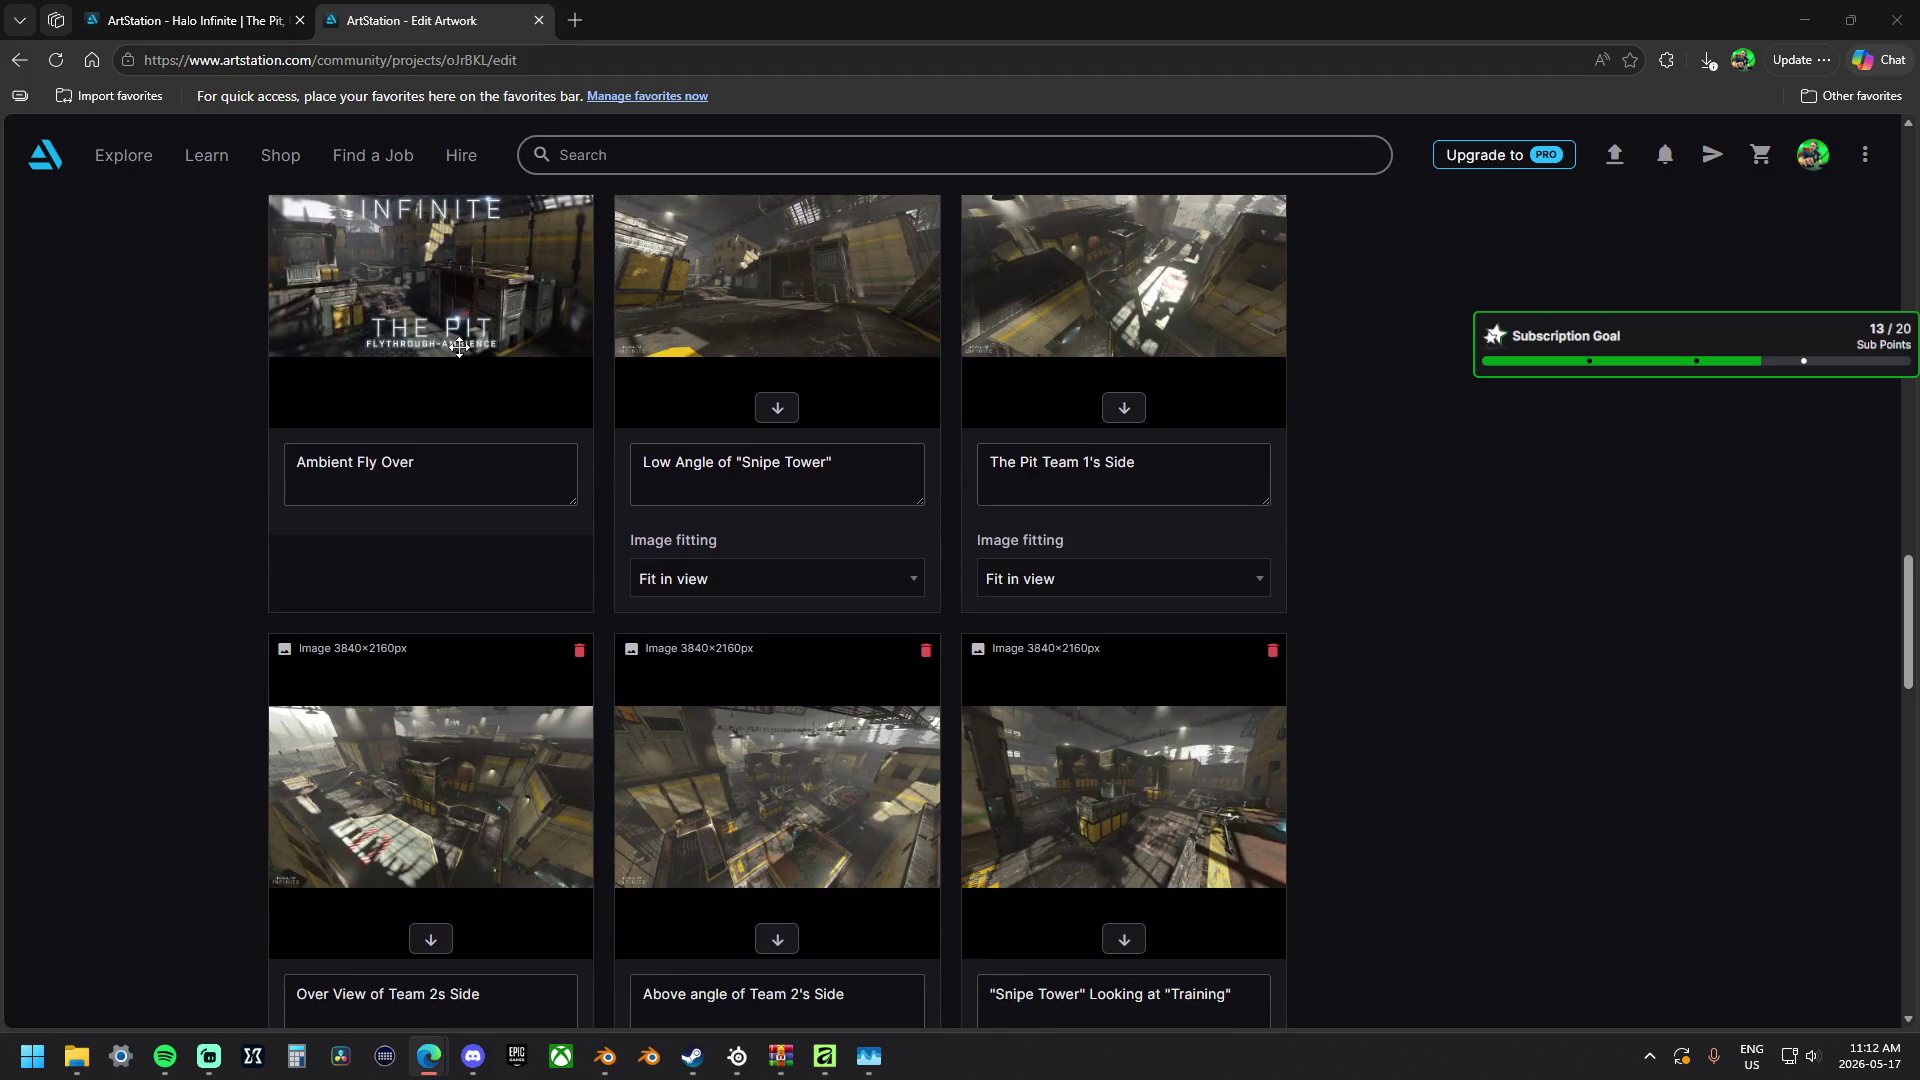
{"action": "scroll", "coordinate": [522, 790], "scroll_direction": "down", "scroll_amount": 3}
{"action": "left_click_drag", "start_coordinate": [509, 631], "coordinate": [1163, 510]}
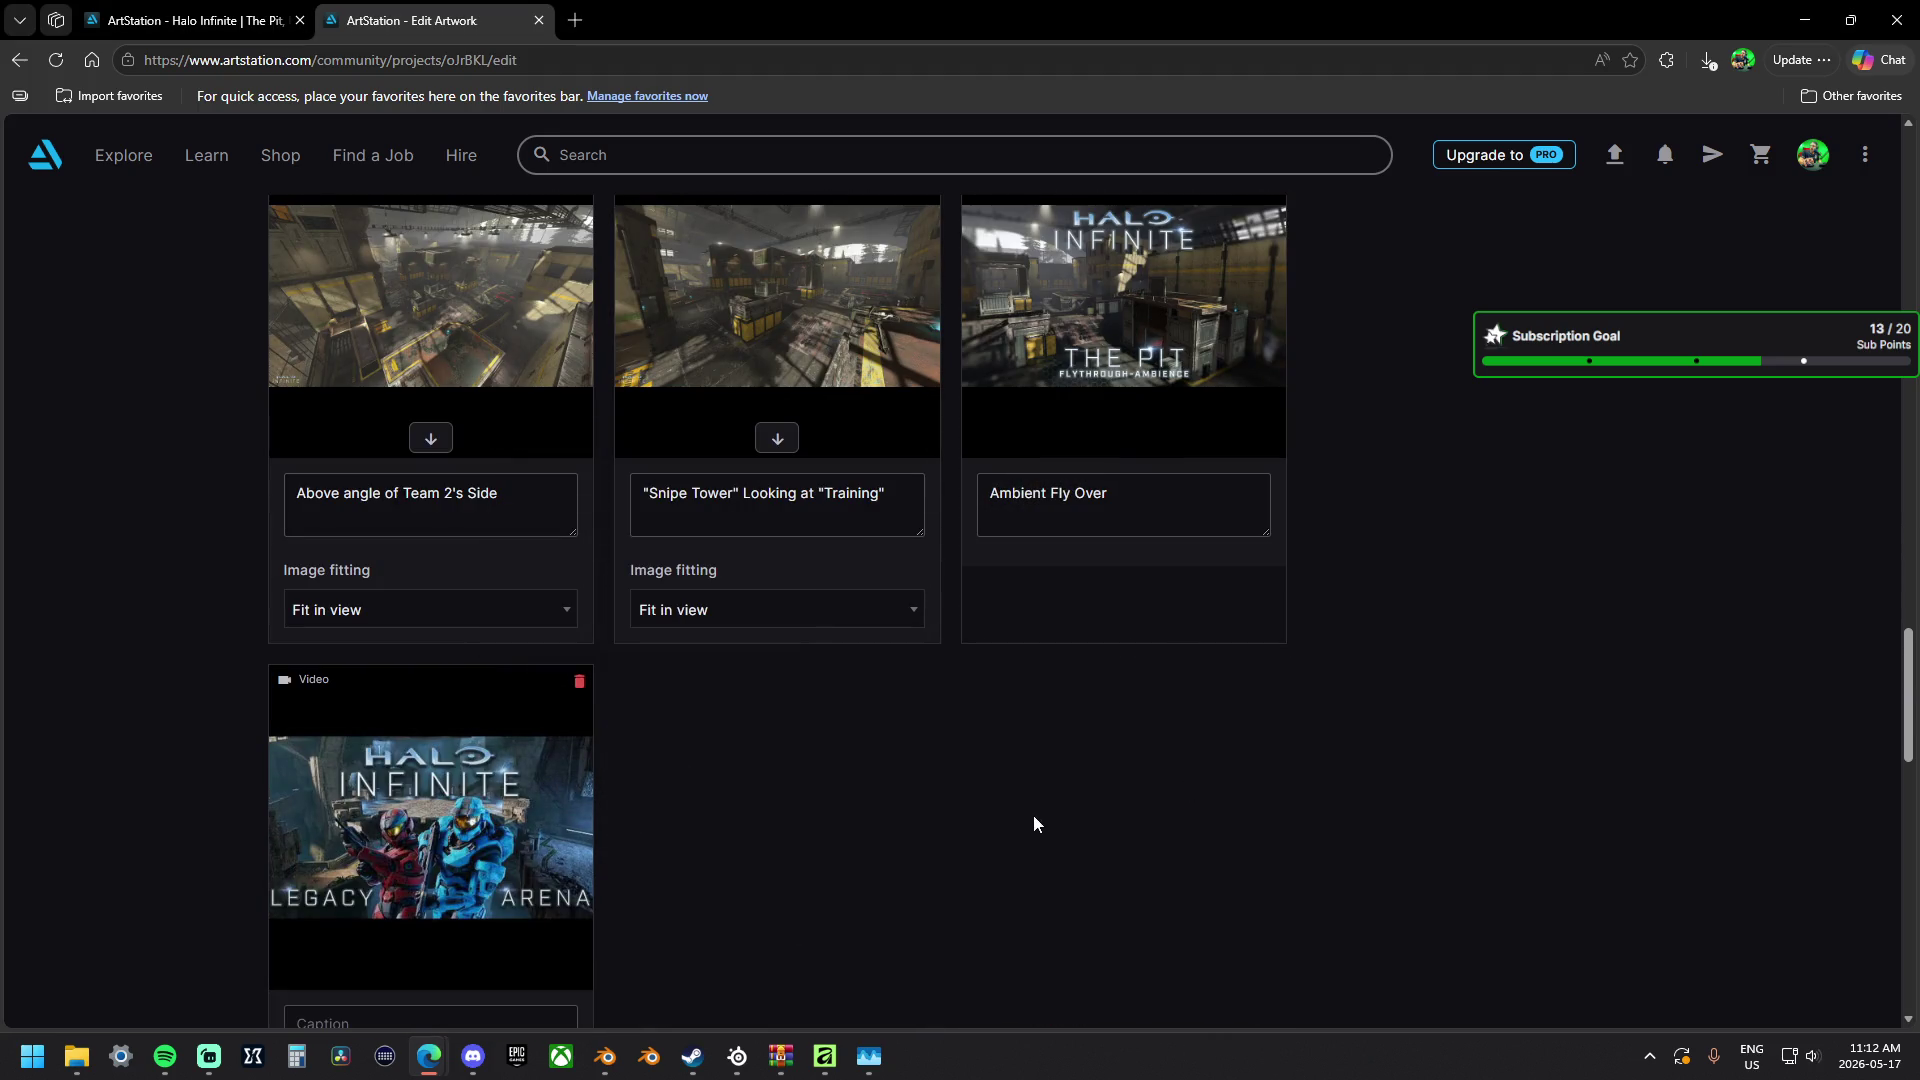
{"action": "left_click_drag", "start_coordinate": [1052, 494], "coordinate": [963, 493]}
{"action": "key", "text": "BackSpace"}
{"action": "type", "text": "The Pit"}
{"action": "key", "text": "BackSpace"}
{"action": "key", "text": "BackSpace"}
{"action": "key", "text": "BackSpace"}
{"action": "type", "text": "Through"}
{"action": "scroll", "coordinate": [931, 601], "scroll_direction": "down", "scroll_amount": 2}
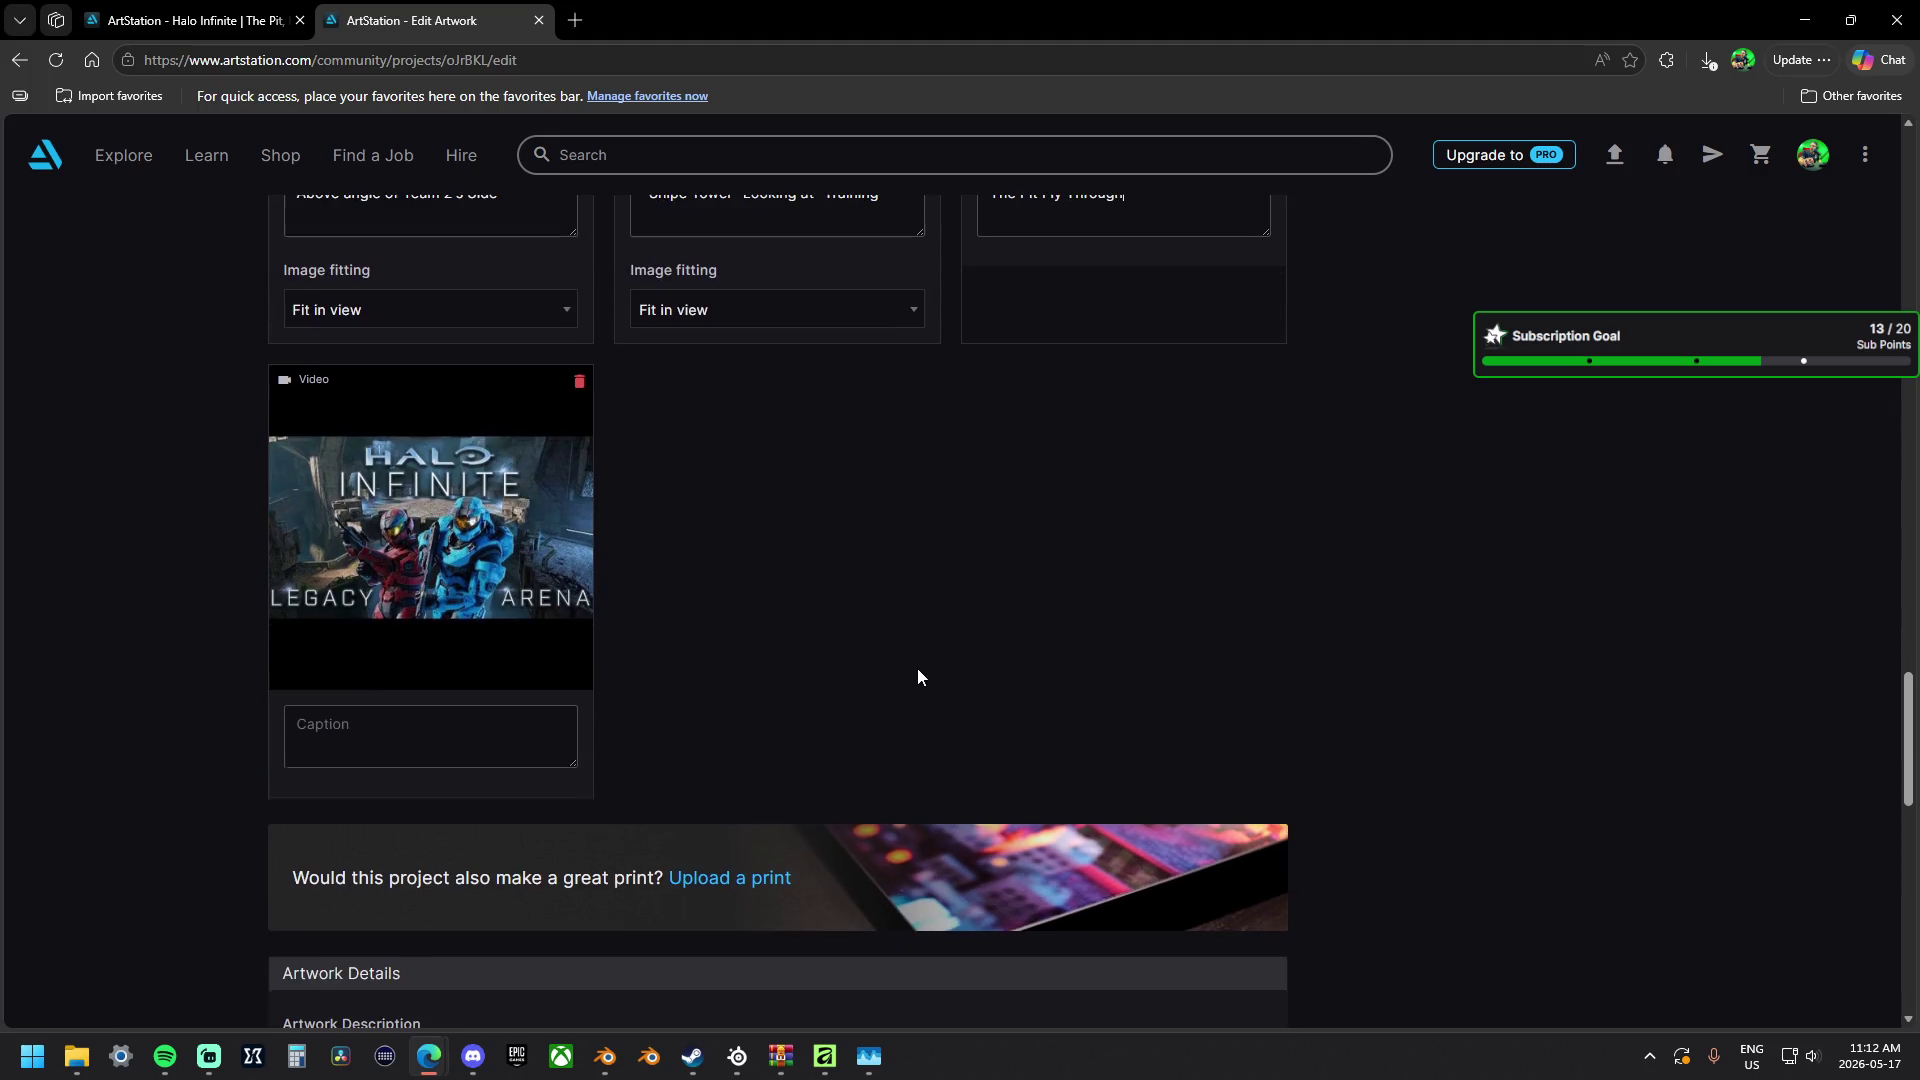
{"action": "scroll", "coordinate": [1040, 526], "scroll_direction": "up", "scroll_amount": 1}
{"action": "left_click", "coordinate": [993, 295]}
{"action": "type", "text": "https://www.youtube.com/watch?v=gEaWwhIY05g"}
{"action": "key", "text": "ctrl+z"}
{"action": "type", "text": "Pero"}
{"action": "key", "text": "BackSpace"}
{"action": "key", "text": "BackSpace"}
{"action": "type", "text": "rsonal"}
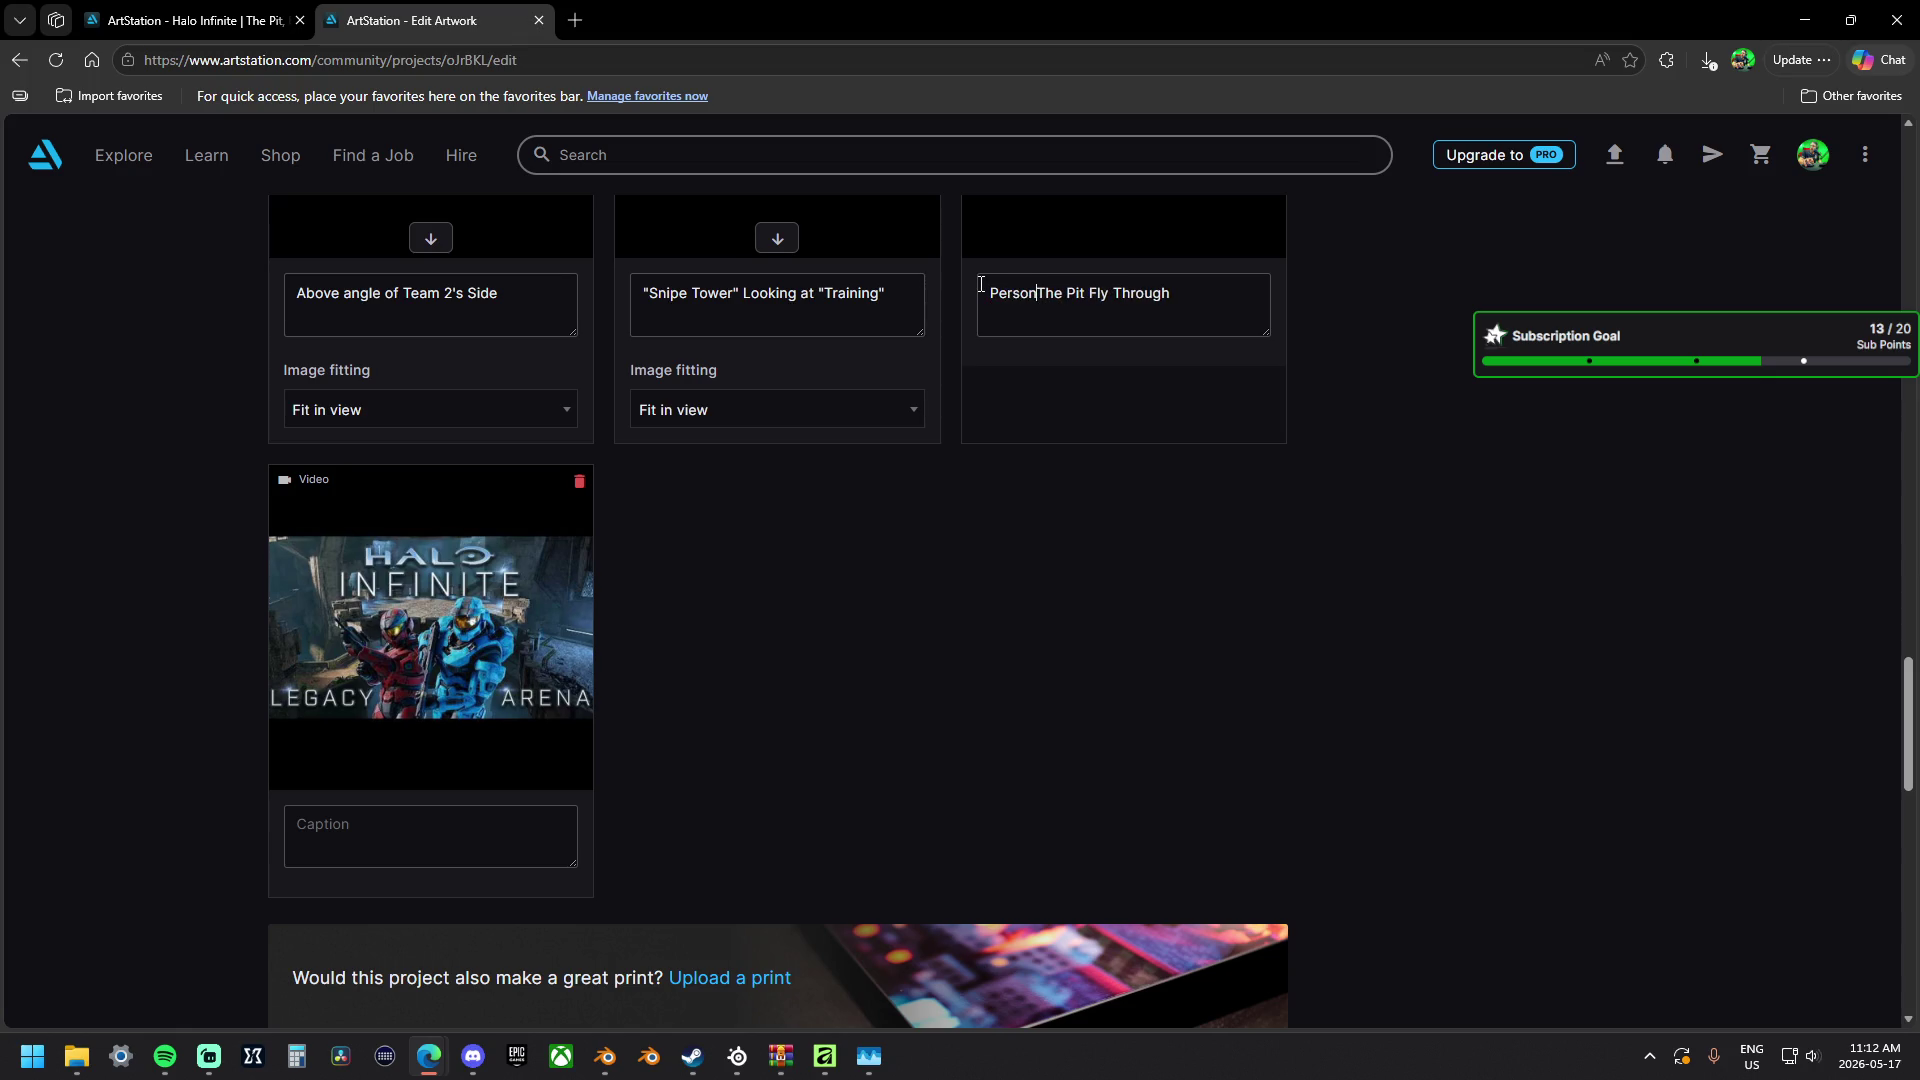
{"action": "type", "text": " Edit:"}
Copy the fly-through caption into the trailer and change it to 'Personal Edit: Legacy Arena Trailer'.
{"action": "key", "text": "ctrl+a"}
{"action": "key", "text": "ctrl+c"}
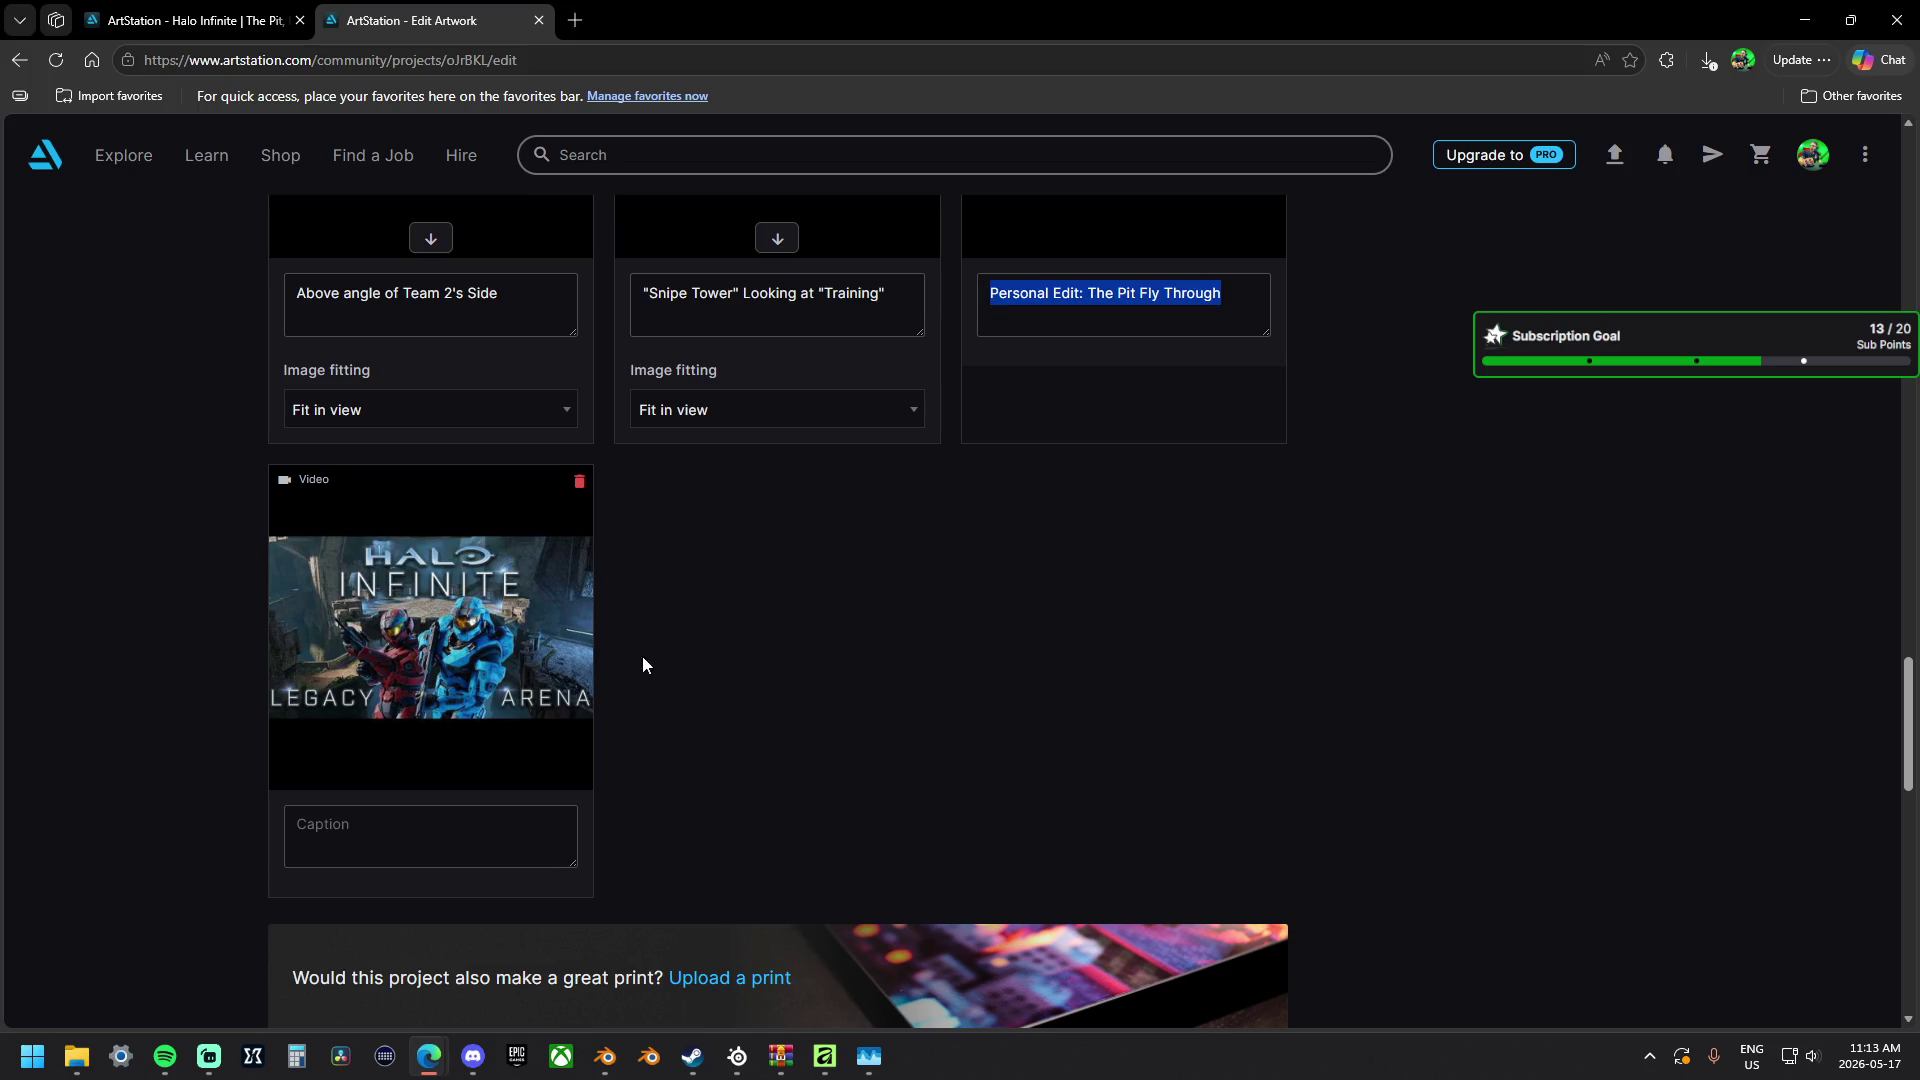
{"action": "left_click", "coordinate": [386, 823]}
{"action": "key", "text": "ctrl+v"}
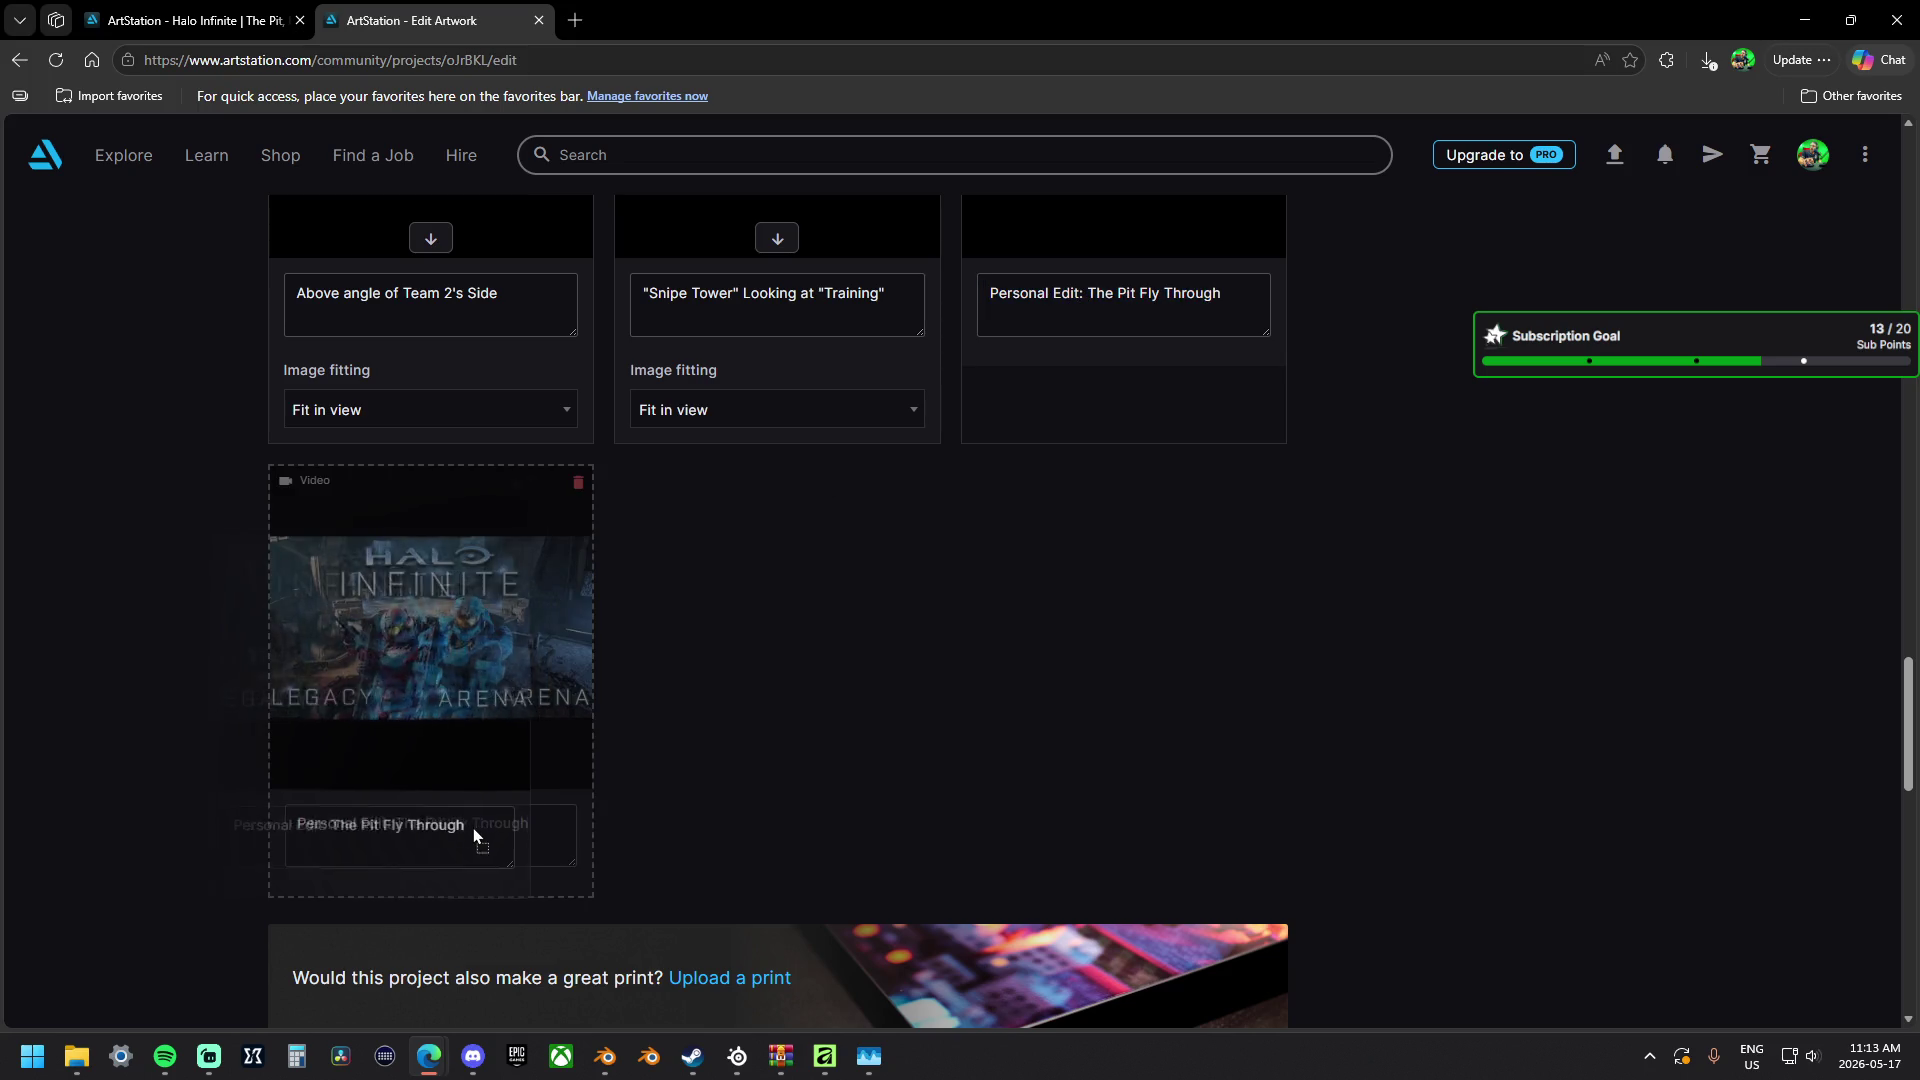
{"action": "double_click", "coordinate": [517, 822]}
{"action": "left_click_drag", "start_coordinate": [517, 823], "coordinate": [411, 816]}
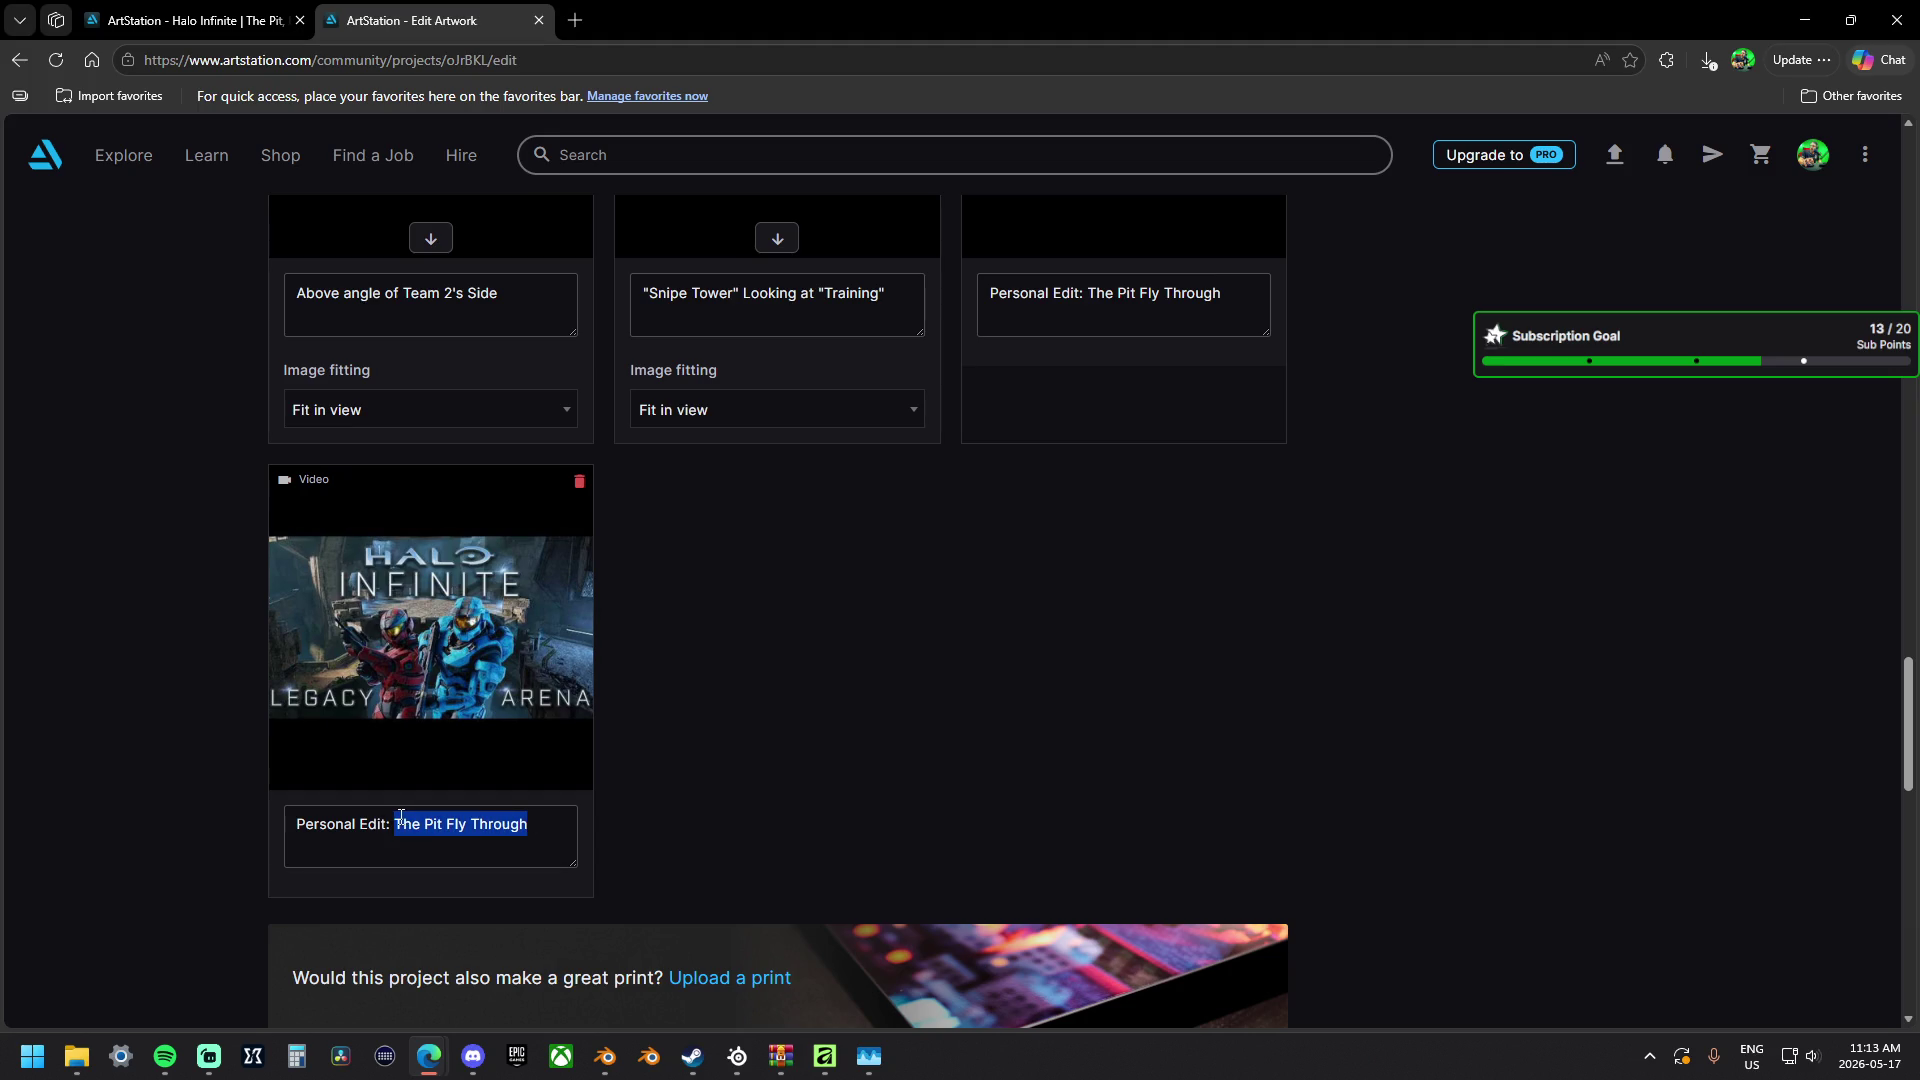
{"action": "type", "text": "Legacy "}
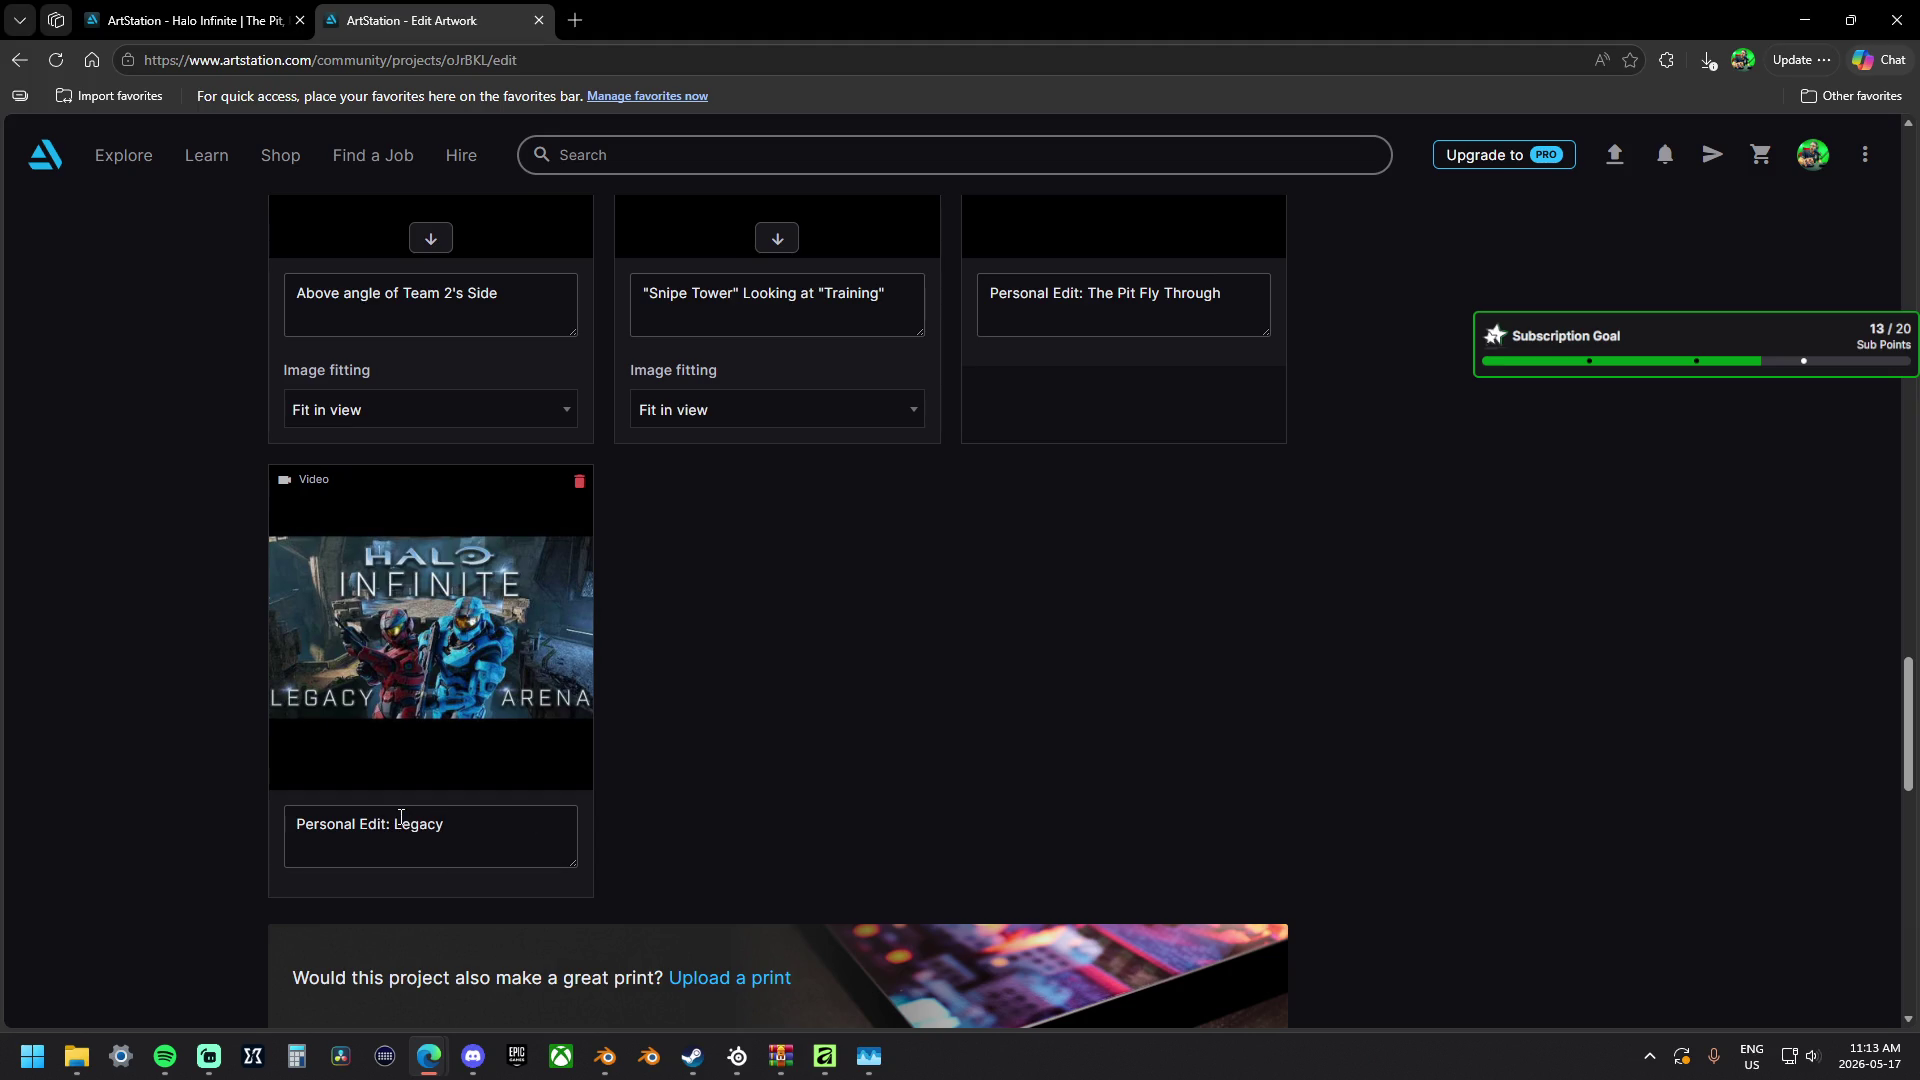
{"action": "type", "text": "Arena"}
{"action": "type", "text": " Trailer"}
{"action": "scroll", "coordinate": [1302, 705], "scroll_direction": "up", "scroll_amount": 3}
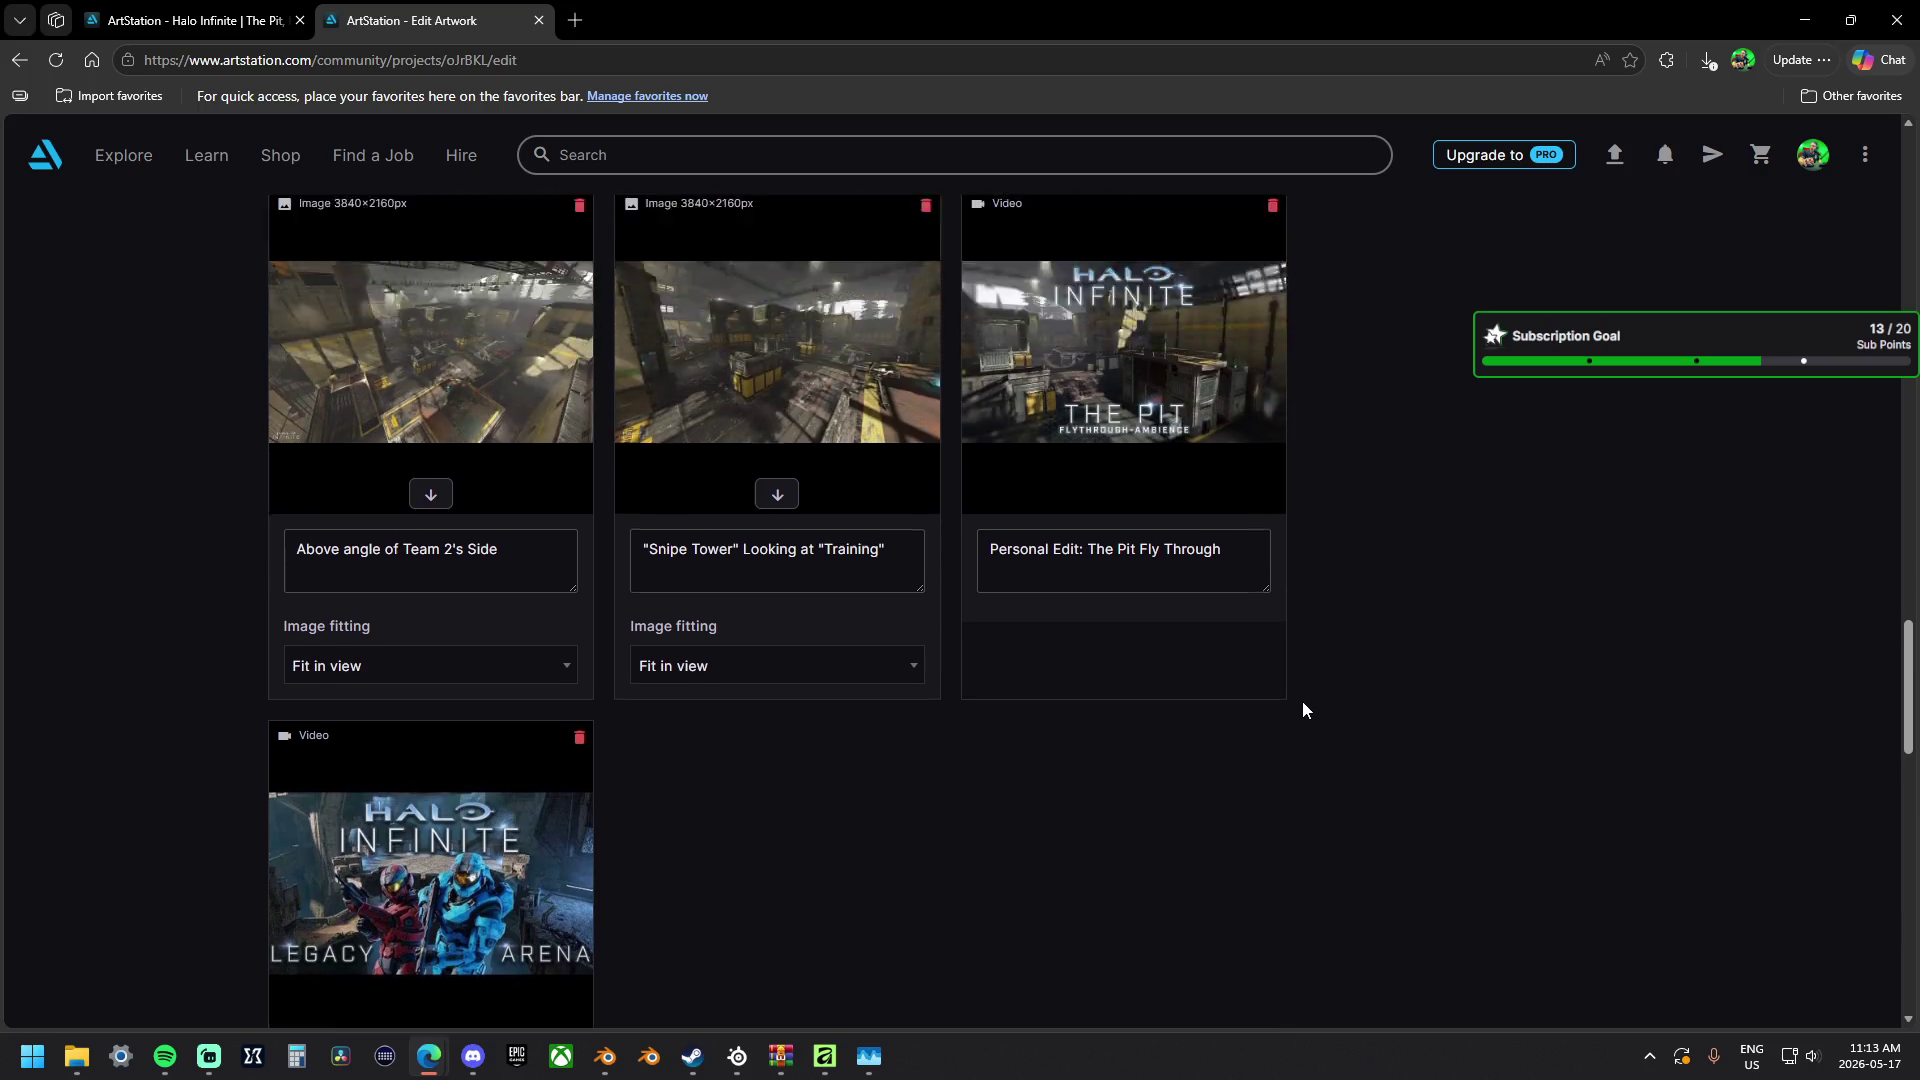
{"action": "scroll", "coordinate": [1304, 713], "scroll_direction": "up", "scroll_amount": 5}
{"action": "scroll", "coordinate": [1349, 735], "scroll_direction": "up", "scroll_amount": 5}
{"action": "scroll", "coordinate": [1349, 727], "scroll_direction": "up", "scroll_amount": 1}
{"action": "scroll", "coordinate": [1593, 689], "scroll_direction": "up", "scroll_amount": 3}
{"action": "scroll", "coordinate": [1747, 701], "scroll_direction": "up", "scroll_amount": 2}
Publish The Pit, view its artwork page and notifications, then return to its edit page.
{"action": "left_click", "coordinate": [1515, 235]}
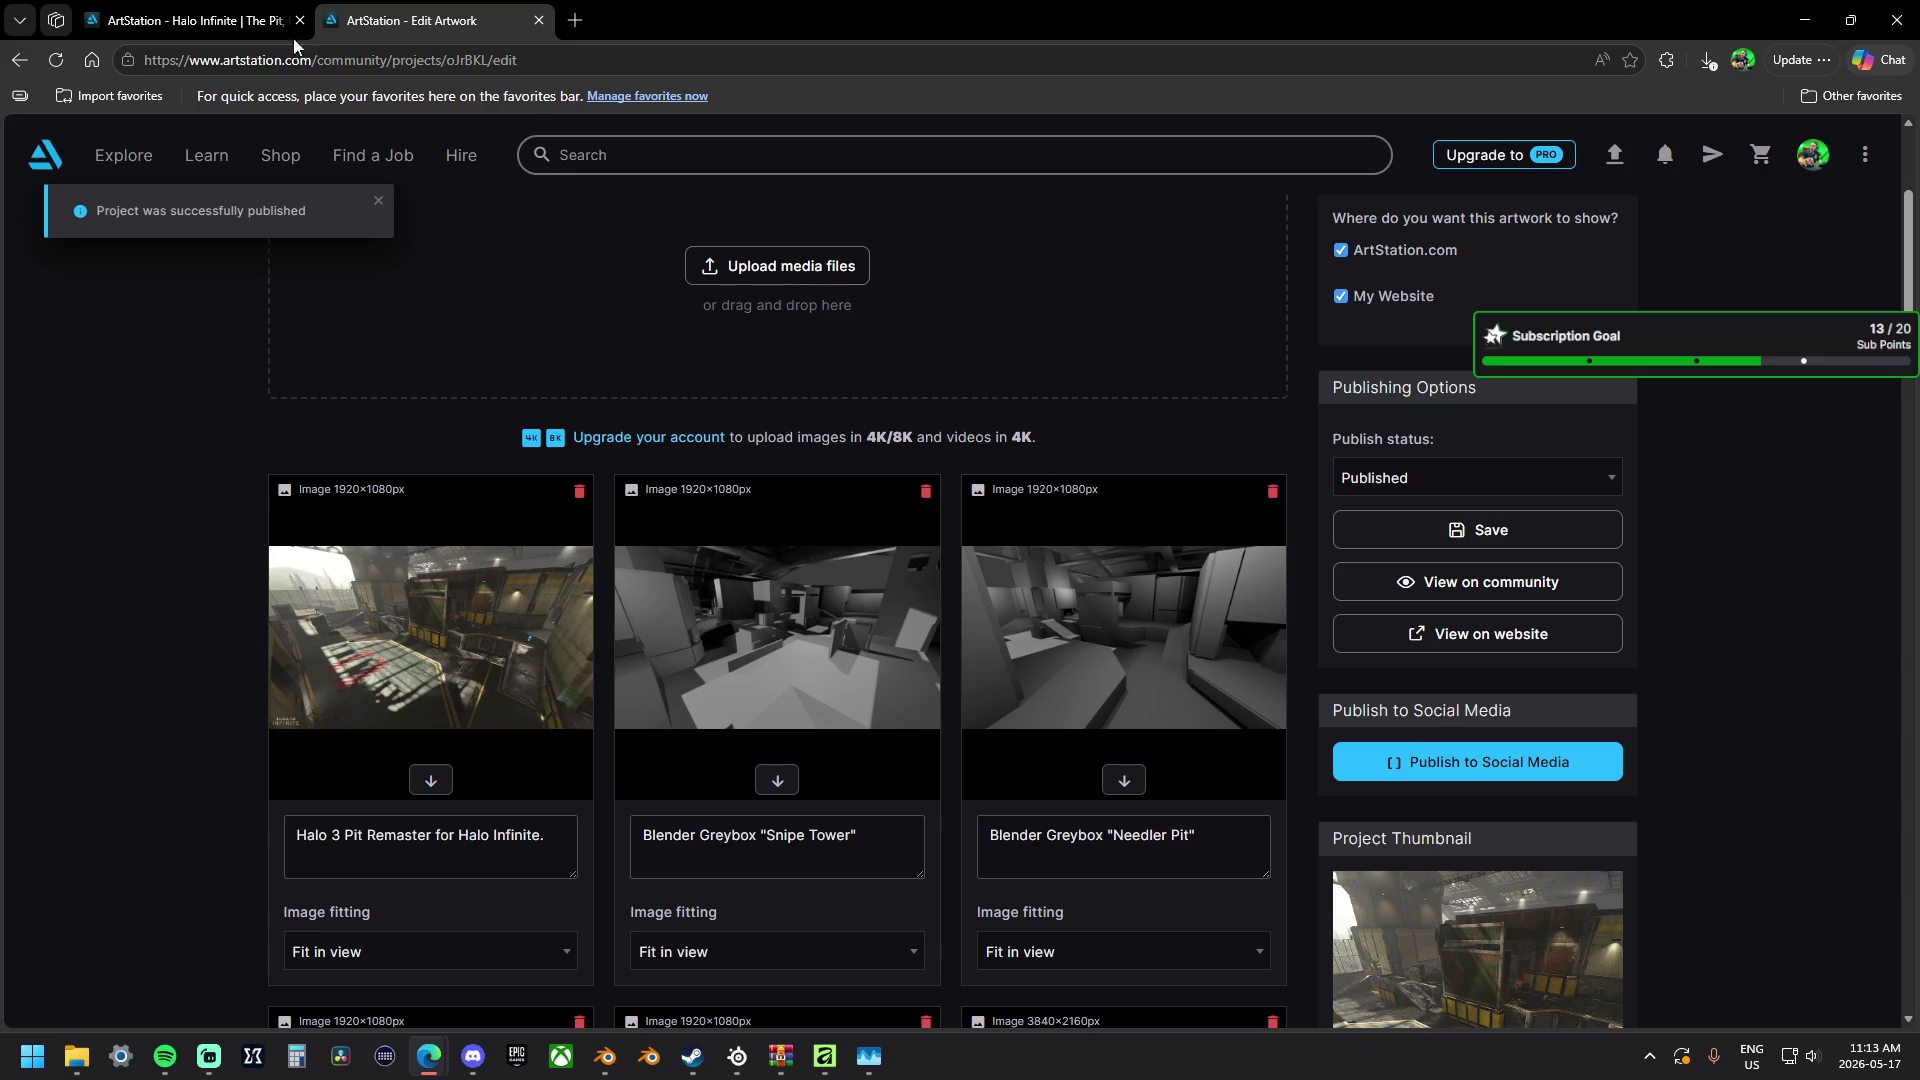
{"action": "left_click", "coordinate": [197, 23]}
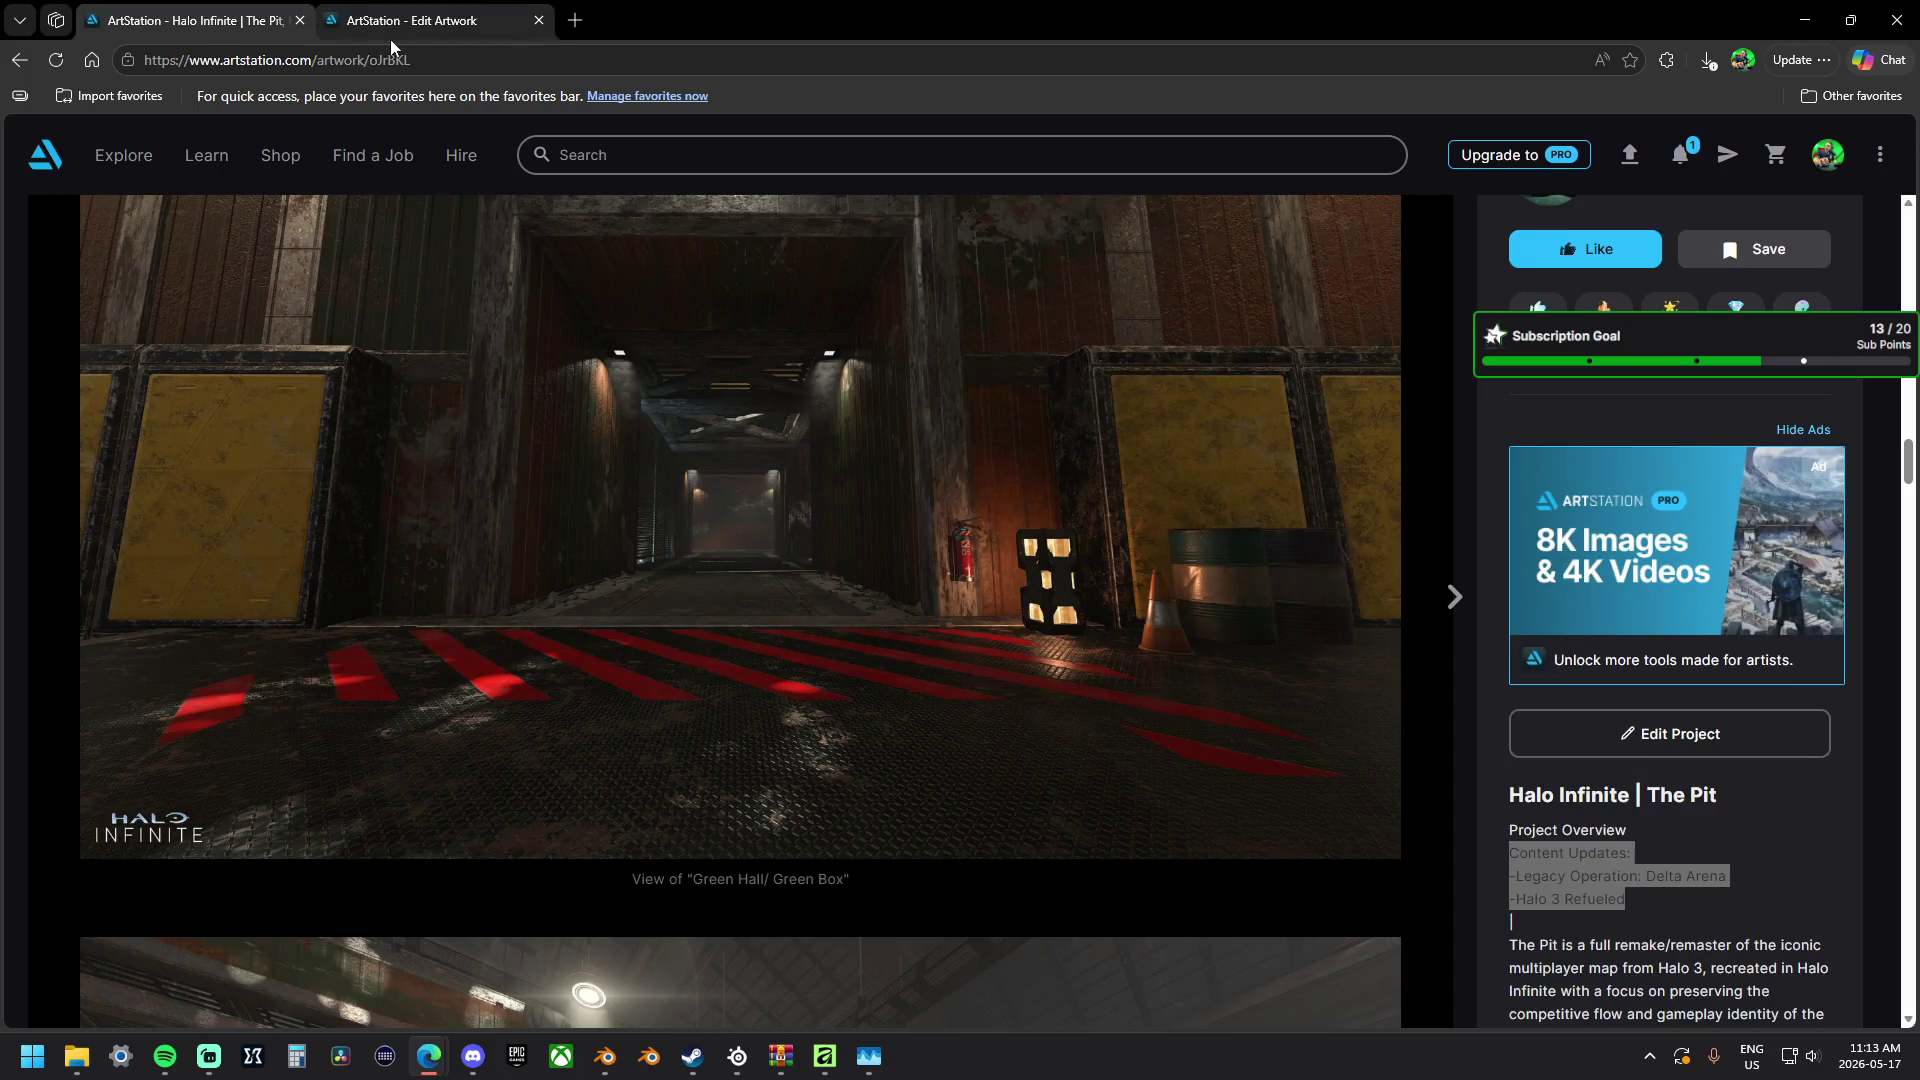
{"action": "scroll", "coordinate": [1248, 547], "scroll_direction": "up", "scroll_amount": 3}
{"action": "scroll", "coordinate": [1262, 536], "scroll_direction": "up", "scroll_amount": 3}
{"action": "scroll", "coordinate": [1262, 536], "scroll_direction": "up", "scroll_amount": 3}
{"action": "scroll", "coordinate": [1255, 539], "scroll_direction": "up", "scroll_amount": 3}
{"action": "left_click", "coordinate": [298, 20]}
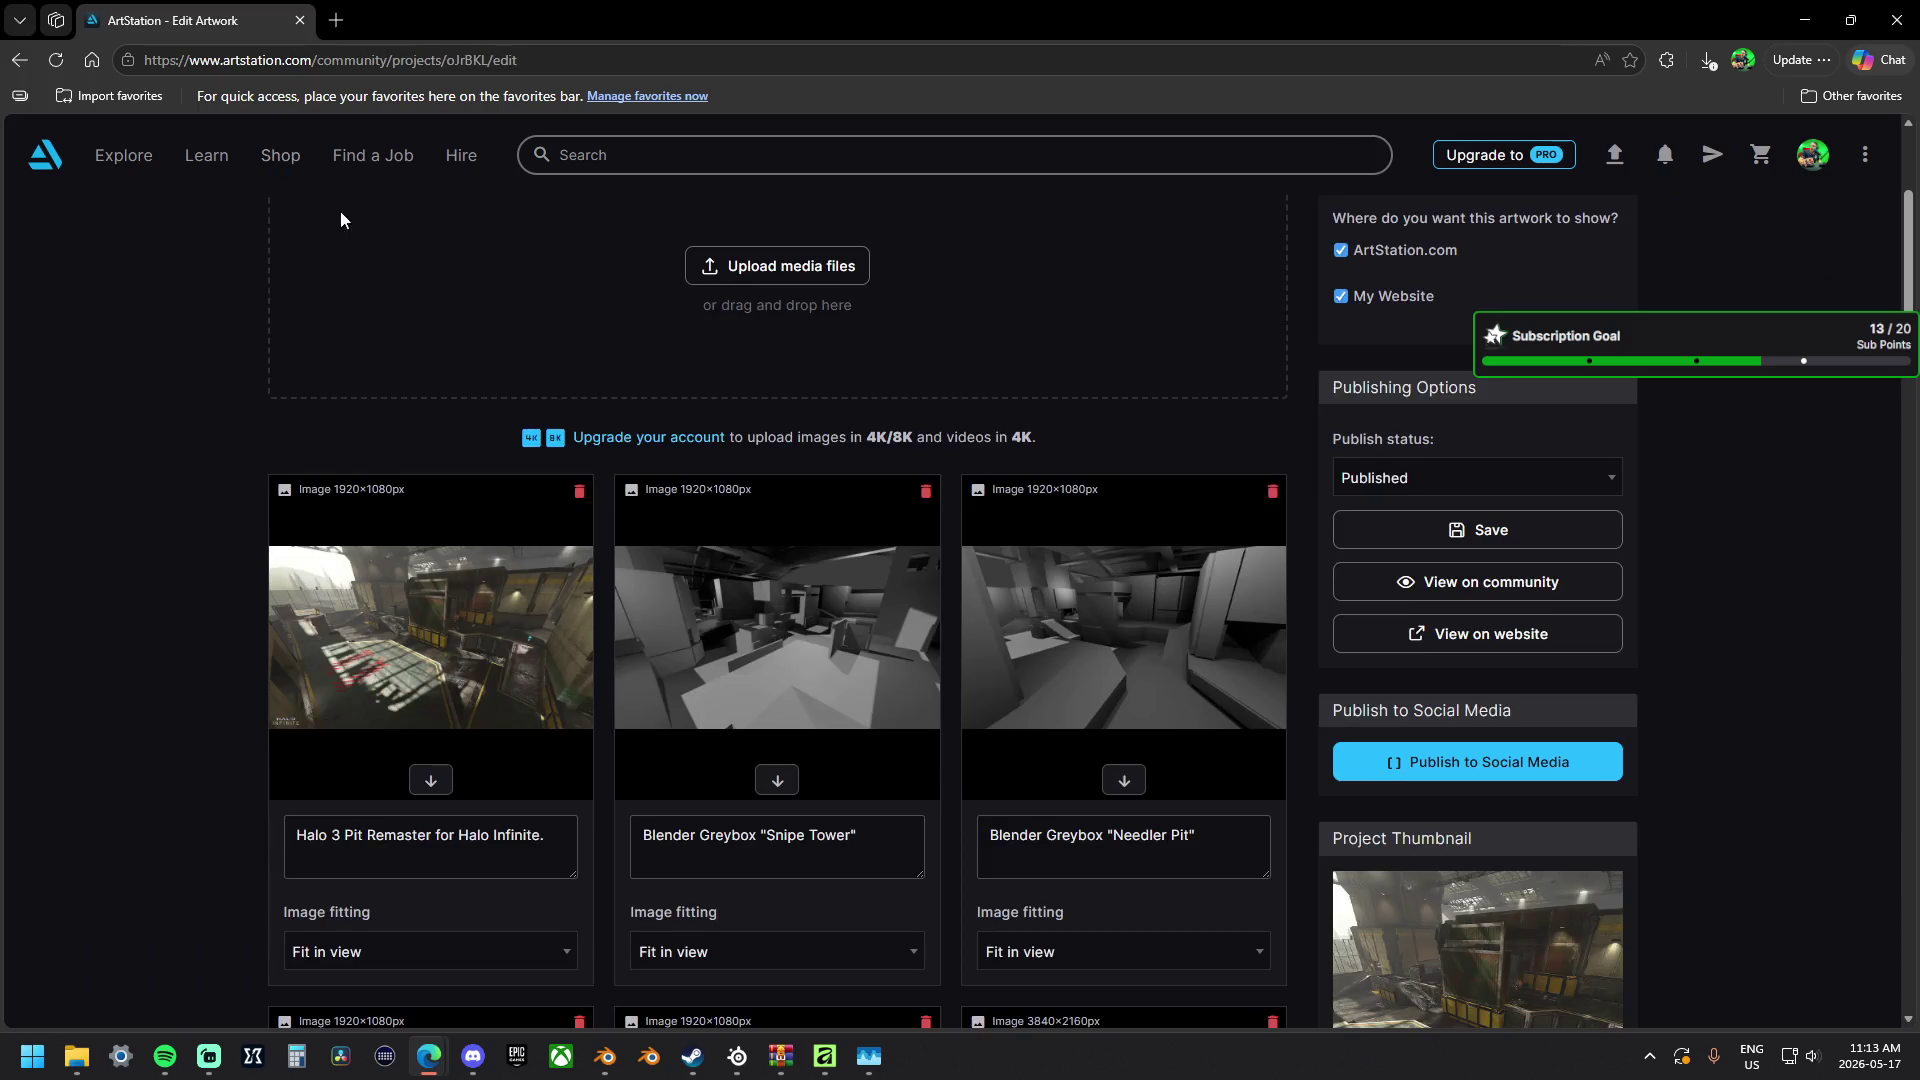
{"action": "left_click", "coordinate": [1660, 159]}
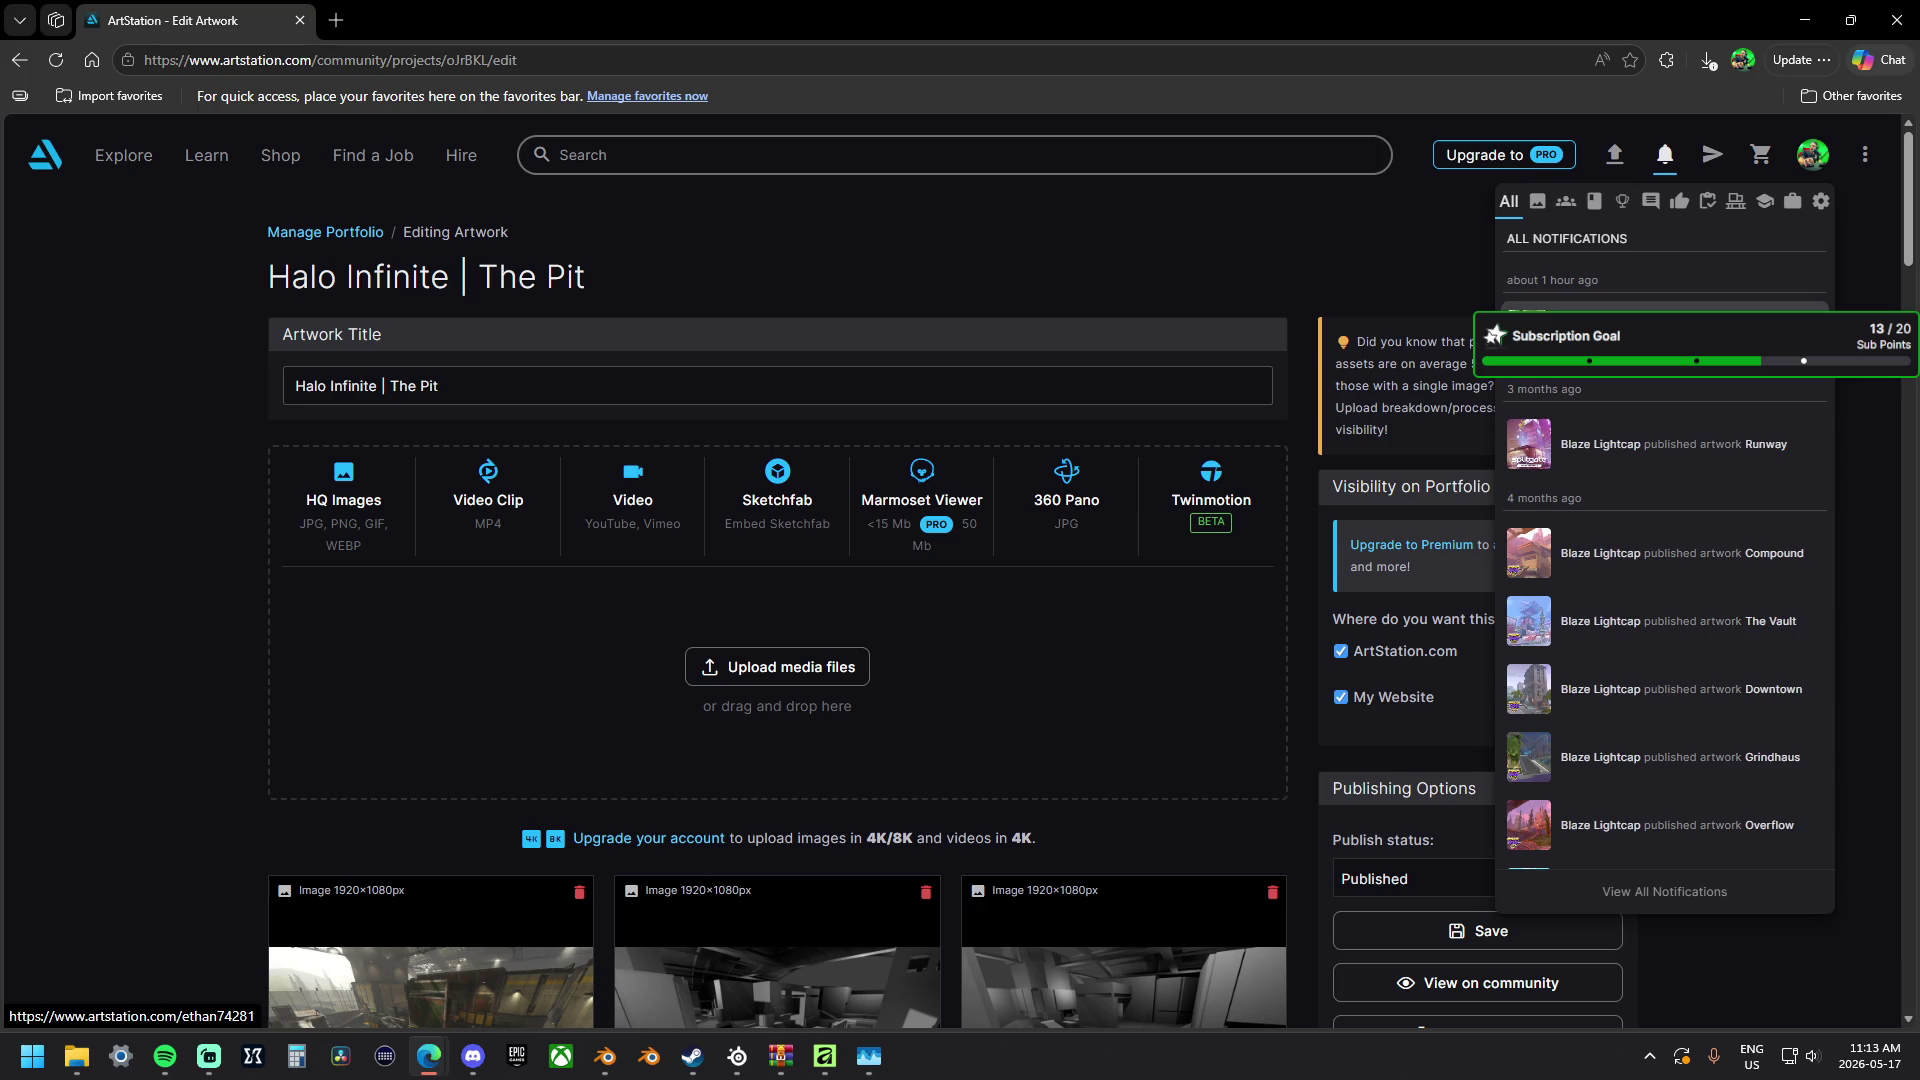
{"action": "left_click", "coordinate": [1591, 323]}
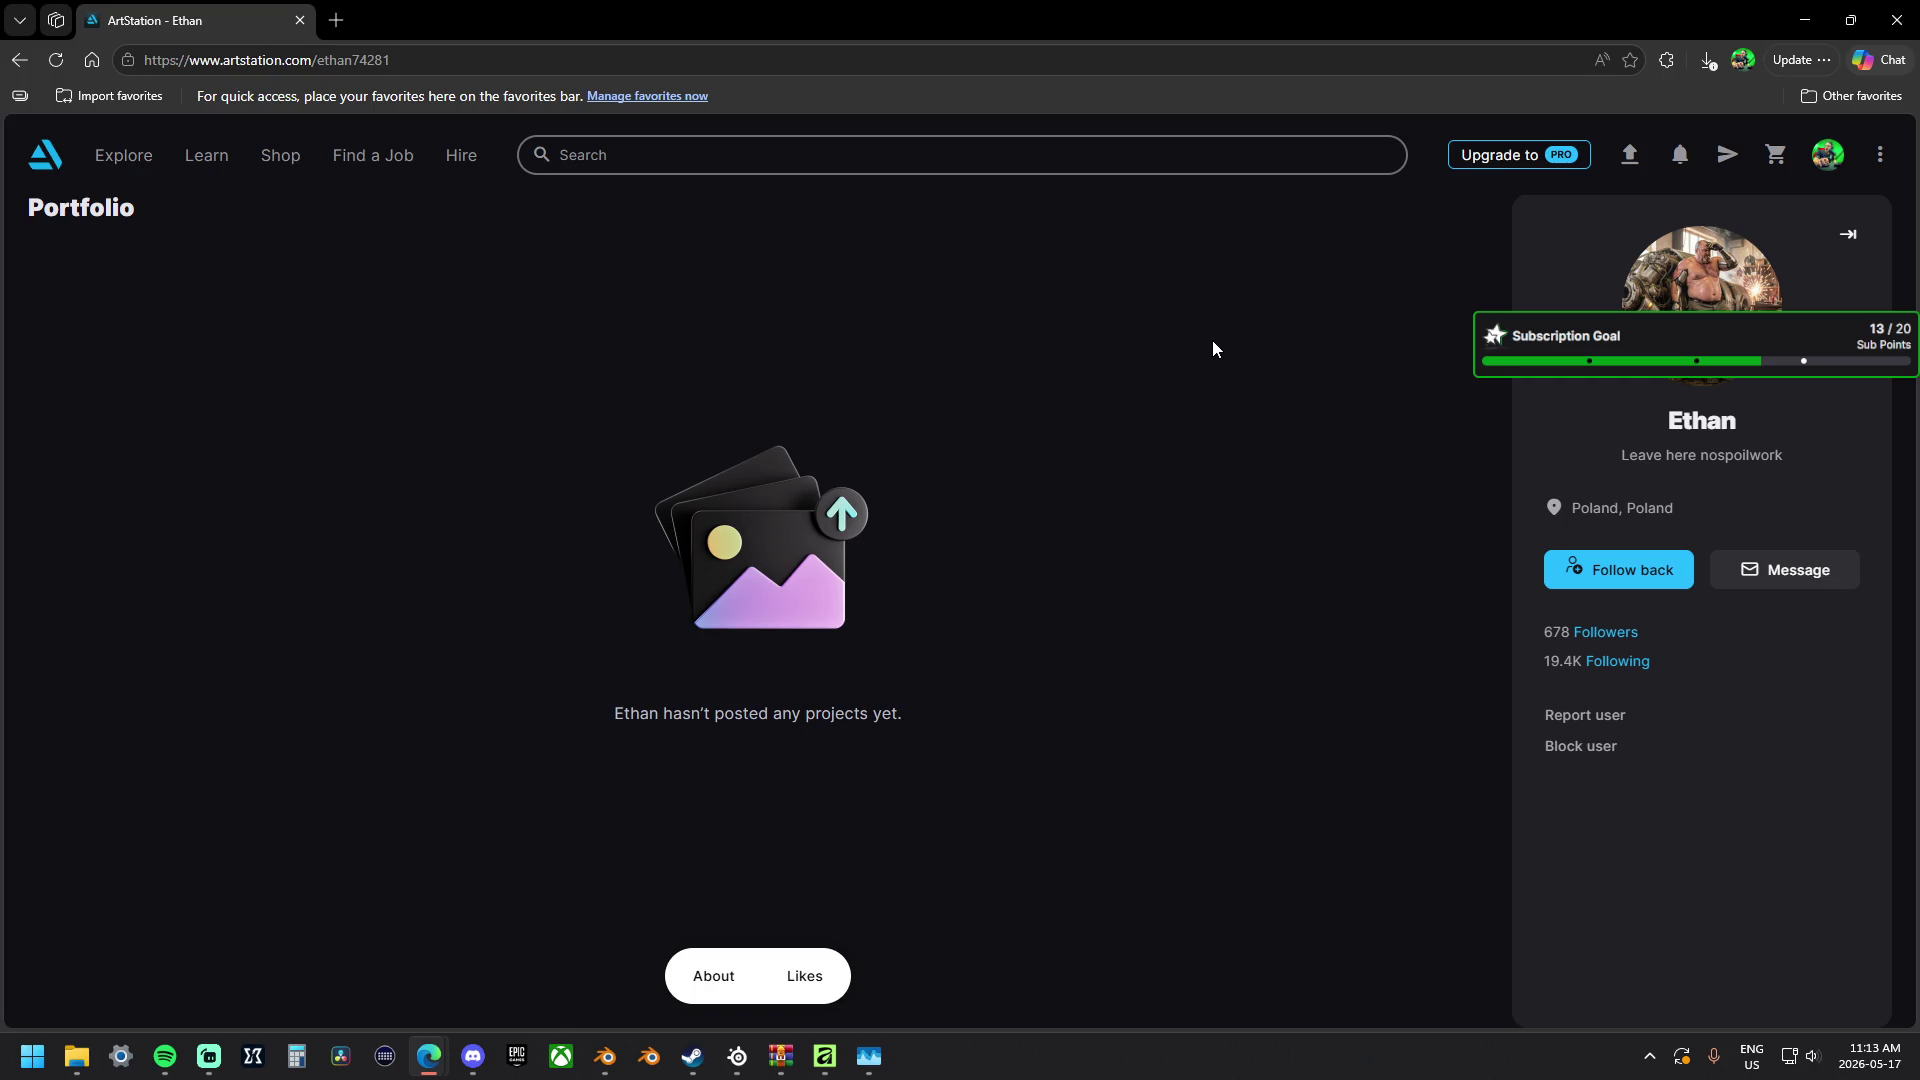
{"action": "left_click", "coordinate": [20, 60]}
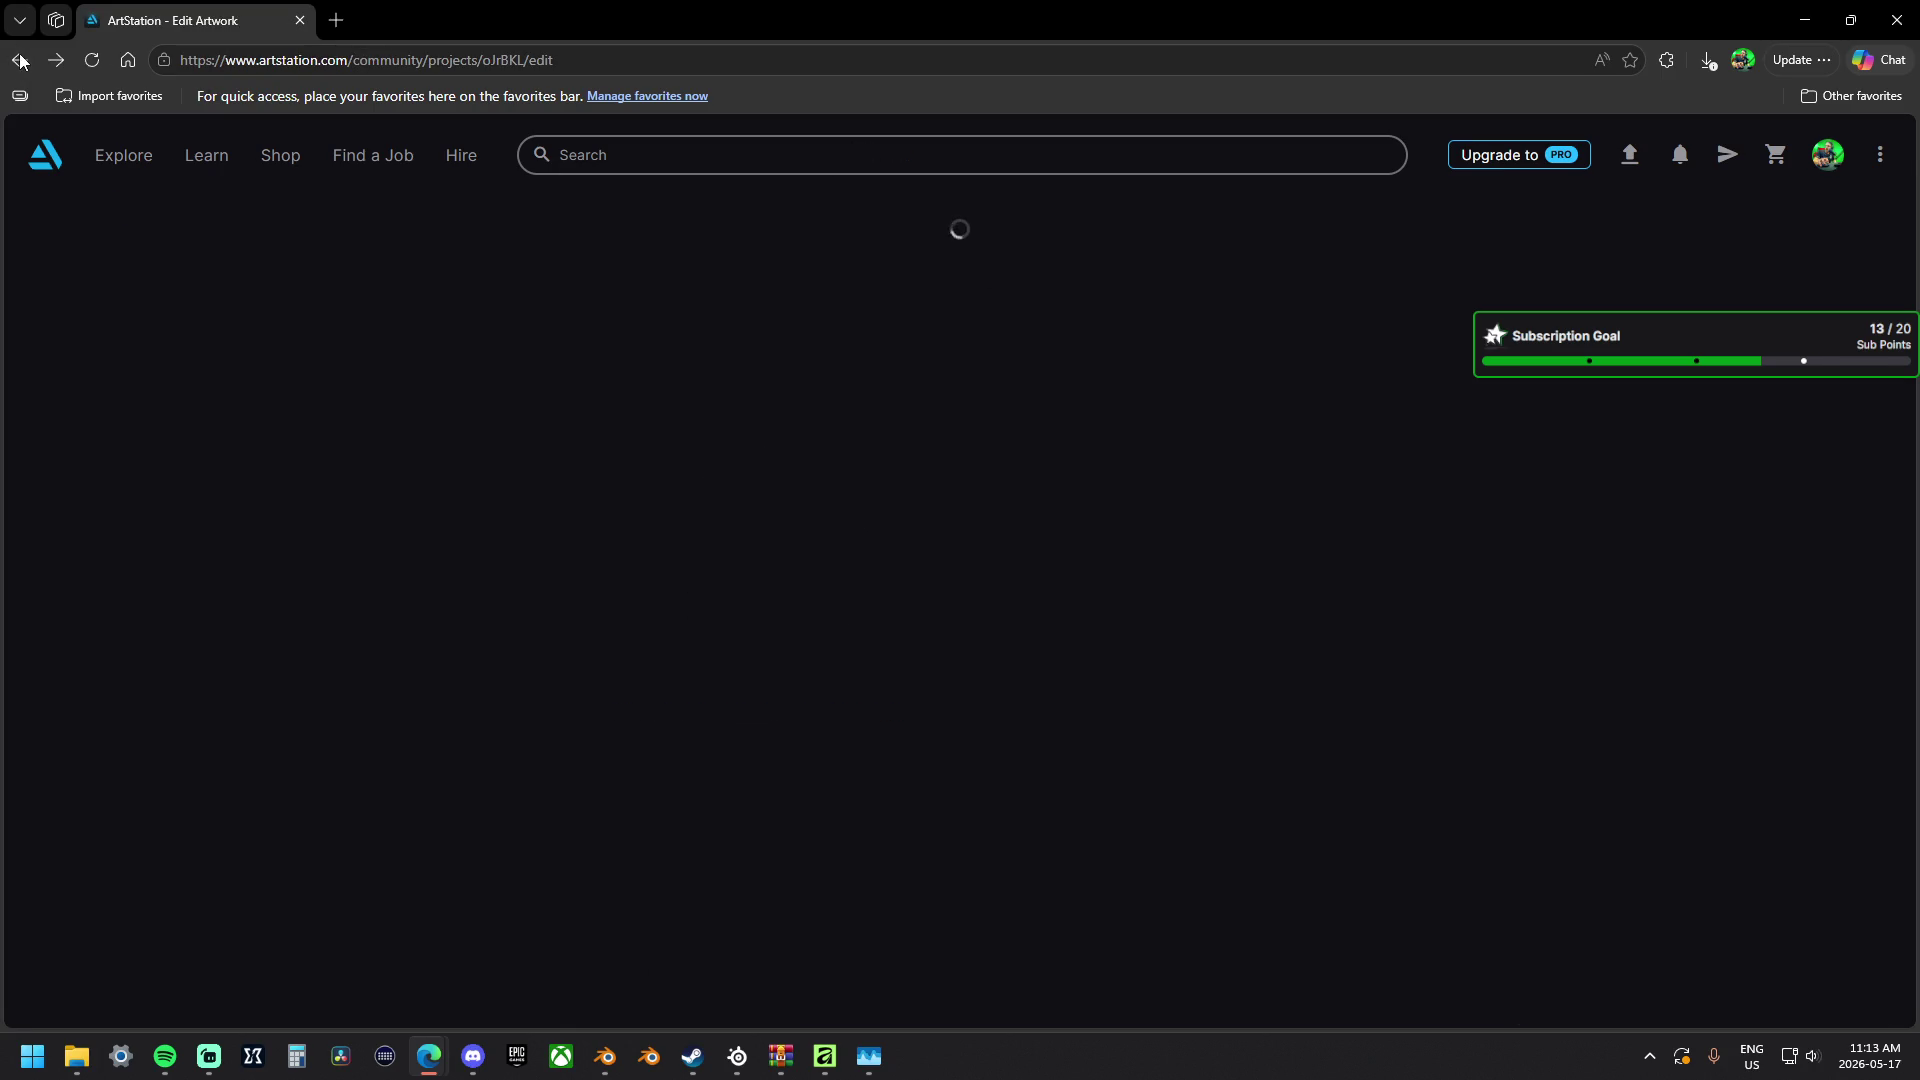
{"action": "scroll", "coordinate": [1725, 520], "scroll_direction": "down", "scroll_amount": 2}
{"action": "scroll", "coordinate": [1725, 520], "scroll_direction": "down", "scroll_amount": 3}
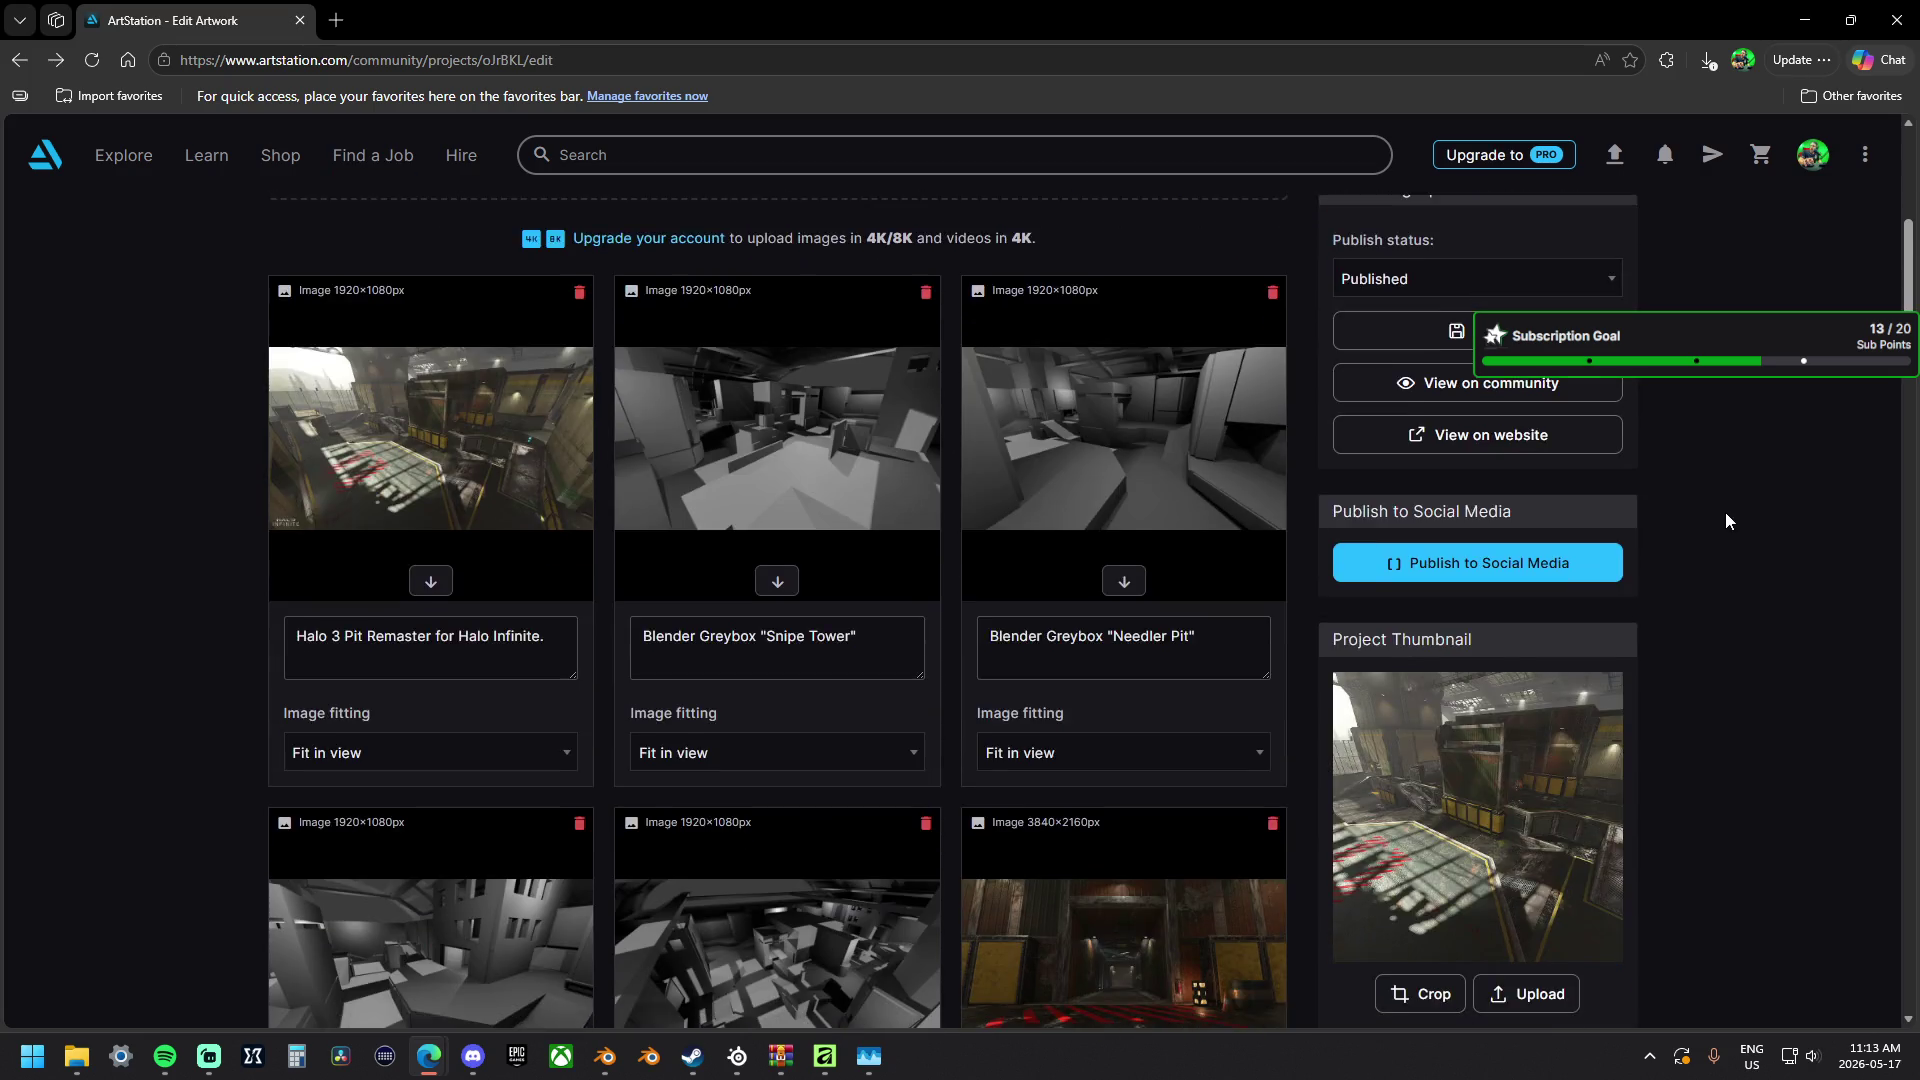
{"action": "scroll", "coordinate": [1726, 520], "scroll_direction": "down", "scroll_amount": 3}
{"action": "scroll", "coordinate": [1725, 521], "scroll_direction": "down", "scroll_amount": 3}
{"action": "scroll", "coordinate": [1725, 521], "scroll_direction": "down", "scroll_amount": 3}
{"action": "scroll", "coordinate": [1725, 521], "scroll_direction": "down", "scroll_amount": 3}
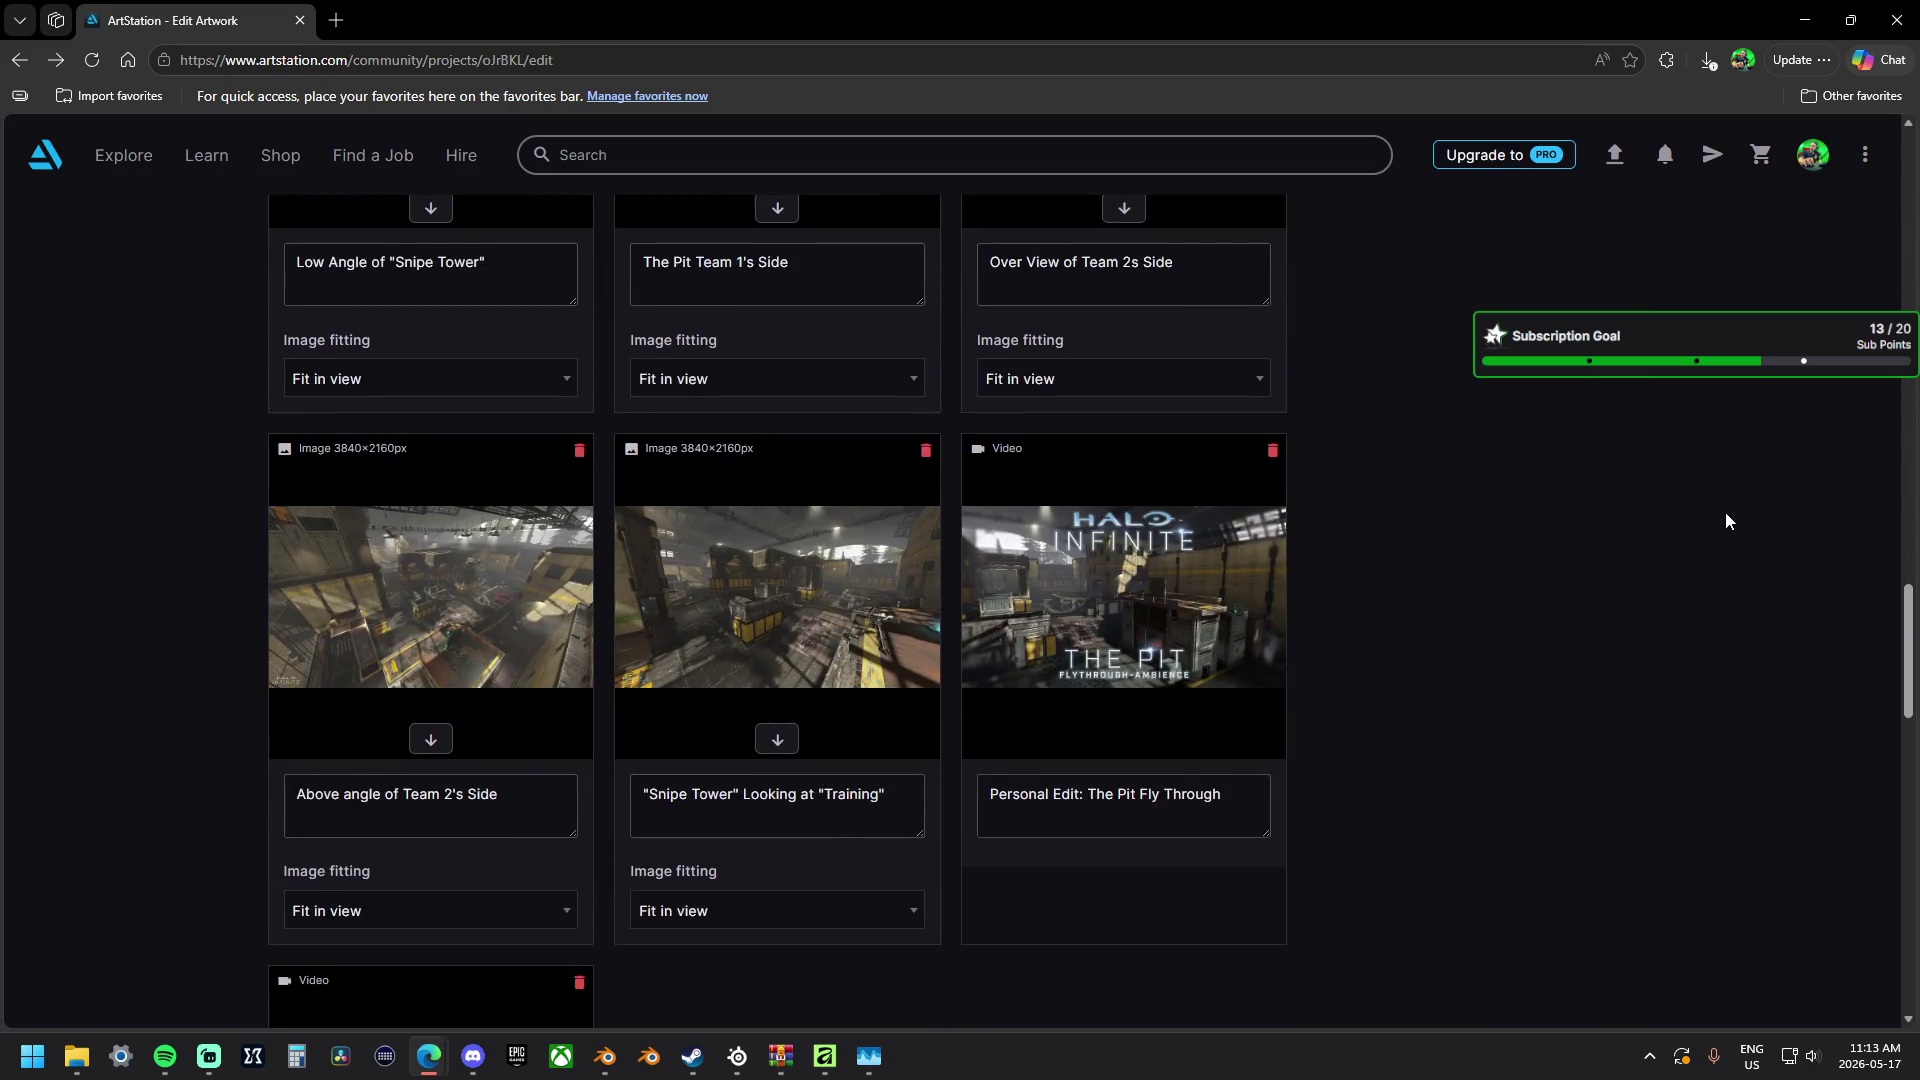
{"action": "scroll", "coordinate": [1726, 521], "scroll_direction": "down", "scroll_amount": 3}
{"action": "scroll", "coordinate": [1726, 520], "scroll_direction": "up", "scroll_amount": 3}
{"action": "scroll", "coordinate": [1726, 520], "scroll_direction": "up", "scroll_amount": 3}
{"action": "scroll", "coordinate": [1725, 520], "scroll_direction": "up", "scroll_amount": 3}
{"action": "scroll", "coordinate": [1725, 521], "scroll_direction": "up", "scroll_amount": 3}
{"action": "scroll", "coordinate": [1725, 513], "scroll_direction": "up", "scroll_amount": 2}
{"action": "scroll", "coordinate": [1726, 514], "scroll_direction": "up", "scroll_amount": 1}
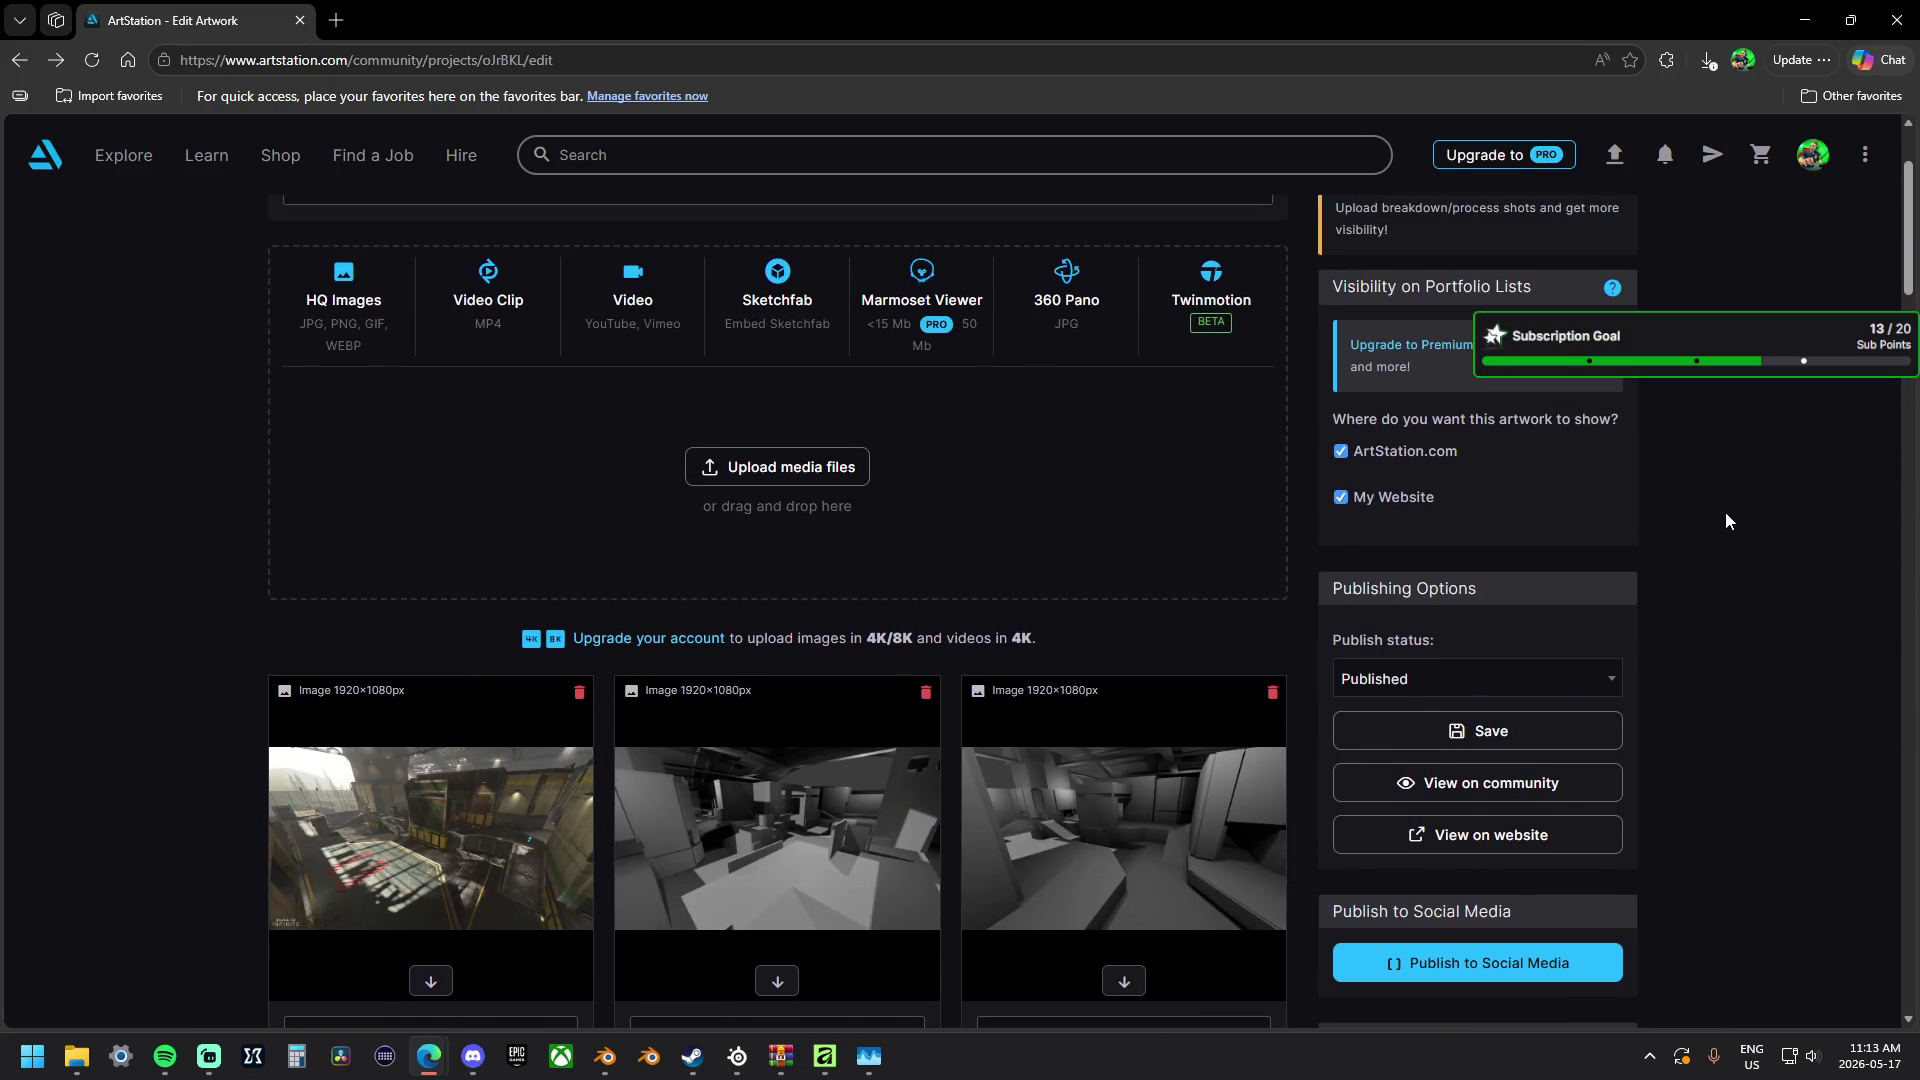
Save the project changes and go back to Manage Portfolio.
{"action": "left_click", "coordinate": [1568, 734]}
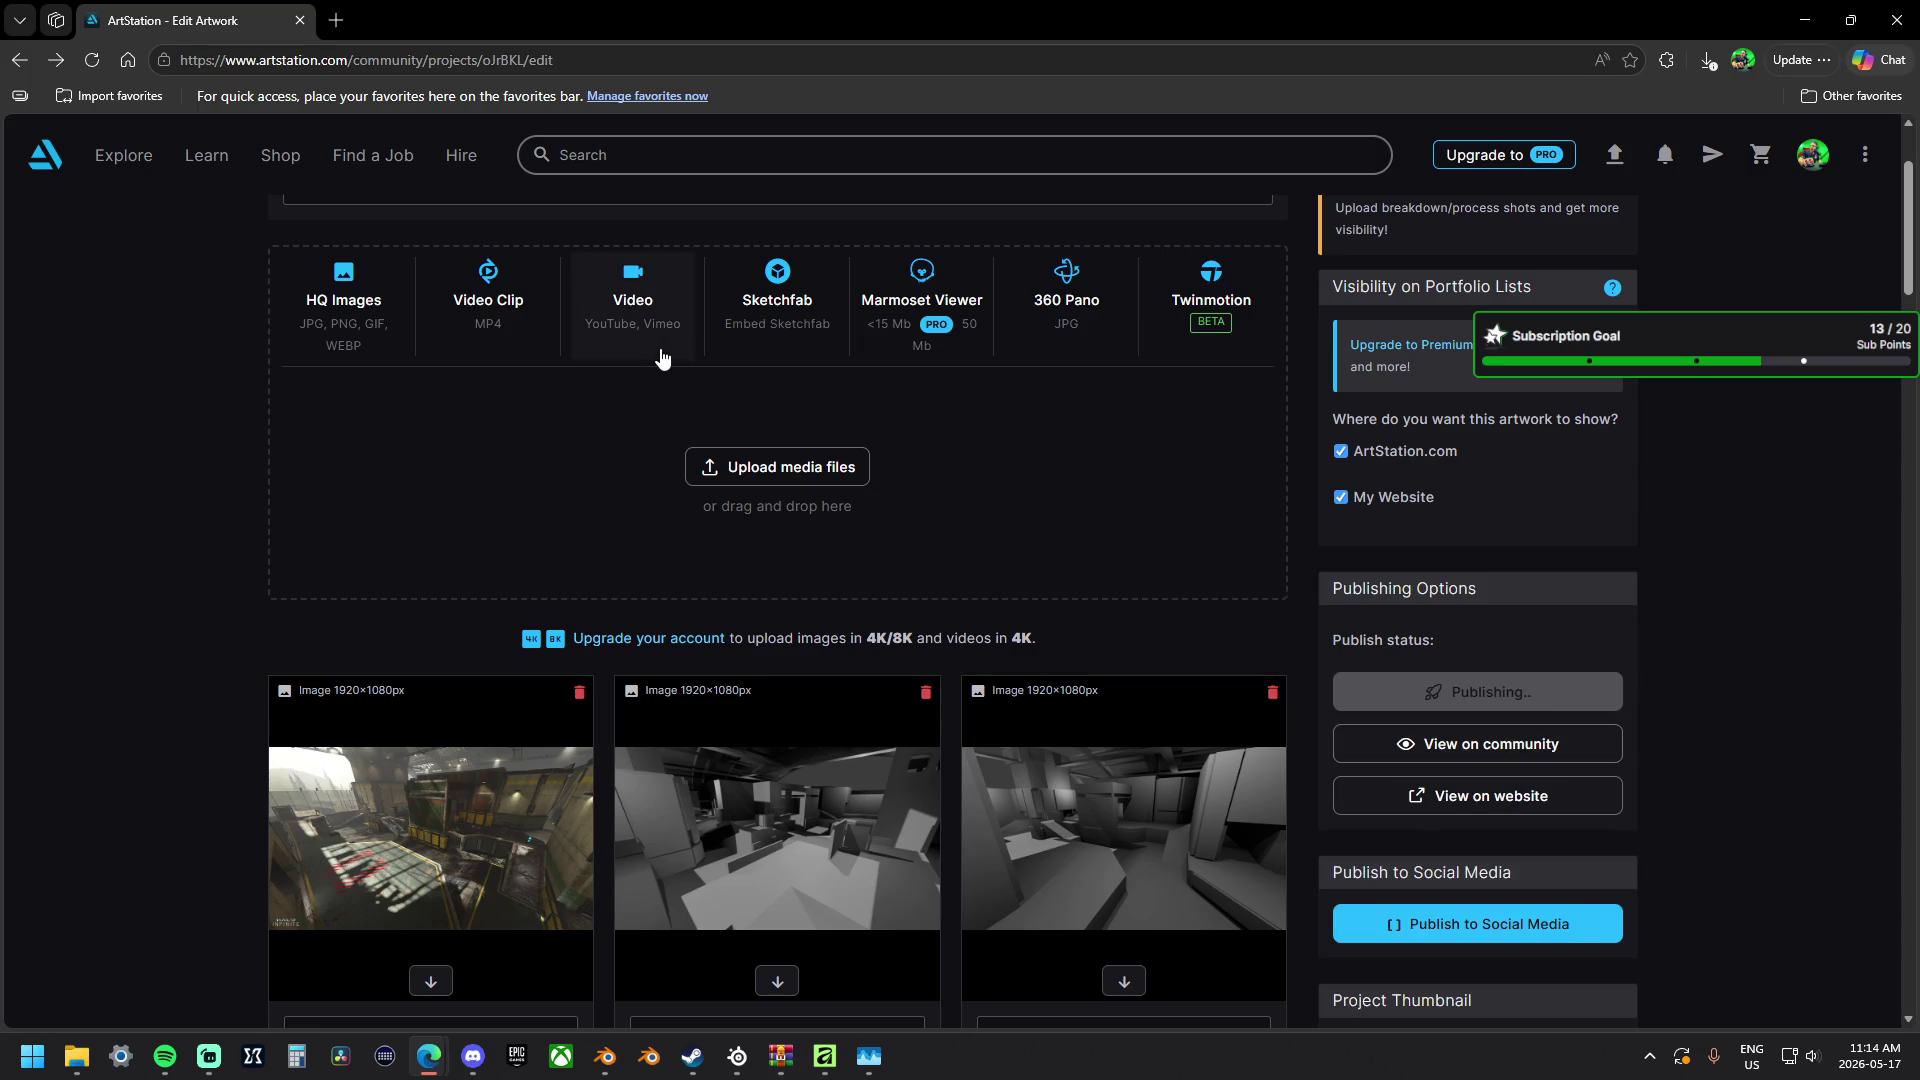
{"action": "left_click", "coordinate": [381, 209]}
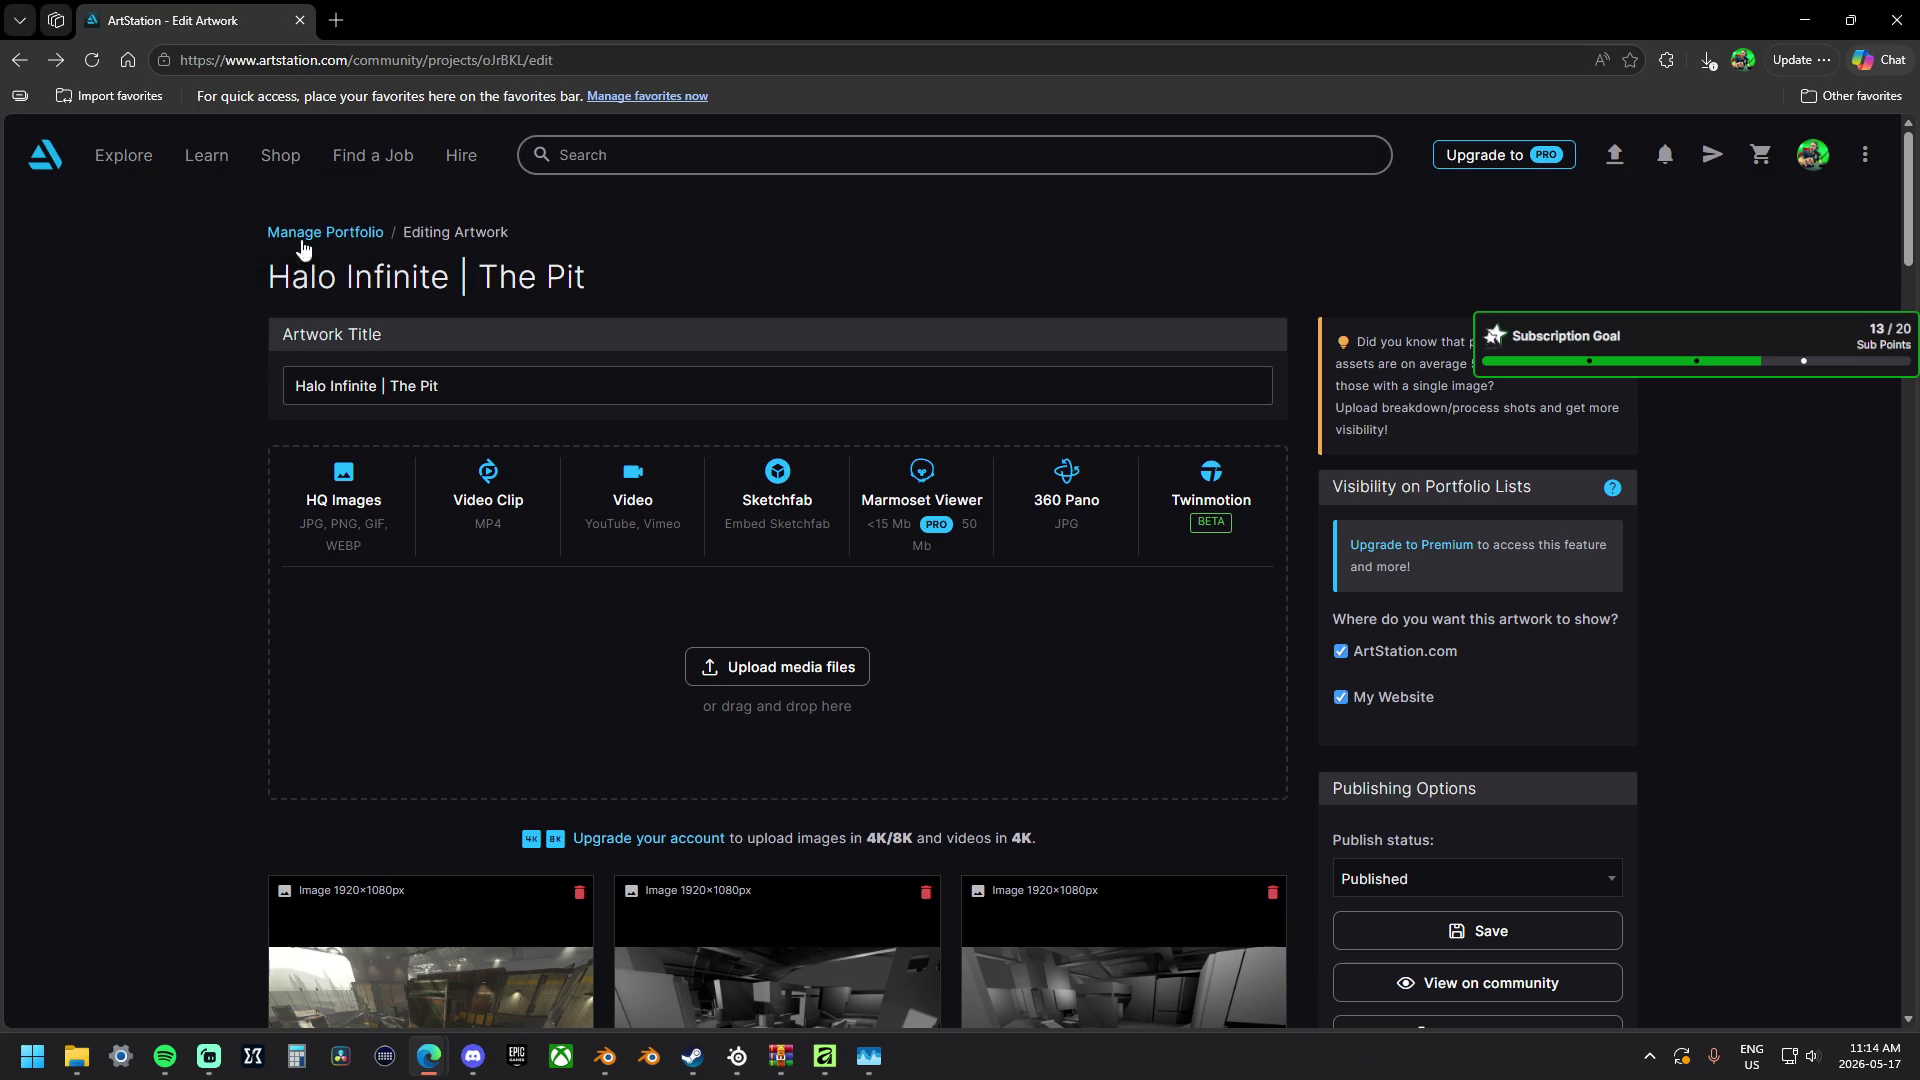
{"action": "left_click", "coordinate": [324, 240]}
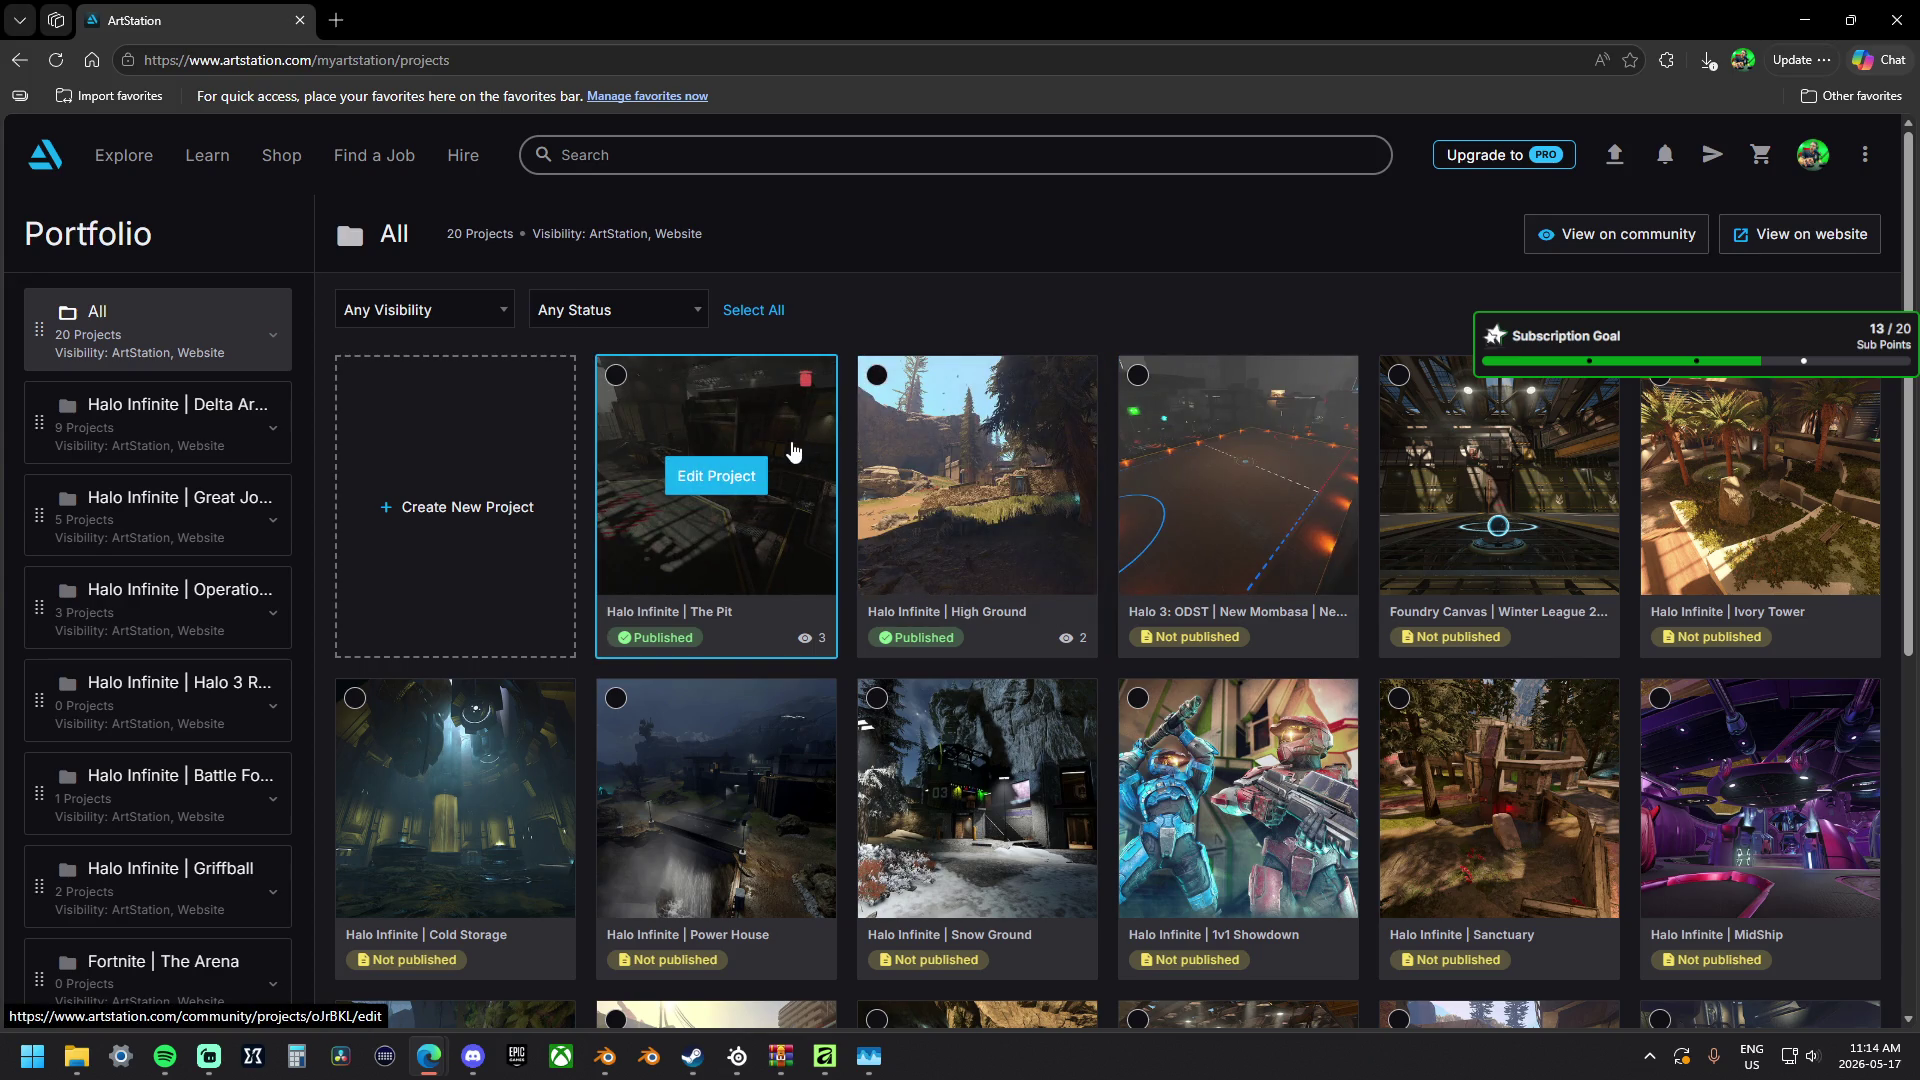
{"action": "scroll", "coordinate": [796, 450], "scroll_direction": "down", "scroll_amount": 1}
{"action": "mouse_move", "coordinate": [977, 721]}
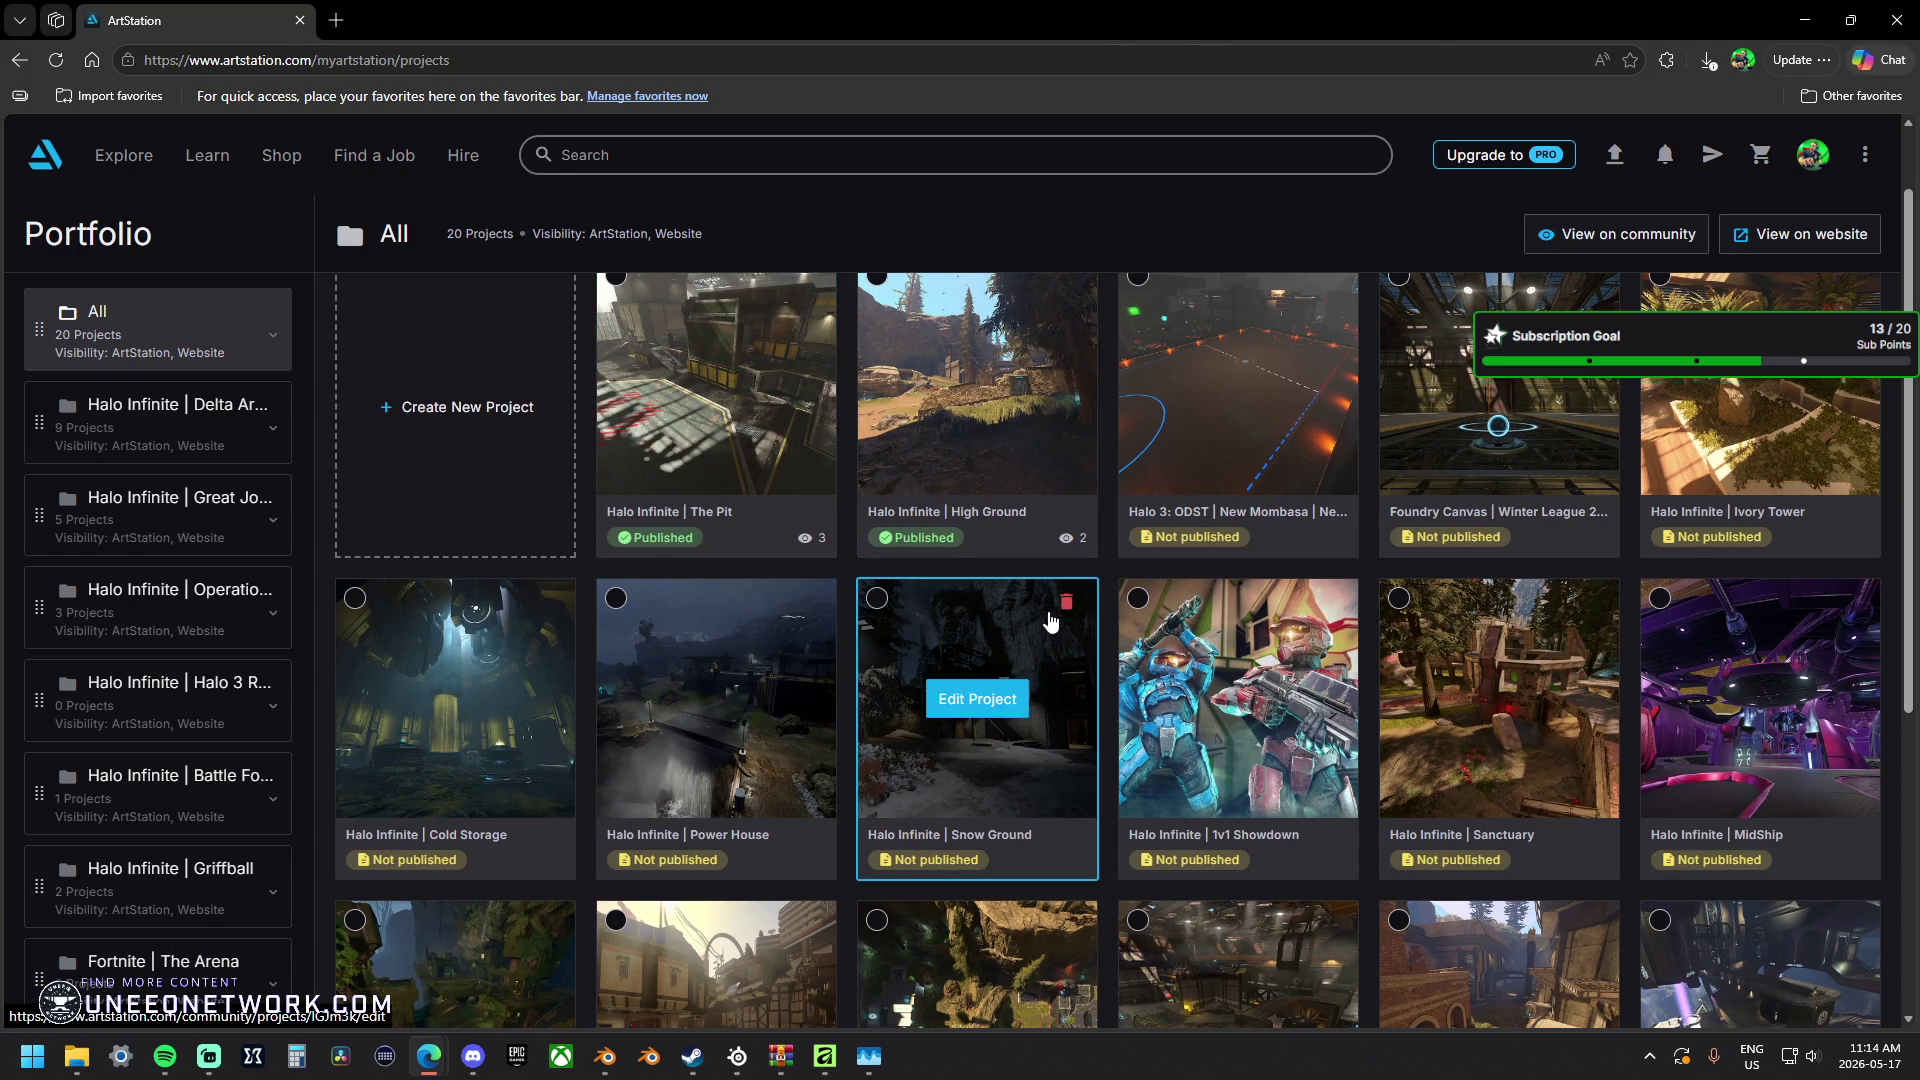
Drag the Guardian card up to the top row after High Ground and open Edit Project on it.
{"action": "right_click", "coordinate": [1050, 620]}
{"action": "left_click", "coordinate": [323, 565]}
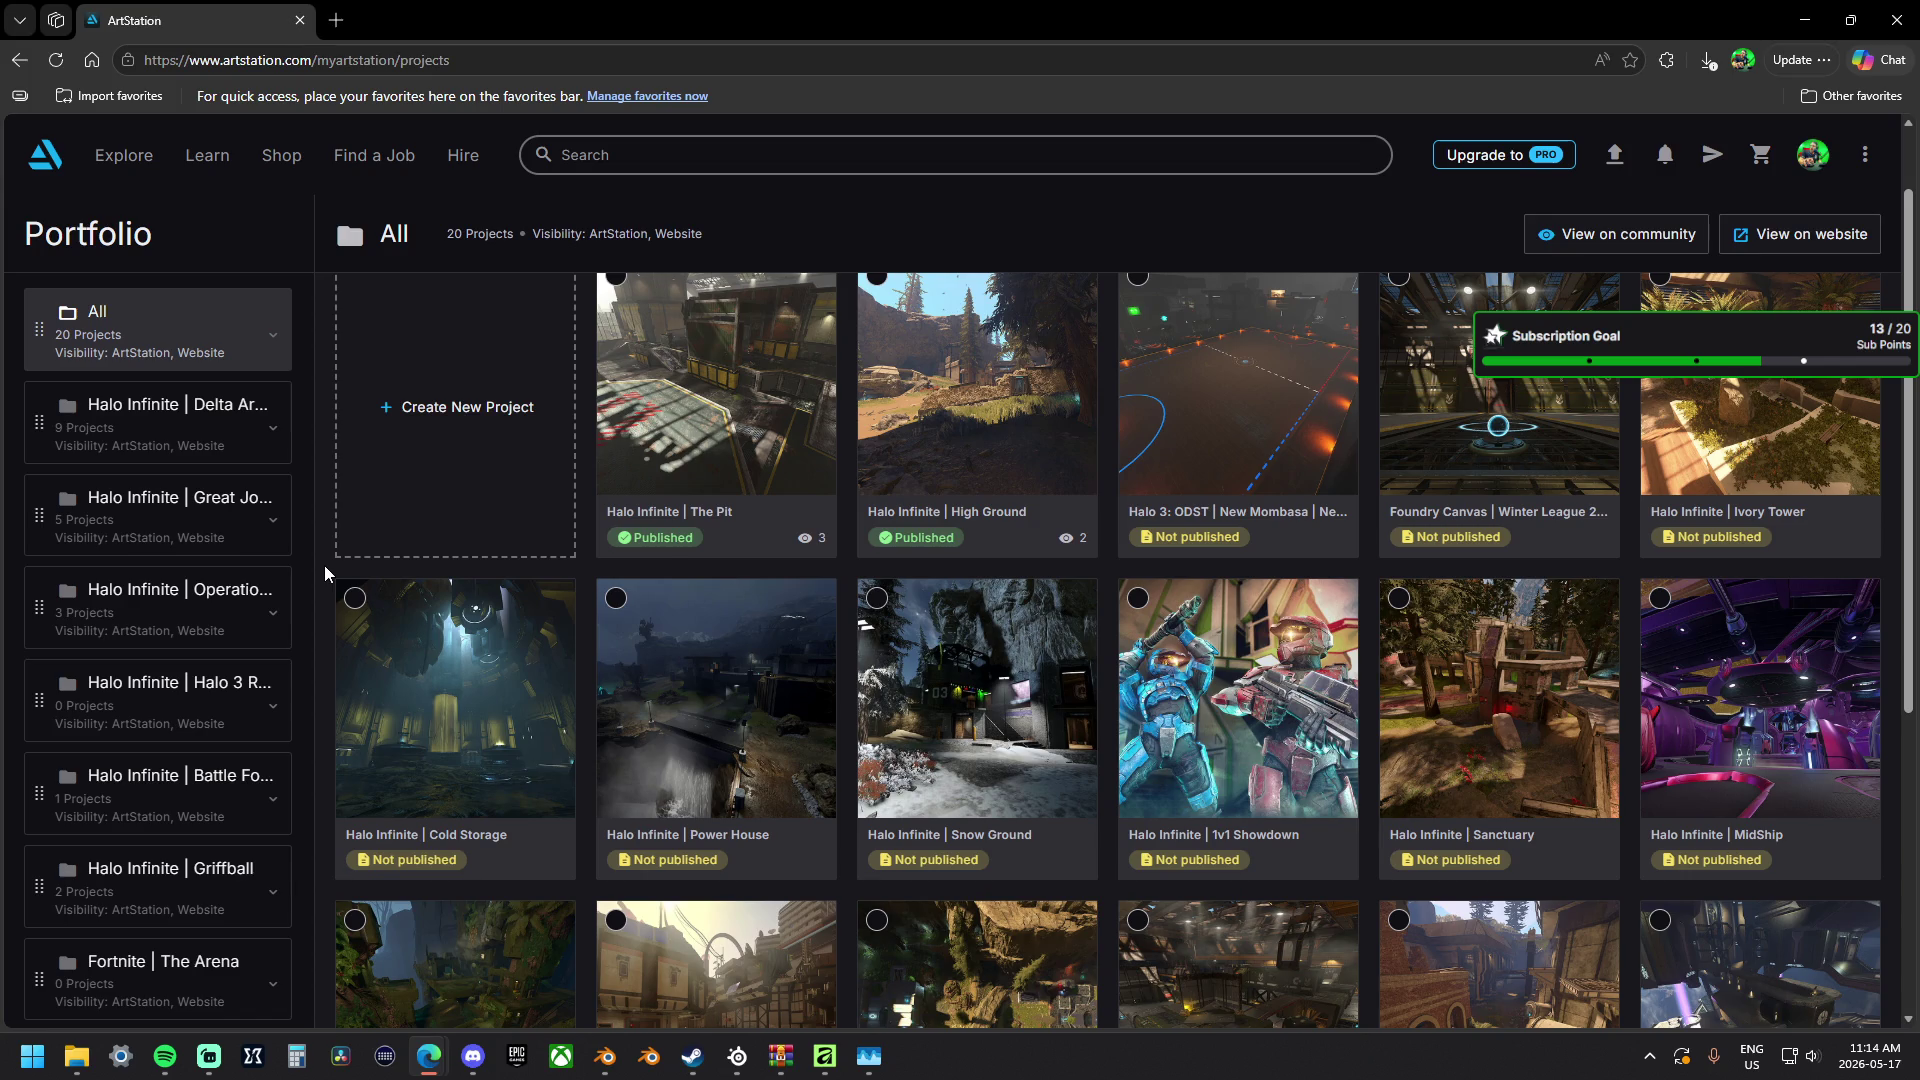
{"action": "mouse_move", "coordinate": [1237, 721]}
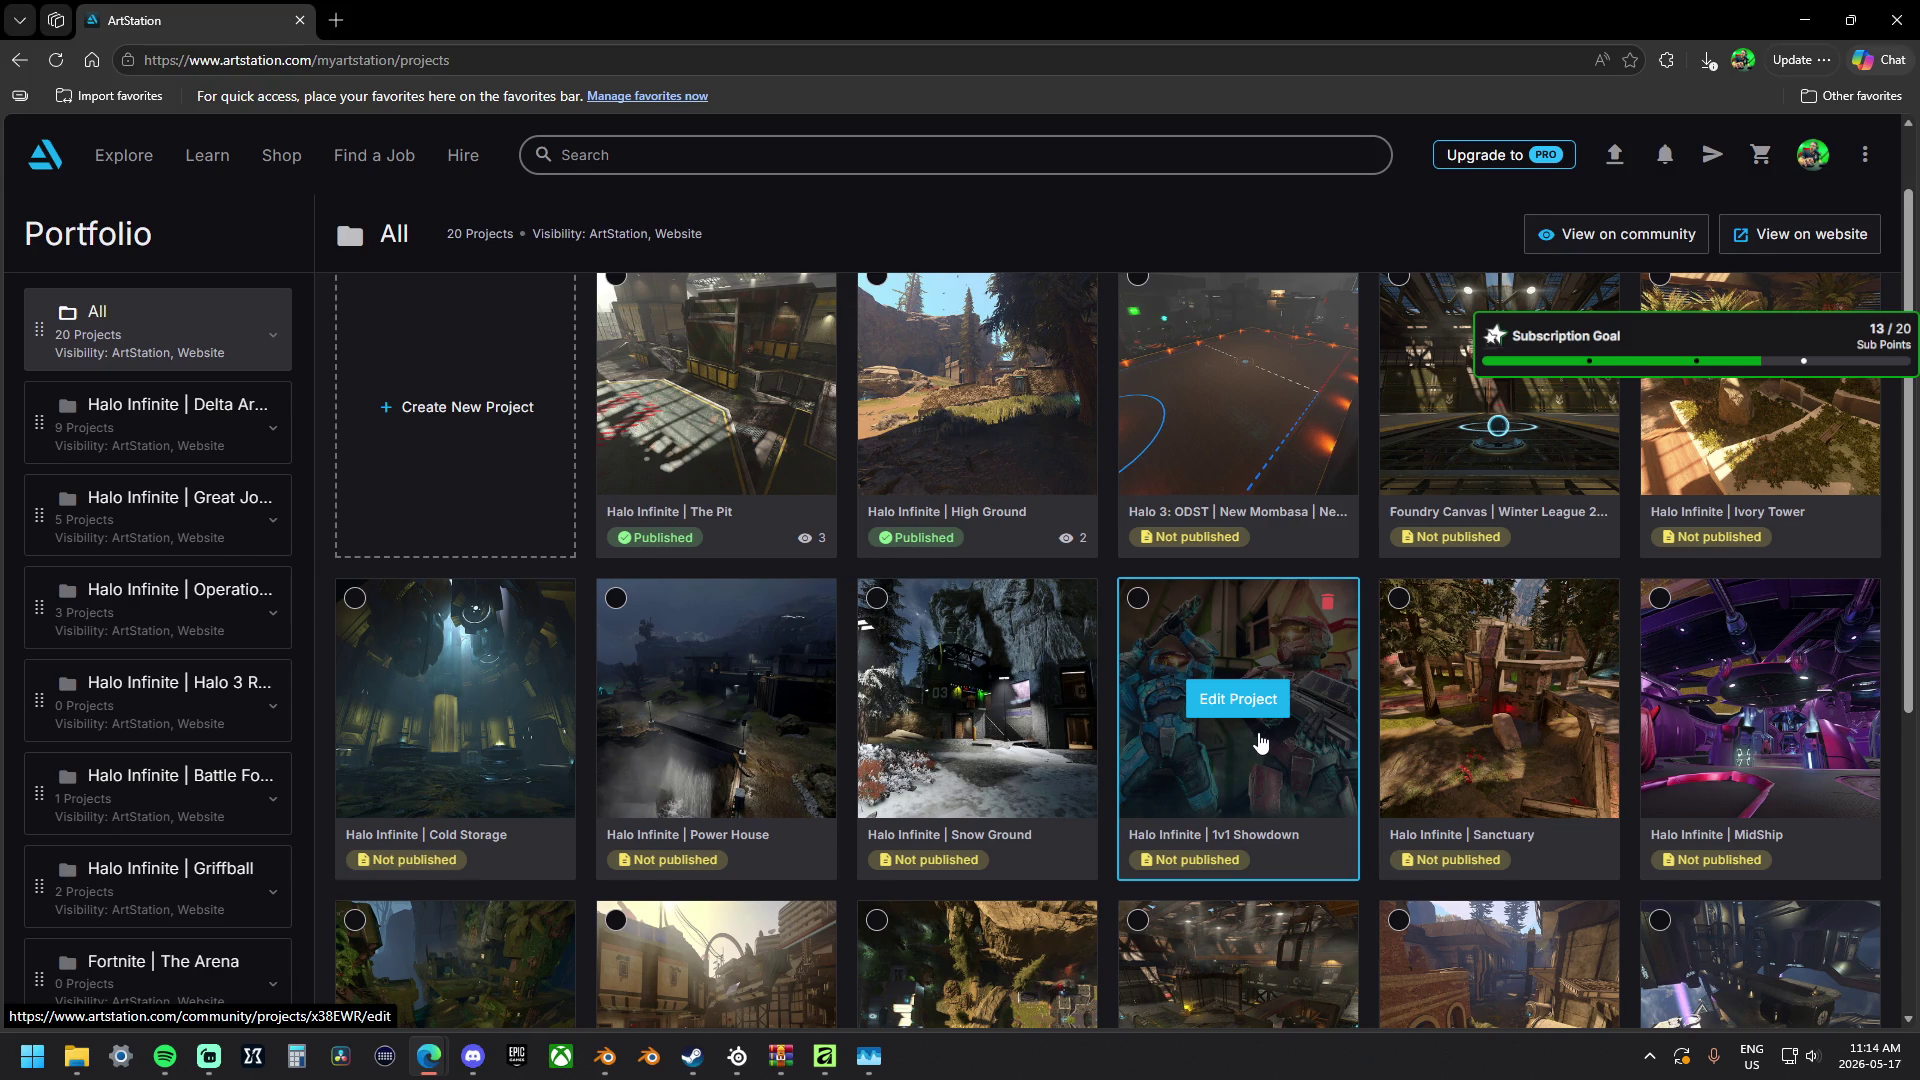
{"action": "scroll", "coordinate": [1263, 740], "scroll_direction": "down", "scroll_amount": 2}
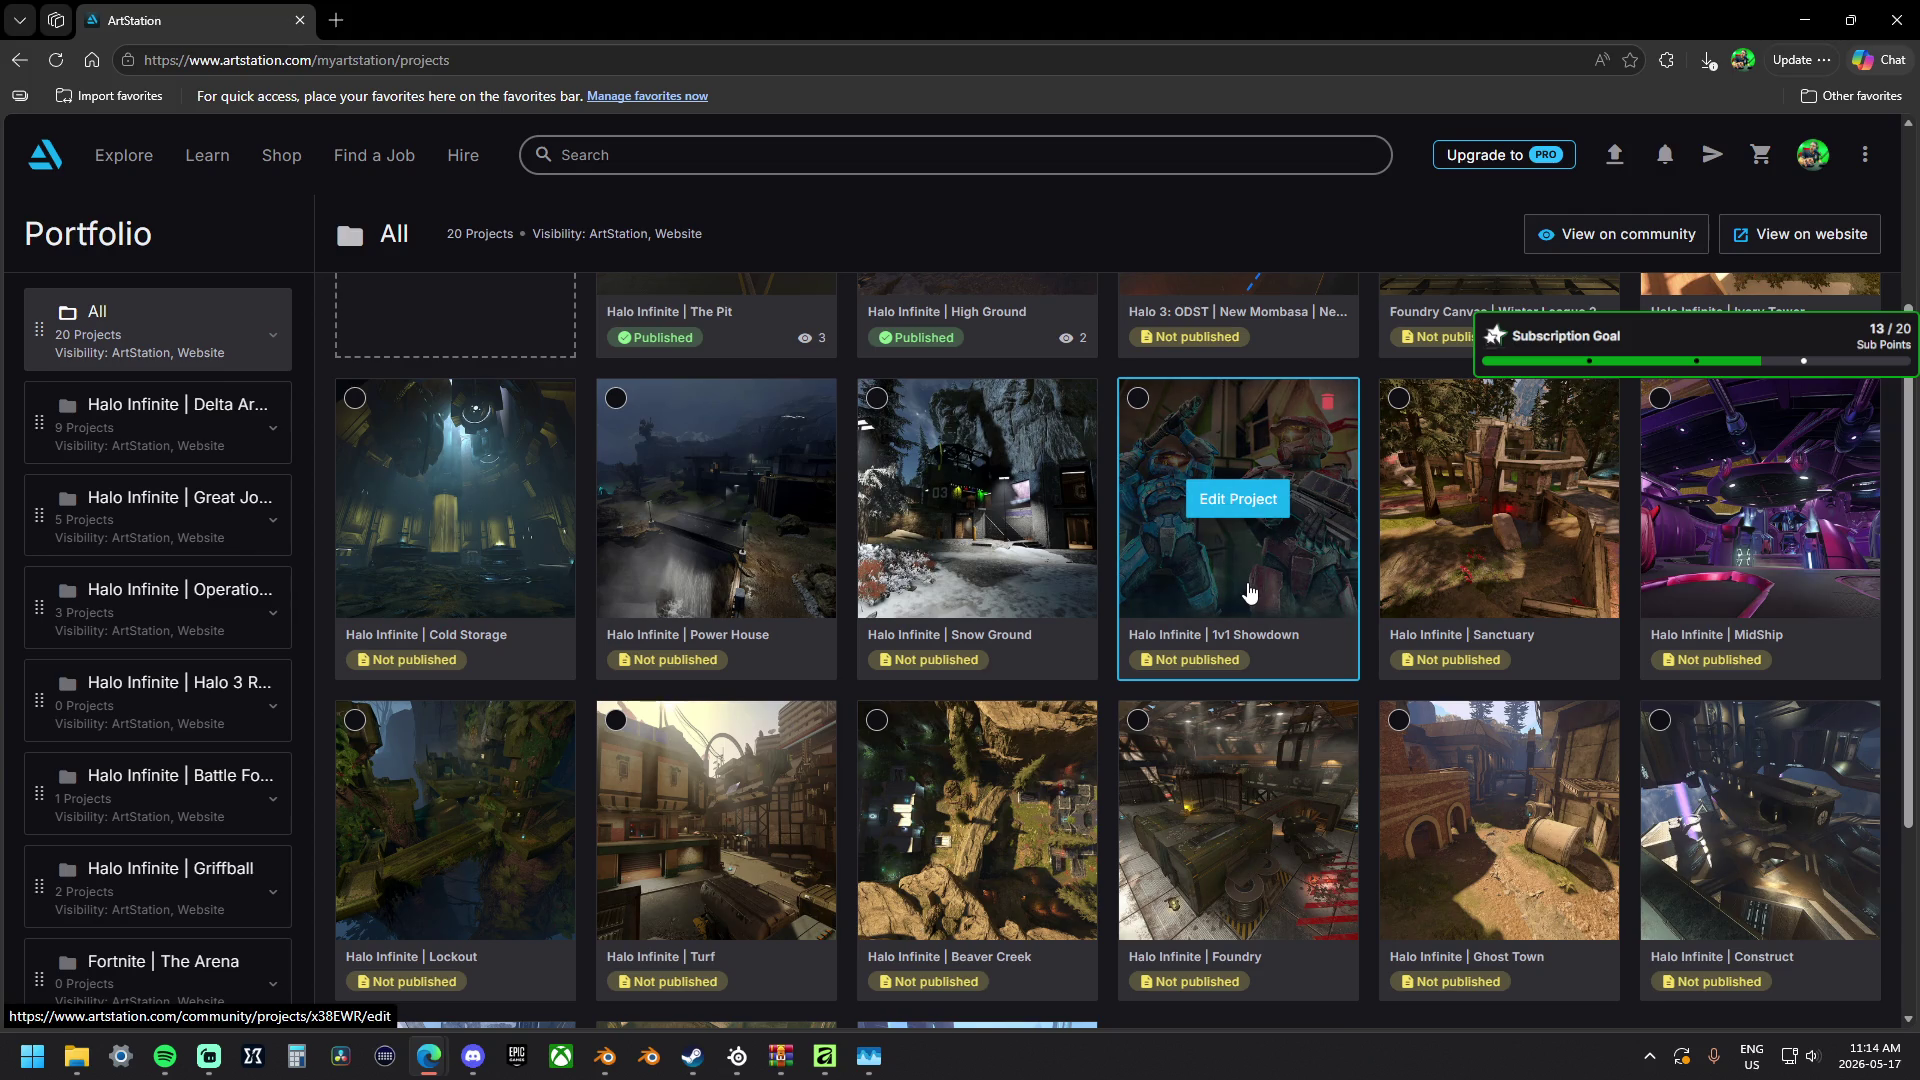
{"action": "scroll", "coordinate": [1249, 592], "scroll_direction": "down", "scroll_amount": 3}
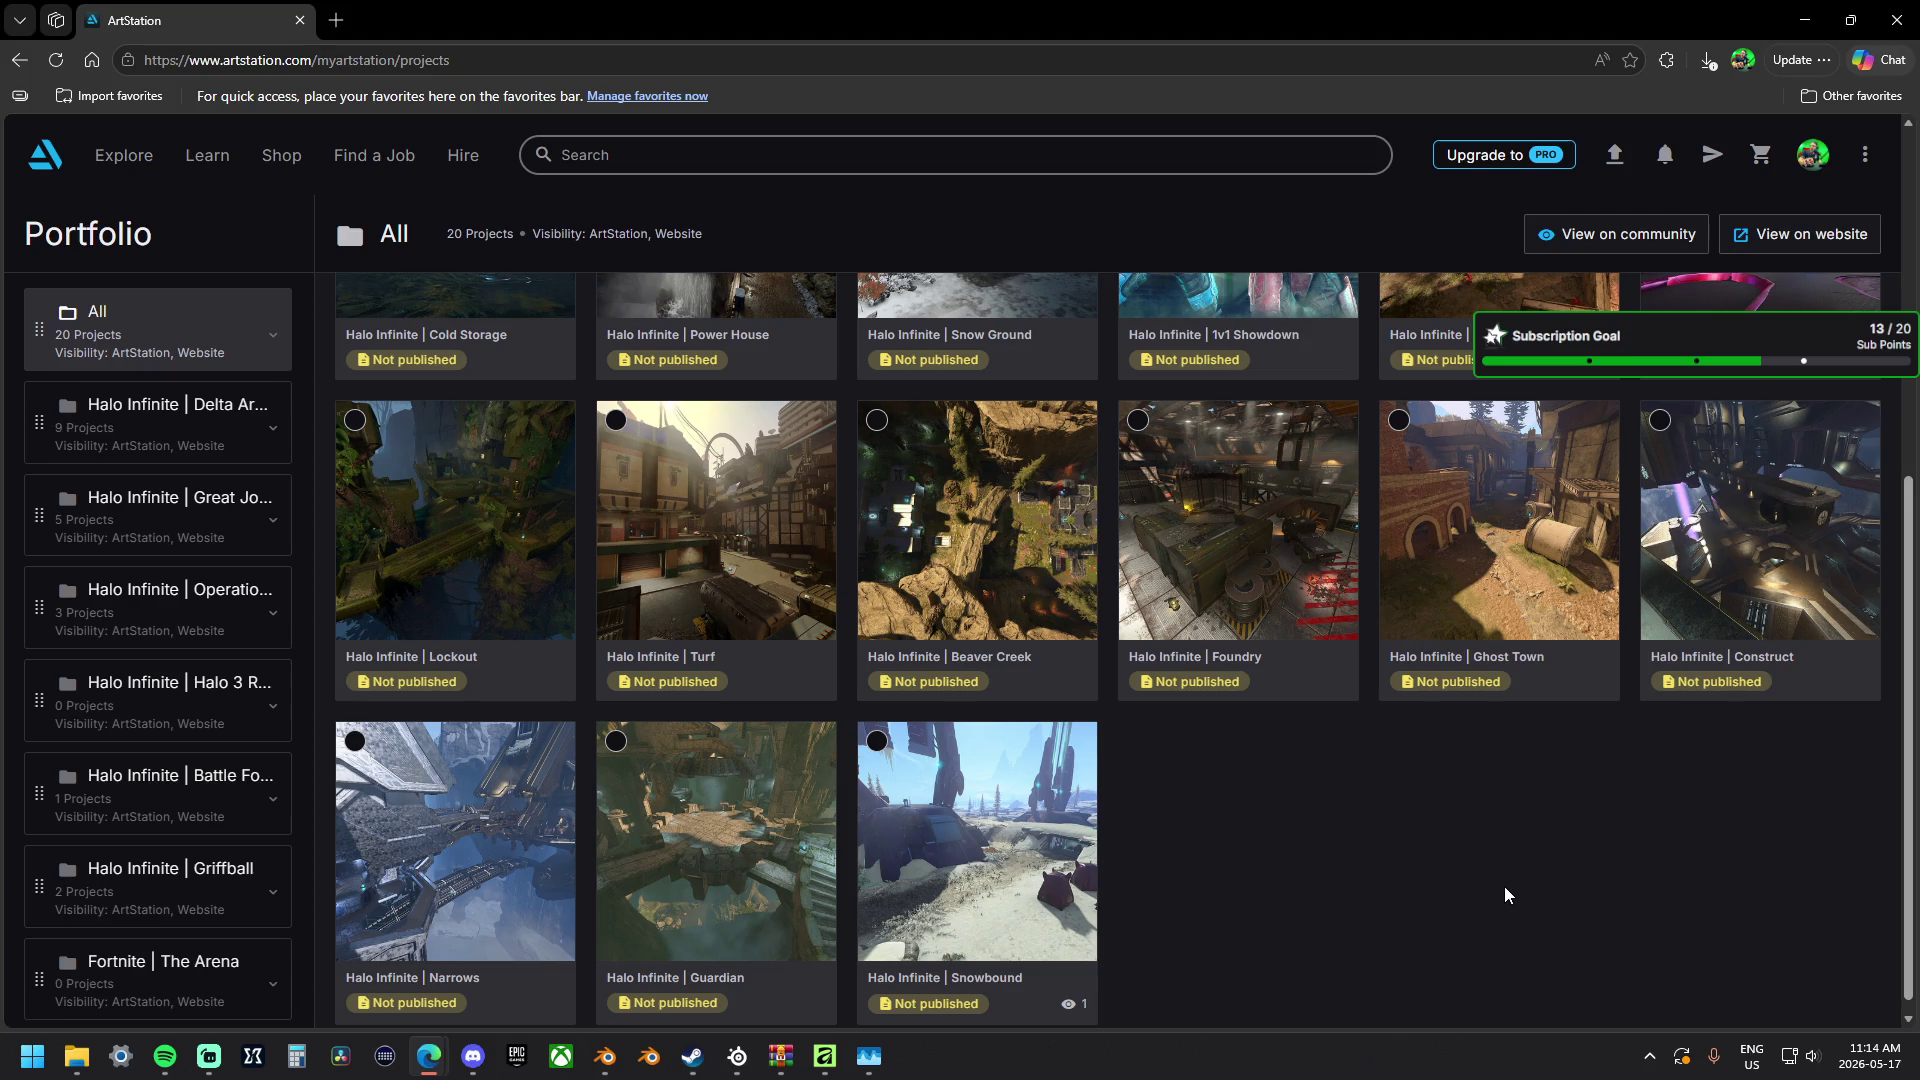
{"action": "scroll", "coordinate": [1505, 887], "scroll_direction": "up", "scroll_amount": 3}
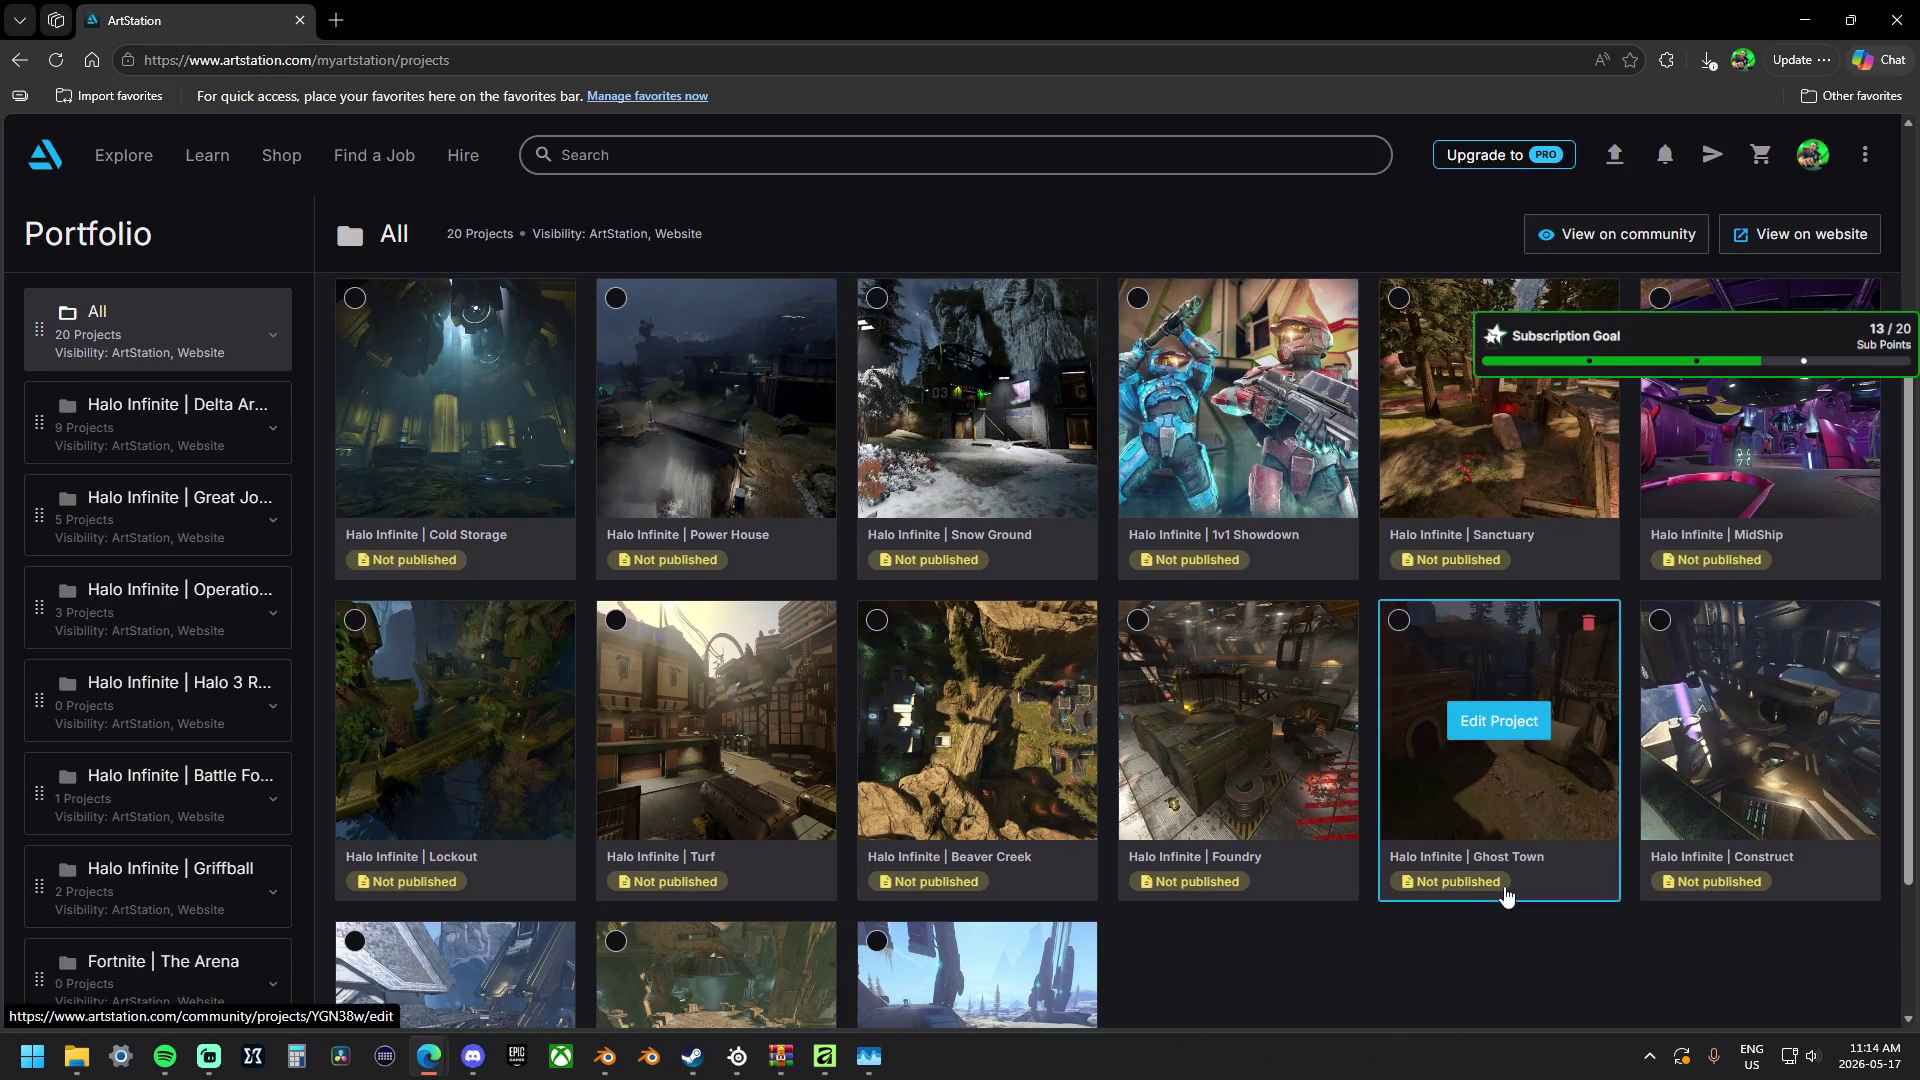
{"action": "scroll", "coordinate": [1505, 895], "scroll_direction": "up", "scroll_amount": 2}
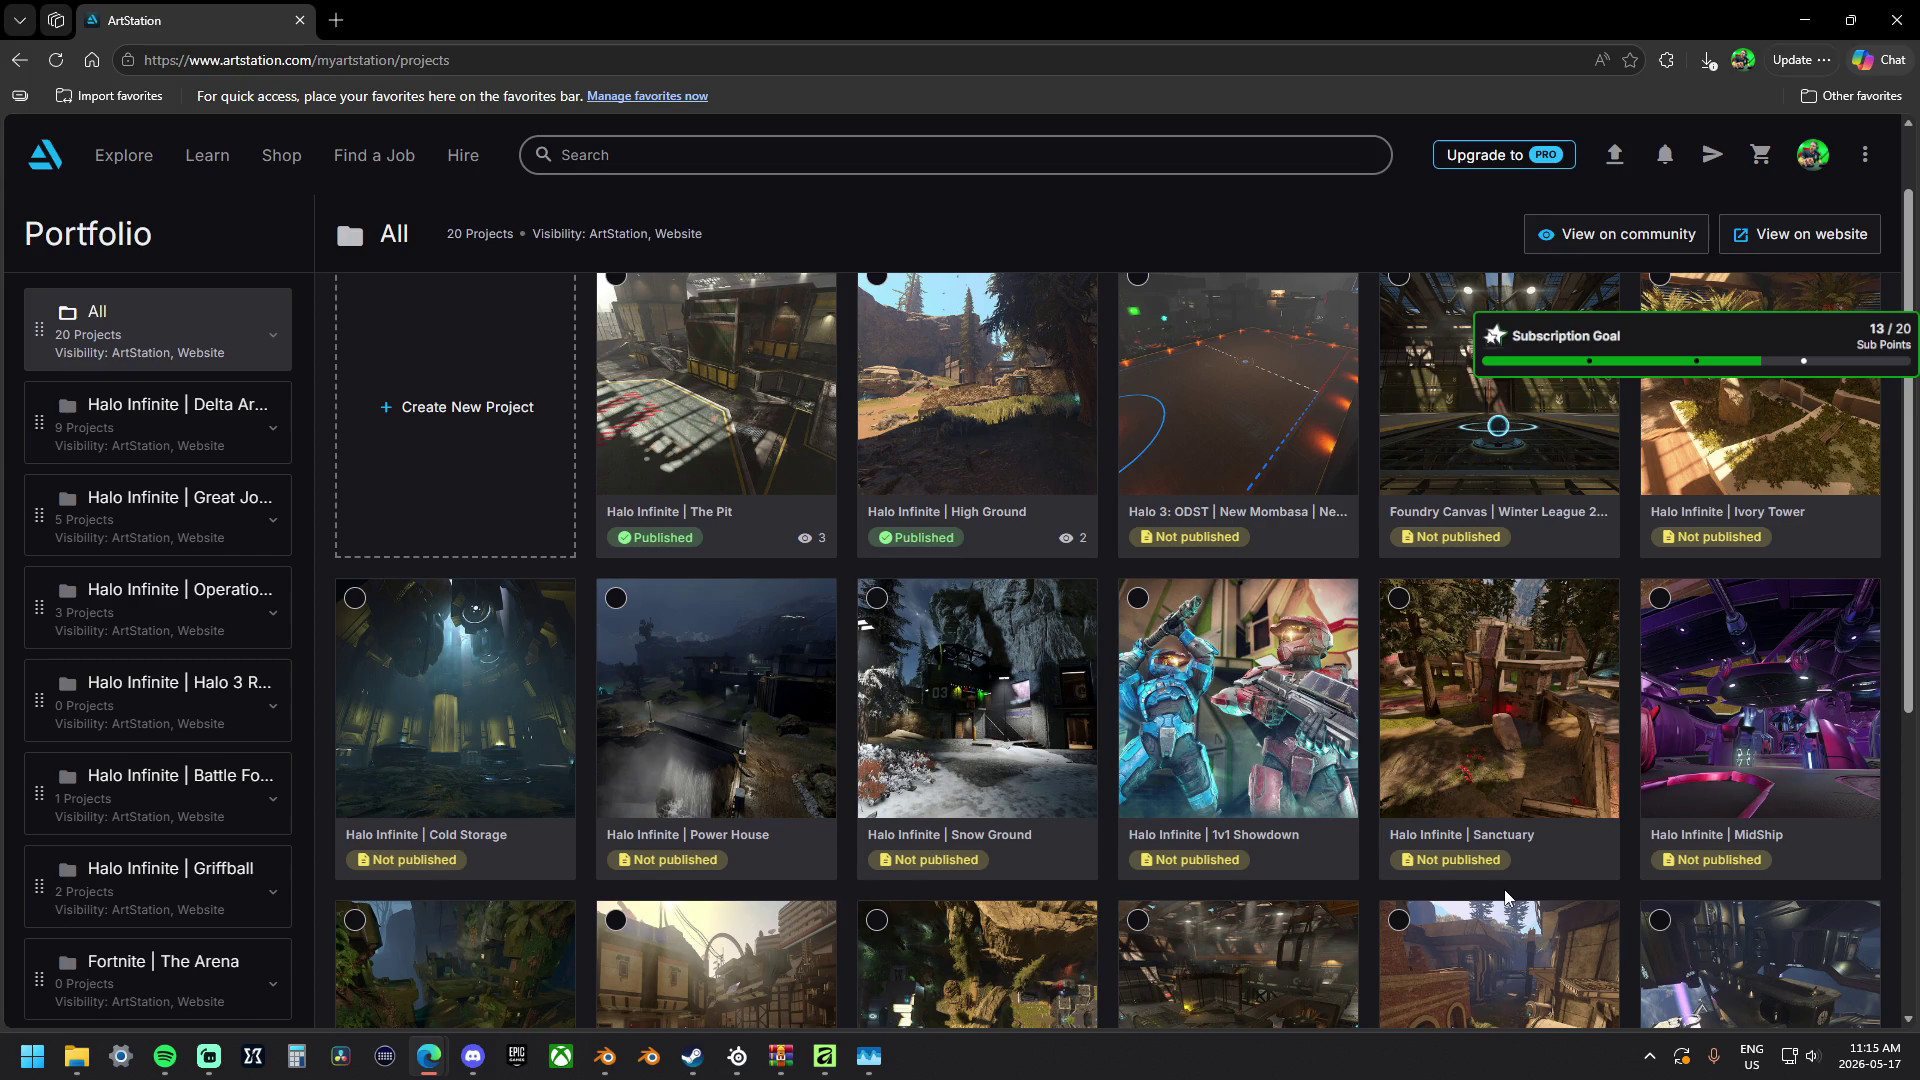
{"action": "mouse_move", "coordinate": [1240, 414]}
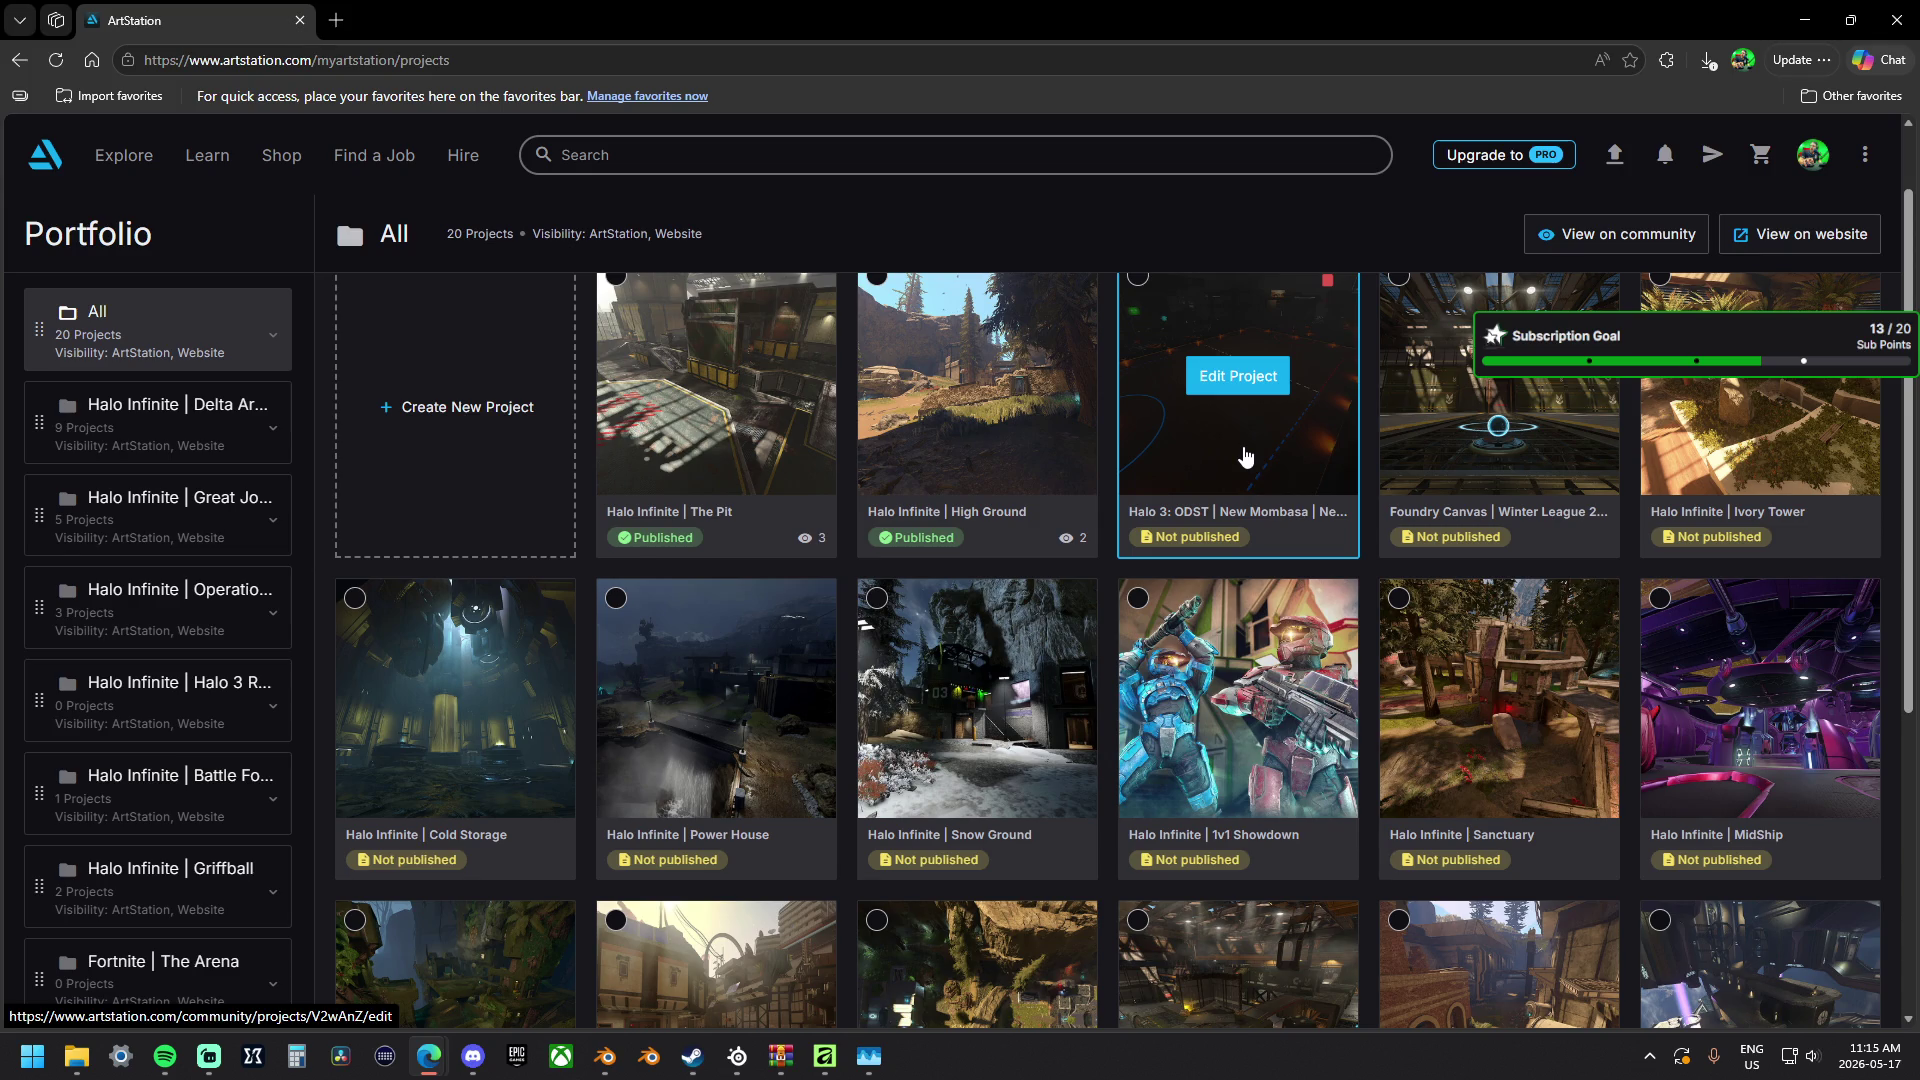
{"action": "scroll", "coordinate": [1244, 456], "scroll_direction": "down", "scroll_amount": 1}
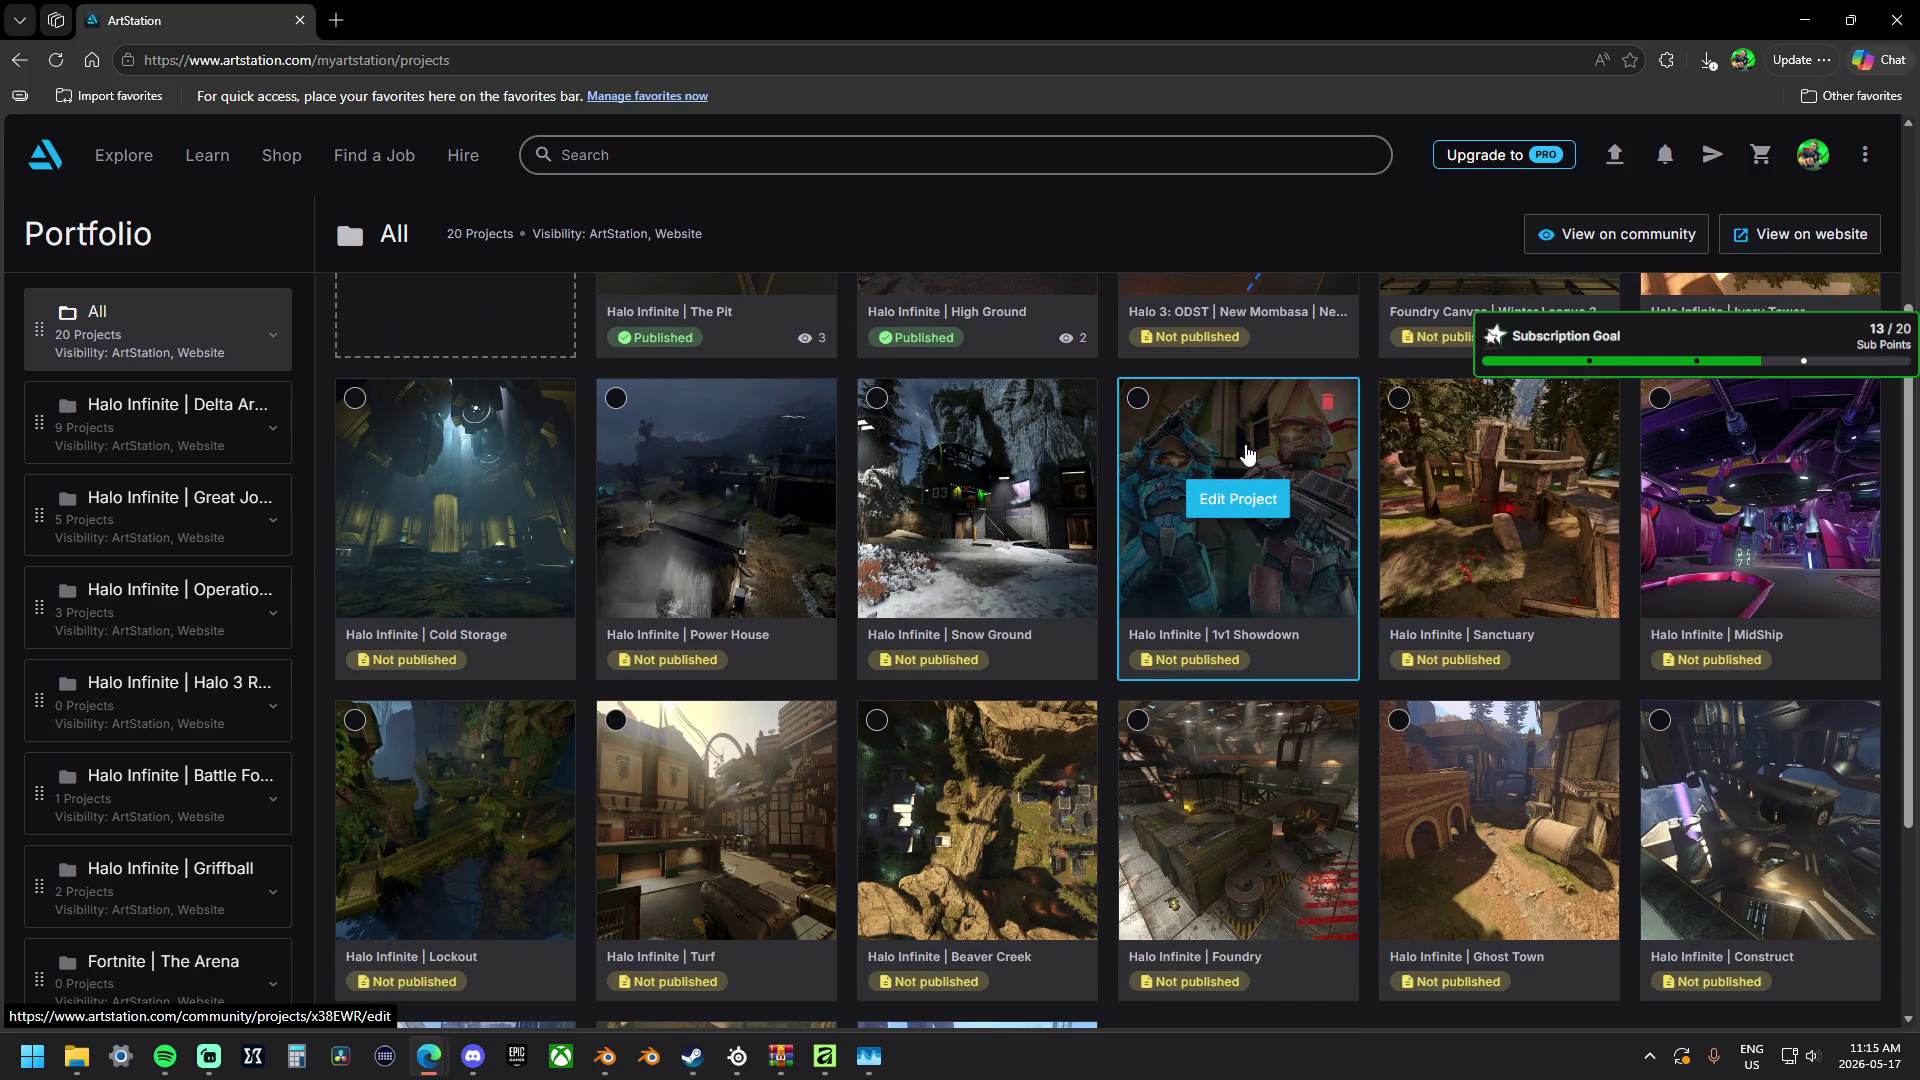
{"action": "scroll", "coordinate": [1244, 456], "scroll_direction": "down", "scroll_amount": 2}
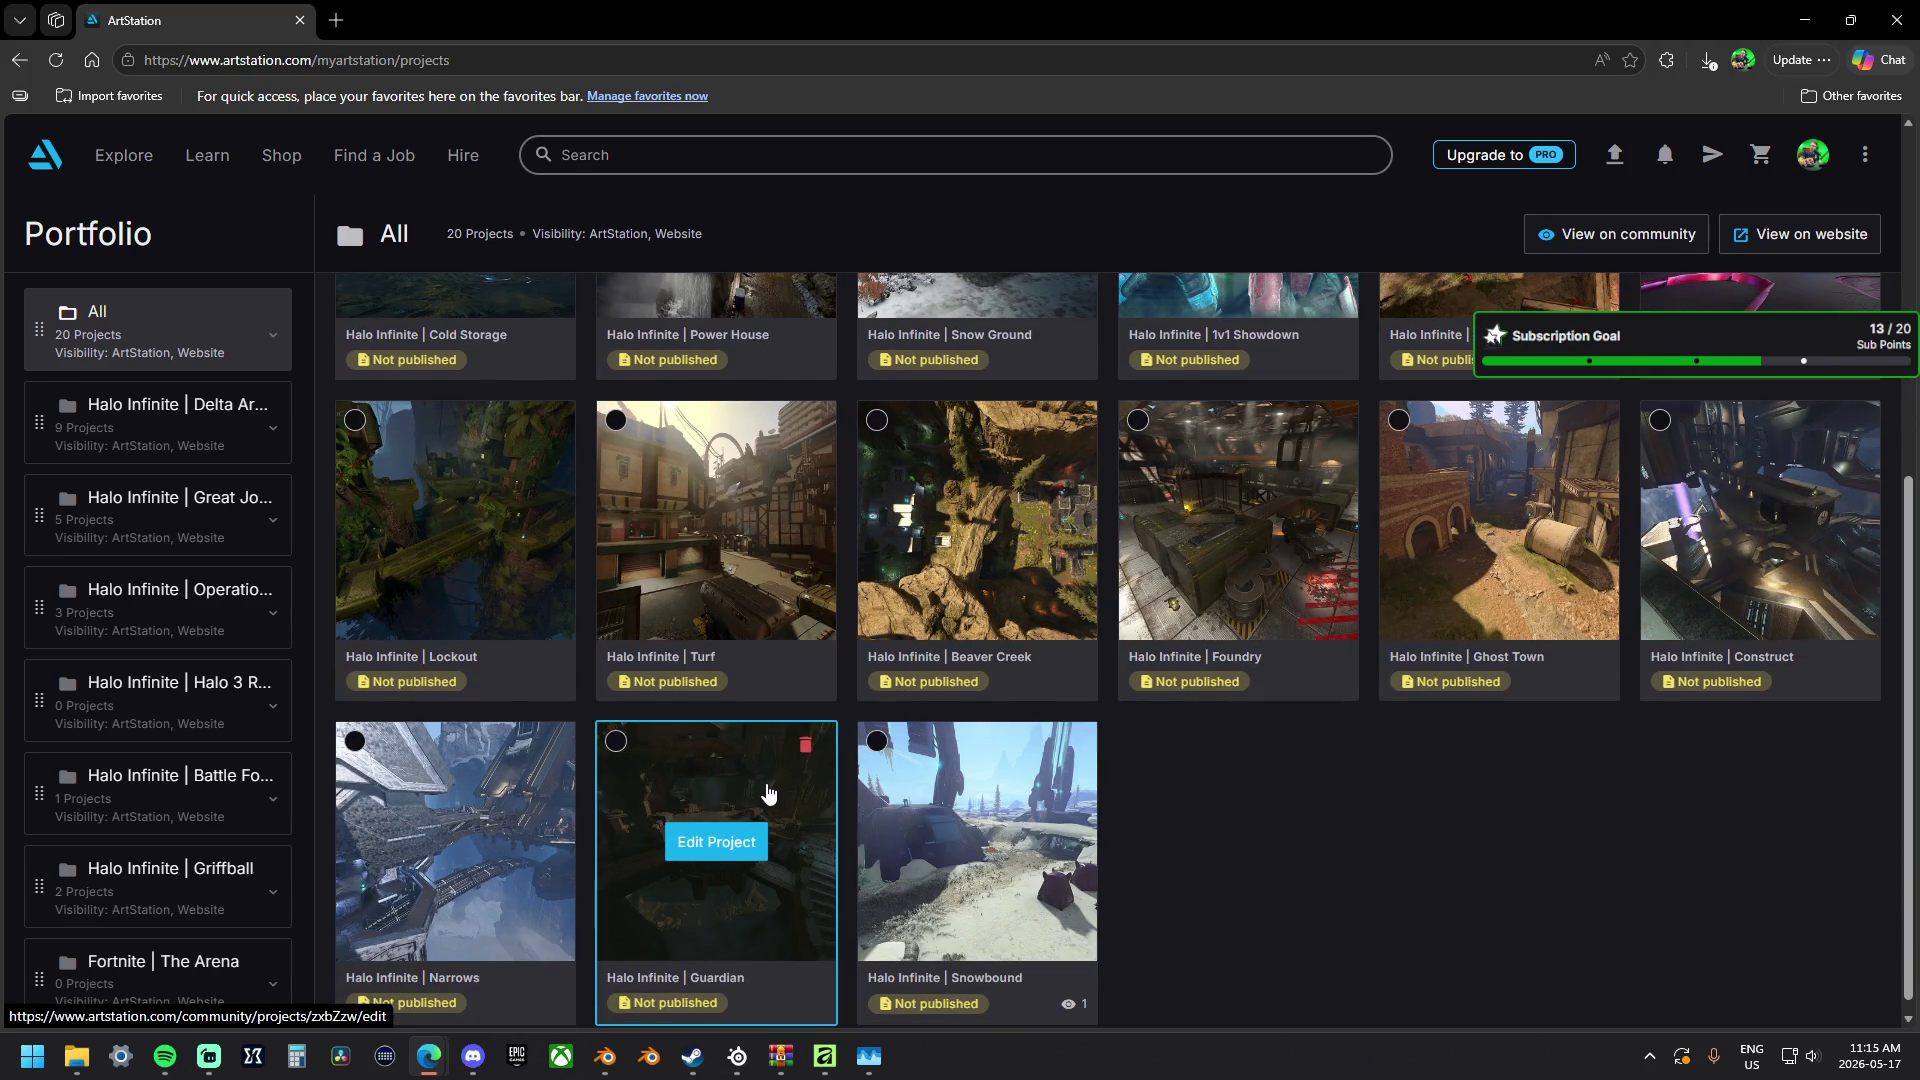
{"action": "scroll", "coordinate": [760, 810], "scroll_direction": "up", "scroll_amount": 1}
{"action": "mouse_move", "coordinate": [758, 847]}
{"action": "left_mouse_down"}
{"action": "mouse_move", "coordinate": [842, 691]}
{"action": "mouse_move", "coordinate": [1248, 408]}
{"action": "left_mouse_up"}
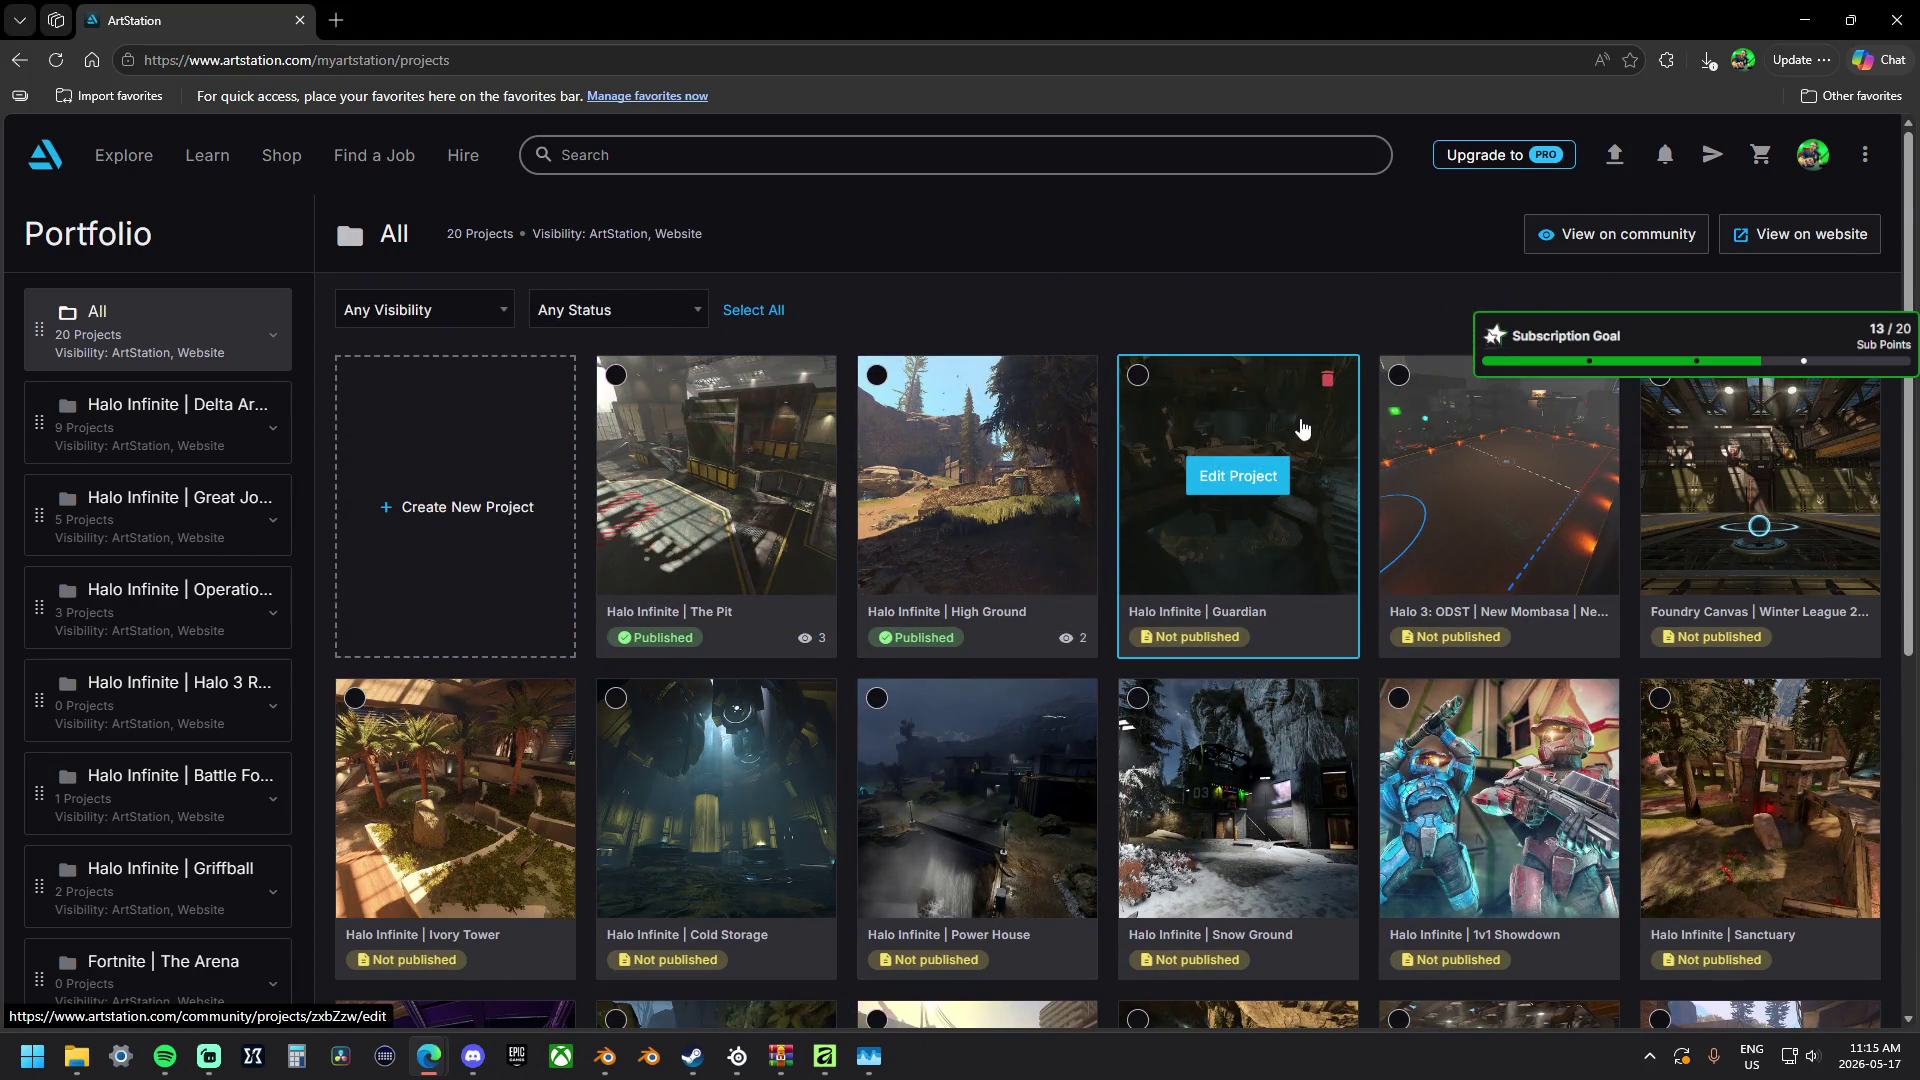
{"action": "left_click", "coordinate": [1248, 406]}
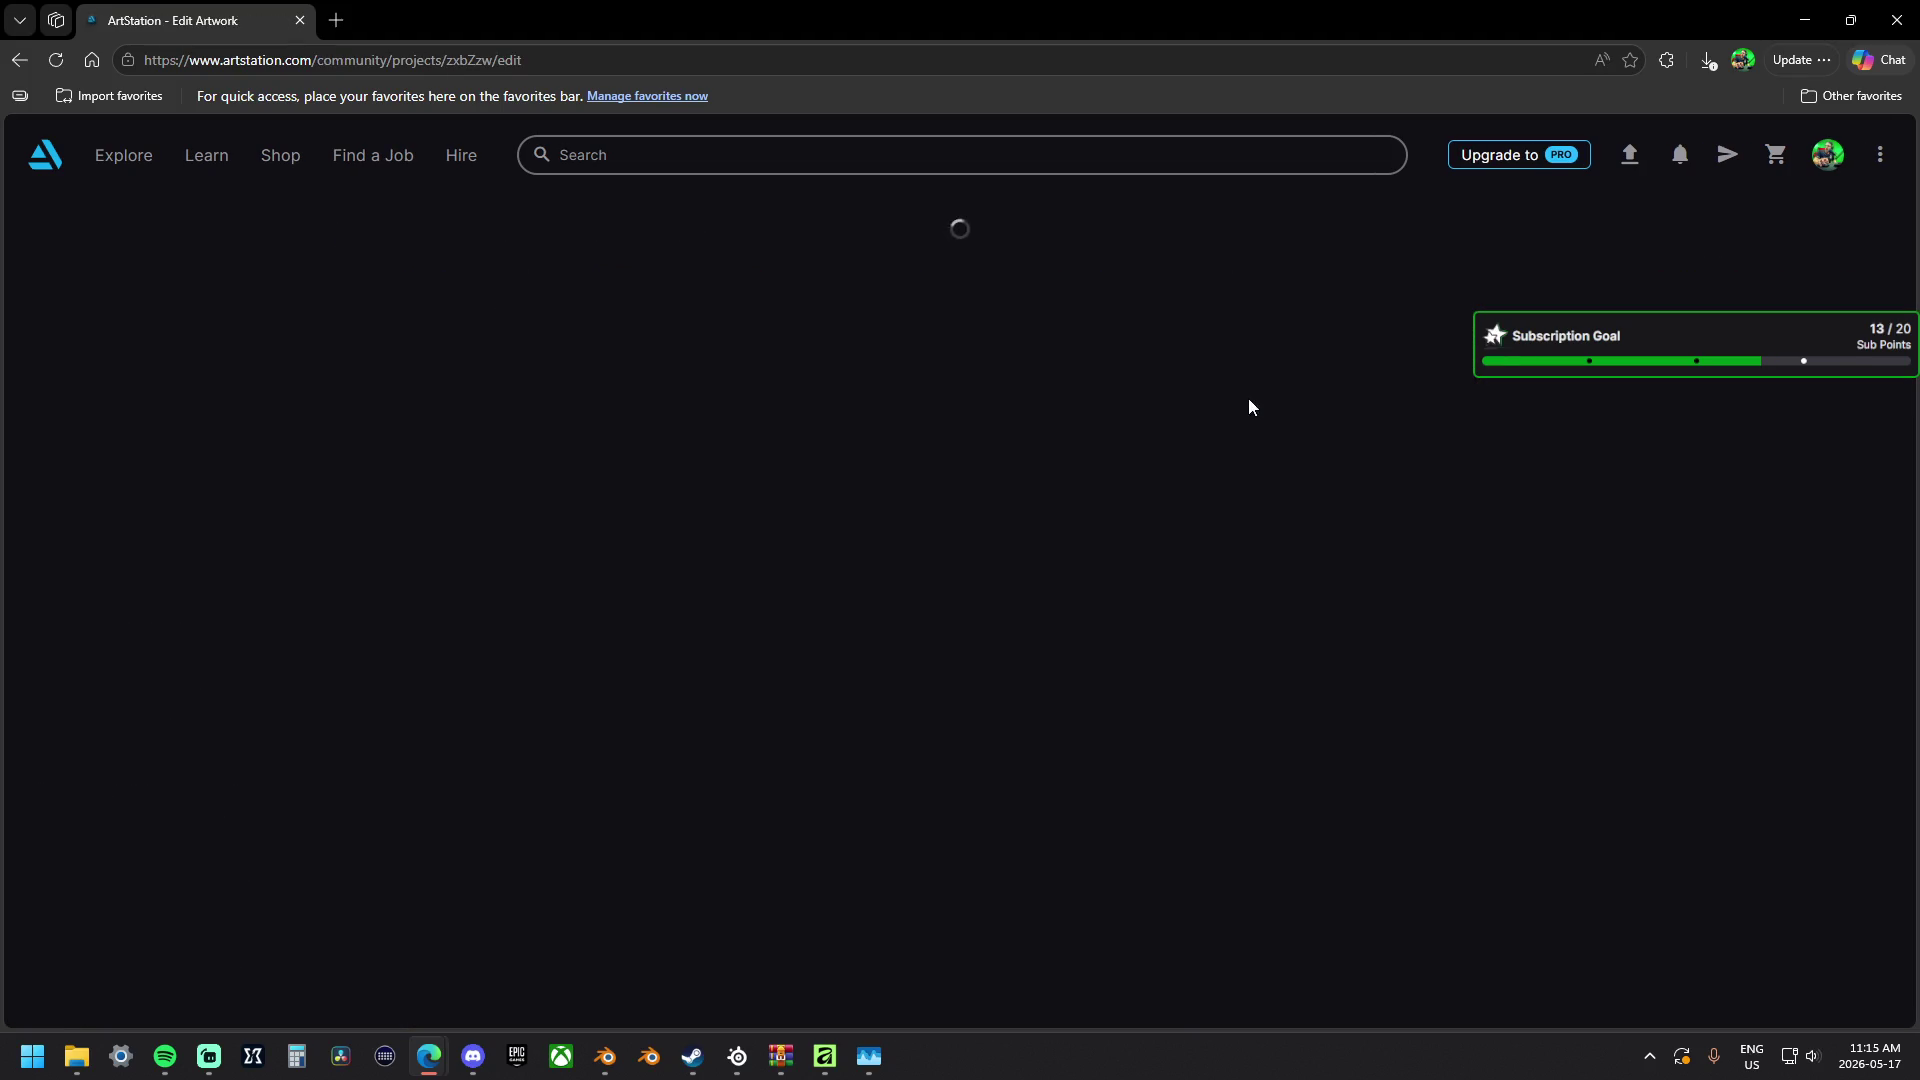
{"action": "scroll", "coordinate": [1201, 421], "scroll_direction": "down", "scroll_amount": 2}
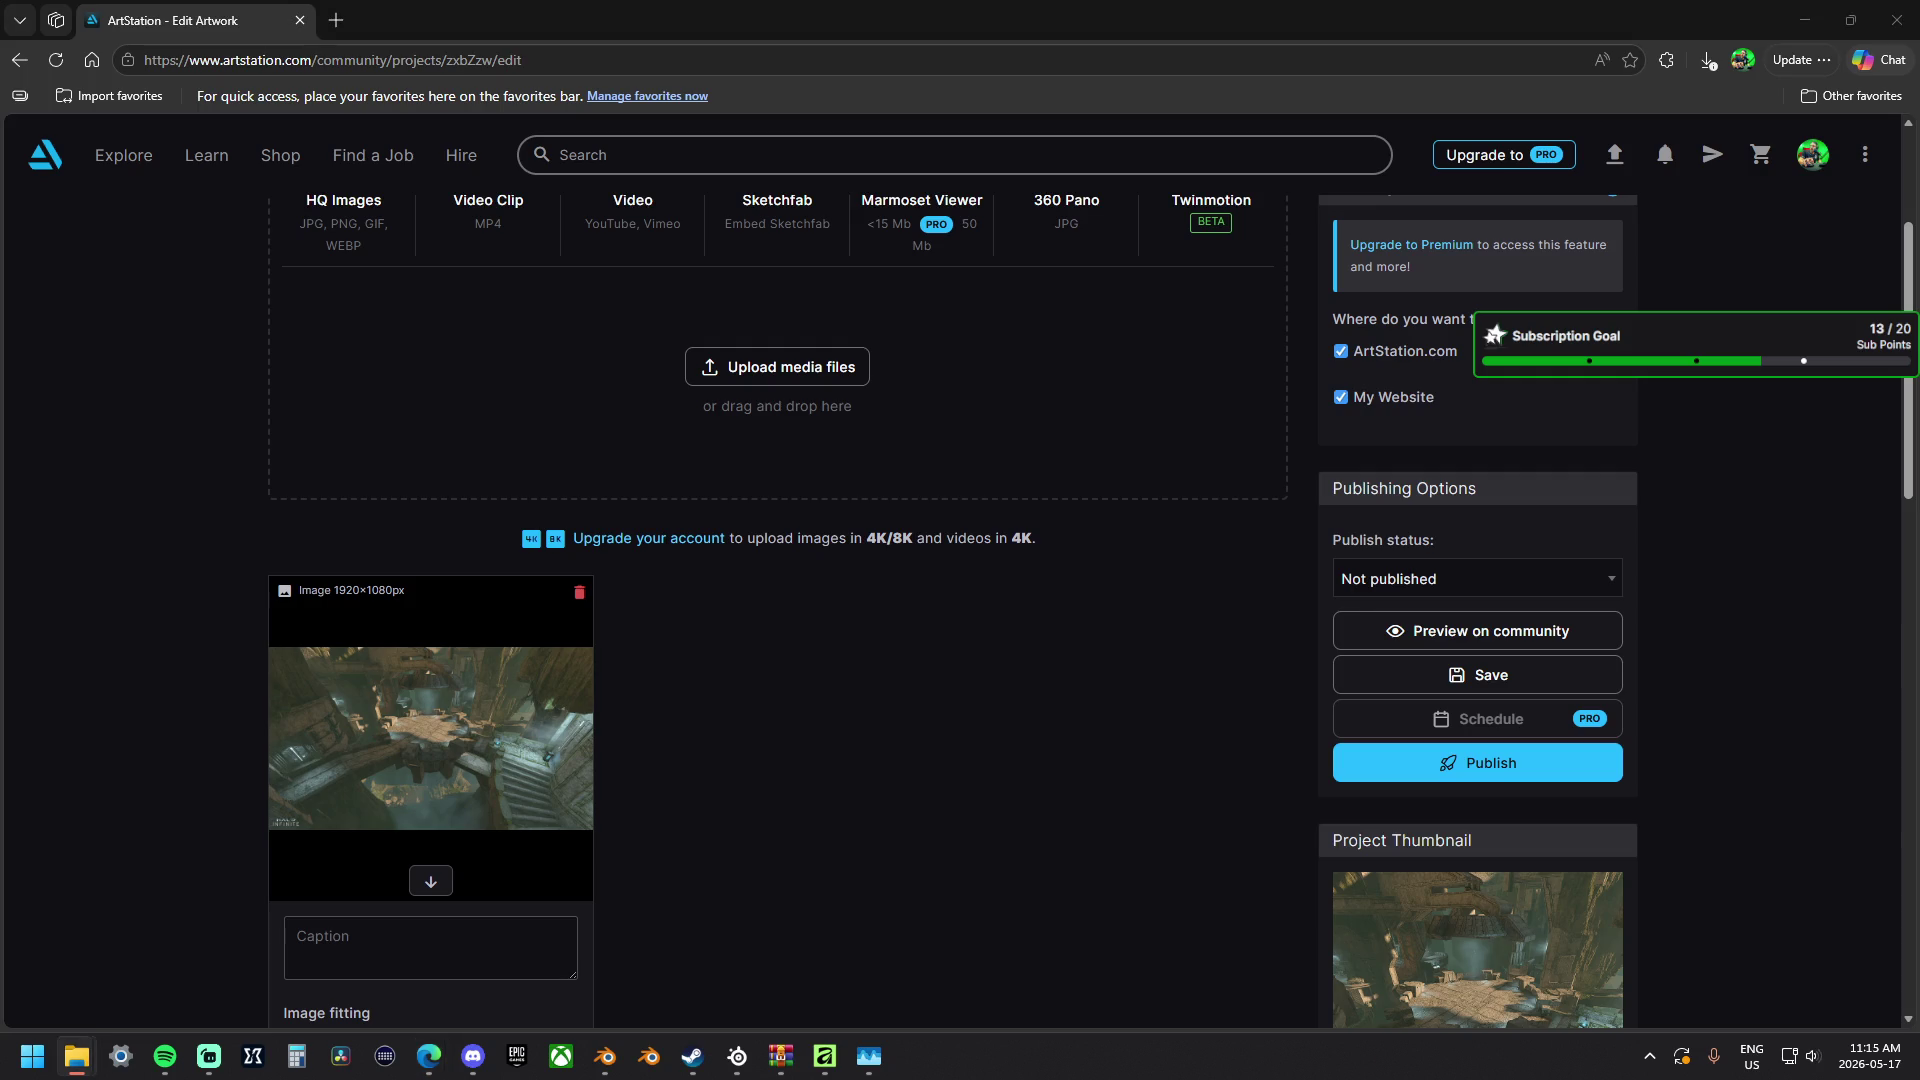
Switch from the Guardian edit page over to the Blender window.
{"action": "left_click", "coordinate": [605, 1056]}
{"action": "left_click", "coordinate": [608, 1059]}
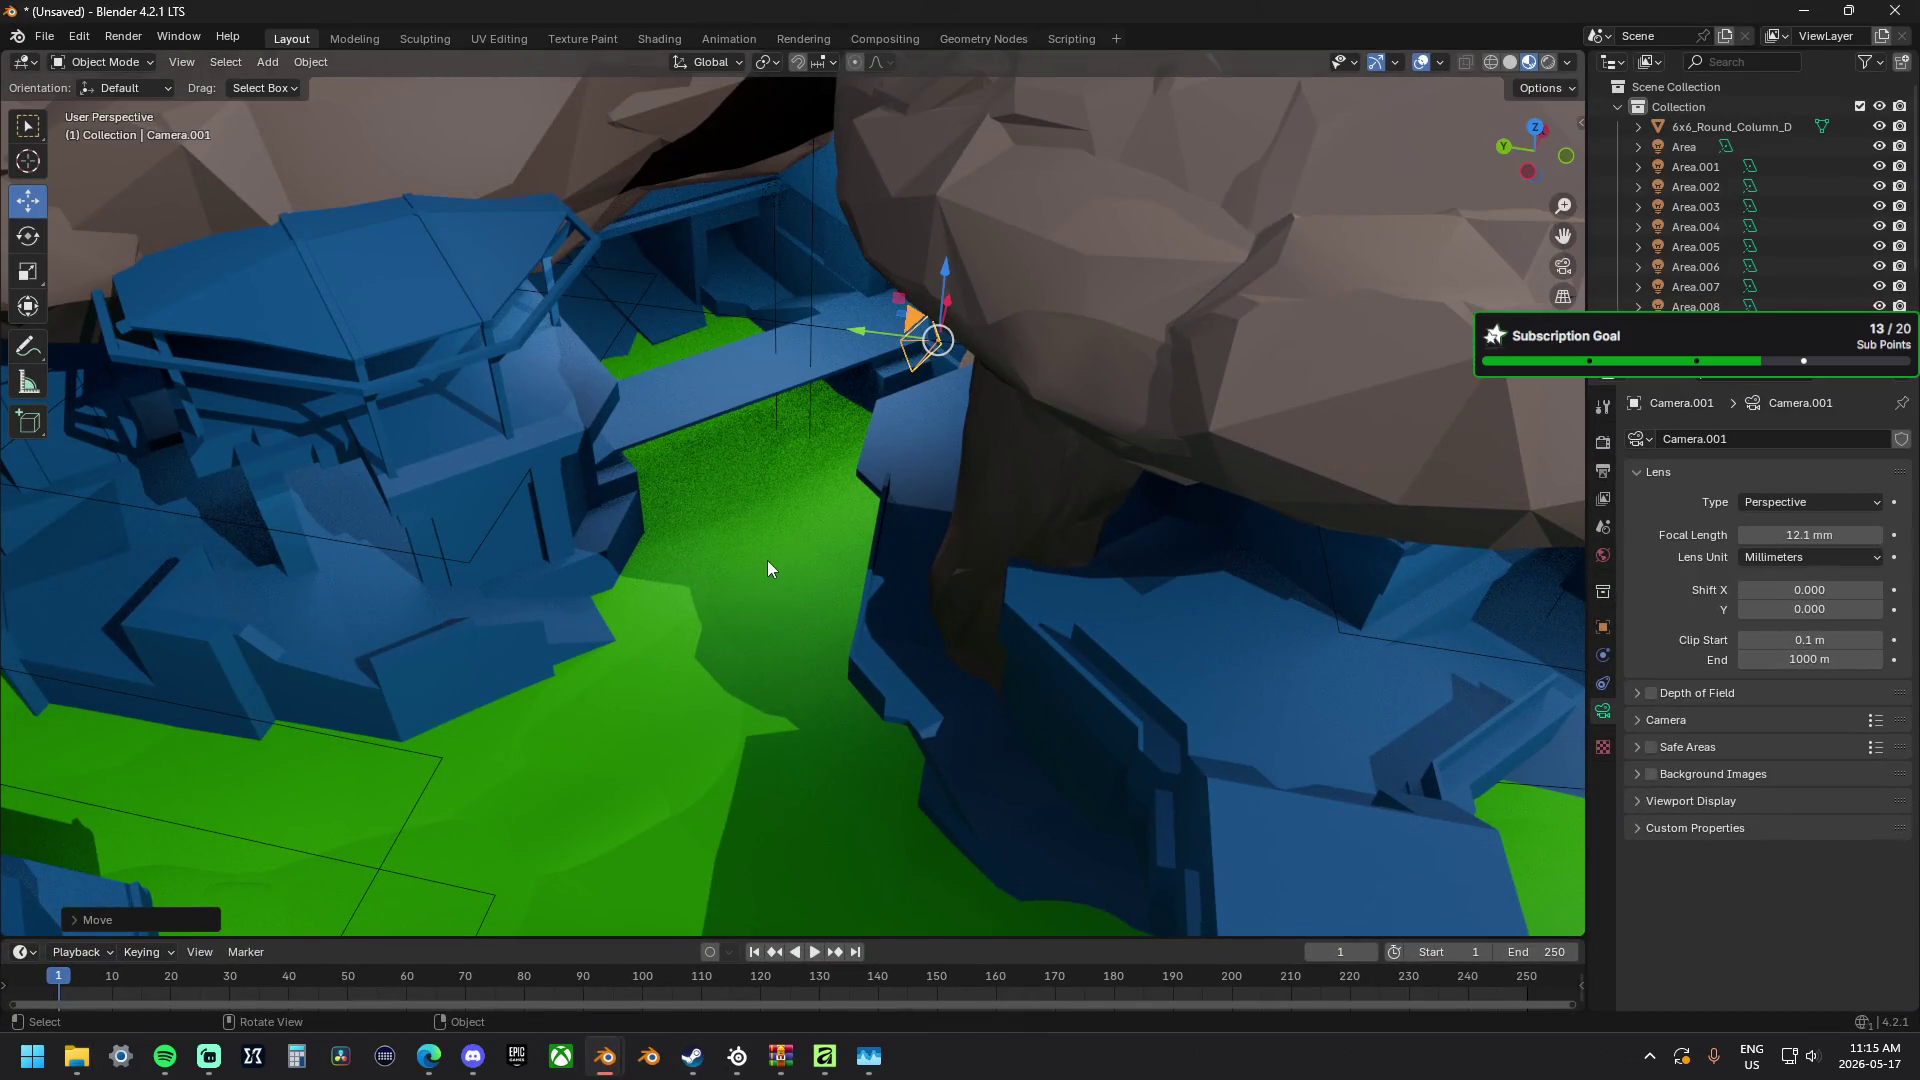
{"action": "scroll", "coordinate": [766, 560], "scroll_direction": "down", "scroll_amount": 5}
{"action": "scroll", "coordinate": [782, 542], "scroll_direction": "down", "scroll_amount": 3}
{"action": "scroll", "coordinate": [787, 531], "scroll_direction": "up", "scroll_amount": 5}
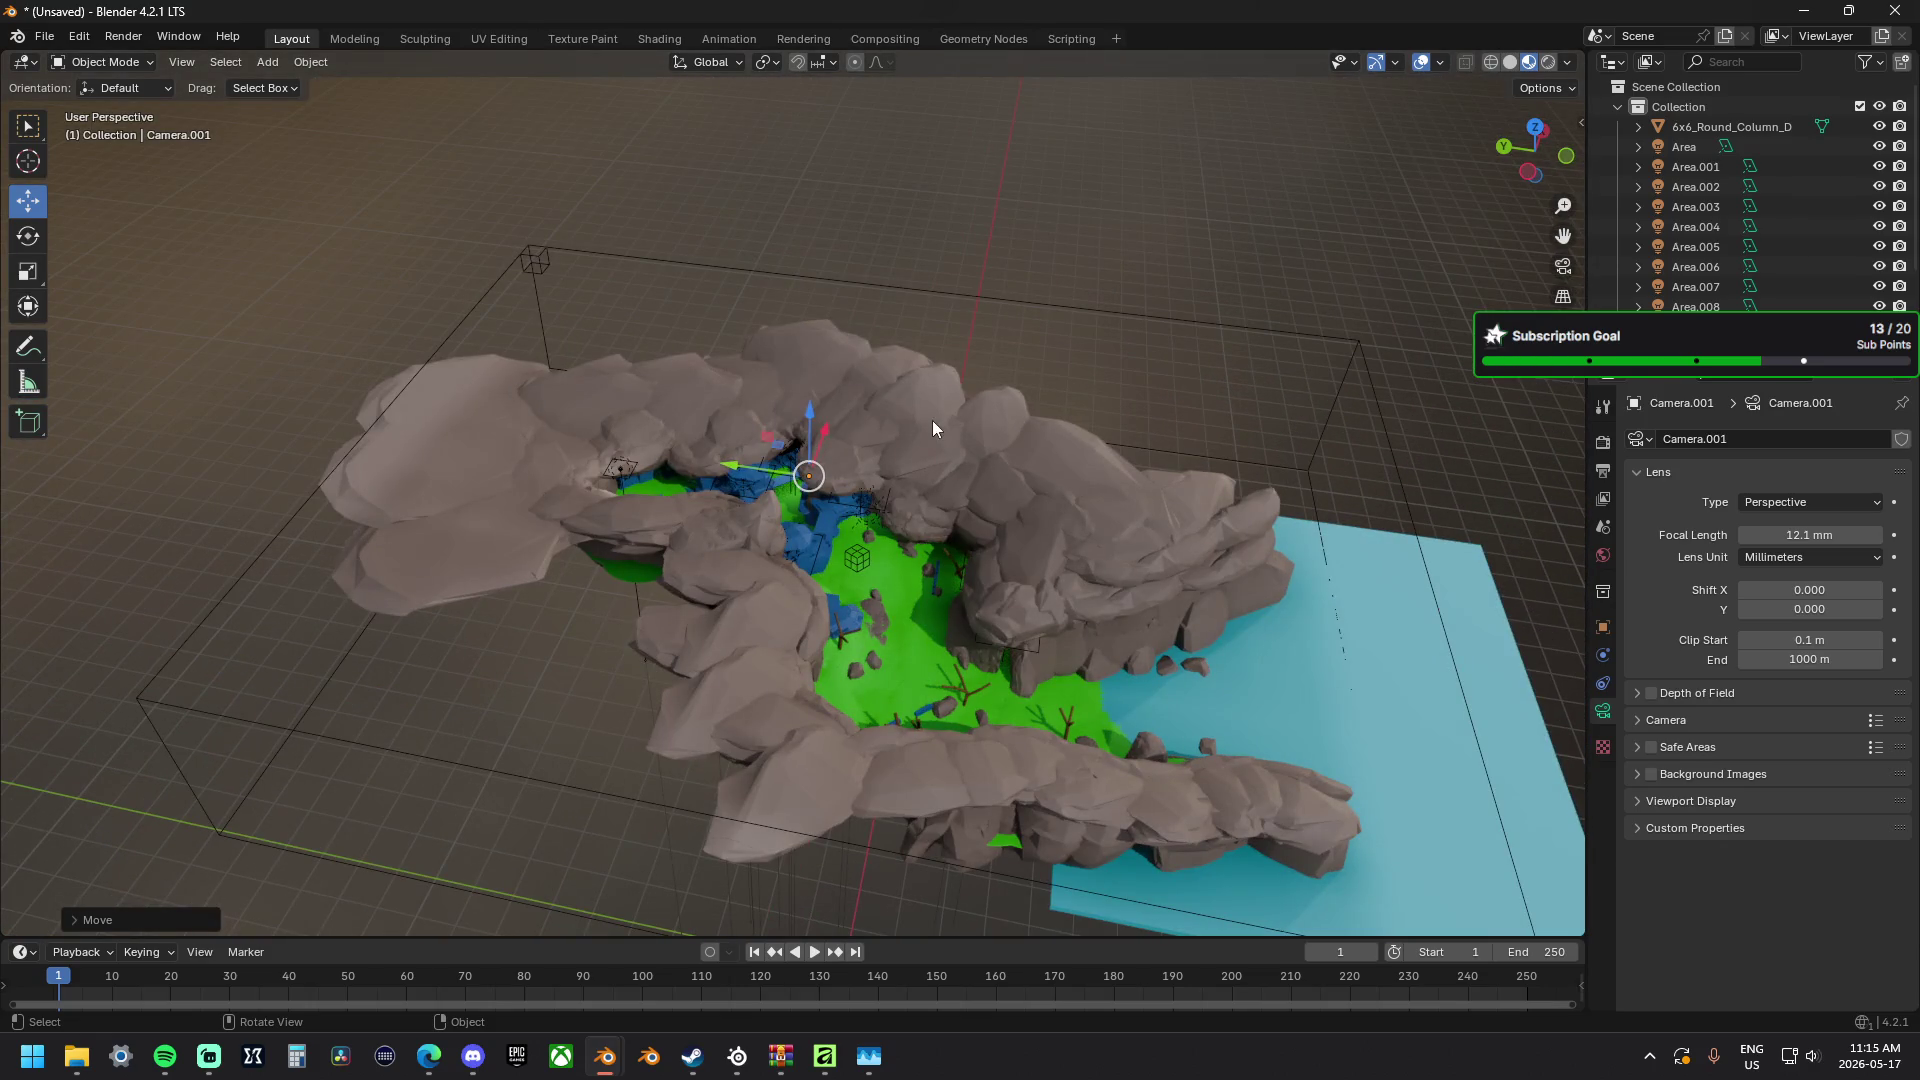
Start opening another map via File > Open Recent and choose Don't Save for the current scene.
{"action": "left_click", "coordinate": [932, 428]}
{"action": "left_click", "coordinate": [44, 38]}
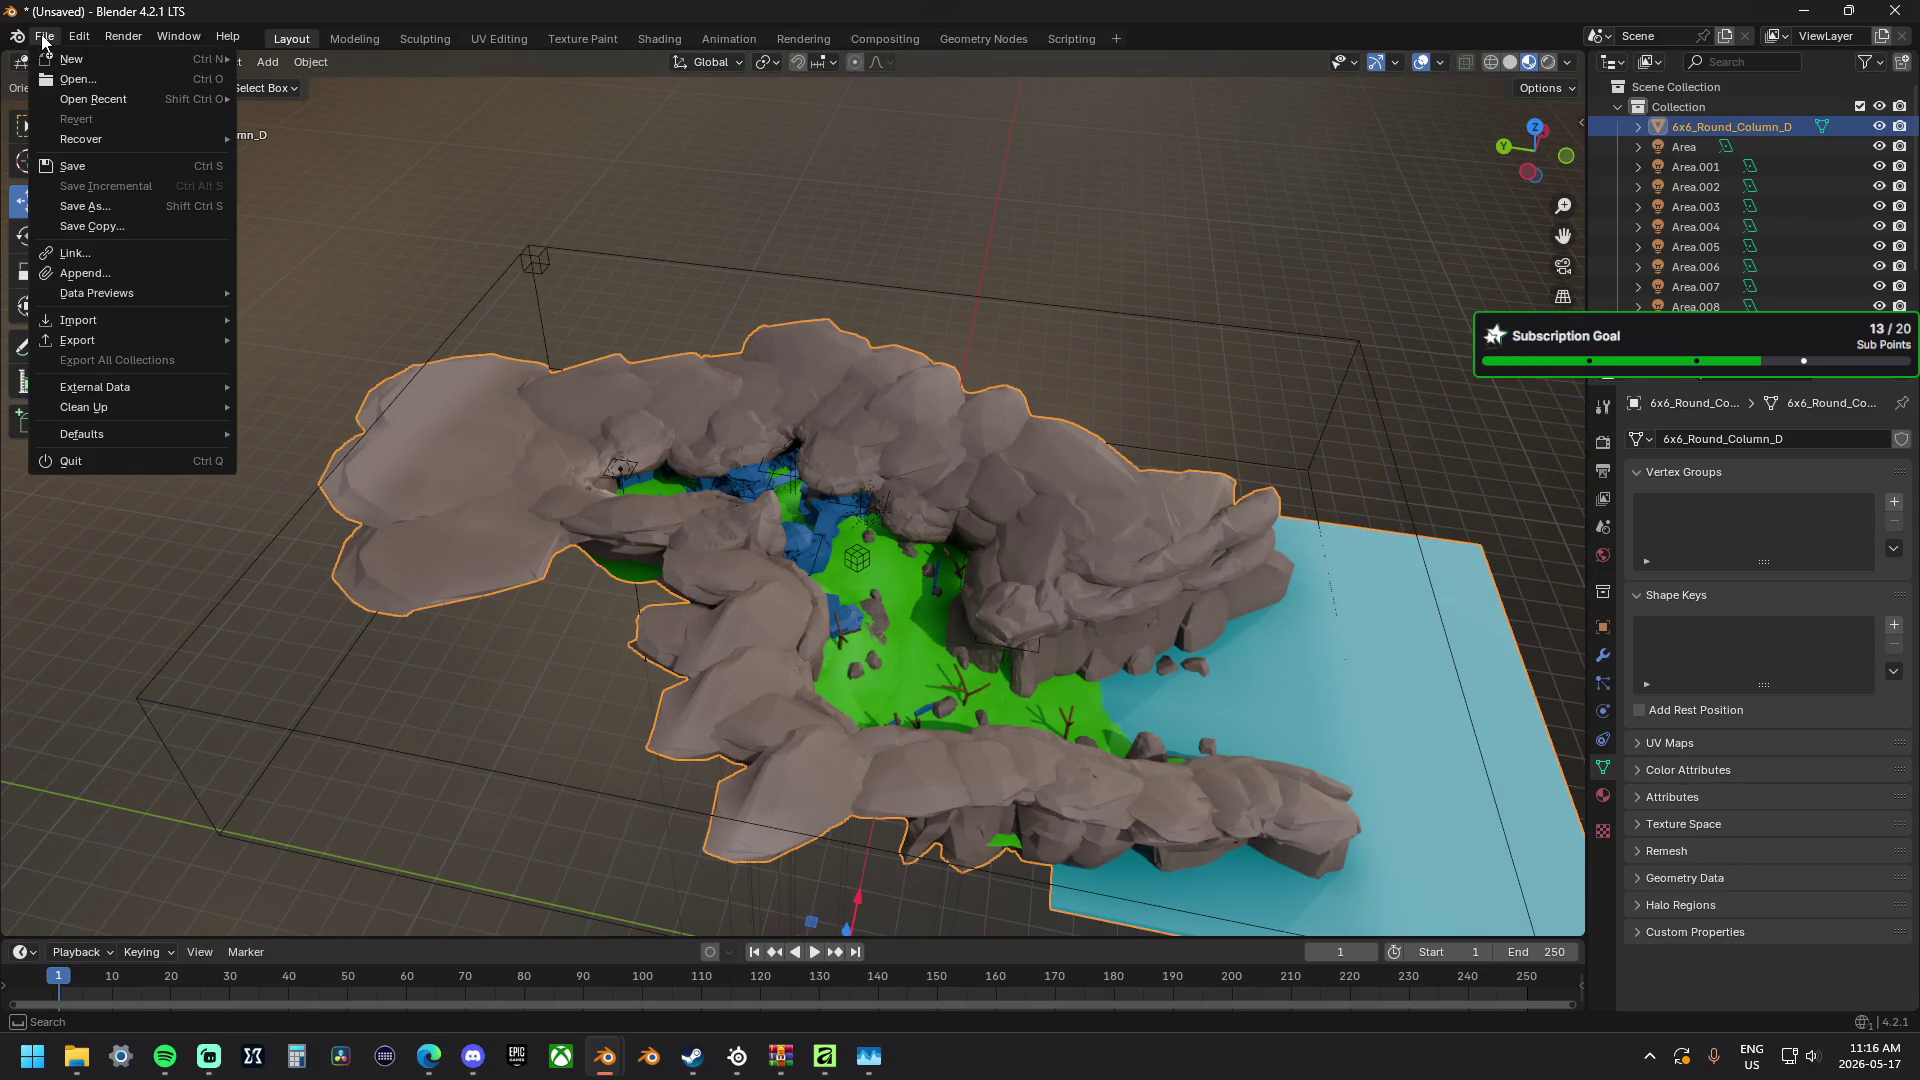
{"action": "mouse_move", "coordinate": [93, 100]}
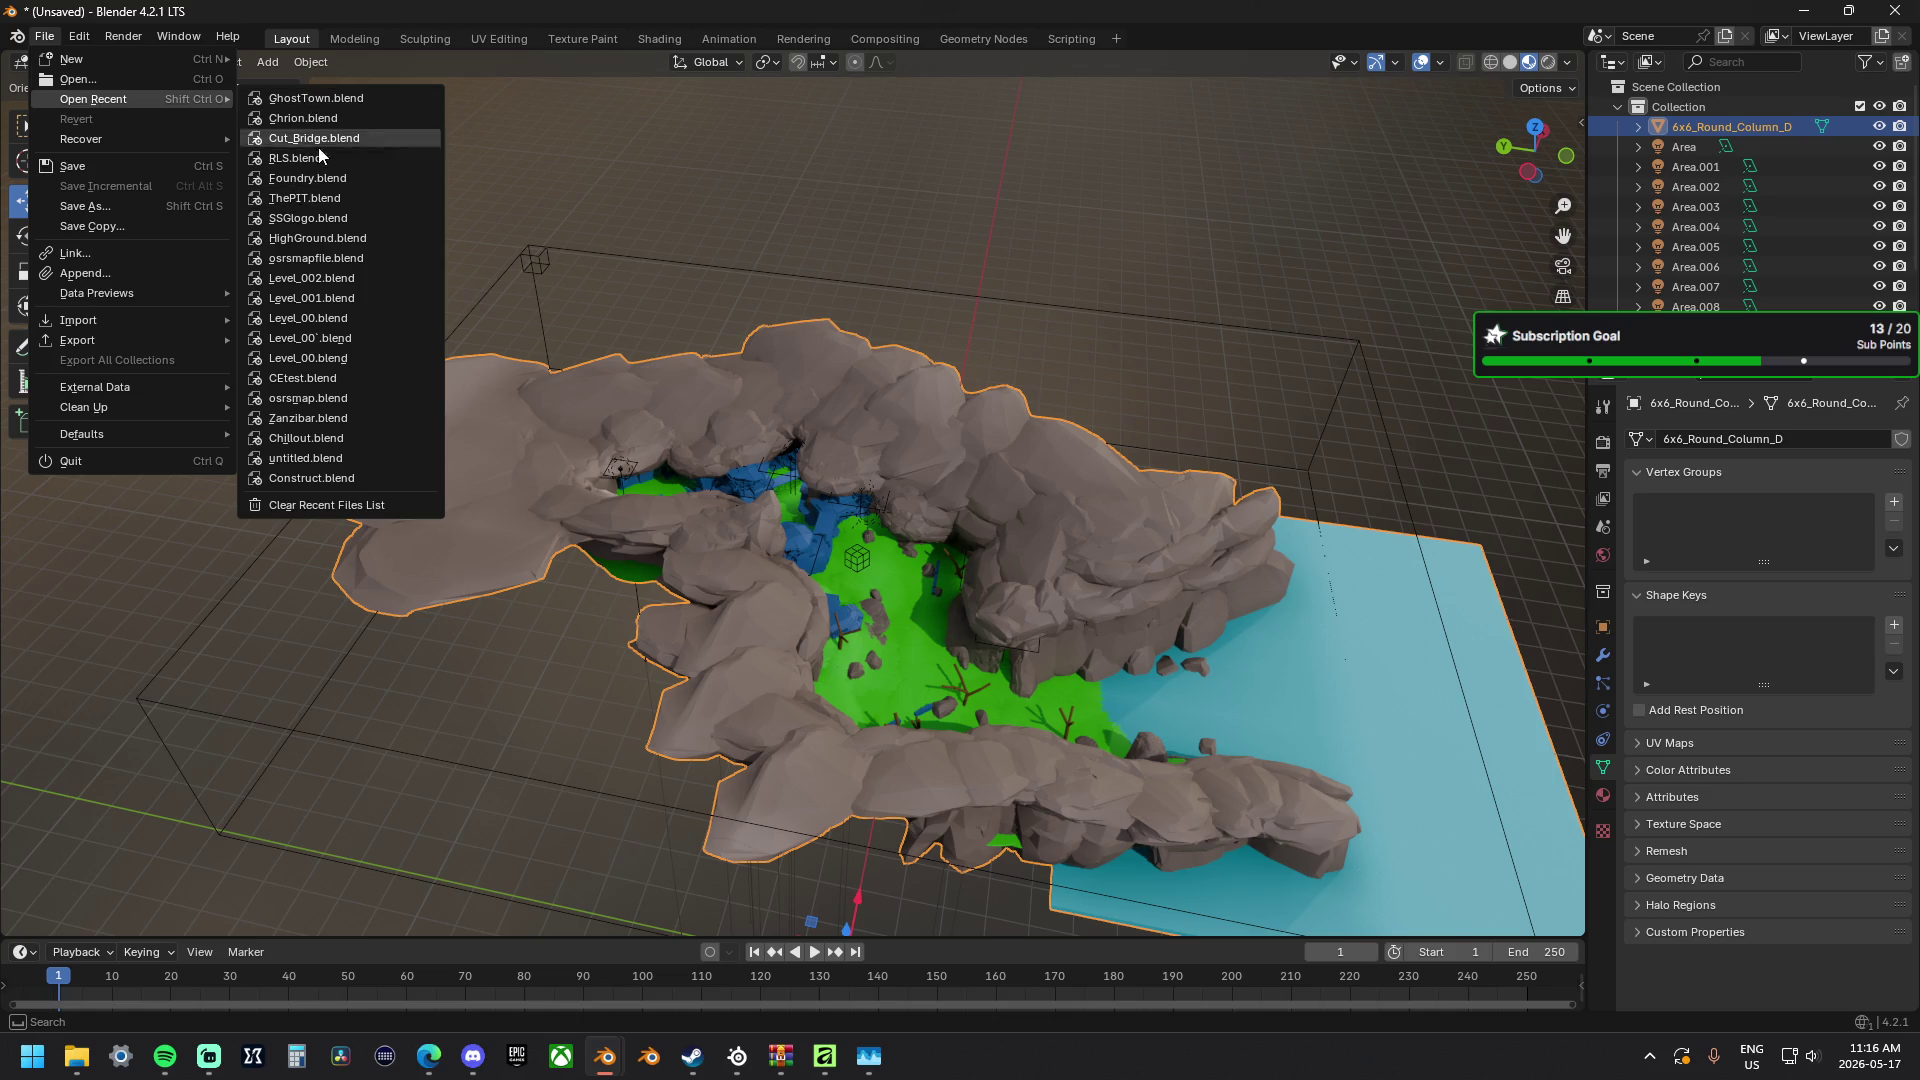
{"action": "left_click", "coordinate": [130, 81]}
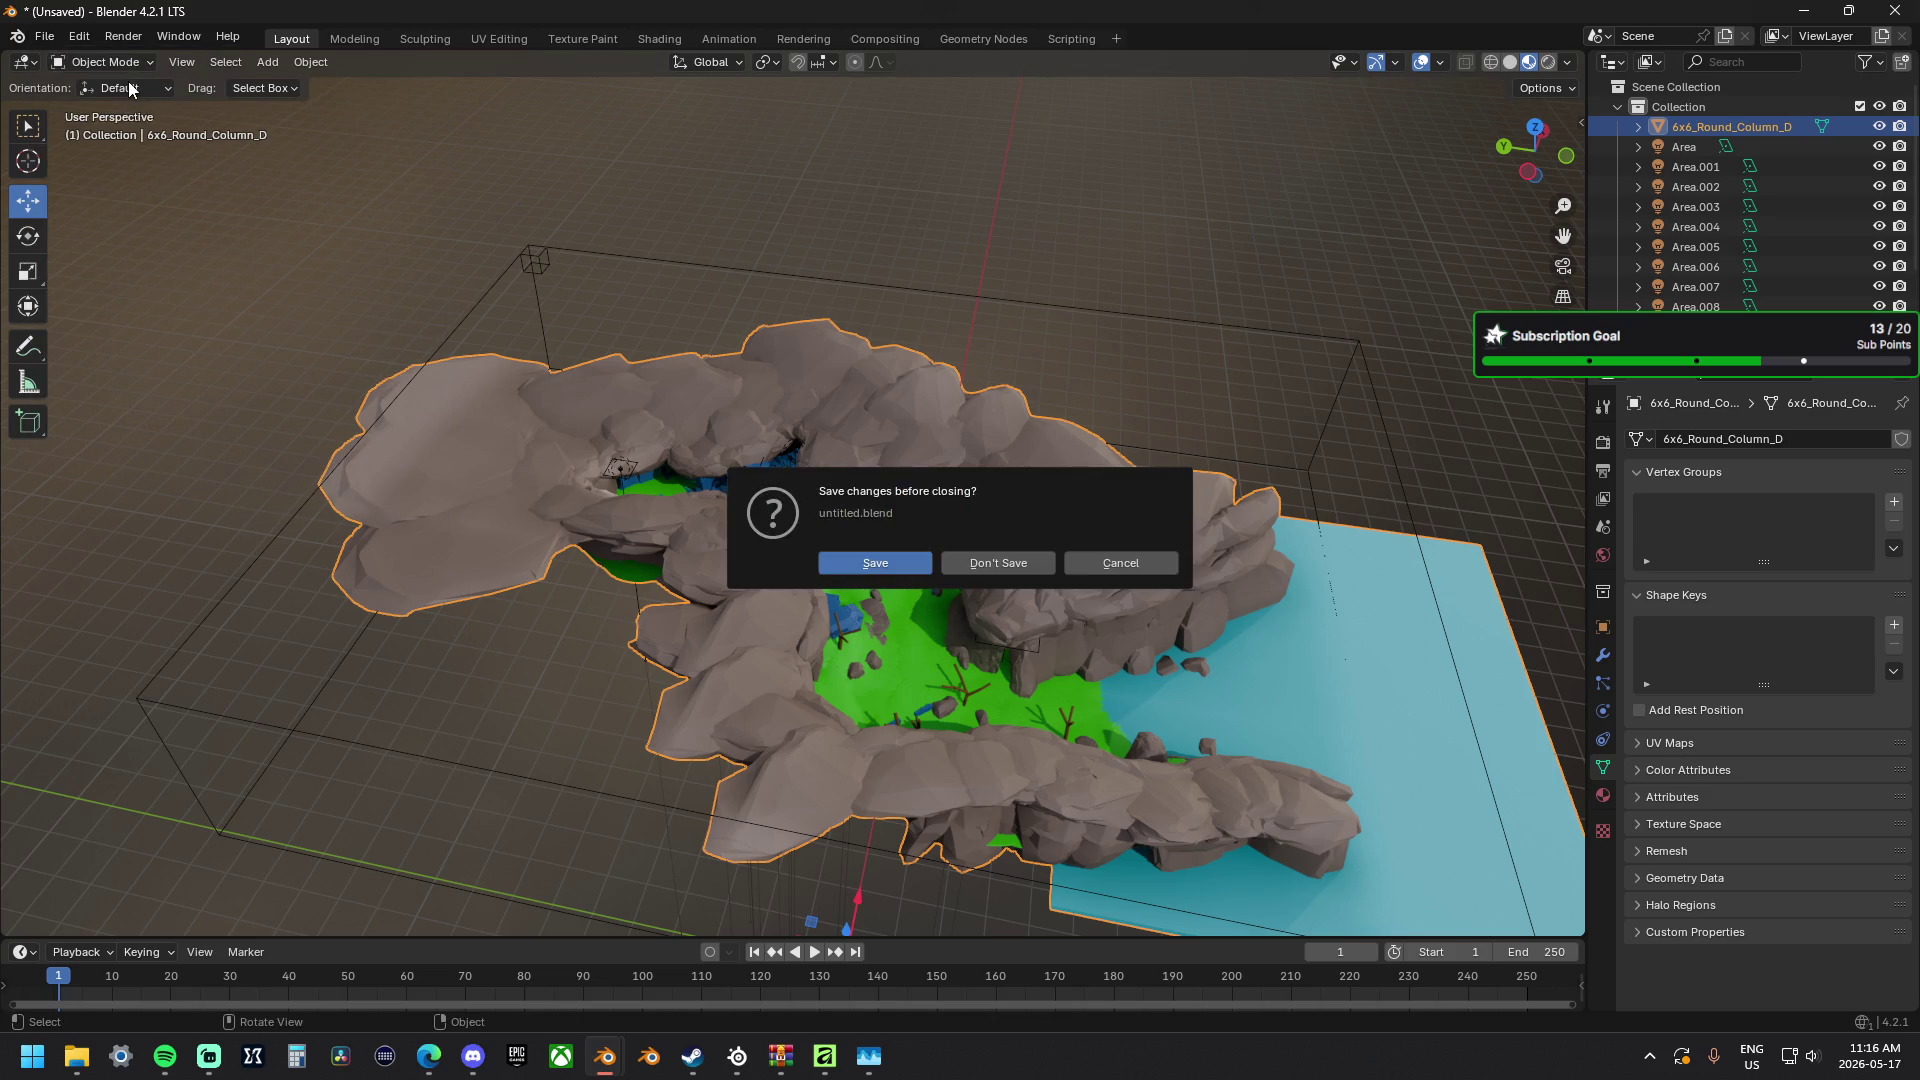
{"action": "left_click", "coordinate": [1010, 563]}
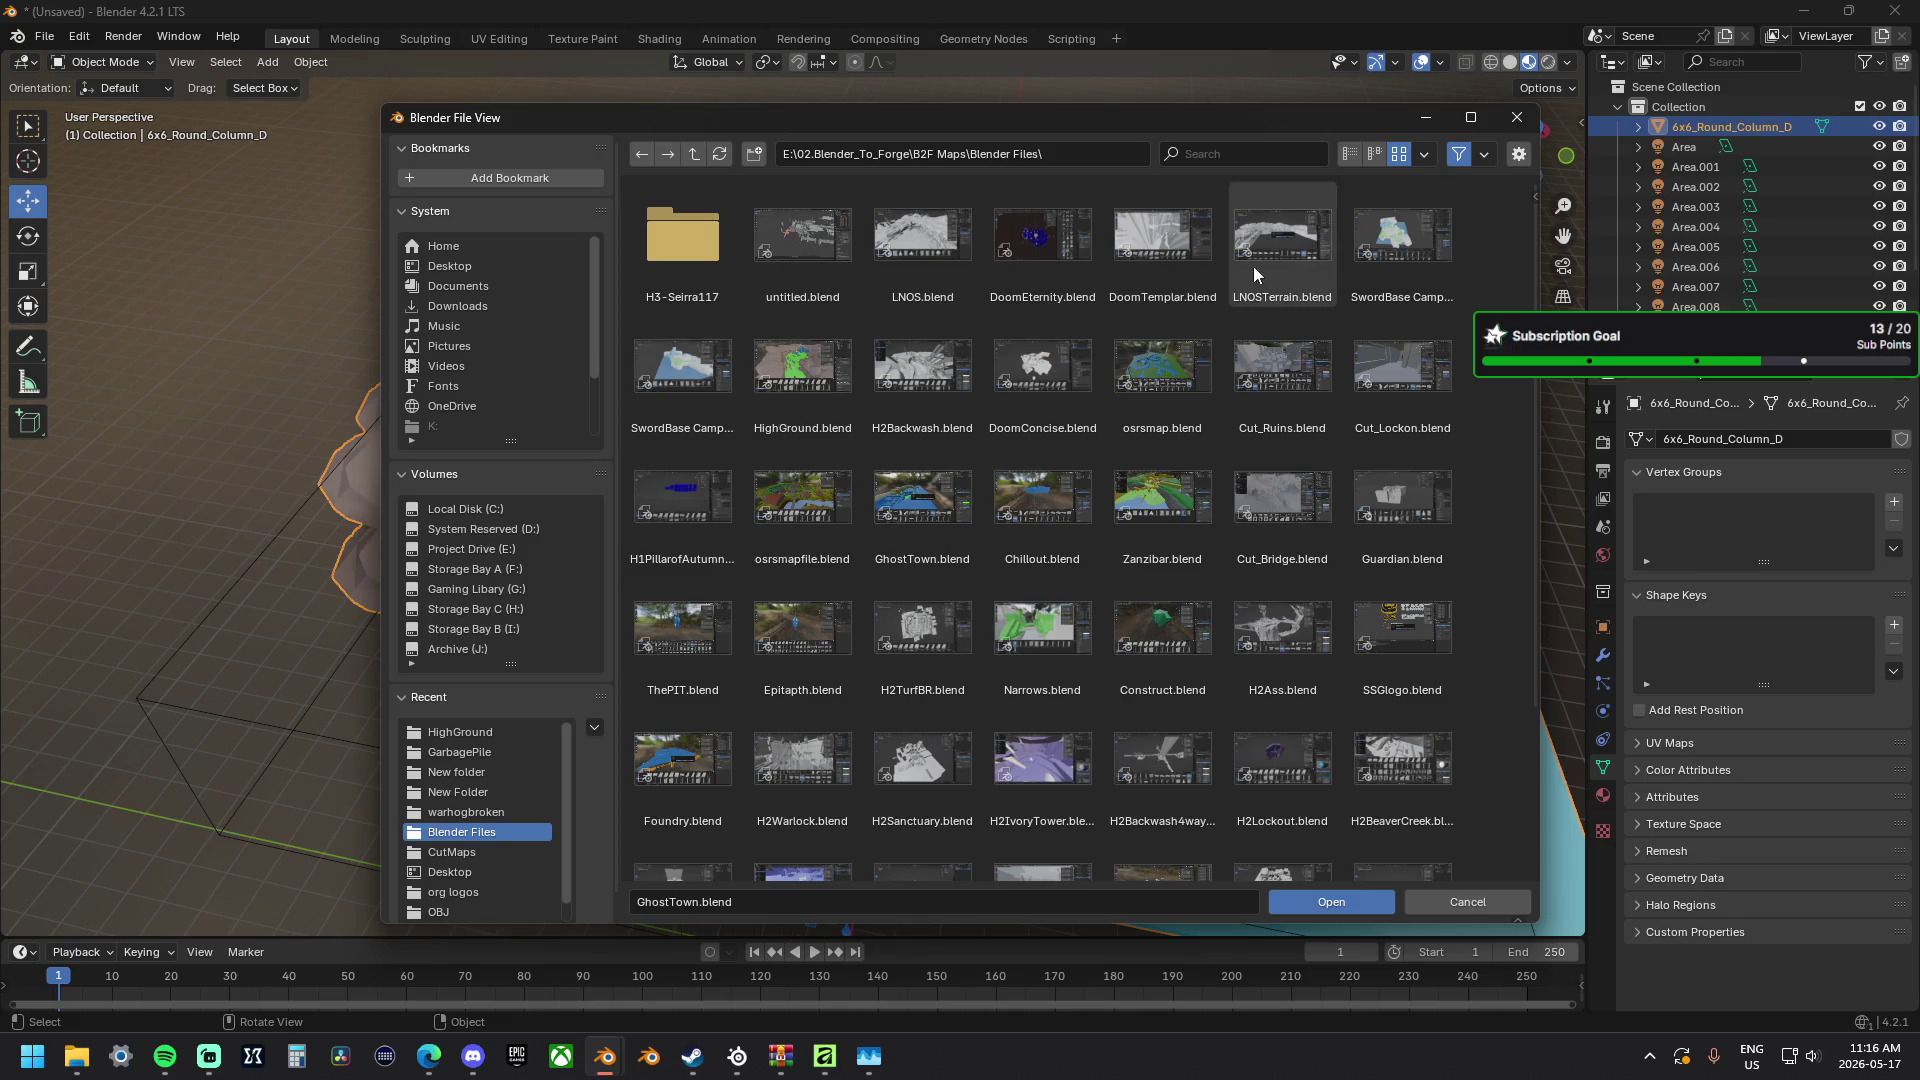
Search 'gu', open Guardian.blend and select every object in the loaded map.
{"action": "left_click", "coordinate": [1203, 151]}
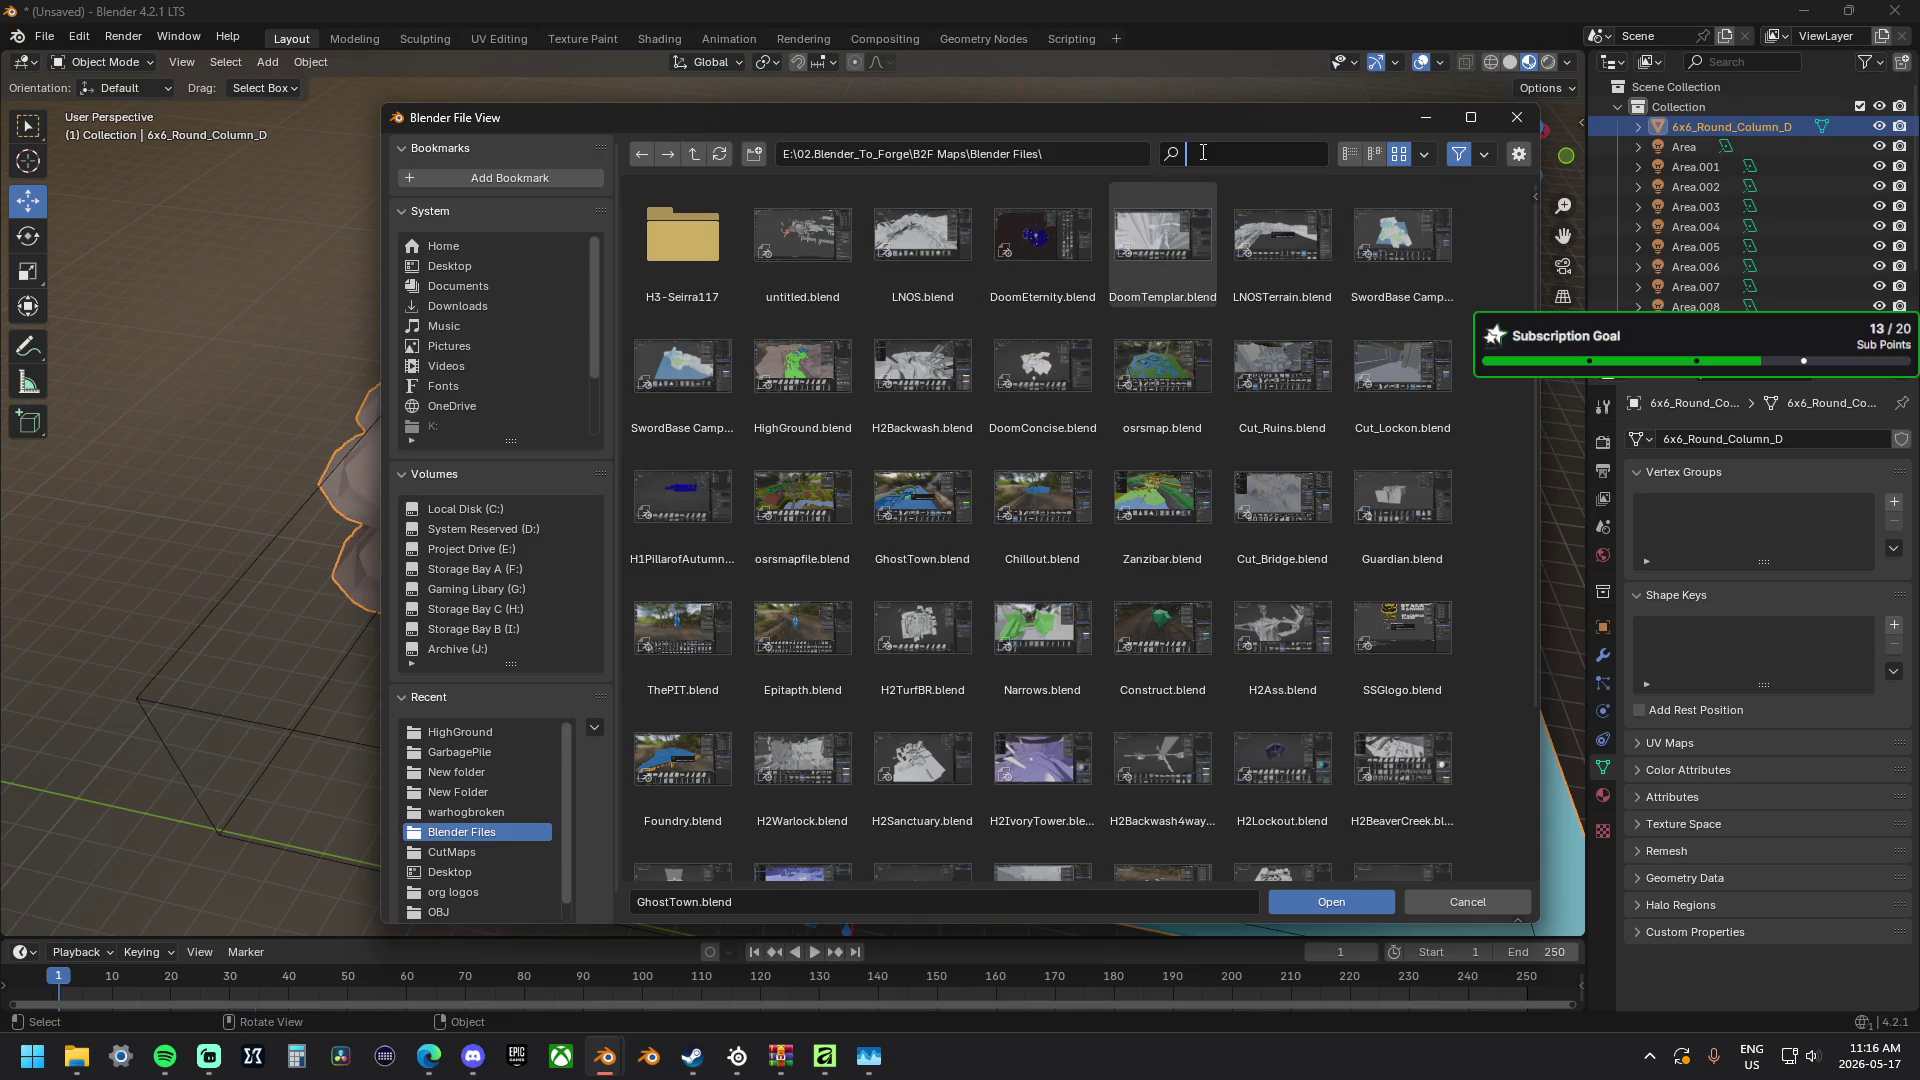
{"action": "type", "text": "gu"}
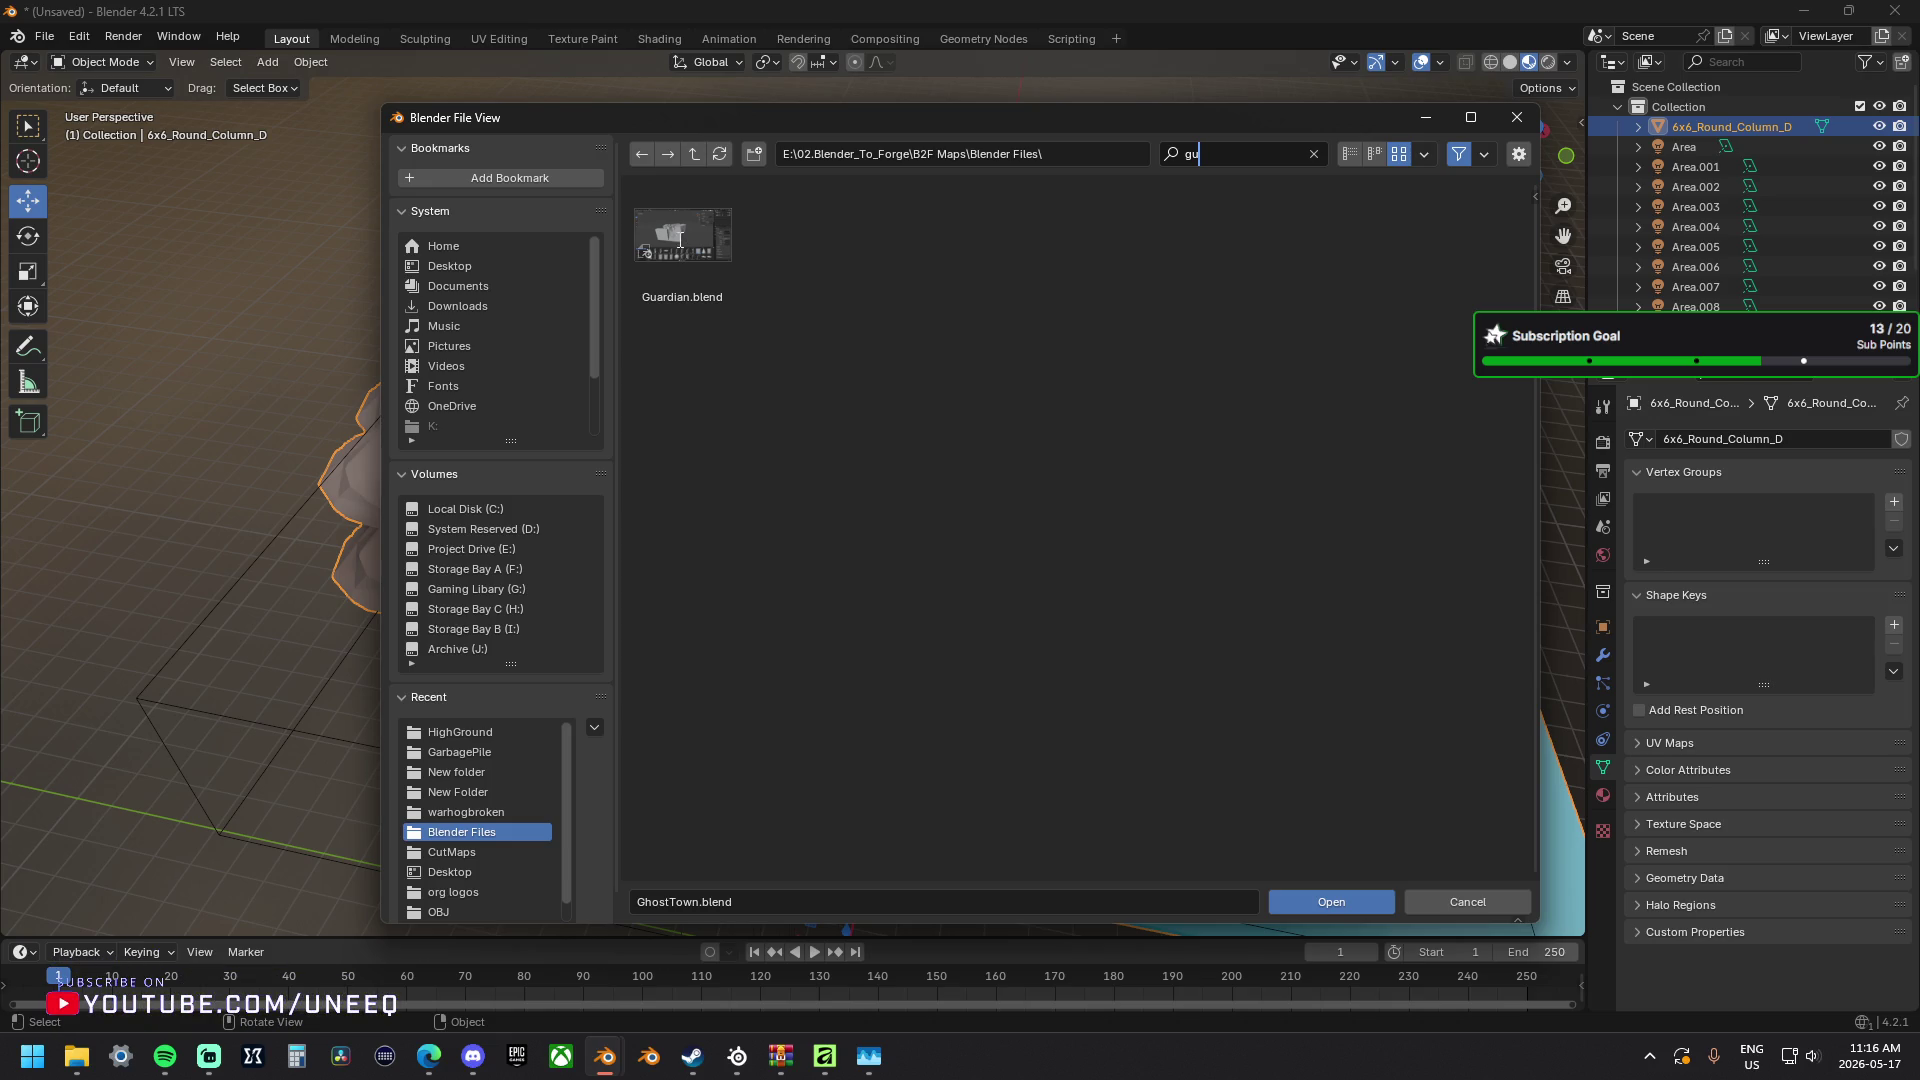
{"action": "double_click", "coordinate": [683, 241]}
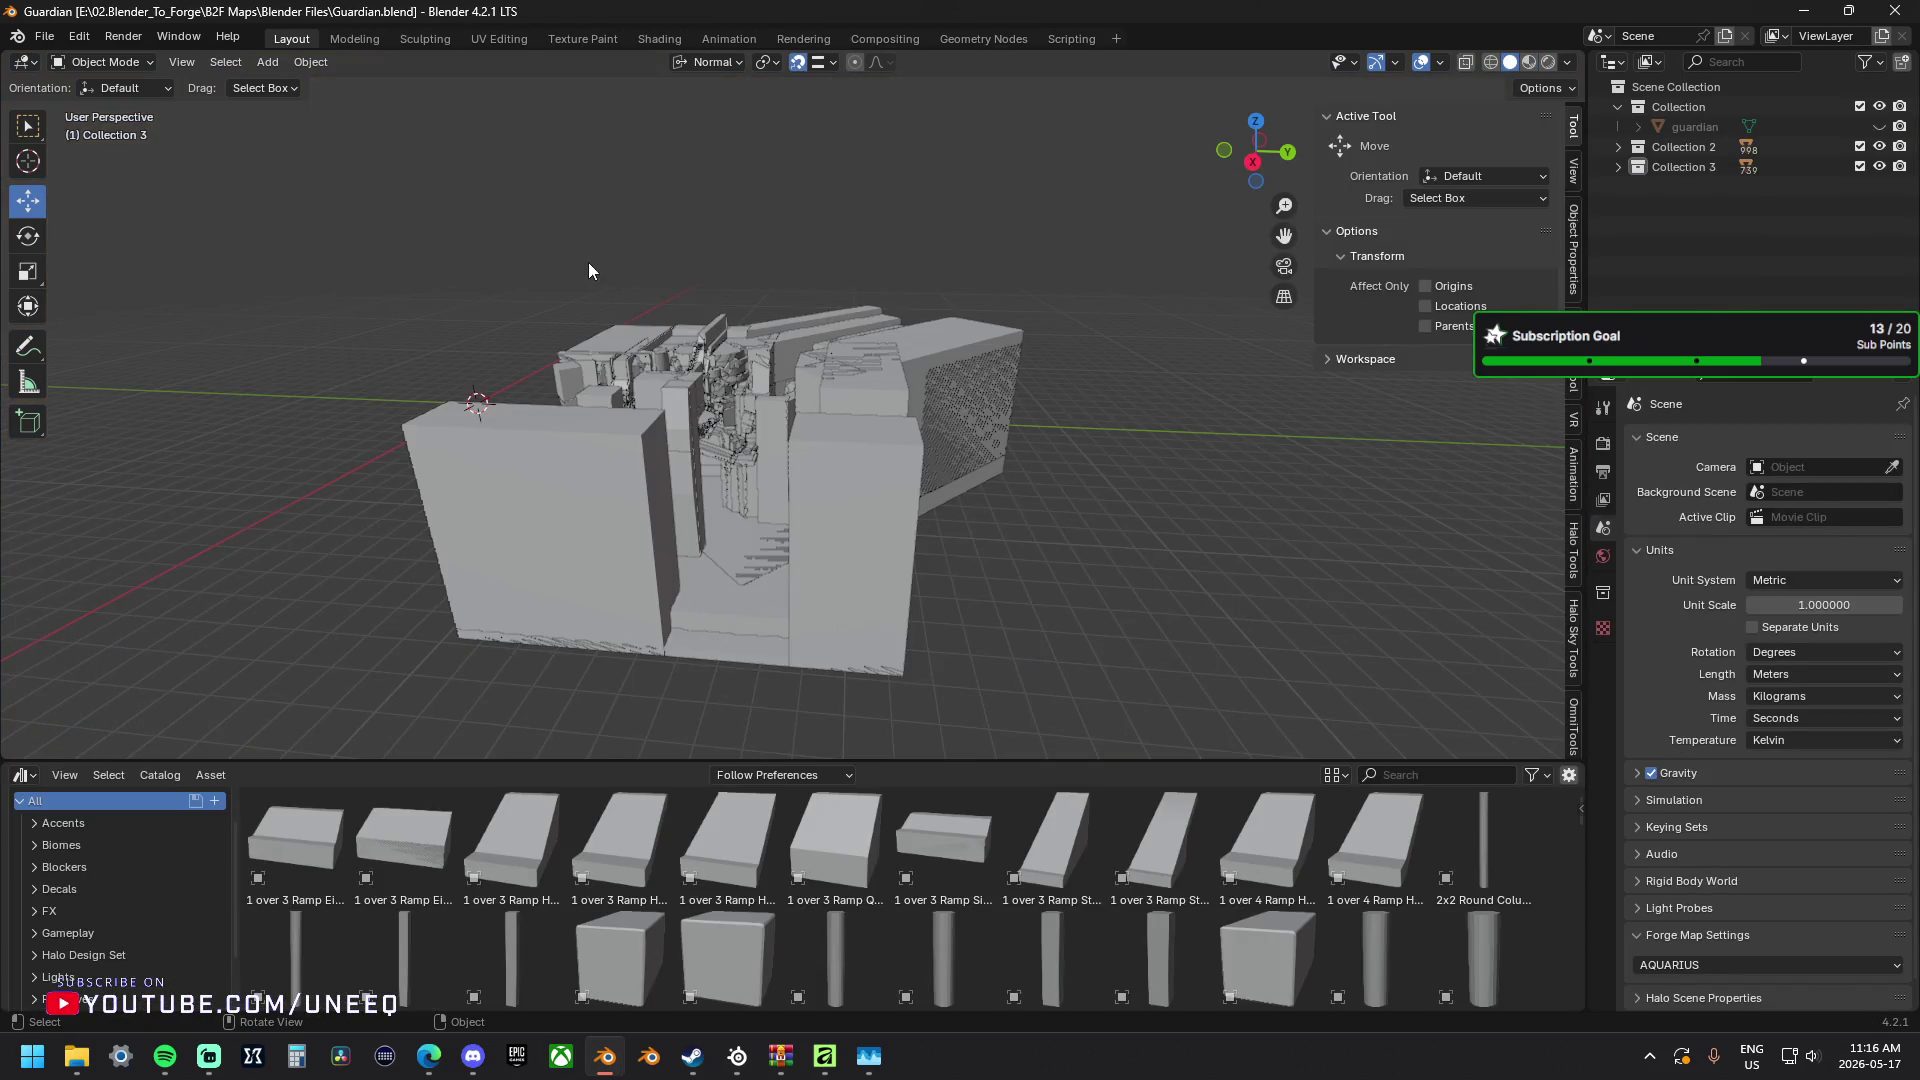
{"action": "mouse_move", "coordinate": [589, 263]}
{"action": "middle_mouse_down"}
{"action": "mouse_move", "coordinate": [695, 317]}
{"action": "mouse_move", "coordinate": [759, 232]}
{"action": "middle_mouse_up"}
{"action": "scroll", "coordinate": [806, 338], "scroll_direction": "up", "scroll_amount": 6}
{"action": "mouse_move", "coordinate": [922, 354]}
{"action": "middle_mouse_down"}
{"action": "mouse_move", "coordinate": [881, 379]}
{"action": "mouse_move", "coordinate": [884, 418]}
{"action": "mouse_move", "coordinate": [668, 328]}
{"action": "mouse_move", "coordinate": [625, 342]}
{"action": "mouse_move", "coordinate": [606, 389]}
{"action": "mouse_move", "coordinate": [647, 404]}
{"action": "mouse_move", "coordinate": [538, 379]}
{"action": "mouse_move", "coordinate": [788, 353]}
{"action": "mouse_move", "coordinate": [792, 287]}
{"action": "mouse_move", "coordinate": [836, 292]}
{"action": "mouse_move", "coordinate": [648, 323]}
{"action": "mouse_move", "coordinate": [640, 342]}
{"action": "middle_mouse_up"}
{"action": "key", "text": "a"}
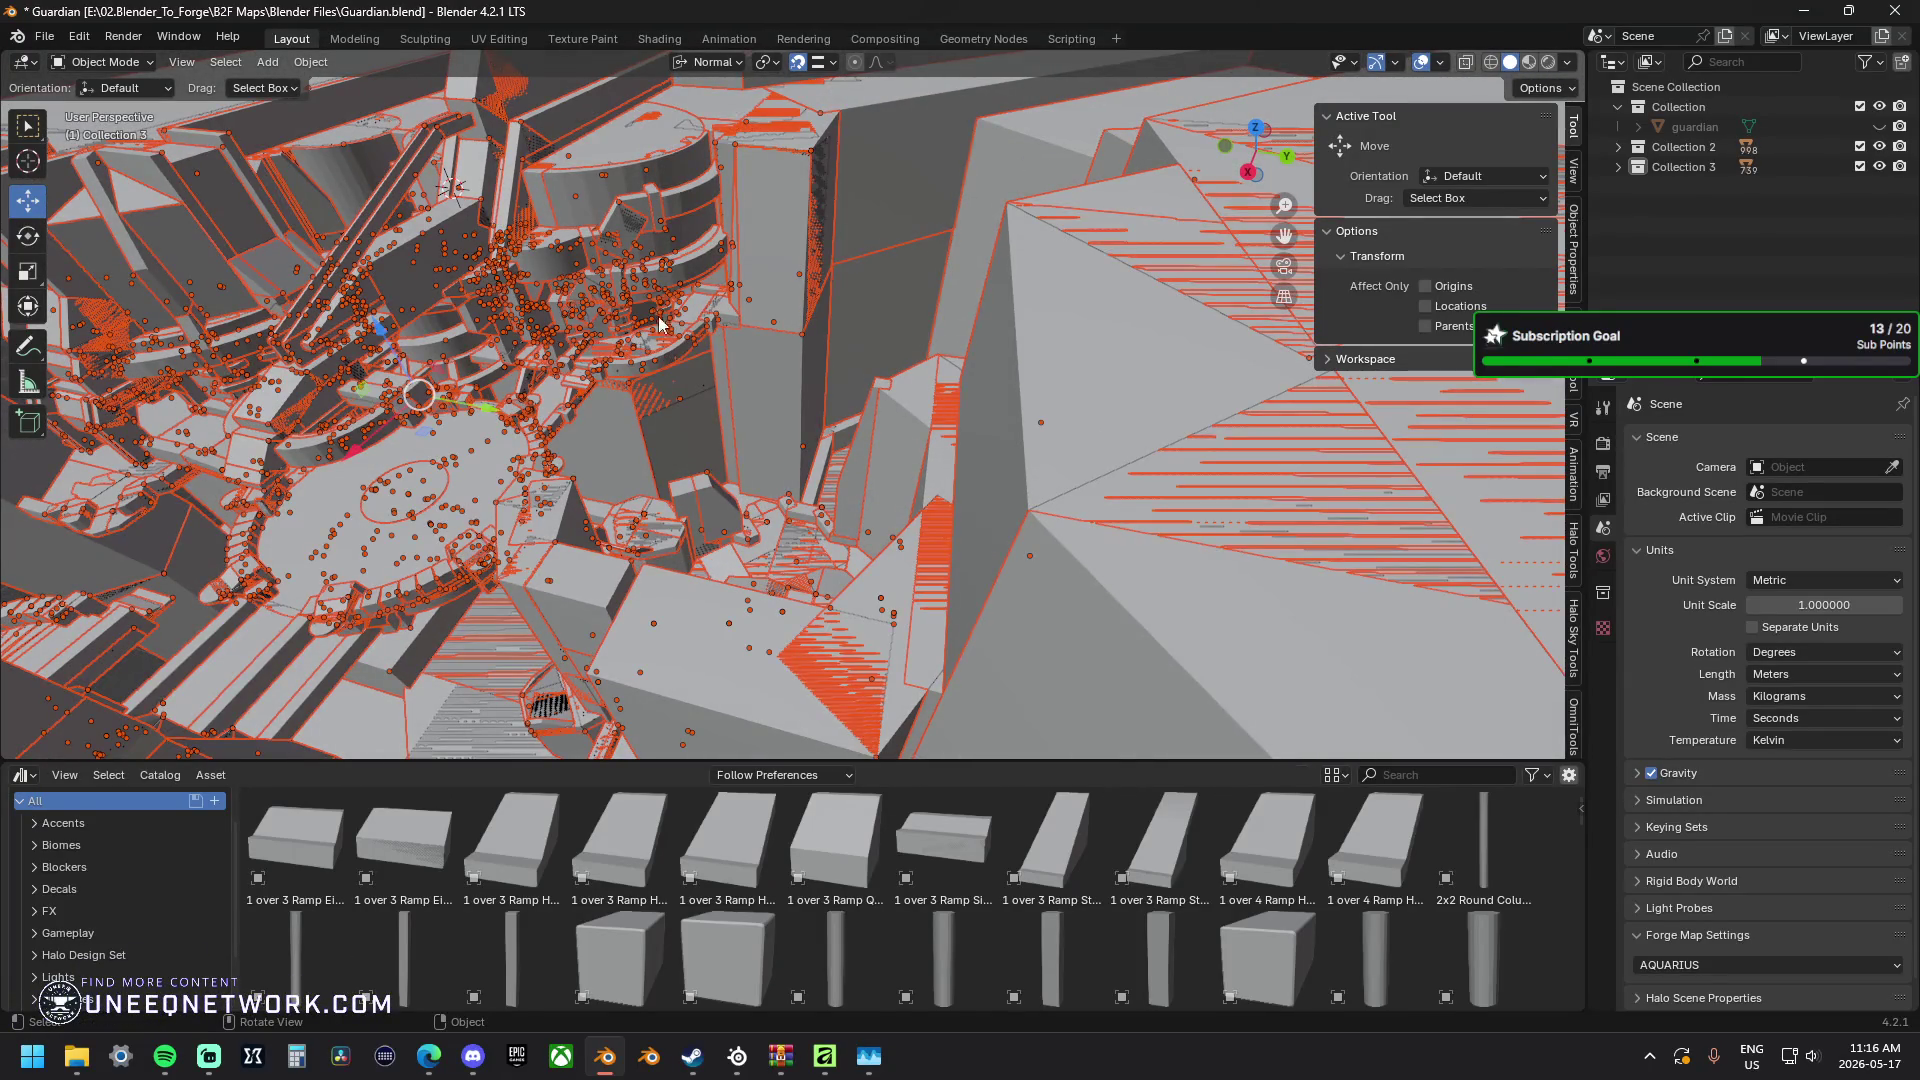
Browse the Window and Object menus, clear the selection and select all map objects again.
{"action": "left_click", "coordinate": [178, 37]}
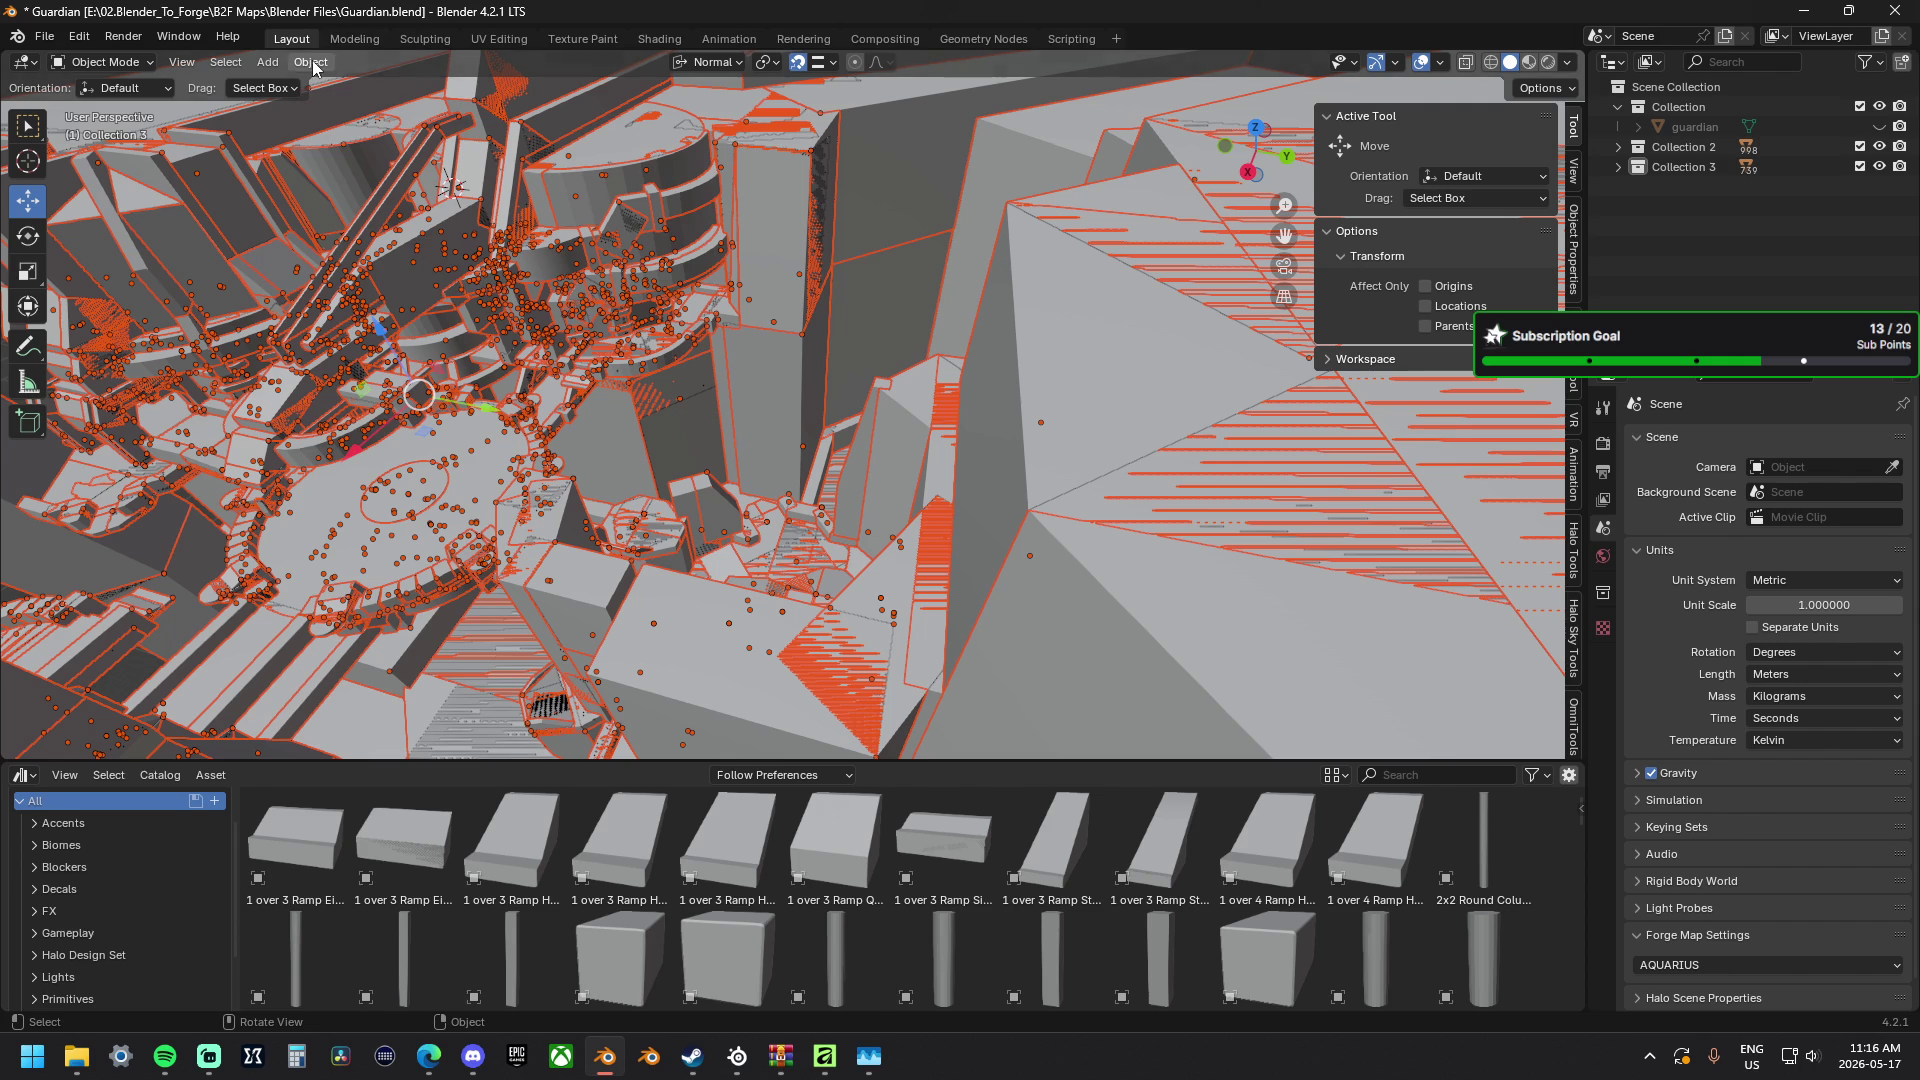
{"action": "left_click", "coordinate": [311, 62]}
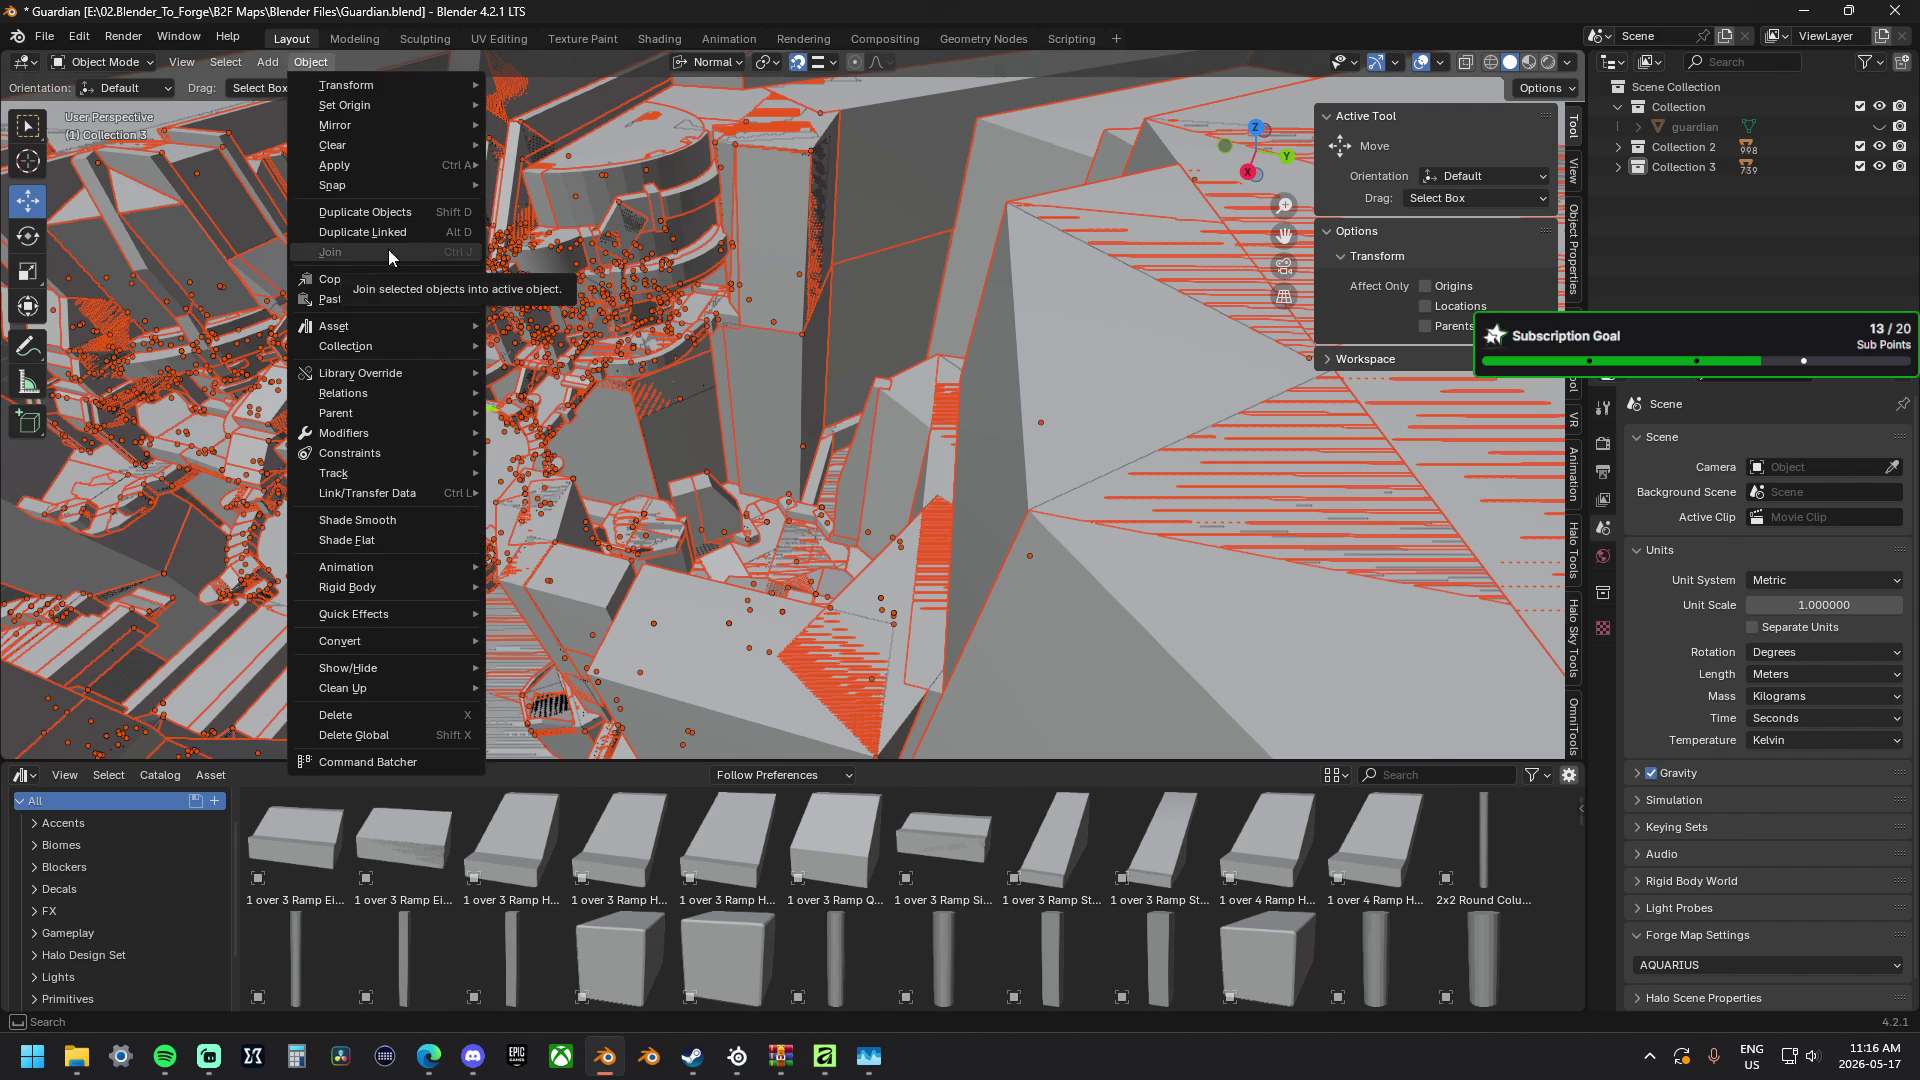
{"action": "middle_click_drag", "start_coordinate": [371, 249], "coordinate": [850, 267]}
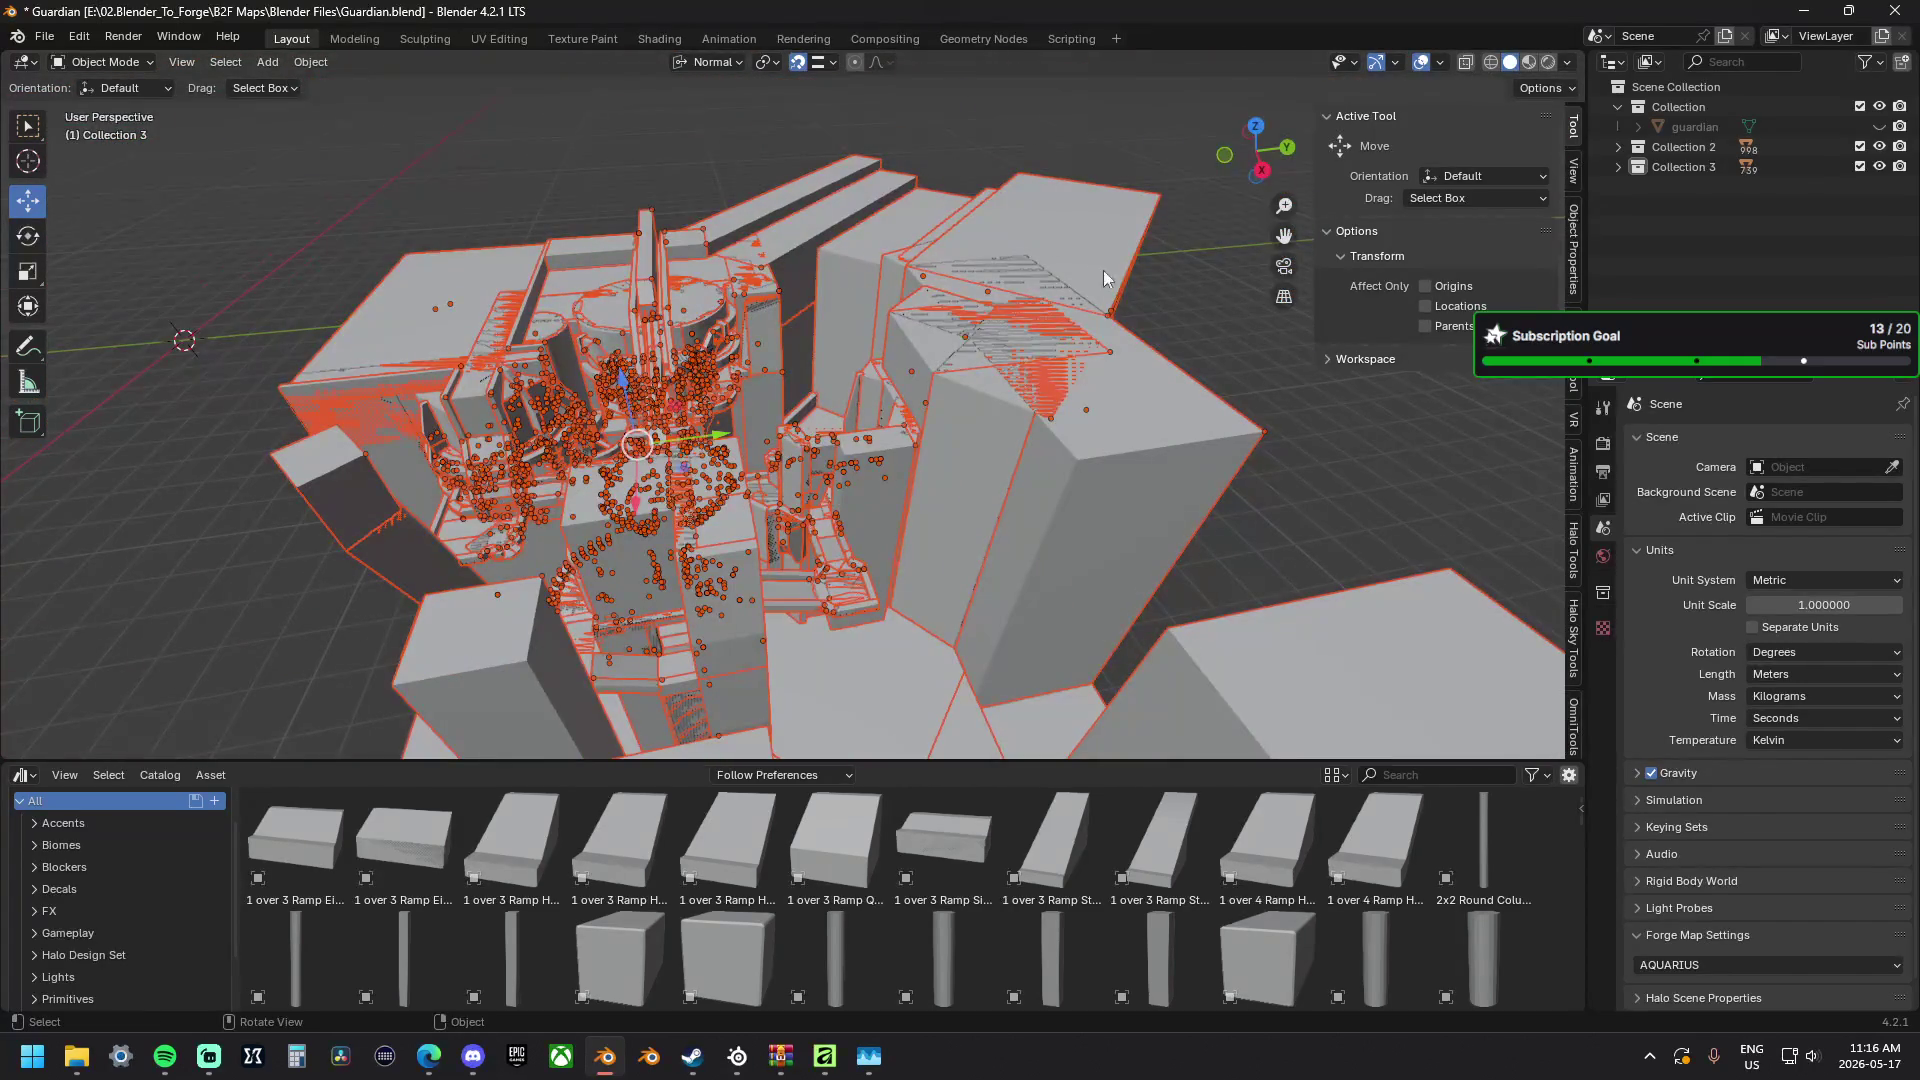
{"action": "left_click", "coordinate": [1178, 344]}
{"action": "mouse_move", "coordinate": [691, 296]}
{"action": "middle_mouse_down"}
{"action": "mouse_move", "coordinate": [811, 238]}
{"action": "mouse_move", "coordinate": [802, 373]}
{"action": "middle_mouse_up"}
{"action": "key", "text": "a"}
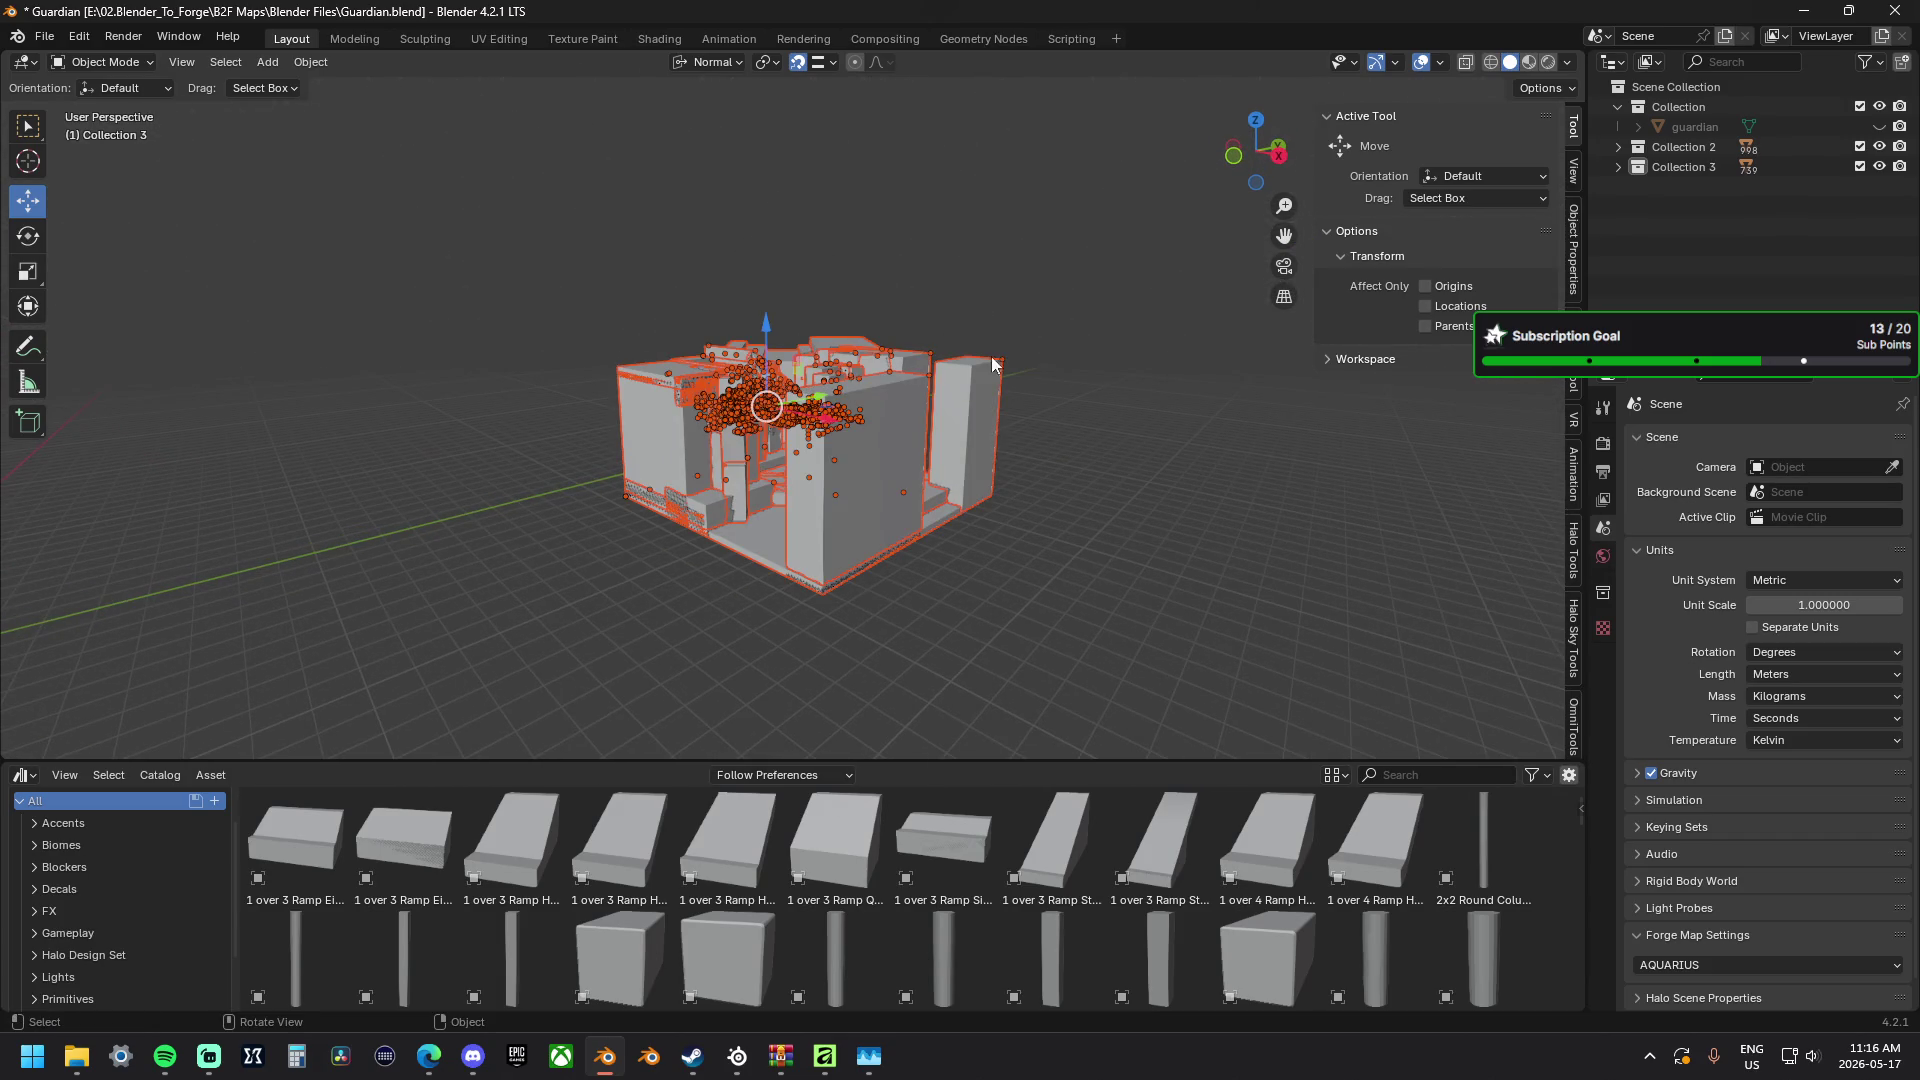
Browse Collections 2 and 3 in the Outliner and make Curved Wall Double active.
{"action": "left_click", "coordinate": [1680, 146]}
{"action": "left_click", "coordinate": [1620, 146]}
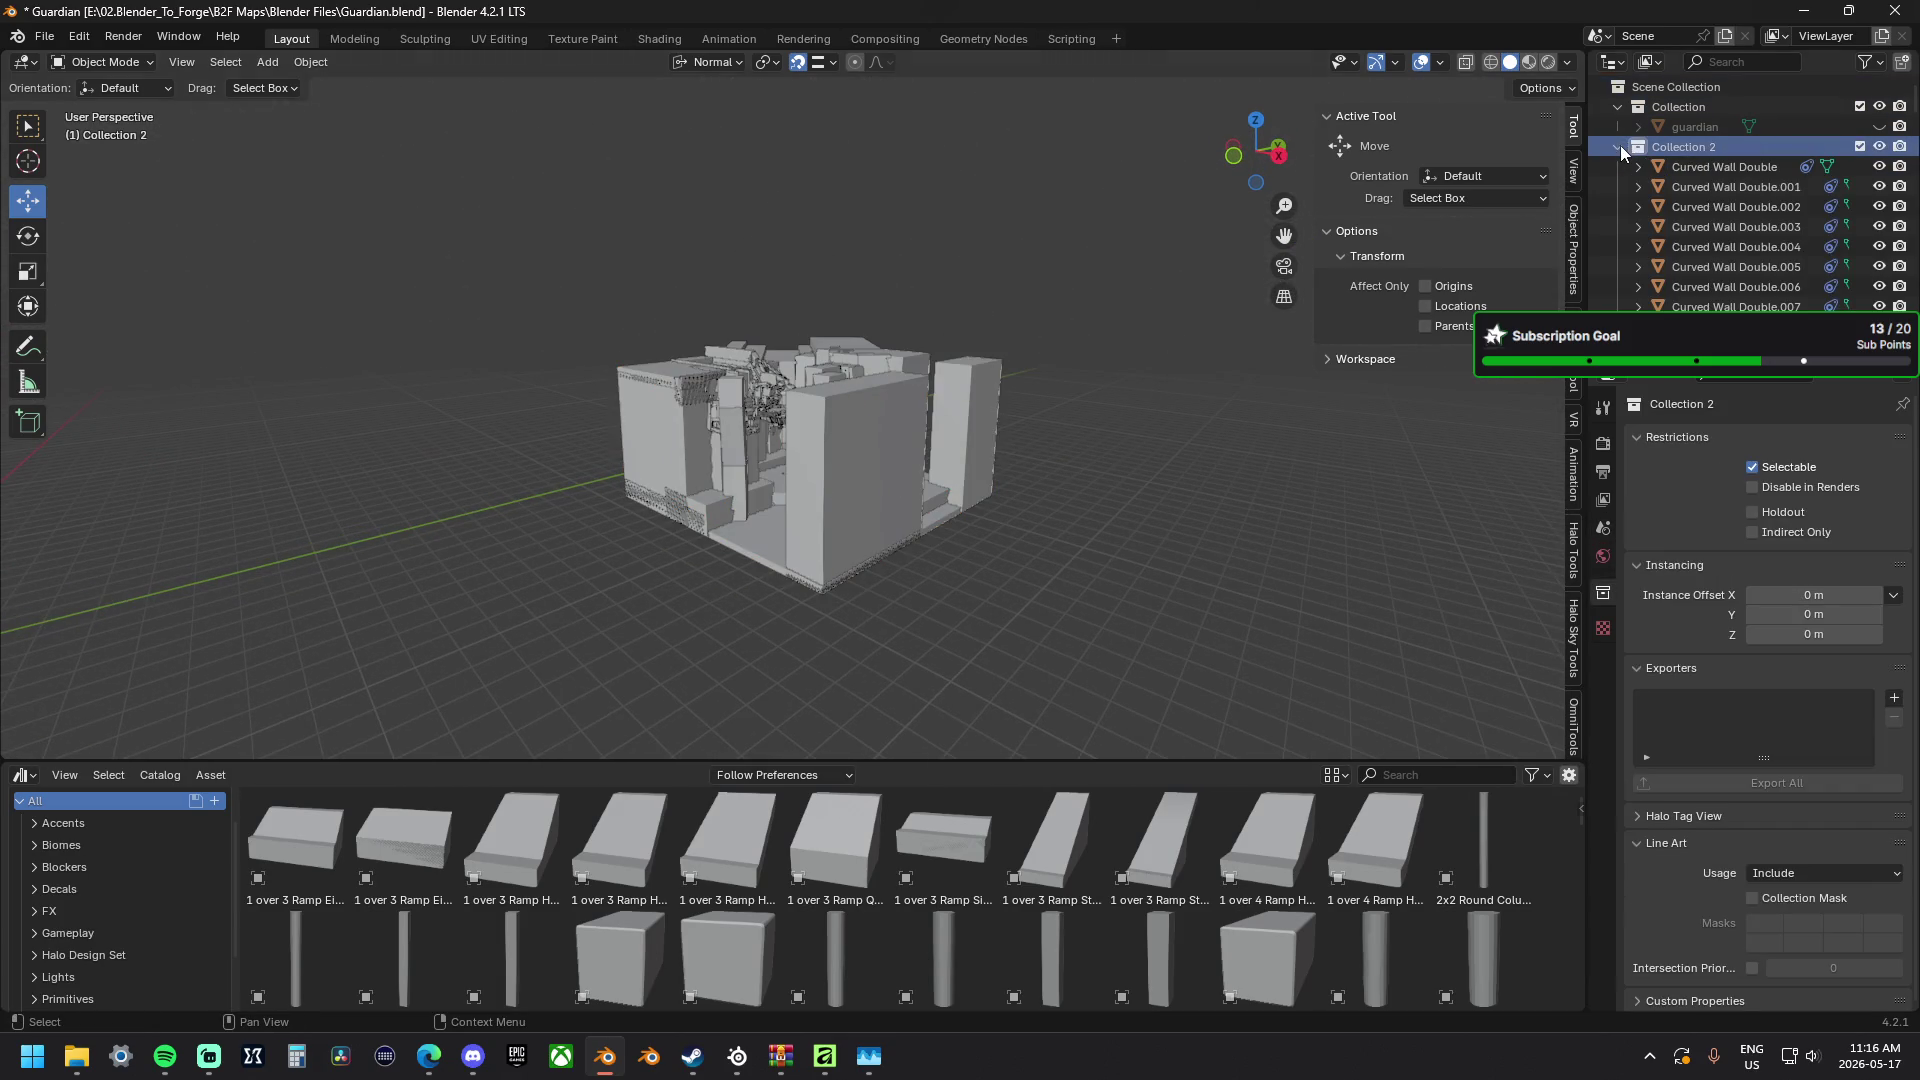
{"action": "left_click", "coordinate": [1618, 146]}
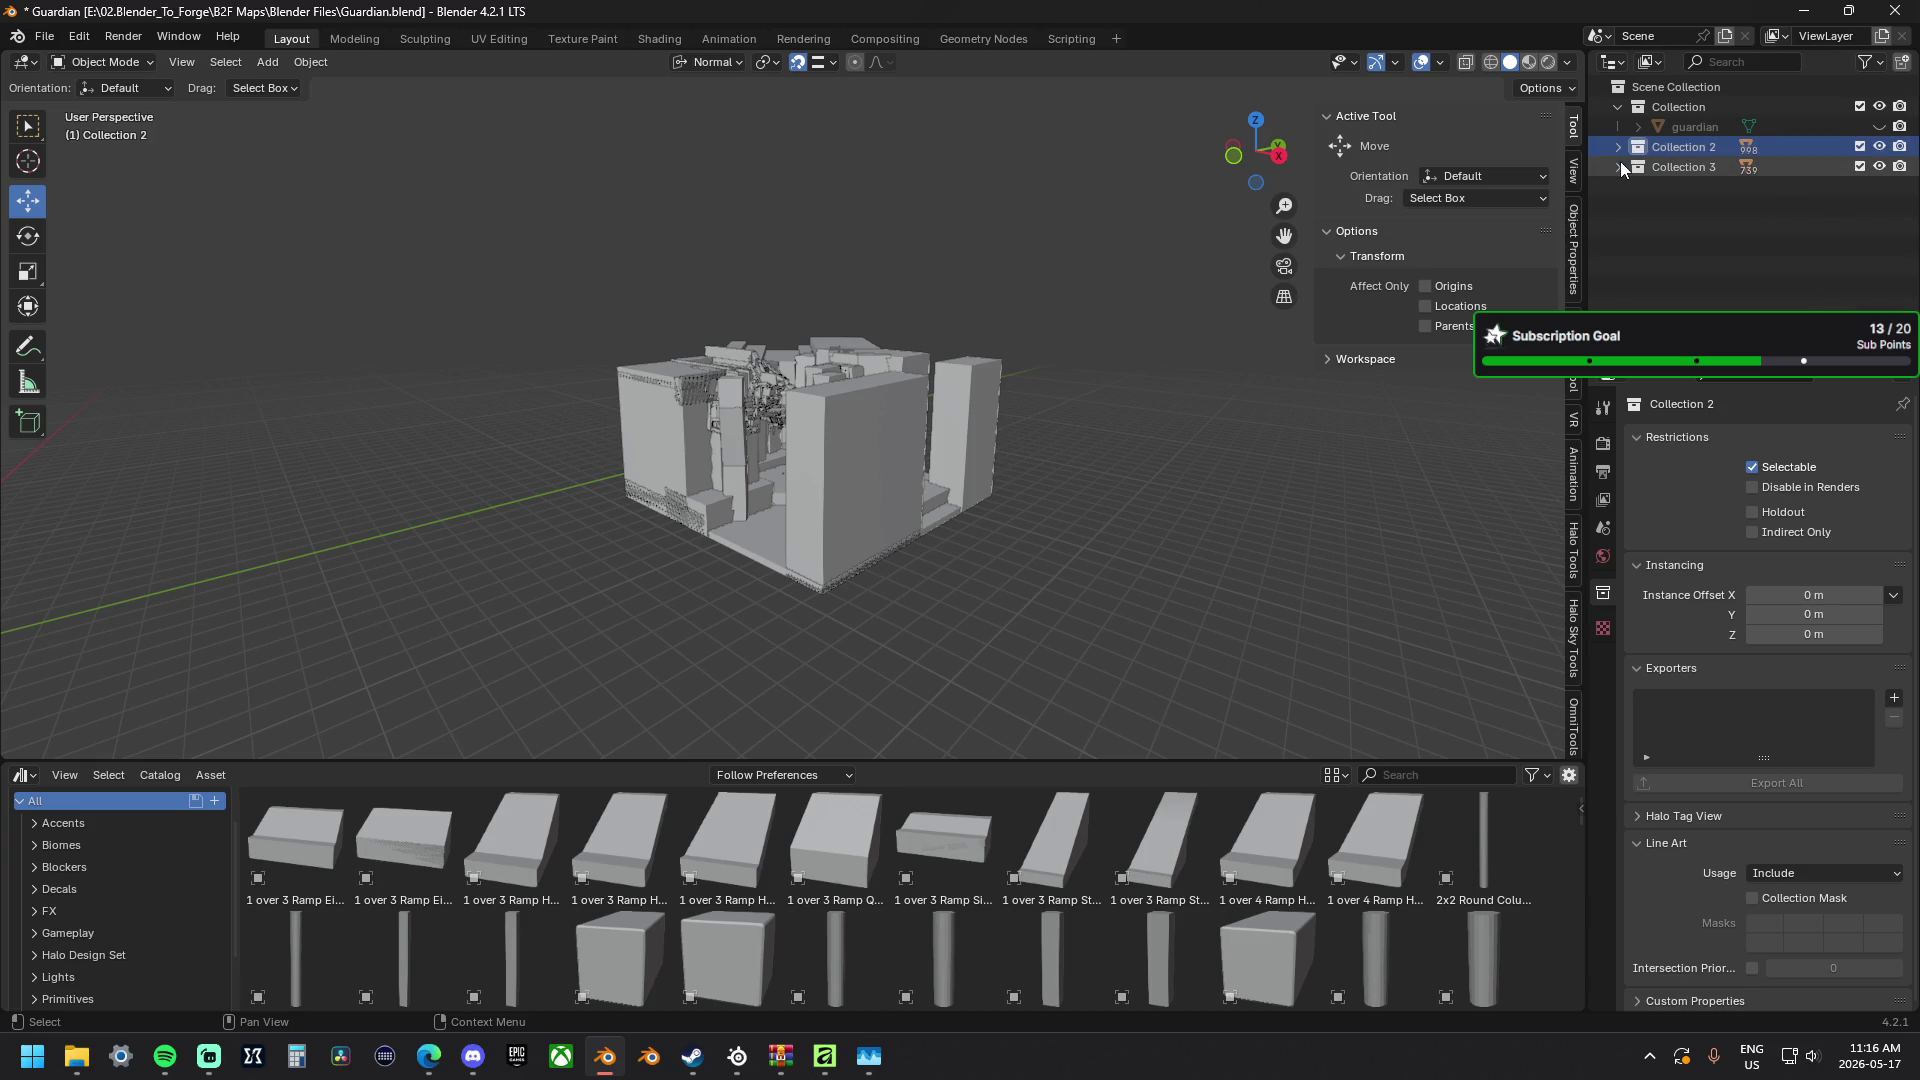
{"action": "left_click", "coordinate": [1618, 166]}
{"action": "left_click", "coordinate": [1618, 167]}
{"action": "left_click", "coordinate": [1619, 144]}
{"action": "left_click", "coordinate": [1715, 168]}
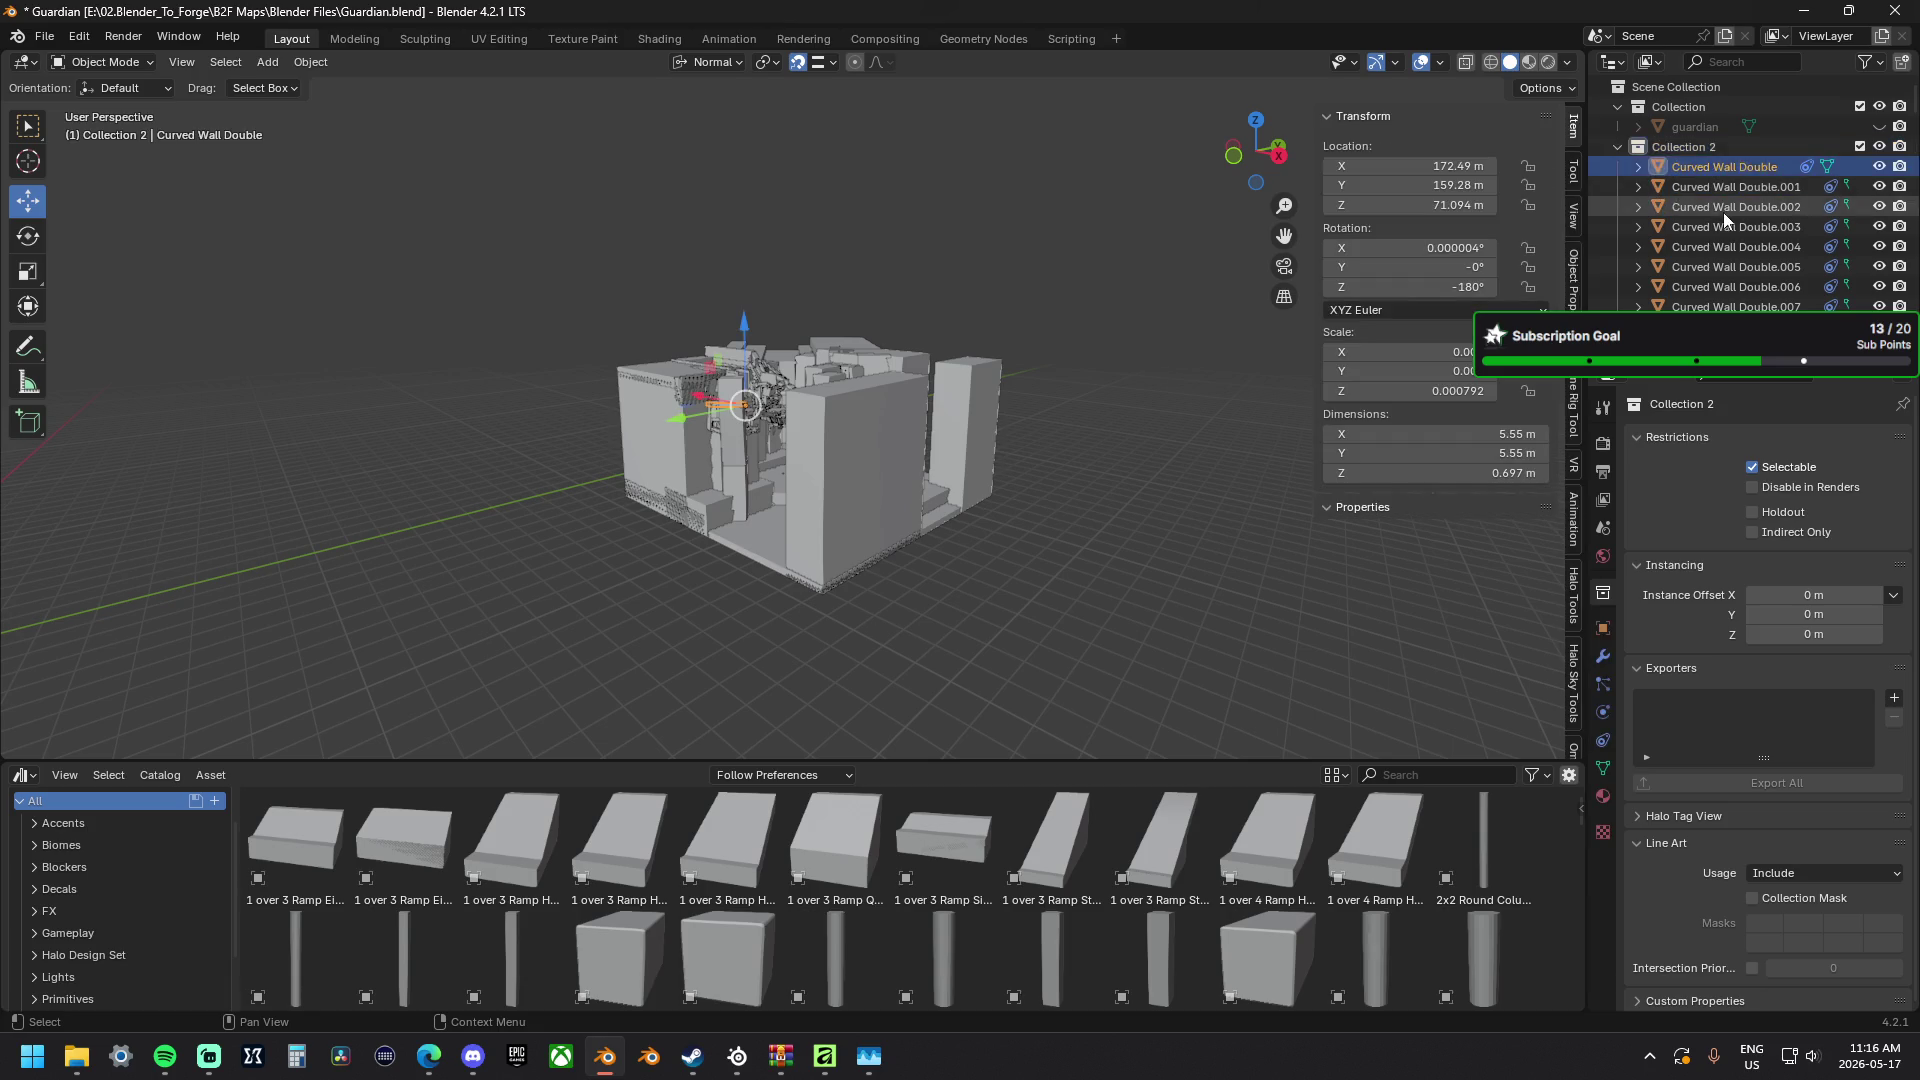
{"action": "scroll", "coordinate": [1735, 215], "scroll_direction": "down", "scroll_amount": 5}
{"action": "scroll", "coordinate": [1735, 215], "scroll_direction": "down", "scroll_amount": 5}
{"action": "scroll", "coordinate": [1736, 215], "scroll_direction": "down", "scroll_amount": 5}
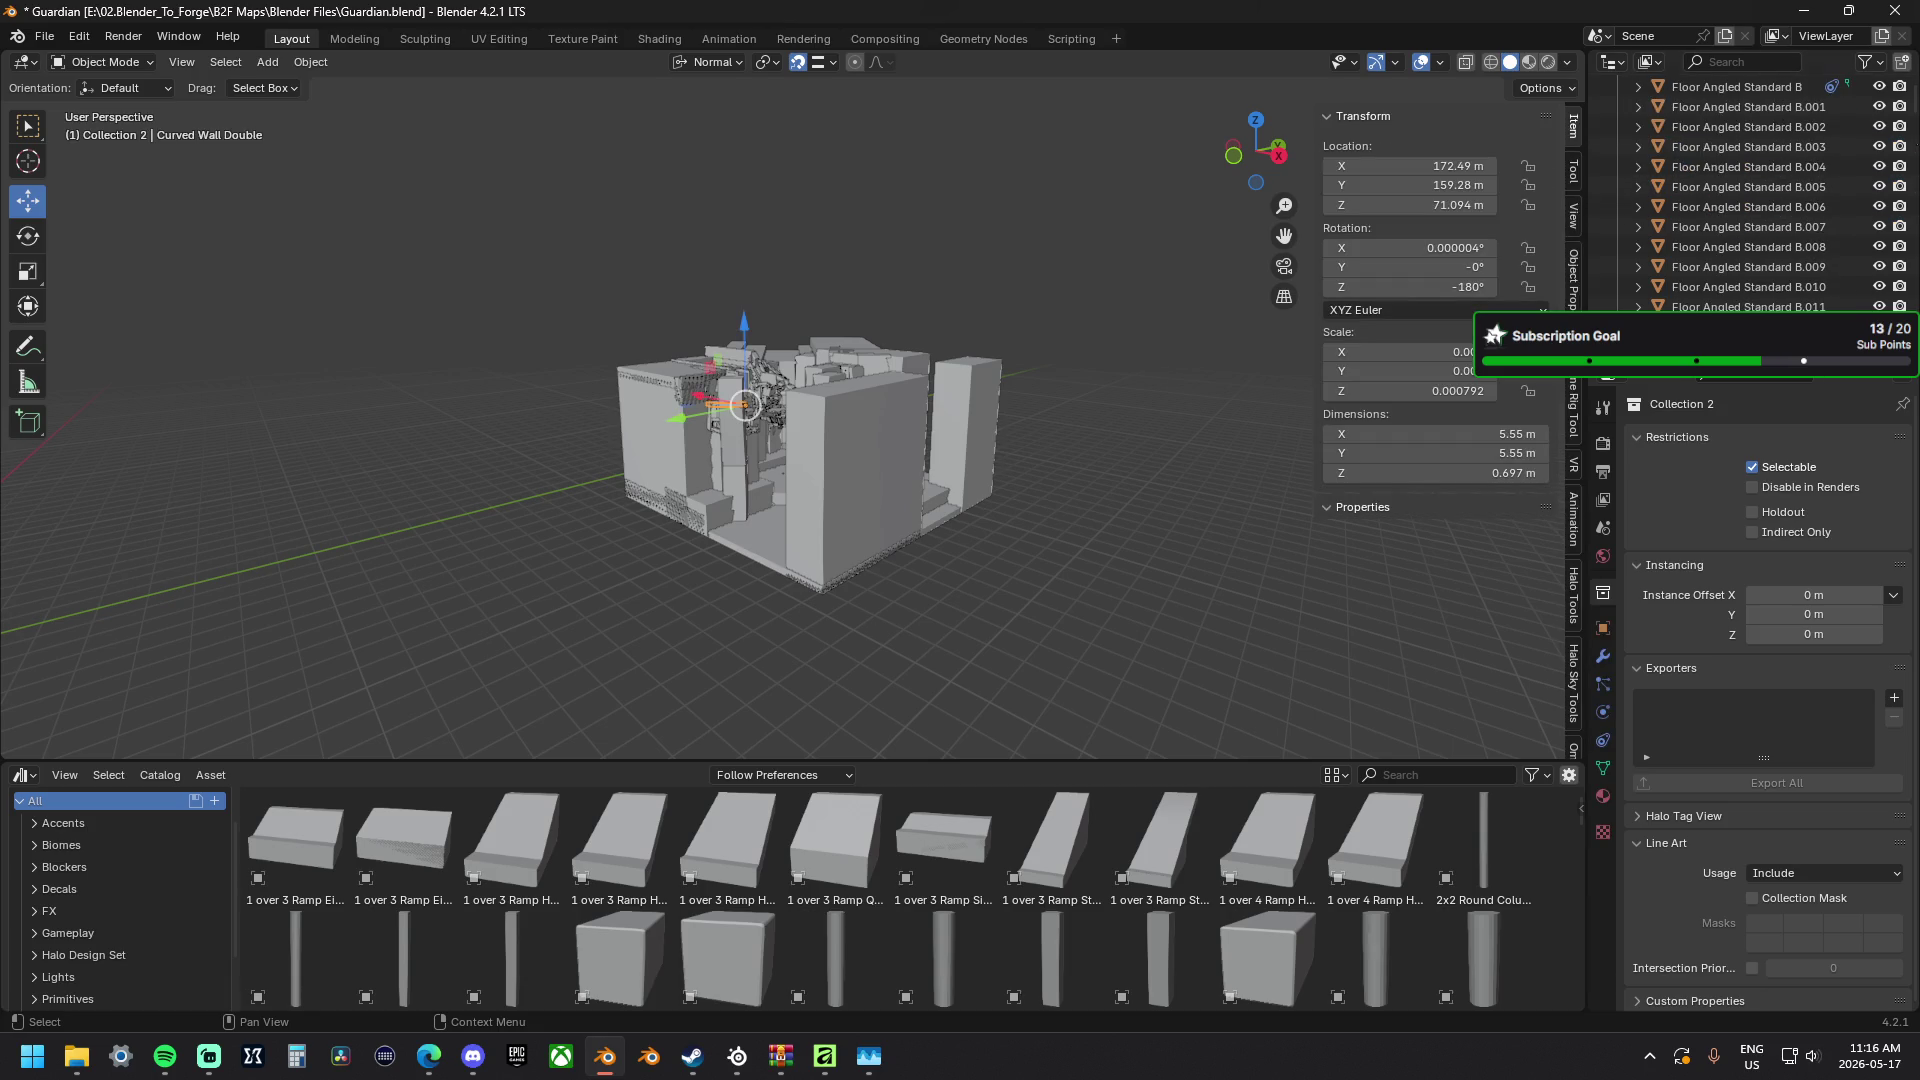
{"action": "mouse_move", "coordinate": [1915, 107]}
{"action": "left_click_drag", "start_coordinate": [1915, 108], "coordinate": [1915, 337]}
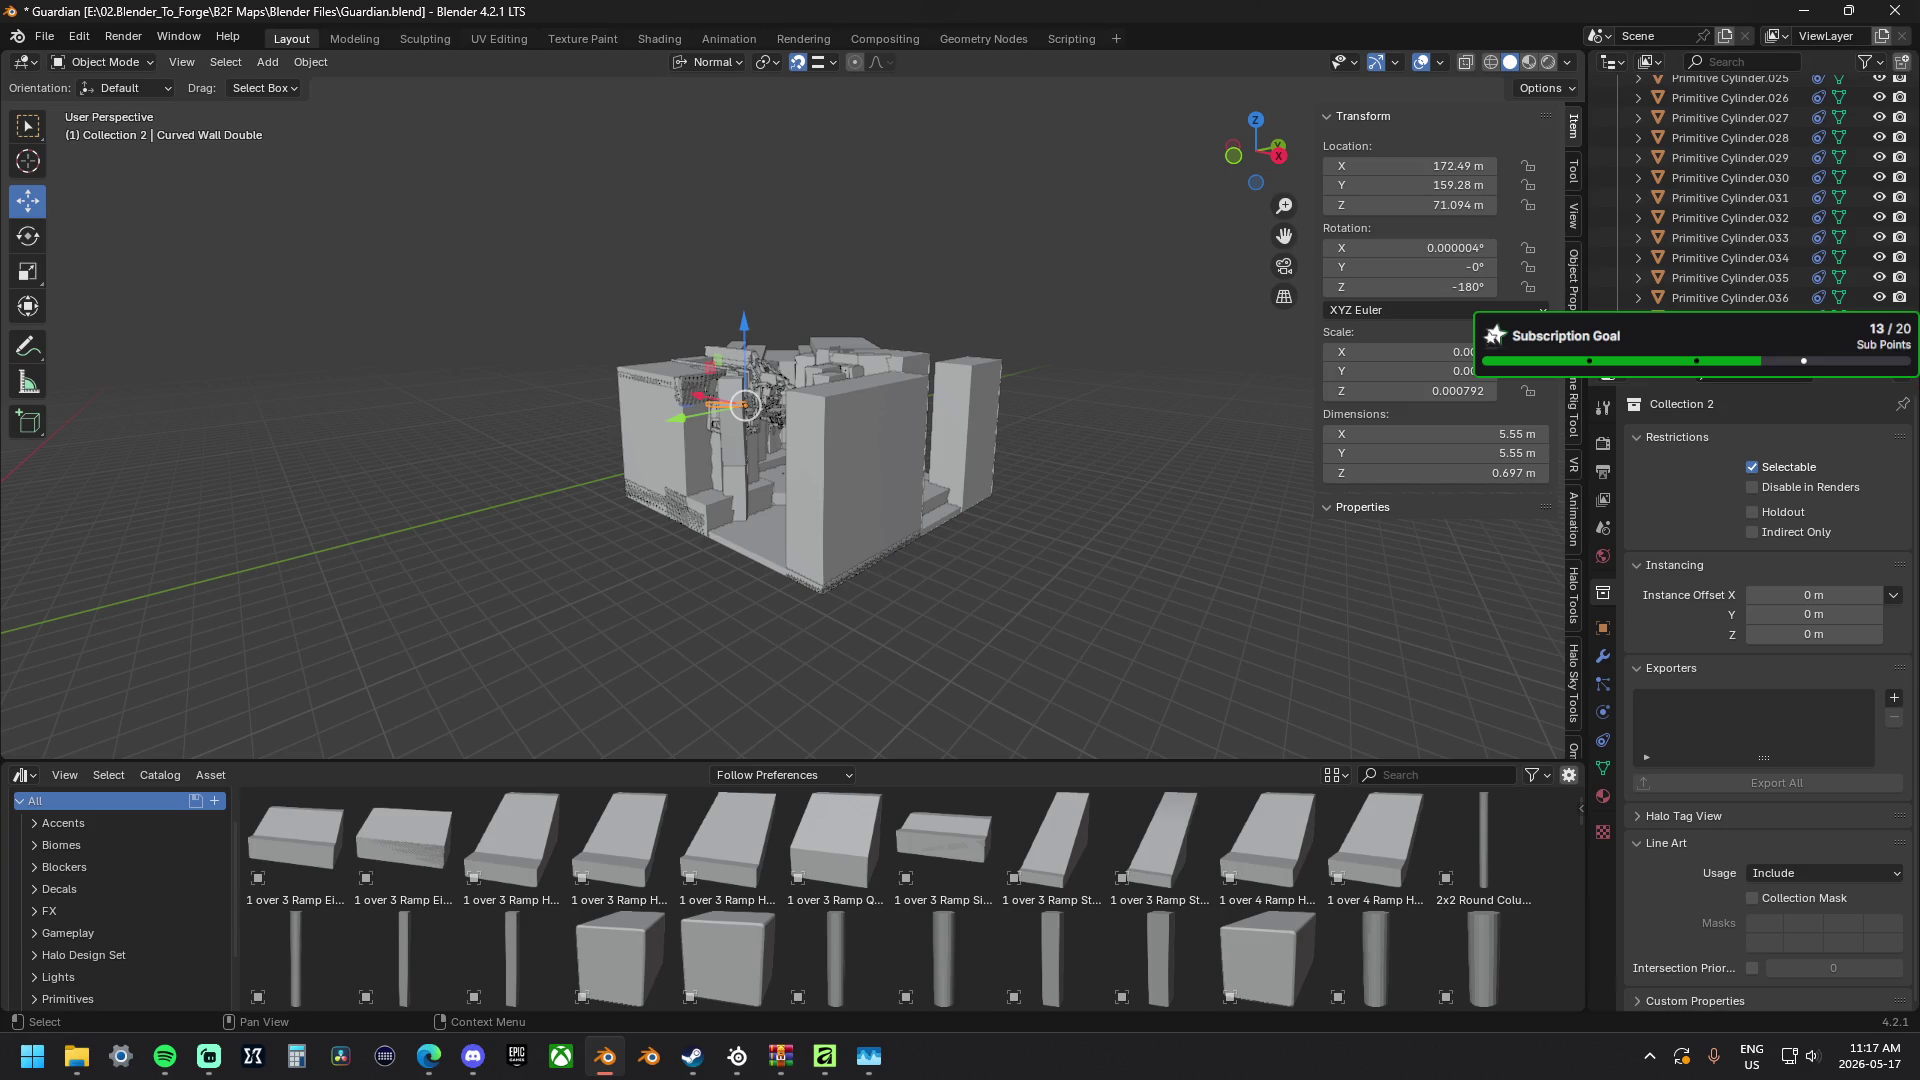
{"action": "scroll", "coordinate": [1847, 232], "scroll_direction": "down", "scroll_amount": 4}
{"action": "scroll", "coordinate": [1915, 210], "scroll_direction": "up", "scroll_amount": 3}
{"action": "scroll", "coordinate": [1914, 211], "scroll_direction": "up", "scroll_amount": 3}
{"action": "scroll", "coordinate": [1915, 211], "scroll_direction": "up", "scroll_amount": 3}
{"action": "scroll", "coordinate": [1915, 210], "scroll_direction": "up", "scroll_amount": 3}
{"action": "scroll", "coordinate": [1848, 230], "scroll_direction": "up", "scroll_amount": 5}
{"action": "scroll", "coordinate": [1848, 230], "scroll_direction": "up", "scroll_amount": 5}
{"action": "scroll", "coordinate": [1849, 229], "scroll_direction": "up", "scroll_amount": 5}
{"action": "scroll", "coordinate": [1848, 229], "scroll_direction": "down", "scroll_amount": 5}
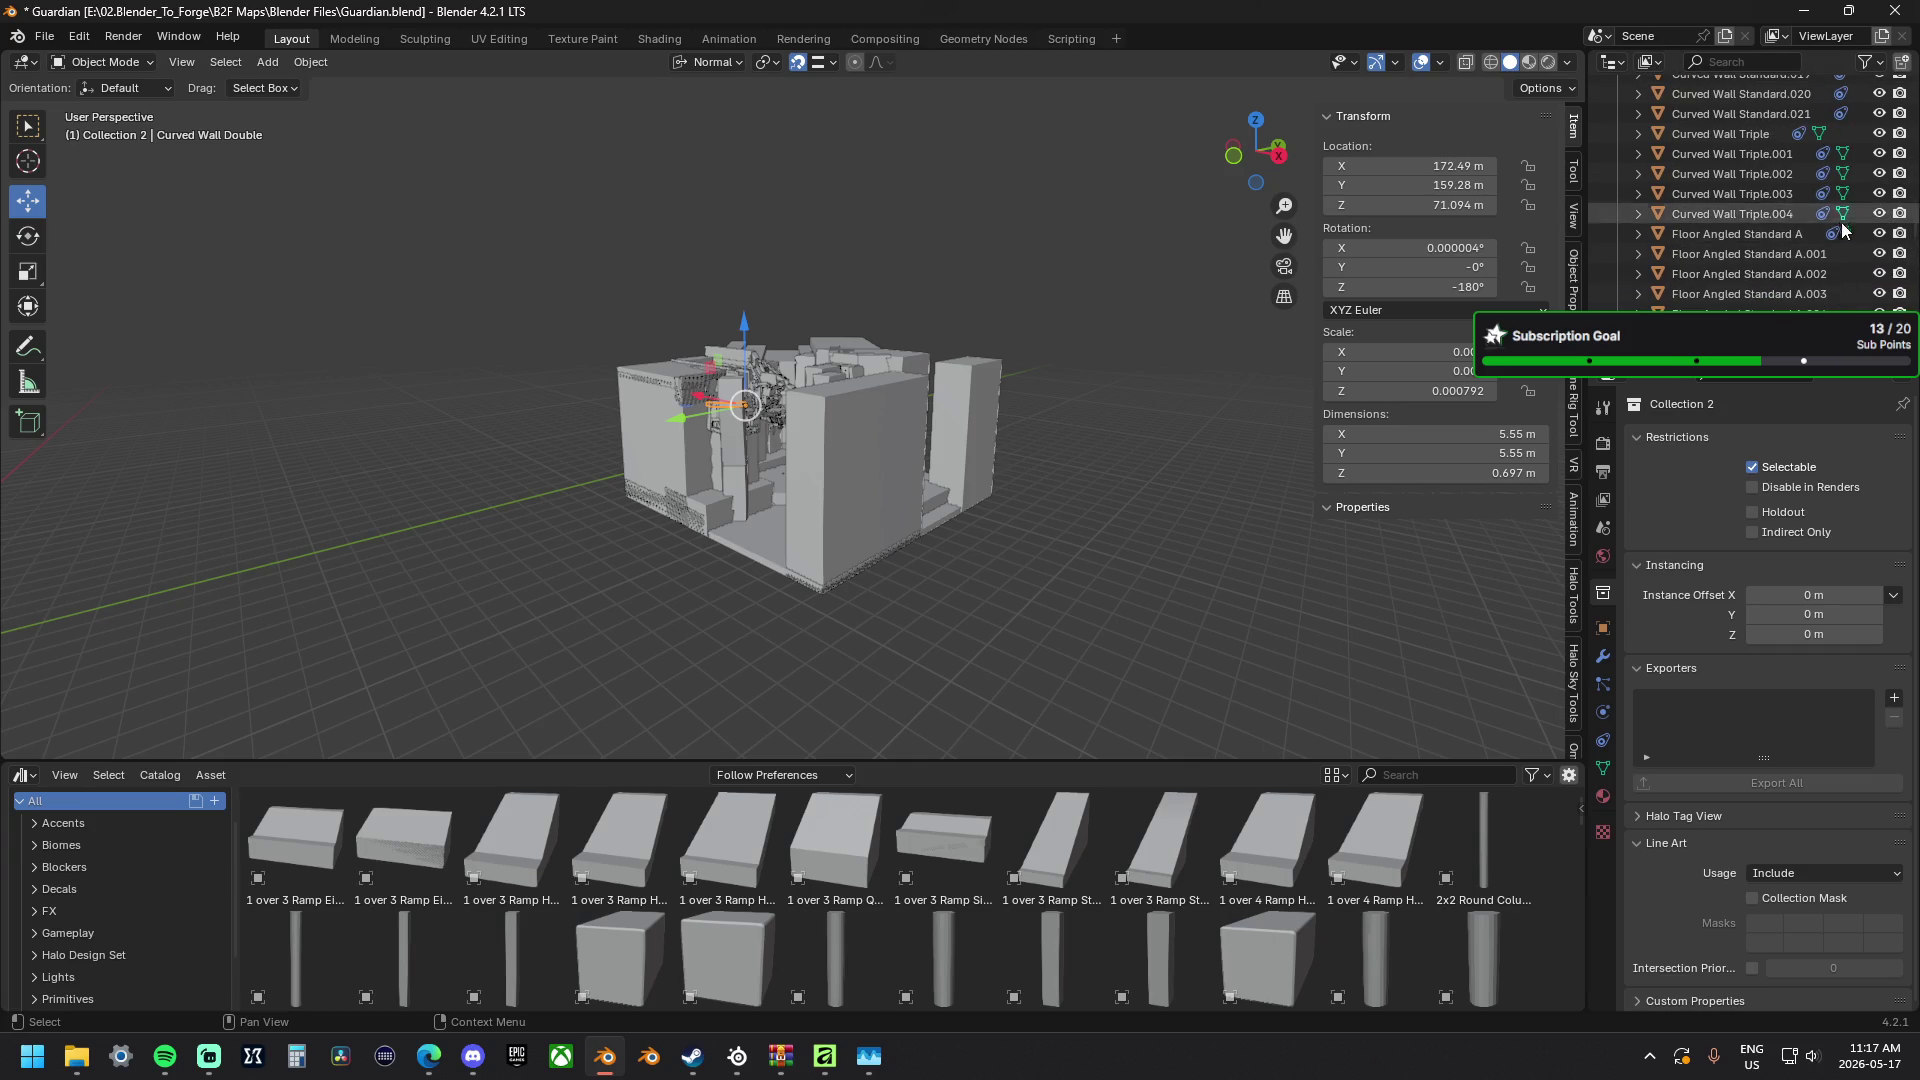
{"action": "scroll", "coordinate": [1841, 221], "scroll_direction": "down", "scroll_amount": 5}
{"action": "scroll", "coordinate": [1841, 221], "scroll_direction": "down", "scroll_amount": 5}
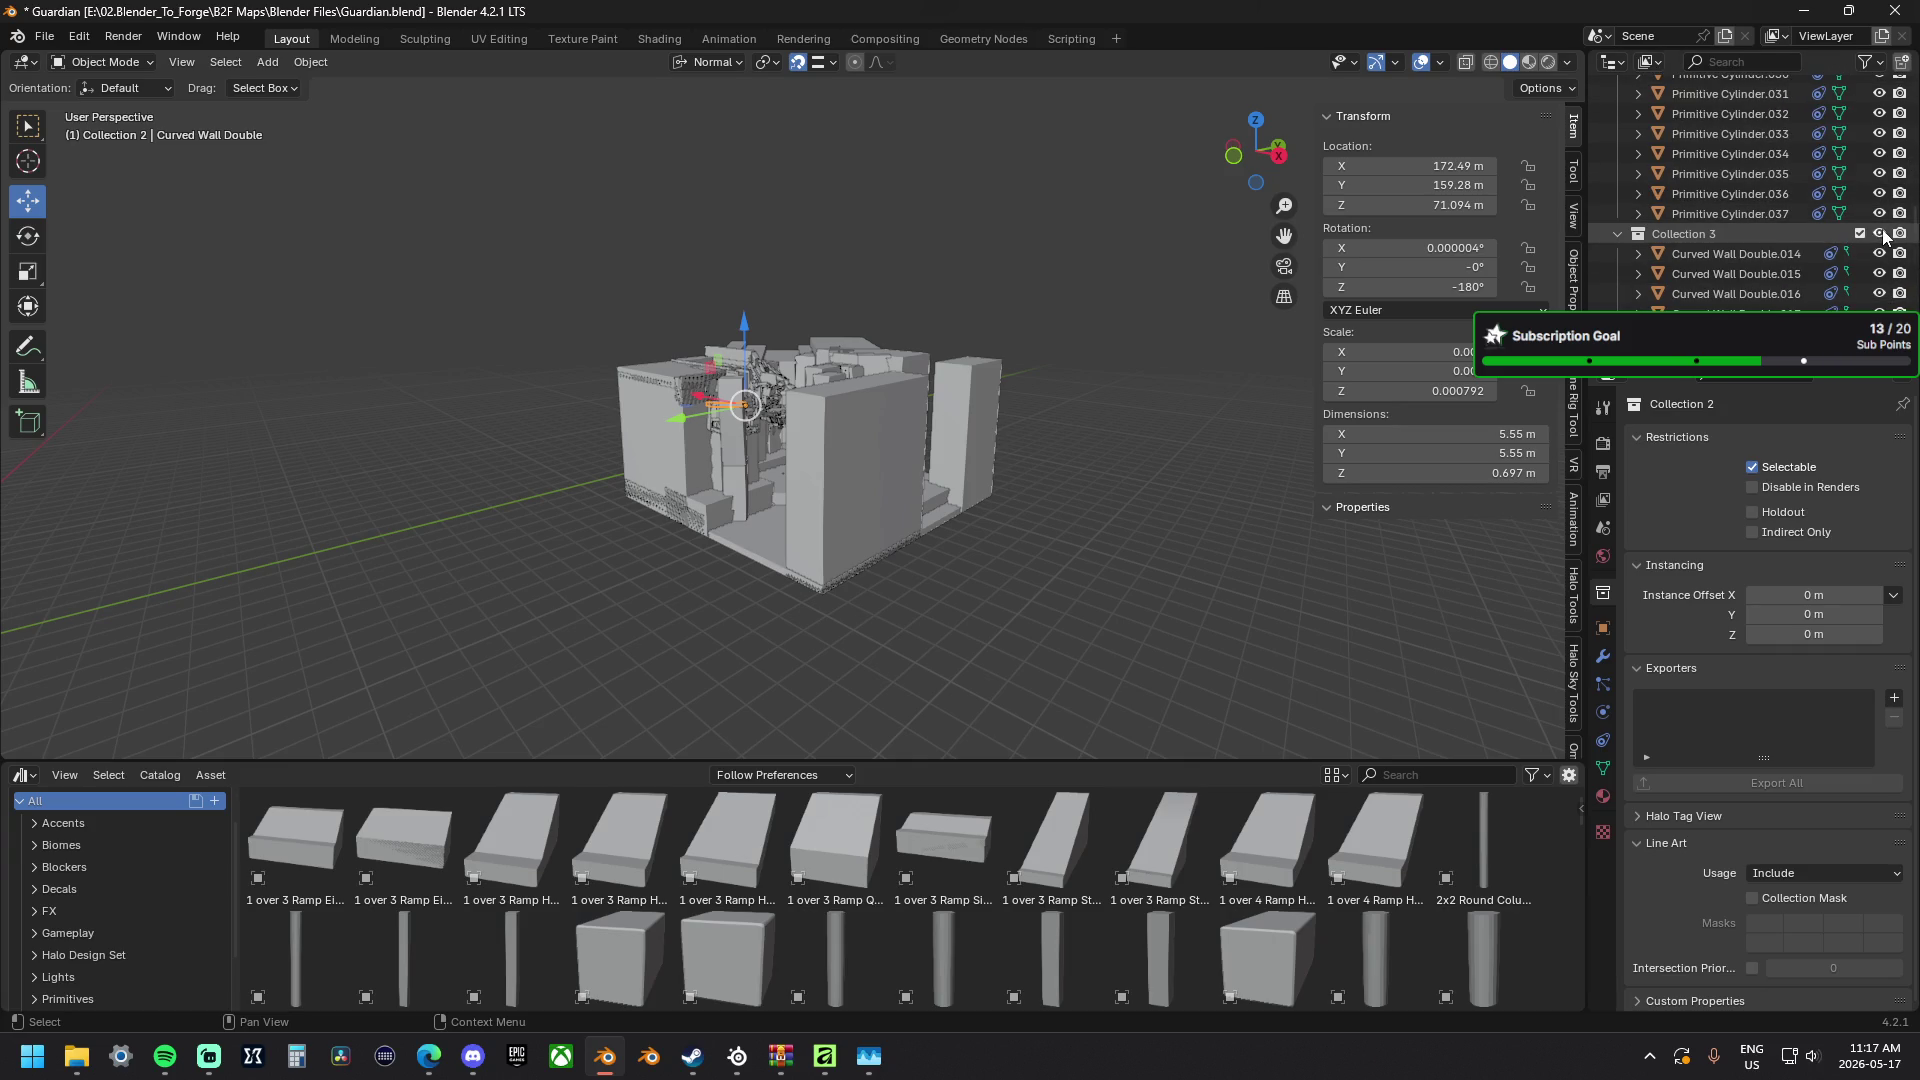
Toggle Collection 3's visibility, make Curved Wall Standard.020 active and select all objects.
{"action": "left_click", "coordinate": [1882, 234]}
{"action": "left_click", "coordinate": [1881, 234]}
{"action": "scroll", "coordinate": [1875, 240], "scroll_direction": "down", "scroll_amount": 4}
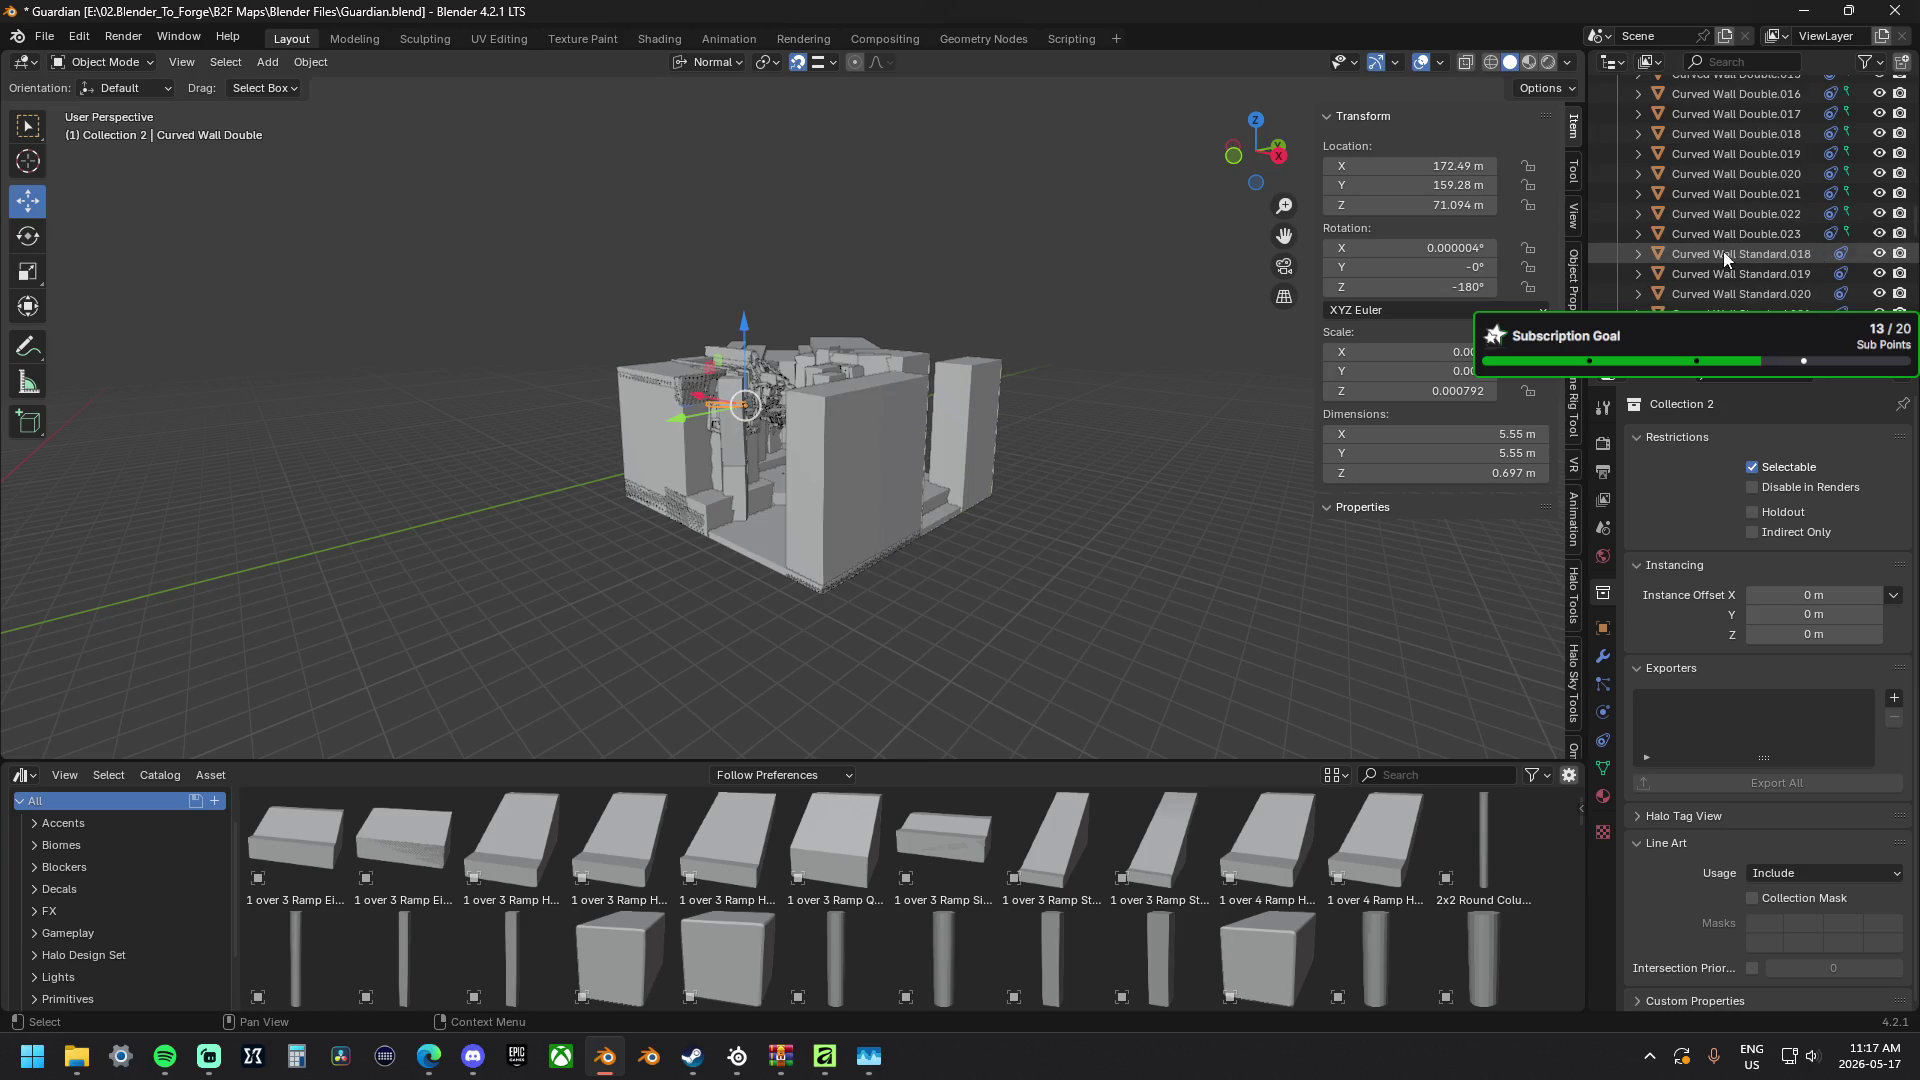
{"action": "left_click", "coordinate": [1706, 294]}
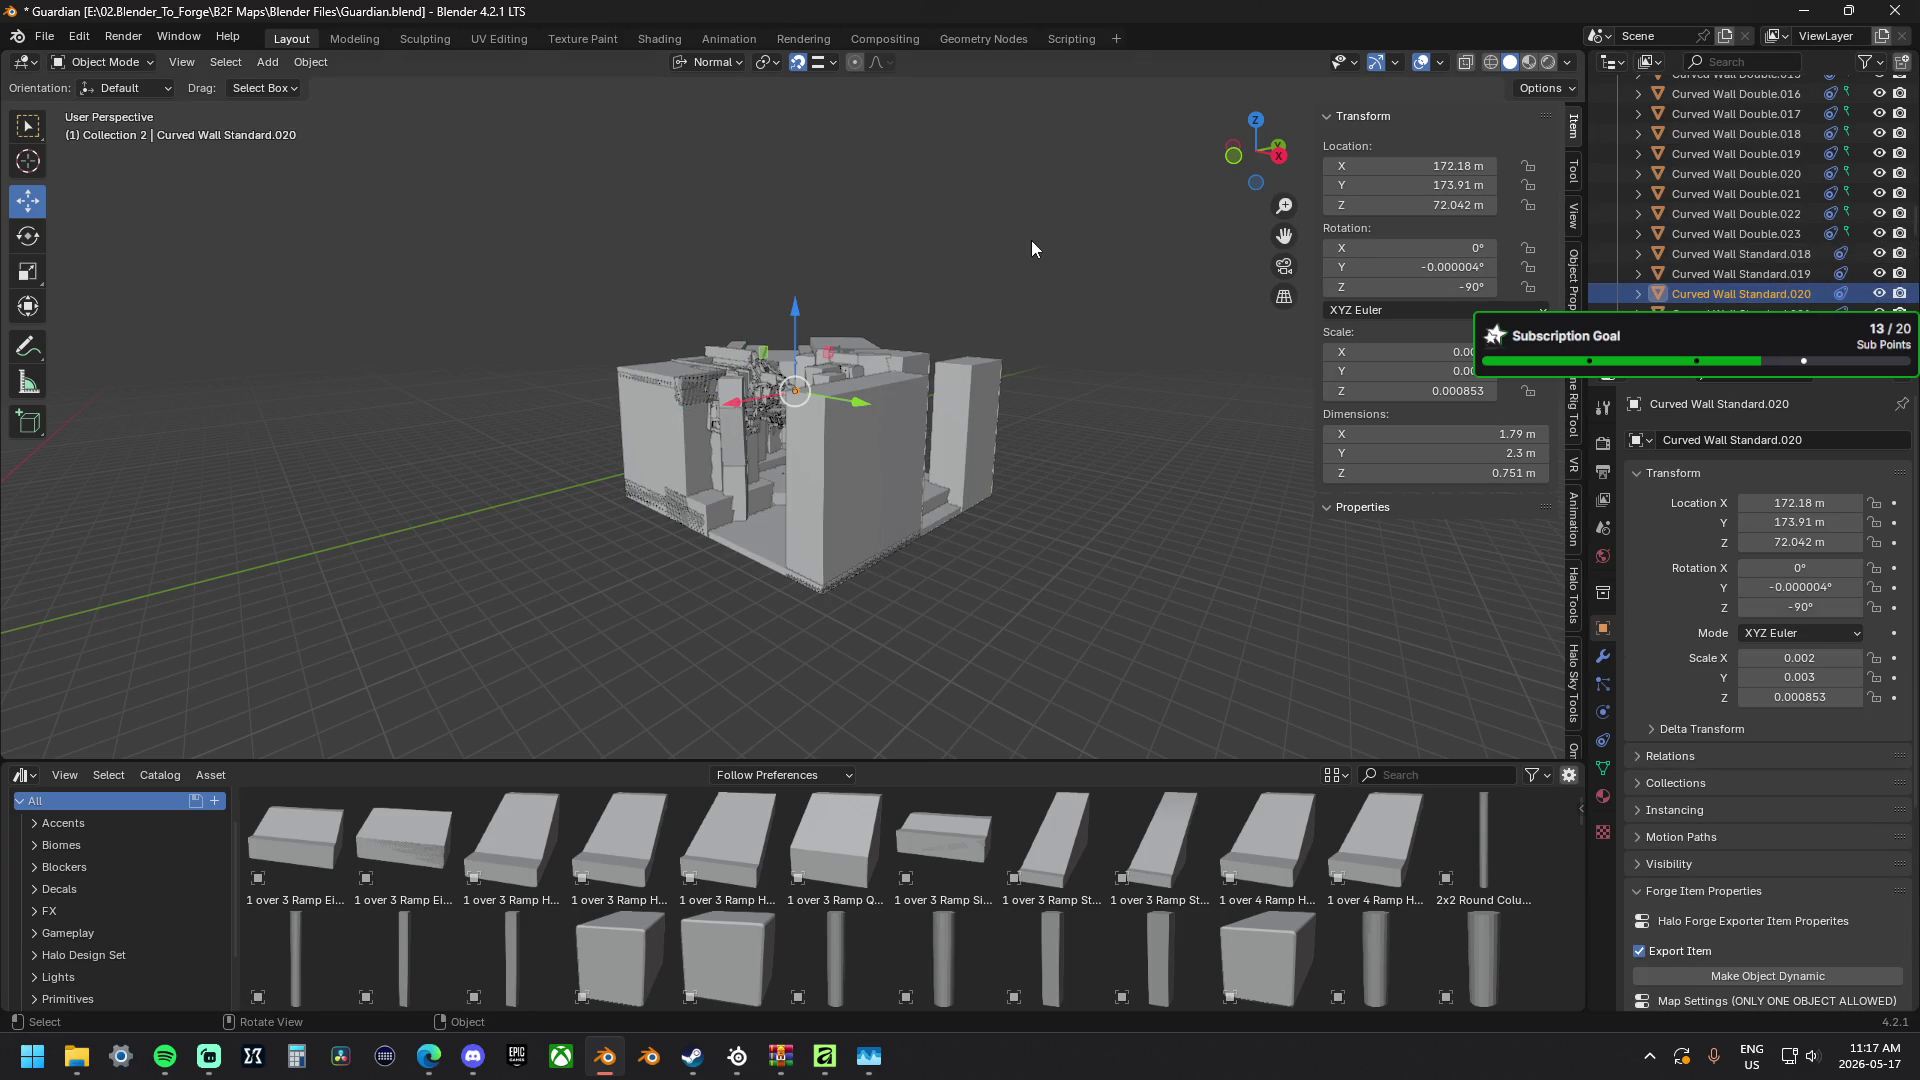
{"action": "key", "text": "a"}
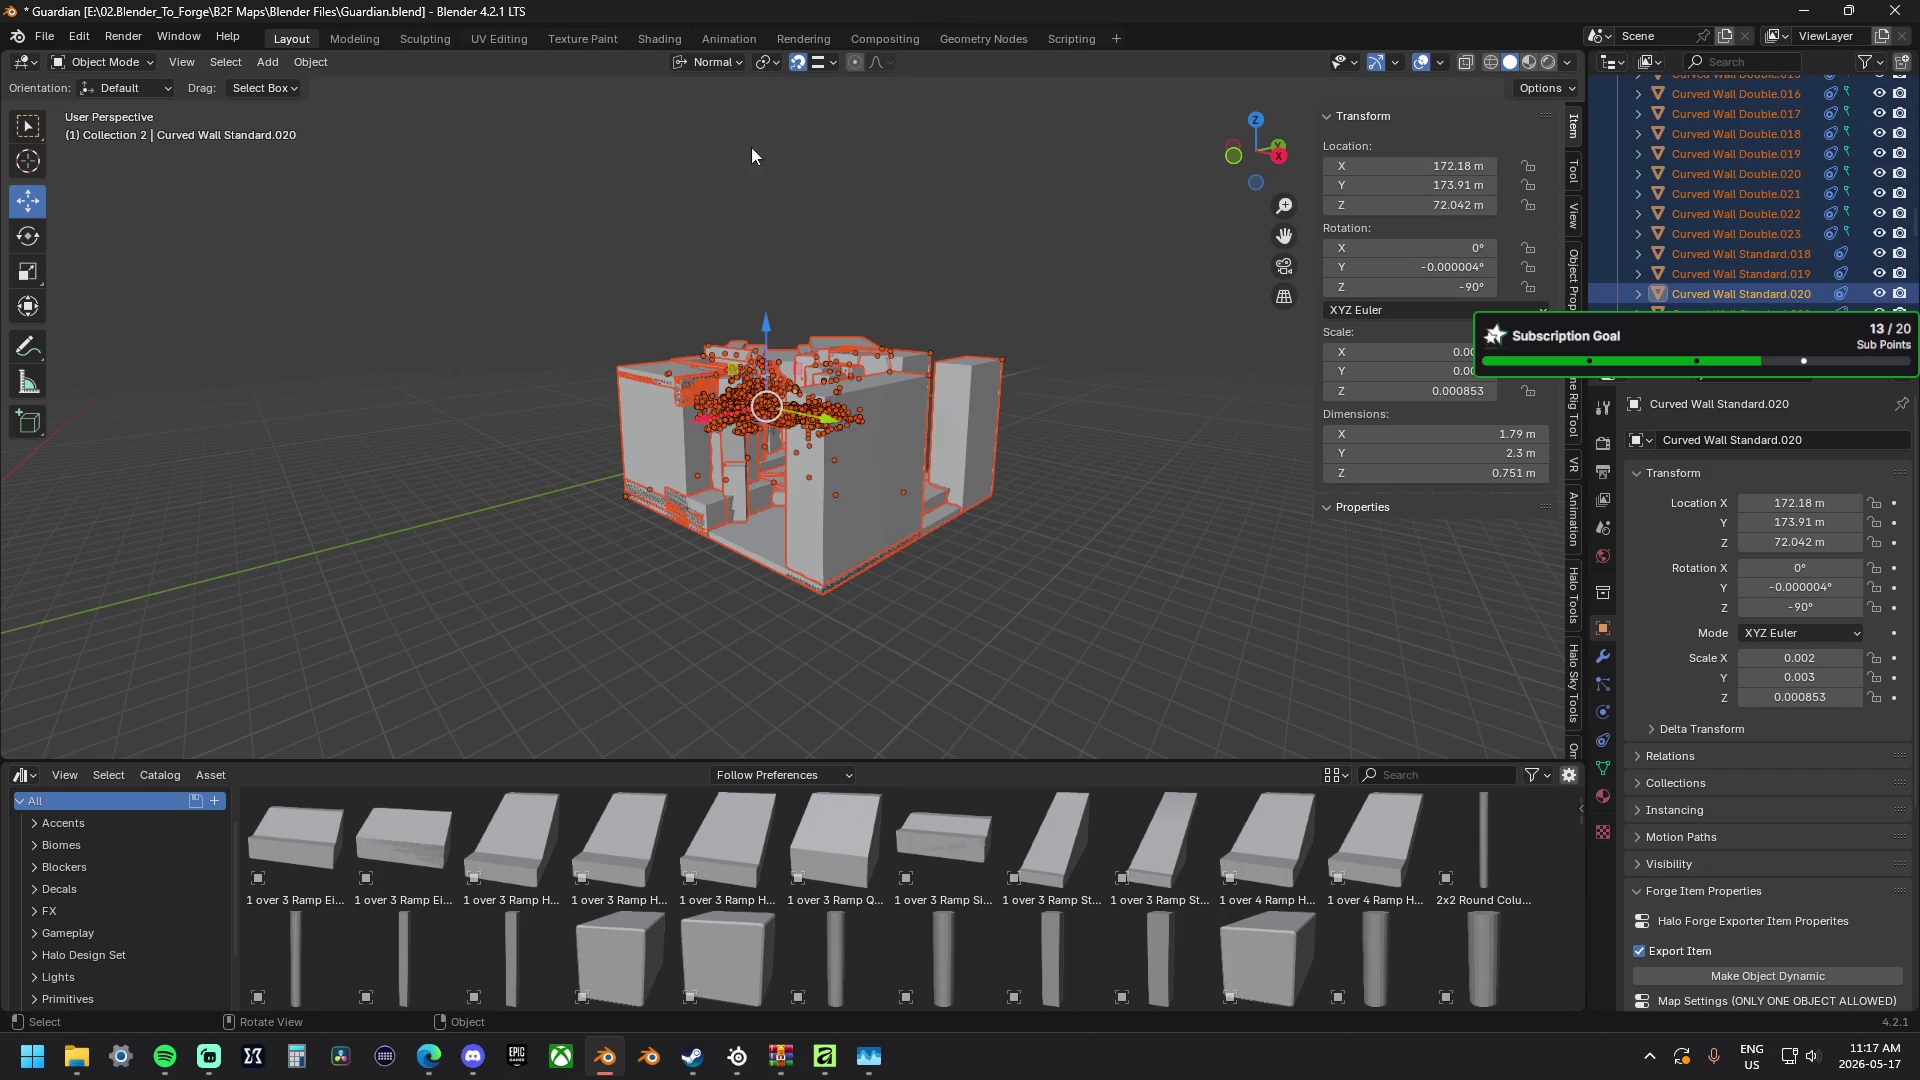
Join all map pieces into Curved Wall Standard.020 (Ctrl+J) and inspect the merged 249 × 214 × 41.1 m mesh.
{"action": "left_click", "coordinate": [297, 65]}
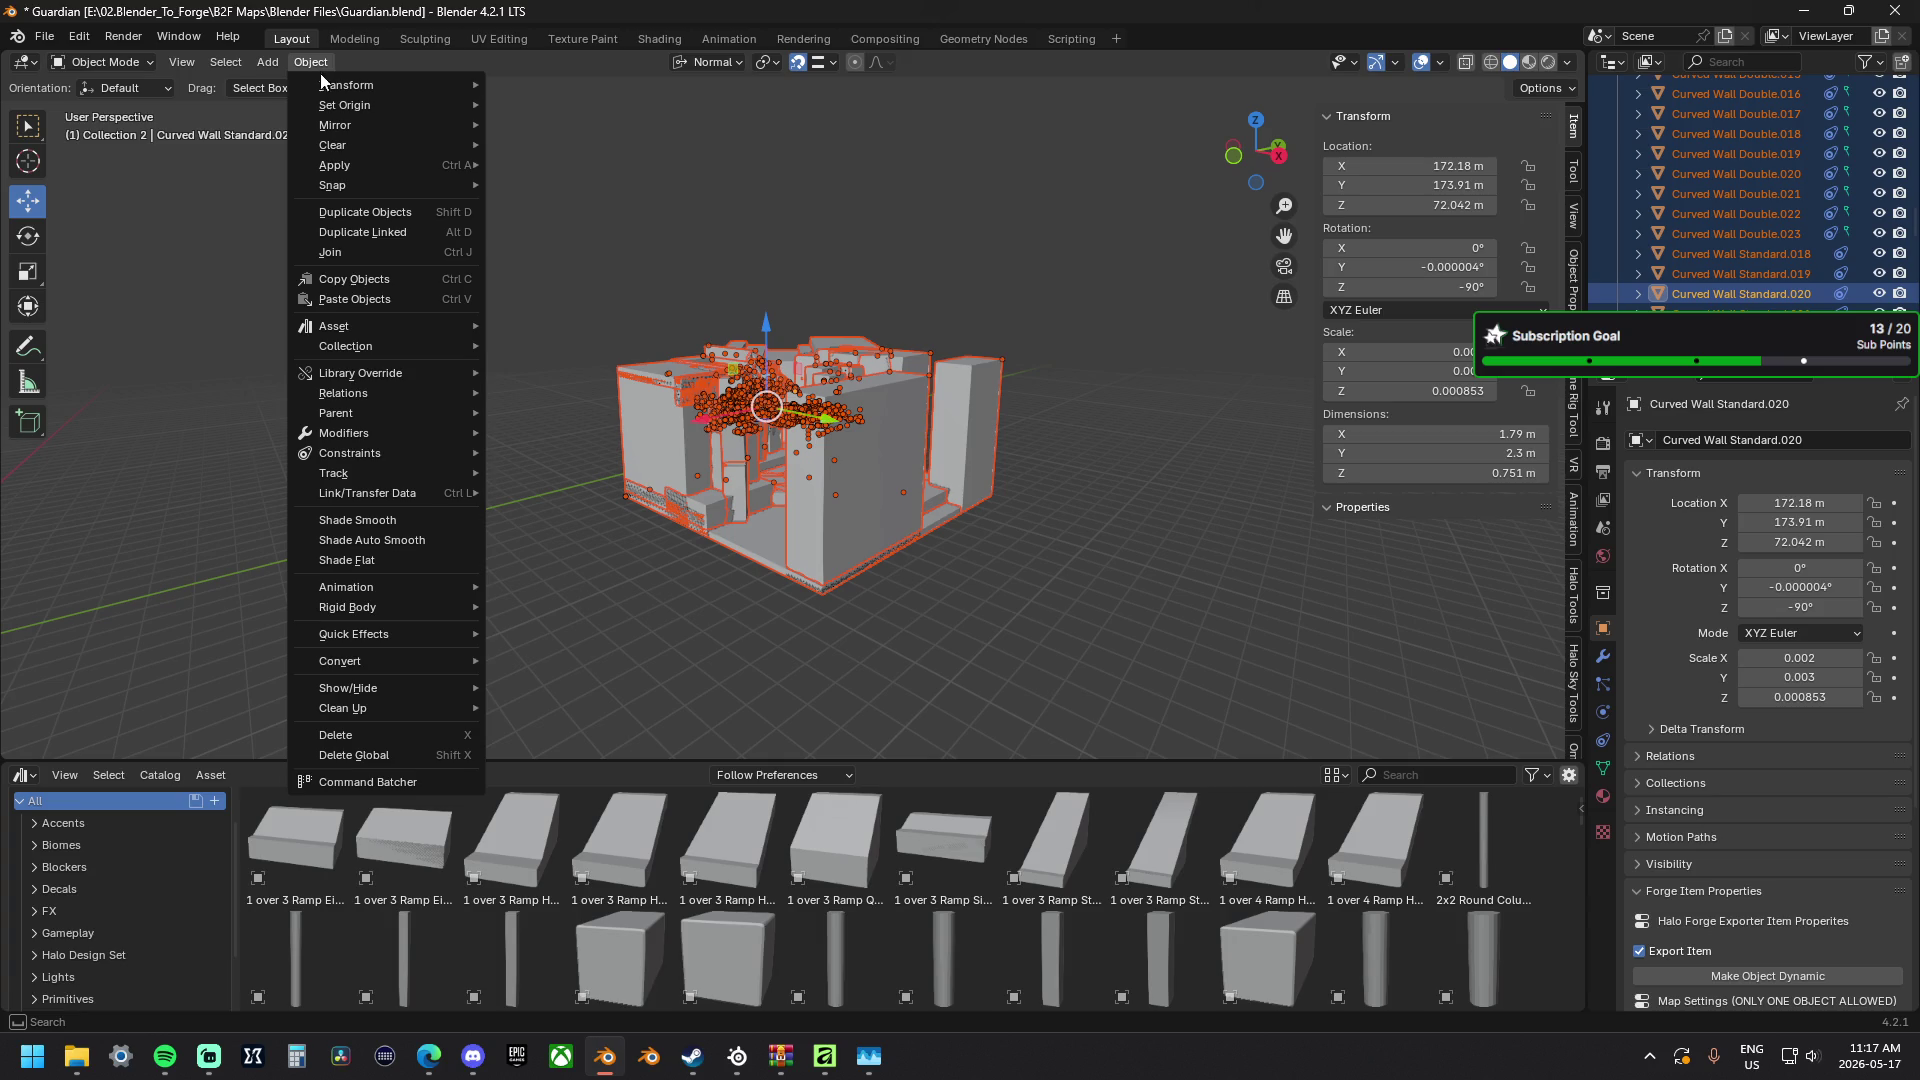
{"action": "mouse_move", "coordinate": [310, 61]}
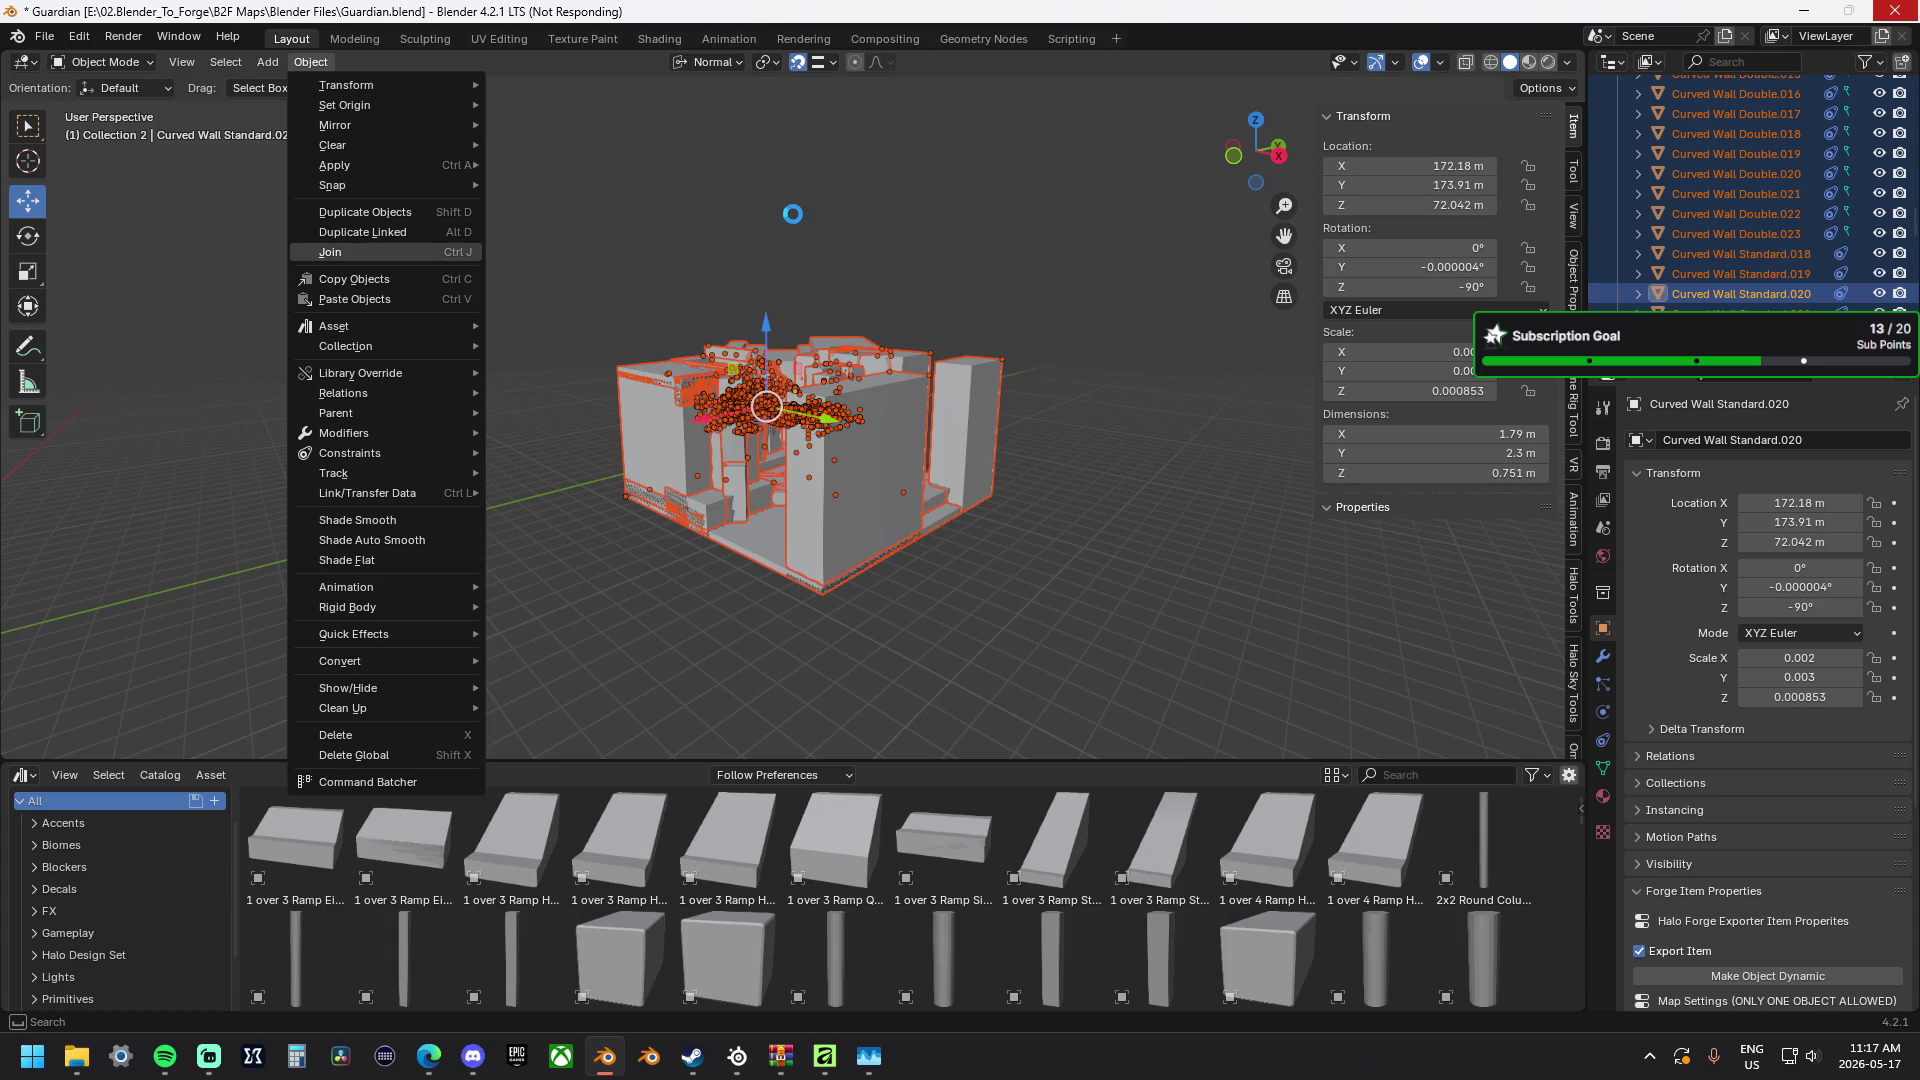
{"action": "mouse_move", "coordinate": [794, 223]}
{"action": "middle_mouse_down"}
{"action": "mouse_move", "coordinate": [431, 321]}
{"action": "mouse_move", "coordinate": [354, 320]}
{"action": "middle_mouse_up"}
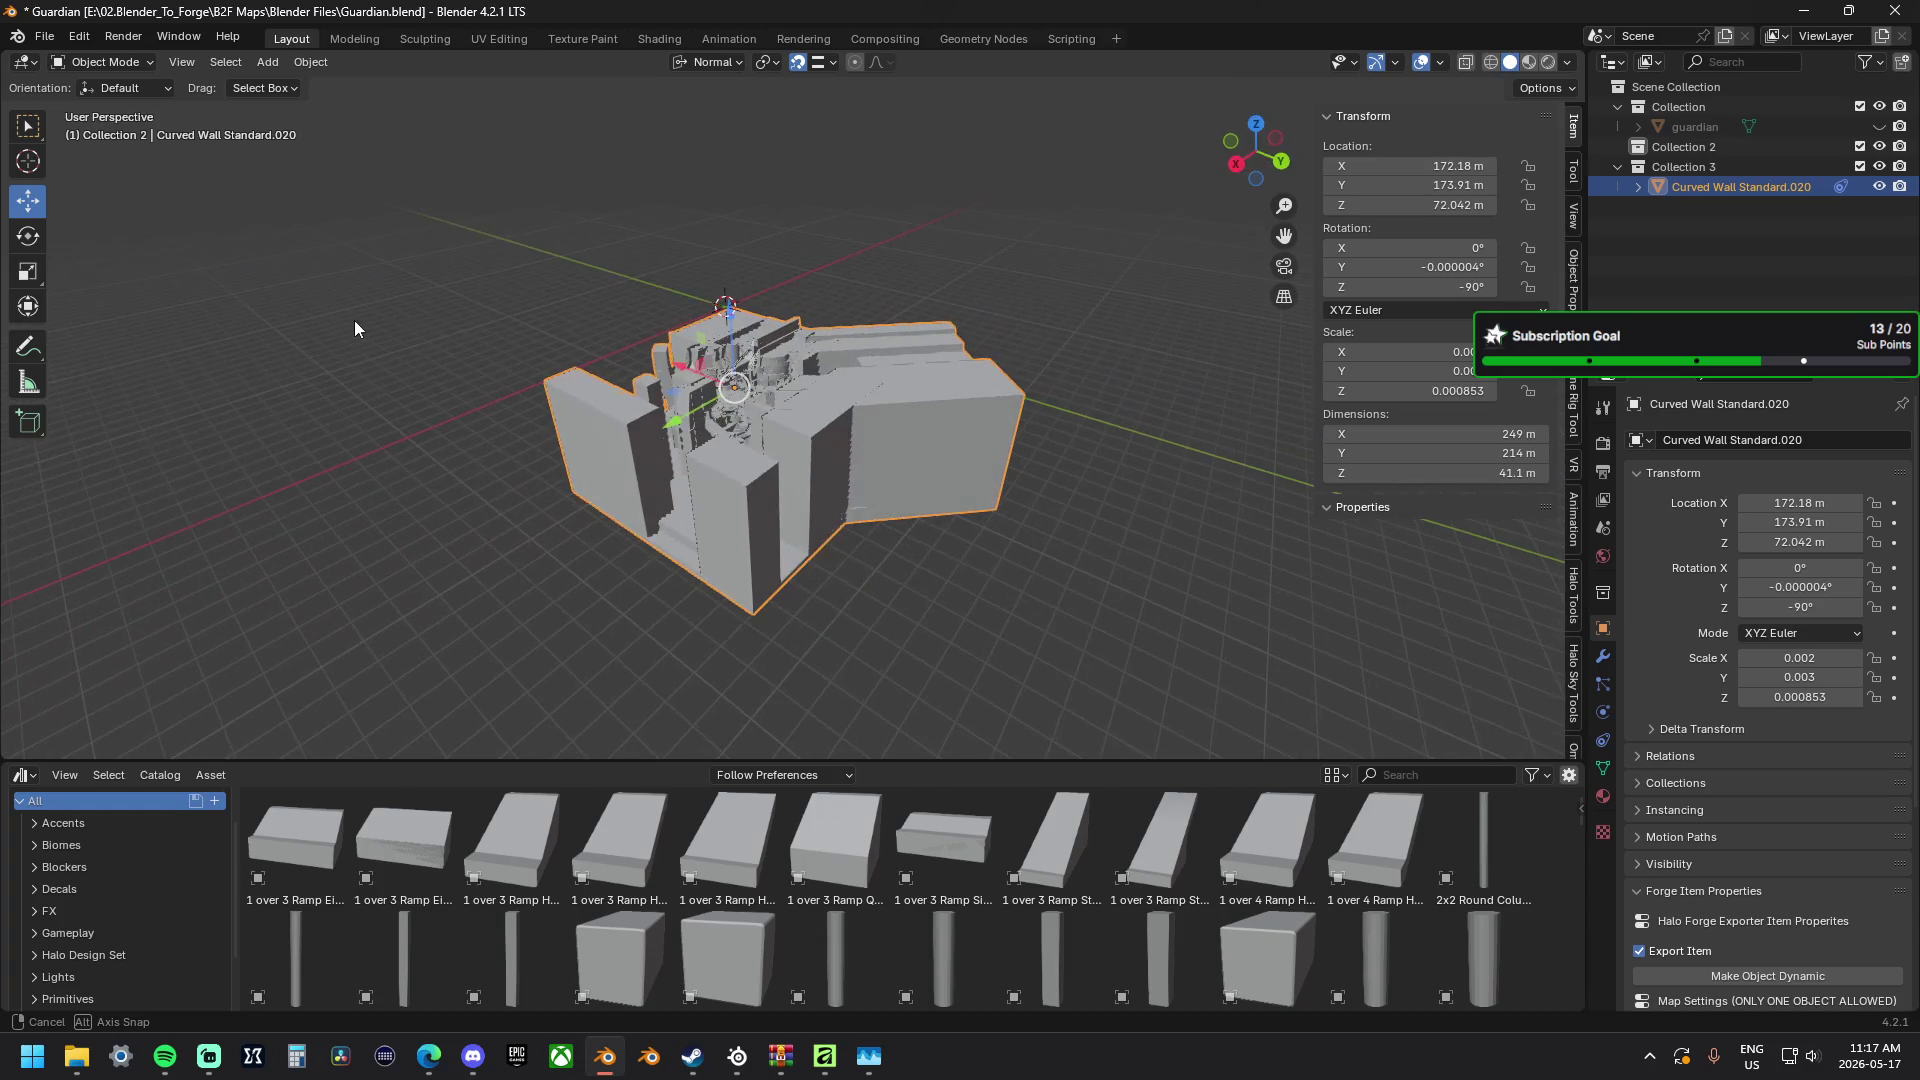
{"action": "scroll", "coordinate": [571, 356], "scroll_direction": "up", "scroll_amount": 4}
{"action": "scroll", "coordinate": [682, 349], "scroll_direction": "up", "scroll_amount": 2}
{"action": "mouse_move", "coordinate": [683, 348]}
{"action": "middle_mouse_down"}
{"action": "mouse_move", "coordinate": [689, 325]}
{"action": "mouse_move", "coordinate": [1177, 302]}
{"action": "middle_mouse_up"}
{"action": "scroll", "coordinate": [688, 323], "scroll_direction": "down", "scroll_amount": 8}
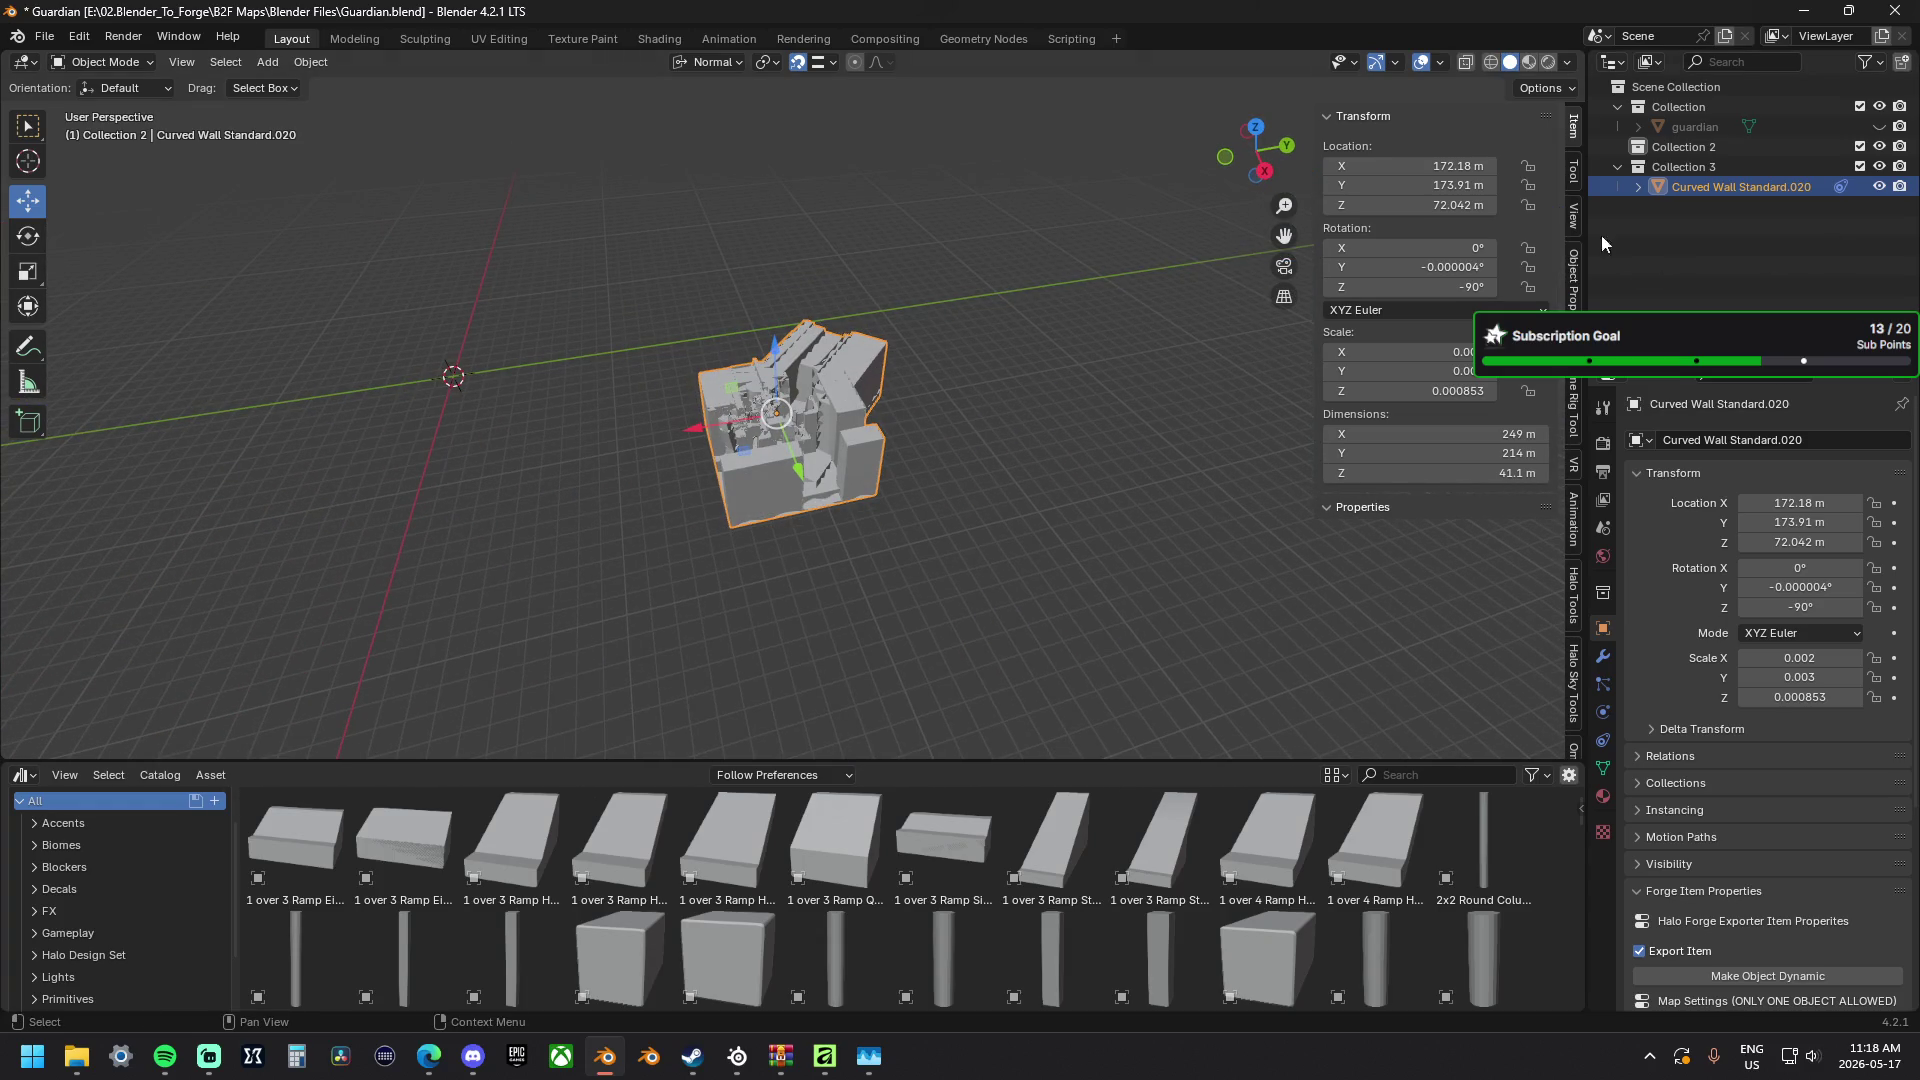
{"action": "left_click", "coordinate": [1436, 166]}
{"action": "type", "text": "0"}
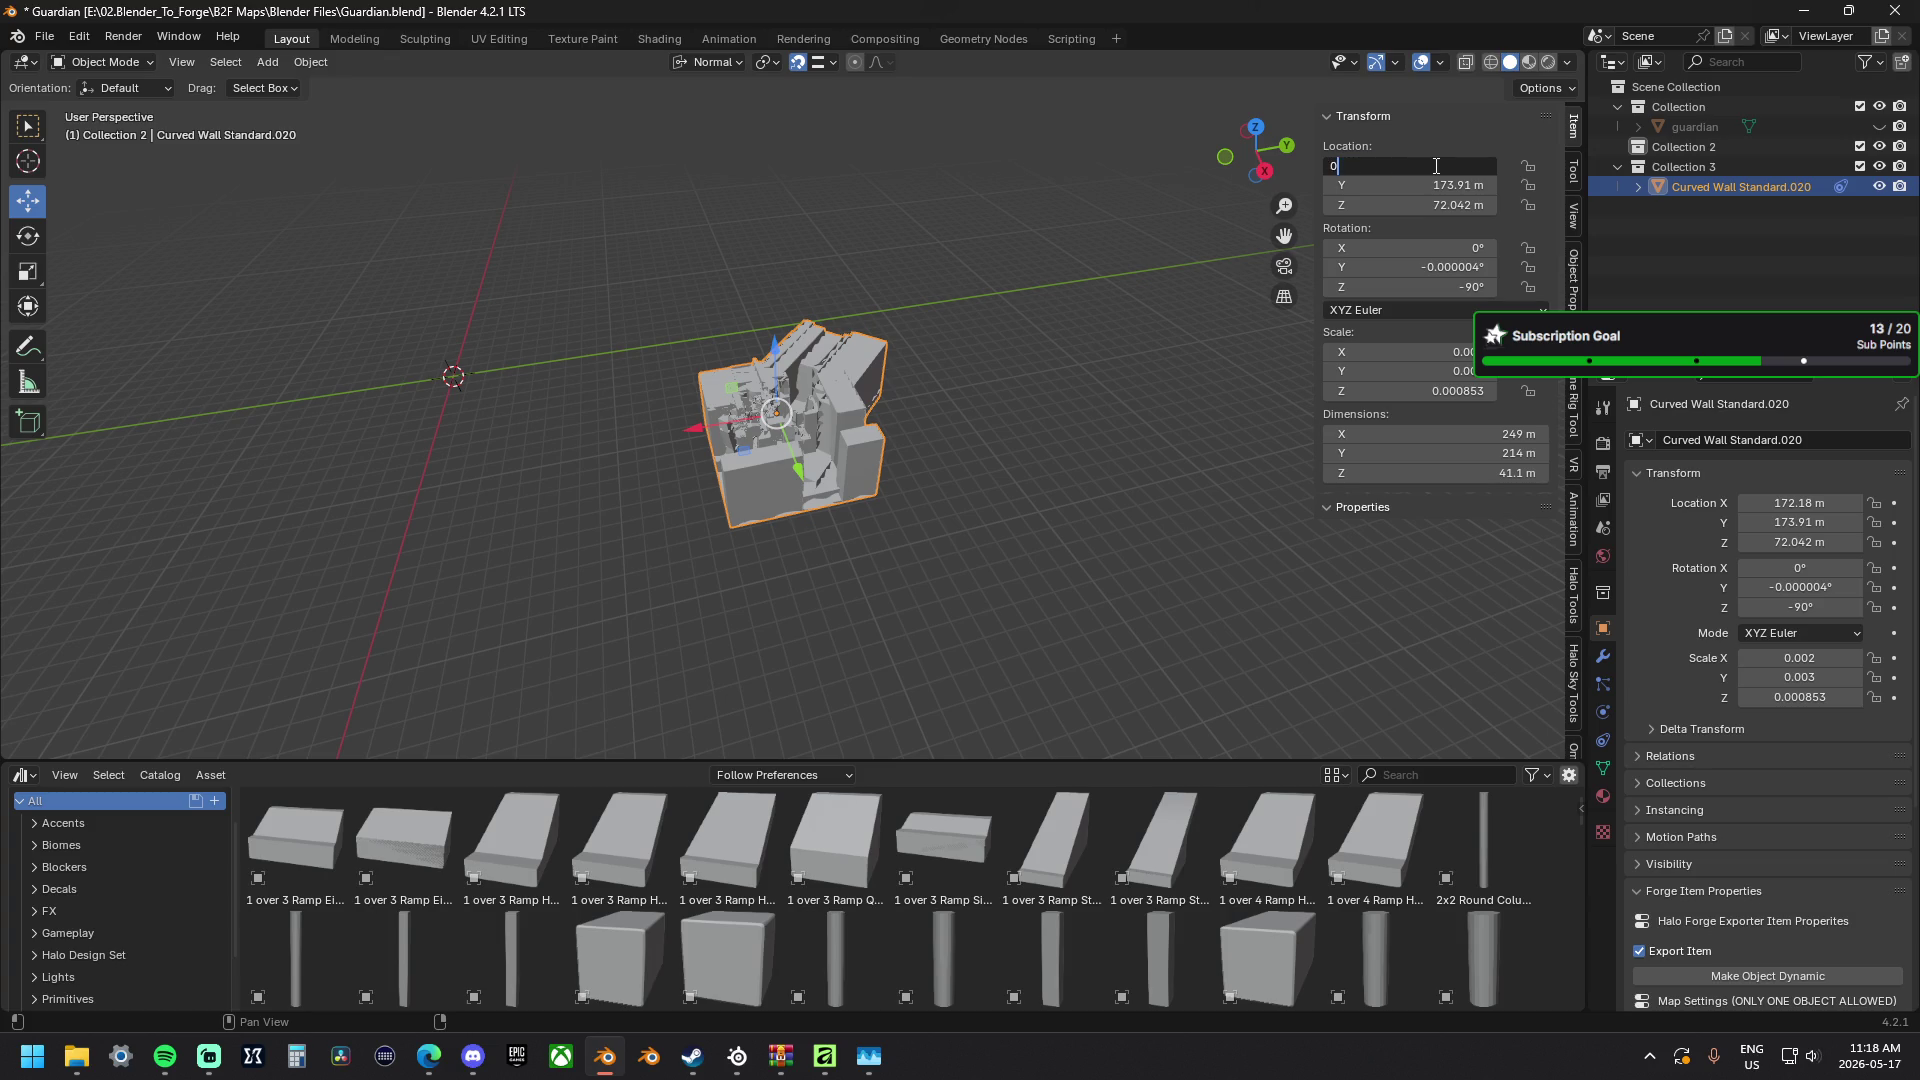
Set the merged map's Location X/Y/Z and Rotation X to 0 in the N-panel.
{"action": "key", "text": "Tab"}
{"action": "type", "text": "0"}
{"action": "key", "text": "Tab"}
{"action": "type", "text": "0"}
{"action": "key", "text": "Tab"}
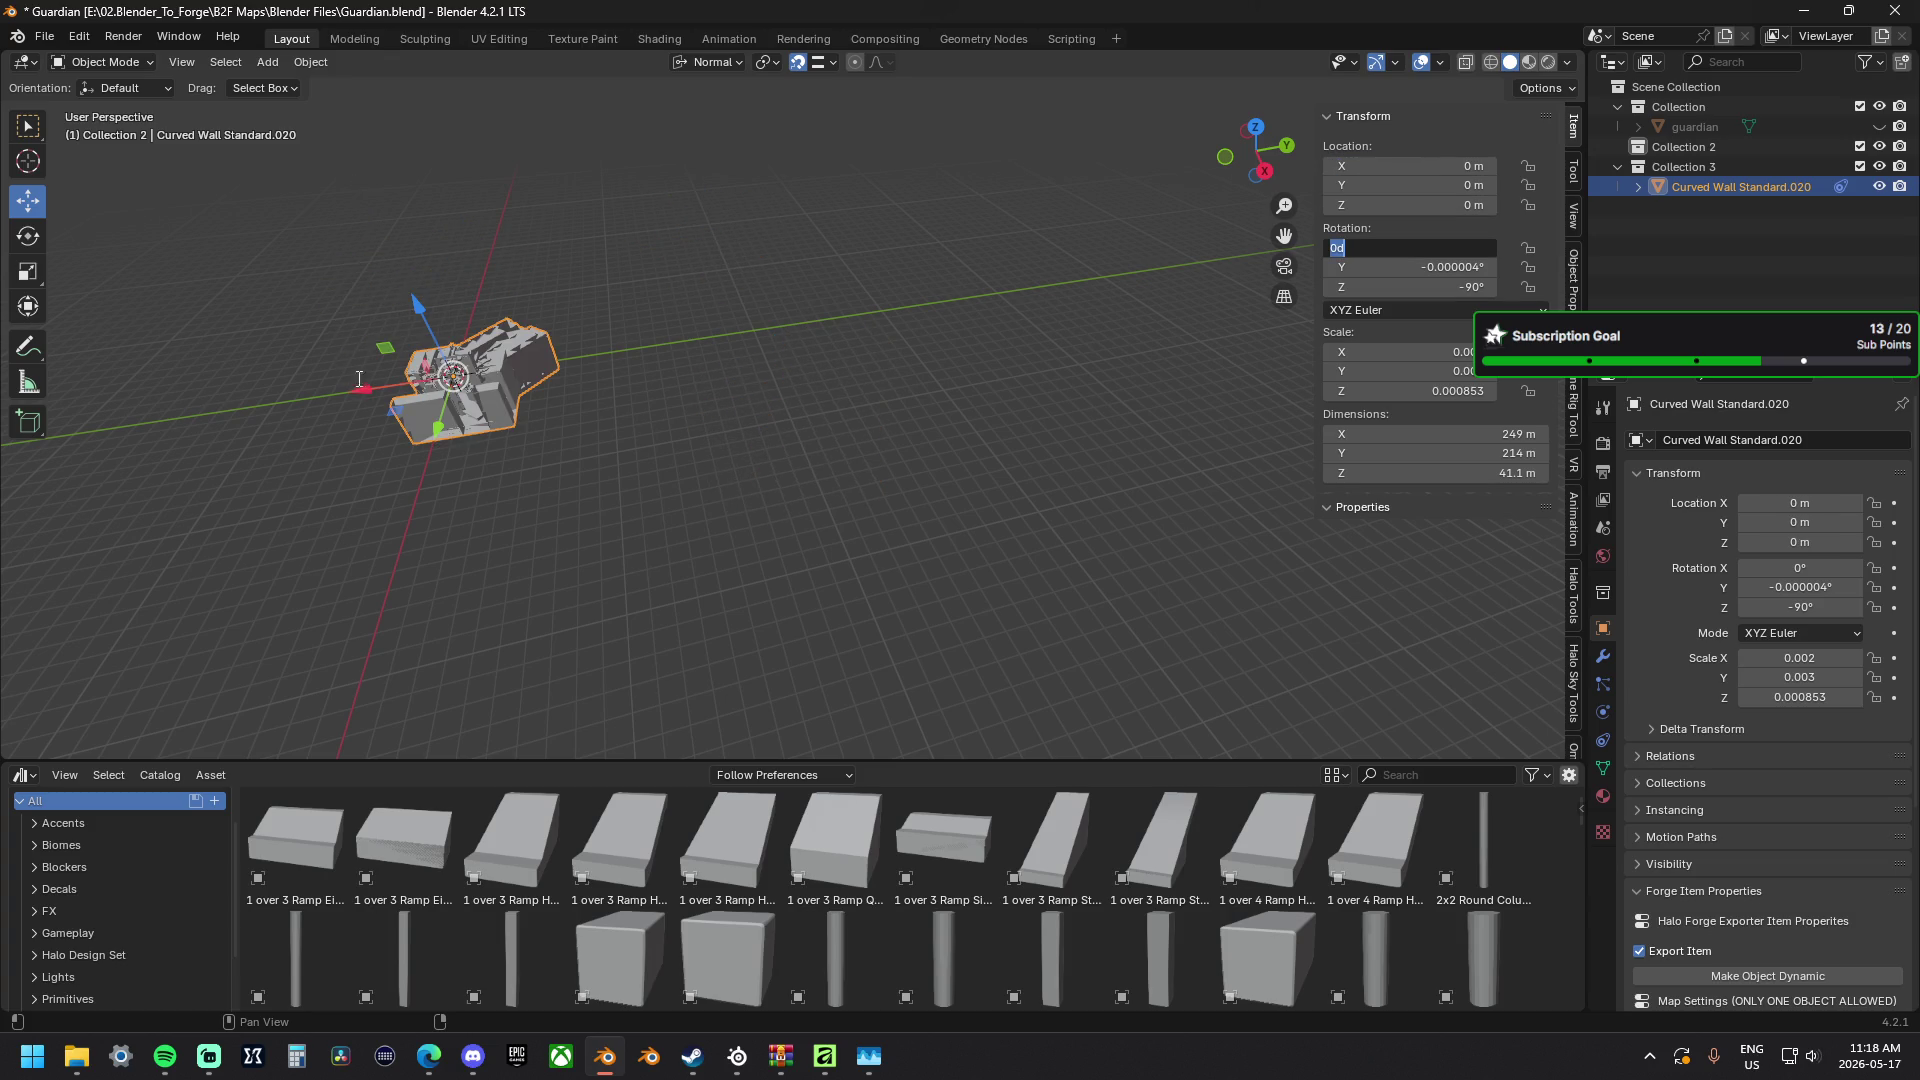
{"action": "key", "text": "Return"}
Lift the map 44.704 m along Z with G Z and re-frame the view on it.
{"action": "middle_click_drag", "start_coordinate": [614, 478], "coordinate": [839, 272]}
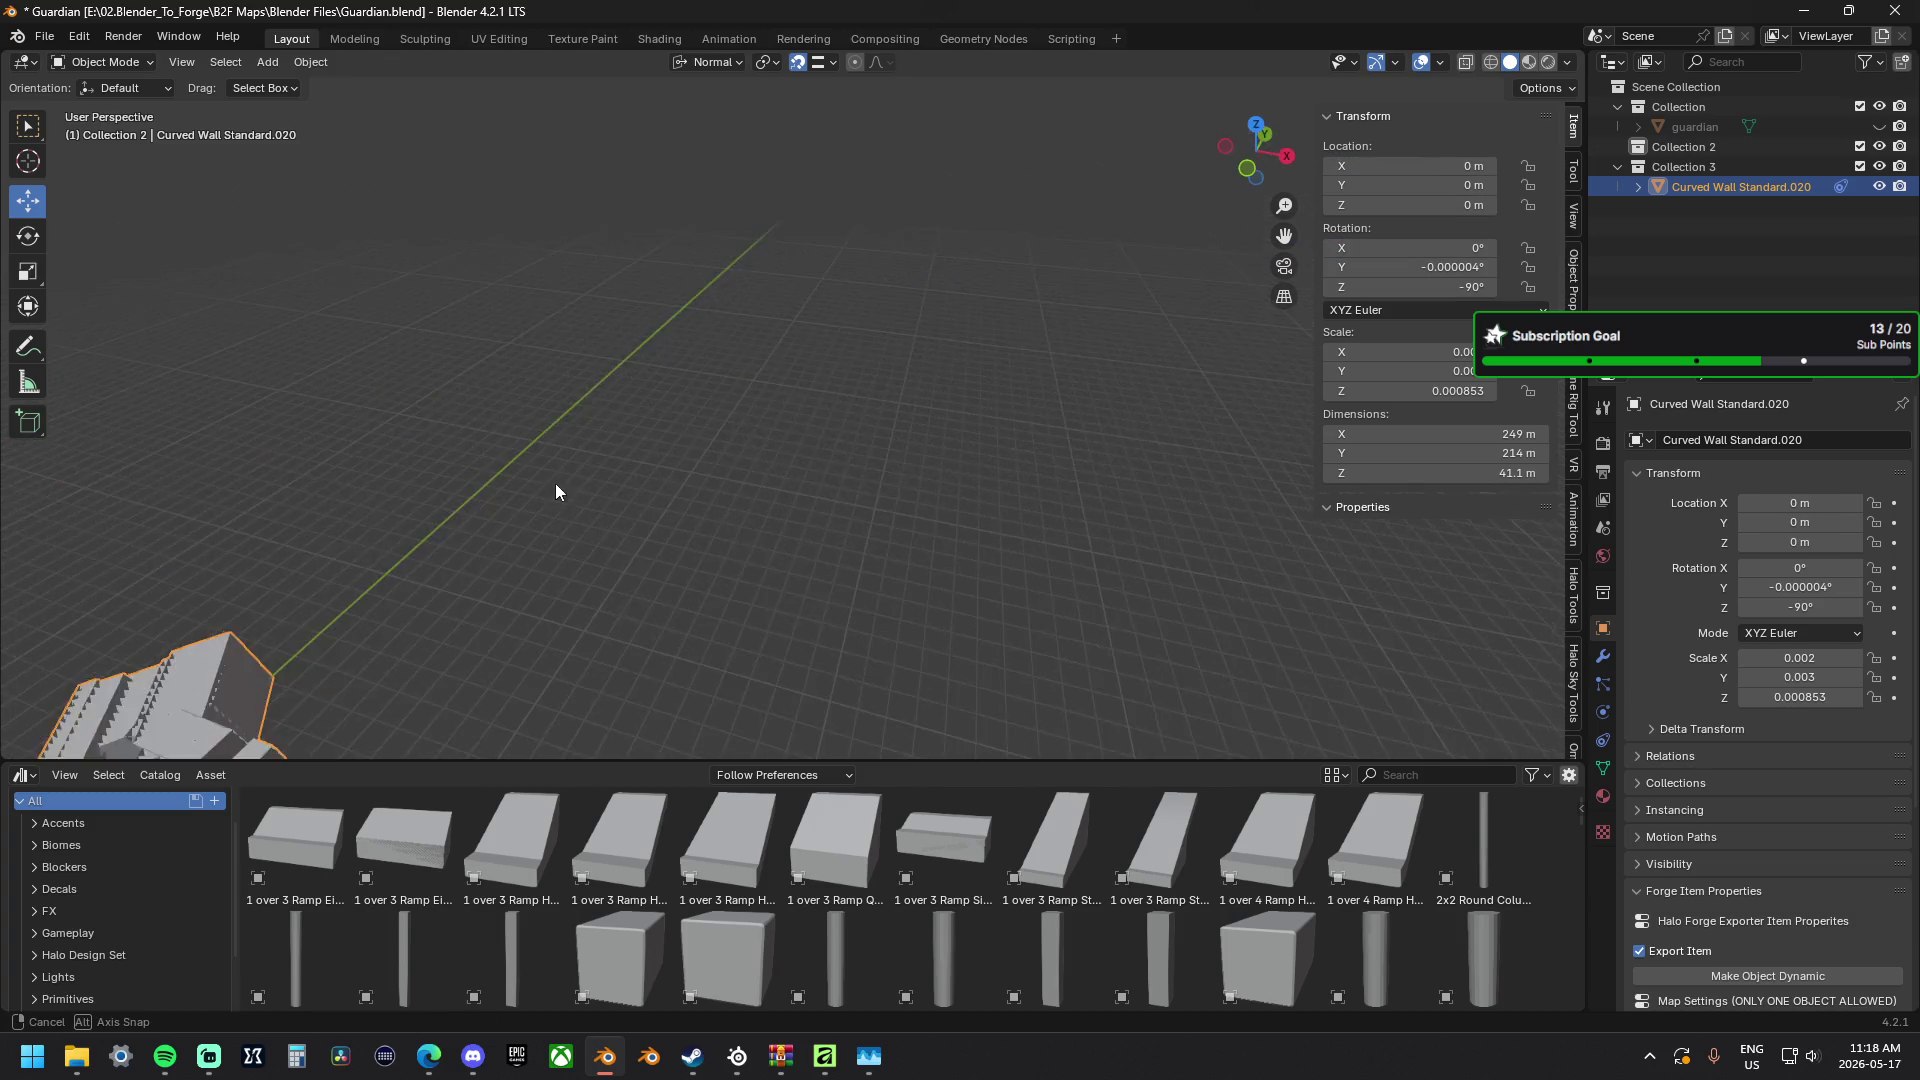
{"action": "scroll", "coordinate": [839, 272], "scroll_direction": "up", "scroll_amount": 3}
{"action": "scroll", "coordinate": [700, 254], "scroll_direction": "up", "scroll_amount": 2}
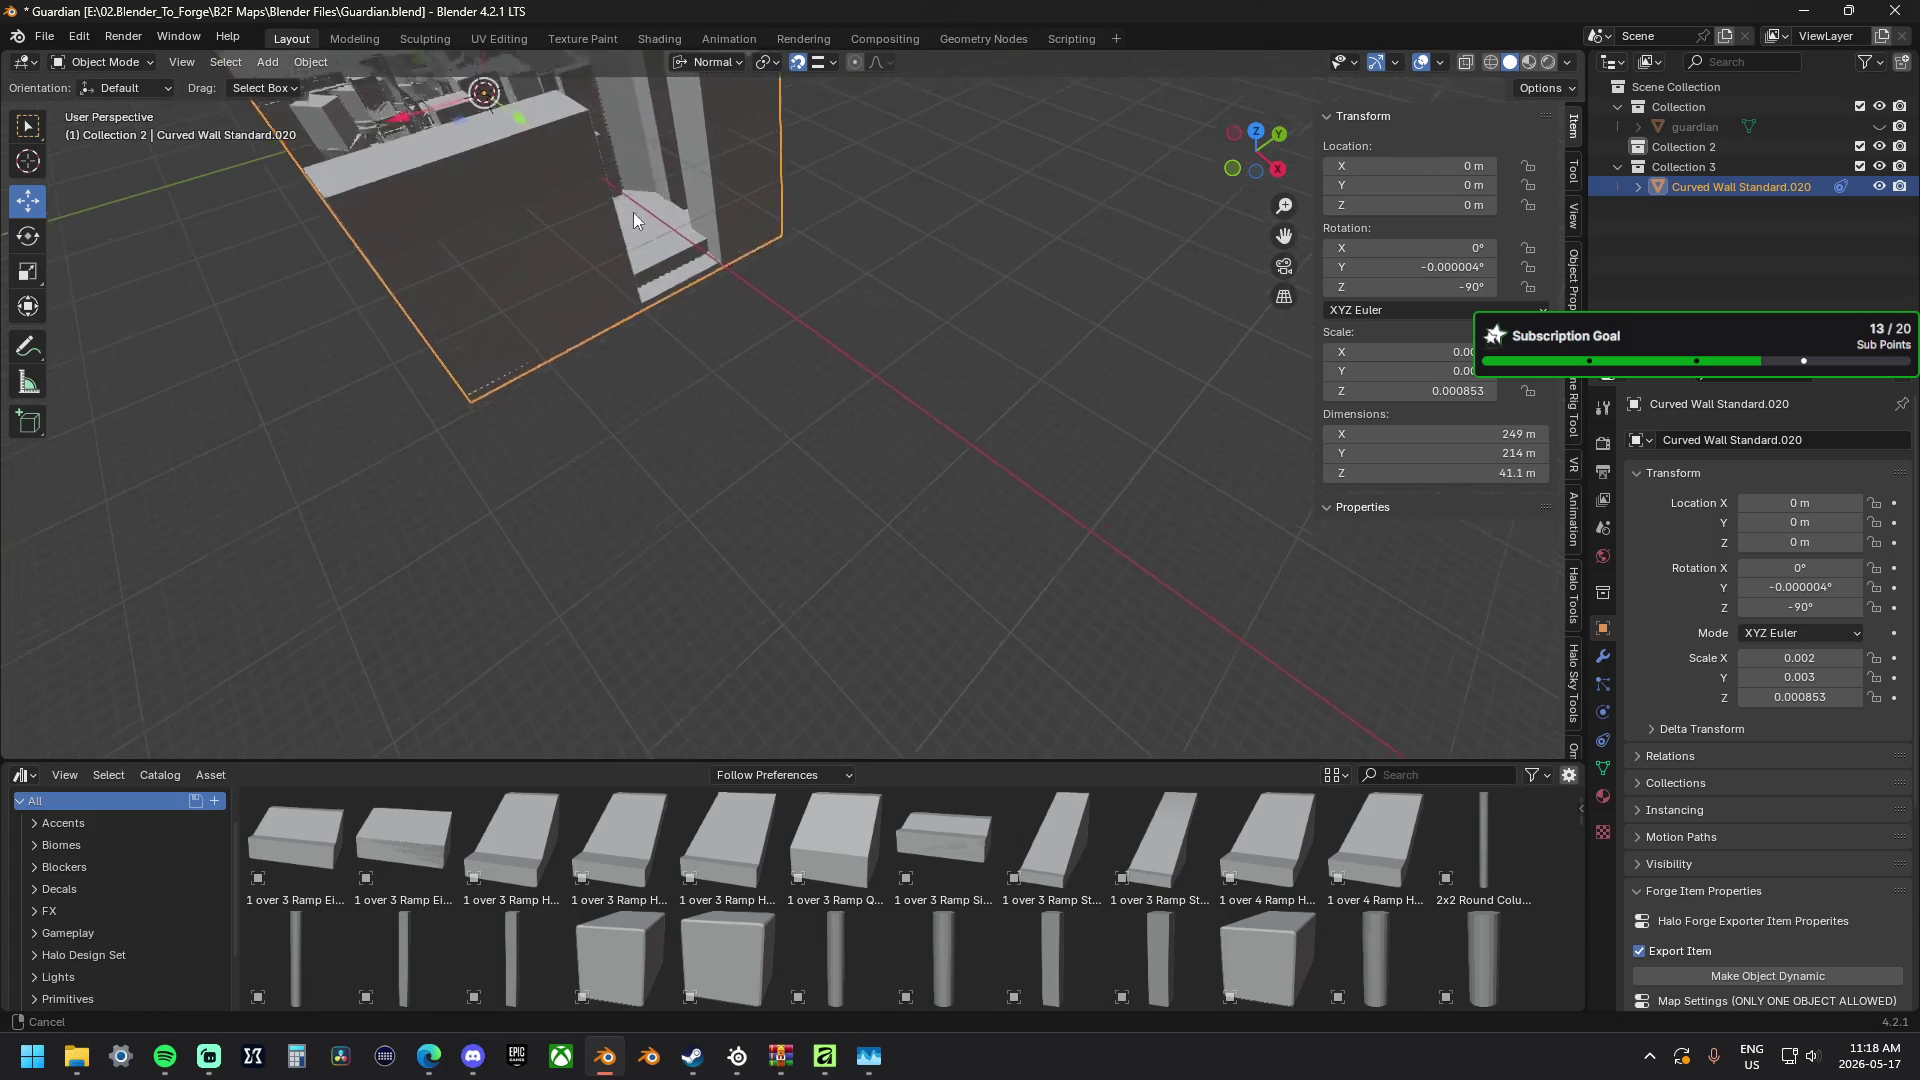
{"action": "key", "text": "KP_Decimal"}
{"action": "scroll", "coordinate": [858, 356], "scroll_direction": "down", "scroll_amount": 2}
{"action": "scroll", "coordinate": [885, 317], "scroll_direction": "down", "scroll_amount": 2}
{"action": "scroll", "coordinate": [866, 329], "scroll_direction": "down", "scroll_amount": 1}
{"action": "scroll", "coordinate": [866, 328], "scroll_direction": "down", "scroll_amount": 1}
{"action": "middle_click_drag", "start_coordinate": [866, 329], "coordinate": [591, 395], "text": "shift"}
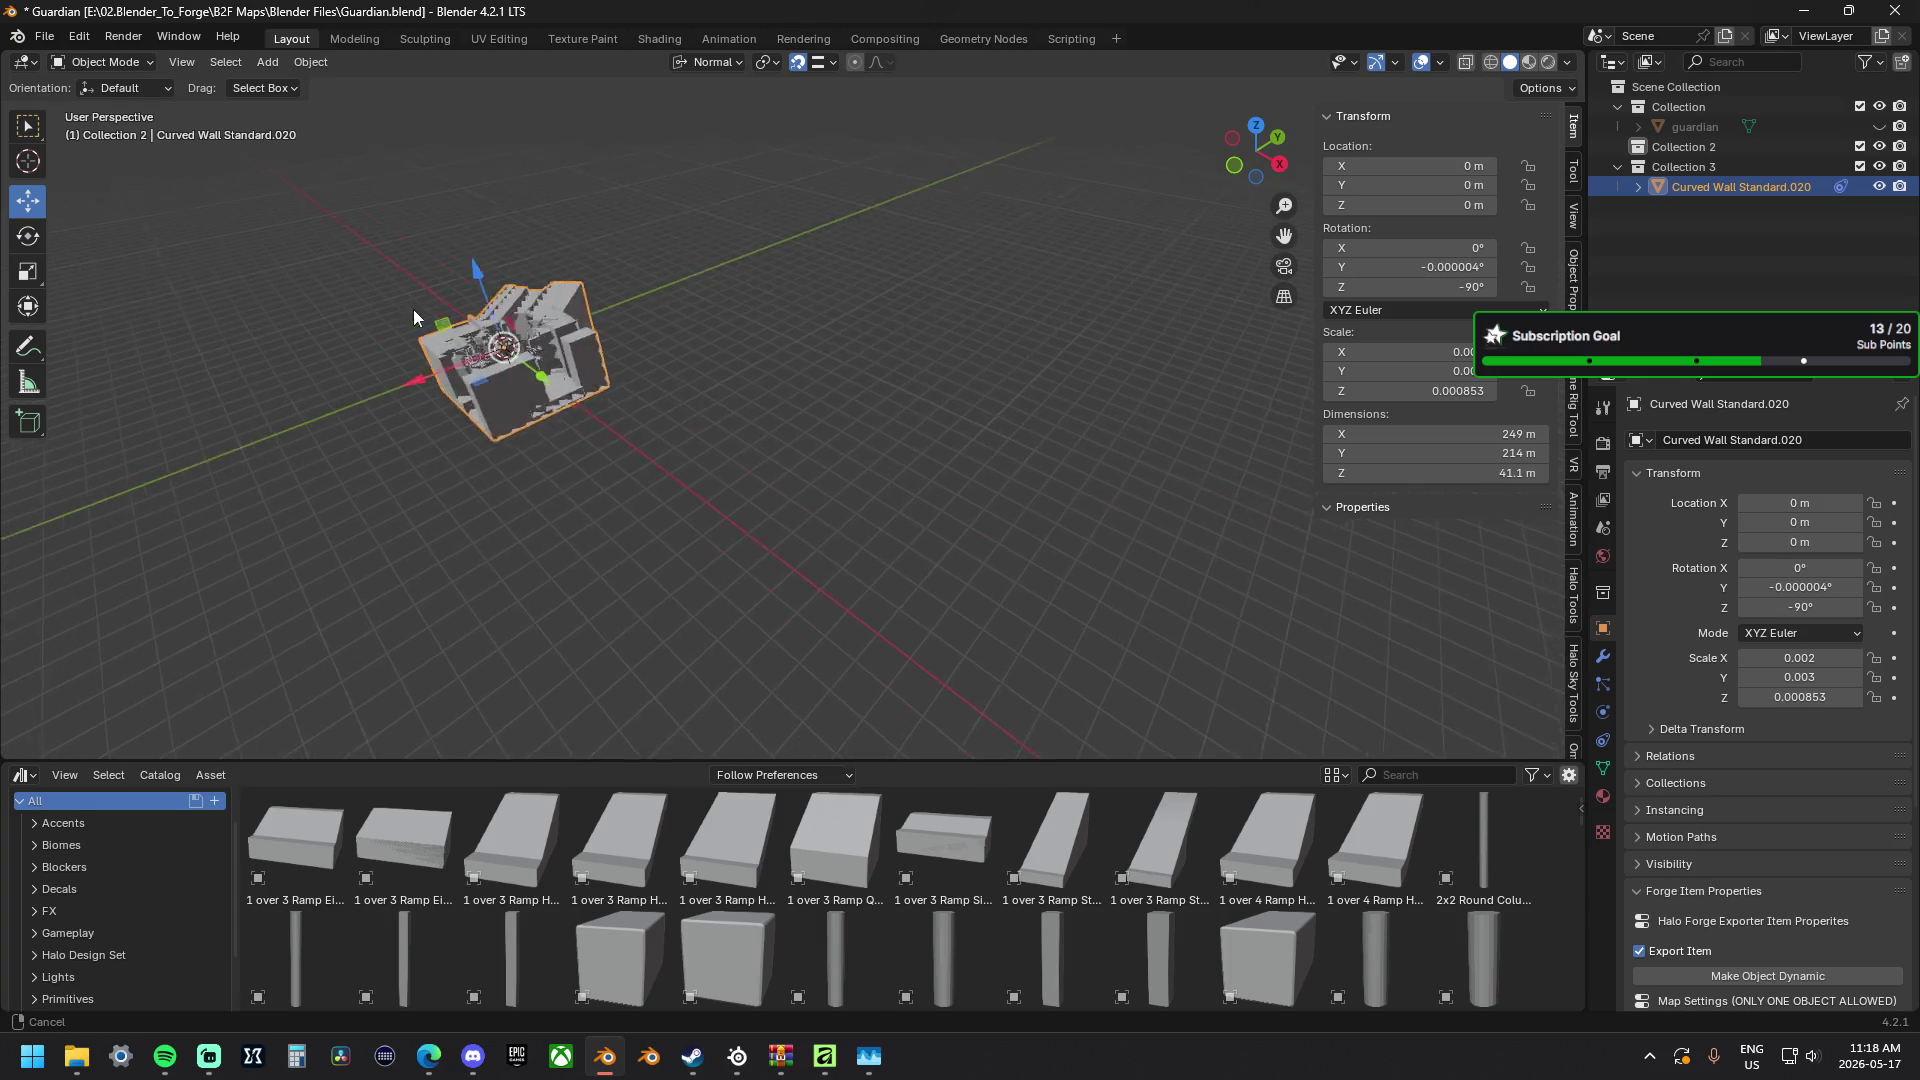
{"action": "scroll", "coordinate": [532, 427], "scroll_direction": "up", "scroll_amount": 2}
{"action": "scroll", "coordinate": [533, 428], "scroll_direction": "up", "scroll_amount": 2}
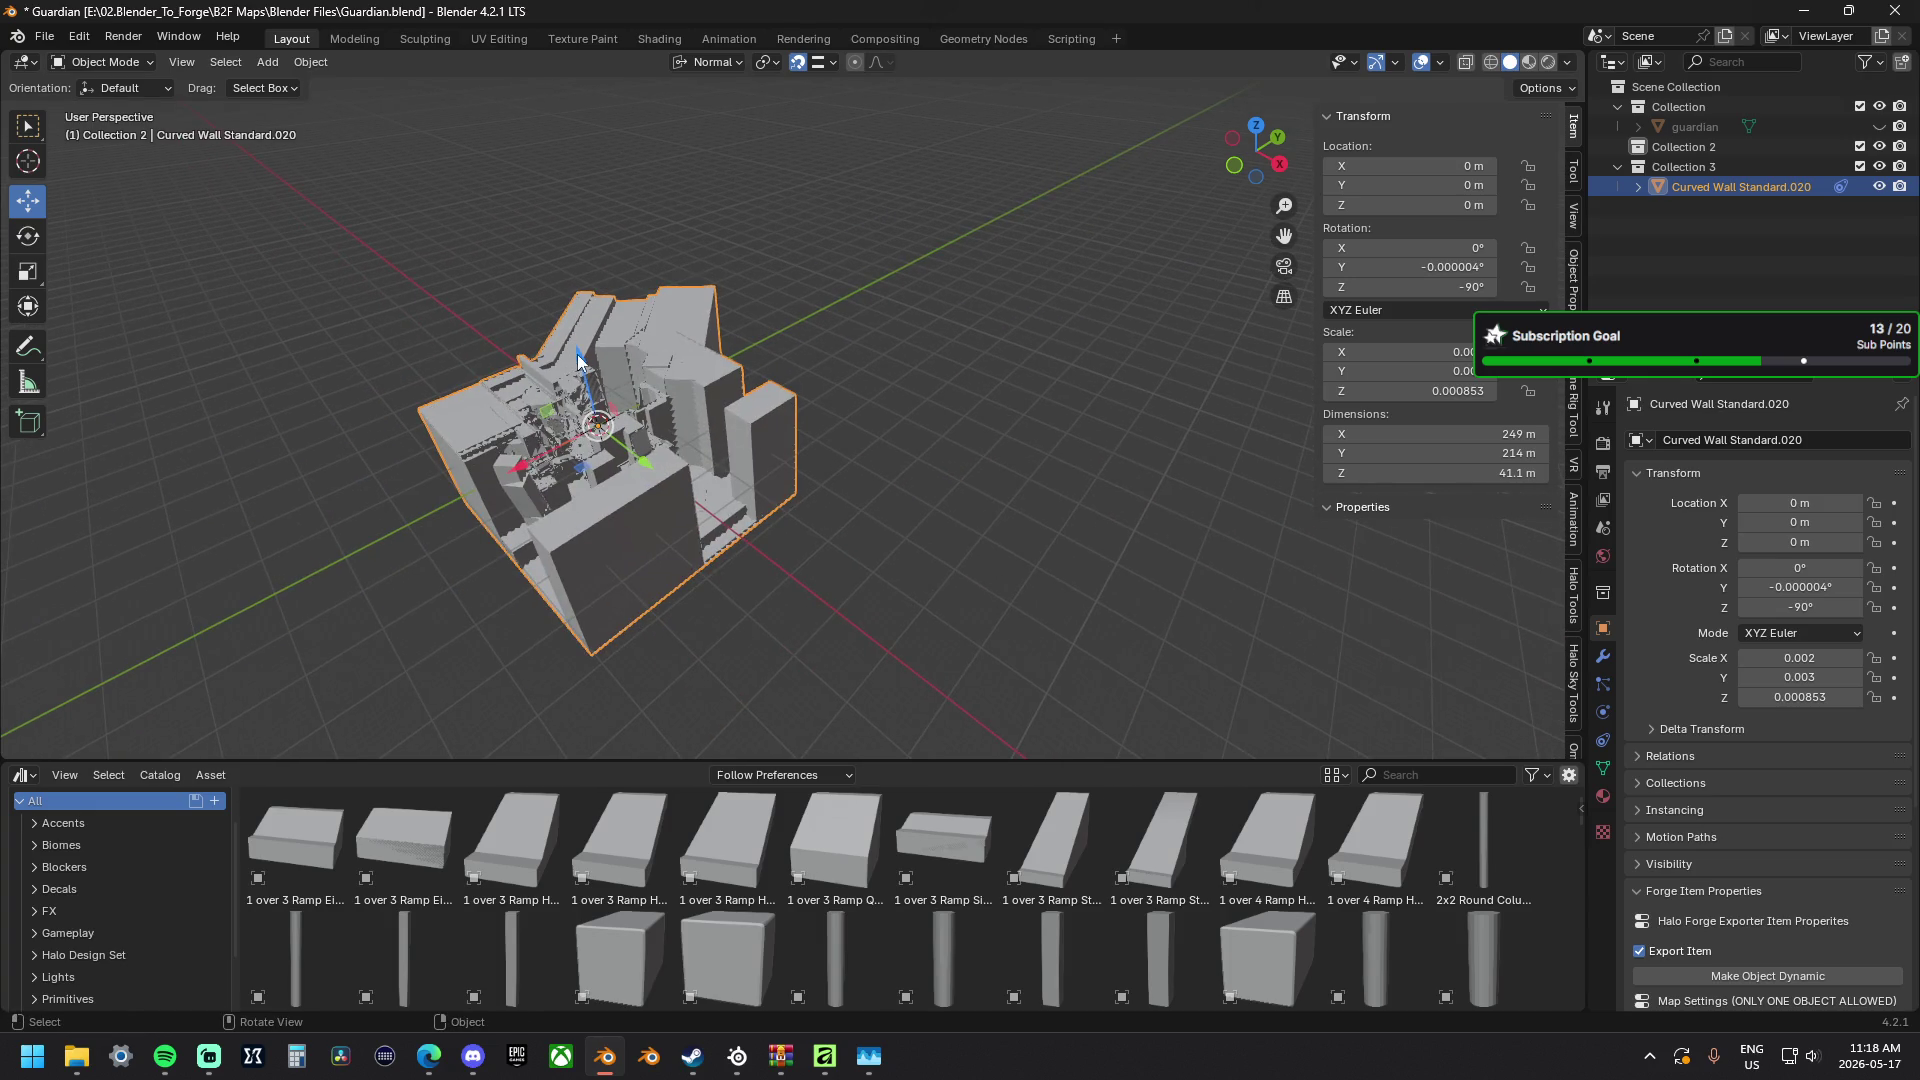
{"action": "left_click_drag", "start_coordinate": [578, 355], "coordinate": [542, 187]}
{"action": "key", "text": "KP_Decimal"}
{"action": "middle_click_drag", "start_coordinate": [885, 374], "coordinate": [946, 382]}
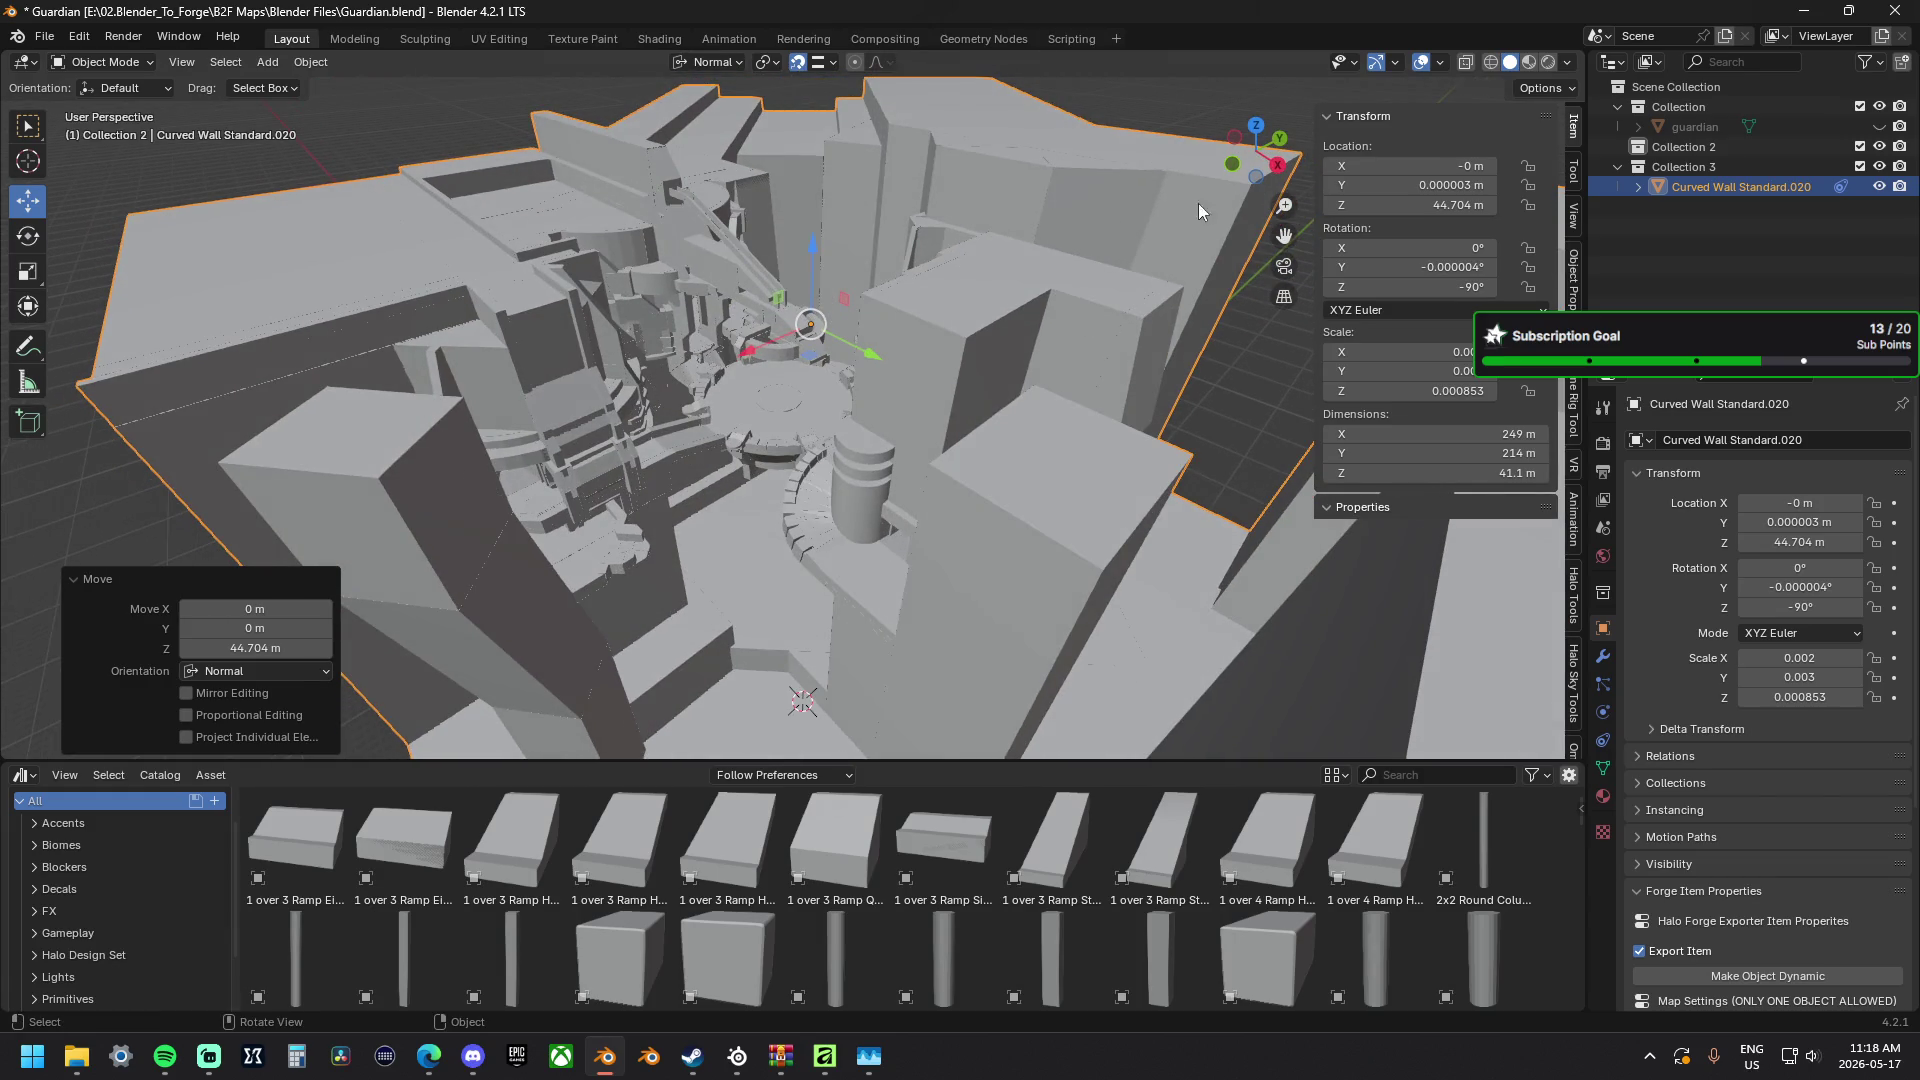
{"action": "left_click", "coordinate": [279, 61]}
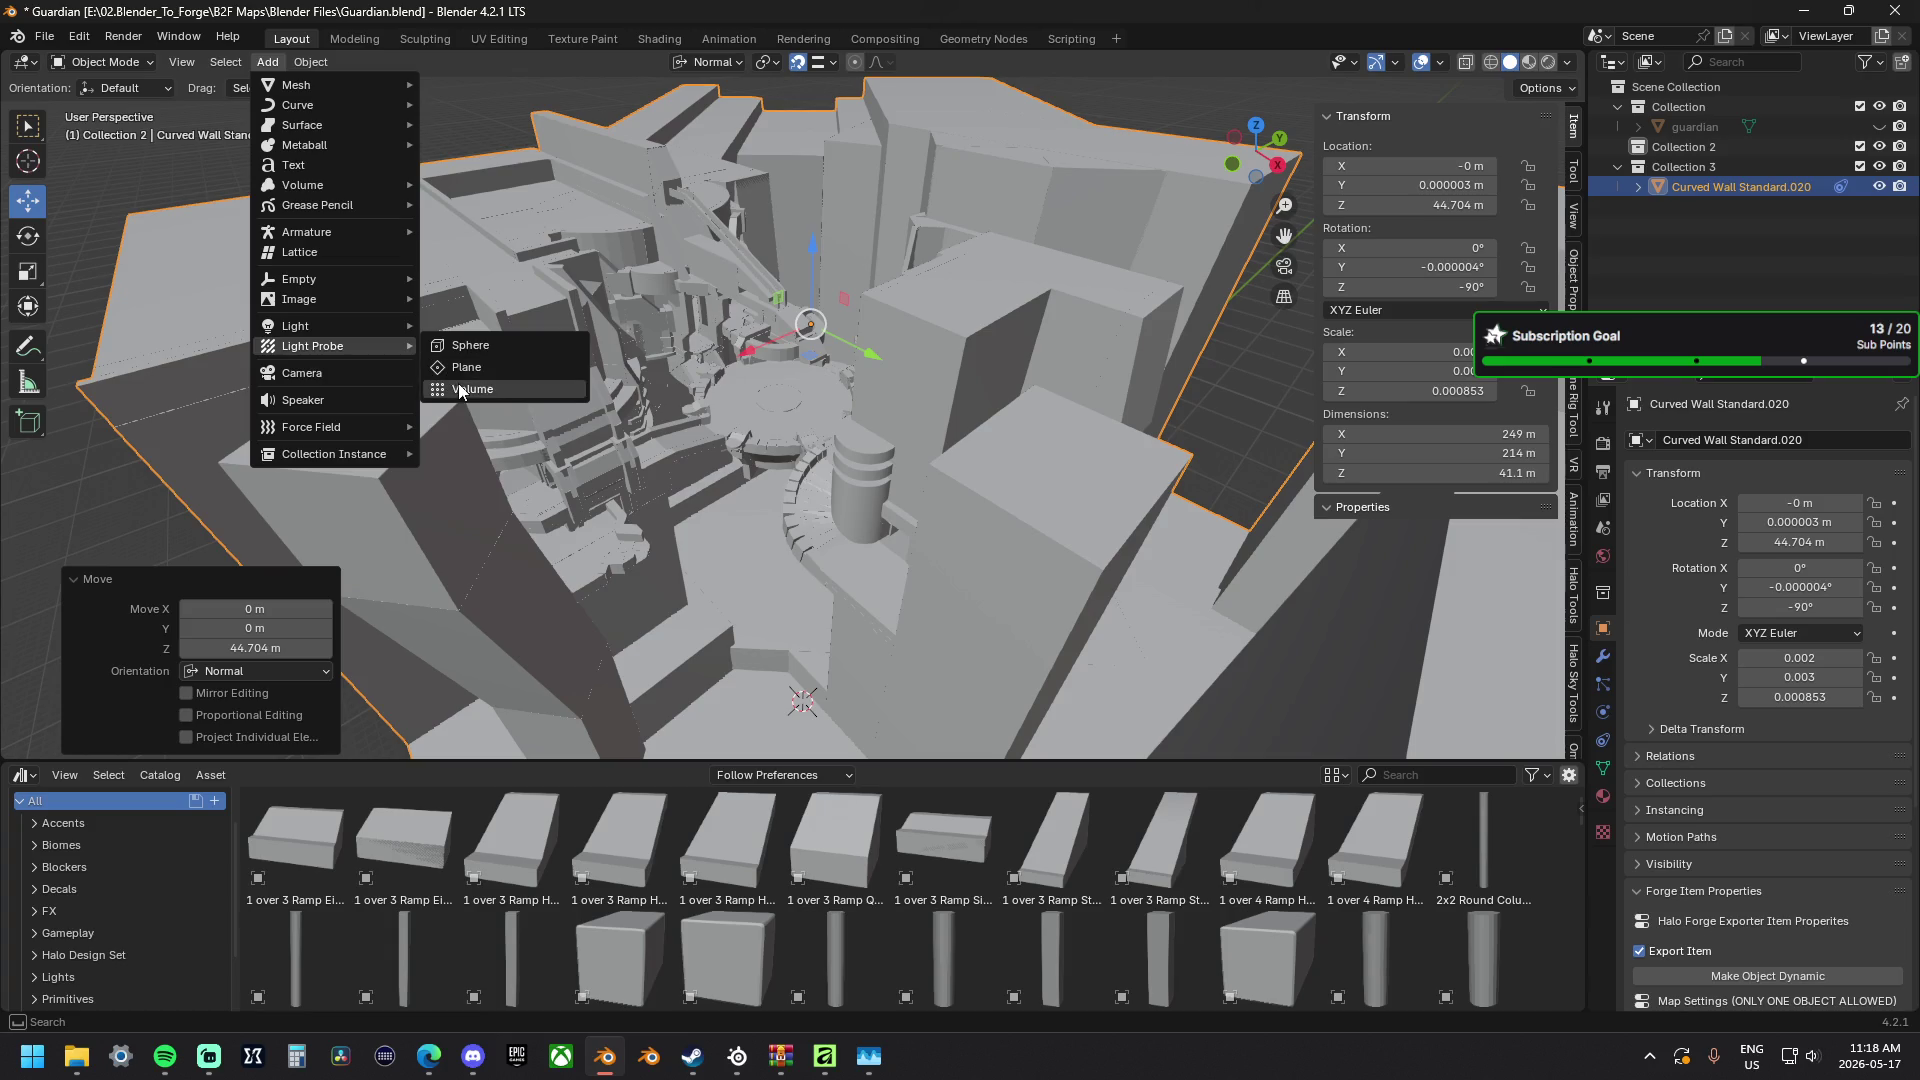
Add a Volume light probe, raise it to 40.491 m and scale it to 37.196 around the map.
{"action": "mouse_move", "coordinate": [313, 346]}
{"action": "left_click", "coordinate": [467, 390]}
{"action": "key", "text": "KP_Decimal"}
{"action": "key", "text": "g"}
{"action": "key", "text": "z"}
{"action": "left_click", "coordinate": [805, 414]}
{"action": "key", "text": "s"}
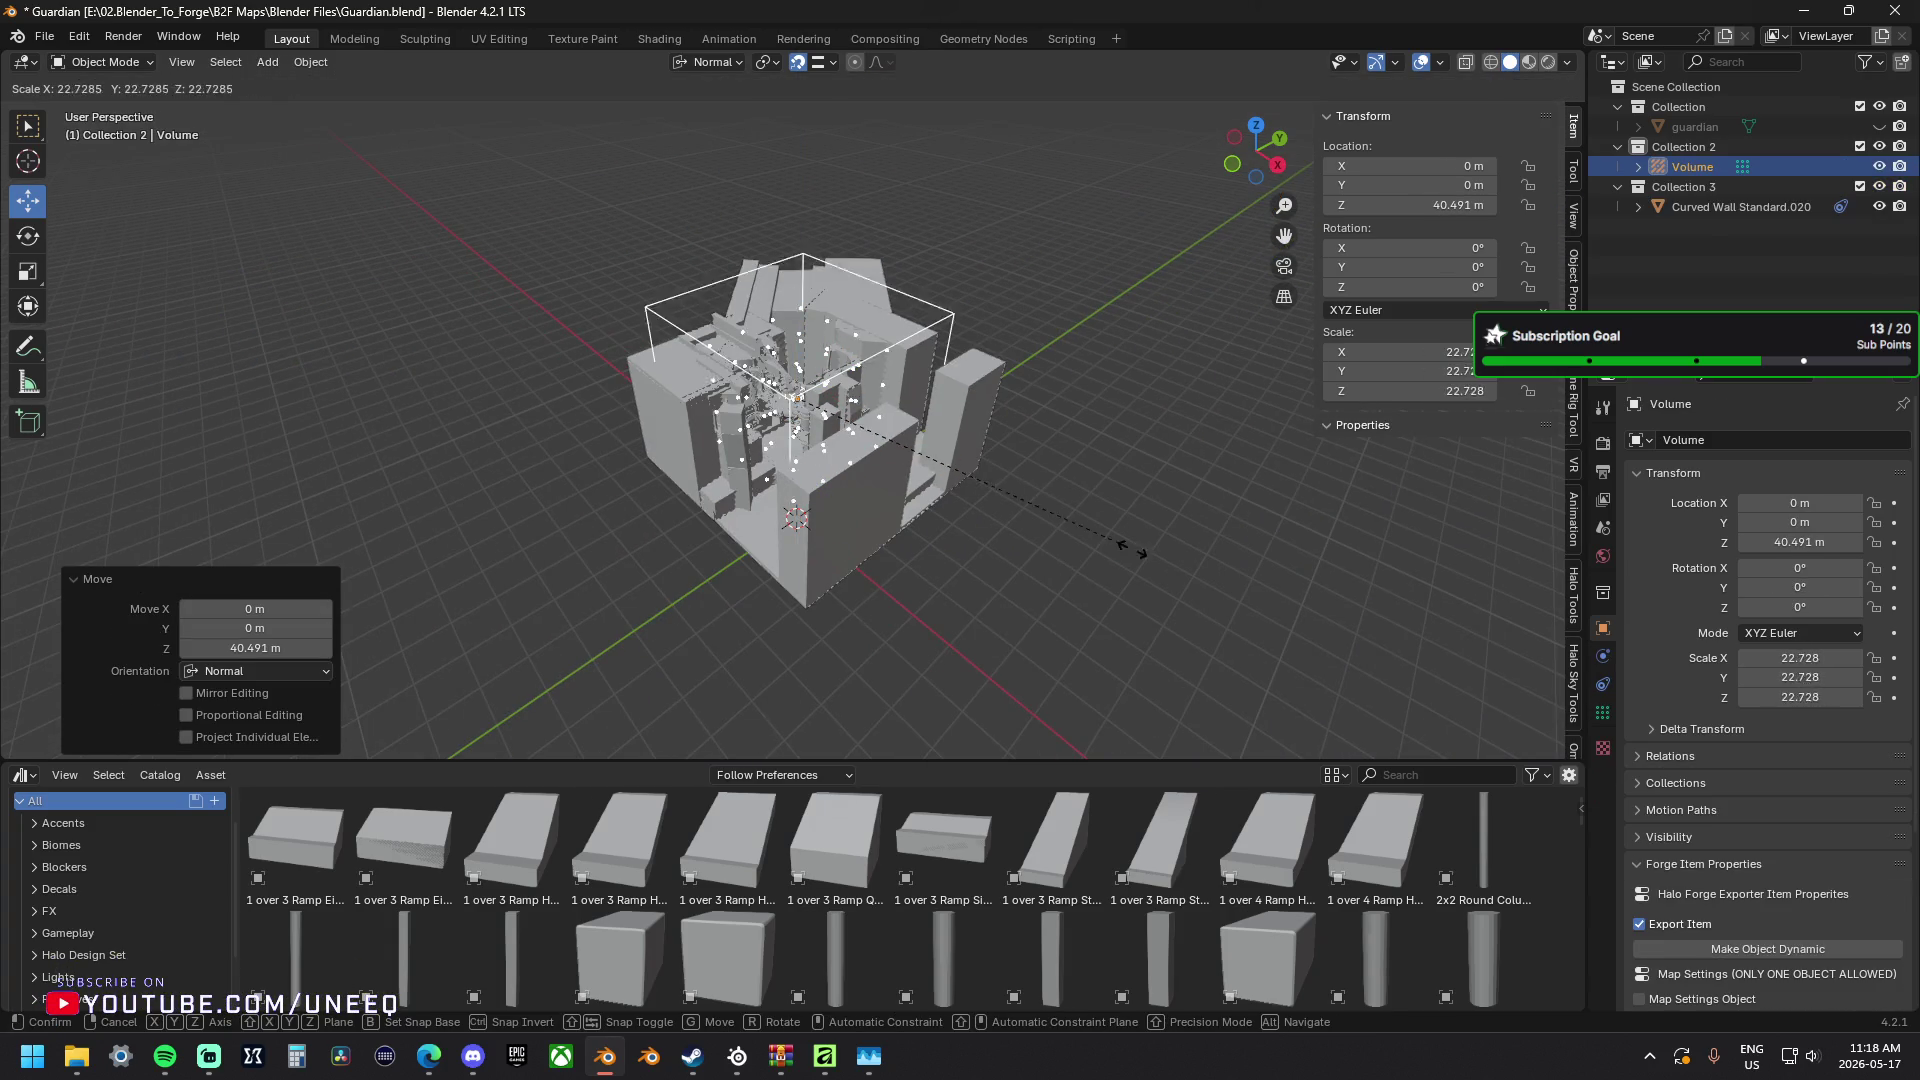
{"action": "left_click", "coordinate": [1050, 495]}
{"action": "mouse_move", "coordinate": [1051, 495]}
{"action": "middle_mouse_down"}
{"action": "mouse_move", "coordinate": [1222, 560]}
{"action": "mouse_move", "coordinate": [1192, 529]}
{"action": "mouse_move", "coordinate": [1276, 529]}
{"action": "mouse_move", "coordinate": [1231, 588]}
{"action": "mouse_move", "coordinate": [1223, 563]}
{"action": "middle_mouse_up"}
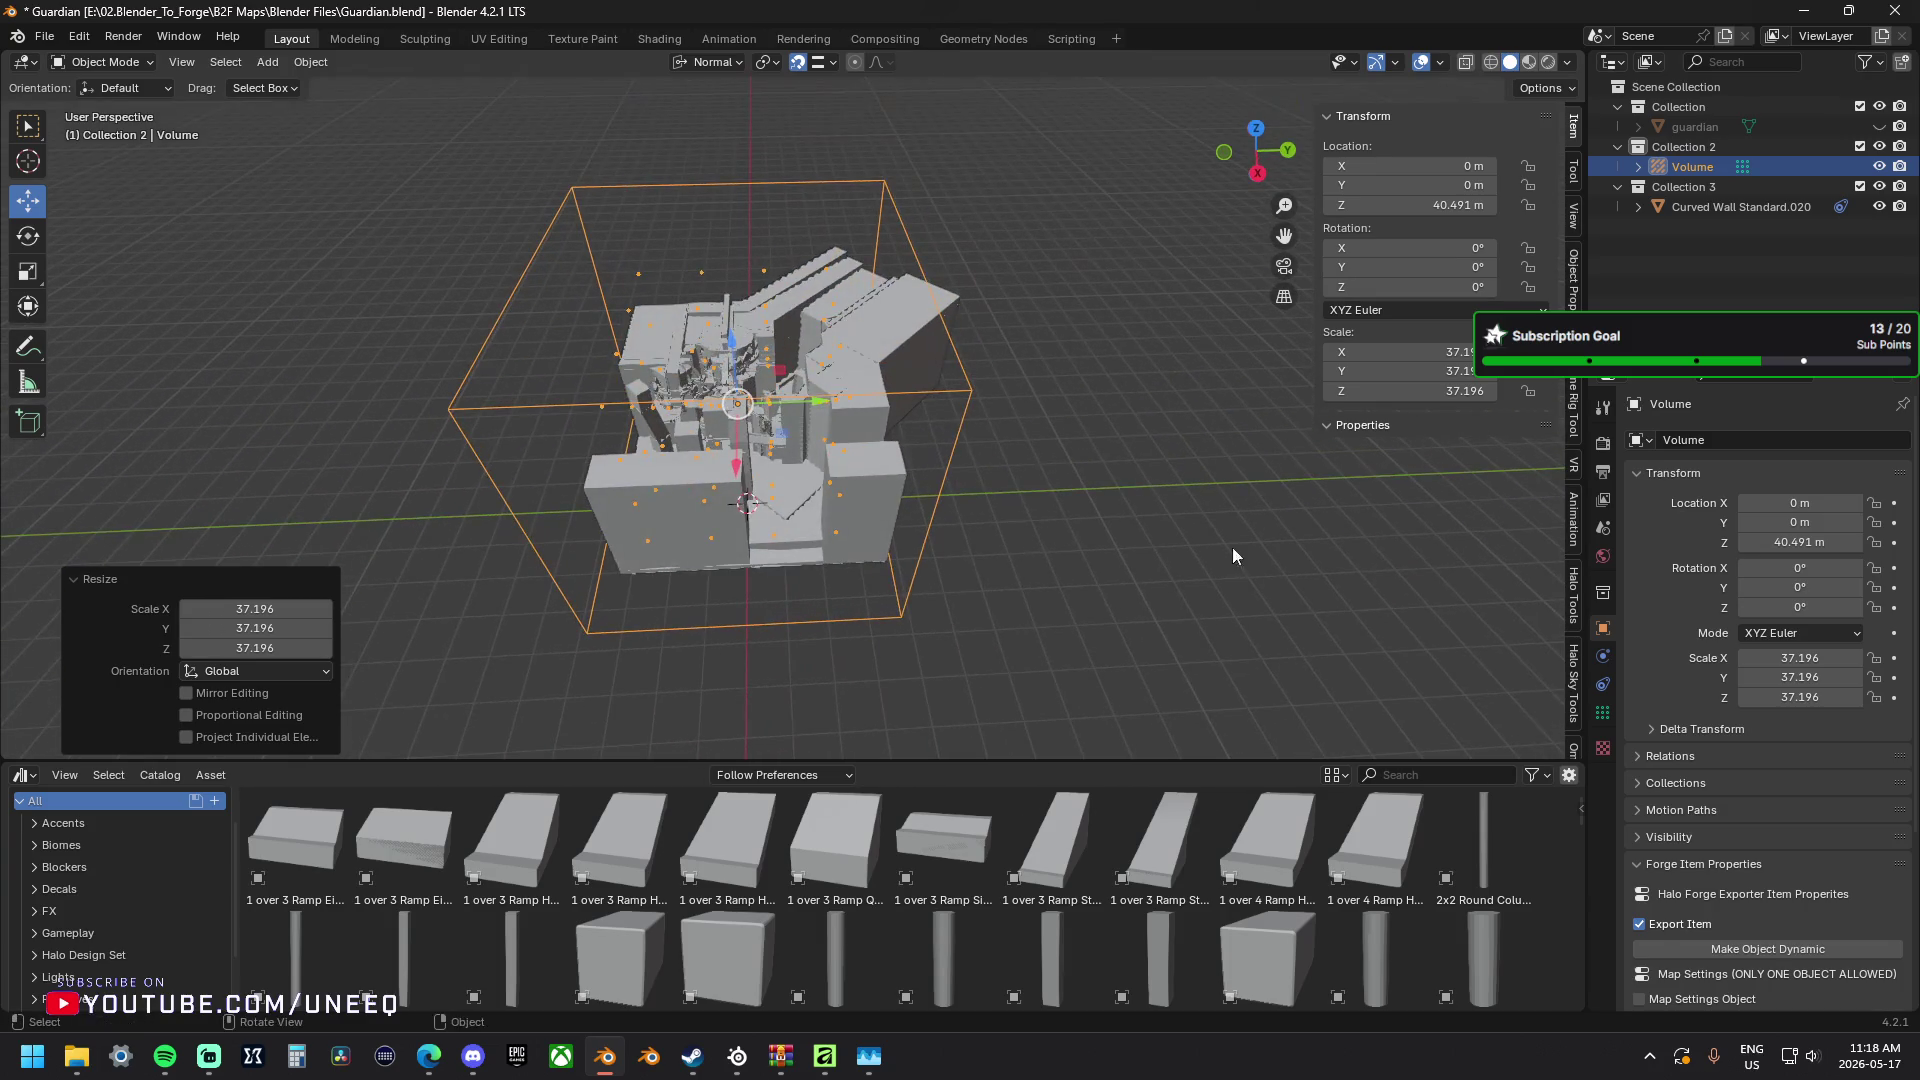
Set the probe's Resolution X/Y/Z to 10, keeping bake samples at 2048.
{"action": "left_click", "coordinate": [1602, 711]}
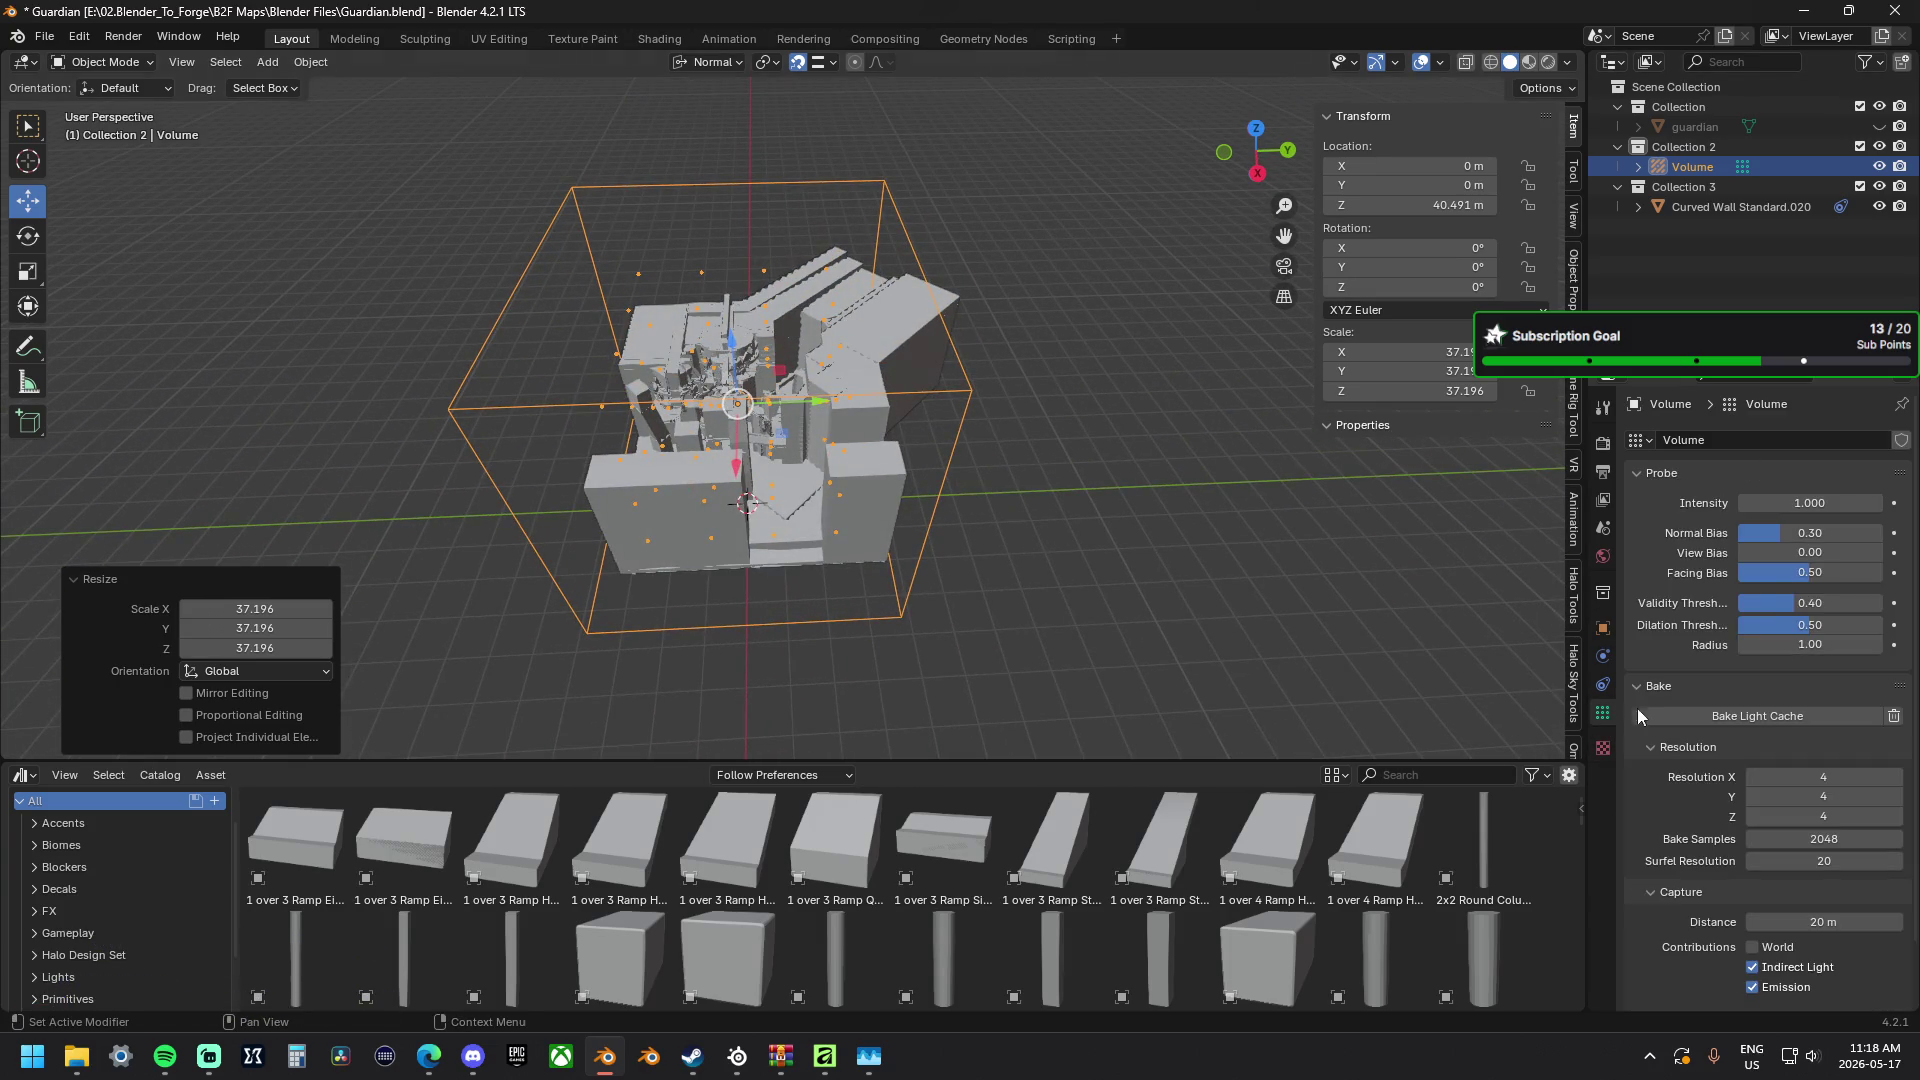
{"action": "left_click", "coordinate": [1847, 776]}
{"action": "type", "text": "10"}
{"action": "key", "text": "Tab"}
{"action": "type", "text": "10"}
{"action": "key", "text": "Tab"}
{"action": "type", "text": "10"}
{"action": "key", "text": "Tab"}
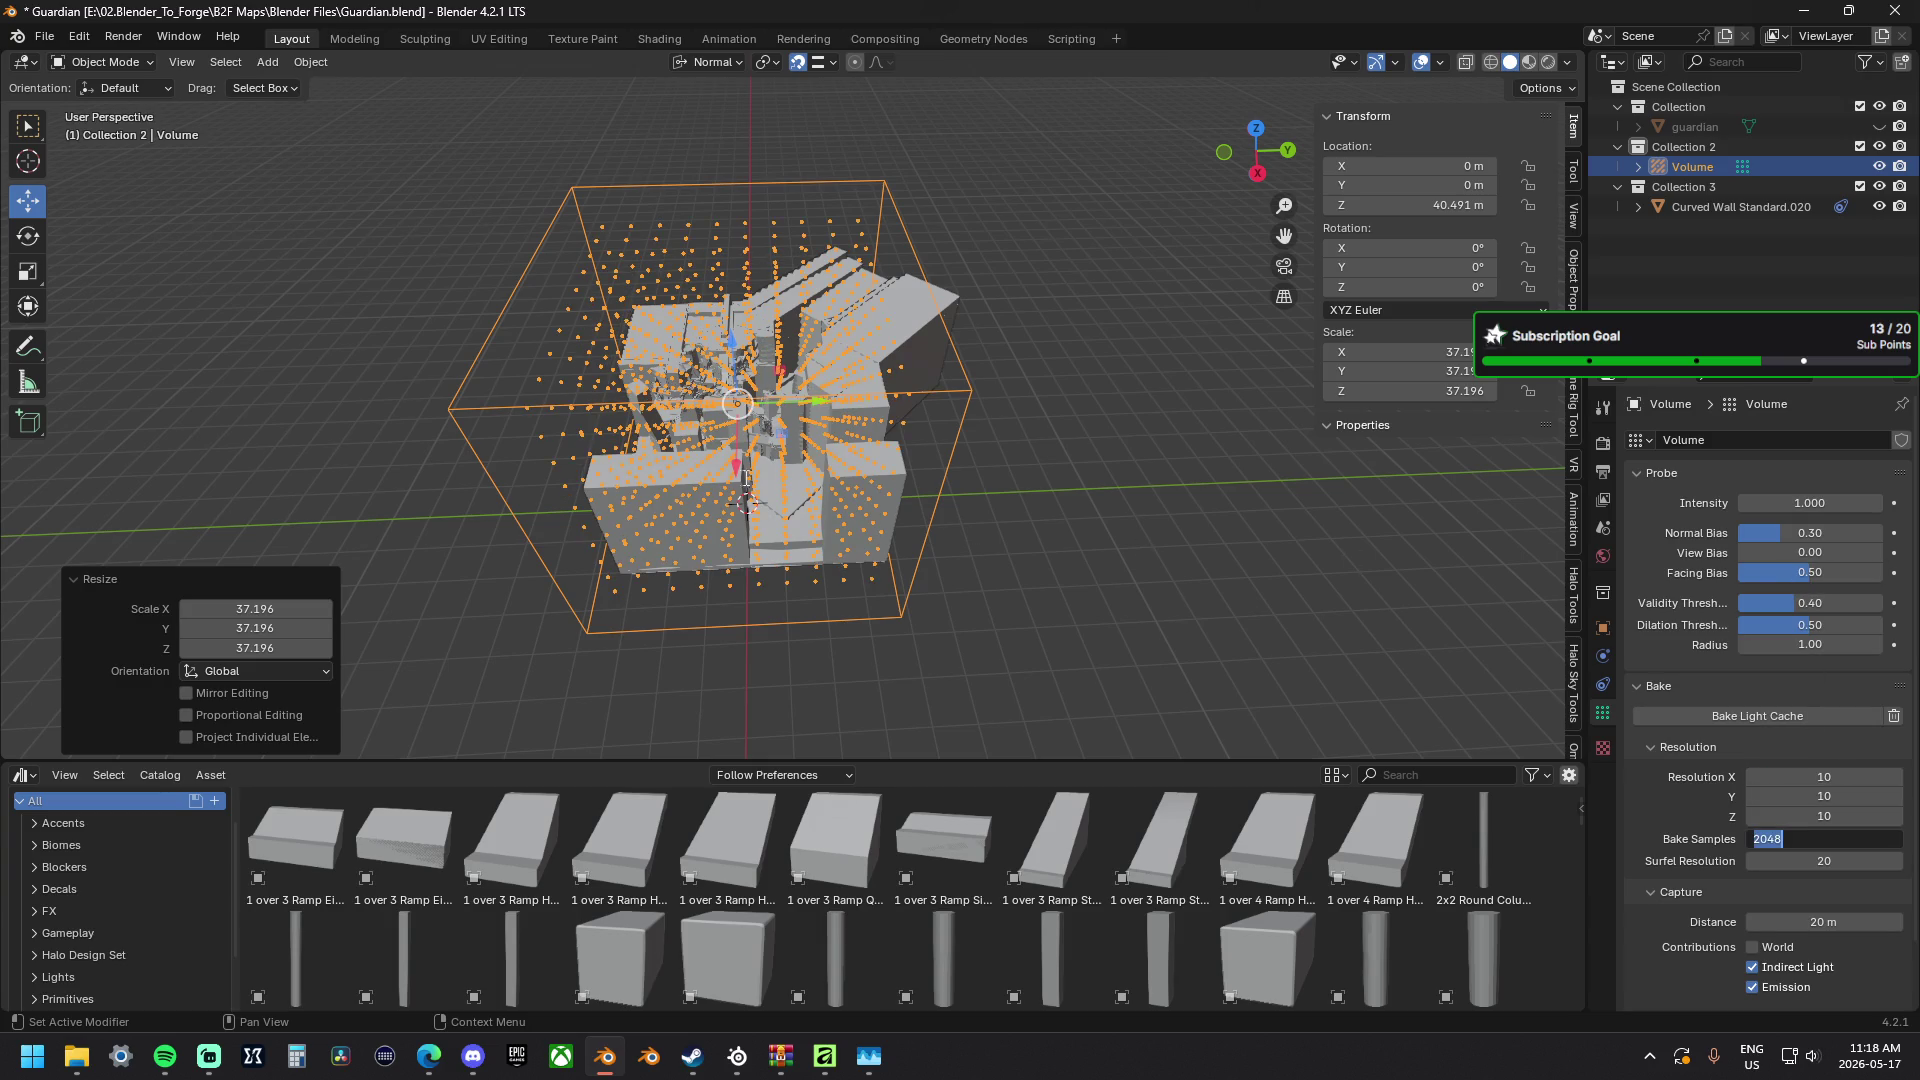
{"action": "key", "text": "Return"}
{"action": "middle_click_drag", "start_coordinate": [498, 464], "coordinate": [617, 392]}
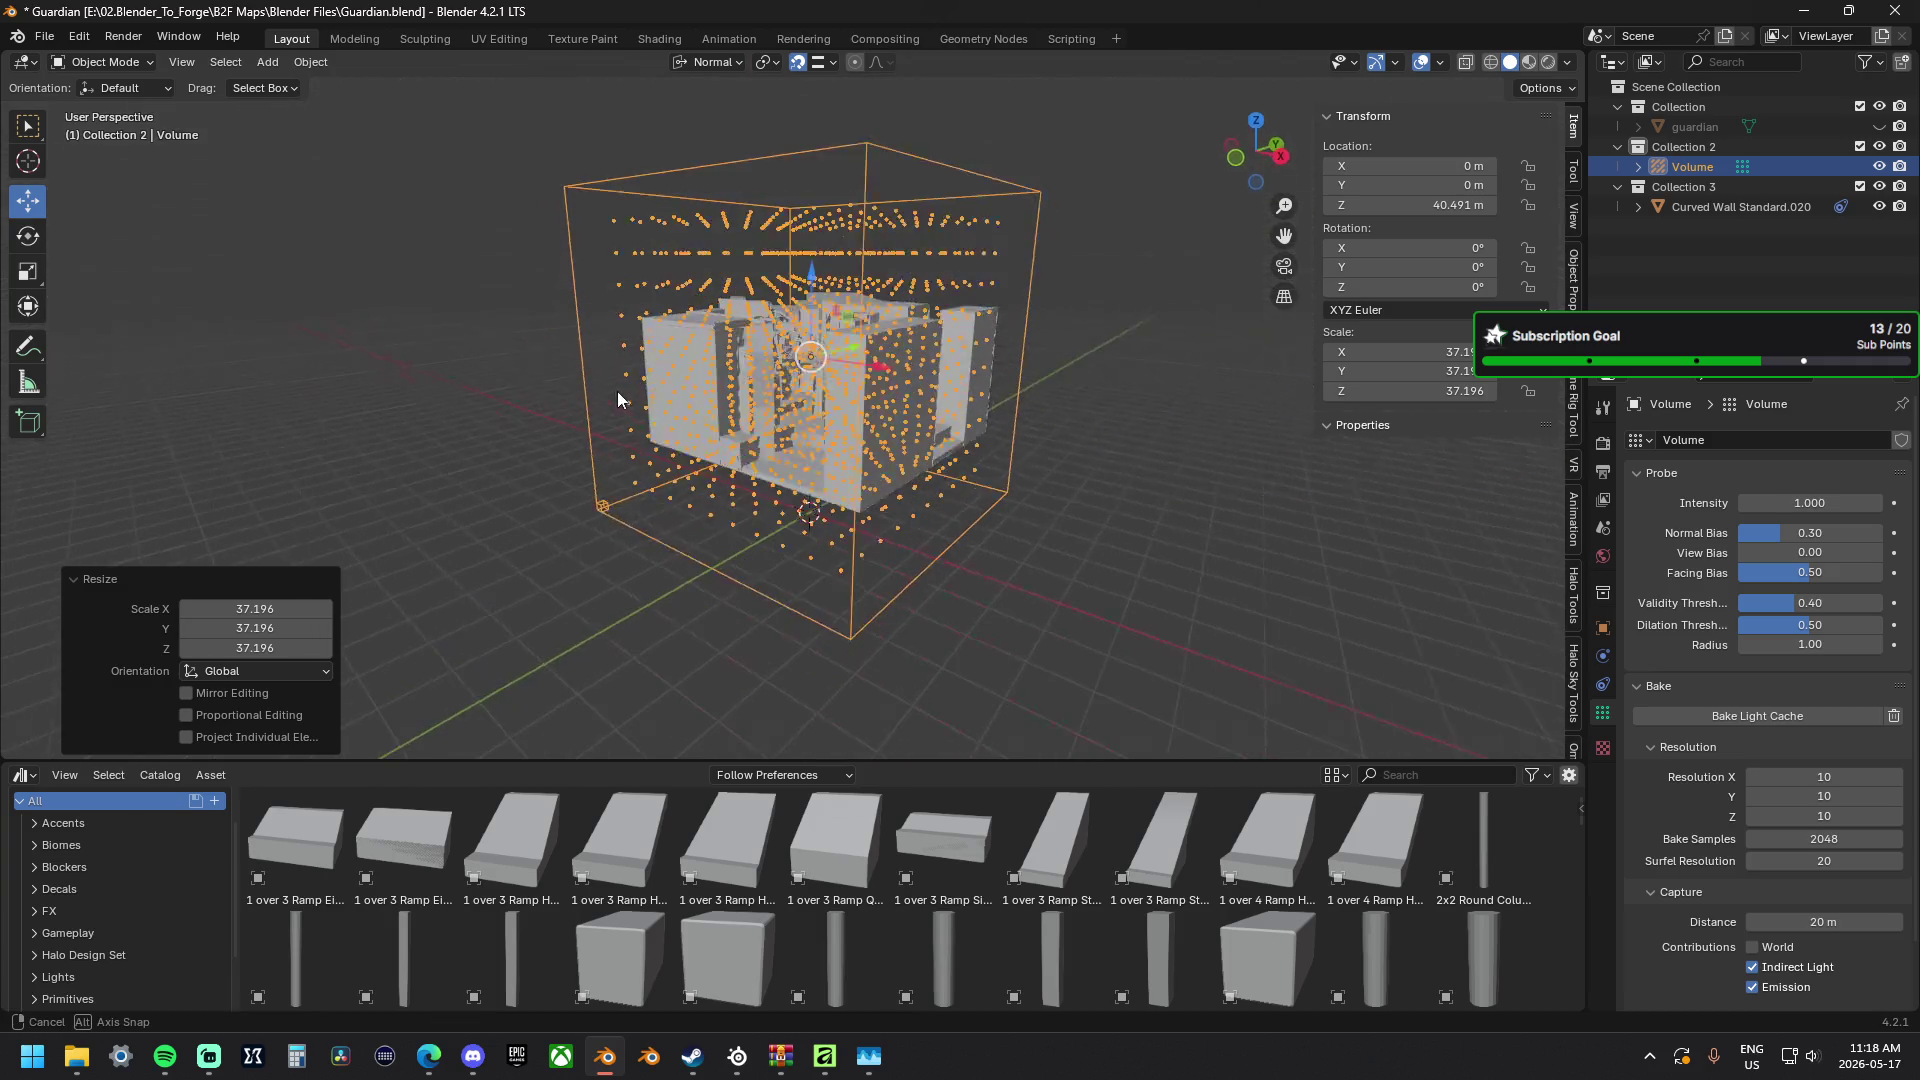
{"action": "scroll", "coordinate": [923, 447], "scroll_direction": "up", "scroll_amount": 5}
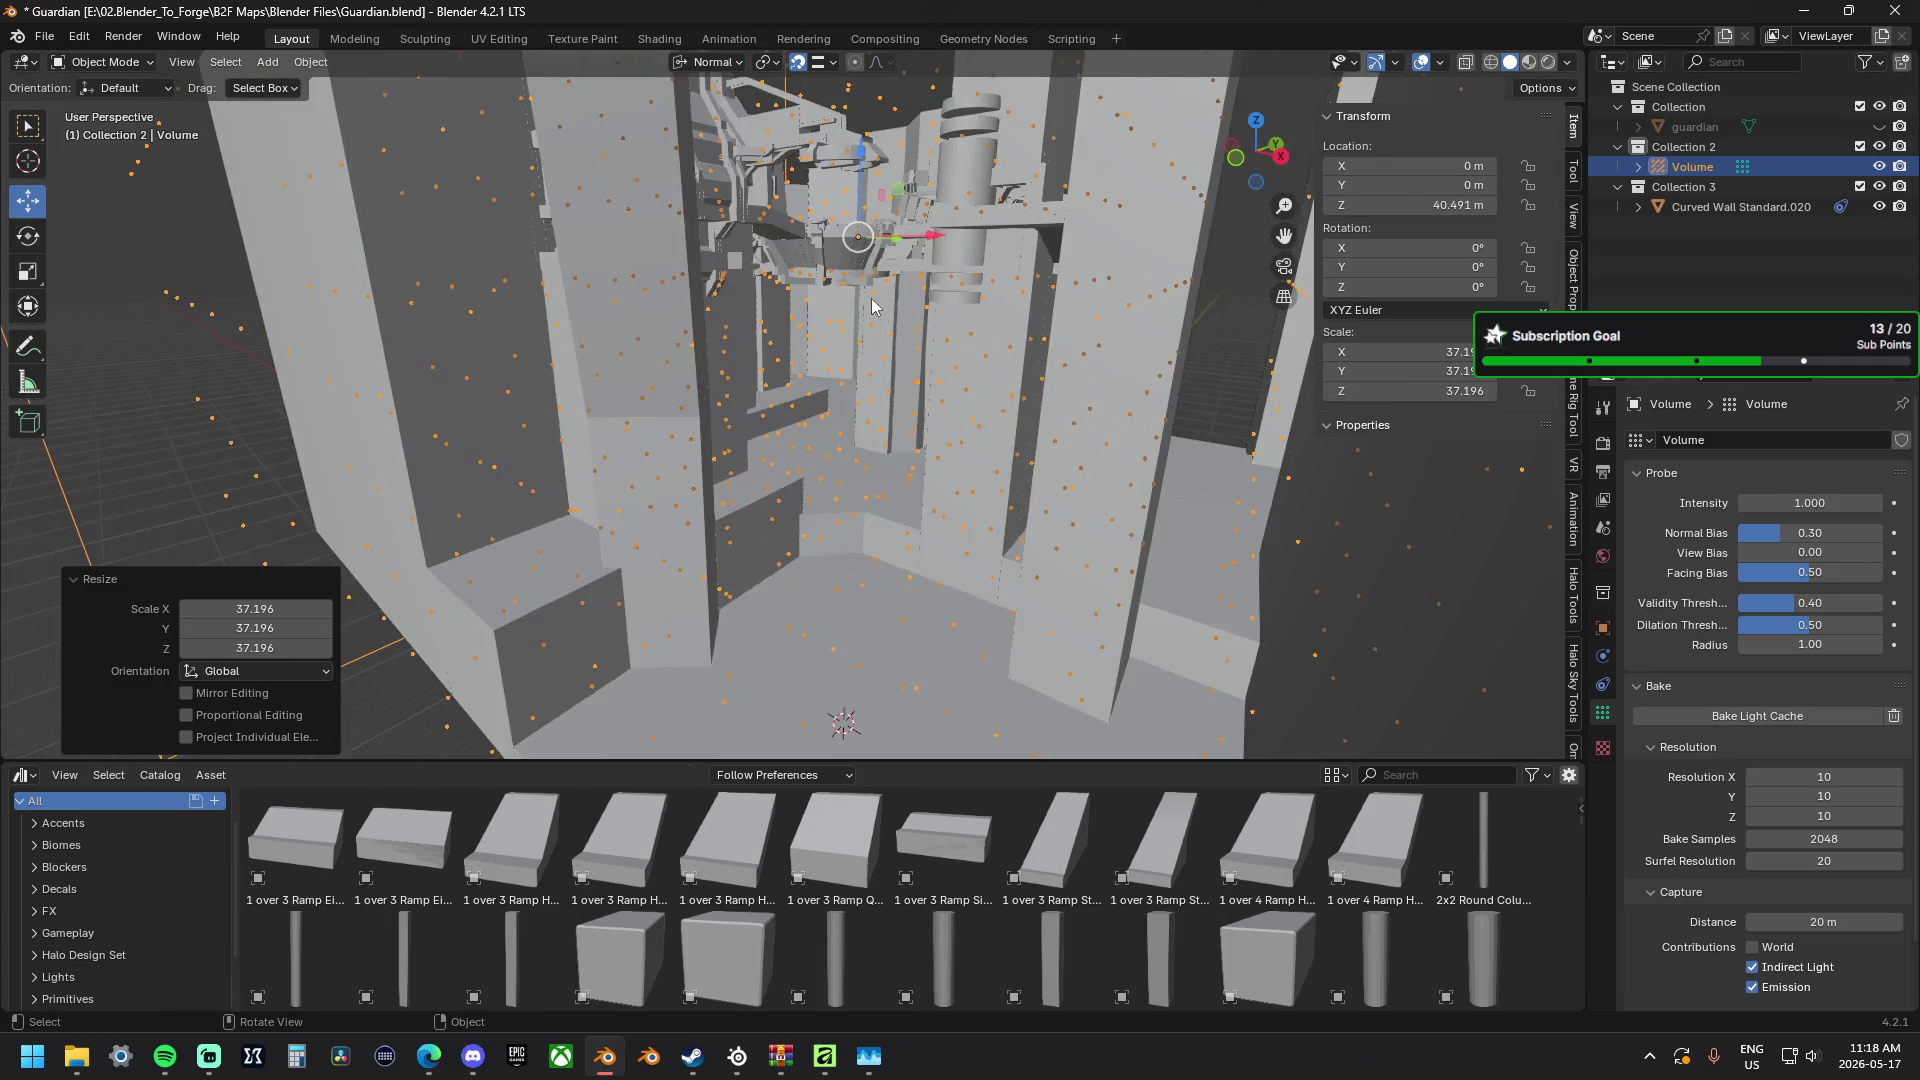
Select Curved Wall Standard.020 in the viewport and bring up the Add > Light submenu.
{"action": "mouse_move", "coordinate": [923, 448]}
{"action": "middle_mouse_down"}
{"action": "mouse_move", "coordinate": [824, 385]}
{"action": "mouse_move", "coordinate": [800, 185]}
{"action": "mouse_move", "coordinate": [610, 329]}
{"action": "middle_mouse_up"}
{"action": "left_click", "coordinate": [800, 184]}
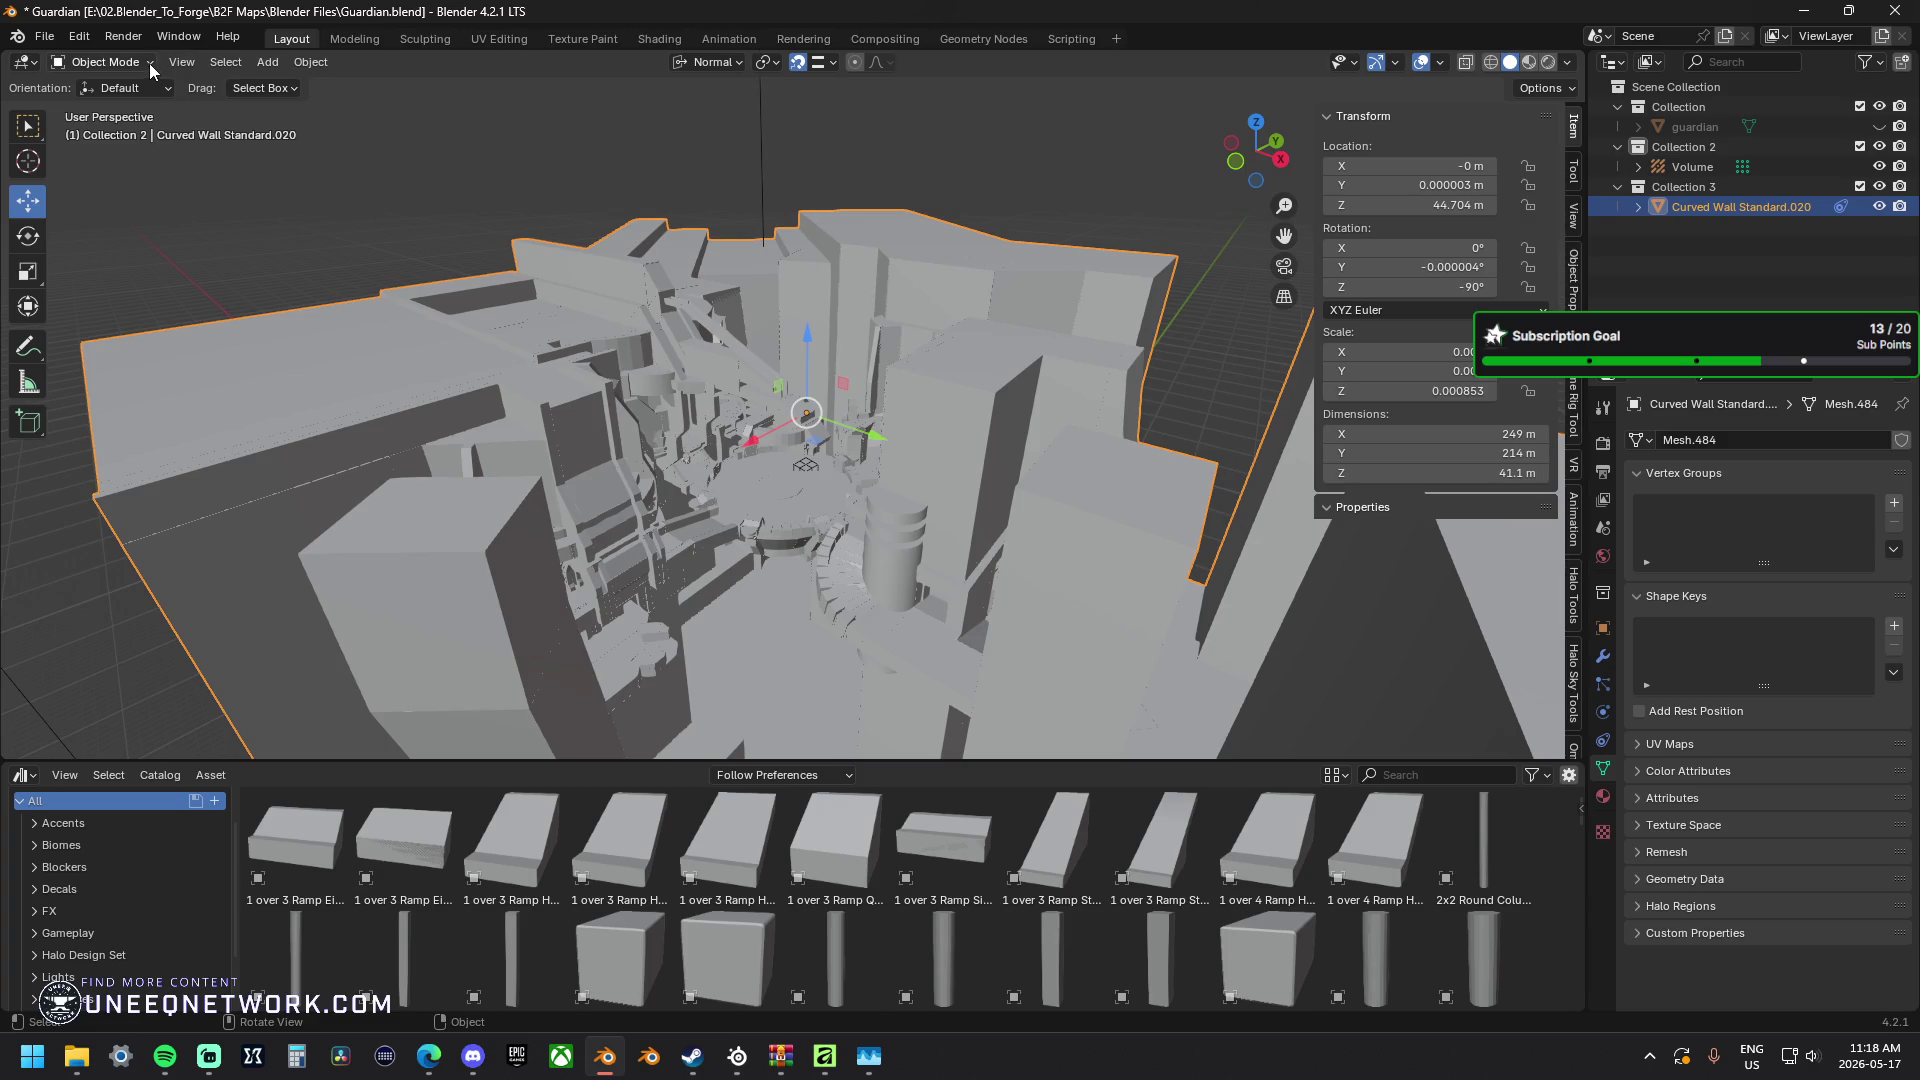
{"action": "left_click", "coordinate": [306, 64]}
{"action": "left_click", "coordinate": [269, 66]}
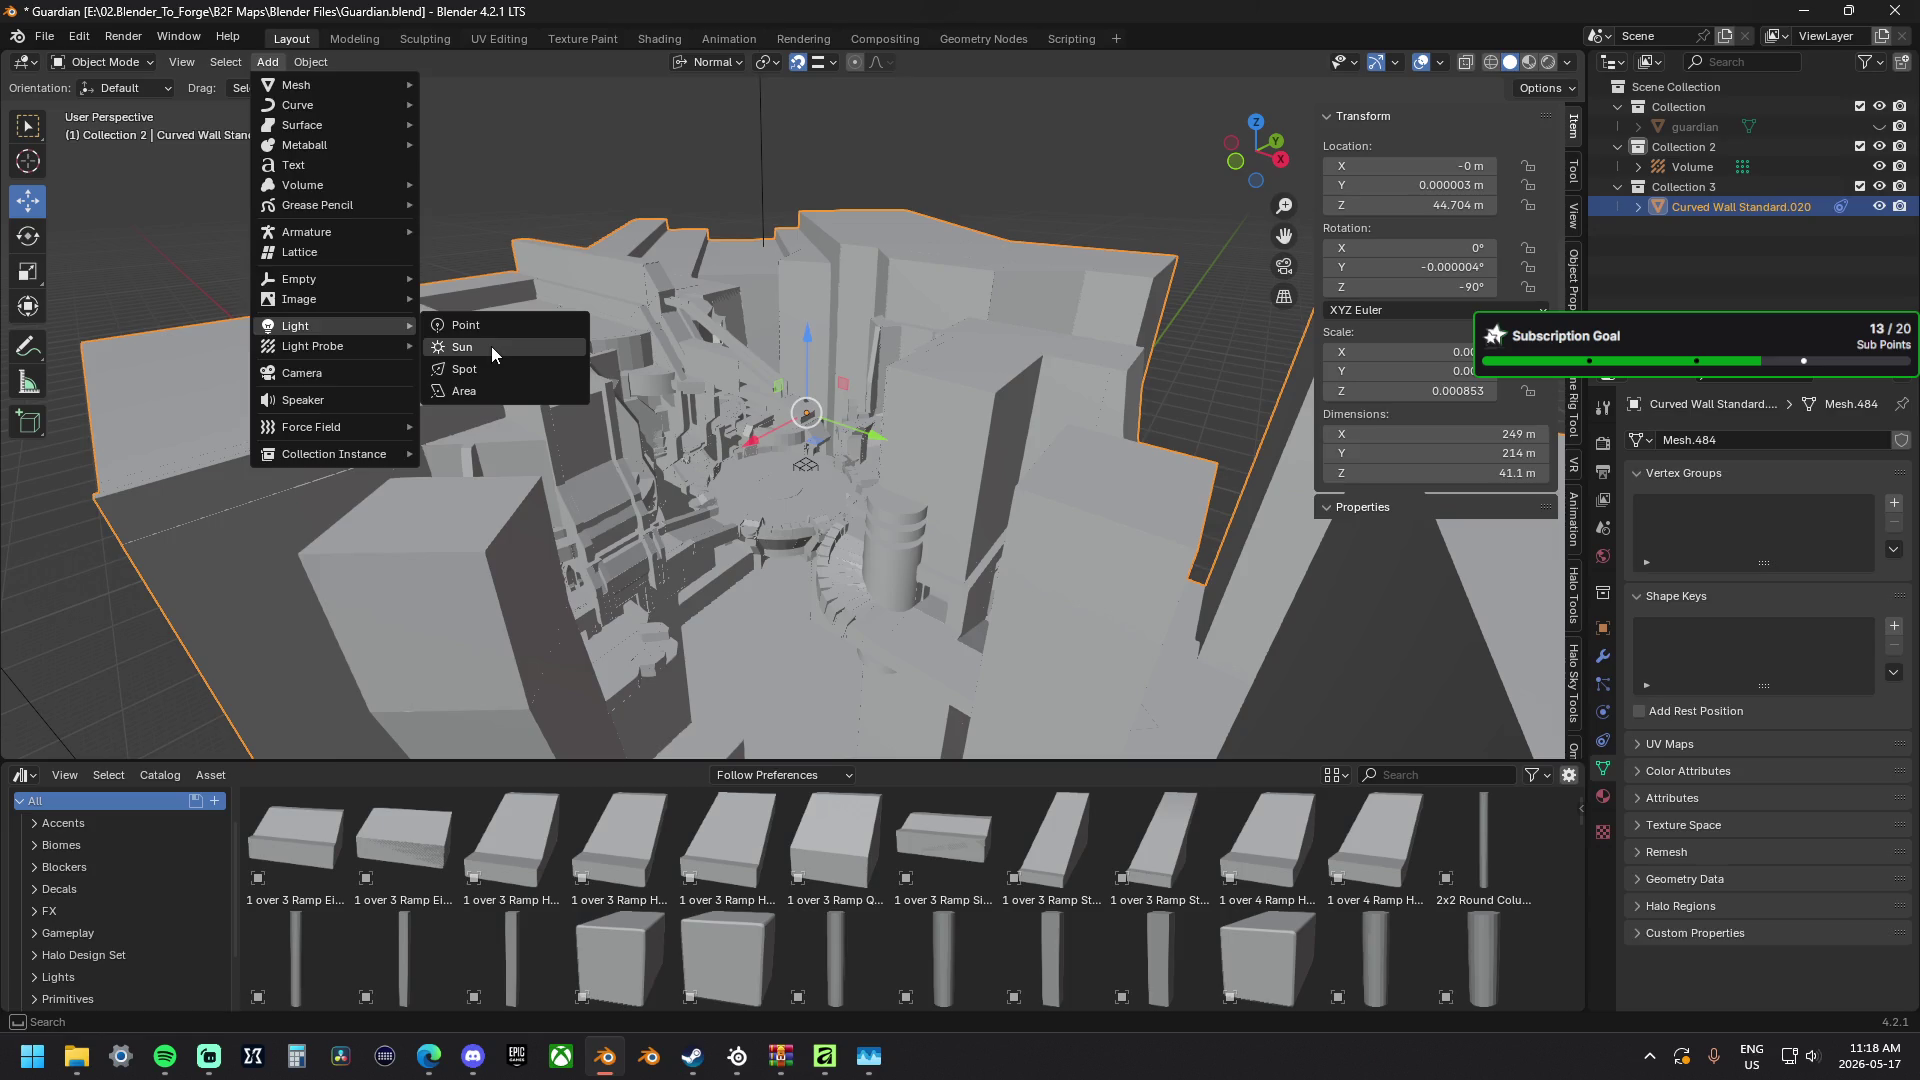
Add a Sun light and raise it to about 58.8 m with G Z.
{"action": "mouse_move", "coordinate": [296, 326]}
{"action": "left_click", "coordinate": [490, 346]}
{"action": "mouse_move", "coordinate": [699, 428]}
{"action": "middle_mouse_down"}
{"action": "mouse_move", "coordinate": [704, 456]}
{"action": "mouse_move", "coordinate": [881, 442]}
{"action": "middle_mouse_up"}
{"action": "key", "text": "g"}
{"action": "key", "text": "z"}
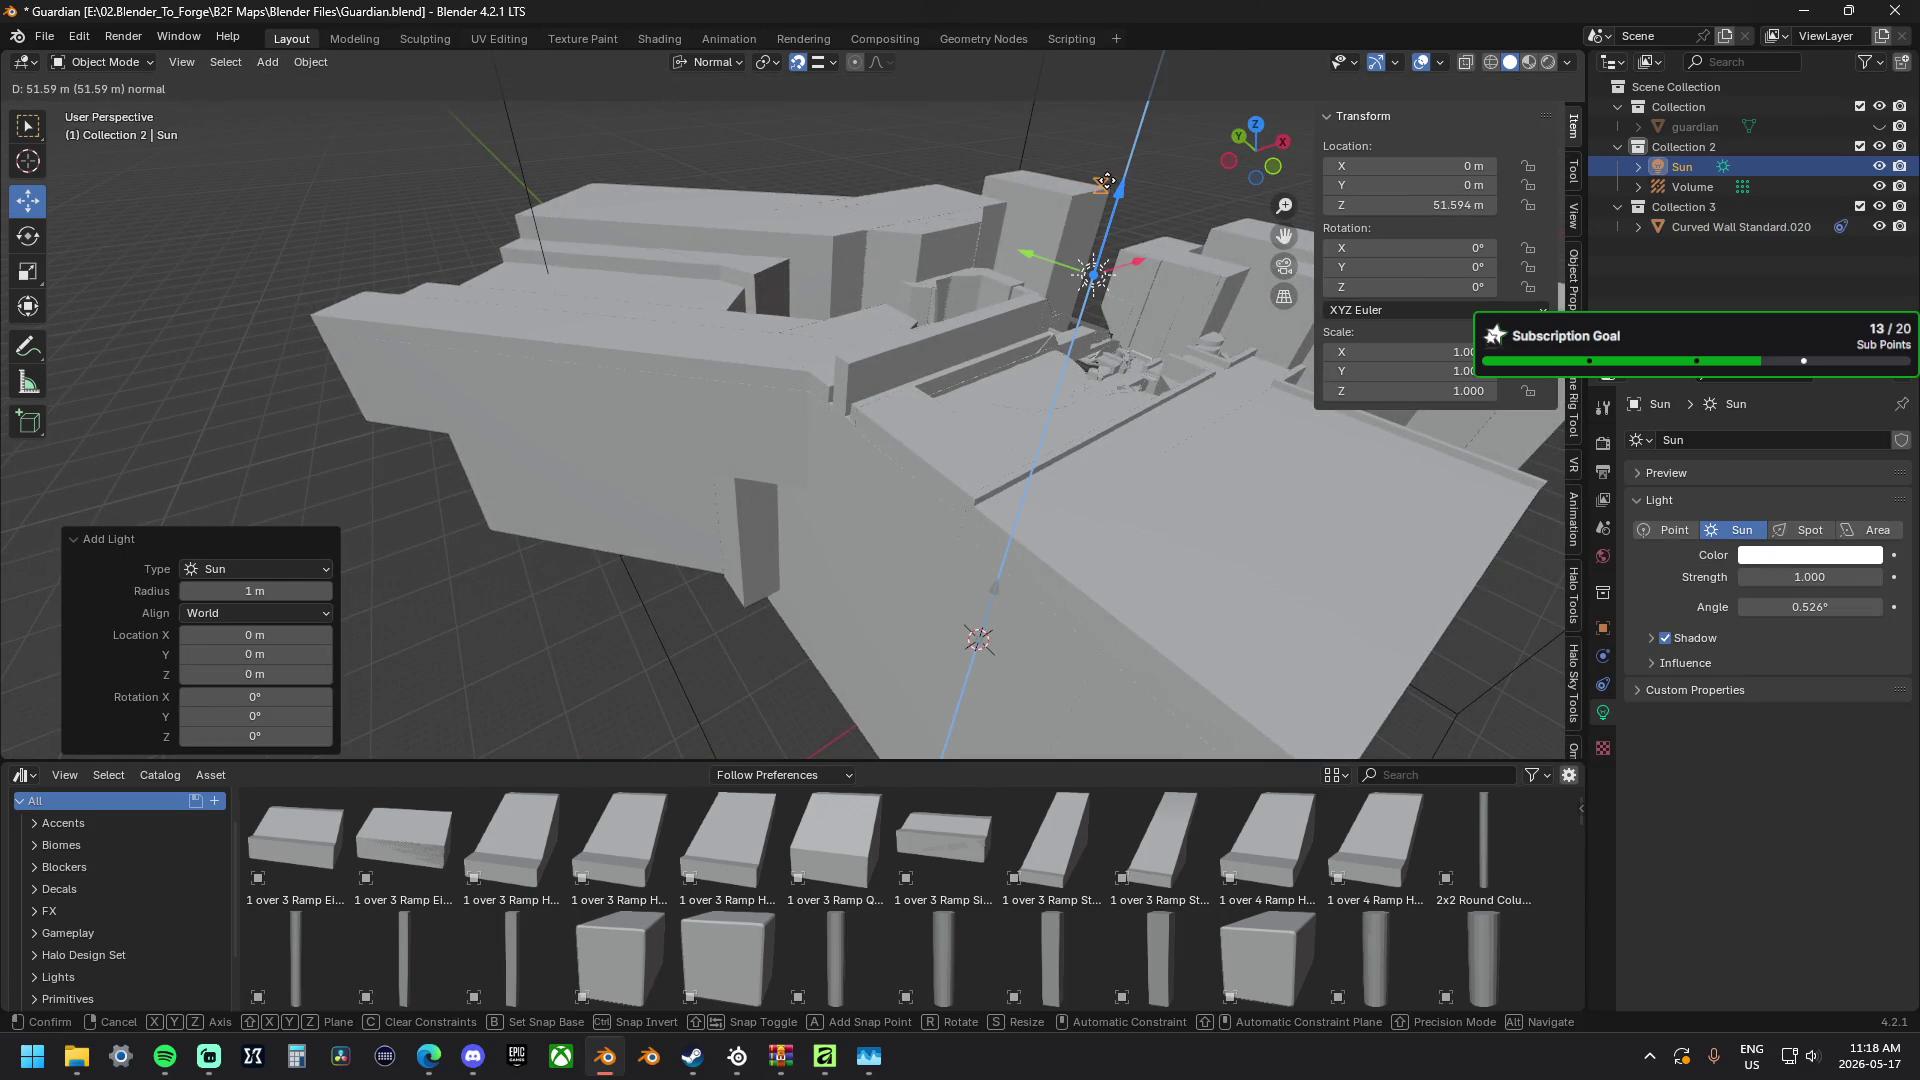
{"action": "left_click", "coordinate": [1120, 238]}
Tilt the sun to about -40.8°, 7.6°, 12.7° over the map and switch to Material Preview shading.
{"action": "middle_click_drag", "start_coordinate": [1119, 237], "coordinate": [1001, 232]}
{"action": "left_click_drag", "start_coordinate": [978, 365], "coordinate": [923, 419]}
{"action": "mouse_move", "coordinate": [923, 418]}
{"action": "middle_mouse_down"}
{"action": "mouse_move", "coordinate": [871, 454]}
{"action": "mouse_move", "coordinate": [781, 442]}
{"action": "middle_mouse_up"}
{"action": "left_click_drag", "start_coordinate": [780, 443], "coordinate": [736, 435]}
{"action": "mouse_move", "coordinate": [735, 435]}
{"action": "middle_mouse_down"}
{"action": "mouse_move", "coordinate": [712, 563]}
{"action": "mouse_move", "coordinate": [614, 581]}
{"action": "mouse_move", "coordinate": [614, 624]}
{"action": "mouse_move", "coordinate": [785, 470]}
{"action": "mouse_move", "coordinate": [739, 433]}
{"action": "mouse_move", "coordinate": [737, 304]}
{"action": "mouse_move", "coordinate": [692, 479]}
{"action": "middle_mouse_up"}
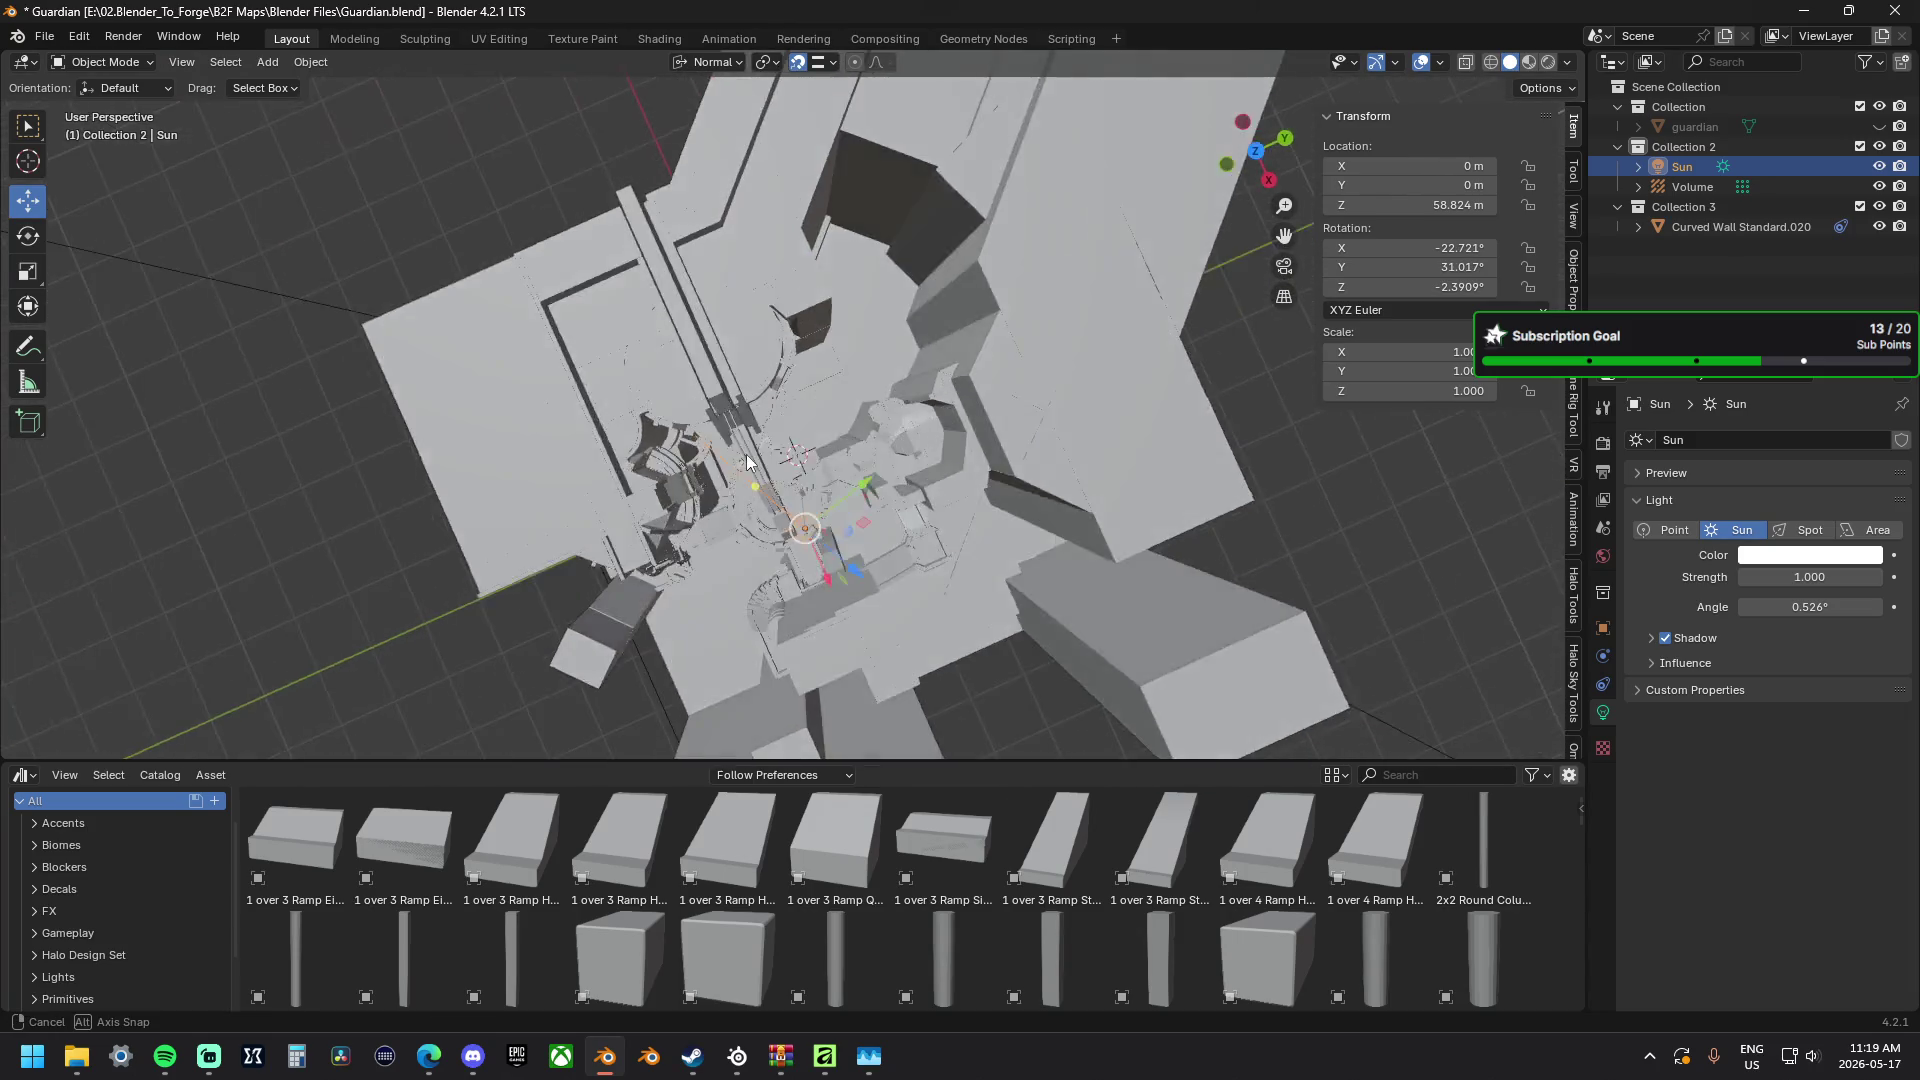
{"action": "mouse_move", "coordinate": [646, 544]}
{"action": "middle_mouse_down"}
{"action": "mouse_move", "coordinate": [655, 448]}
{"action": "mouse_move", "coordinate": [751, 470]}
{"action": "mouse_move", "coordinate": [256, 154]}
{"action": "middle_mouse_up"}
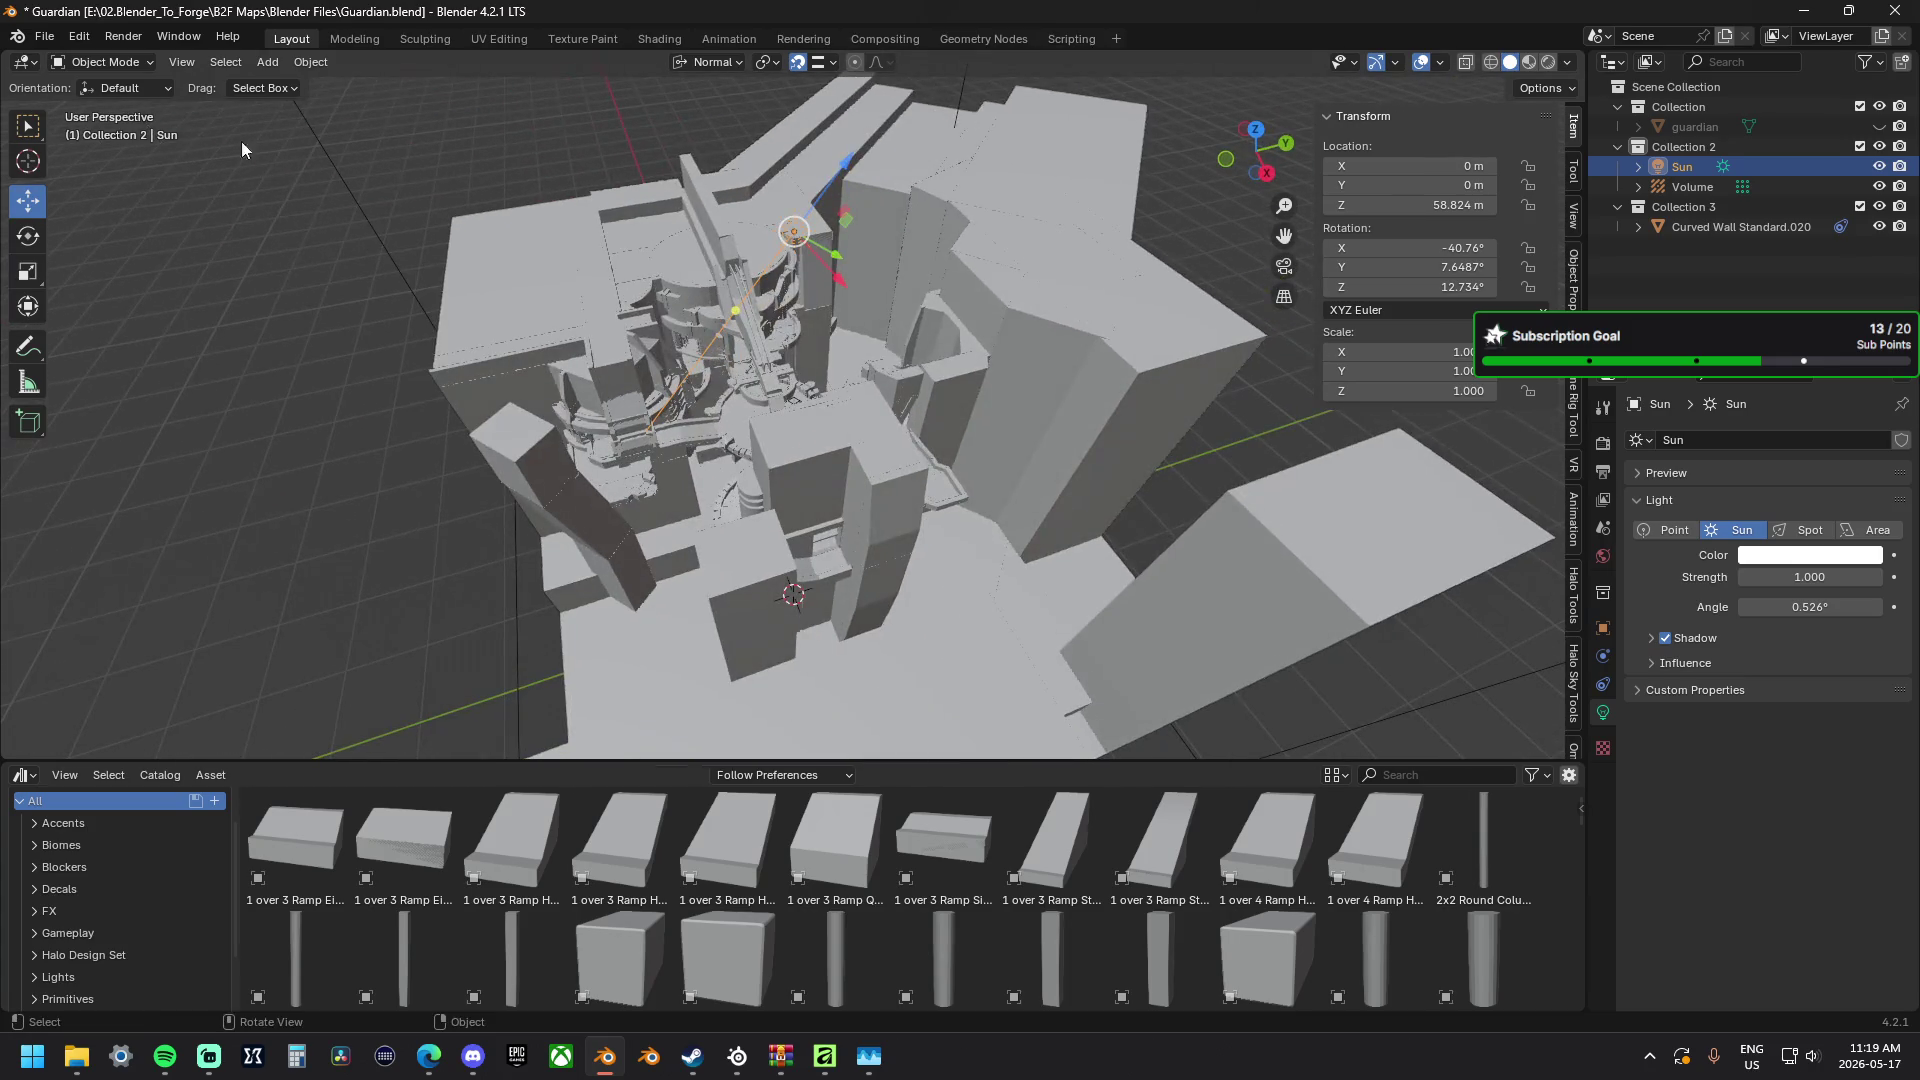
{"action": "middle_click_drag", "start_coordinate": [691, 247], "coordinate": [644, 281]}
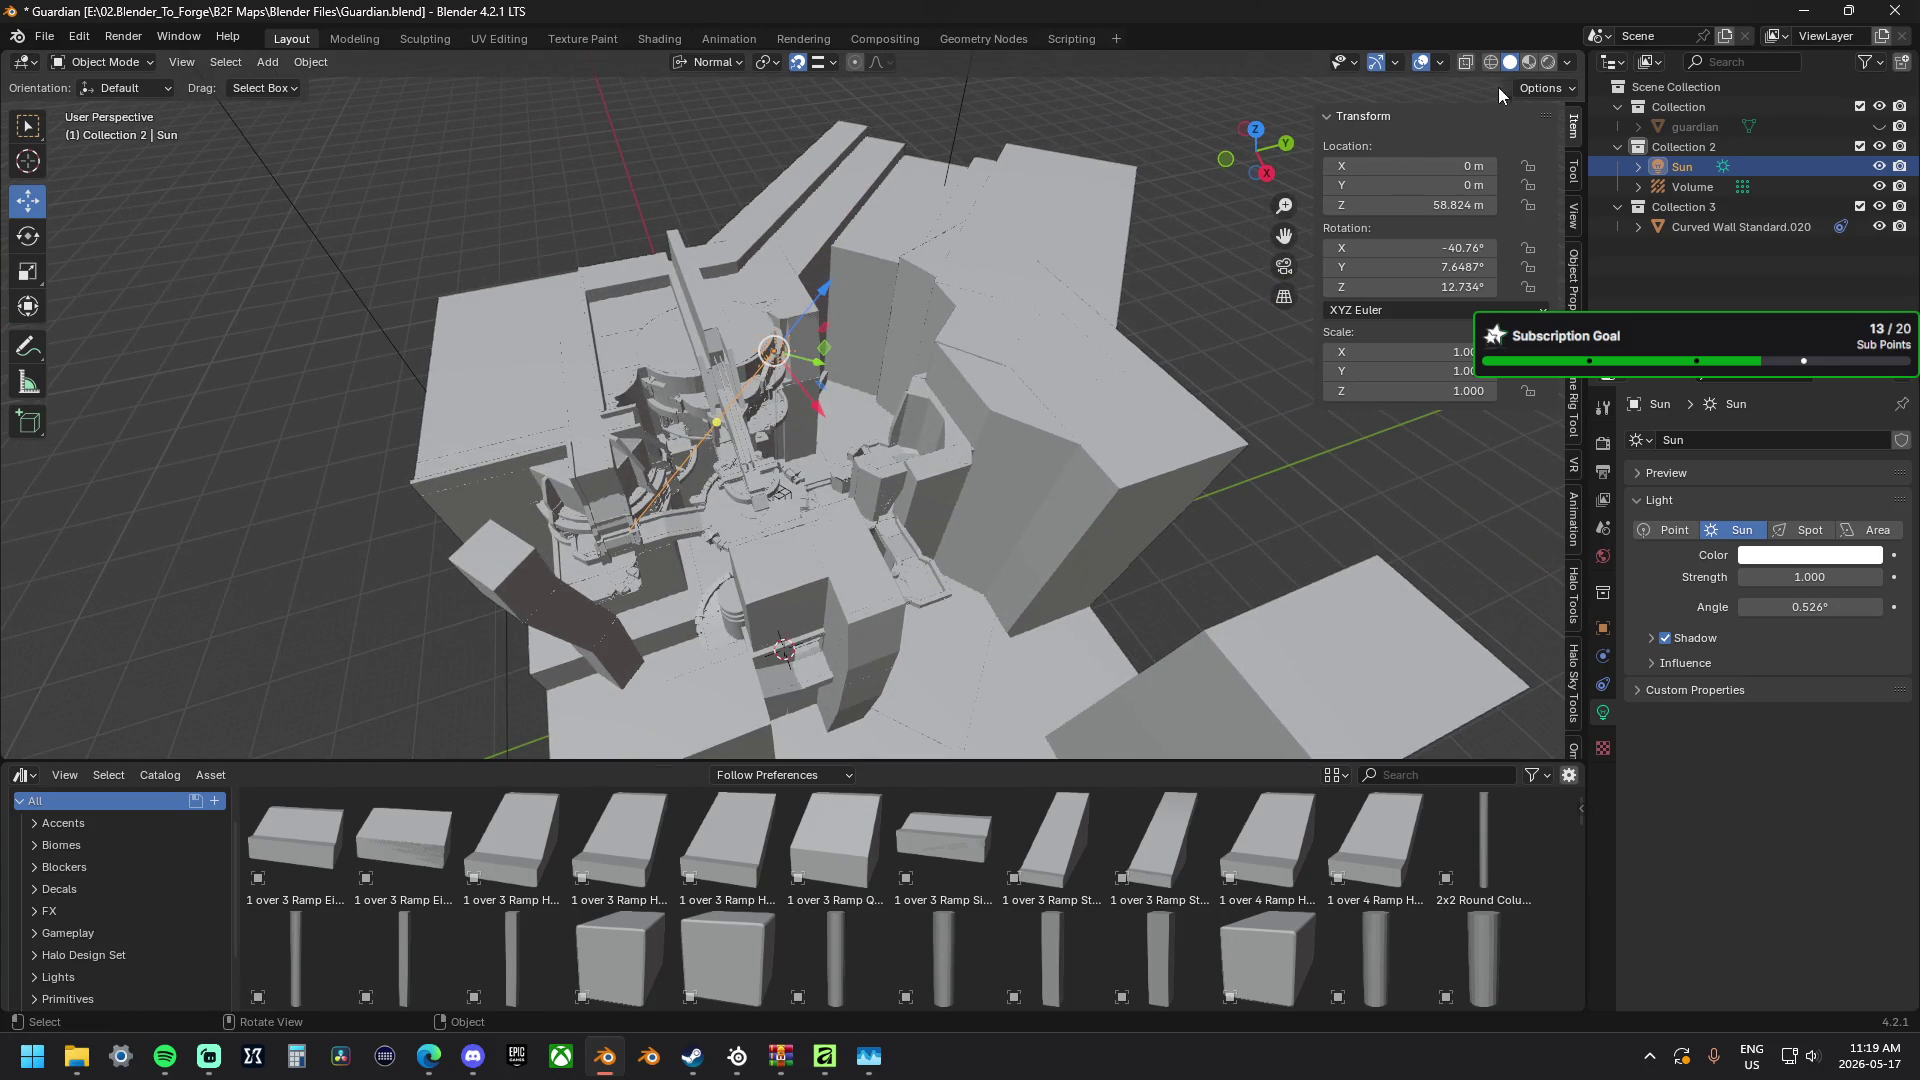
{"action": "left_click", "coordinate": [1531, 66]}
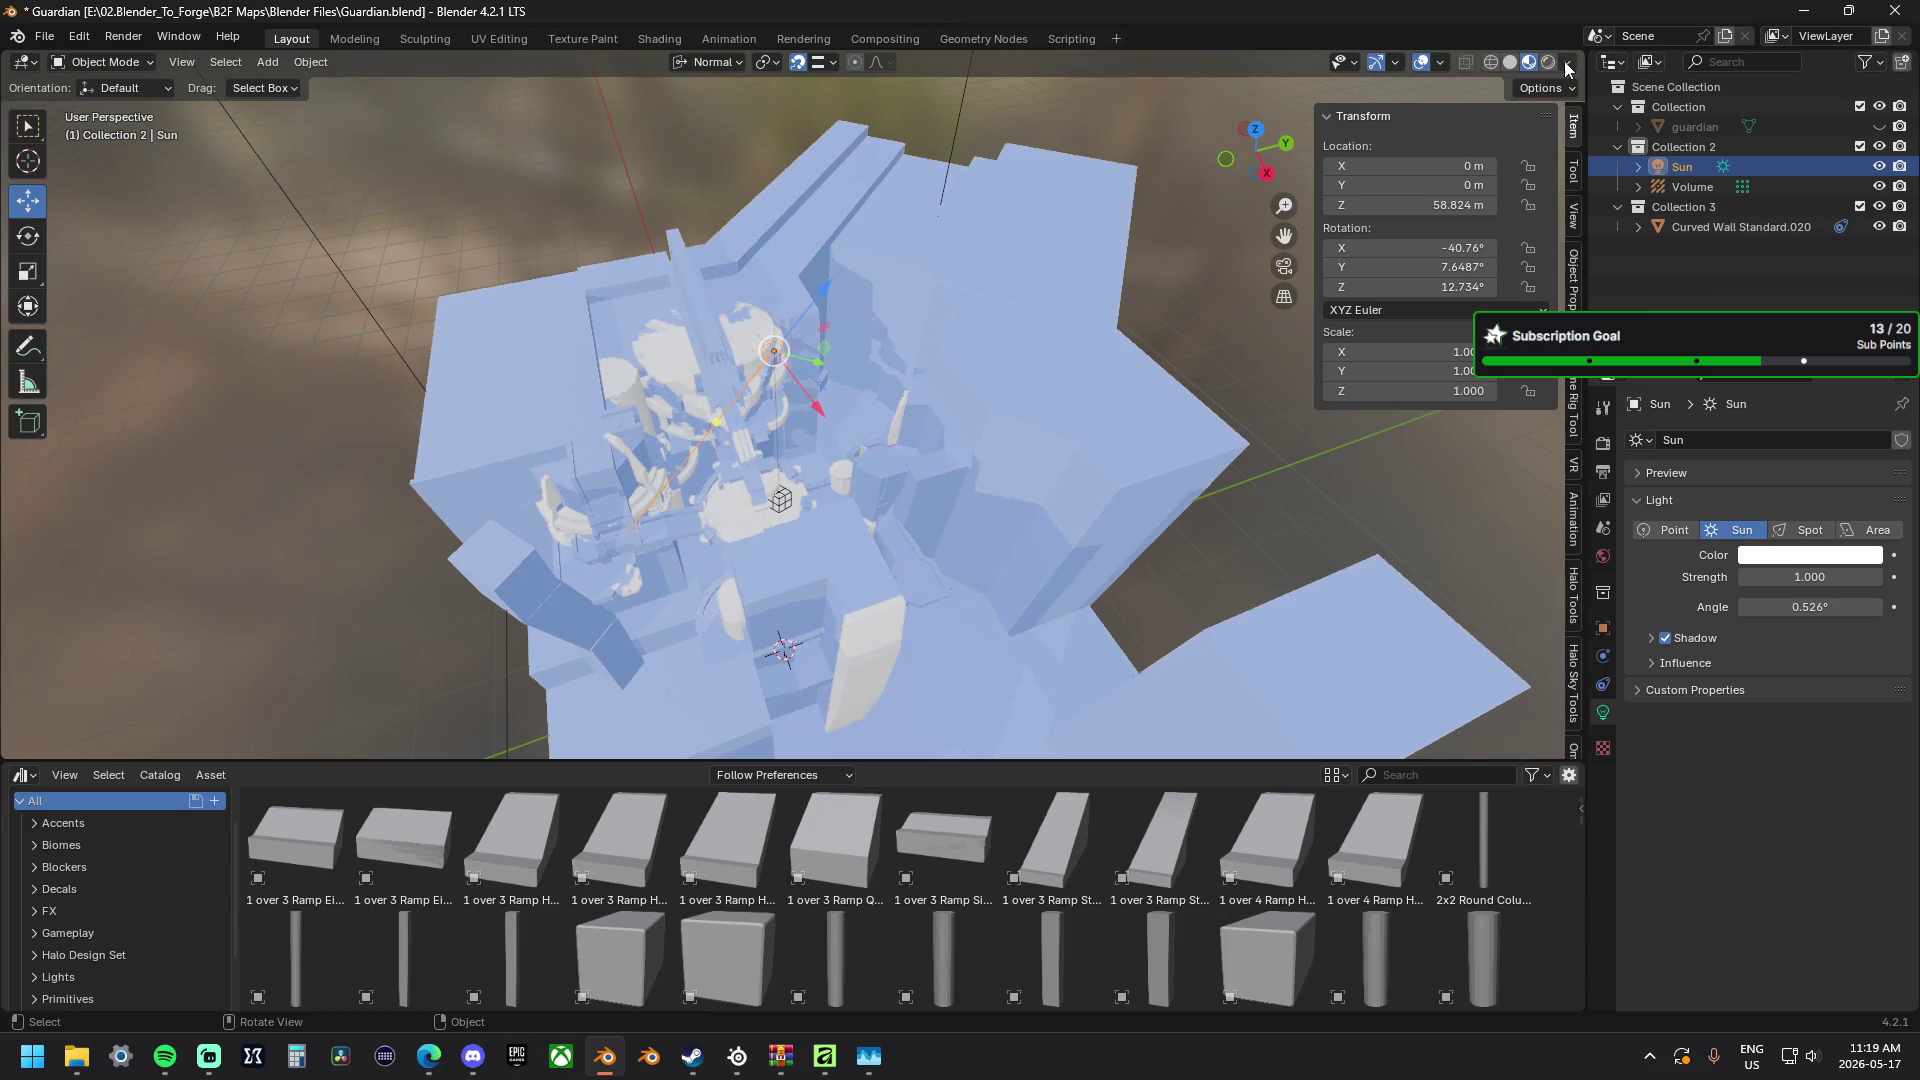
Enable Scene World lighting in the viewport, then reselect Curved Wall Standard.020 and show its material slots.
{"action": "left_click", "coordinate": [1477, 182]}
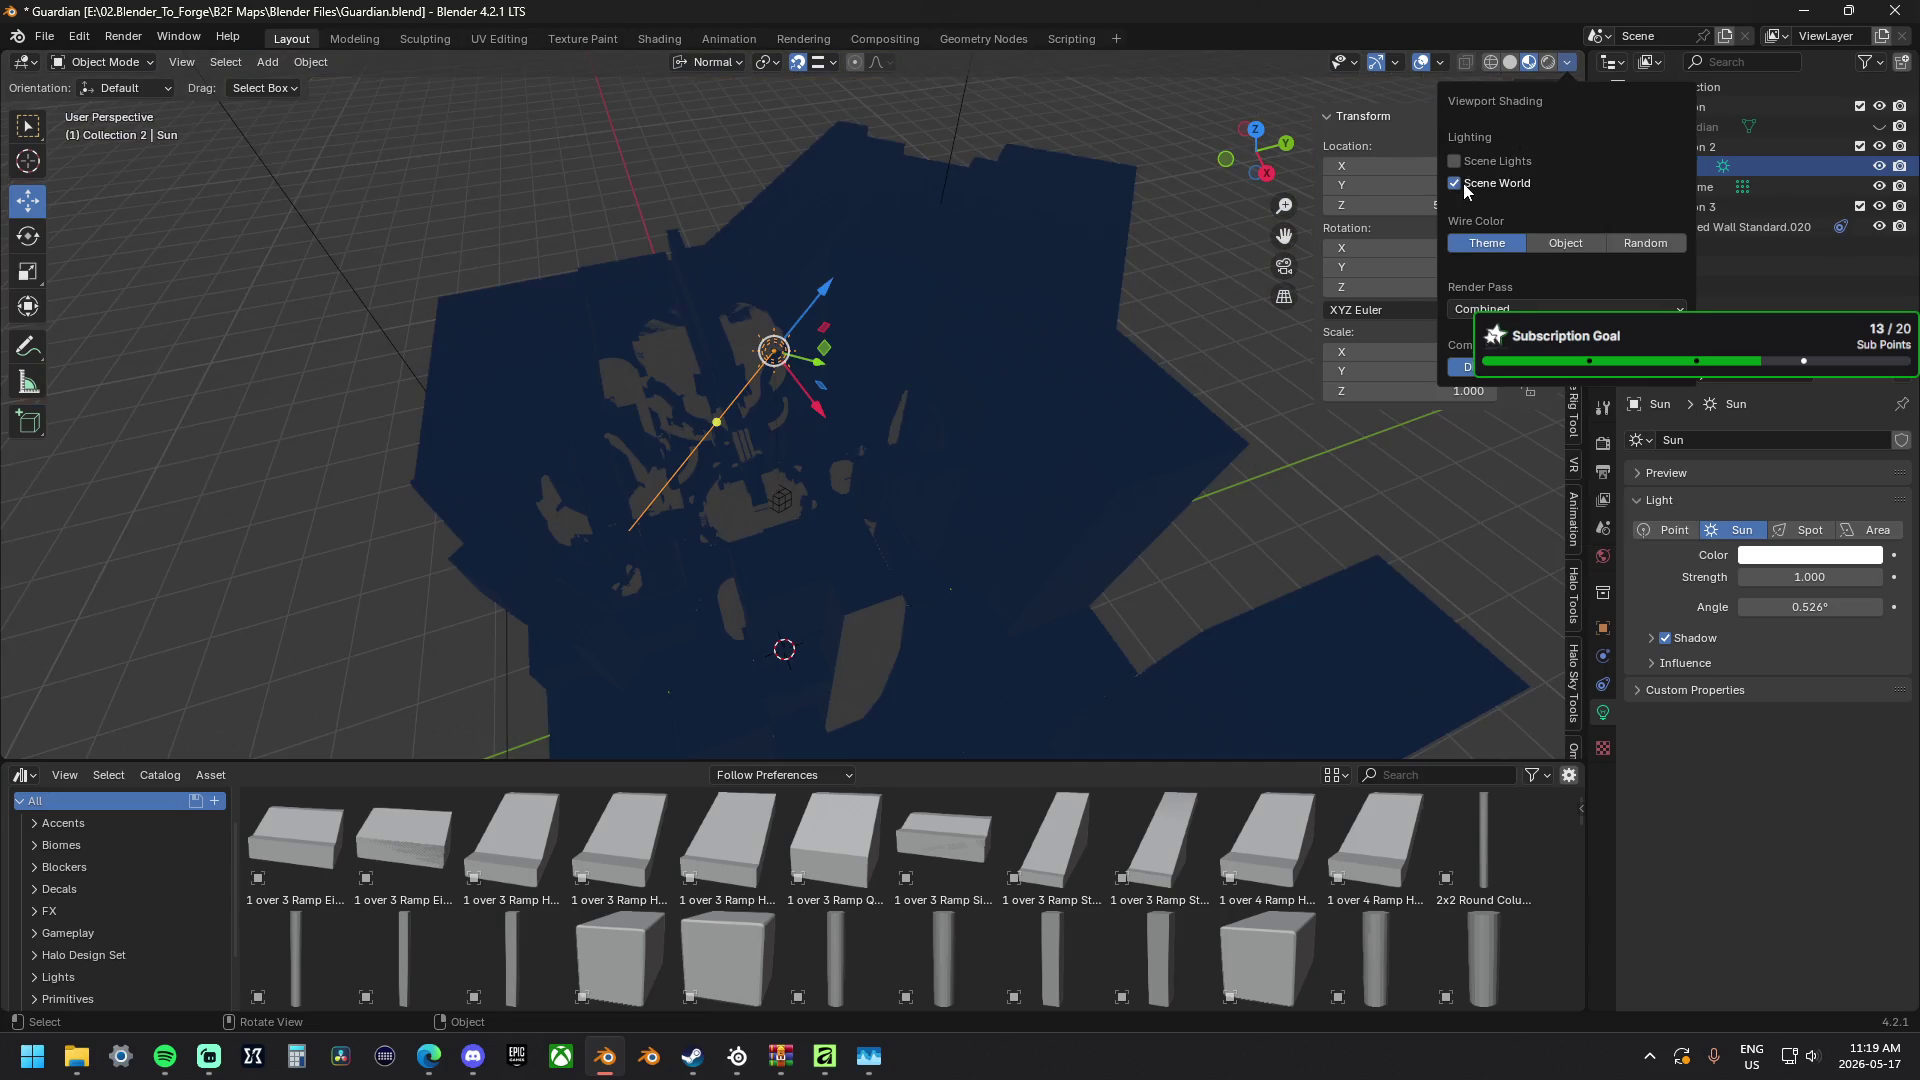
{"action": "mouse_move", "coordinate": [734, 344]}
{"action": "middle_mouse_down"}
{"action": "mouse_move", "coordinate": [866, 473]}
{"action": "mouse_move", "coordinate": [868, 433]}
{"action": "middle_mouse_up"}
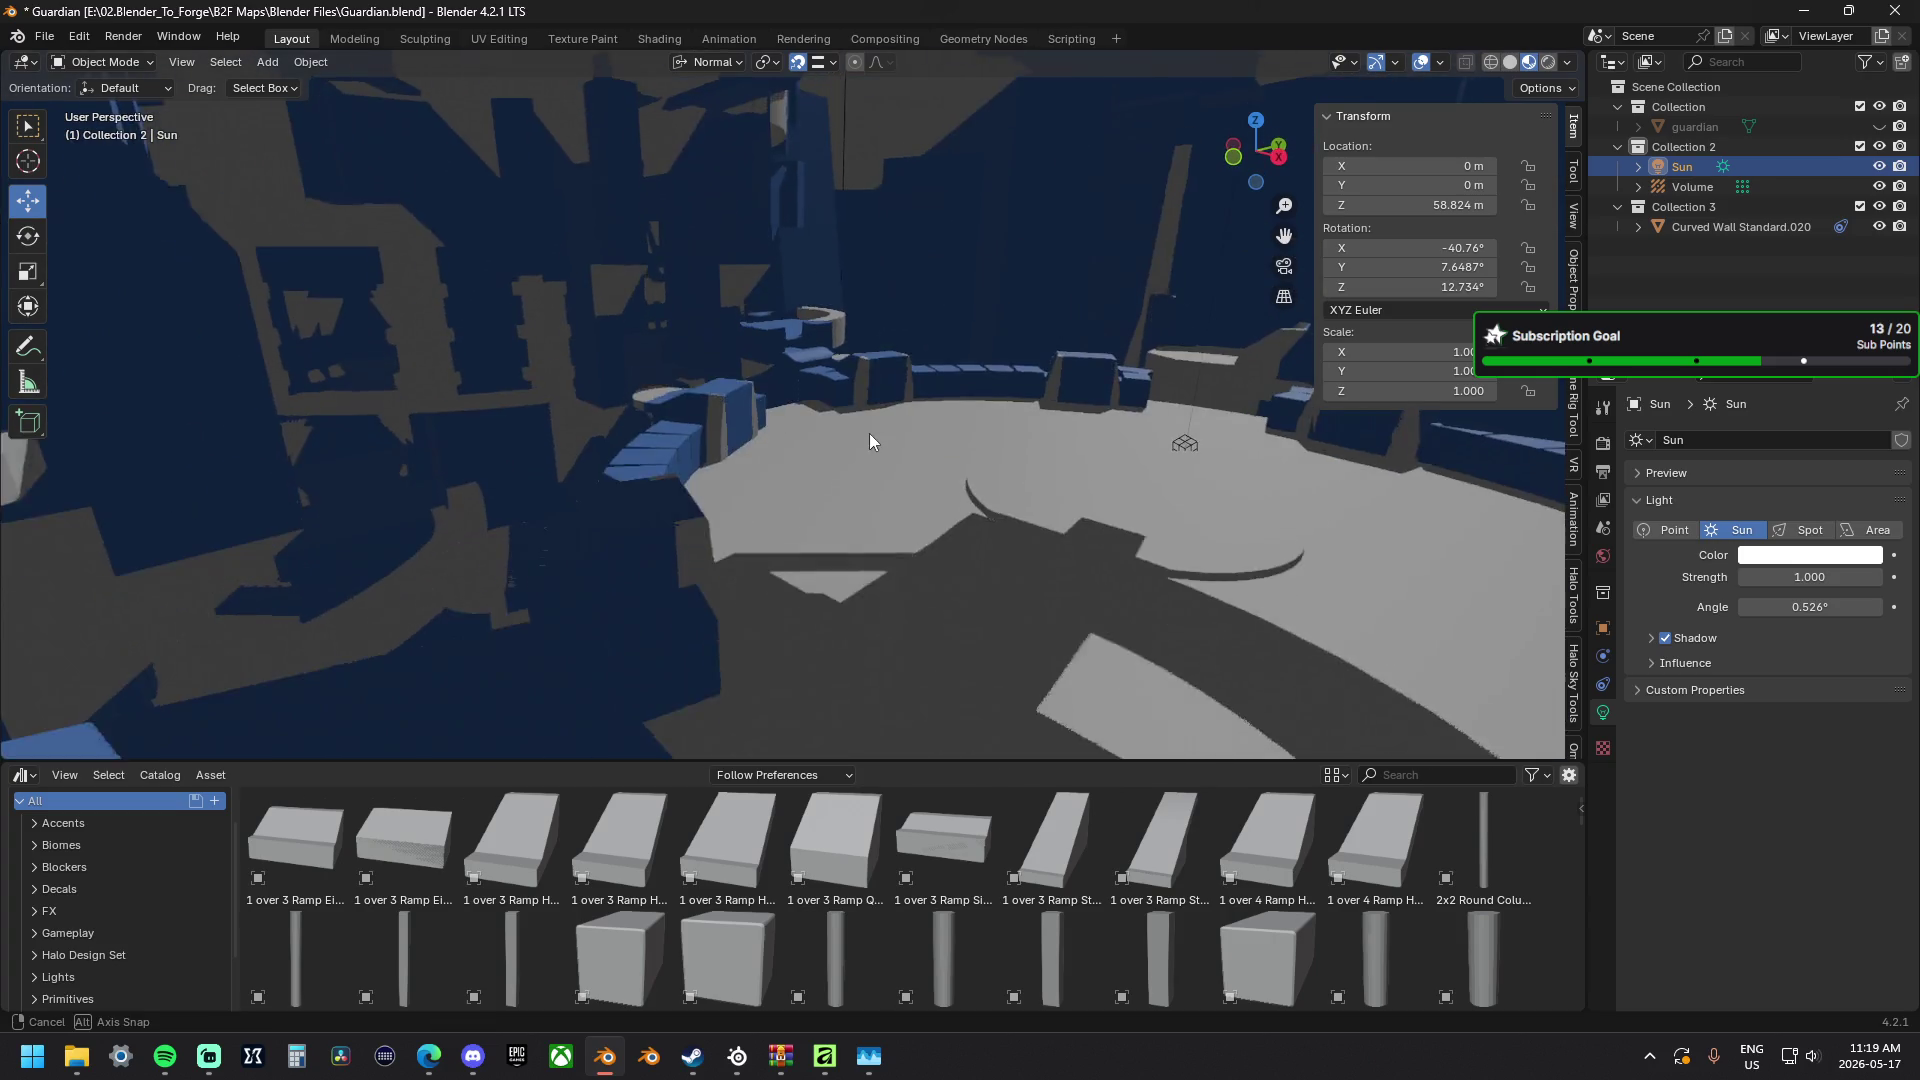
{"action": "left_click", "coordinate": [1321, 540]}
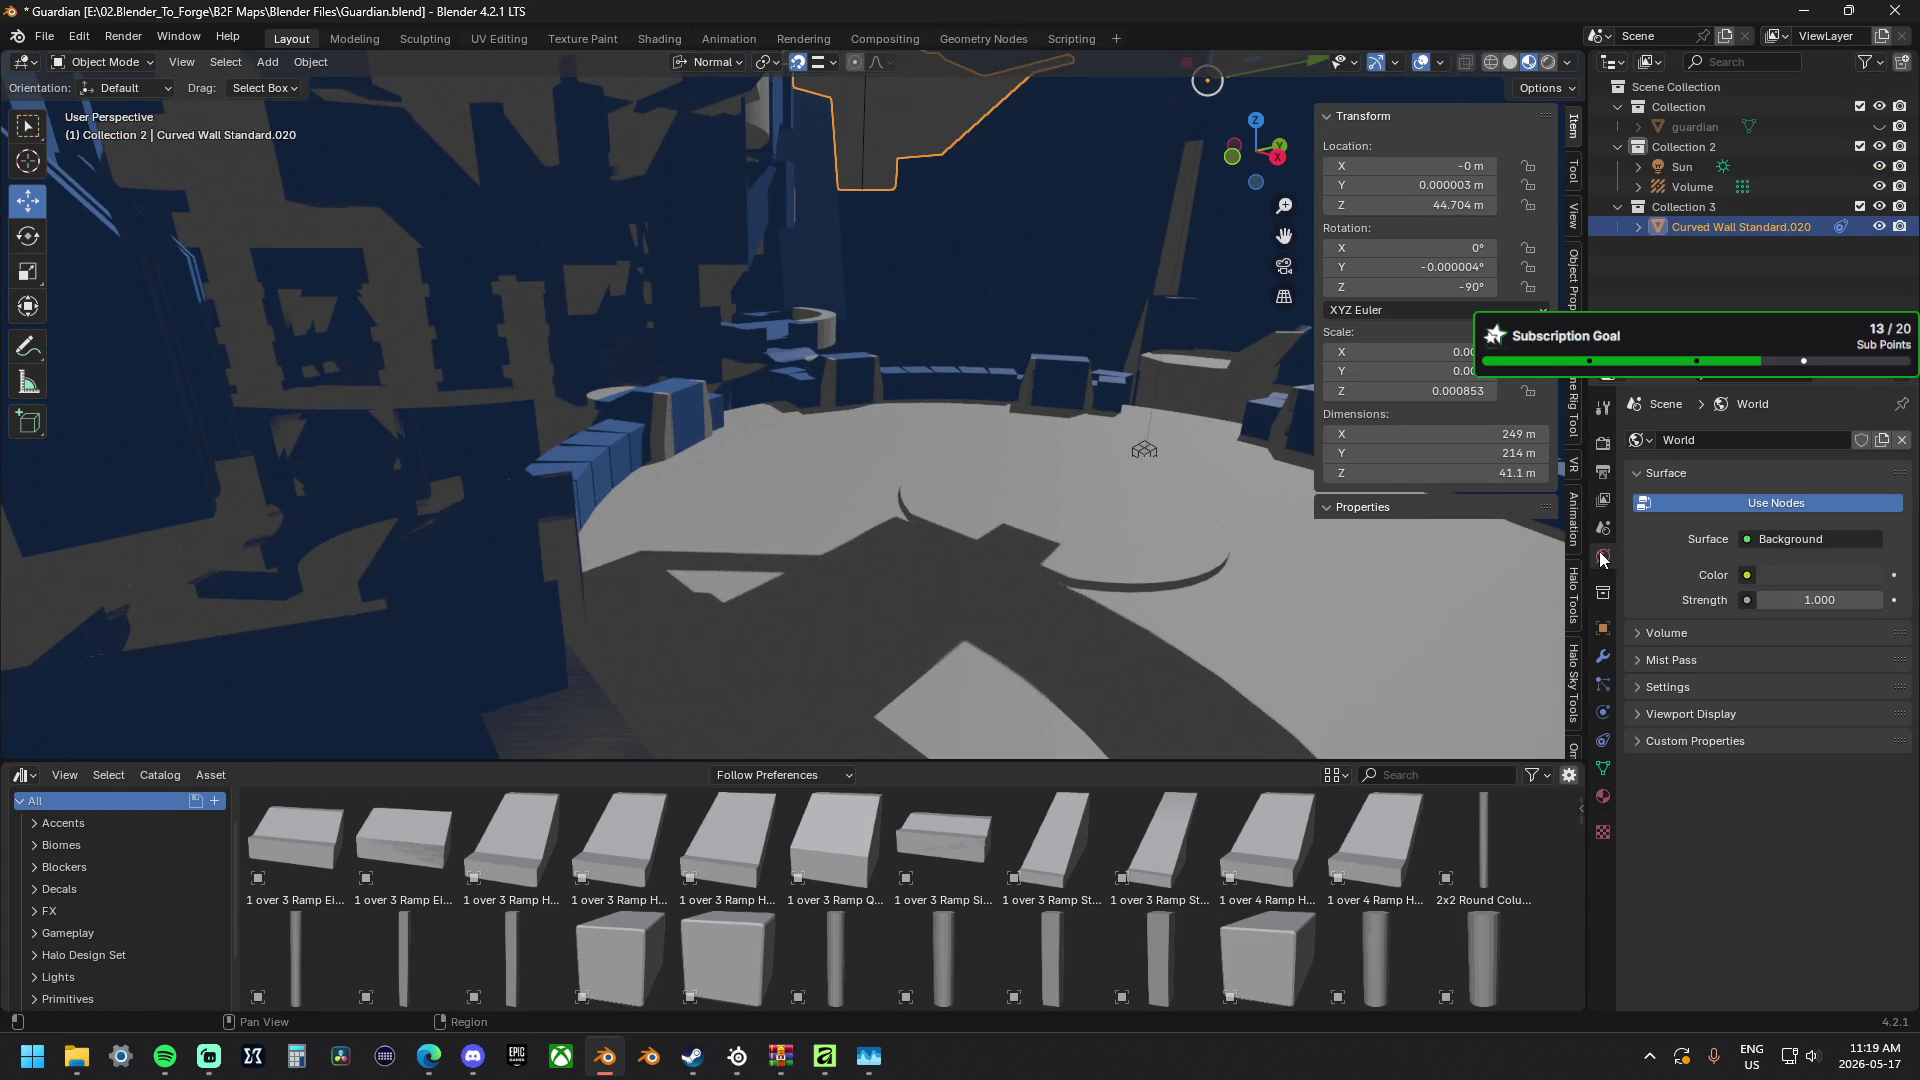
{"action": "left_click", "coordinate": [1602, 797]}
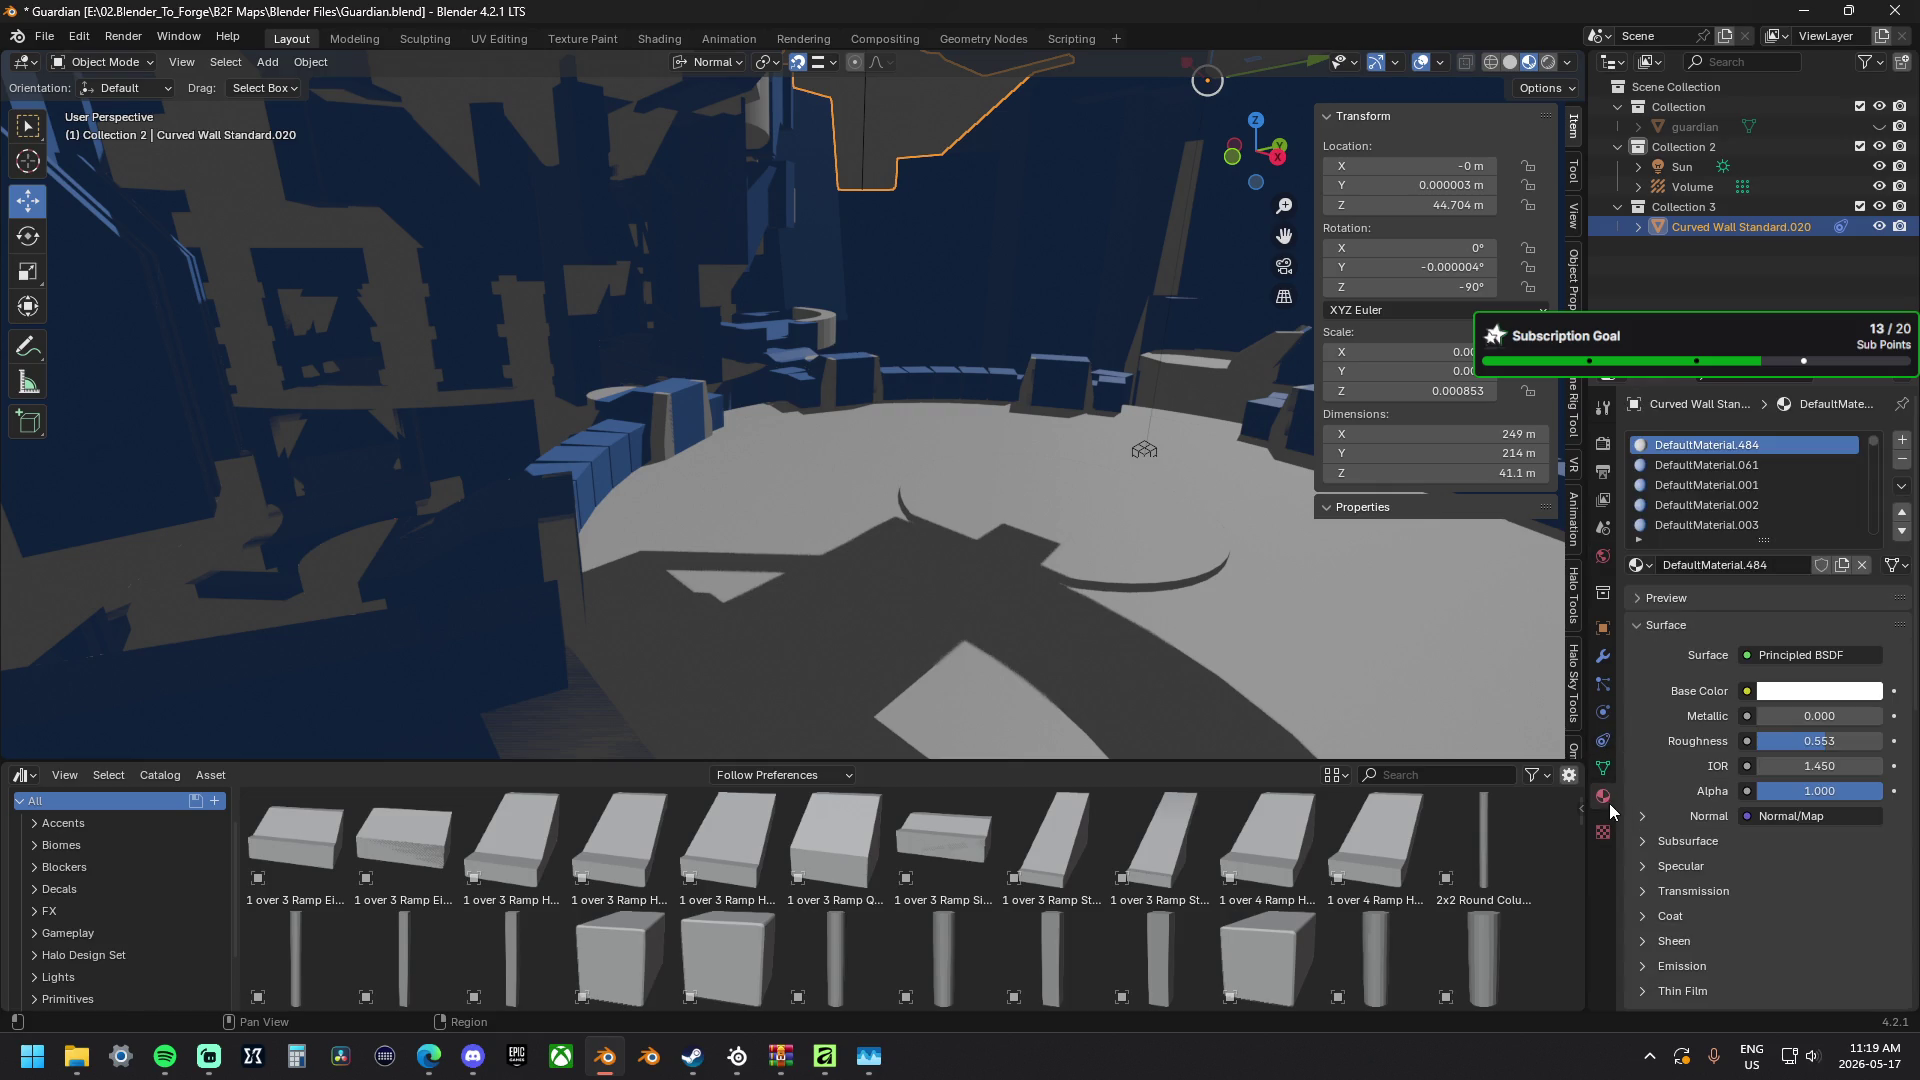
Remove the DefaultMaterial.484 slot, unlink DefaultMaterial.061 and delete its empty slot.
{"action": "left_click", "coordinate": [1901, 458]}
{"action": "scroll", "coordinate": [1854, 476], "scroll_direction": "down", "scroll_amount": 12}
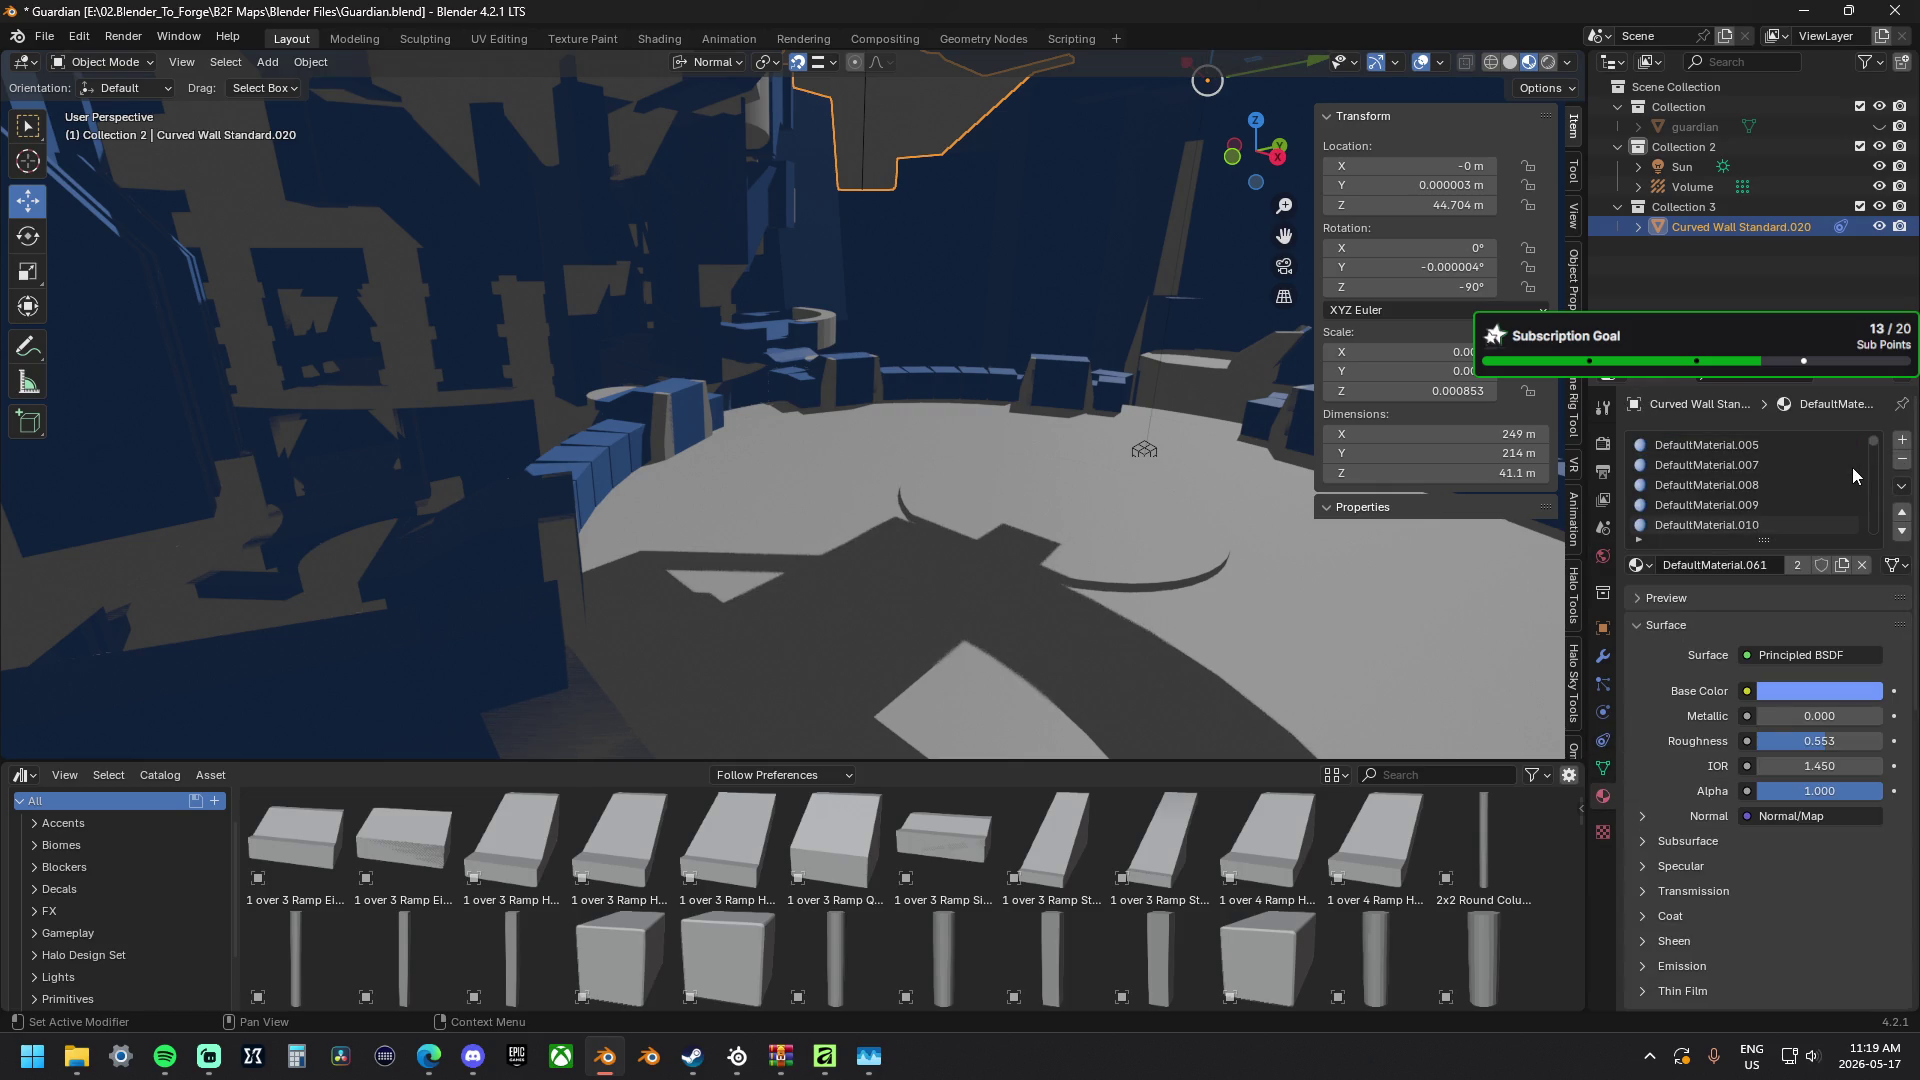
{"action": "scroll", "coordinate": [1853, 467], "scroll_direction": "down", "scroll_amount": 10}
{"action": "left_click_drag", "start_coordinate": [1879, 443], "coordinate": [1874, 541]}
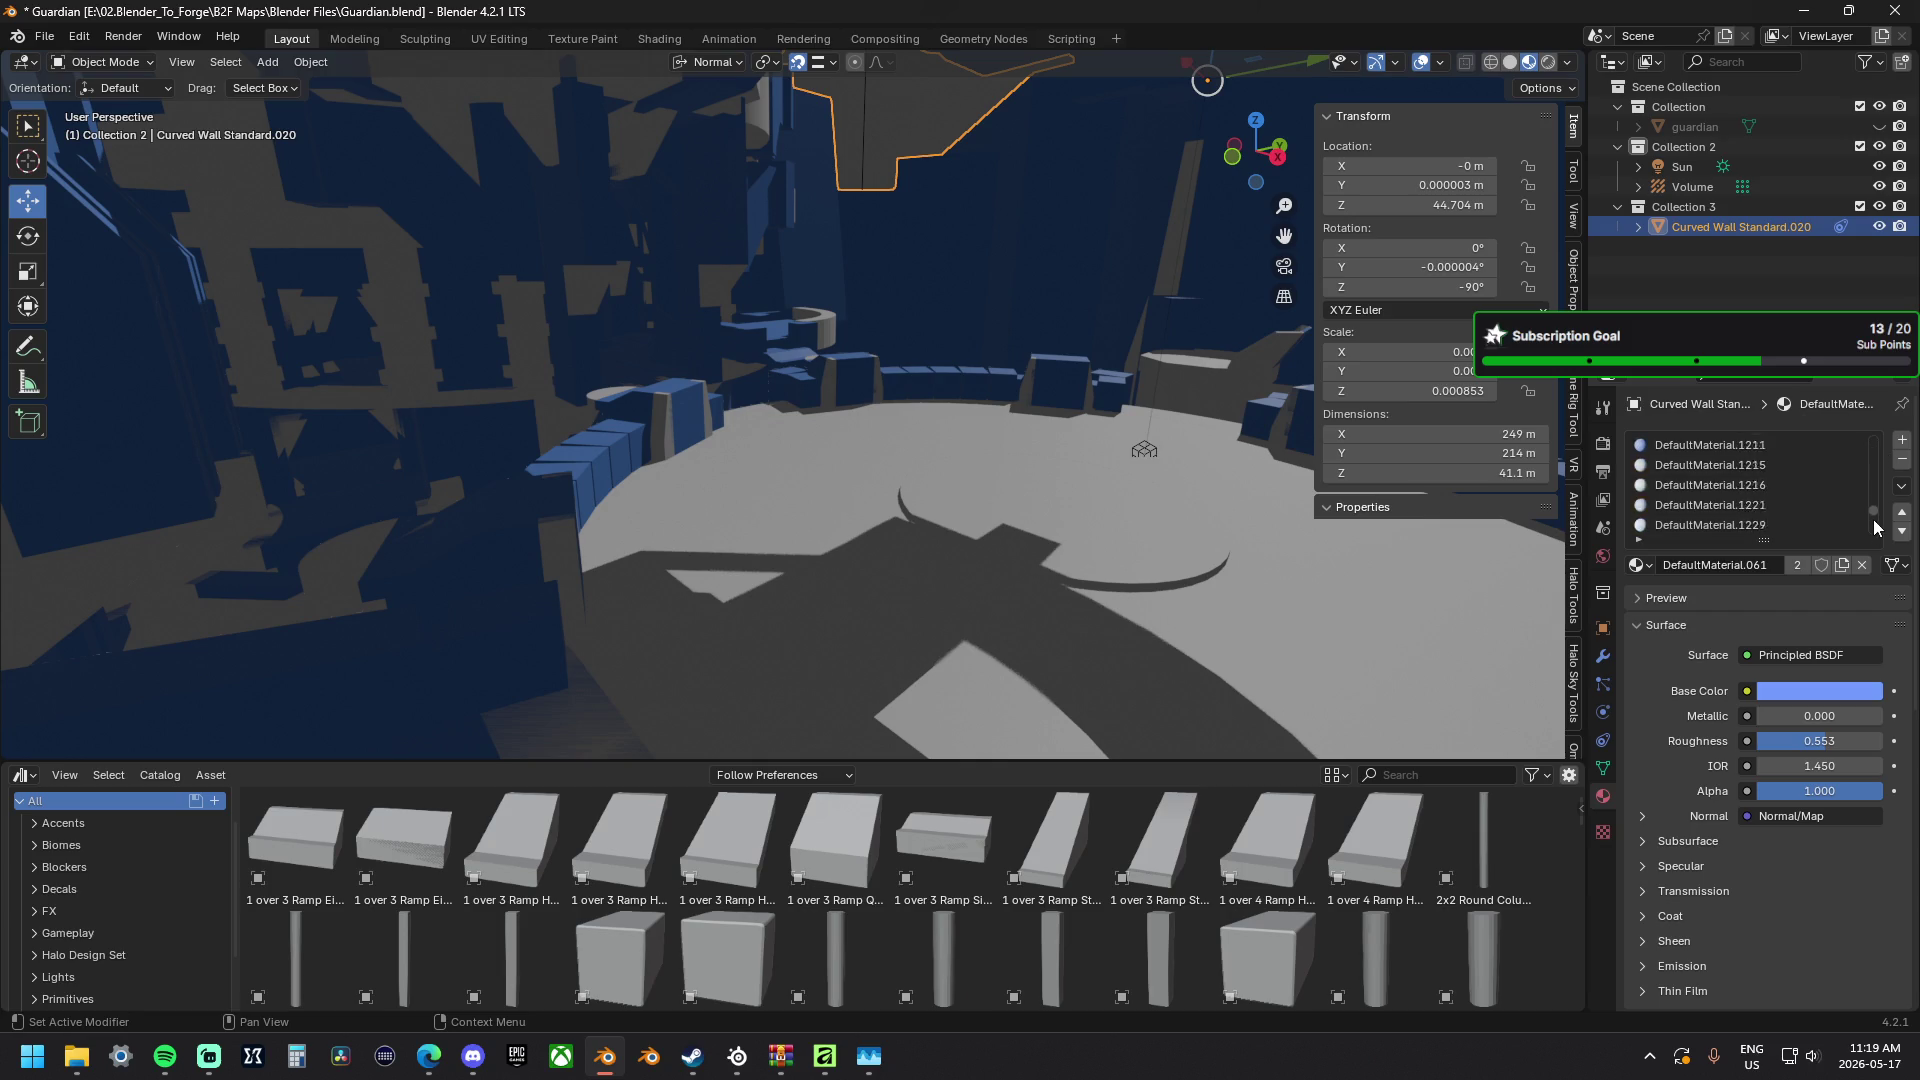
{"action": "left_click", "coordinate": [1826, 527]}
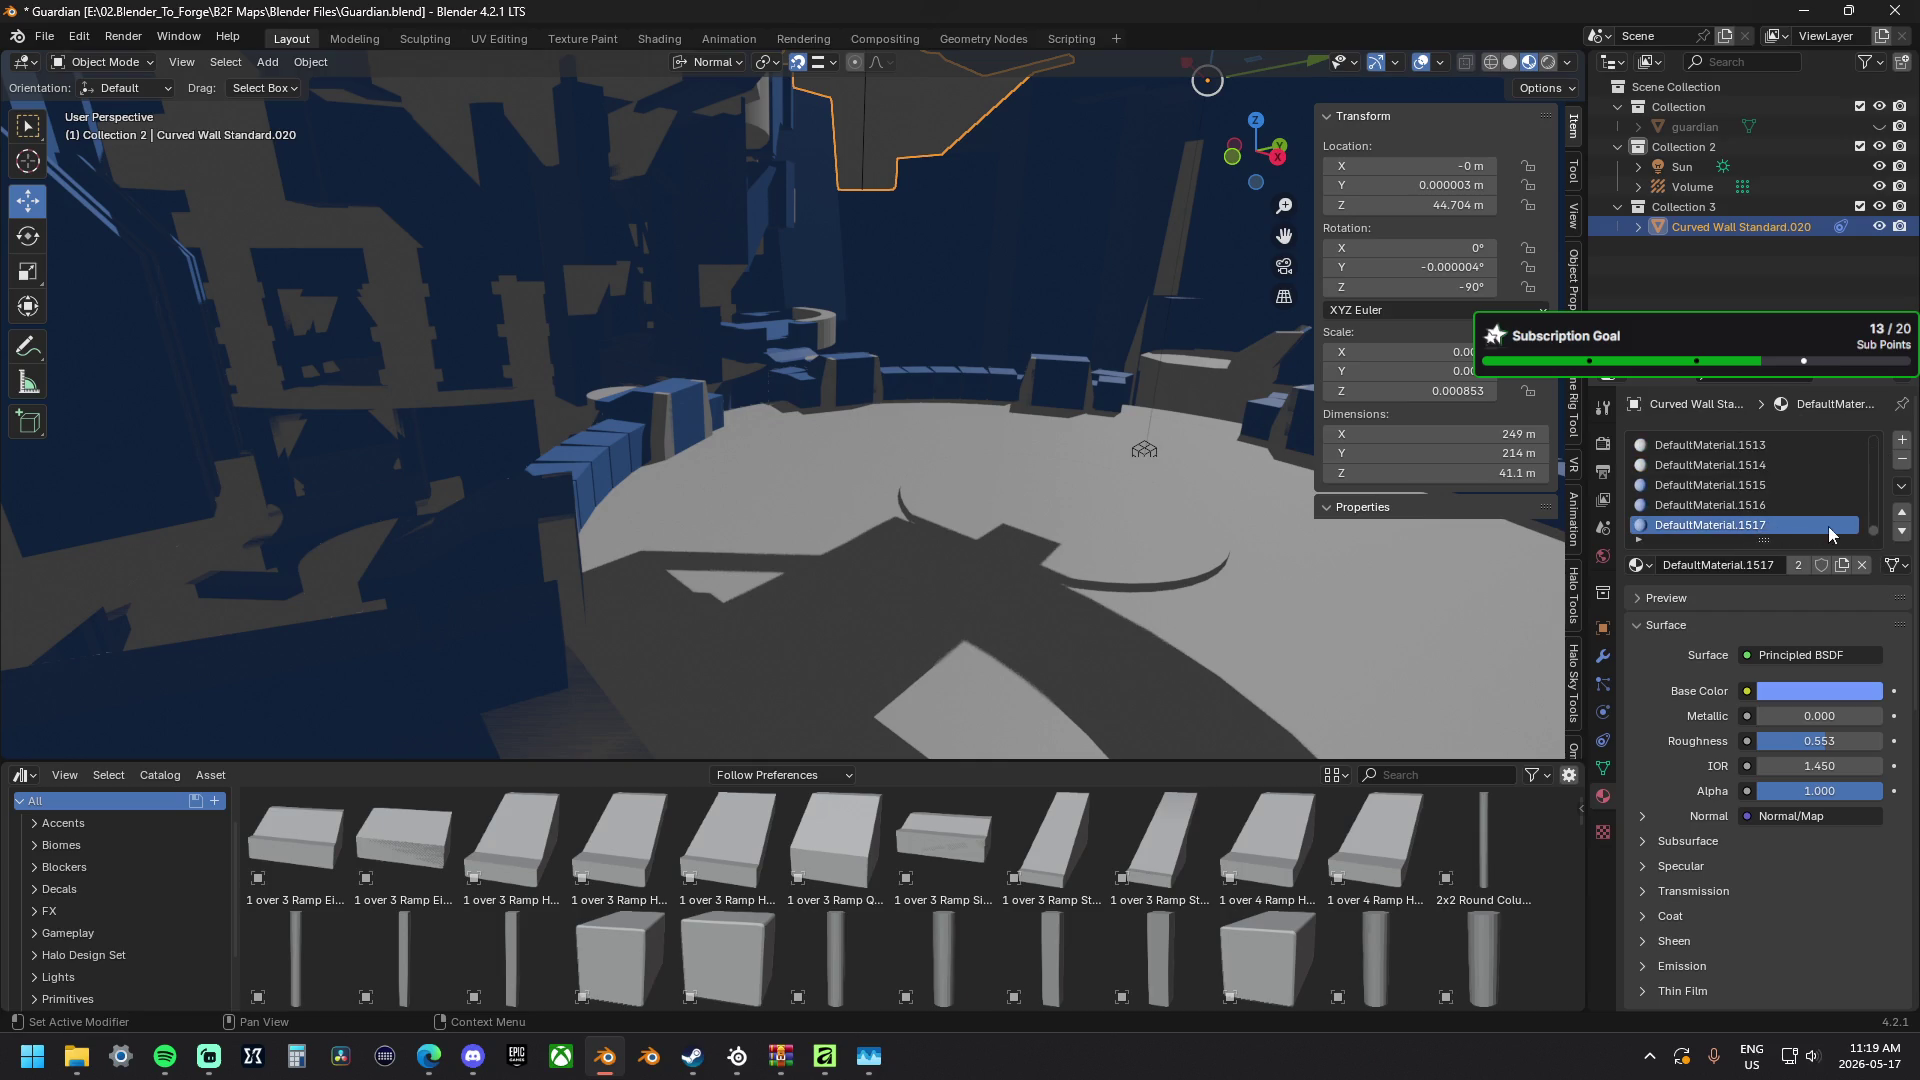
{"action": "left_click_drag", "start_coordinate": [1880, 533], "coordinate": [1873, 422]}
{"action": "left_click", "coordinate": [1735, 446]}
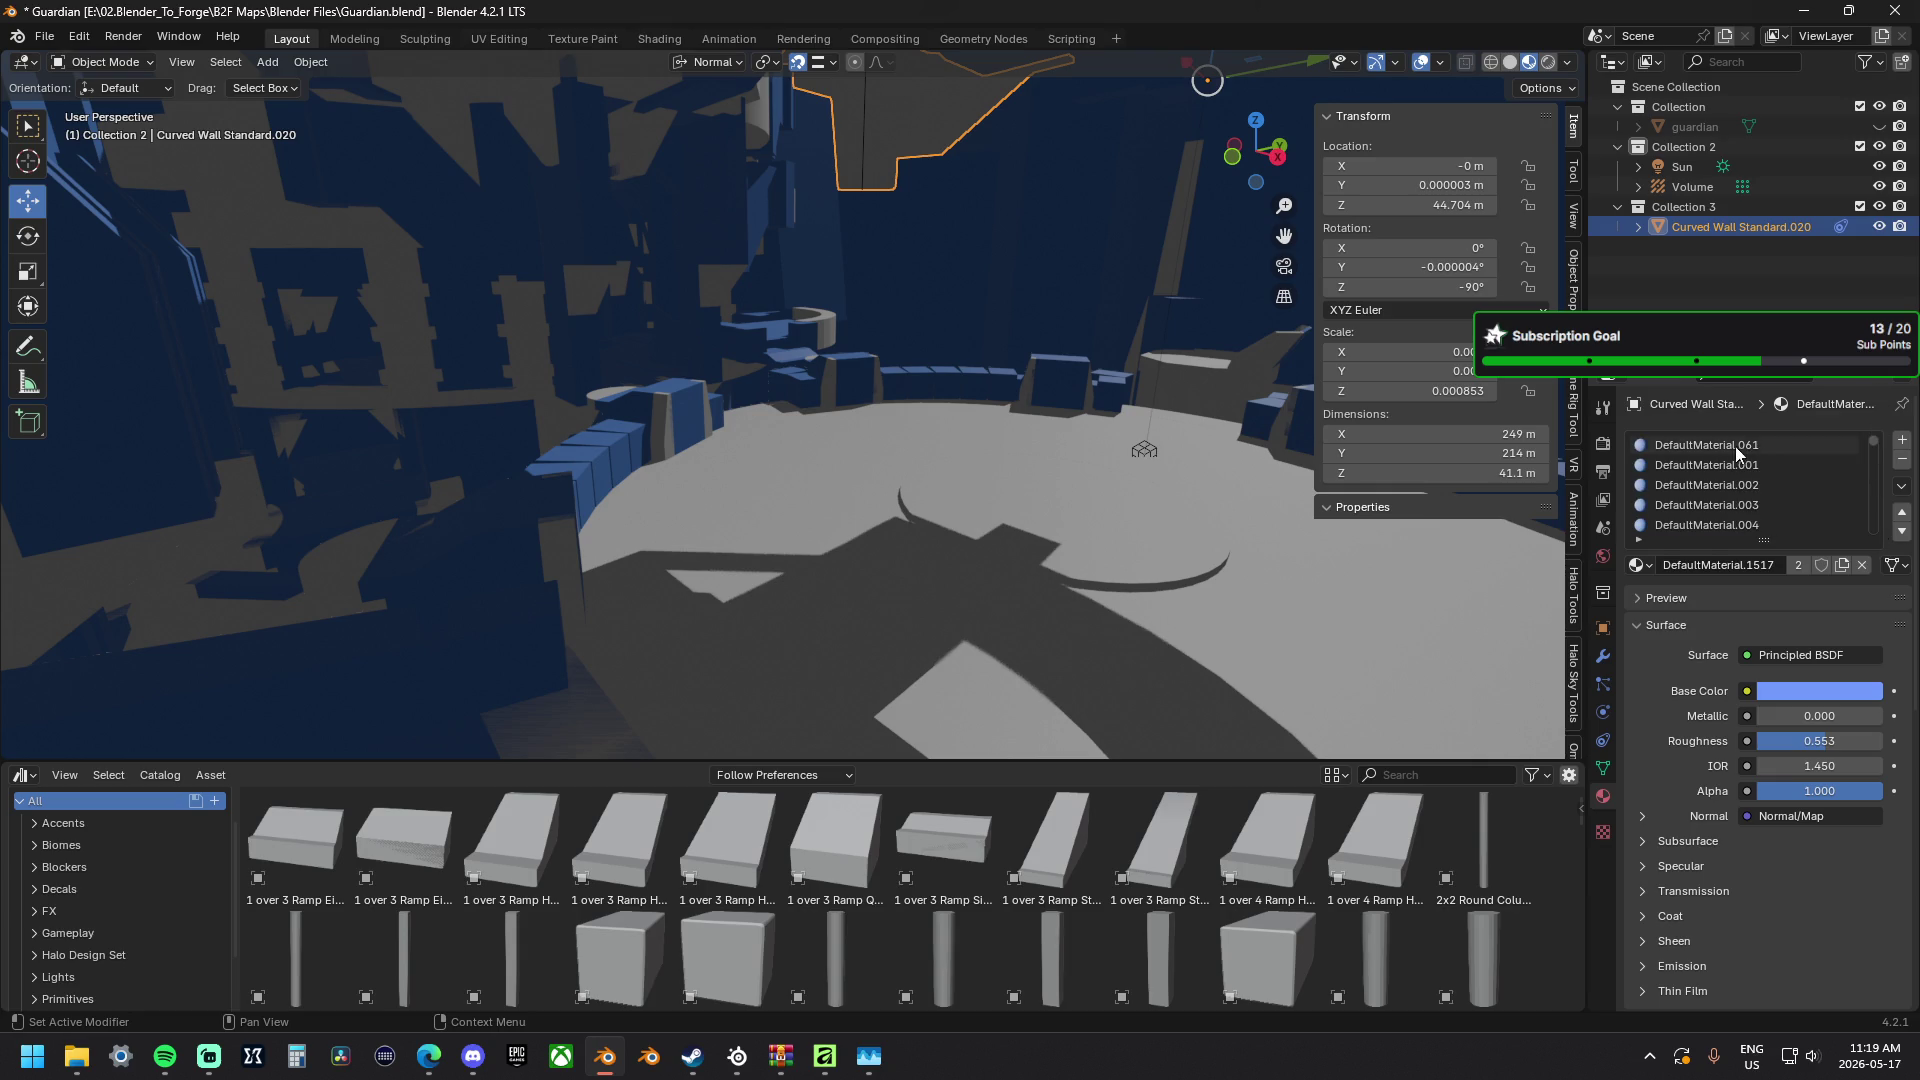
{"action": "left_click", "coordinate": [1860, 564]}
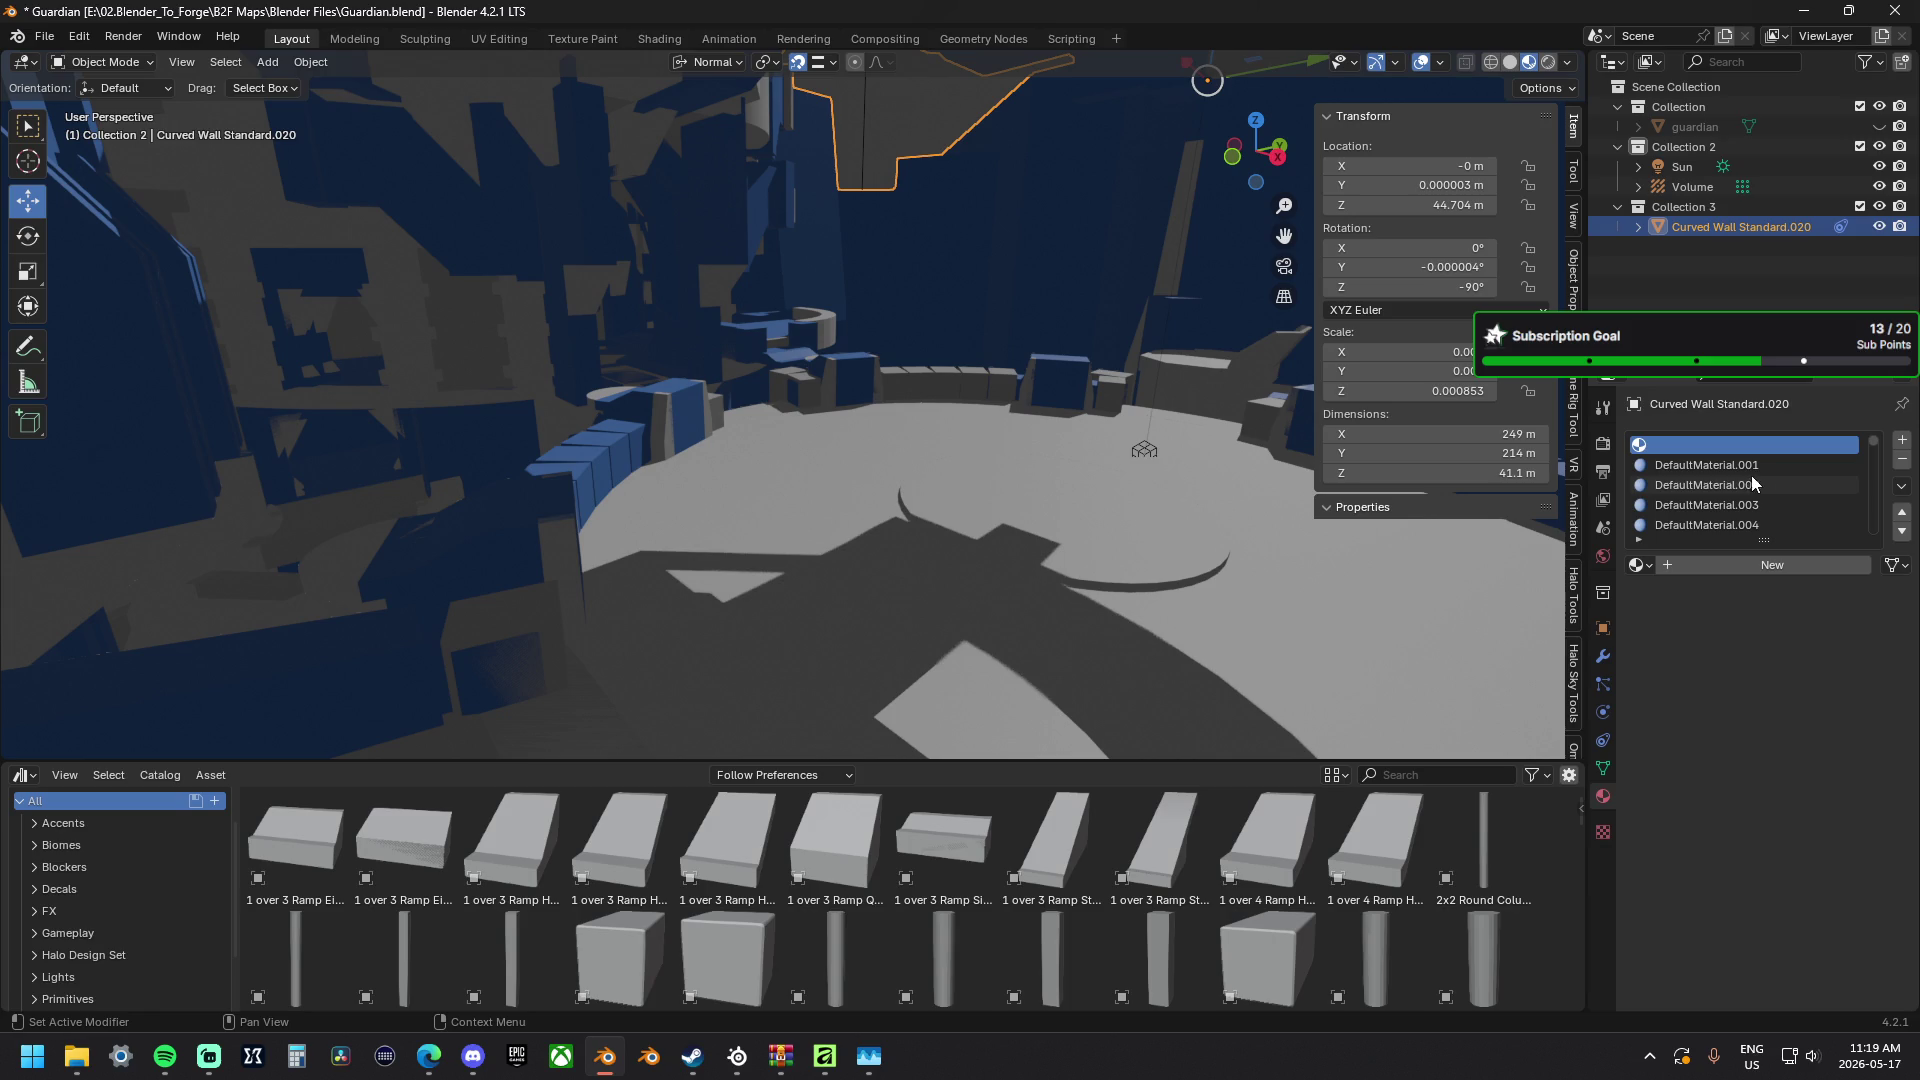
{"action": "left_click", "coordinate": [1903, 461]}
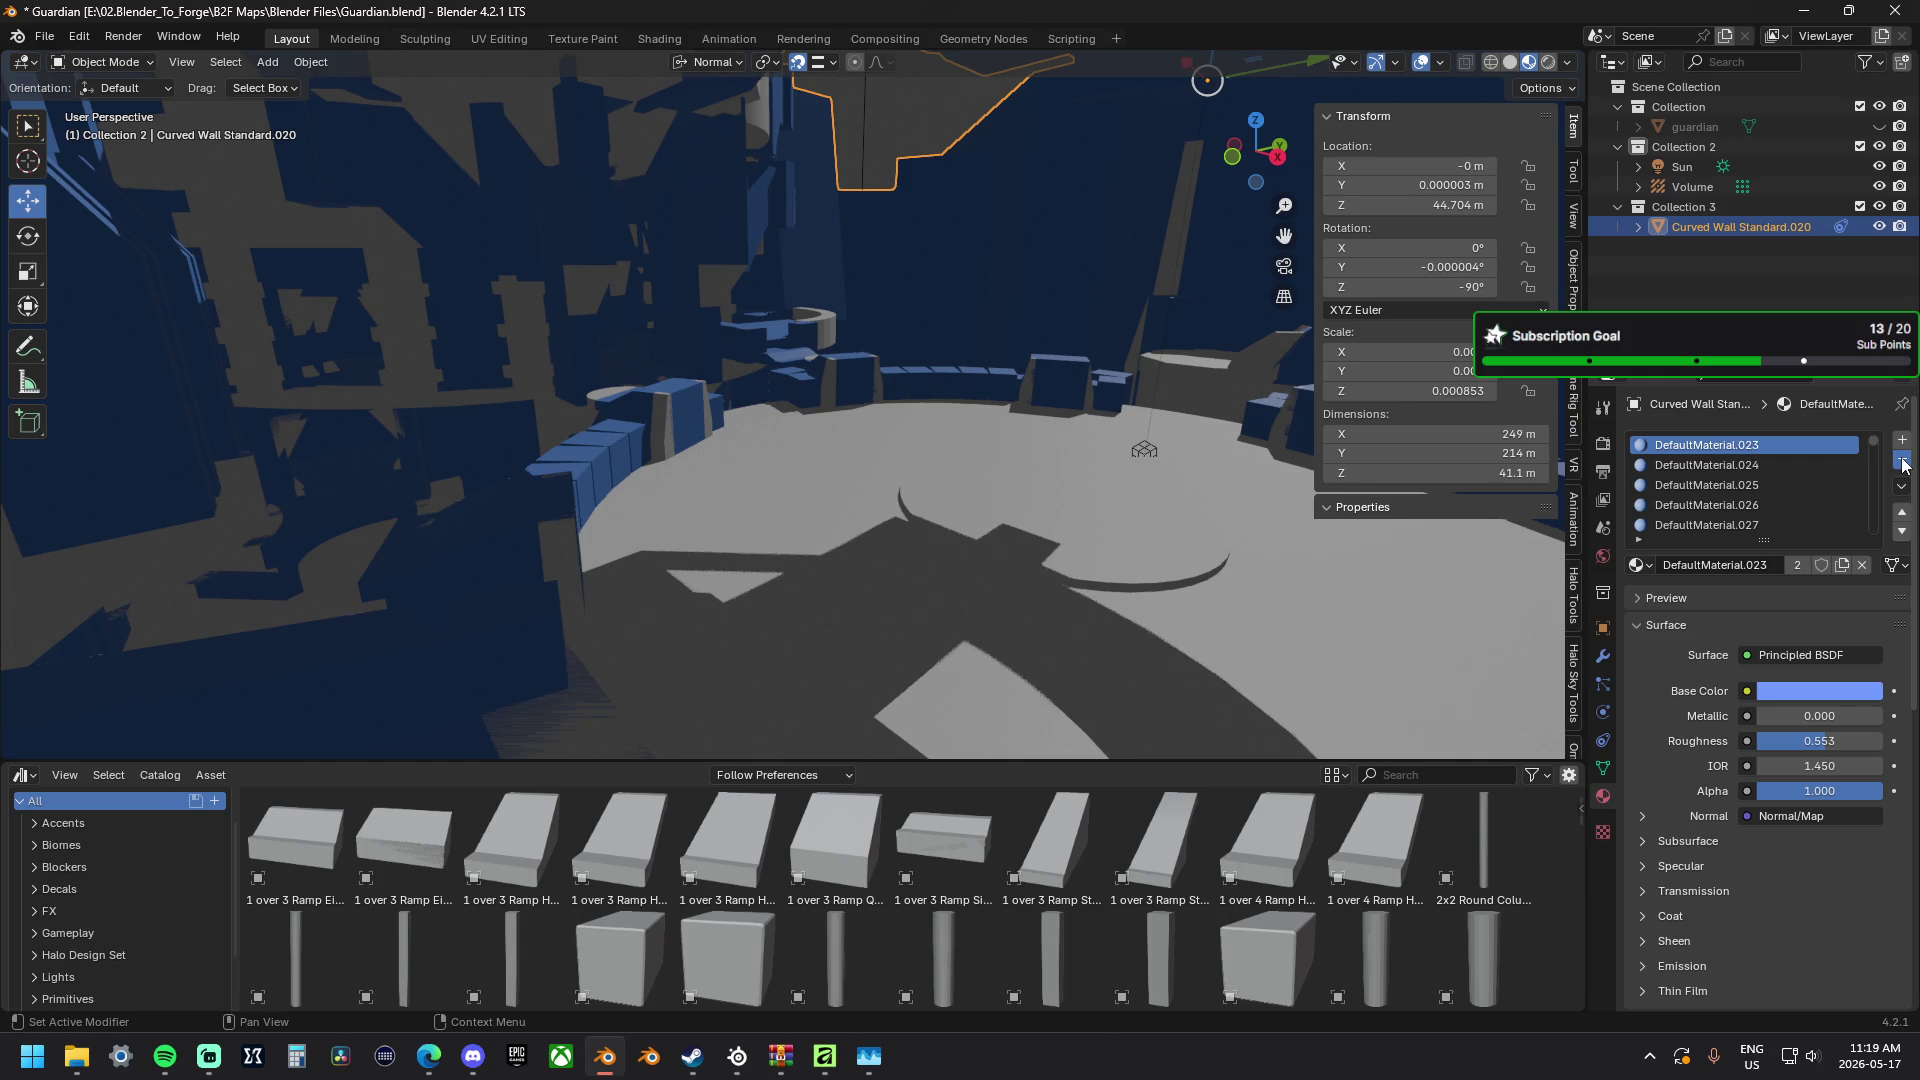
Remove several more top slots including DefaultMaterial.051, leaving the list starting at DefaultMaterial.057.
{"action": "left_click", "coordinate": [1903, 464]}
{"action": "left_click", "coordinate": [1903, 464]}
{"action": "left_click", "coordinate": [1902, 463]}
{"action": "left_click", "coordinate": [1902, 463]}
{"action": "left_click", "coordinate": [1903, 464]}
{"action": "left_click", "coordinate": [1902, 464]}
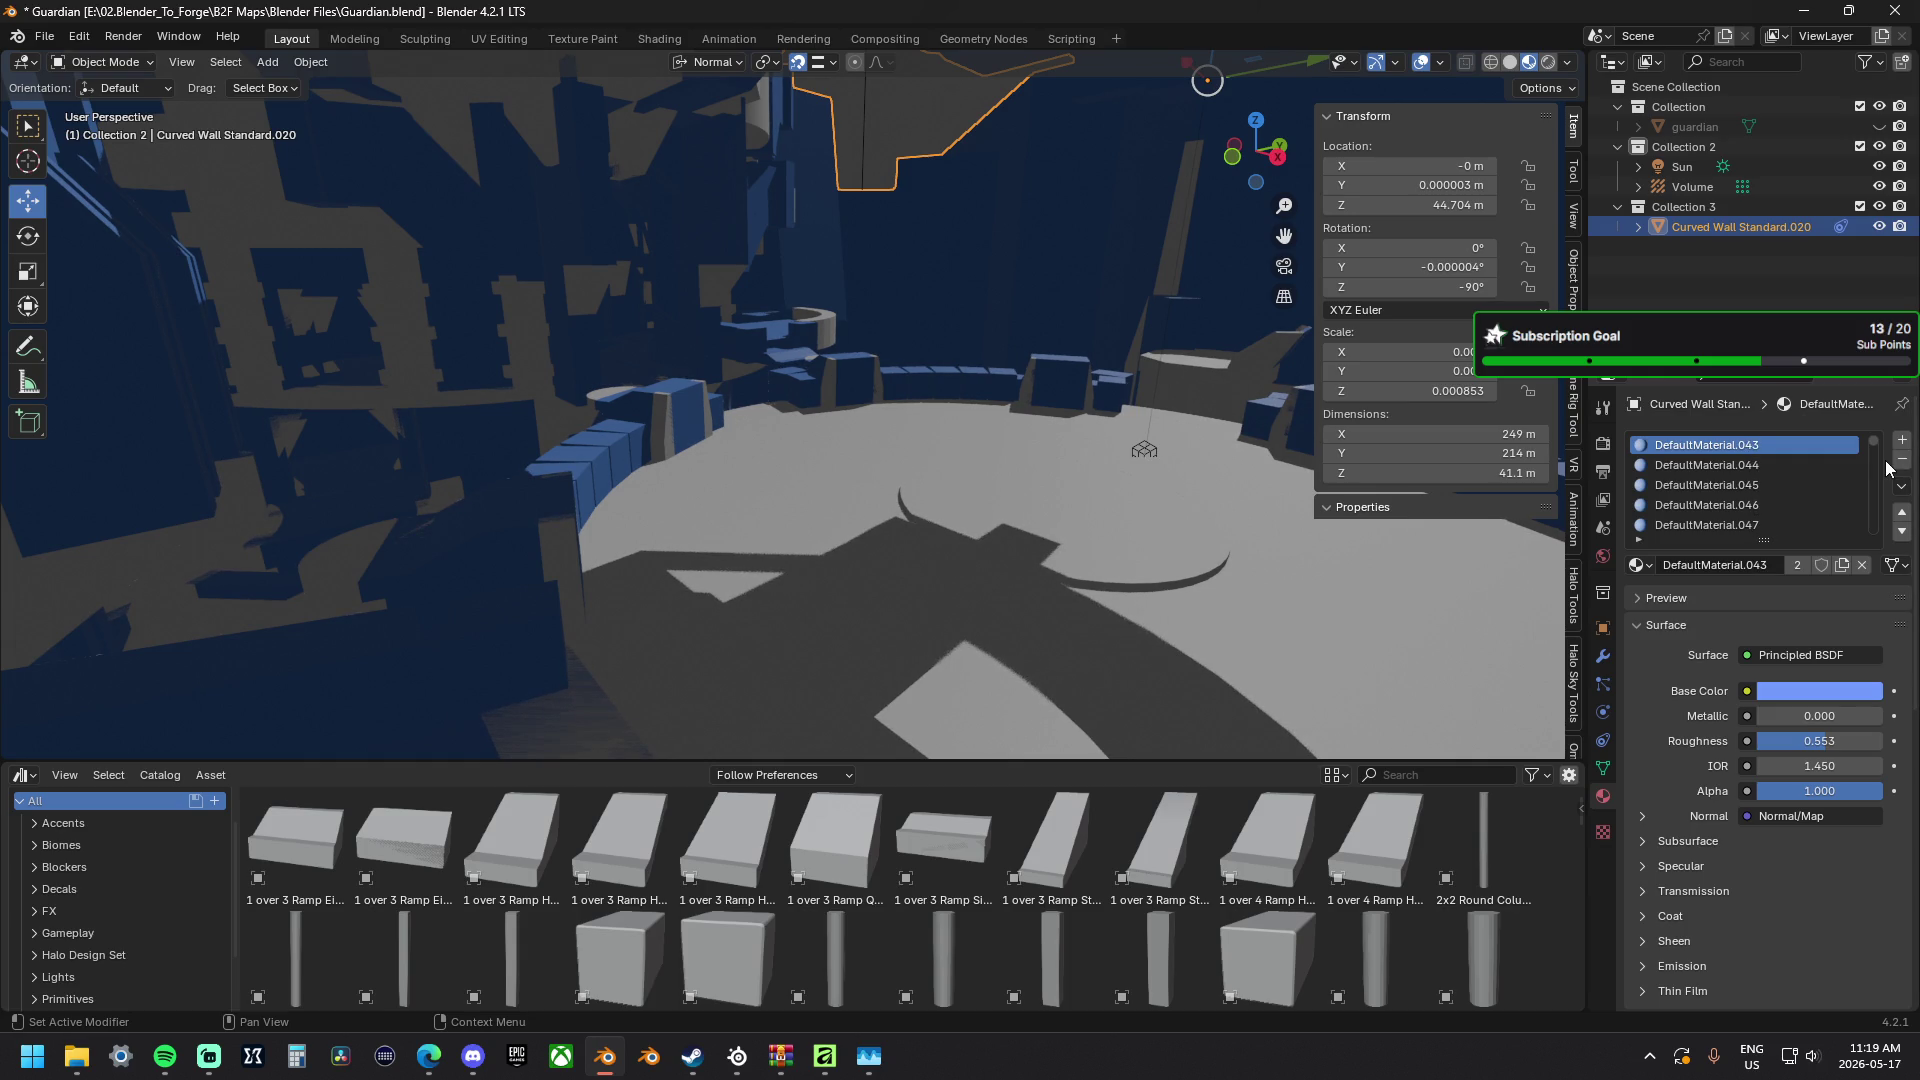
{"action": "left_click", "coordinate": [1756, 480]}
{"action": "scroll", "coordinate": [1757, 478], "scroll_direction": "down", "scroll_amount": 2}
{"action": "scroll", "coordinate": [1780, 494], "scroll_direction": "down", "scroll_amount": 2}
{"action": "left_click", "coordinate": [1778, 491]}
{"action": "scroll", "coordinate": [1785, 511], "scroll_direction": "down", "scroll_amount": 3}
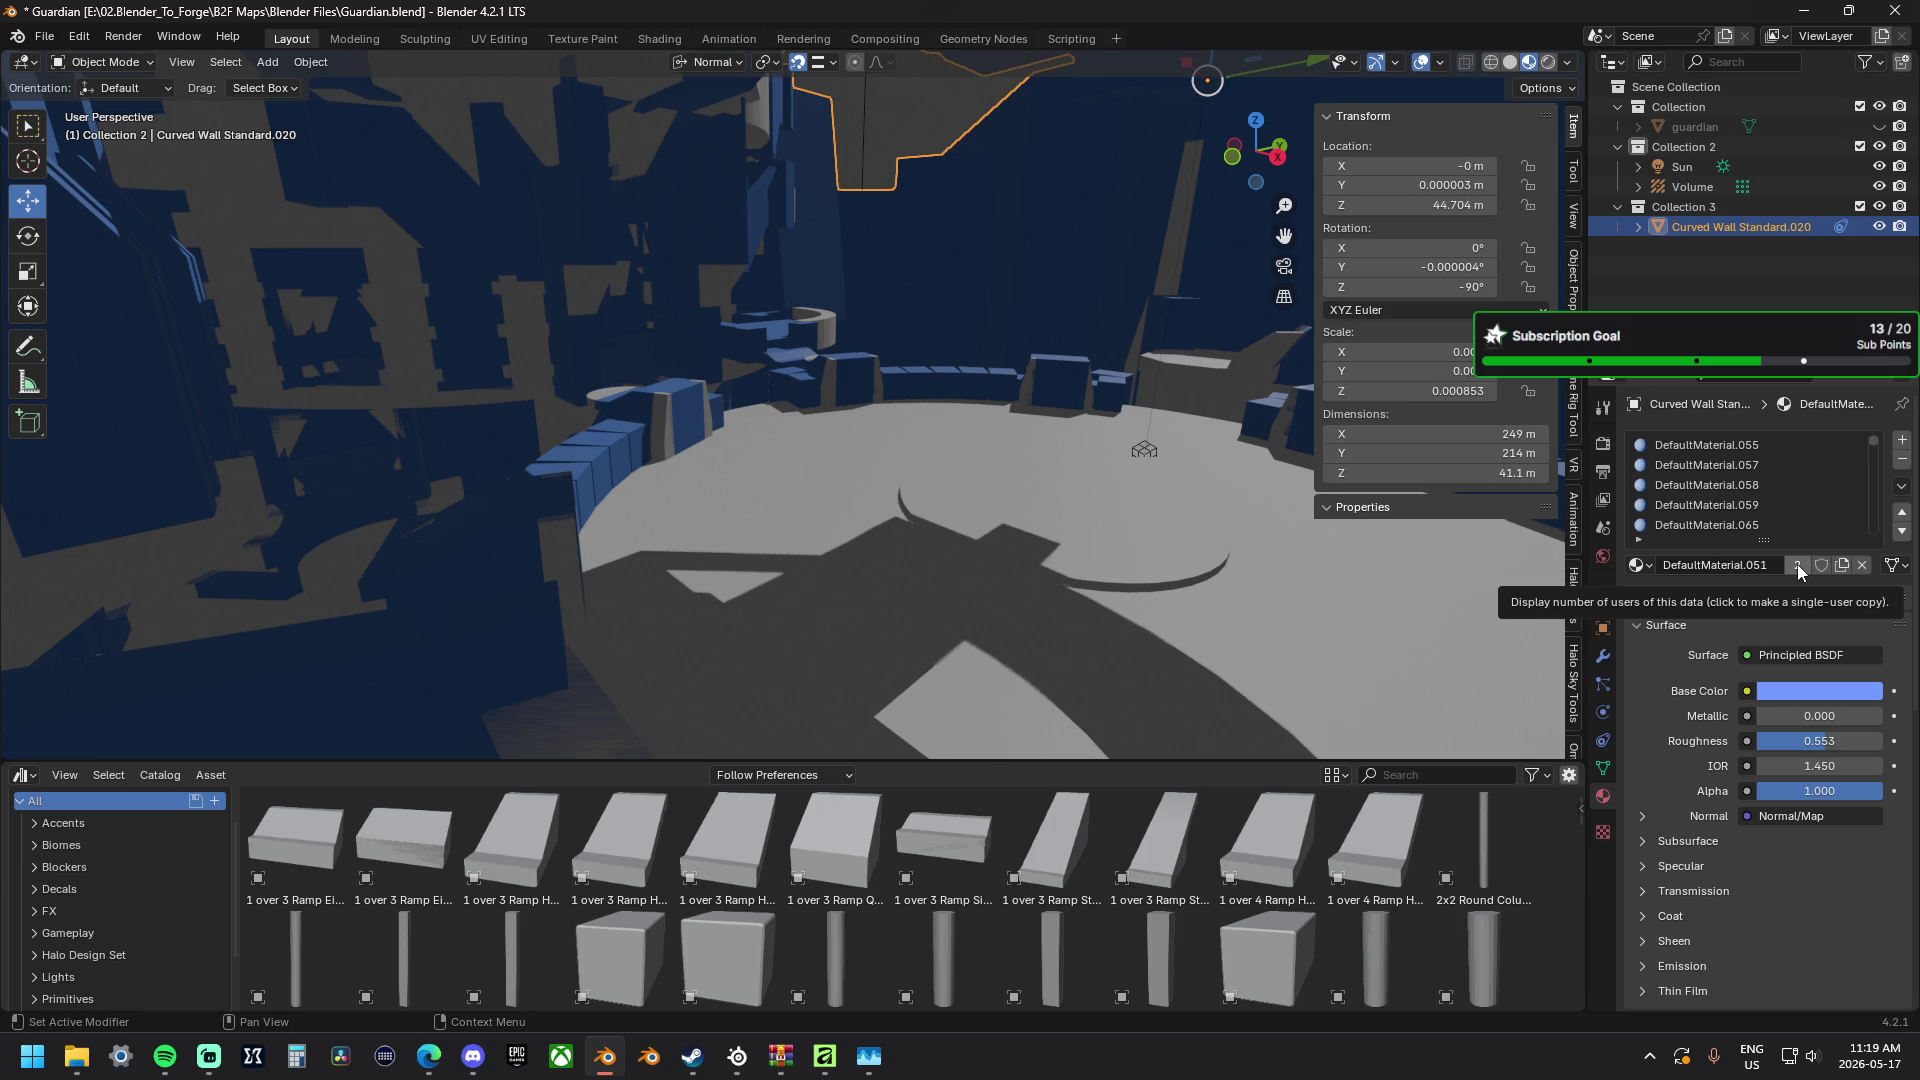
{"action": "left_click", "coordinate": [1904, 462]}
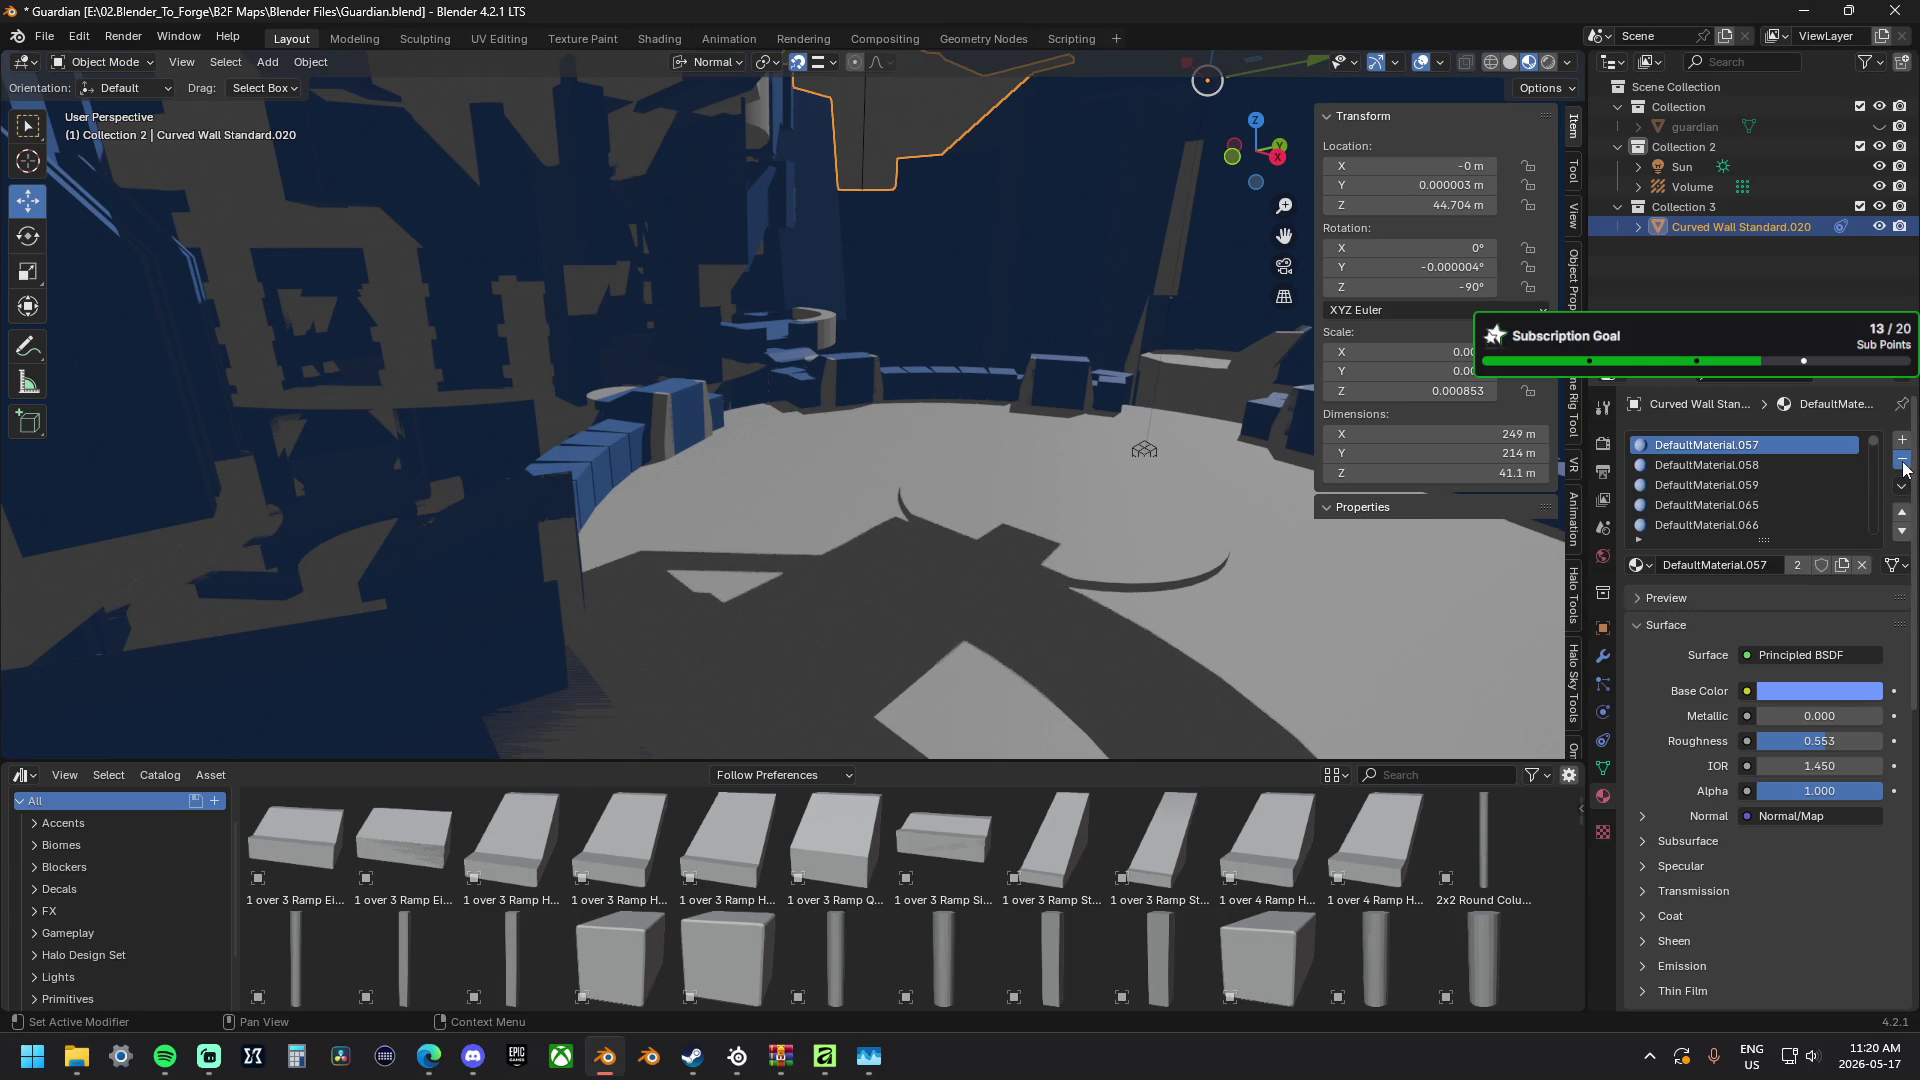
Remove redundant material slots one by one, including DefaultMaterial.105 and .106.
{"action": "left_click", "coordinate": [1904, 462]}
{"action": "left_click", "coordinate": [1904, 462]}
{"action": "left_click", "coordinate": [1904, 462]}
{"action": "left_click", "coordinate": [1904, 462]}
{"action": "left_click", "coordinate": [1904, 462]}
{"action": "left_click", "coordinate": [1904, 463]}
{"action": "left_click", "coordinate": [1904, 462]}
{"action": "left_click", "coordinate": [1904, 462]}
{"action": "left_click", "coordinate": [1904, 463]}
{"action": "left_click", "coordinate": [1904, 462]}
{"action": "left_click", "coordinate": [1903, 462]}
{"action": "left_click", "coordinate": [1904, 462]}
{"action": "left_click", "coordinate": [1903, 462]}
{"action": "left_click", "coordinate": [1903, 462]}
{"action": "left_click", "coordinate": [1903, 463]}
{"action": "left_click", "coordinate": [1904, 462]}
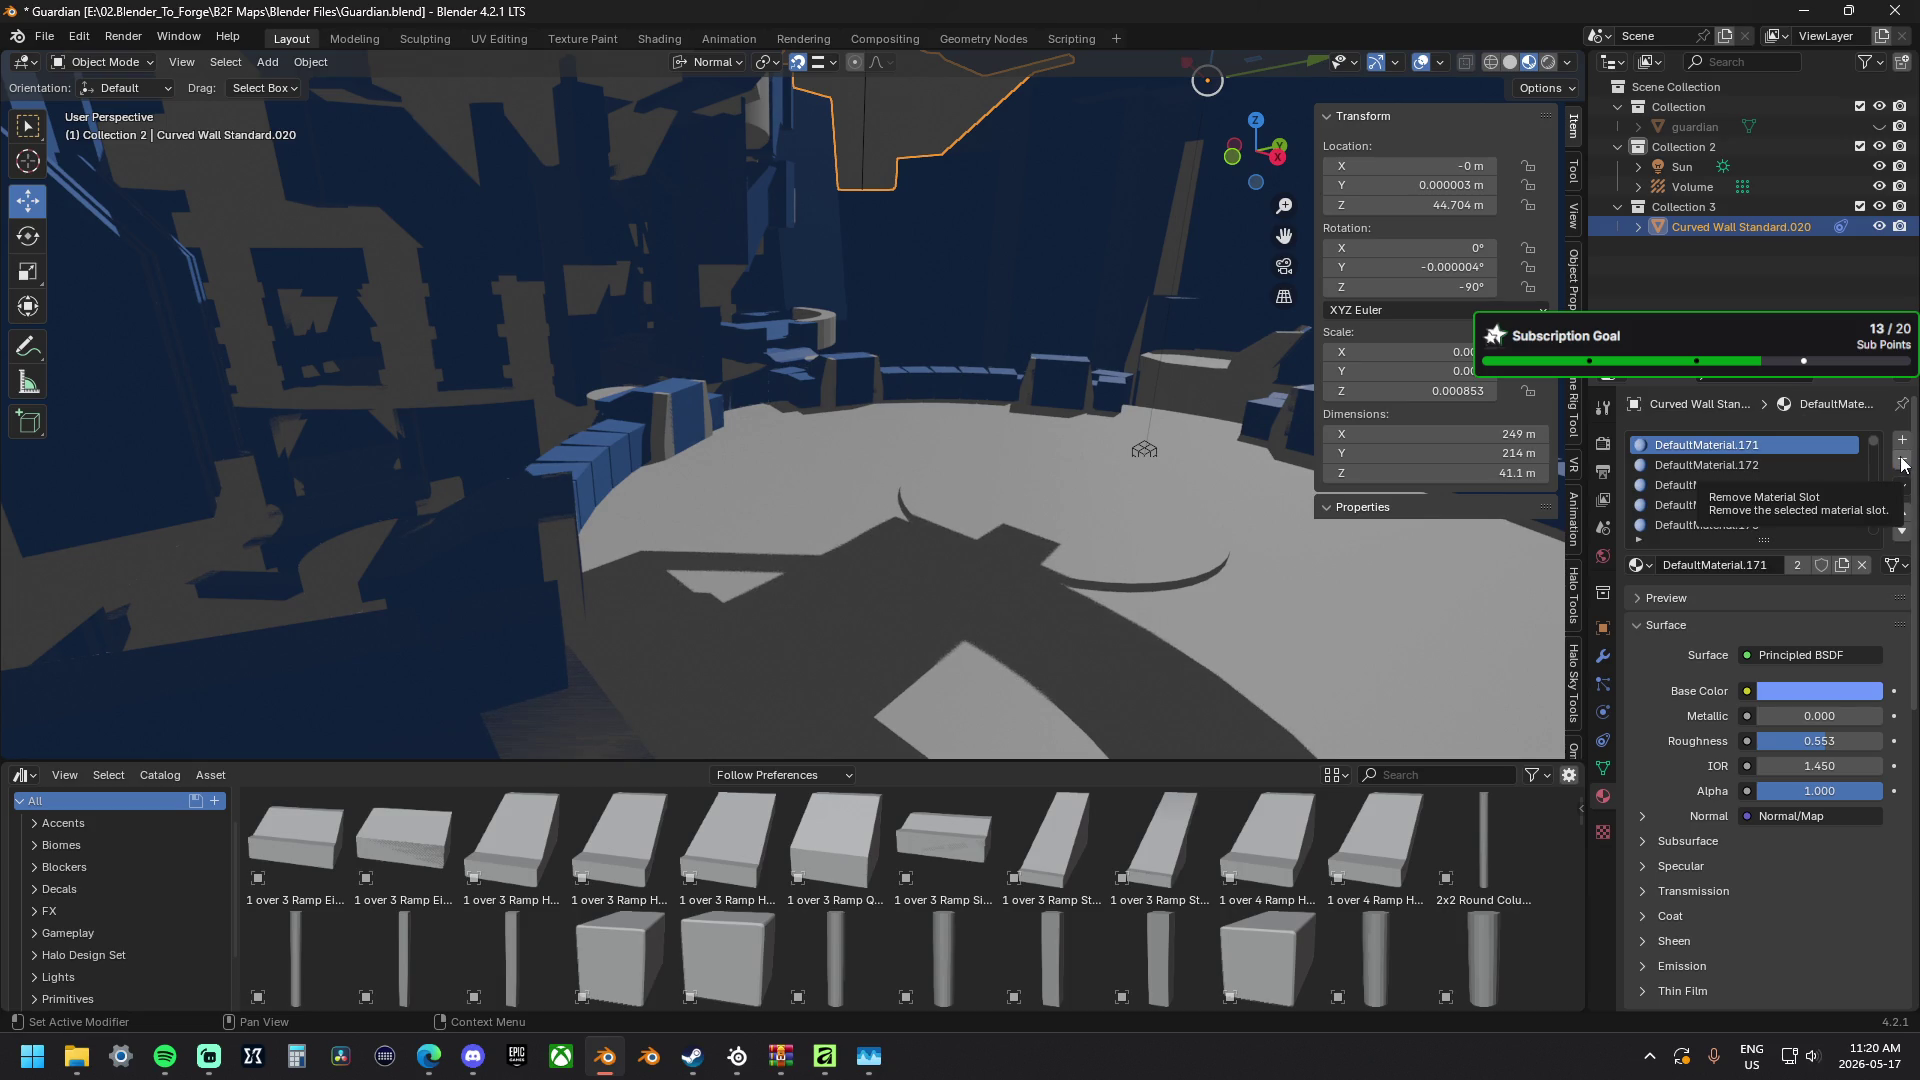
{"action": "left_click", "coordinate": [1903, 462]}
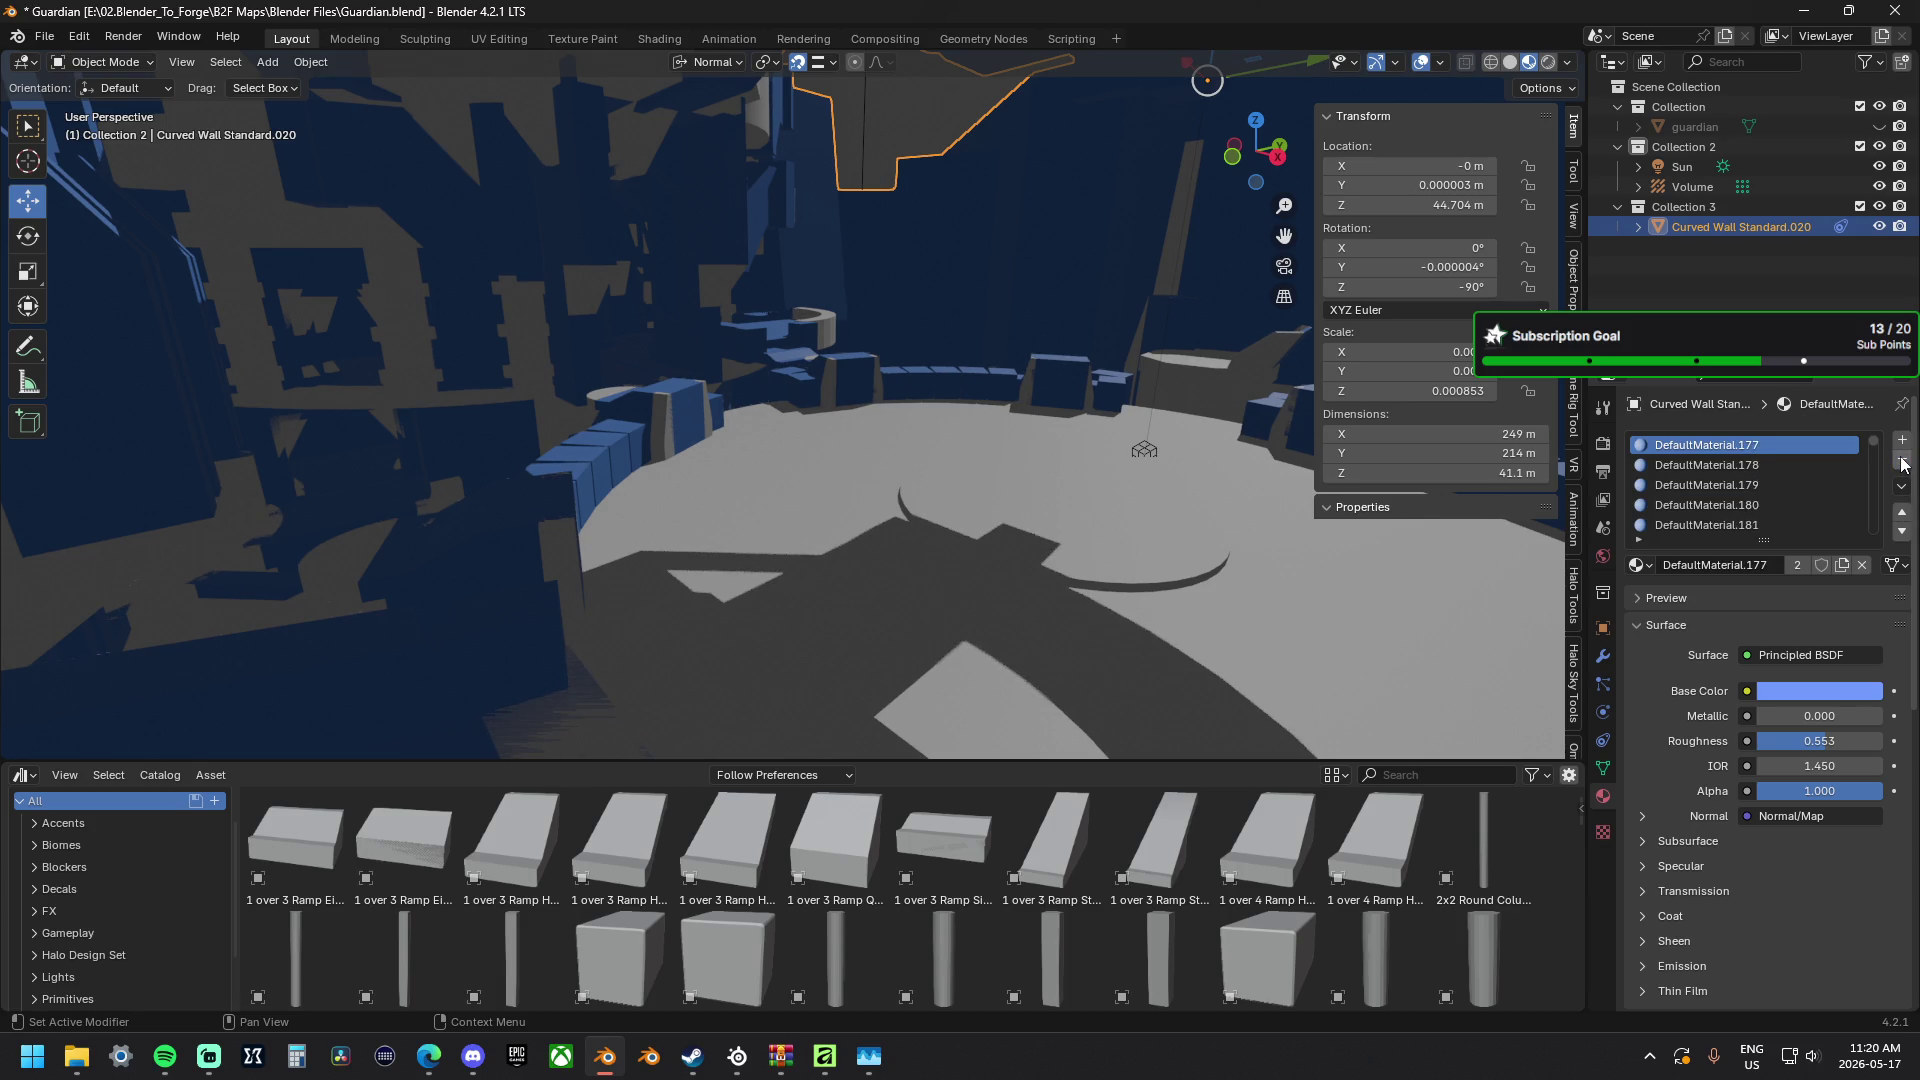
{"action": "left_click", "coordinate": [1904, 462]}
{"action": "left_click", "coordinate": [1903, 463]}
{"action": "left_click", "coordinate": [1904, 463]}
{"action": "left_click", "coordinate": [1904, 462]}
{"action": "left_click", "coordinate": [1903, 462]}
Keep stripping slots from the curved wall through DefaultMaterial.323 and .324.
{"action": "left_click", "coordinate": [1903, 463]}
{"action": "left_click", "coordinate": [1903, 462]}
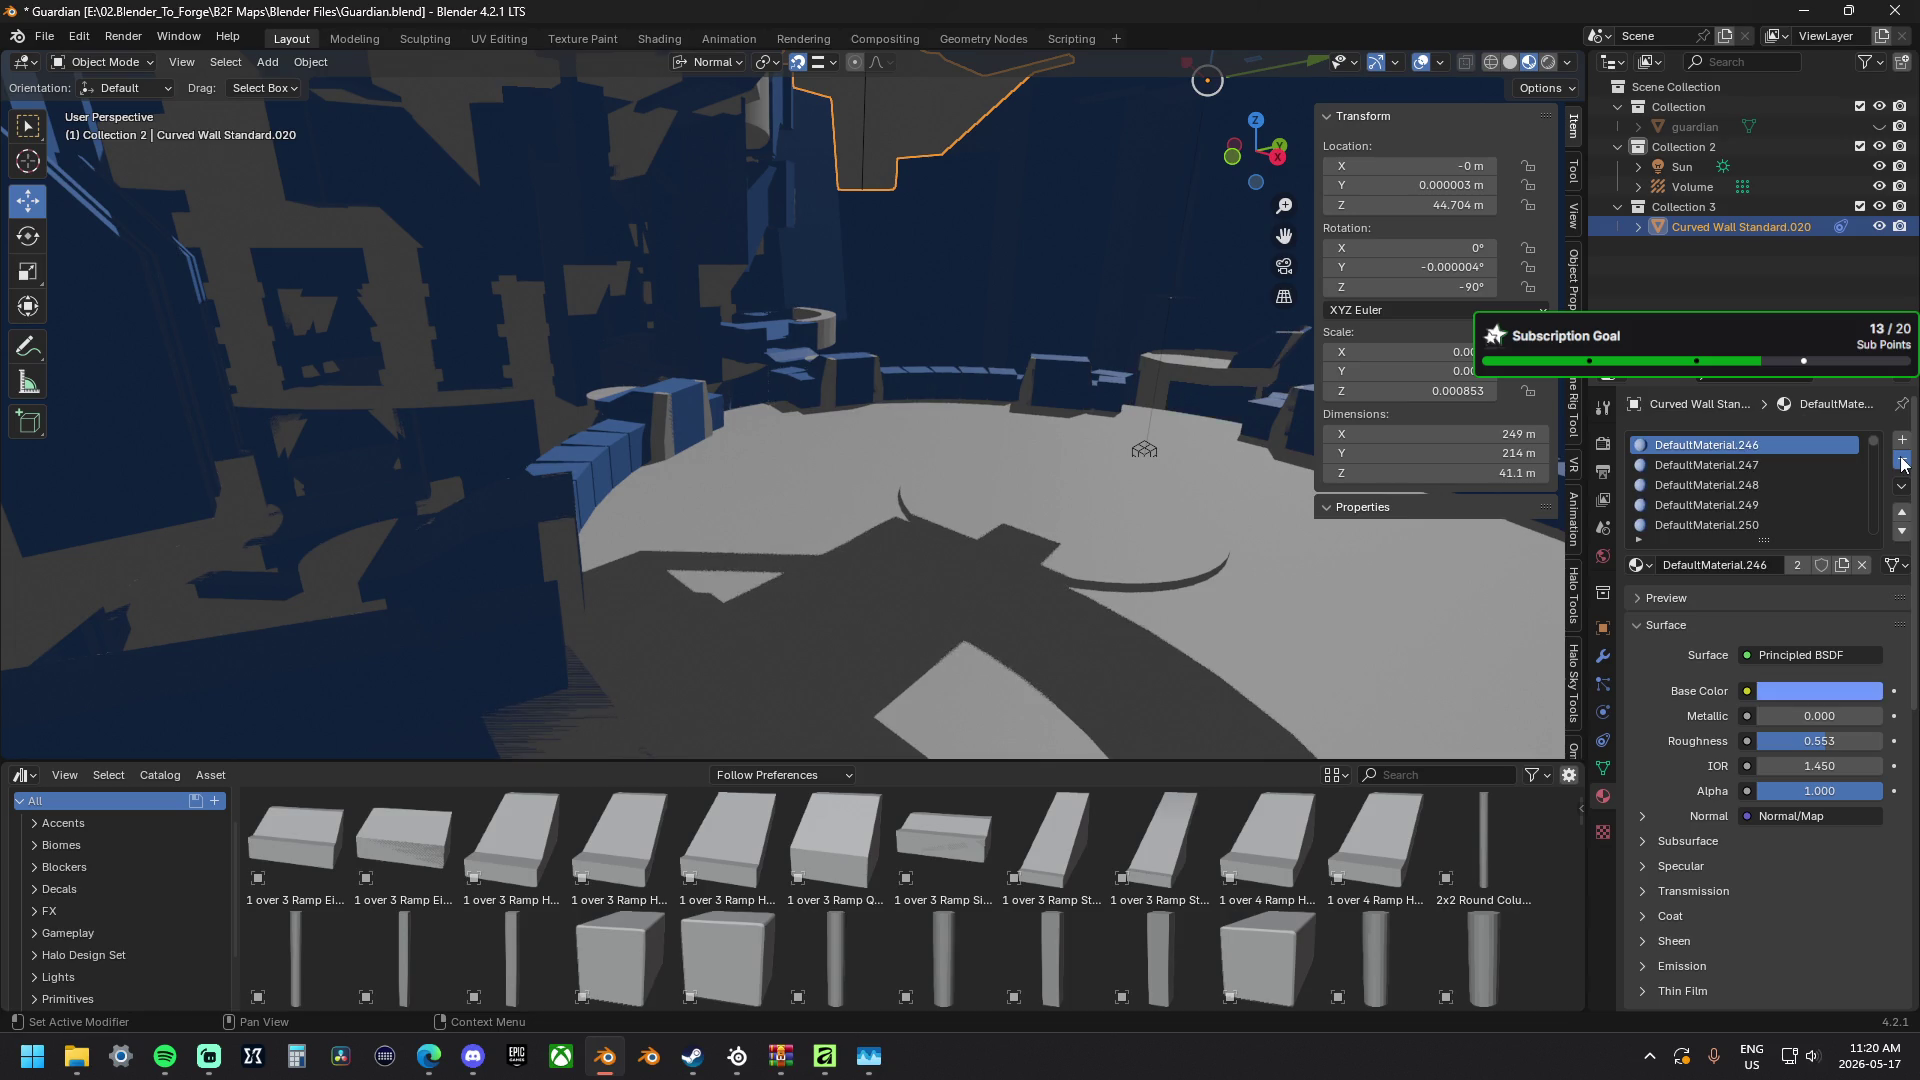
{"action": "left_click", "coordinate": [1904, 462]}
{"action": "left_click", "coordinate": [1903, 462]}
{"action": "left_click", "coordinate": [1904, 463]}
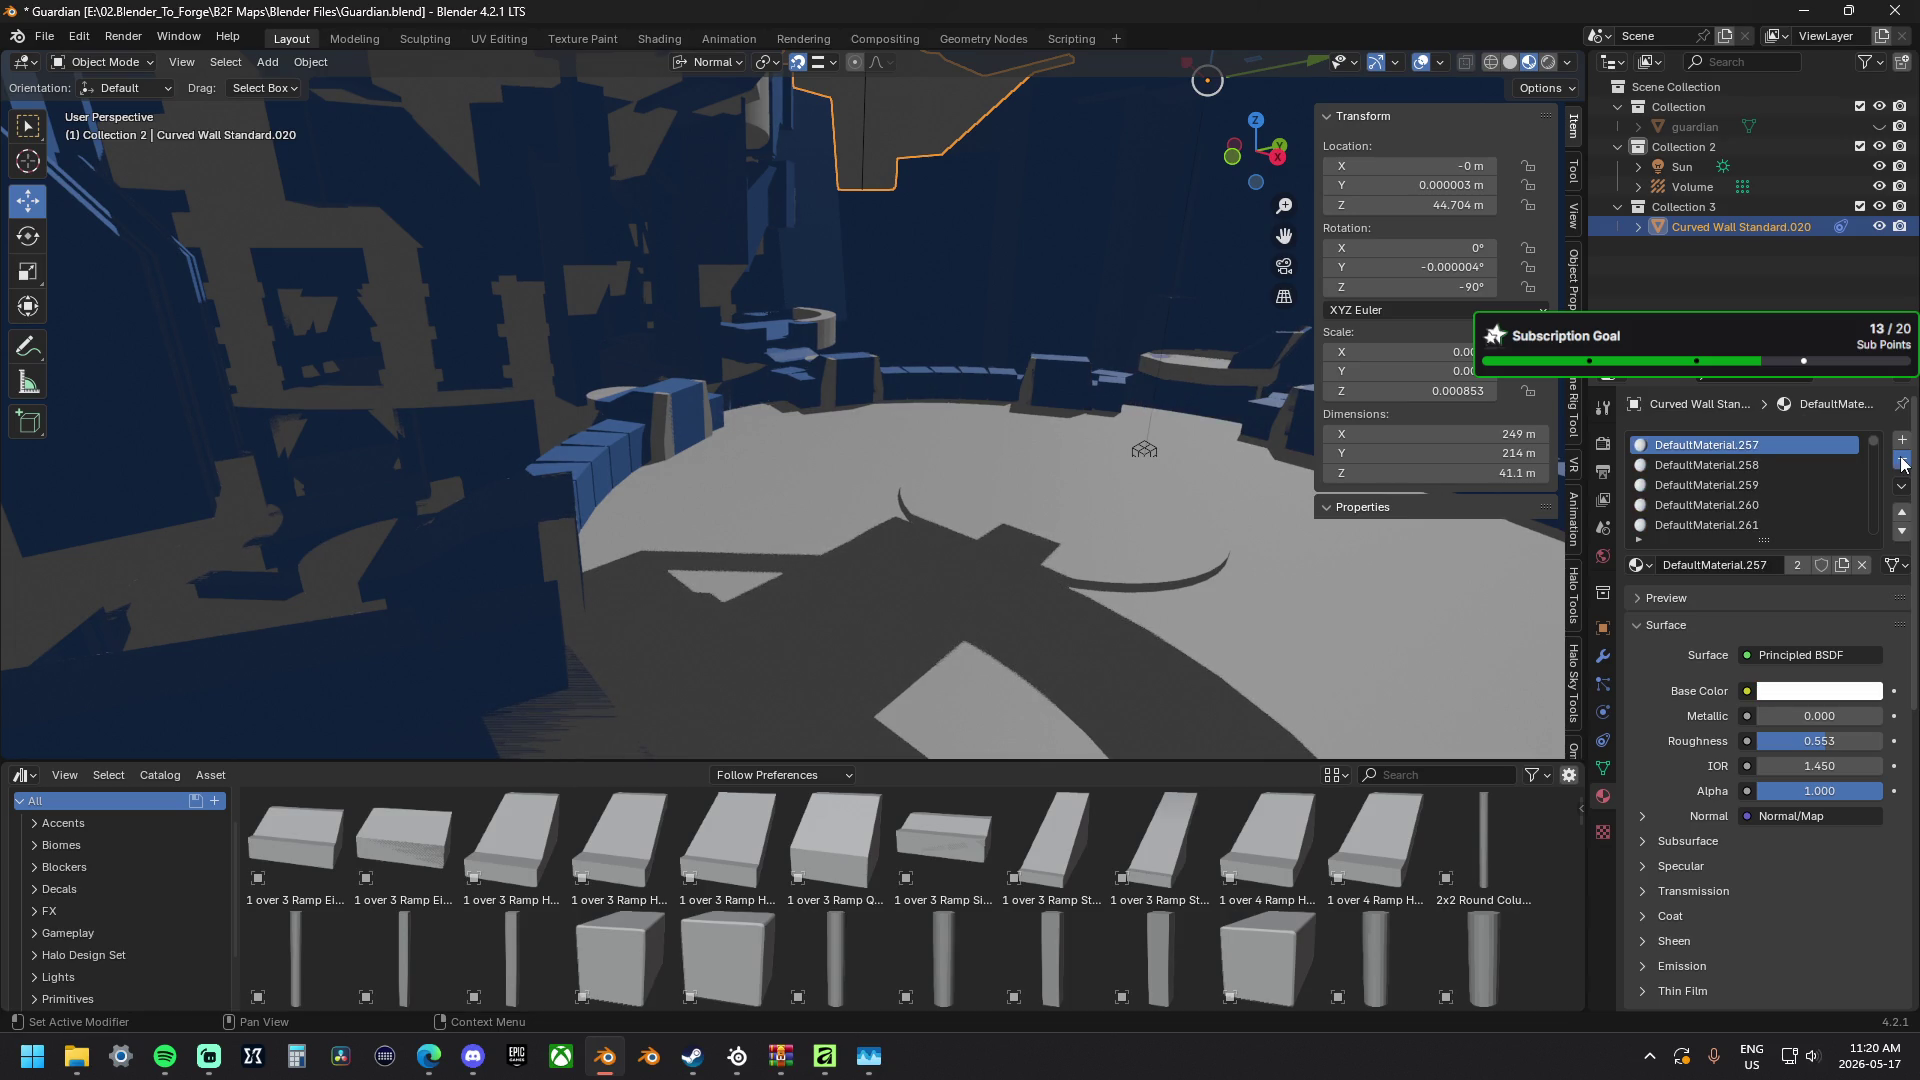
{"action": "left_click", "coordinate": [1904, 463]}
{"action": "left_click", "coordinate": [1903, 462]}
{"action": "left_click", "coordinate": [1904, 462]}
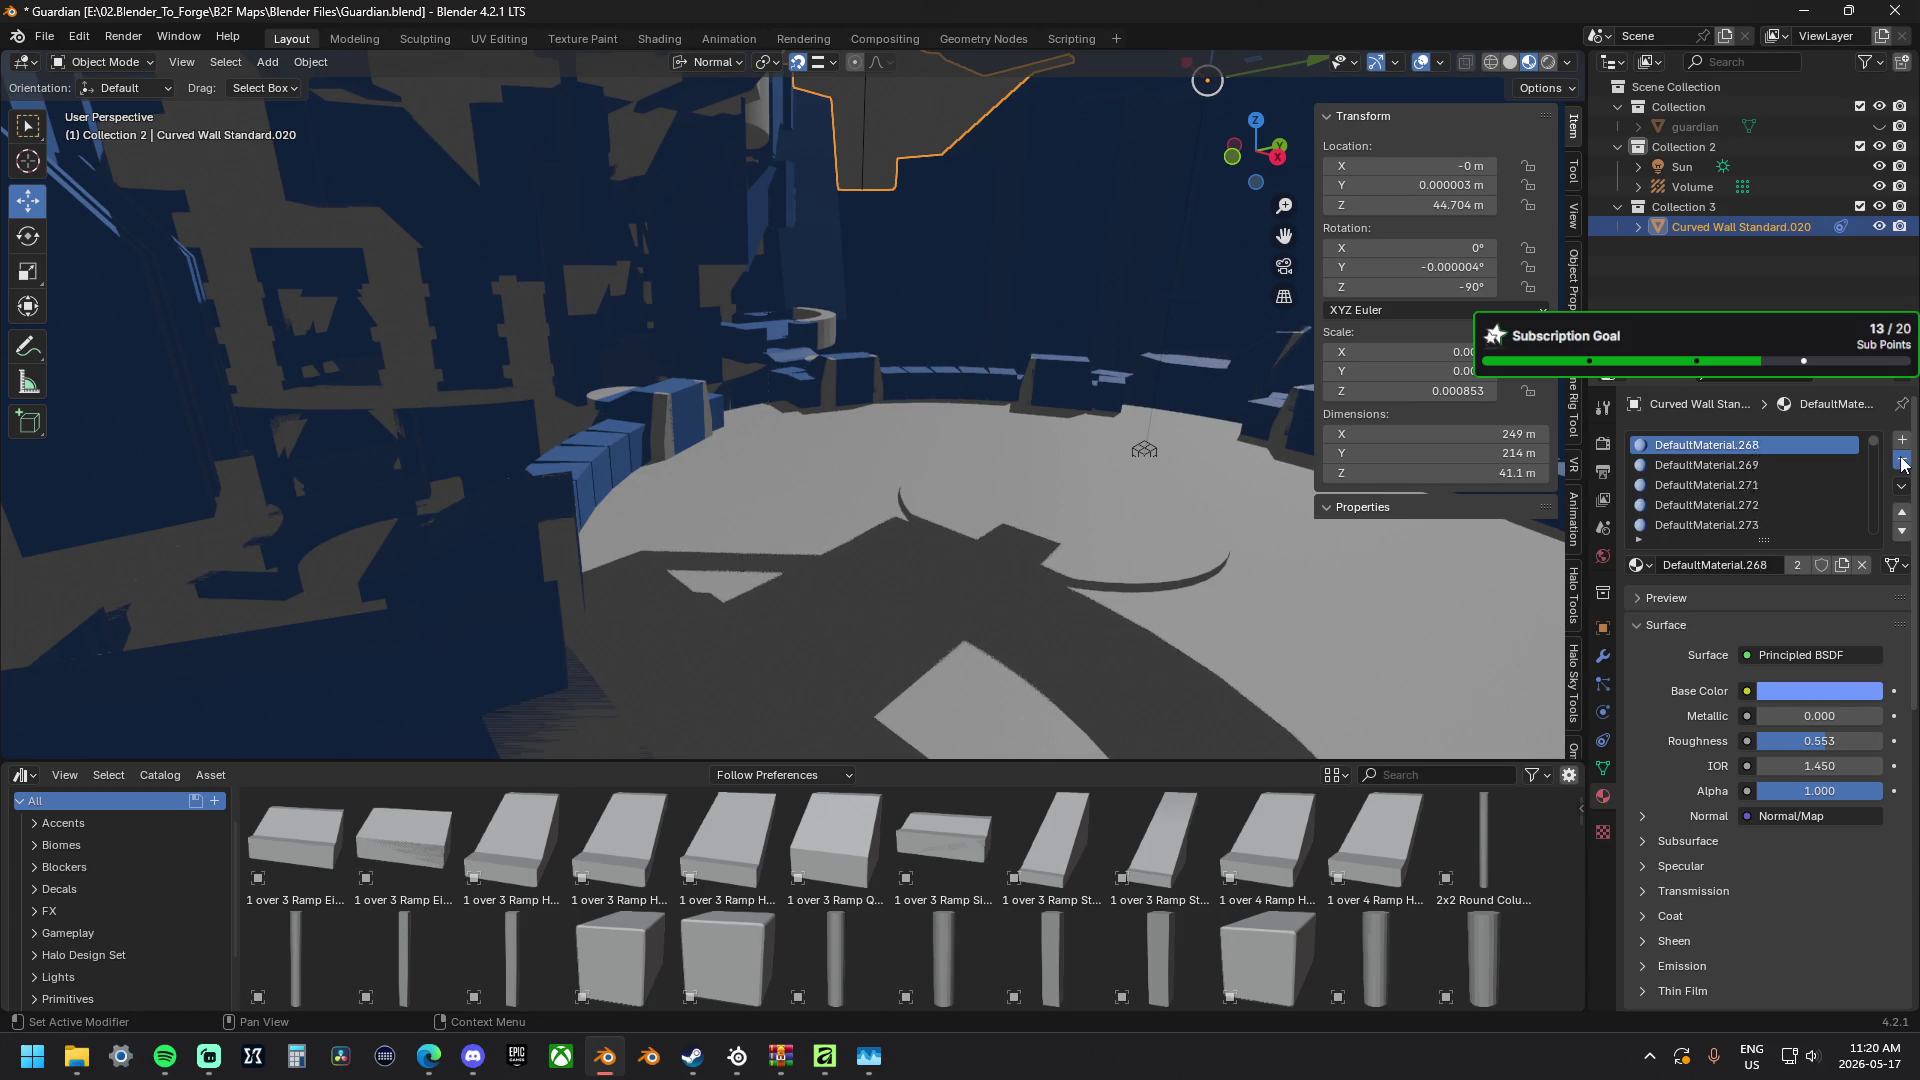
{"action": "left_click", "coordinate": [1904, 462]}
{"action": "left_click", "coordinate": [1904, 462]}
{"action": "left_click", "coordinate": [1904, 463]}
{"action": "left_click", "coordinate": [1903, 462]}
{"action": "left_click", "coordinate": [1904, 462]}
{"action": "left_click", "coordinate": [1904, 463]}
{"action": "left_click", "coordinate": [1903, 463]}
{"action": "left_click", "coordinate": [1903, 462]}
{"action": "left_click", "coordinate": [1903, 462]}
{"action": "left_click", "coordinate": [1904, 463]}
{"action": "left_click", "coordinate": [1903, 463]}
{"action": "left_click", "coordinate": [1904, 462]}
{"action": "left_click", "coordinate": [1903, 462]}
{"action": "left_click", "coordinate": [1903, 464]}
{"action": "left_click", "coordinate": [1903, 463]}
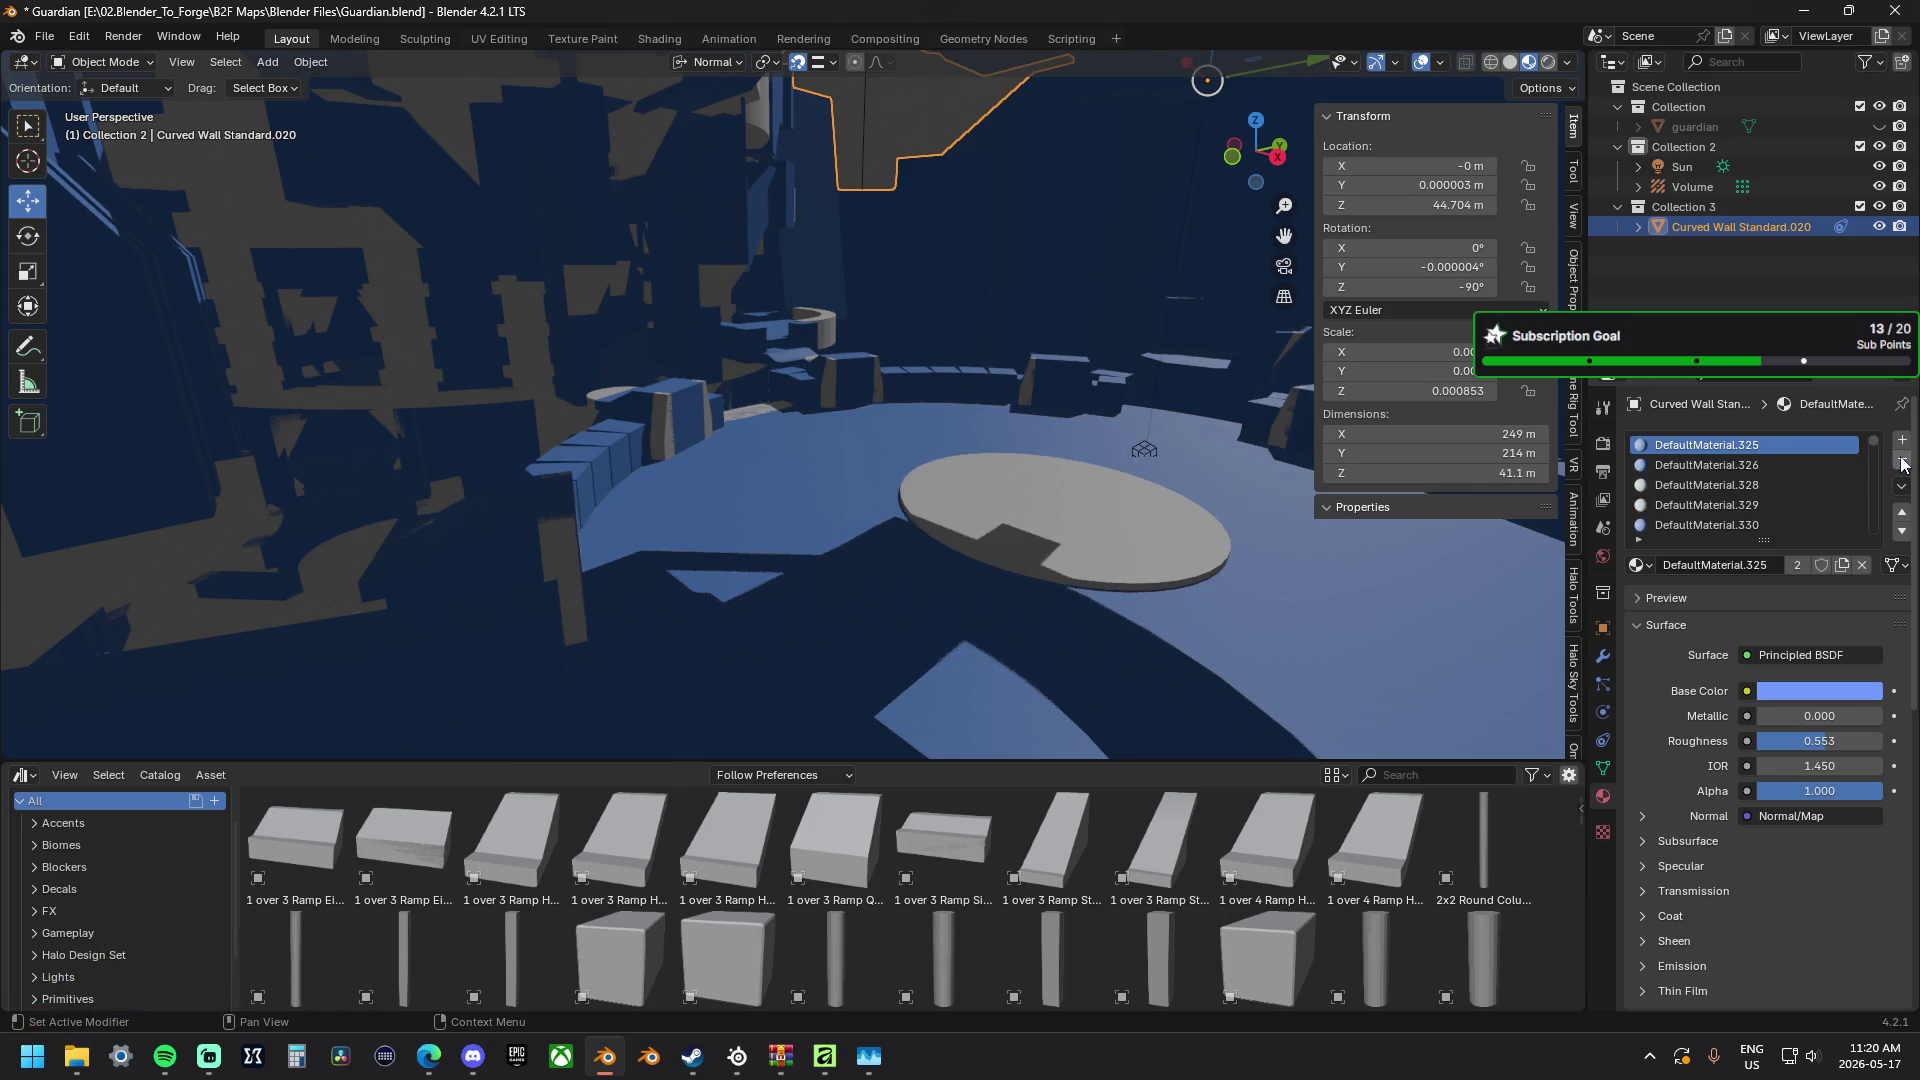
{"action": "left_click", "coordinate": [1903, 463]}
{"action": "left_click", "coordinate": [1902, 463]}
{"action": "left_click", "coordinate": [1903, 464]}
{"action": "left_click", "coordinate": [1902, 463]}
{"action": "left_click", "coordinate": [1902, 464]}
{"action": "left_click", "coordinate": [1902, 464]}
{"action": "left_click", "coordinate": [1902, 464]}
{"action": "left_click", "coordinate": [1902, 464]}
{"action": "left_click", "coordinate": [1902, 464]}
Remove the remaining redundant slots past DefaultMaterial.513 so DefaultMaterial.524 tops the list, then minimize Blender.
{"action": "left_click", "coordinate": [1902, 464]}
{"action": "left_click", "coordinate": [1902, 464]}
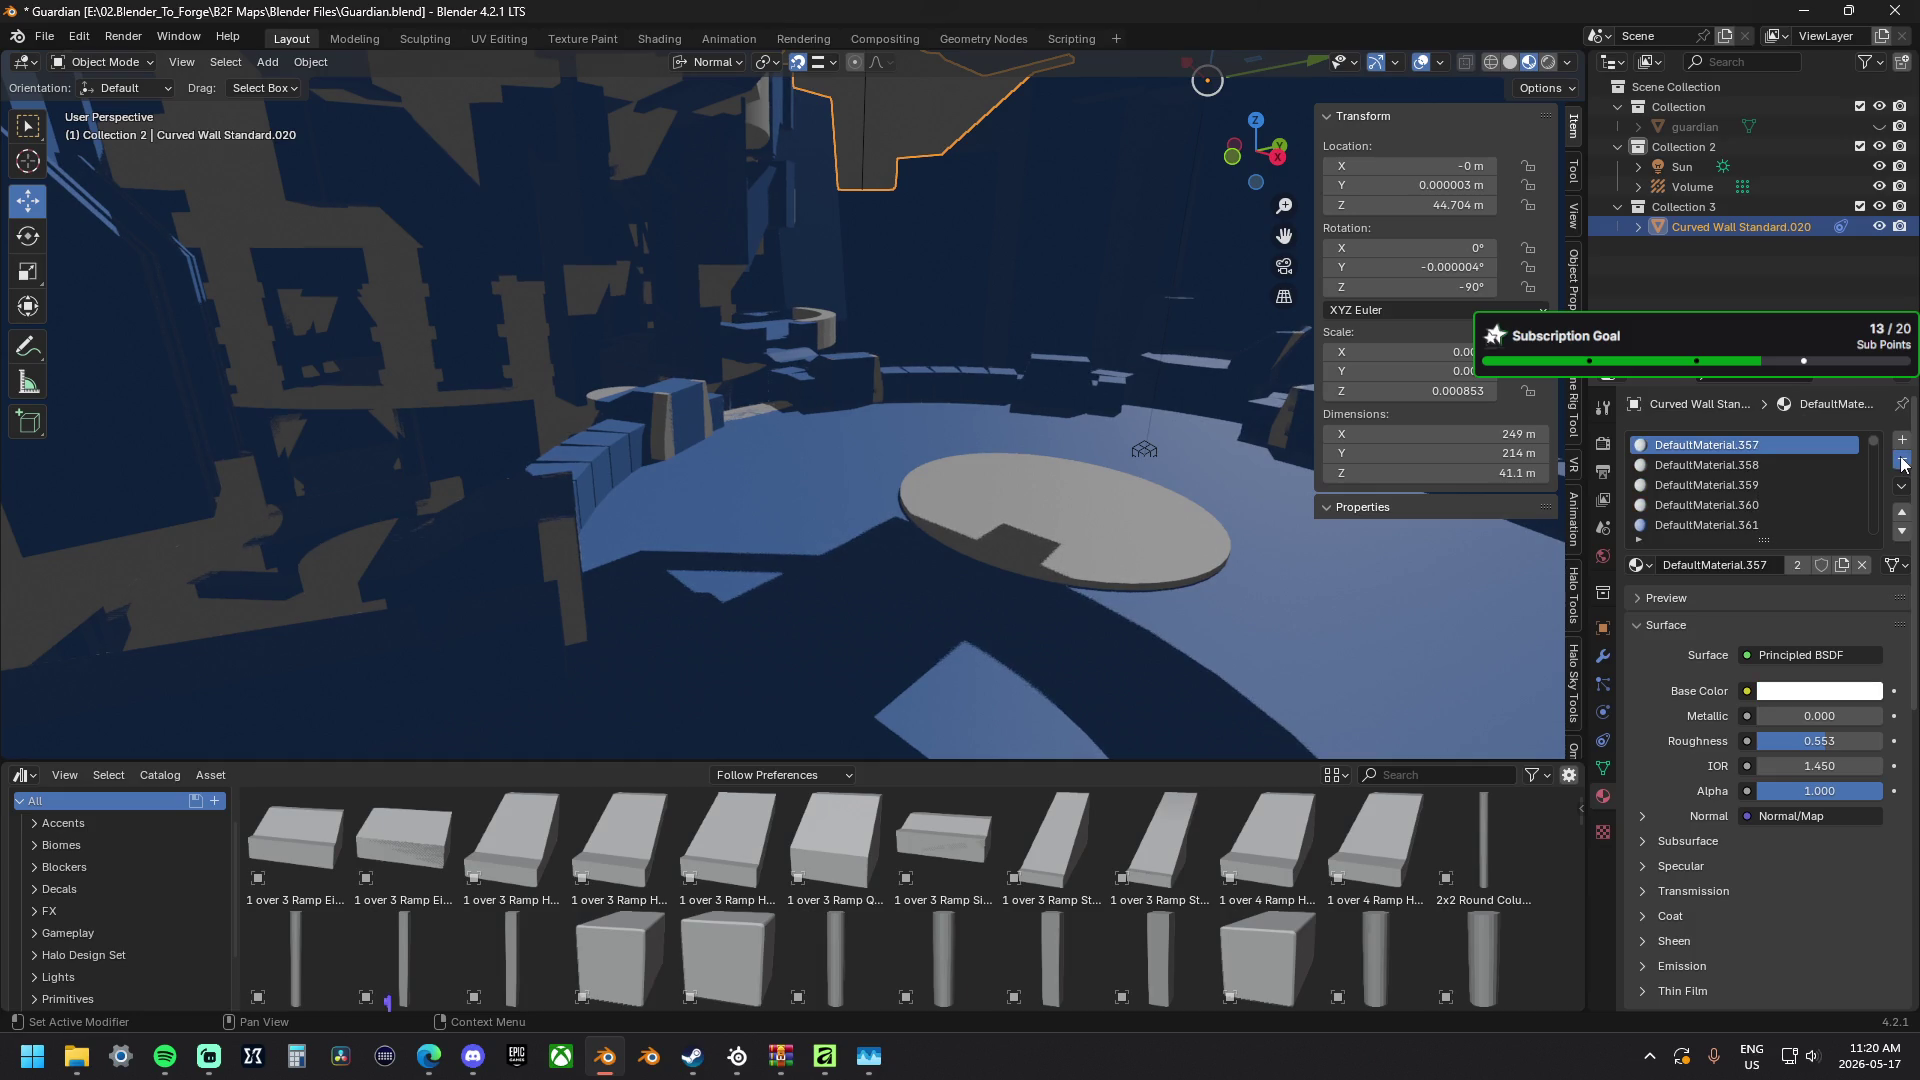
{"action": "left_click", "coordinate": [1903, 463]}
{"action": "left_click", "coordinate": [1902, 463]}
{"action": "left_click", "coordinate": [1902, 464]}
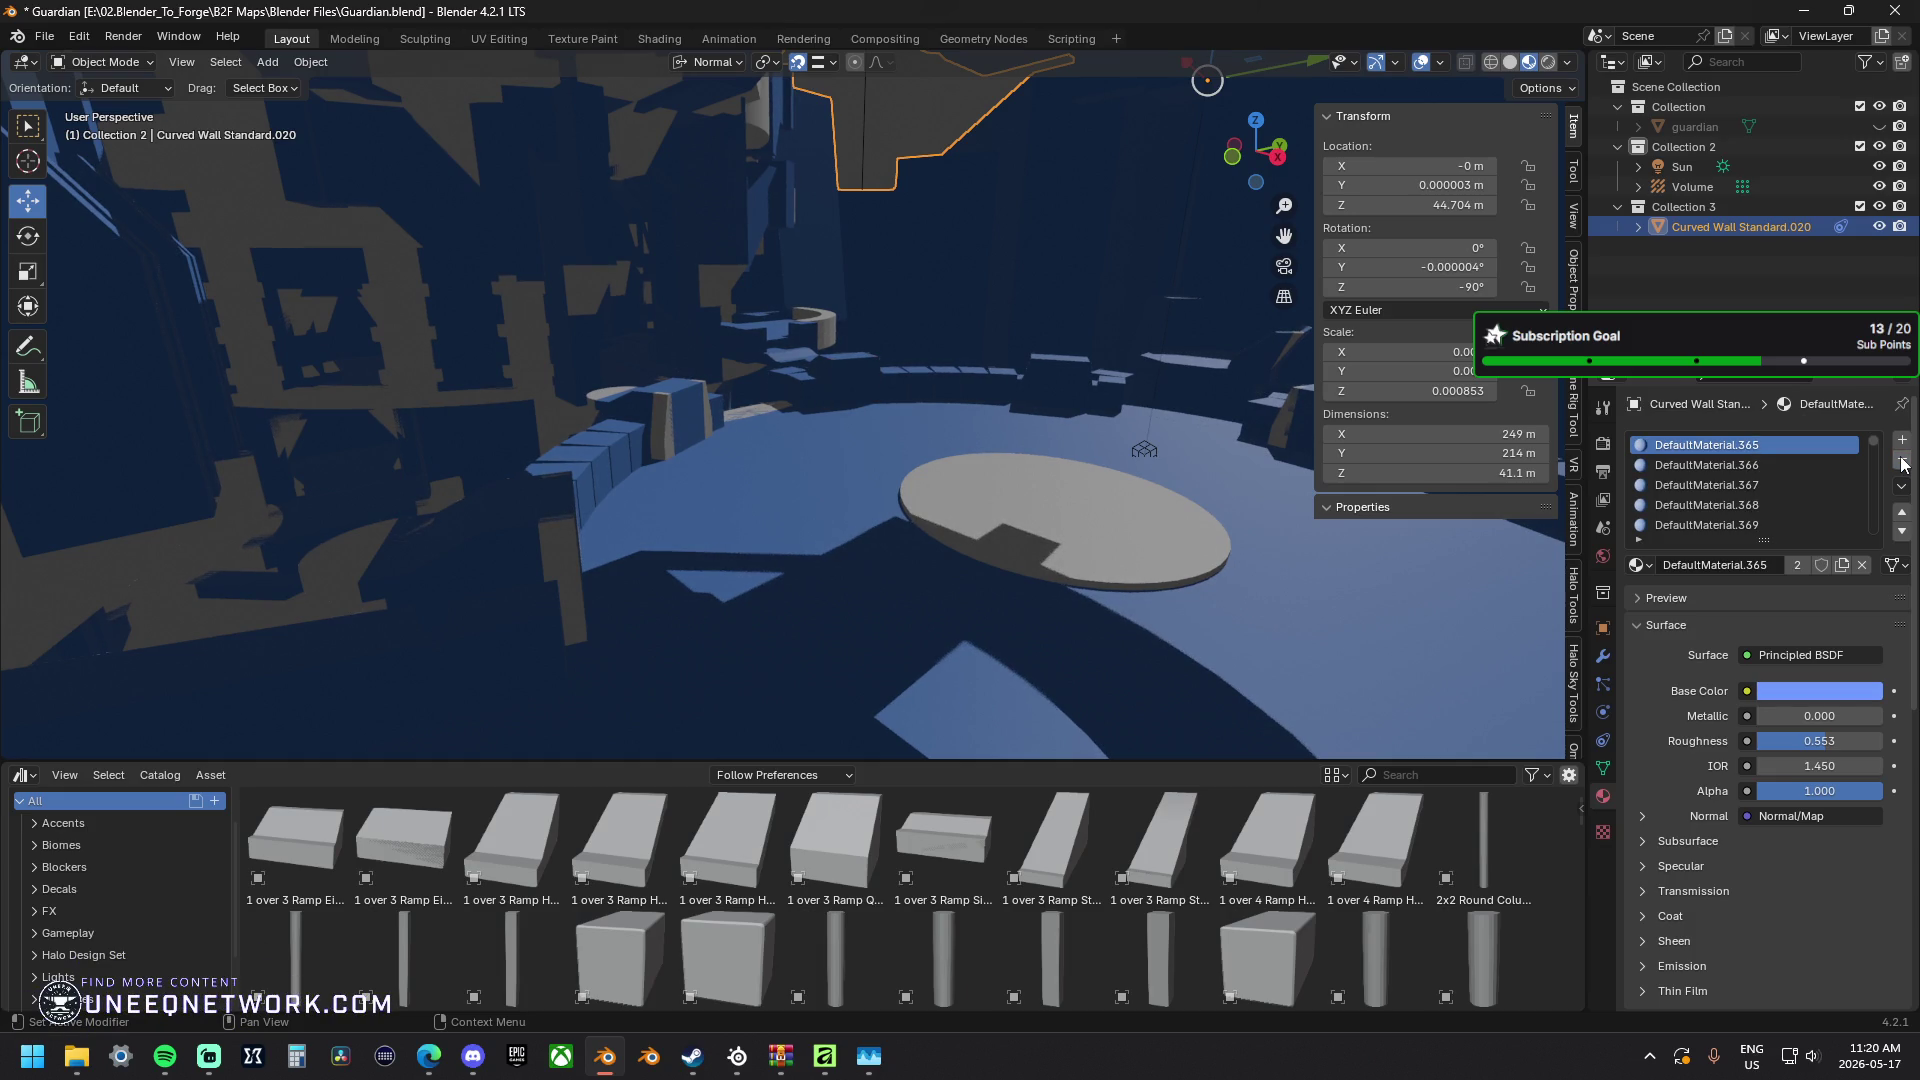
{"action": "left_click", "coordinate": [1902, 464]}
{"action": "left_click", "coordinate": [1902, 464]}
{"action": "left_click", "coordinate": [1902, 463]}
{"action": "left_click", "coordinate": [1903, 464]}
{"action": "left_click", "coordinate": [1902, 464]}
{"action": "left_click", "coordinate": [1902, 464]}
{"action": "left_click", "coordinate": [1903, 464]}
{"action": "left_click", "coordinate": [1902, 463]}
{"action": "left_click", "coordinate": [1902, 464]}
{"action": "left_click", "coordinate": [1902, 463]}
{"action": "left_click", "coordinate": [1902, 463]}
{"action": "left_click", "coordinate": [1902, 464]}
{"action": "left_click", "coordinate": [1902, 464]}
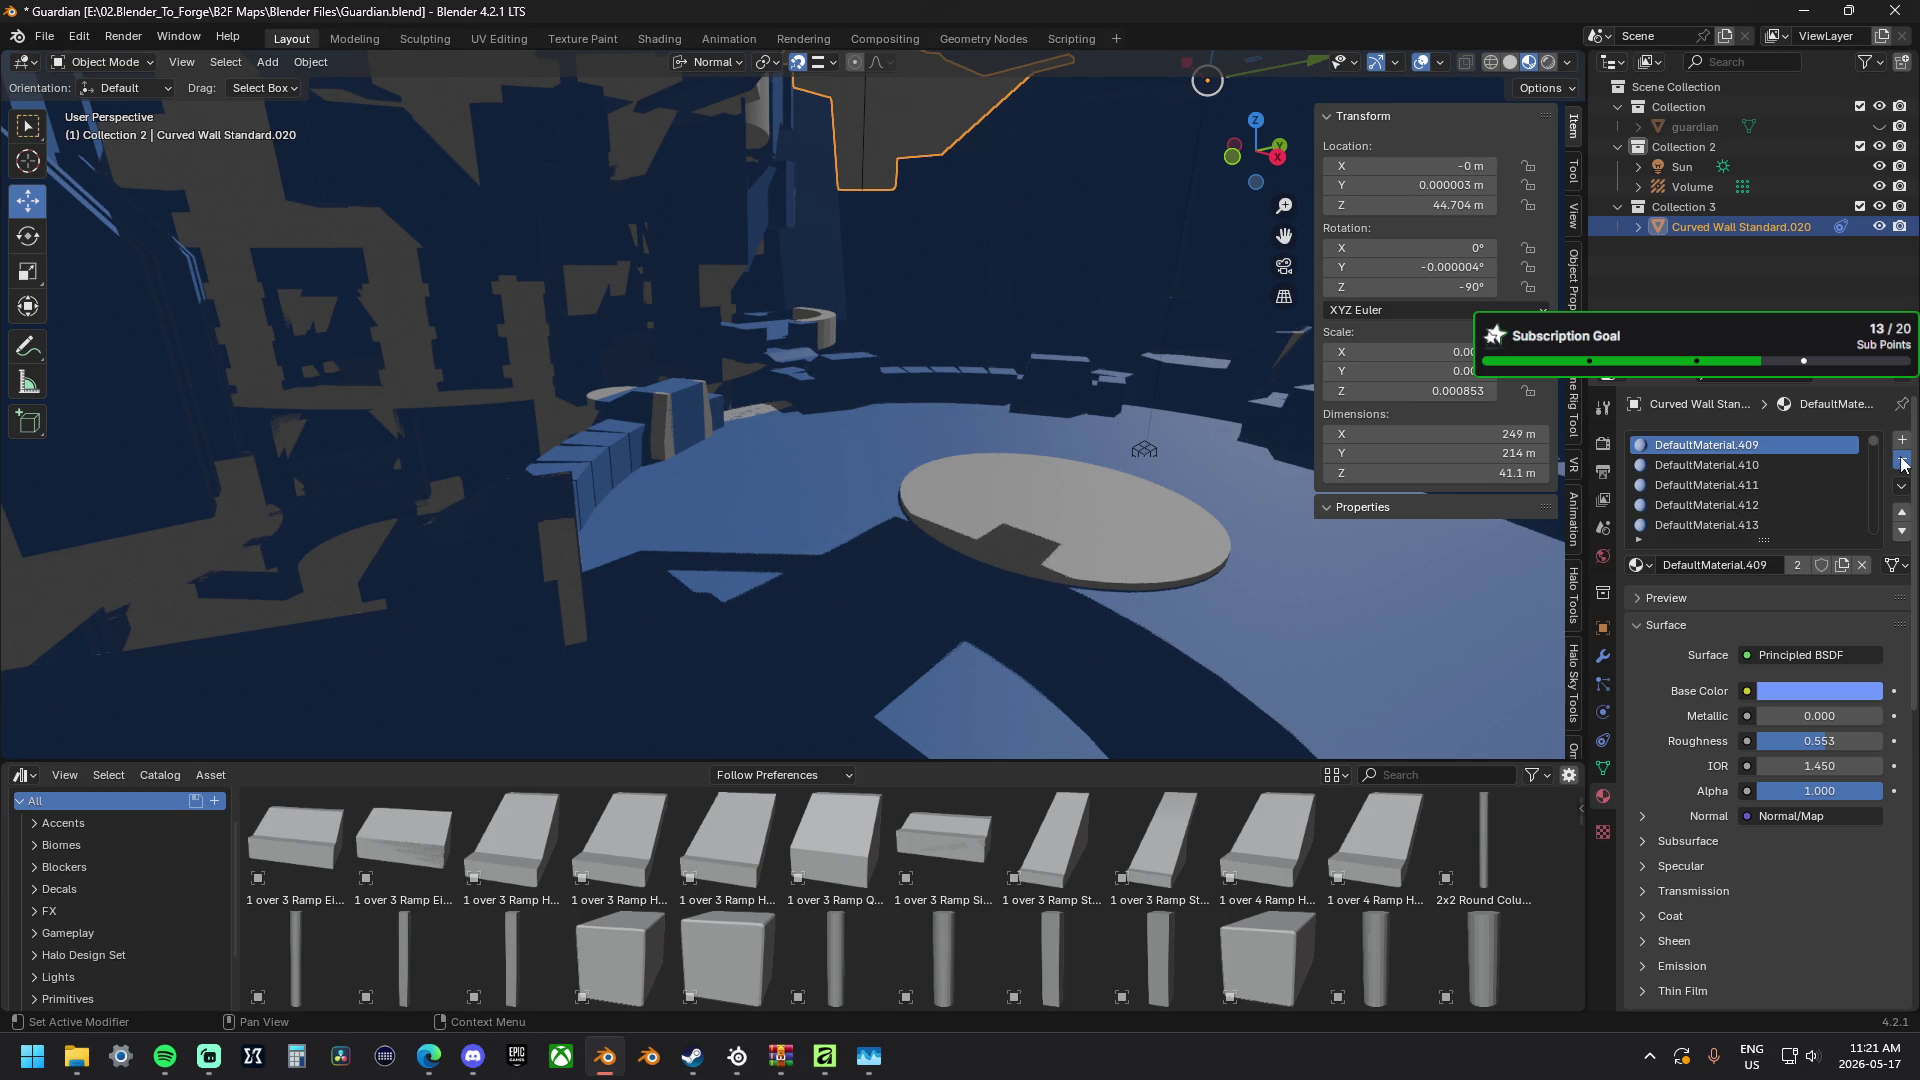
{"action": "left_click", "coordinate": [1902, 464]}
{"action": "left_click", "coordinate": [1902, 464]}
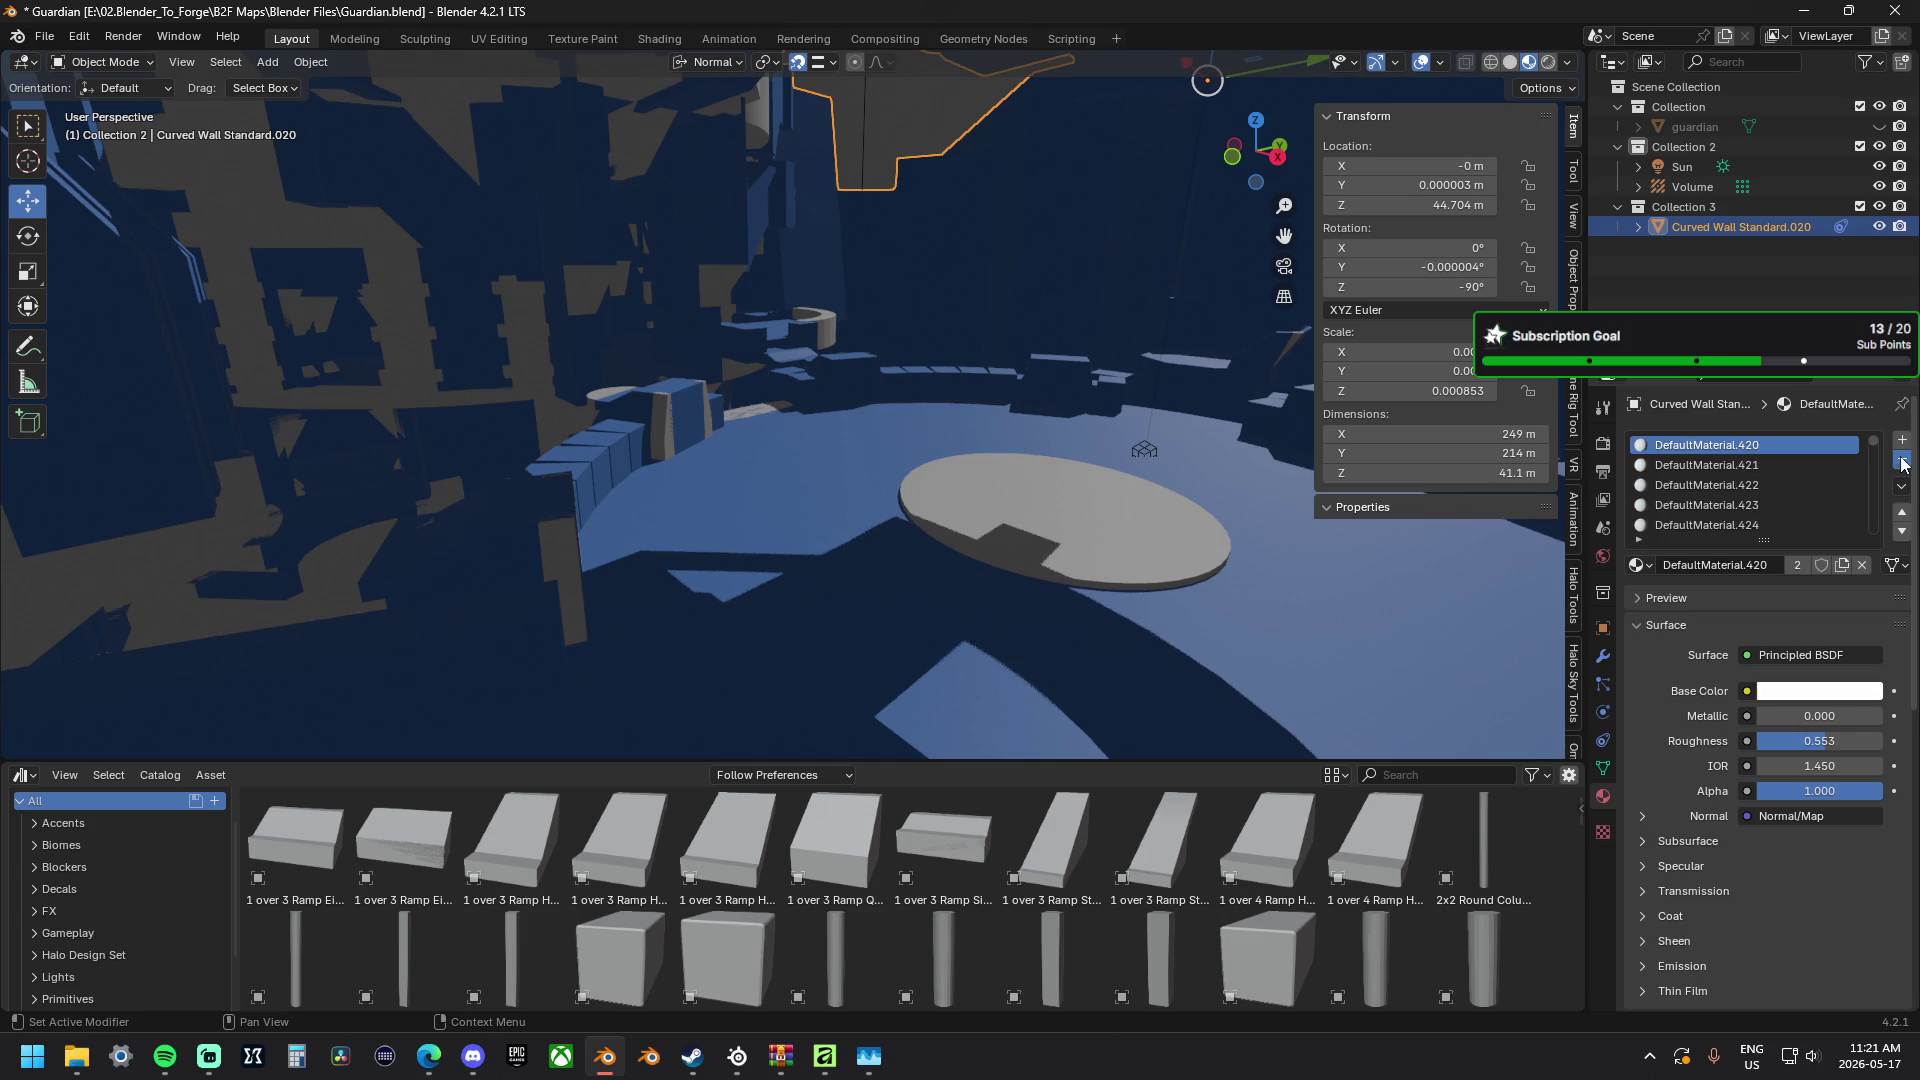
{"action": "left_click", "coordinate": [1903, 464]}
{"action": "left_click", "coordinate": [1902, 464]}
{"action": "left_click", "coordinate": [1902, 464]}
{"action": "left_click", "coordinate": [1902, 463]}
{"action": "left_click", "coordinate": [1903, 463]}
{"action": "left_click", "coordinate": [1902, 463]}
{"action": "left_click", "coordinate": [1903, 463]}
{"action": "left_click", "coordinate": [1902, 464]}
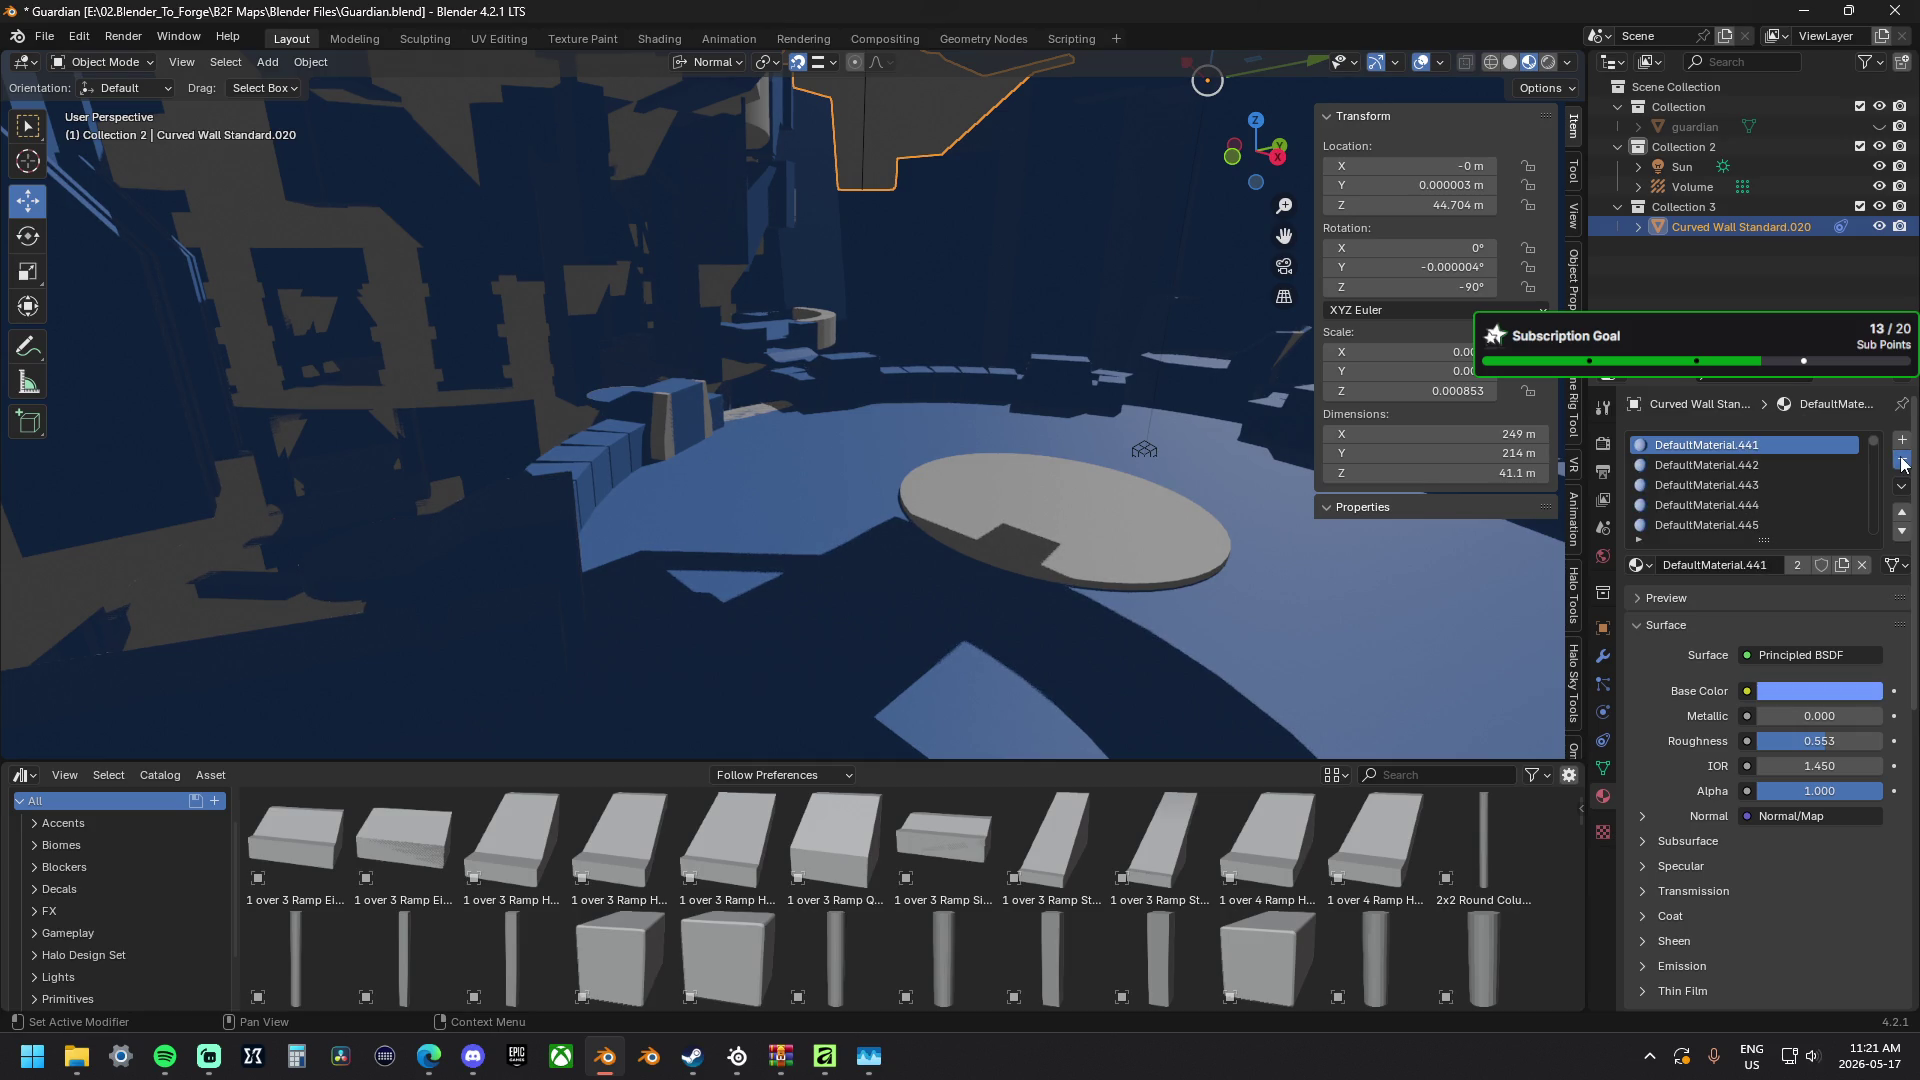
{"action": "left_click", "coordinate": [1902, 464]}
{"action": "left_click", "coordinate": [1902, 464]}
{"action": "left_click", "coordinate": [1902, 463]}
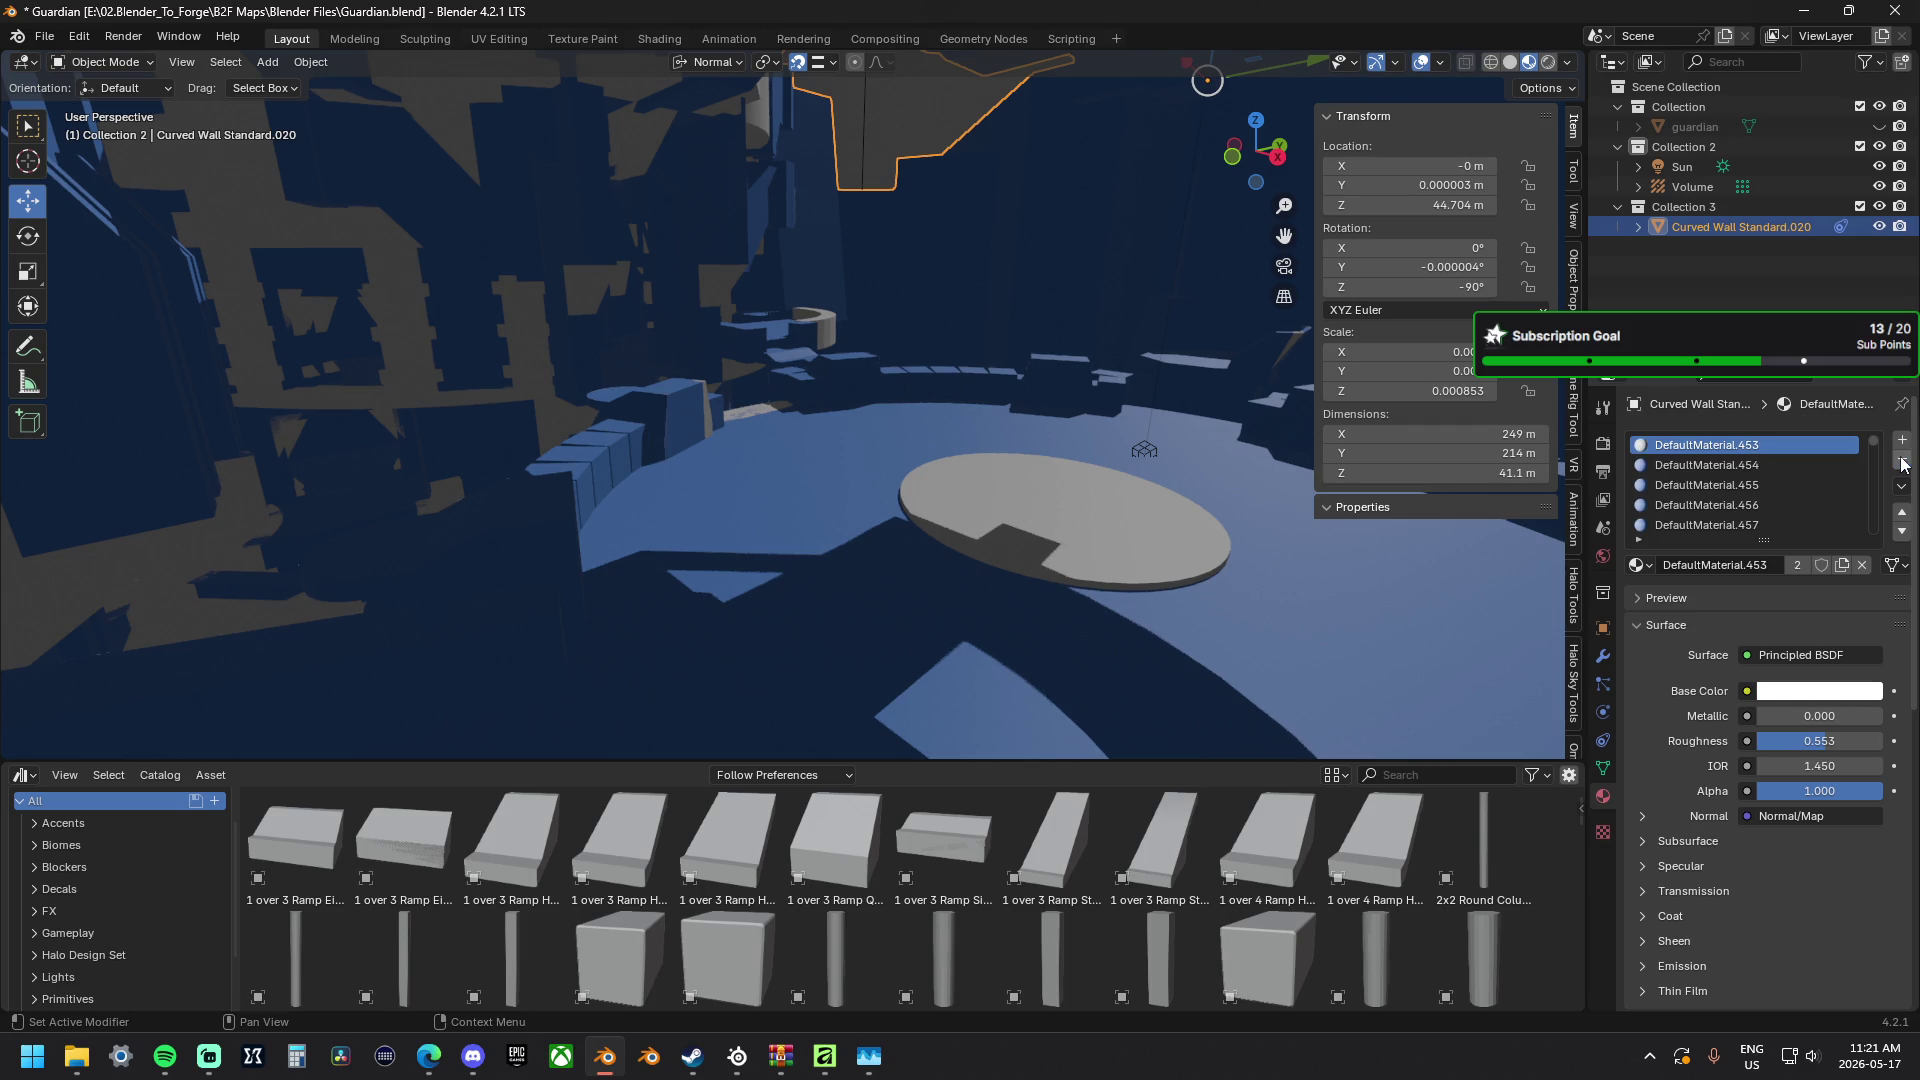
{"action": "left_click", "coordinate": [1902, 463]}
{"action": "left_click", "coordinate": [1903, 464]}
{"action": "left_click", "coordinate": [1903, 464]}
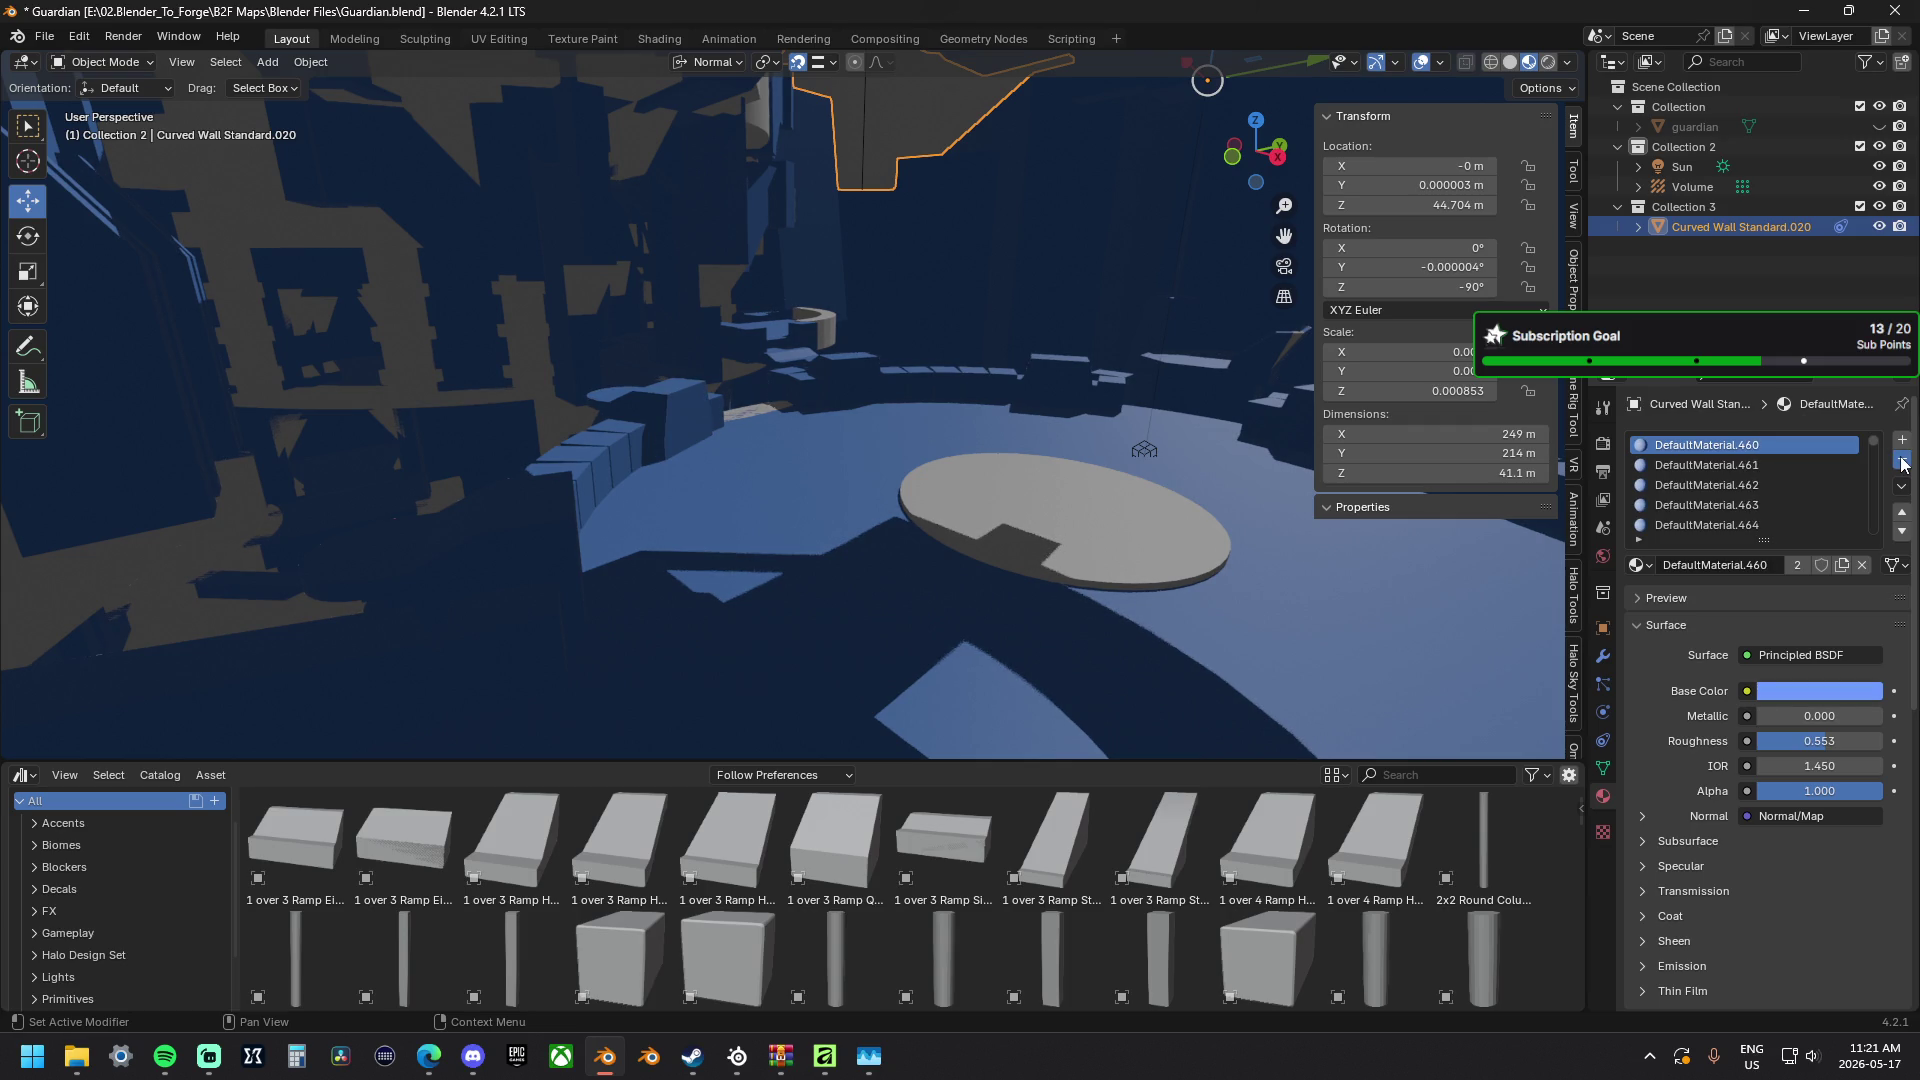
{"action": "left_click", "coordinate": [1902, 463]}
{"action": "left_click", "coordinate": [1902, 463]}
{"action": "left_click", "coordinate": [1903, 464]}
{"action": "left_click", "coordinate": [1903, 464]}
{"action": "left_click", "coordinate": [1902, 463]}
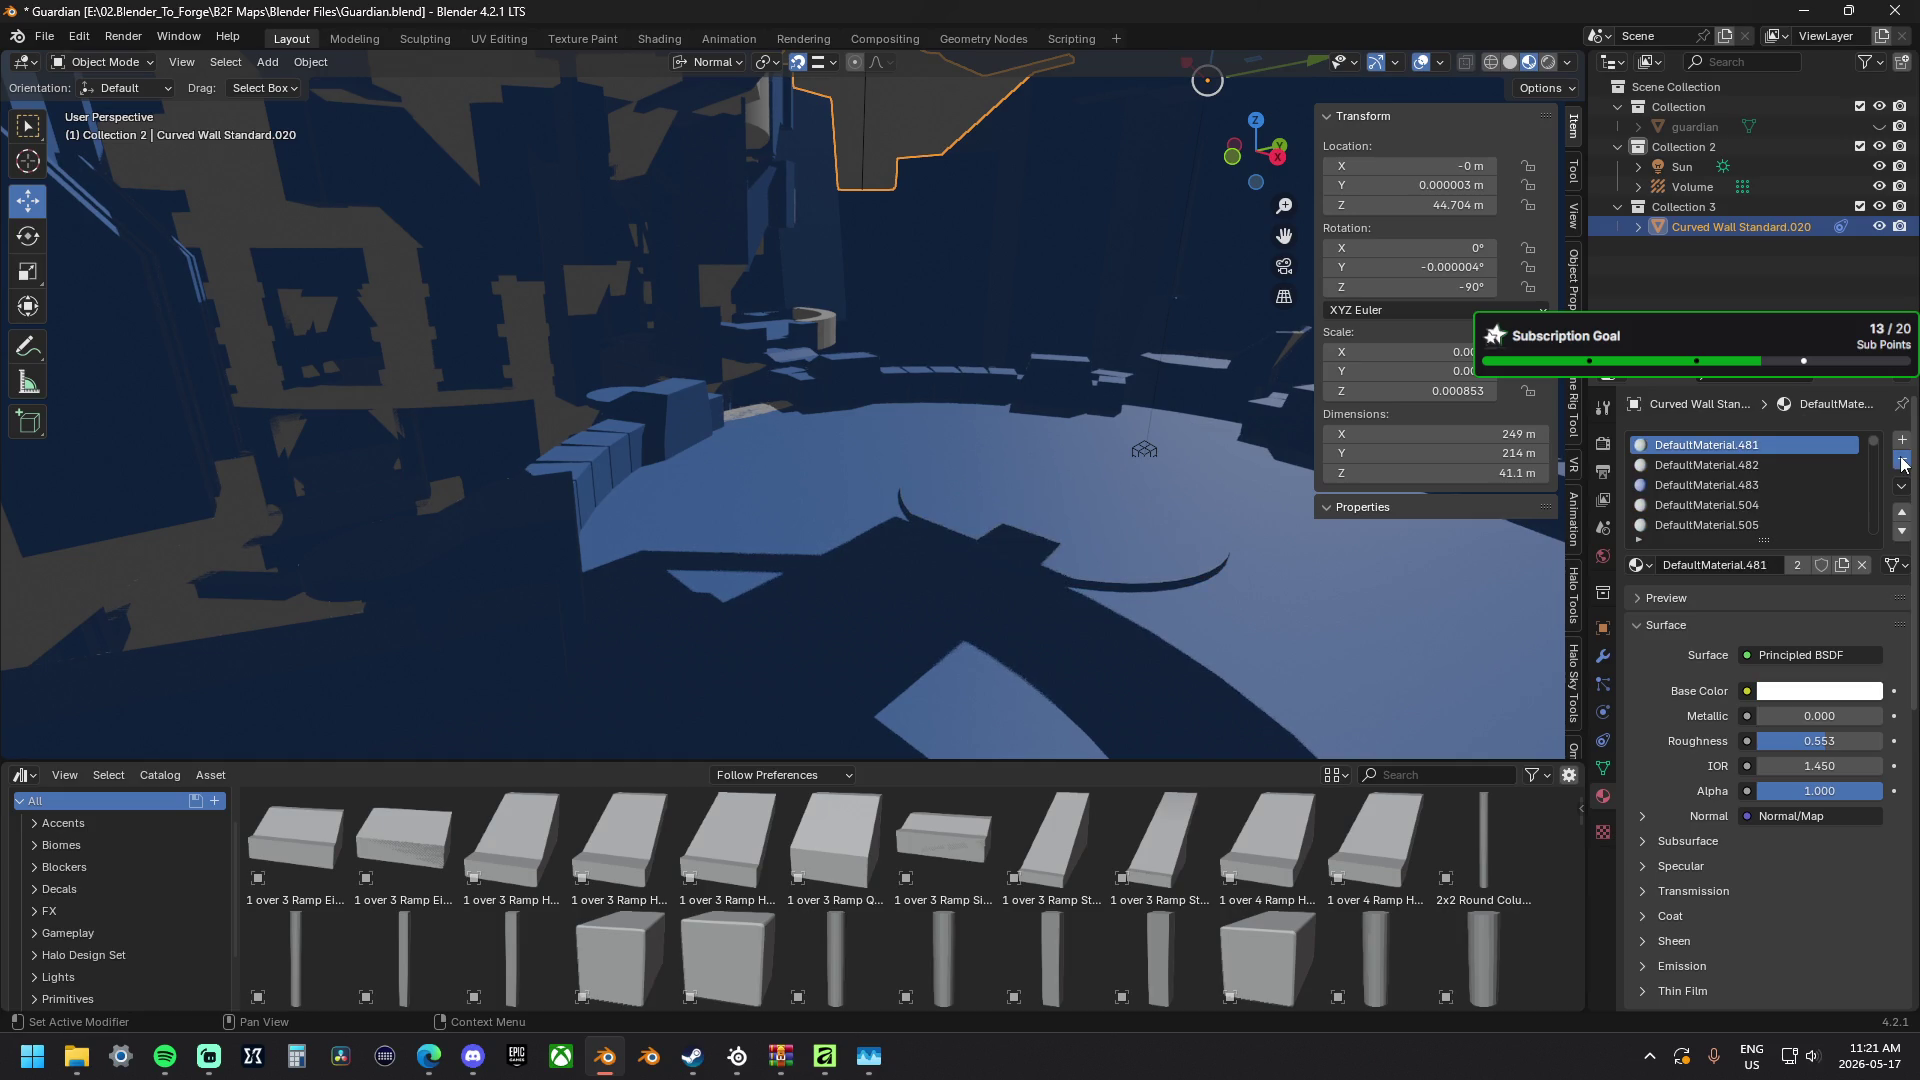
{"action": "left_click", "coordinate": [1903, 463]}
{"action": "left_click", "coordinate": [1902, 463]}
{"action": "left_click", "coordinate": [1902, 464]}
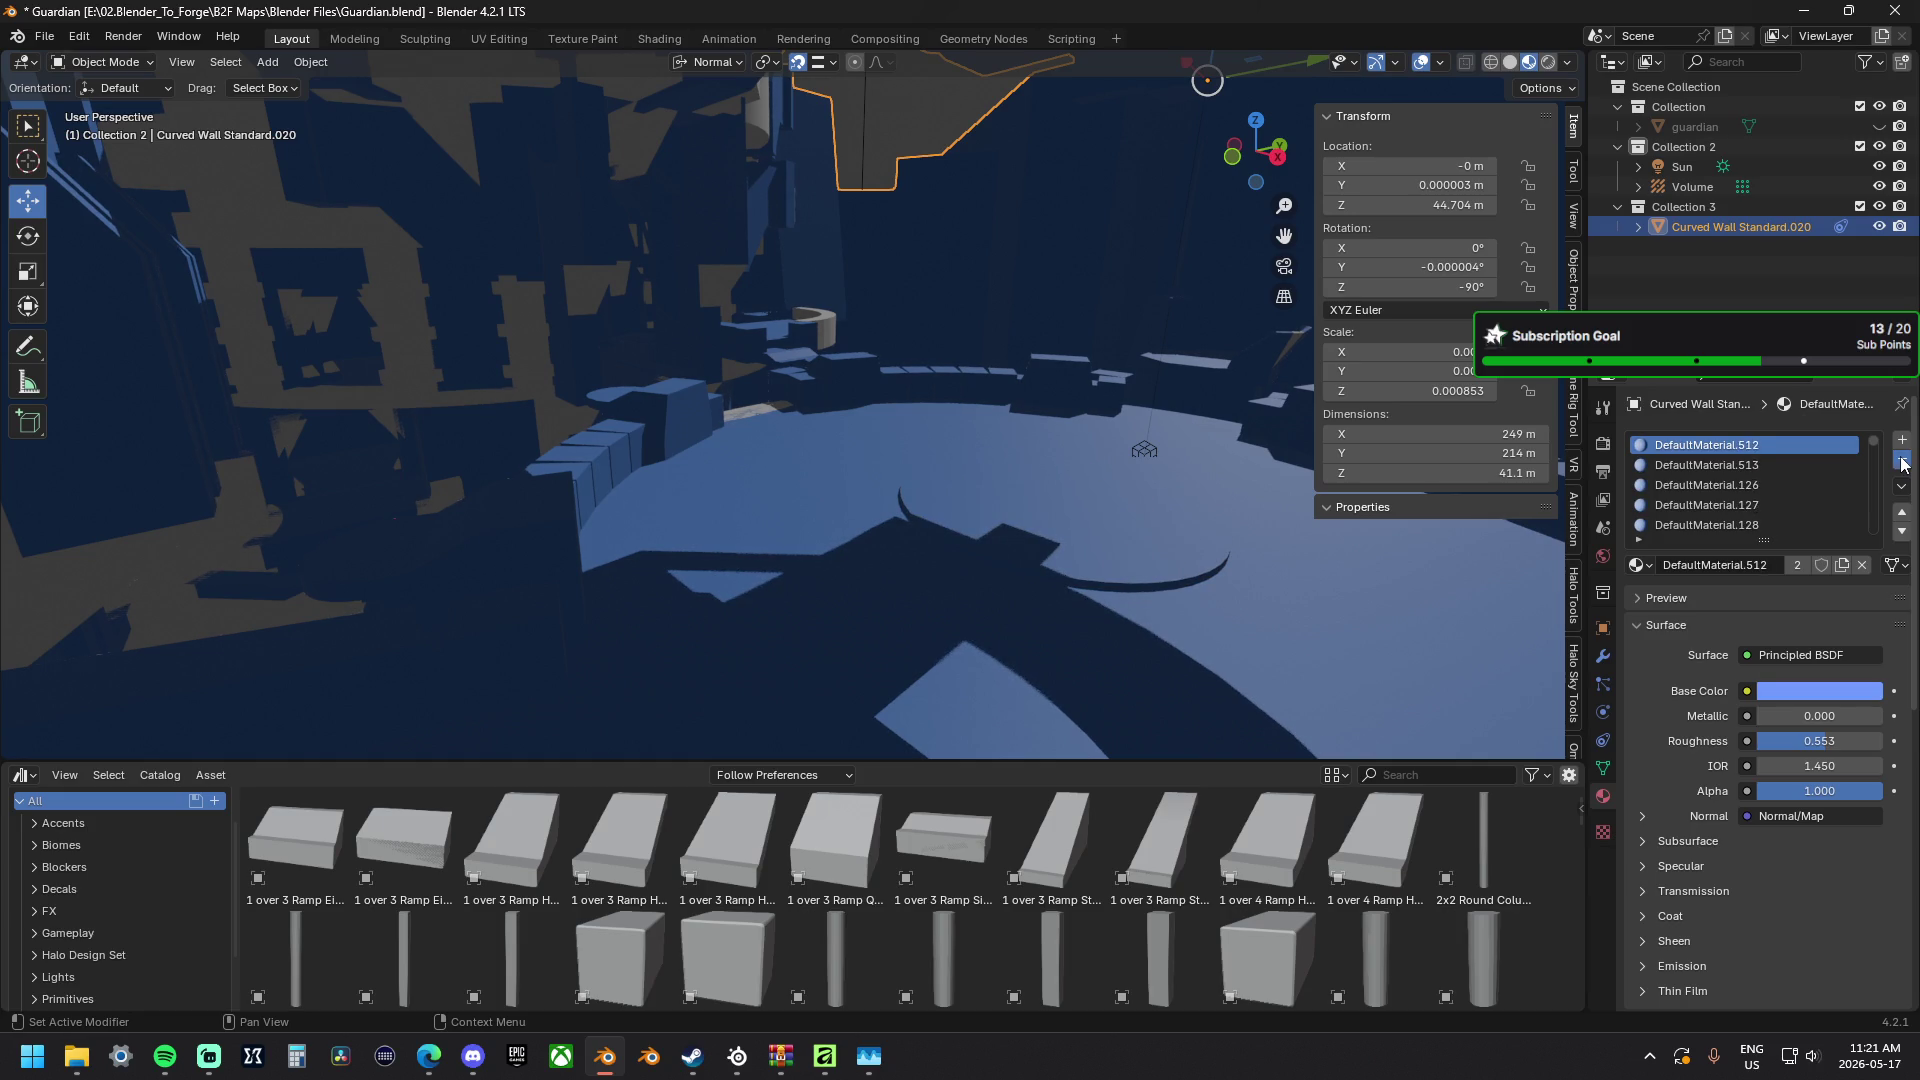
{"action": "left_click", "coordinate": [1902, 464]}
{"action": "left_click", "coordinate": [1902, 464]}
{"action": "left_click", "coordinate": [1902, 464]}
{"action": "left_click", "coordinate": [1902, 464]}
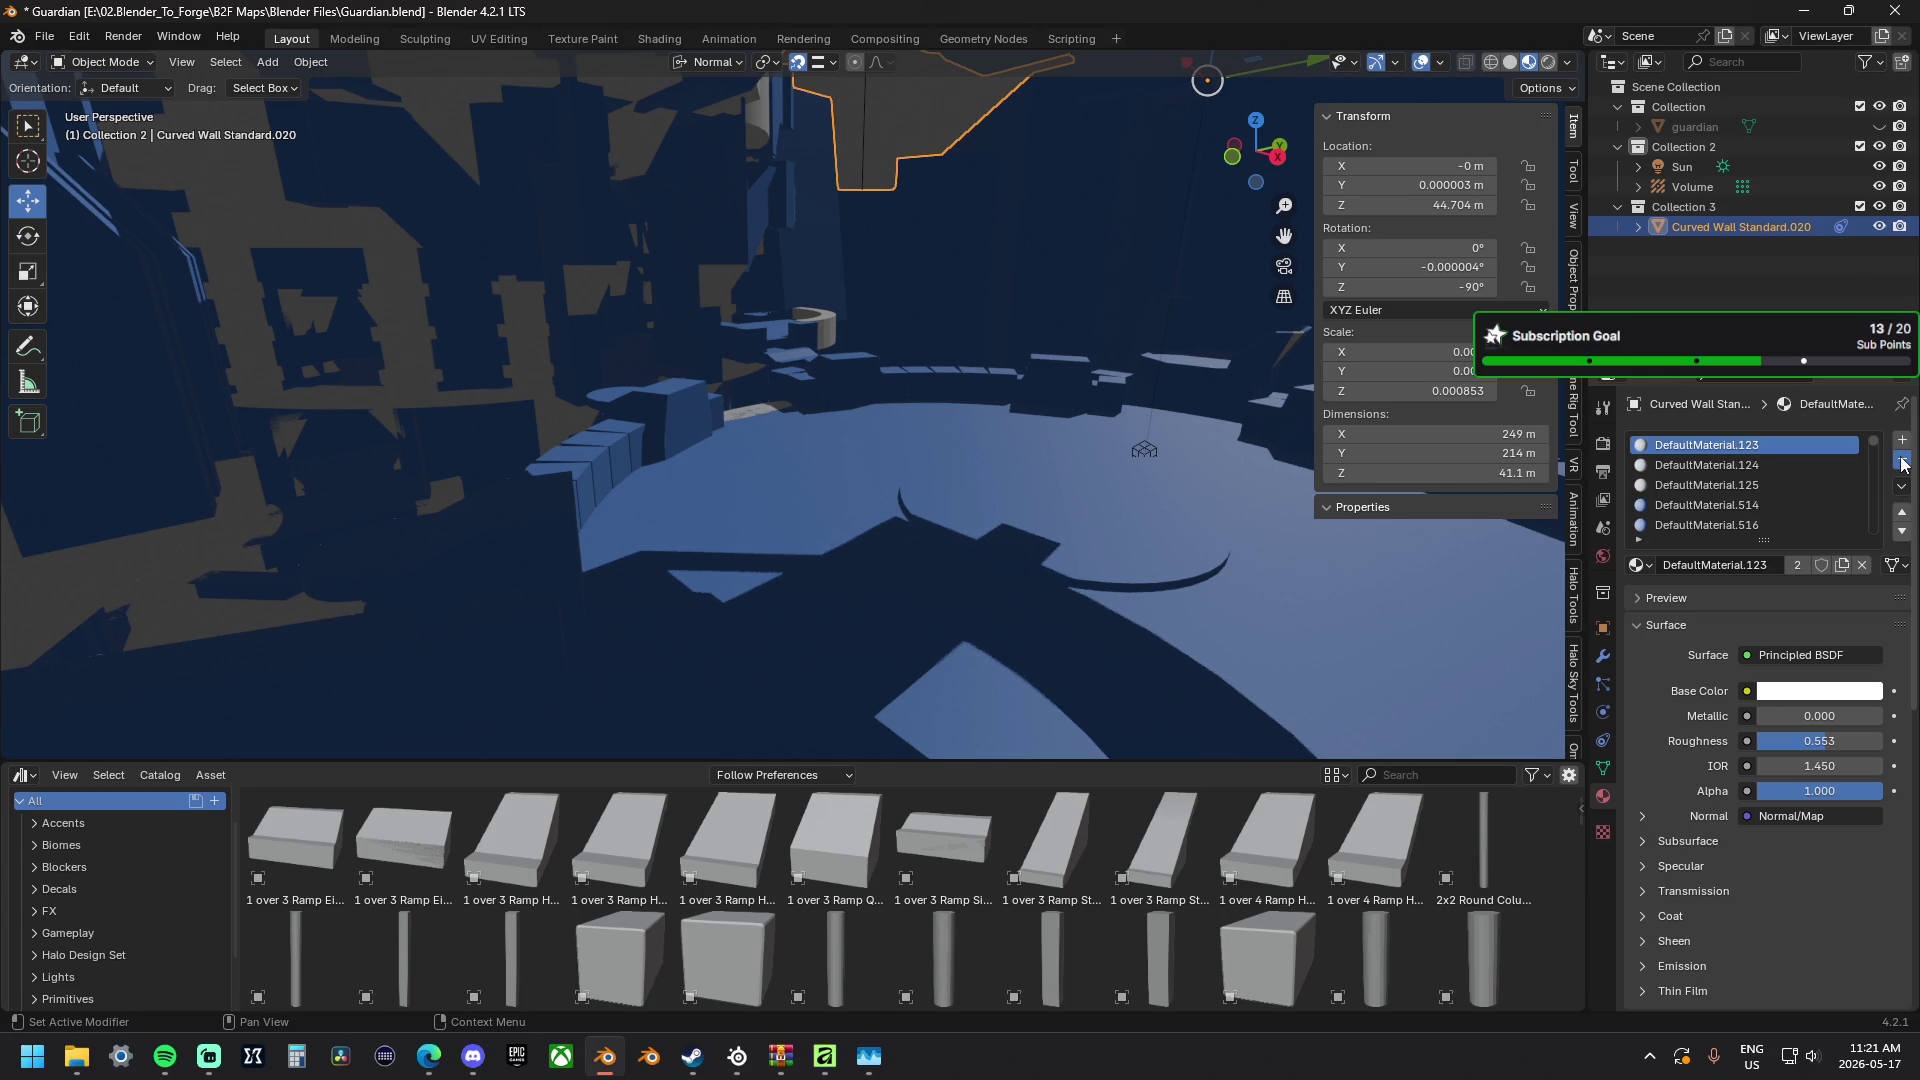
{"action": "left_click", "coordinate": [1903, 464]}
{"action": "left_click", "coordinate": [1903, 464]}
{"action": "left_click", "coordinate": [1903, 464]}
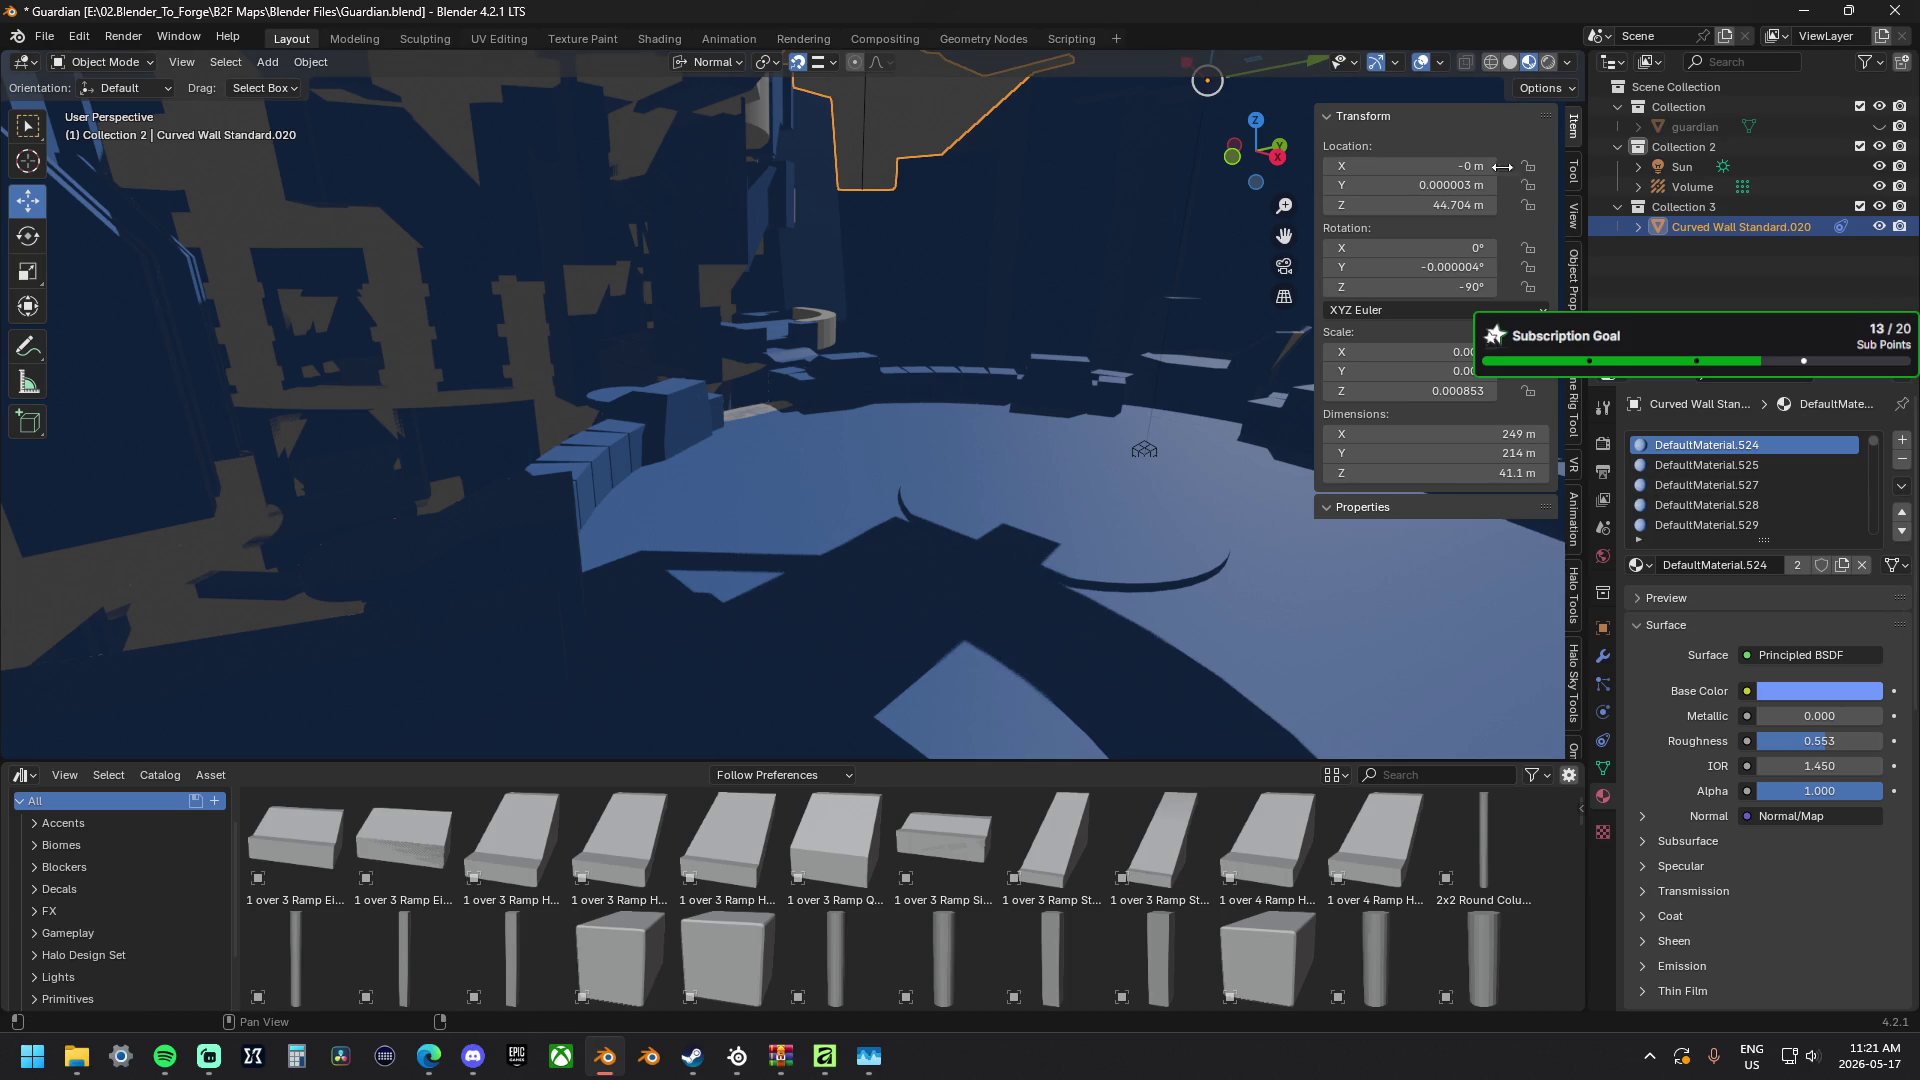
{"action": "left_click", "coordinate": [1807, 11]}
{"action": "scroll", "coordinate": [907, 445], "scroll_direction": "down", "scroll_amount": 3}
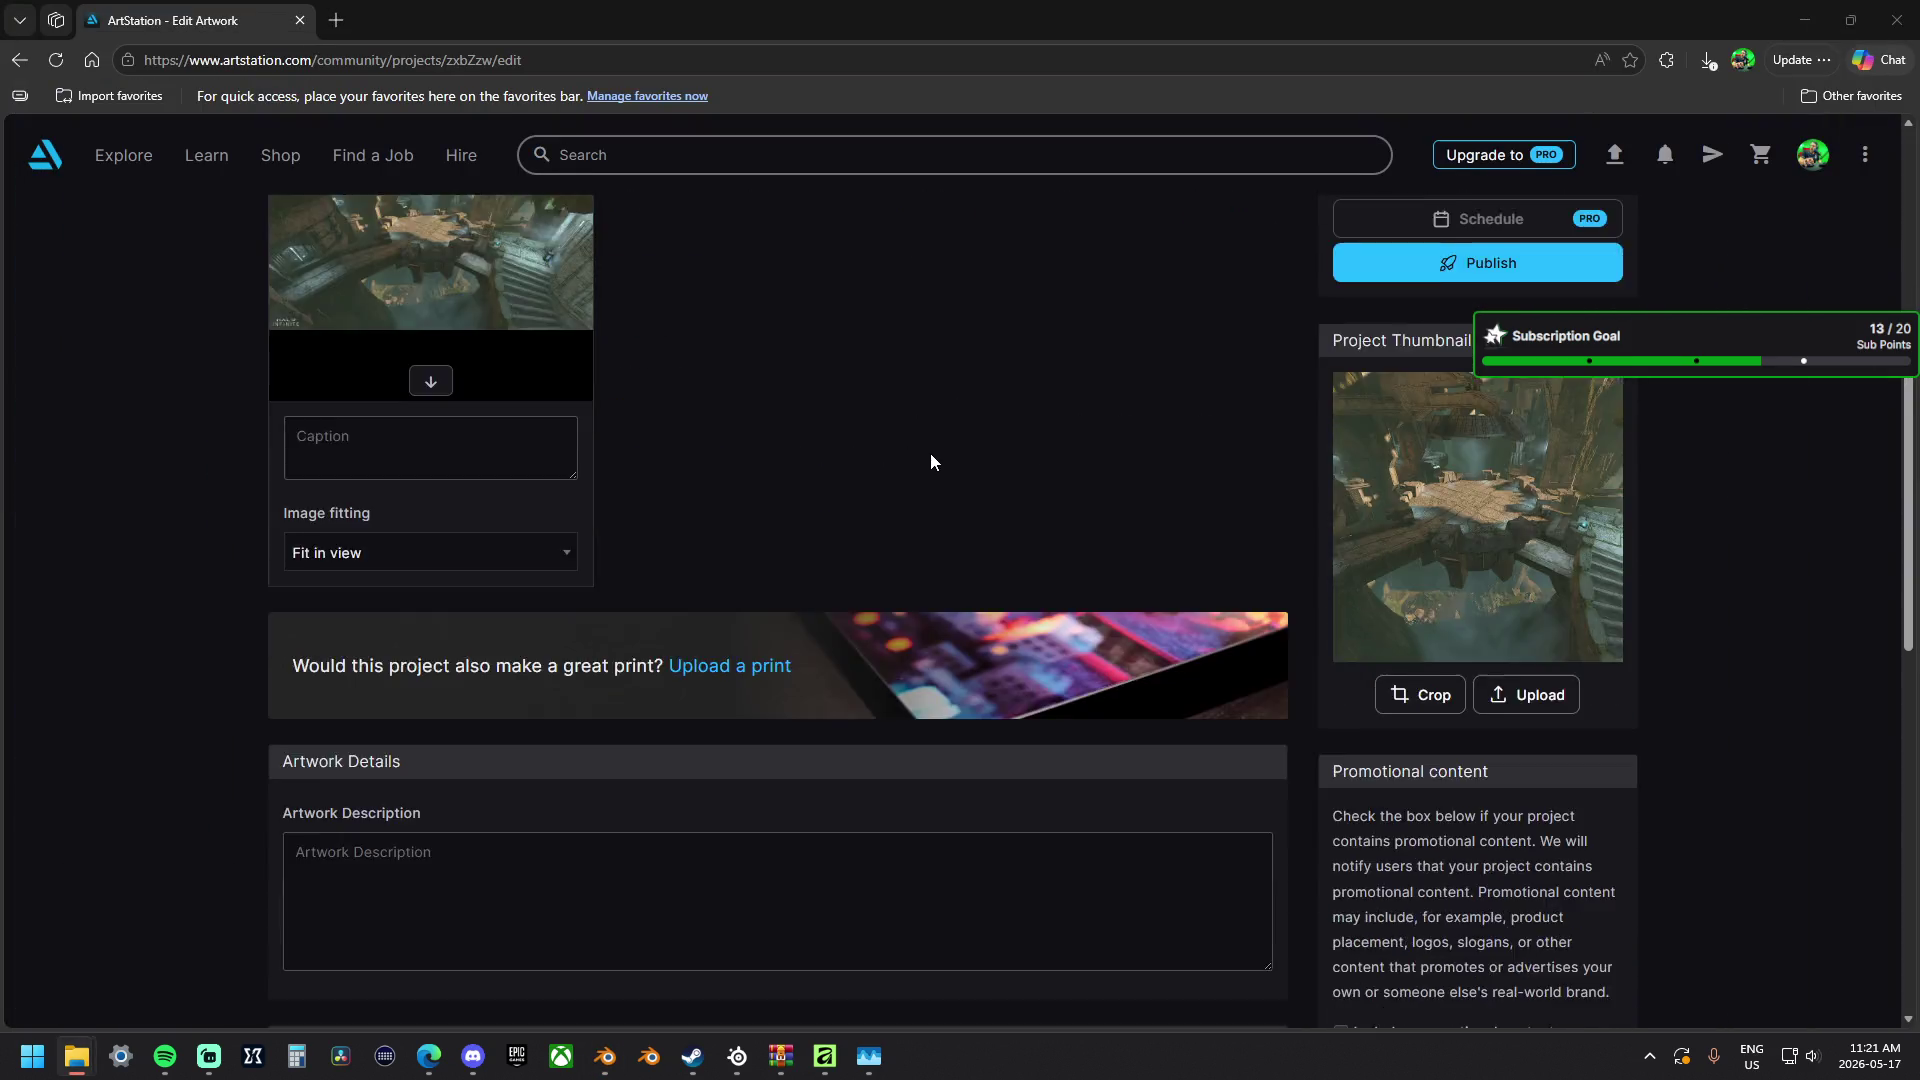
{"action": "scroll", "coordinate": [929, 453], "scroll_direction": "up", "scroll_amount": 5}
Go to ArtStation's Manage Portfolio projects overview and open the account menu.
{"action": "left_click", "coordinate": [344, 237]}
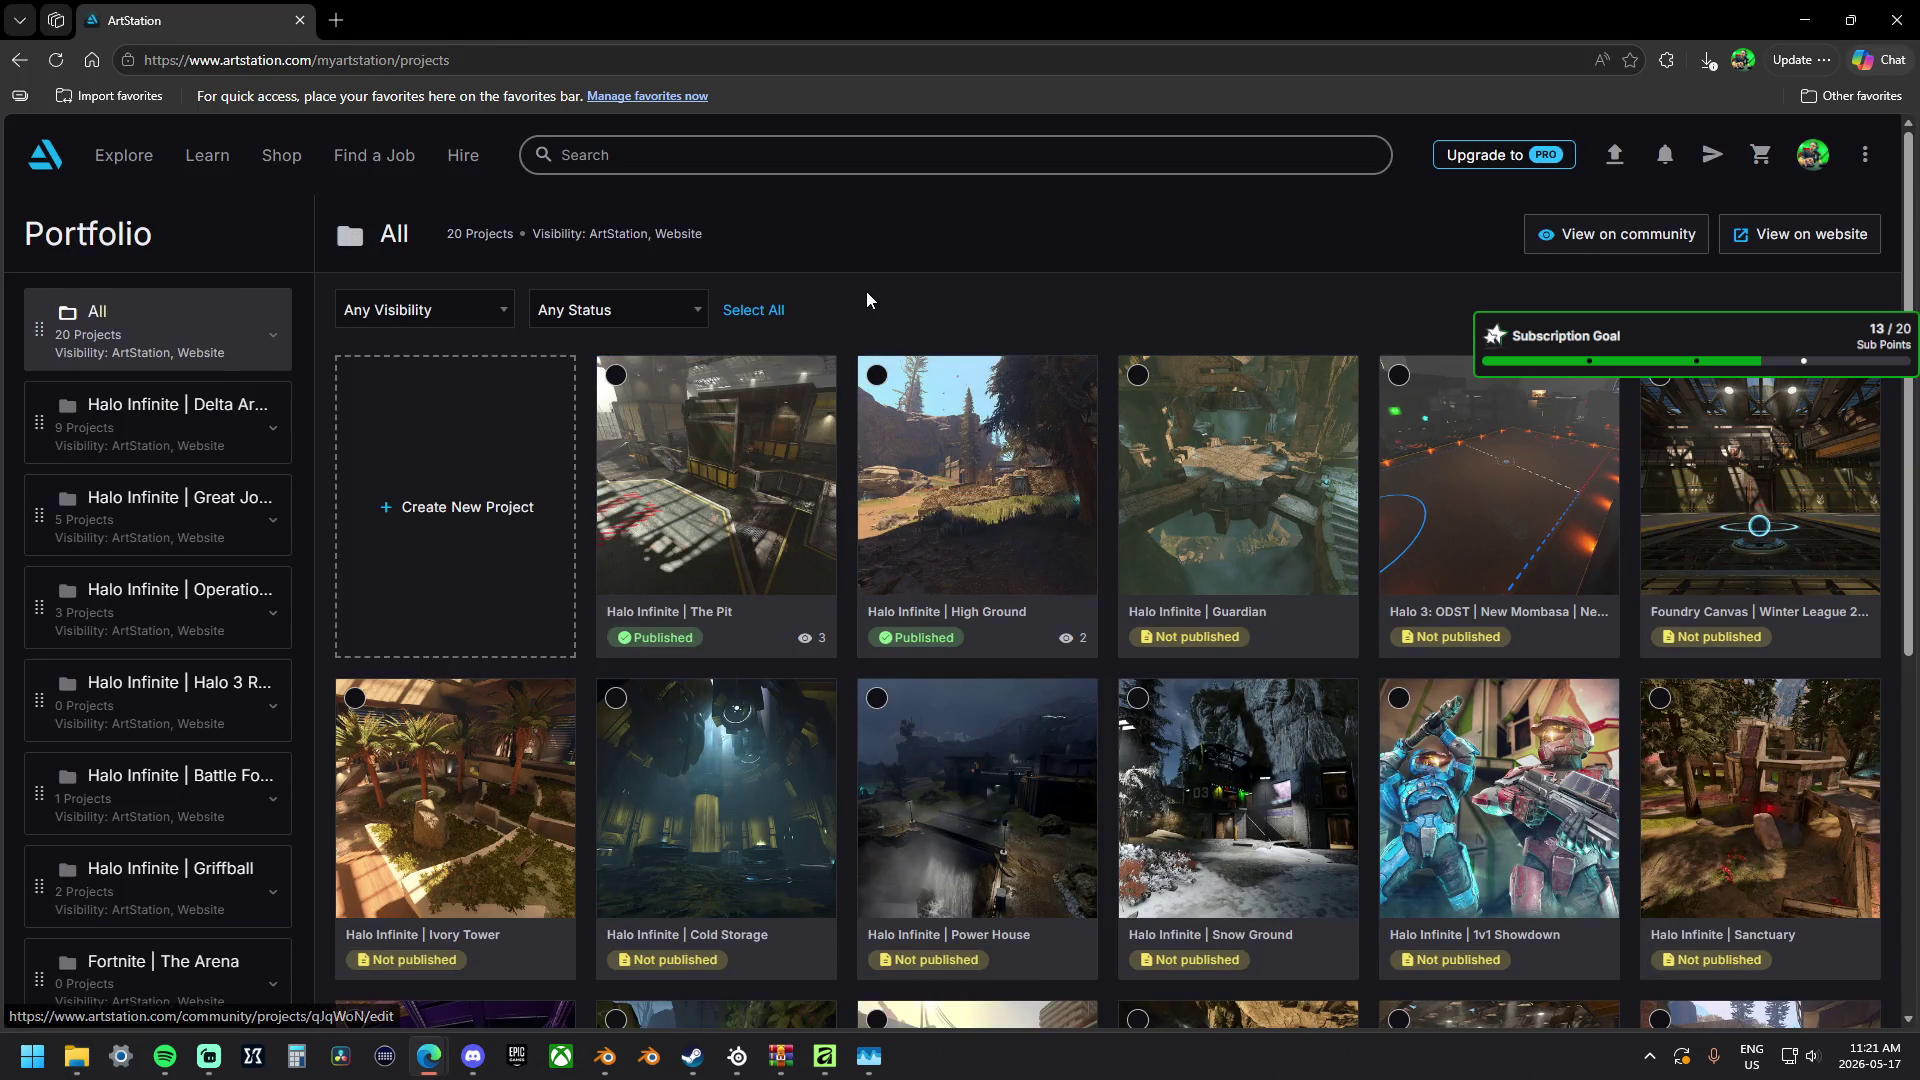
{"action": "left_click", "coordinate": [1812, 155]}
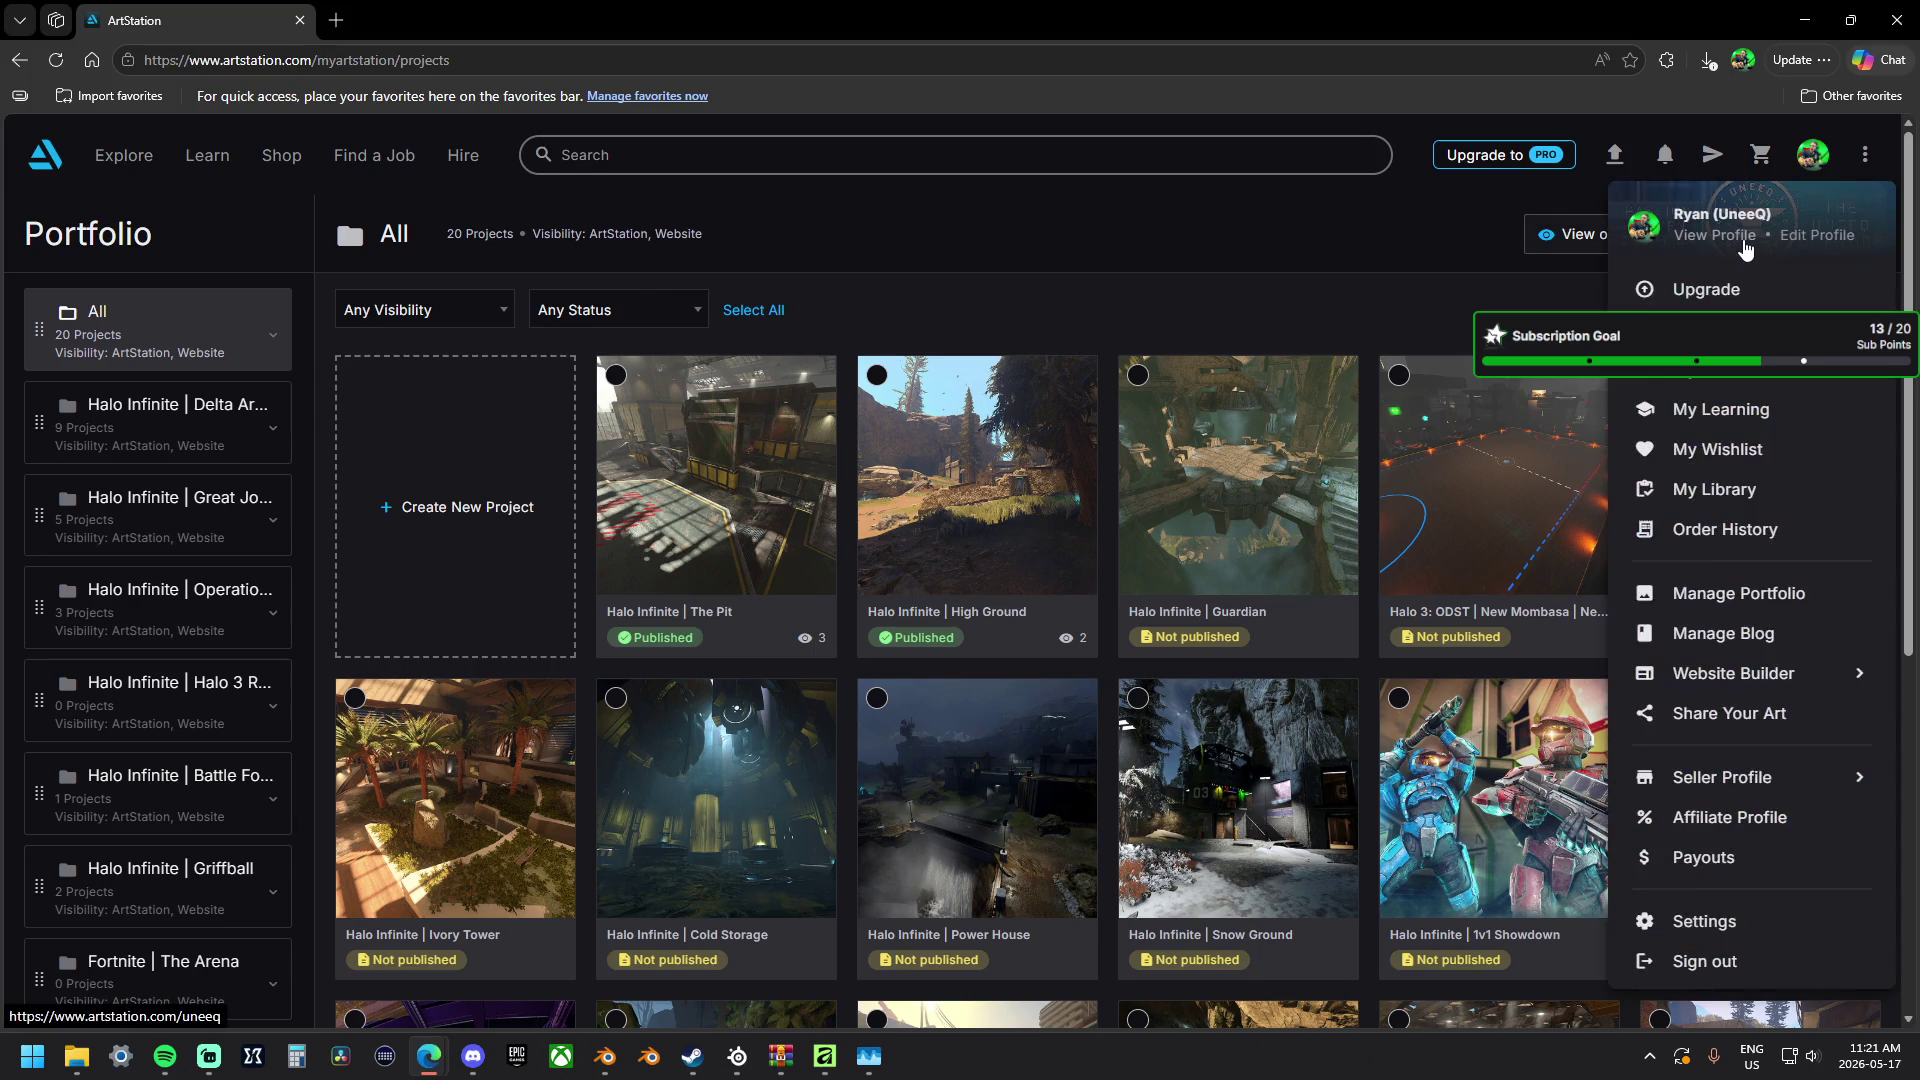
View the public profile's Halo Infinite | Delta Arena album, then minimize Edge so Steam shows.
{"action": "left_click", "coordinate": [1735, 232]}
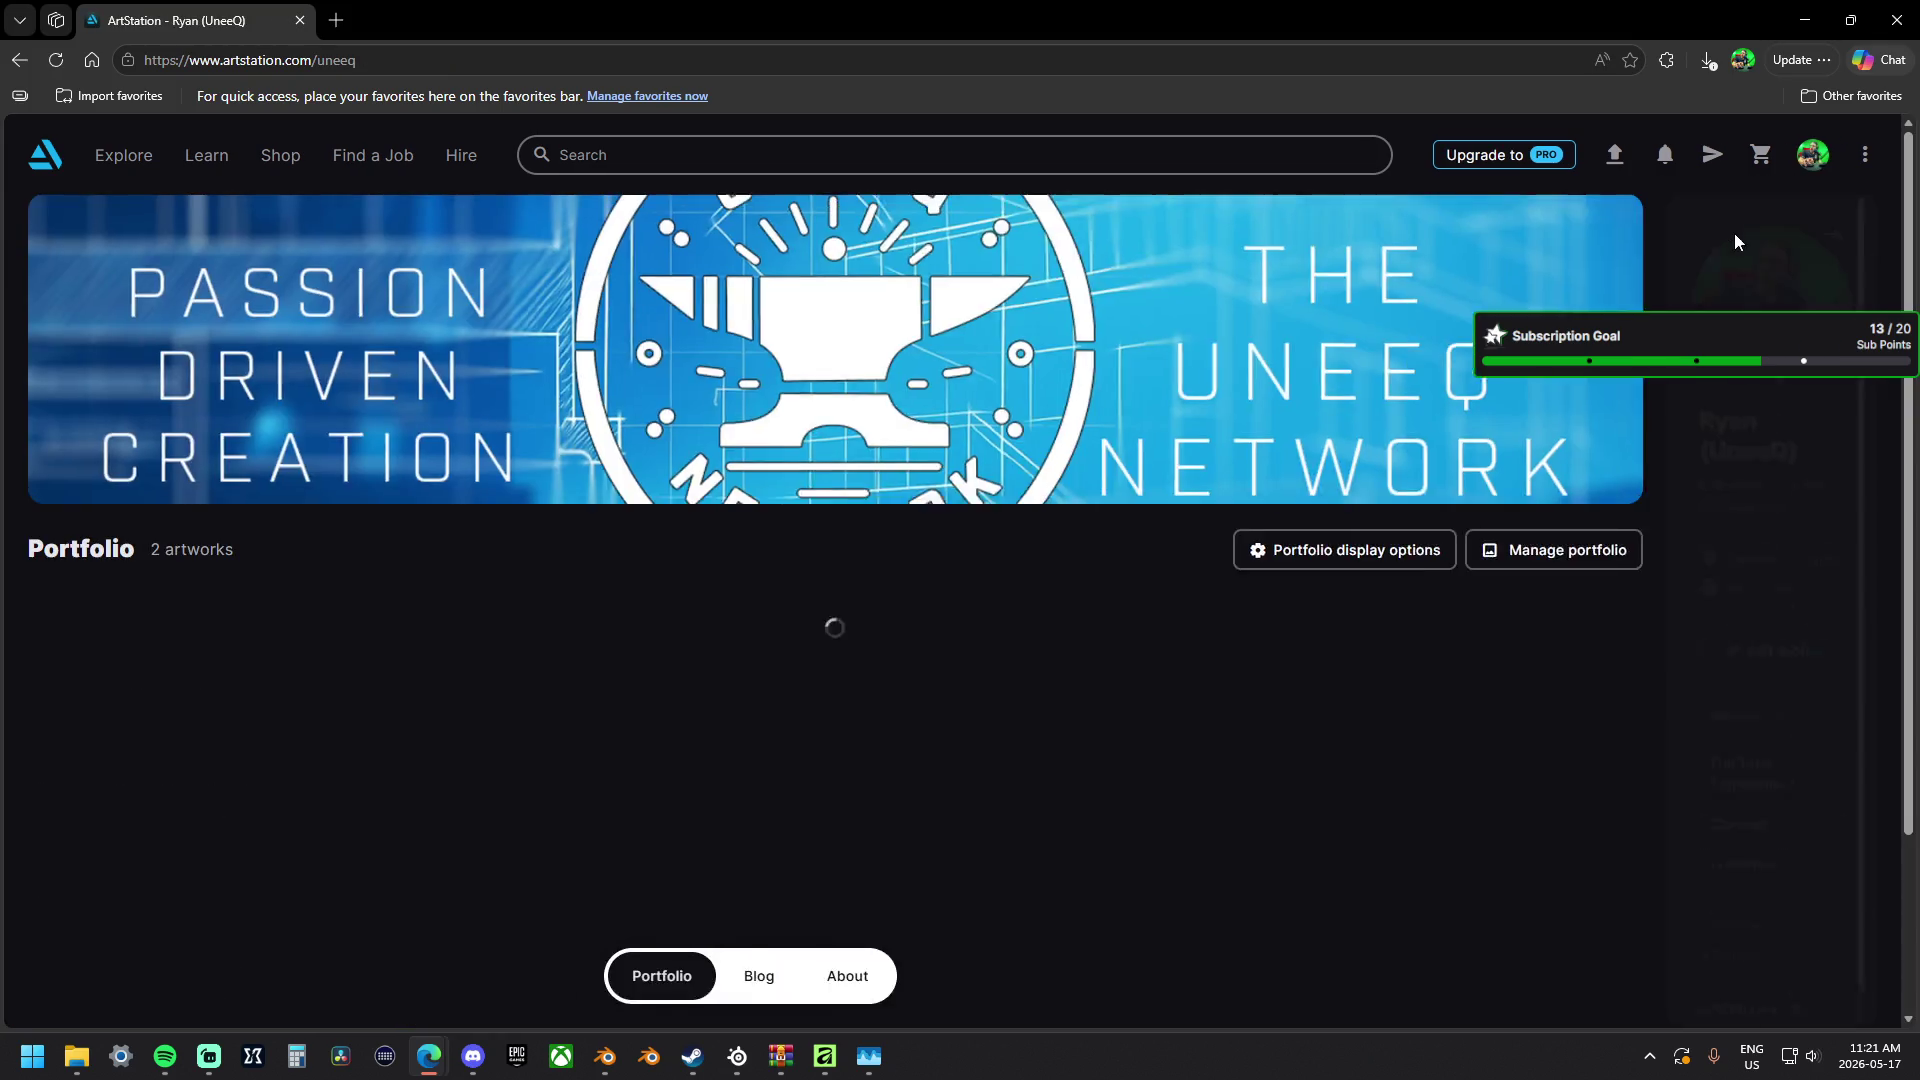
{"action": "scroll", "coordinate": [998, 629], "scroll_direction": "down", "scroll_amount": 2}
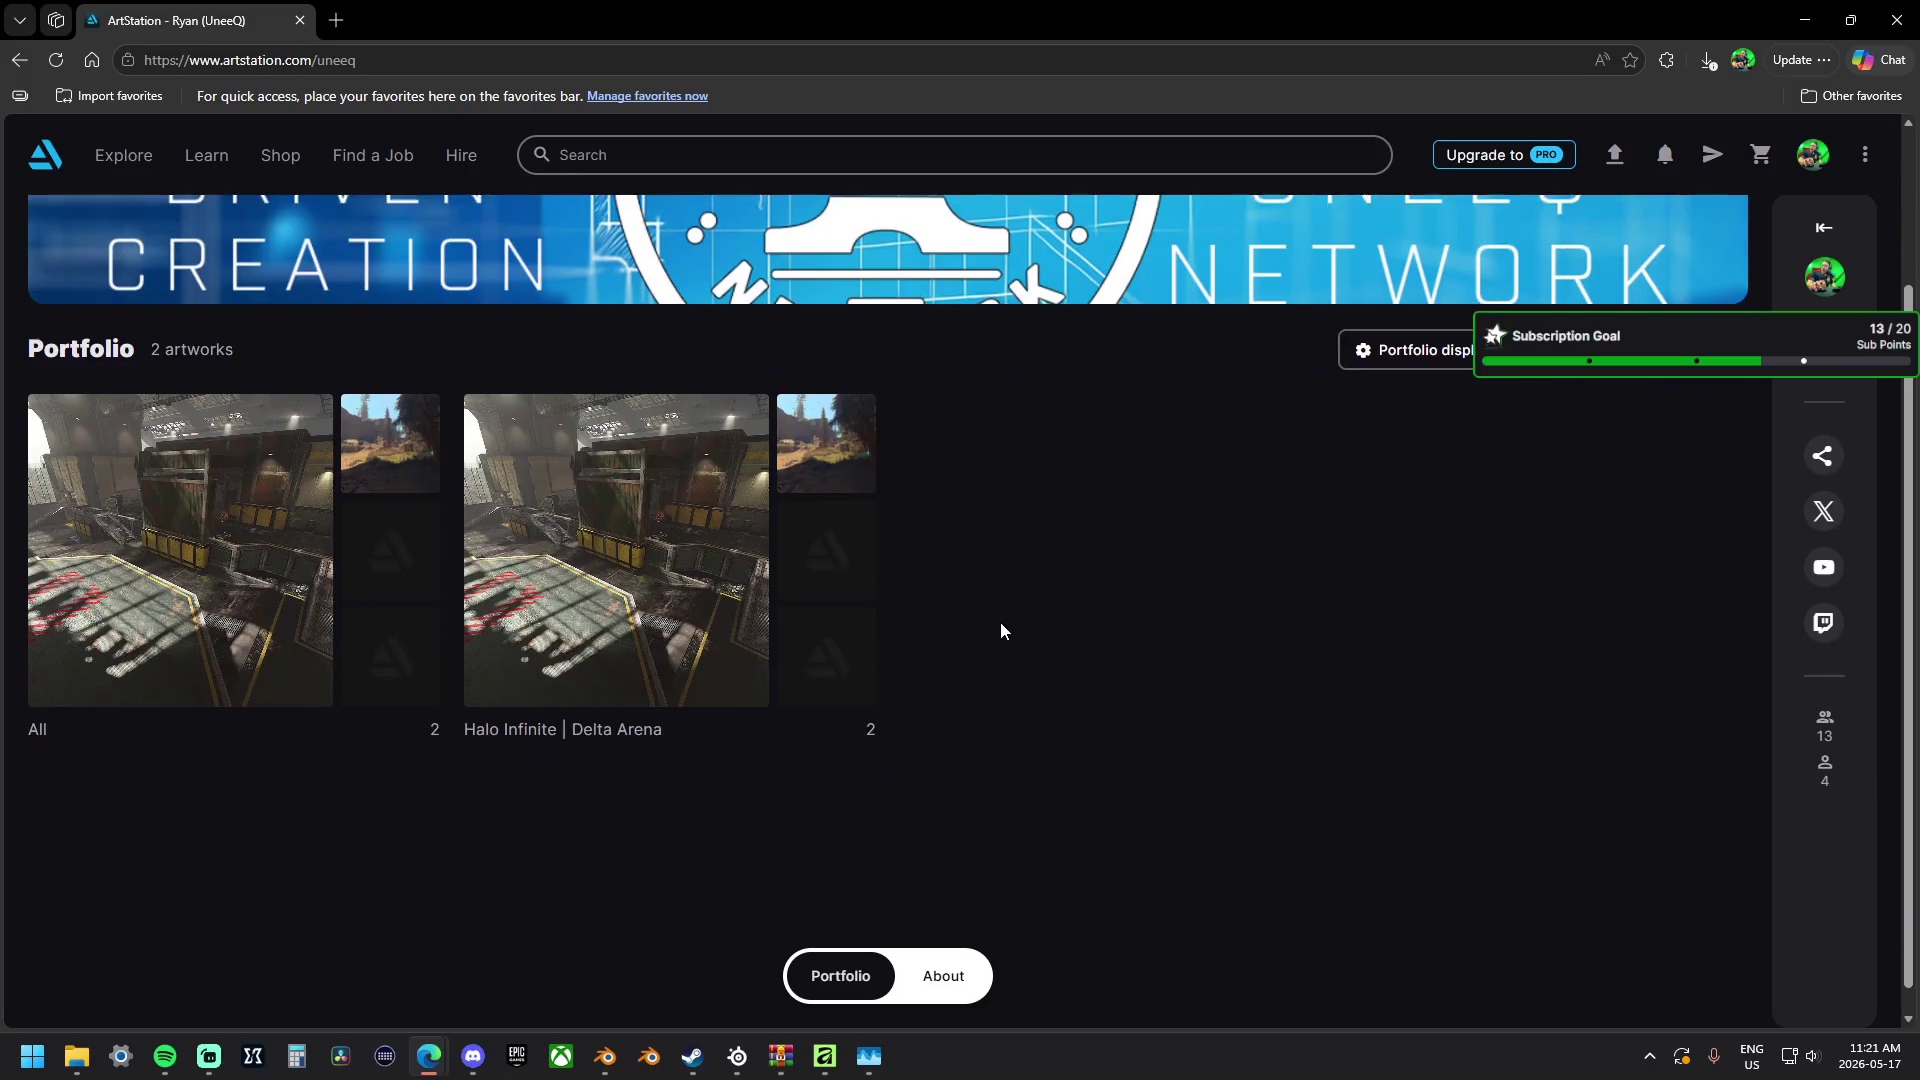
{"action": "left_click", "coordinate": [567, 604]}
{"action": "scroll", "coordinate": [568, 606], "scroll_direction": "down", "scroll_amount": 2}
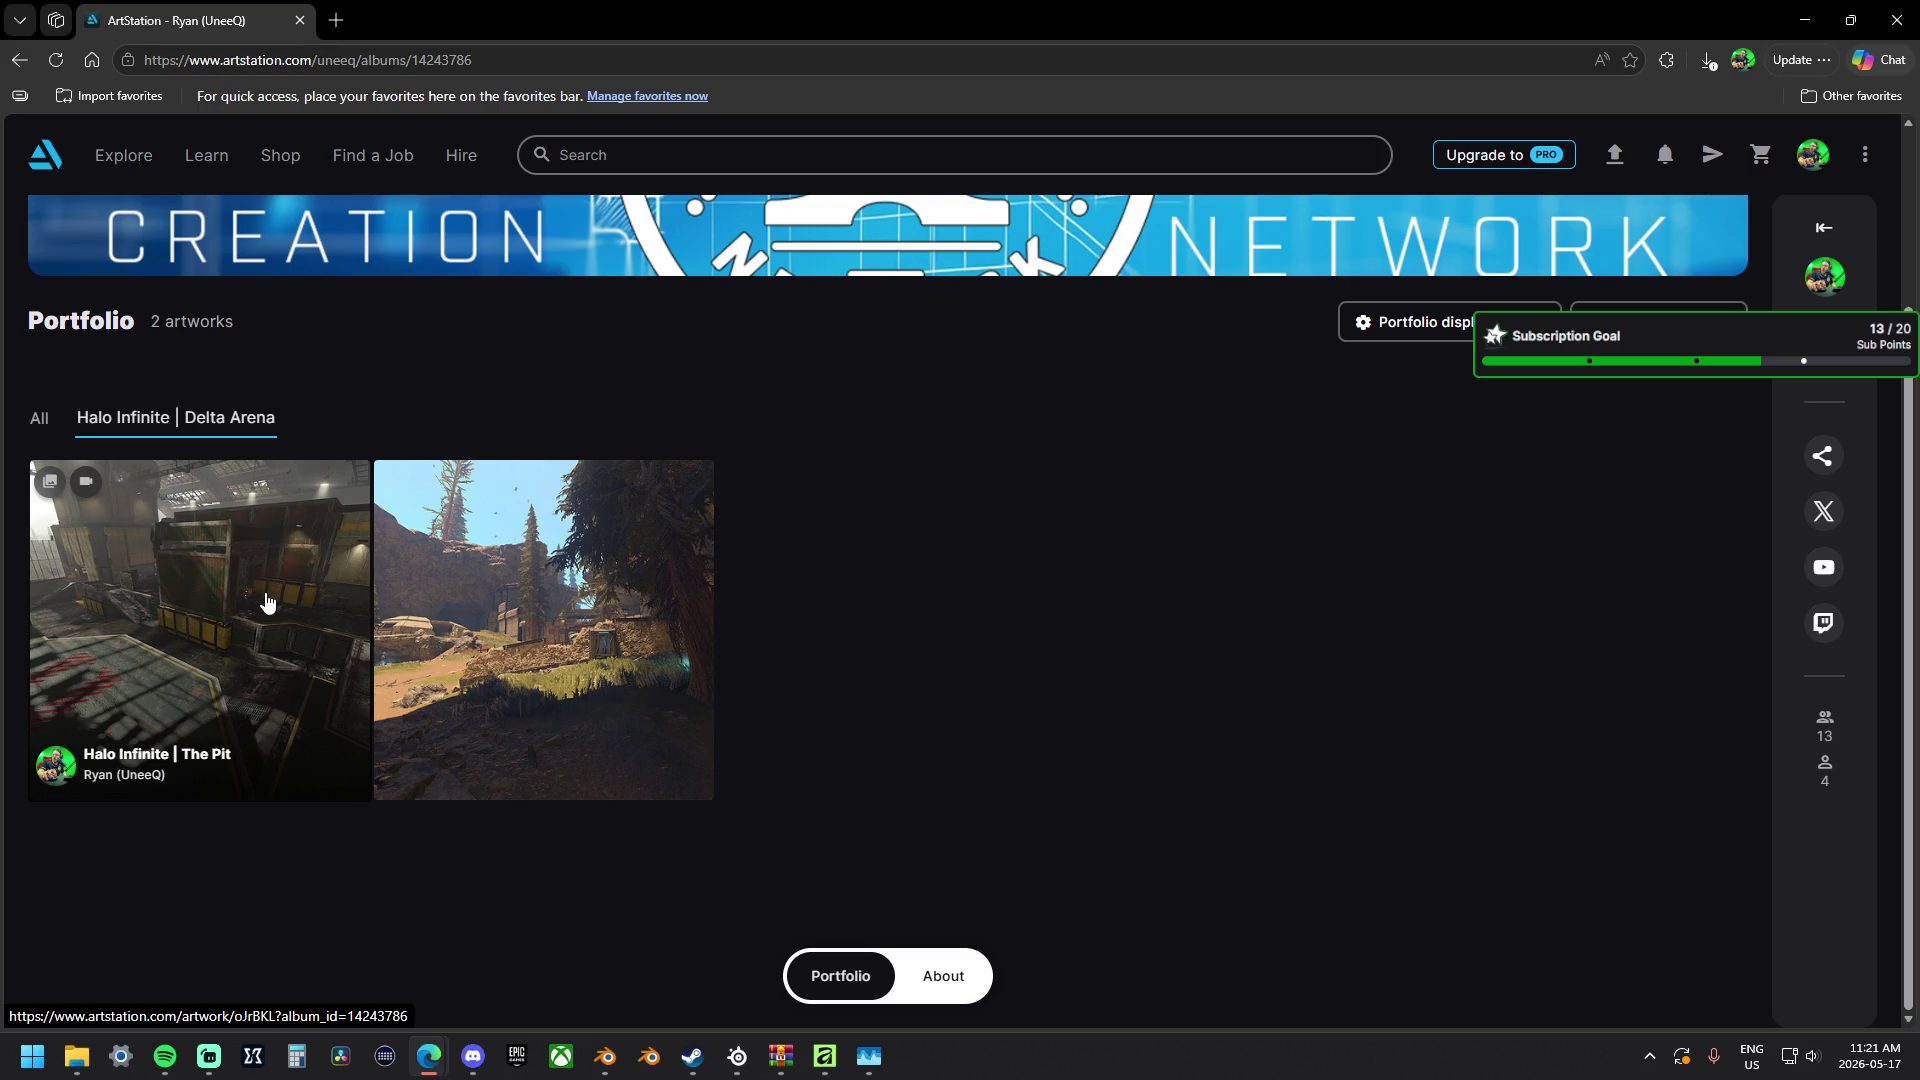
{"action": "left_click", "coordinate": [1800, 29]}
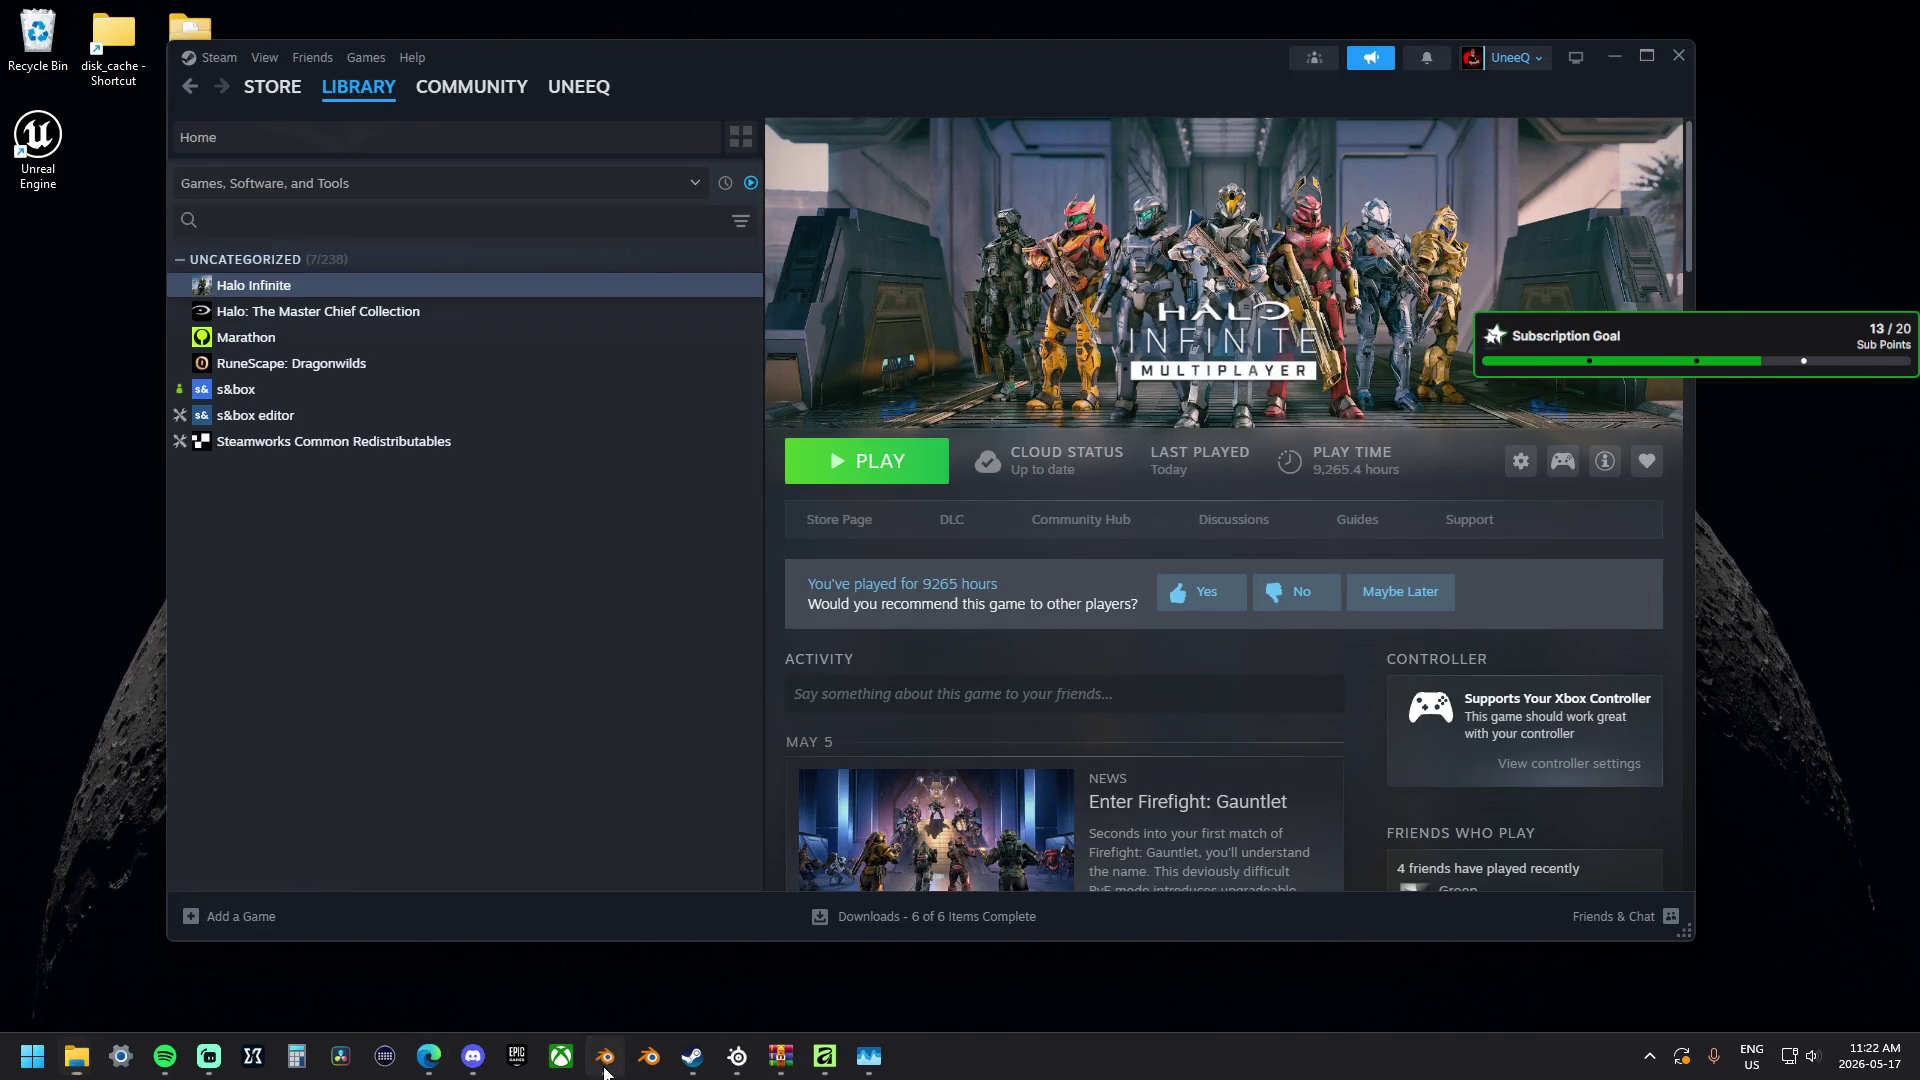
Check the Steam library briefly, then put Steam away and return to the Blender map.
{"action": "left_click", "coordinate": [605, 1056]}
{"action": "middle_click_drag", "start_coordinate": [1040, 605], "coordinate": [973, 454]}
{"action": "scroll", "coordinate": [972, 432], "scroll_direction": "up", "scroll_amount": 3}
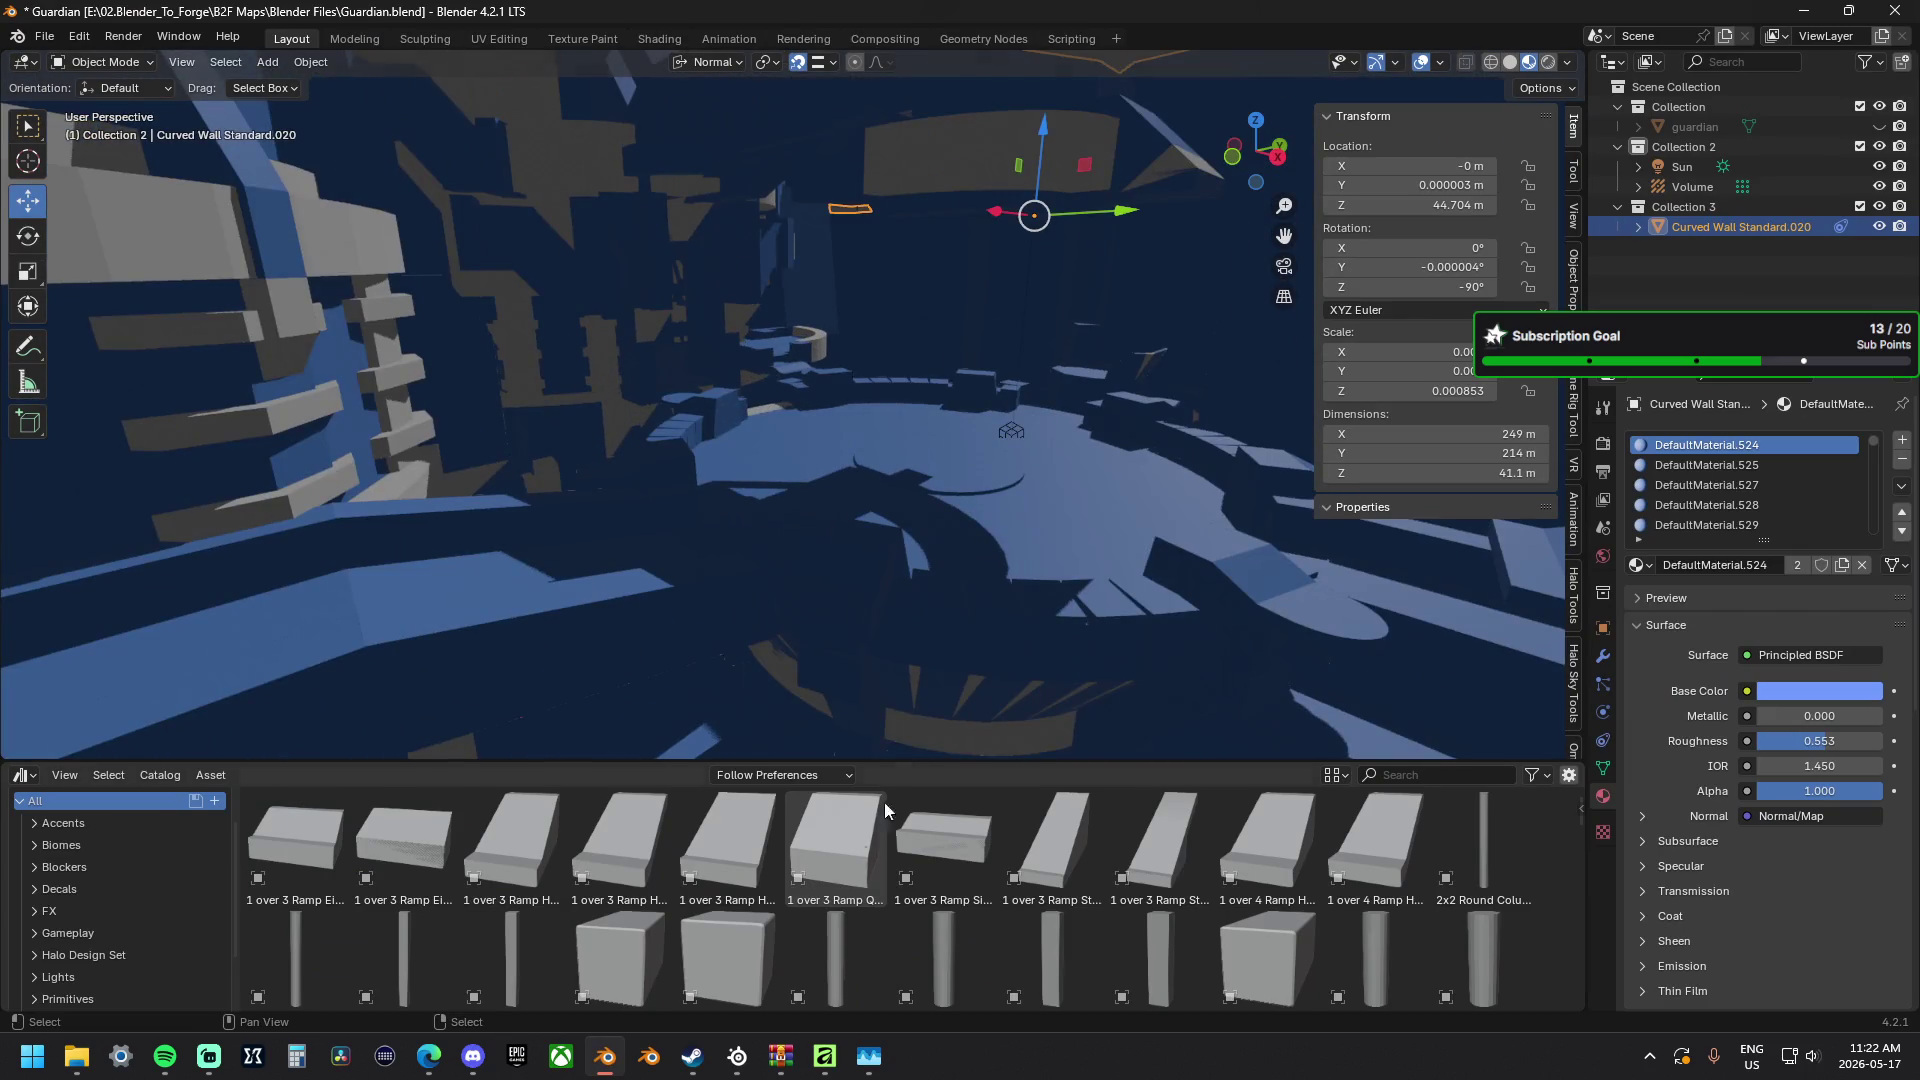
{"action": "left_click", "coordinate": [692, 1056]}
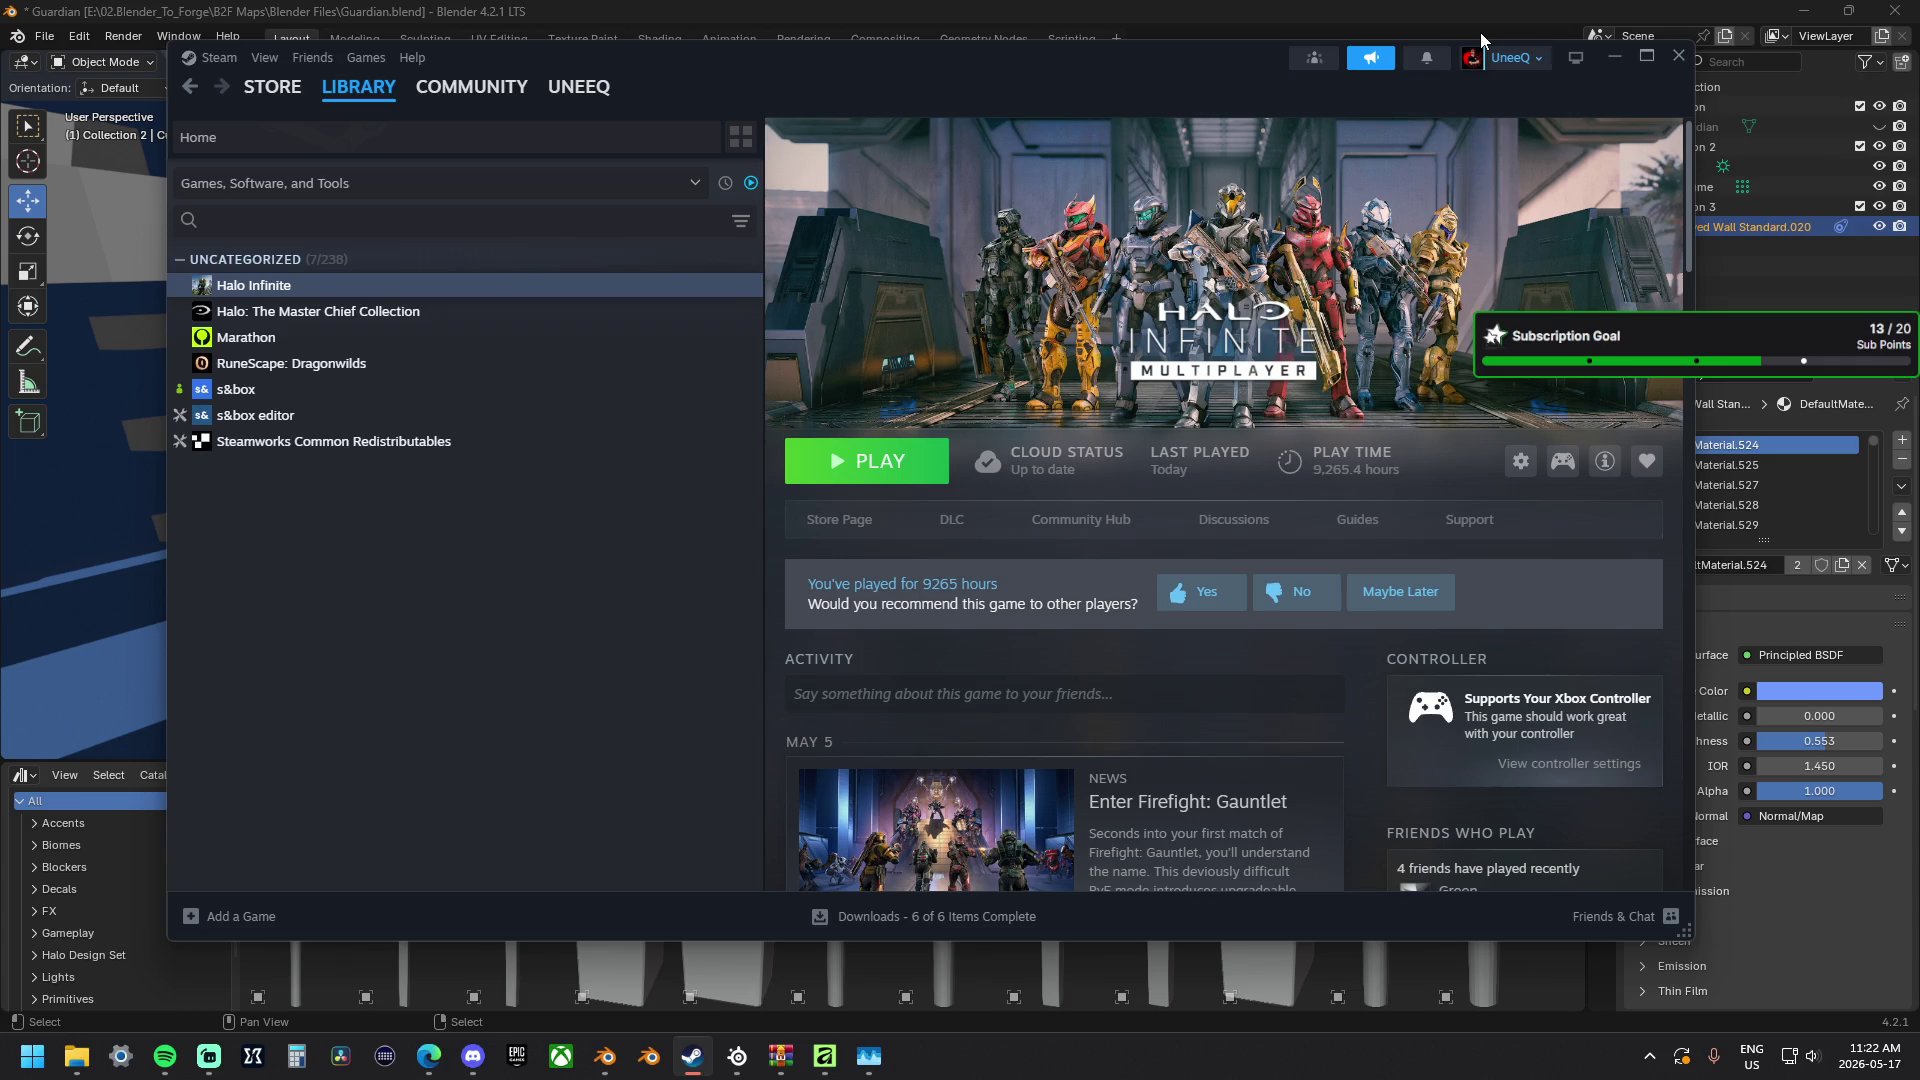
{"action": "left_click", "coordinate": [1613, 57]}
Remove two more redundant material slots so DefaultMaterial.578 sits at the top.
{"action": "left_click", "coordinate": [1902, 460]}
{"action": "left_click", "coordinate": [1902, 461]}
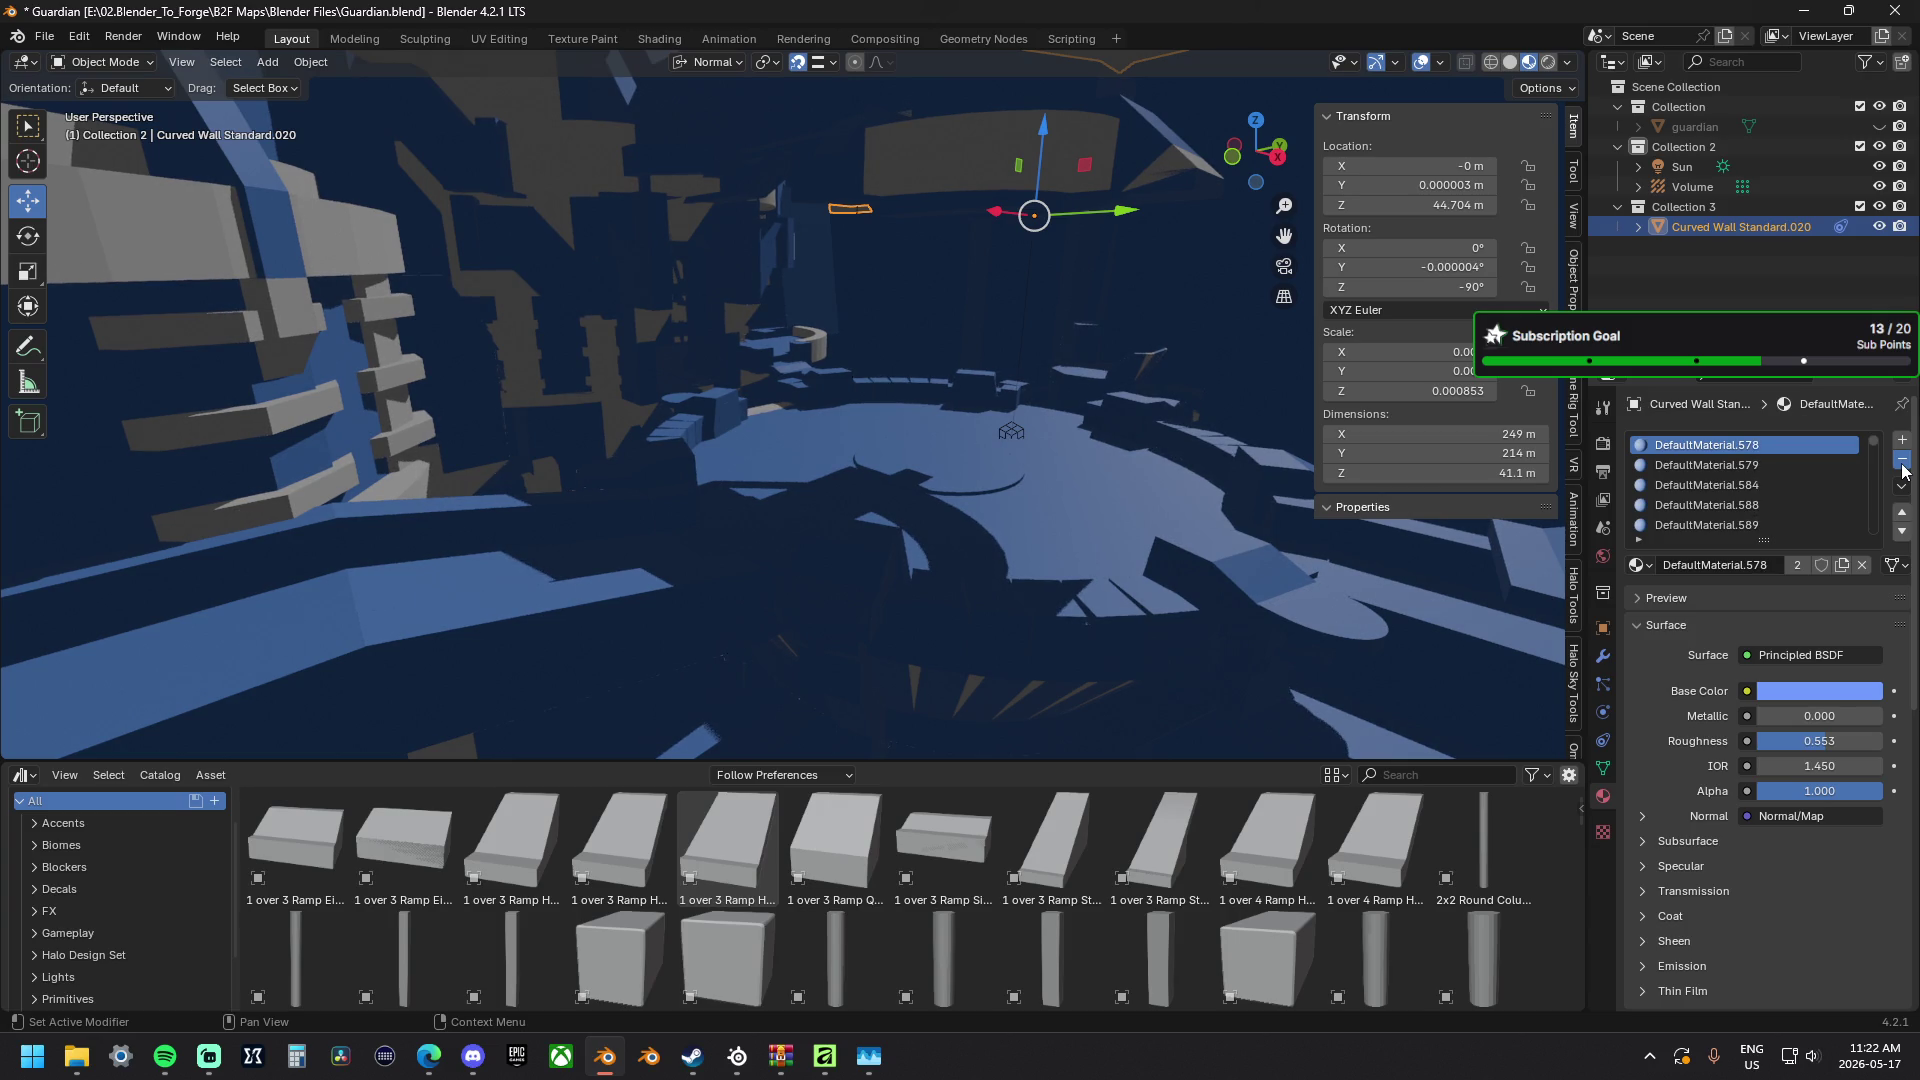
Strip dozens more DefaultMaterial slots from Curved Wall Standard.020 until the list begins at DefaultMaterial.883.
{"action": "left_click", "coordinate": [1902, 461]}
{"action": "left_click", "coordinate": [1903, 460]}
{"action": "left_click", "coordinate": [1902, 460]}
{"action": "left_click", "coordinate": [1902, 461]}
{"action": "left_click", "coordinate": [1902, 460]}
{"action": "left_click", "coordinate": [1902, 461]}
{"action": "left_click", "coordinate": [1902, 460]}
{"action": "left_click", "coordinate": [1902, 461]}
{"action": "left_click", "coordinate": [1903, 461]}
{"action": "left_click", "coordinate": [1902, 461]}
{"action": "left_click", "coordinate": [1902, 461]}
{"action": "left_click", "coordinate": [1902, 461]}
{"action": "left_click", "coordinate": [1901, 460]}
{"action": "left_click", "coordinate": [1901, 461]}
{"action": "left_click", "coordinate": [1901, 461]}
{"action": "left_click", "coordinate": [1900, 466]}
{"action": "left_click", "coordinate": [1900, 465]}
{"action": "left_click", "coordinate": [1901, 465]}
{"action": "left_click", "coordinate": [1901, 461]}
{"action": "left_click", "coordinate": [1901, 461]}
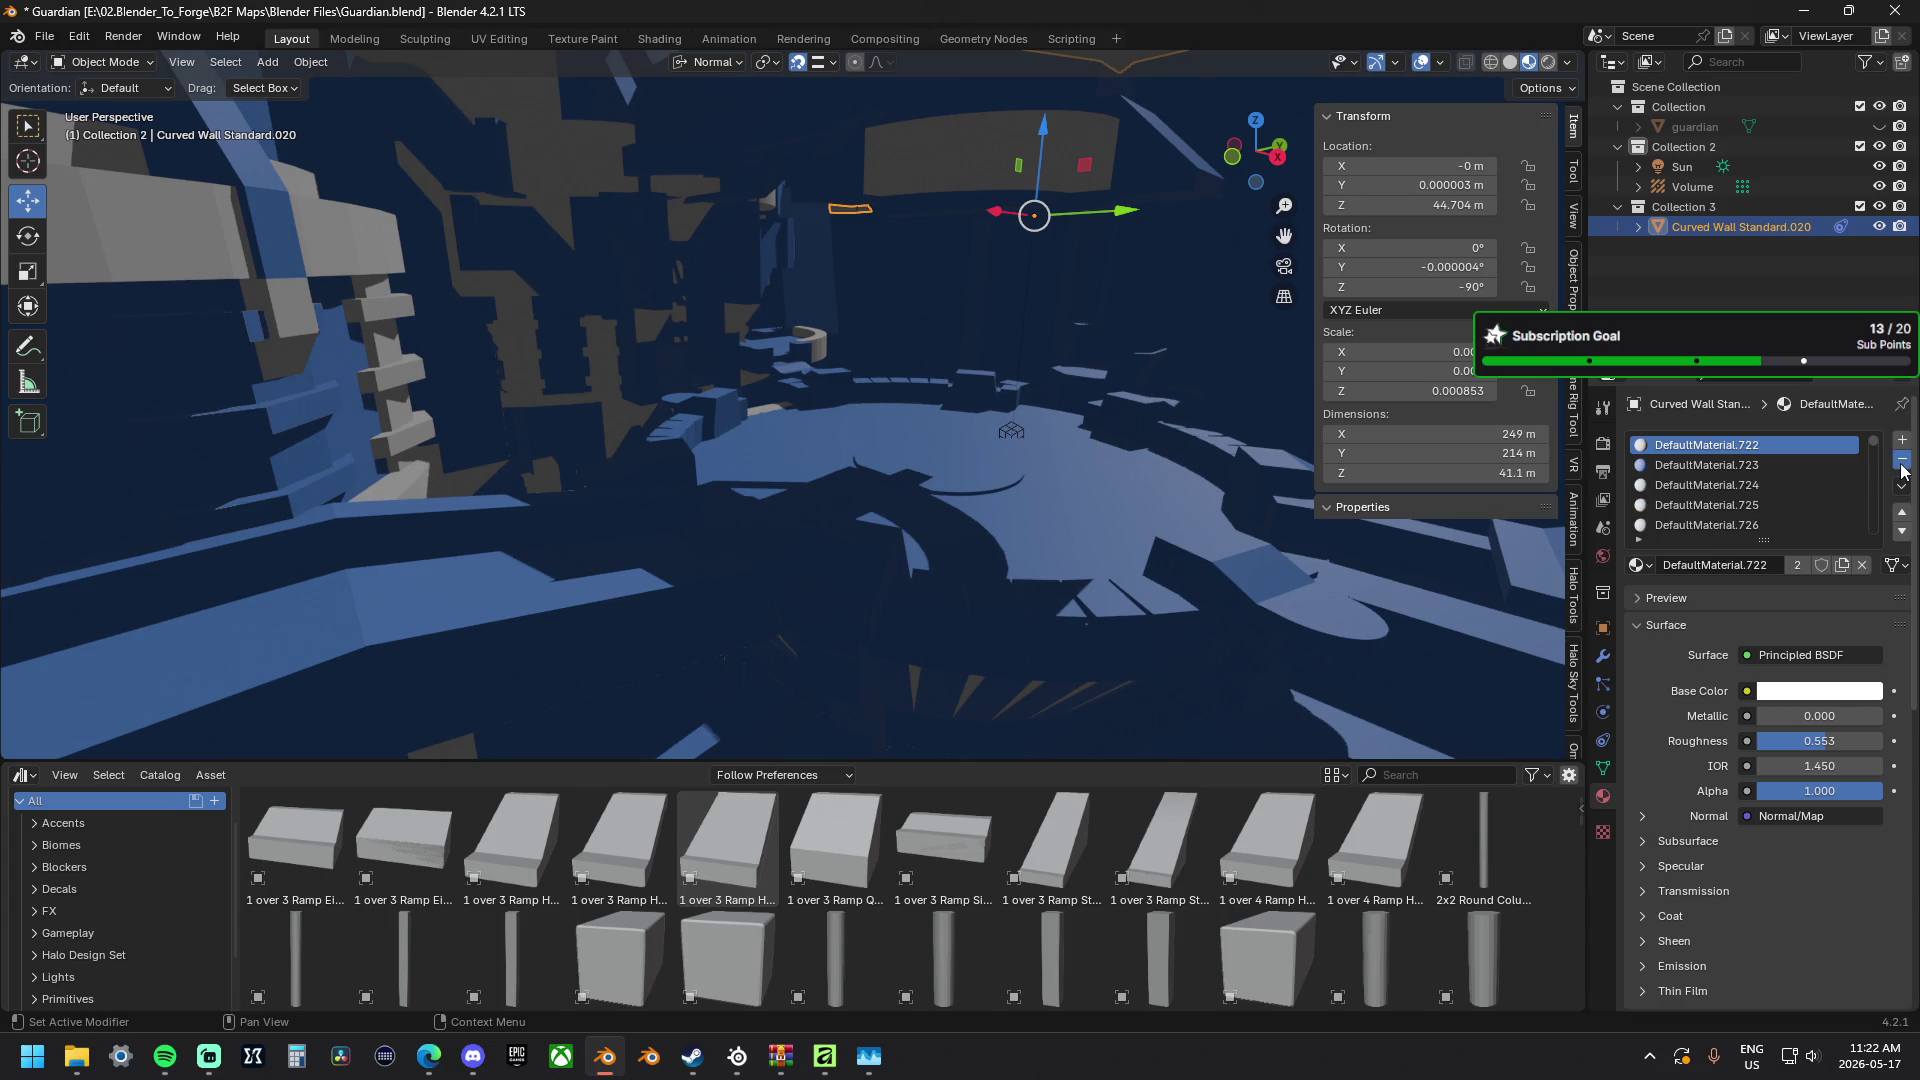
{"action": "left_click", "coordinate": [1901, 461]}
{"action": "left_click", "coordinate": [1900, 461]}
{"action": "left_click", "coordinate": [1900, 461]}
{"action": "left_click", "coordinate": [1901, 460]}
{"action": "left_click", "coordinate": [1901, 461]}
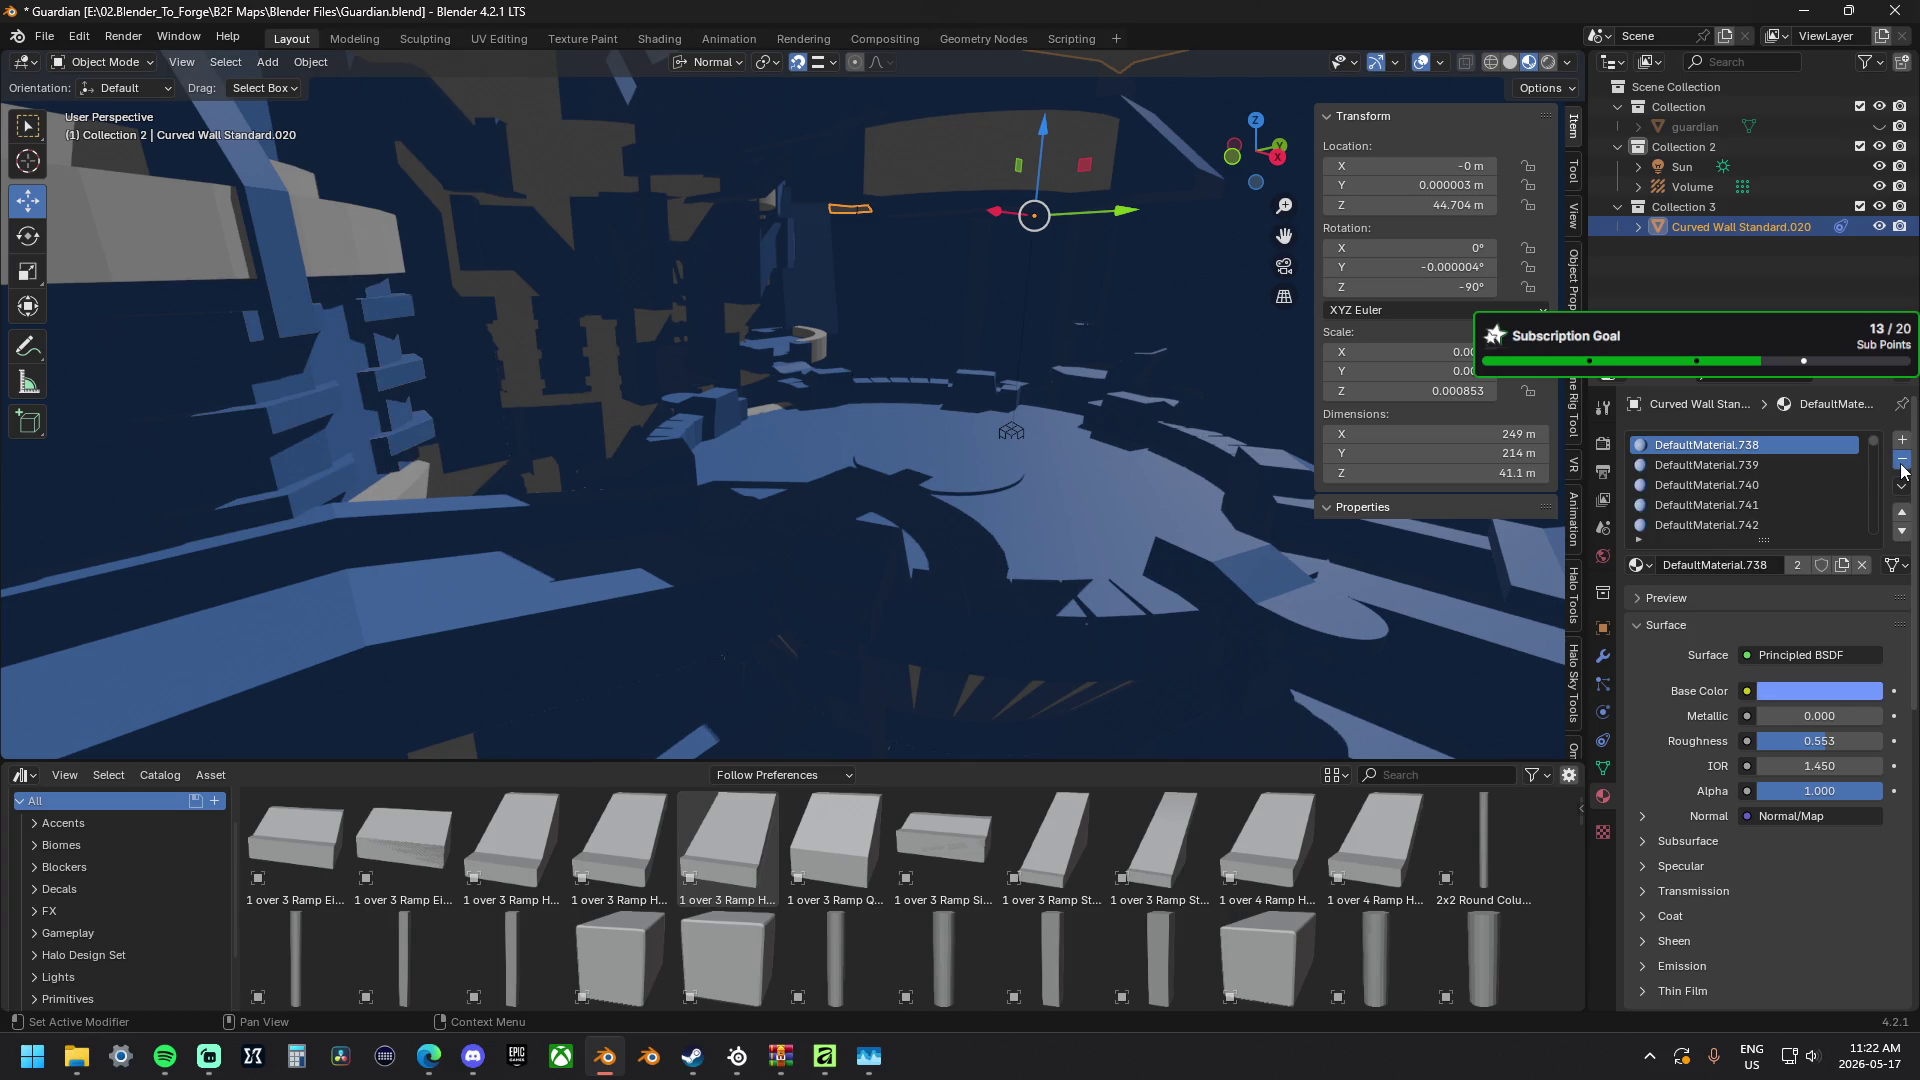
{"action": "left_click", "coordinate": [1901, 461]}
{"action": "left_click", "coordinate": [1901, 460]}
{"action": "left_click", "coordinate": [1901, 461]}
{"action": "left_click", "coordinate": [1900, 461]}
{"action": "left_click", "coordinate": [1901, 461]}
{"action": "left_click", "coordinate": [1901, 460]}
{"action": "left_click", "coordinate": [1900, 461]}
{"action": "left_click", "coordinate": [1901, 461]}
{"action": "left_click", "coordinate": [1901, 460]}
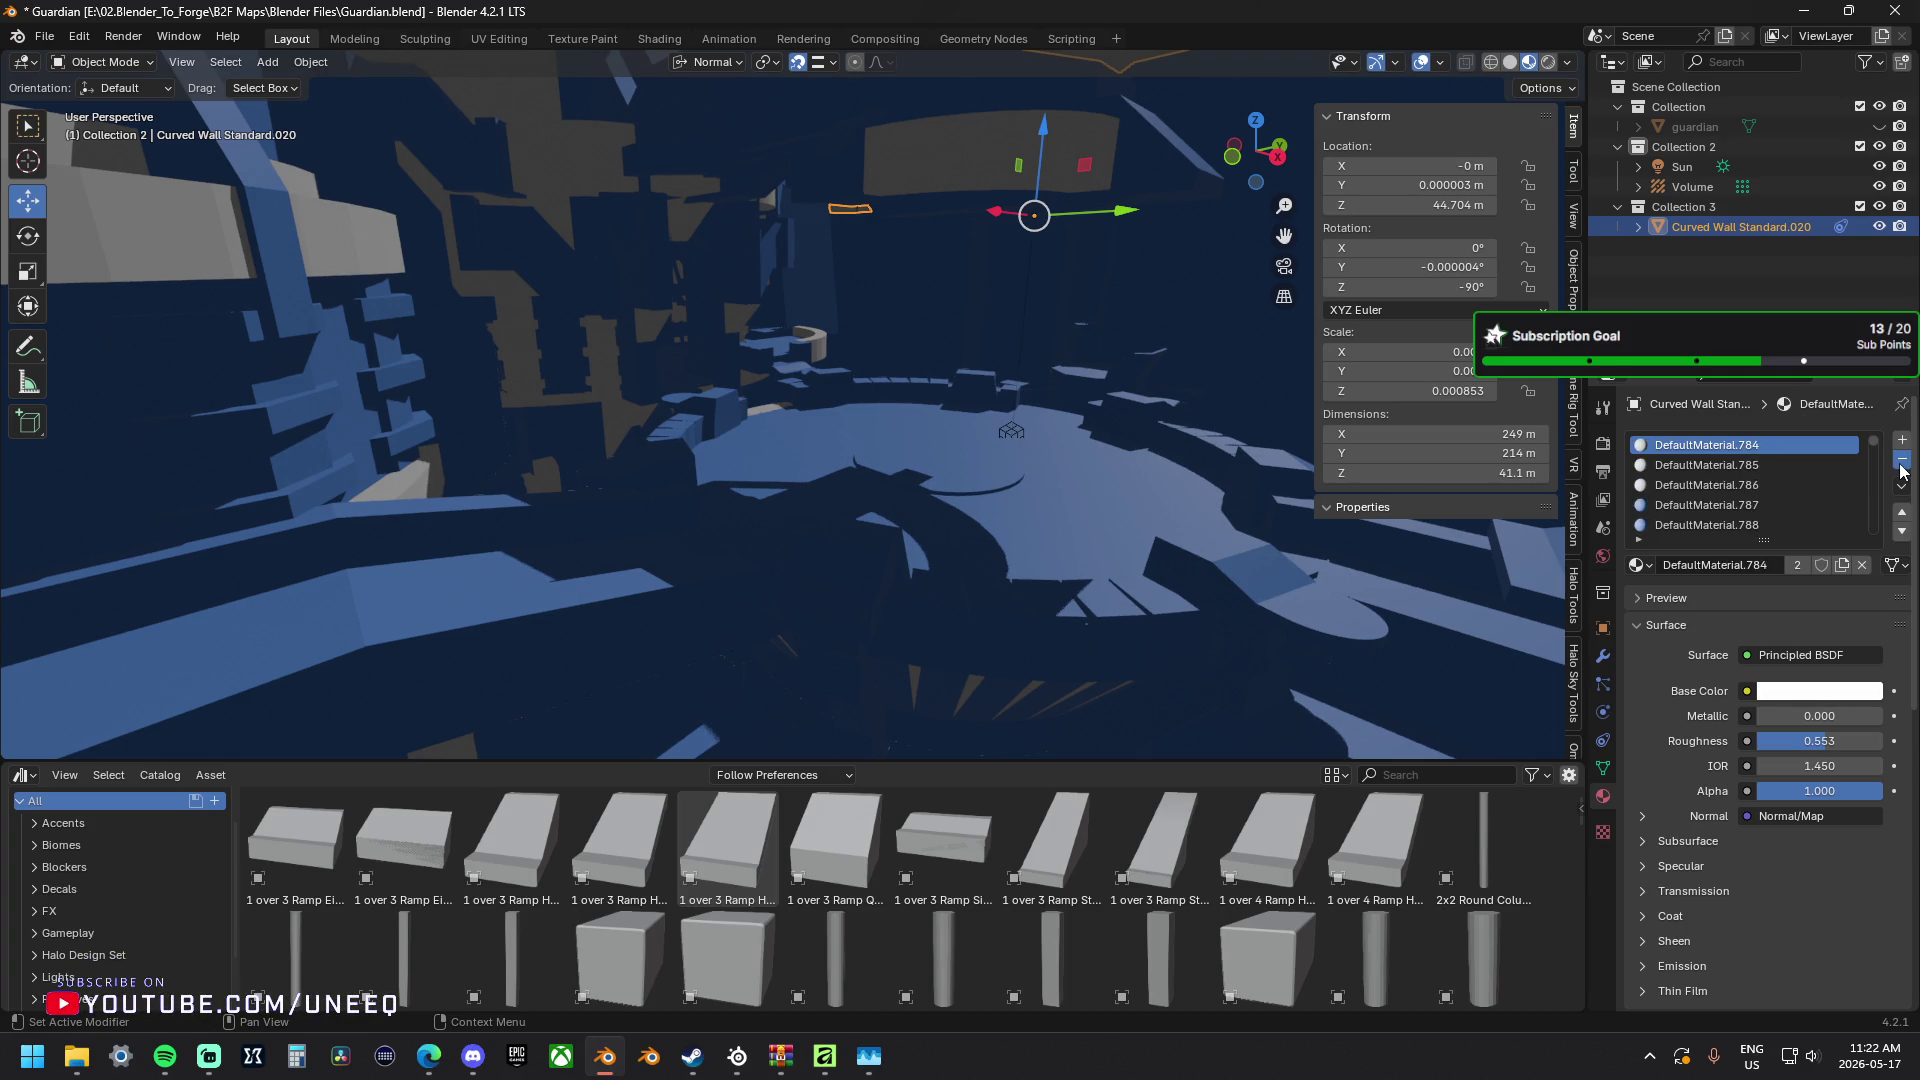
{"action": "left_click", "coordinate": [1901, 461]}
{"action": "left_click", "coordinate": [1900, 461]}
{"action": "left_click", "coordinate": [1901, 460]}
{"action": "left_click", "coordinate": [1900, 460]}
{"action": "left_click", "coordinate": [1900, 461]}
{"action": "left_click", "coordinate": [1901, 461]}
{"action": "left_click", "coordinate": [1901, 466]}
{"action": "left_click", "coordinate": [1900, 467]}
{"action": "left_click", "coordinate": [1901, 467]}
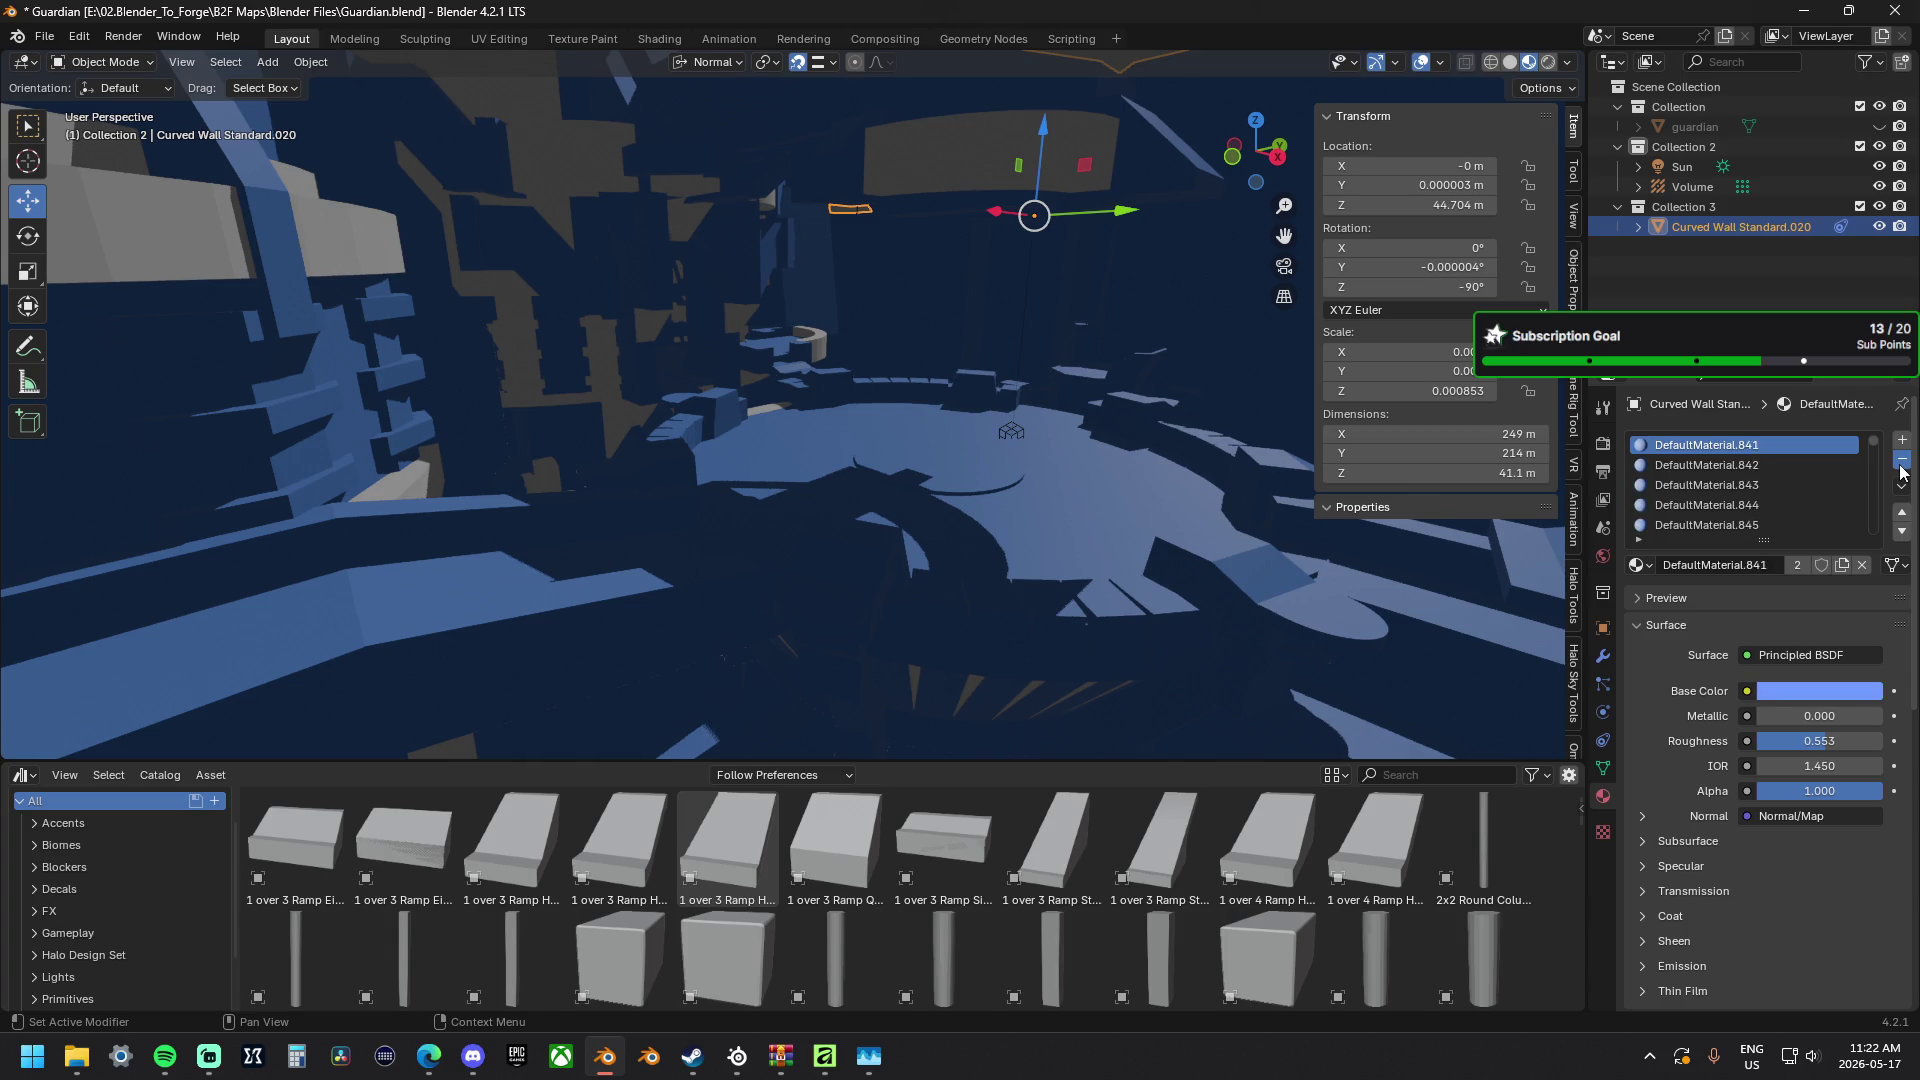
{"action": "left_click", "coordinate": [1901, 461]}
{"action": "left_click", "coordinate": [1901, 461]}
{"action": "left_click", "coordinate": [1901, 461]}
{"action": "left_click", "coordinate": [1900, 460]}
{"action": "left_click", "coordinate": [1901, 461]}
{"action": "left_click", "coordinate": [1901, 460]}
{"action": "left_click", "coordinate": [1901, 460]}
{"action": "left_click", "coordinate": [1900, 460]}
{"action": "left_click", "coordinate": [1901, 461]}
{"action": "left_click", "coordinate": [1901, 461]}
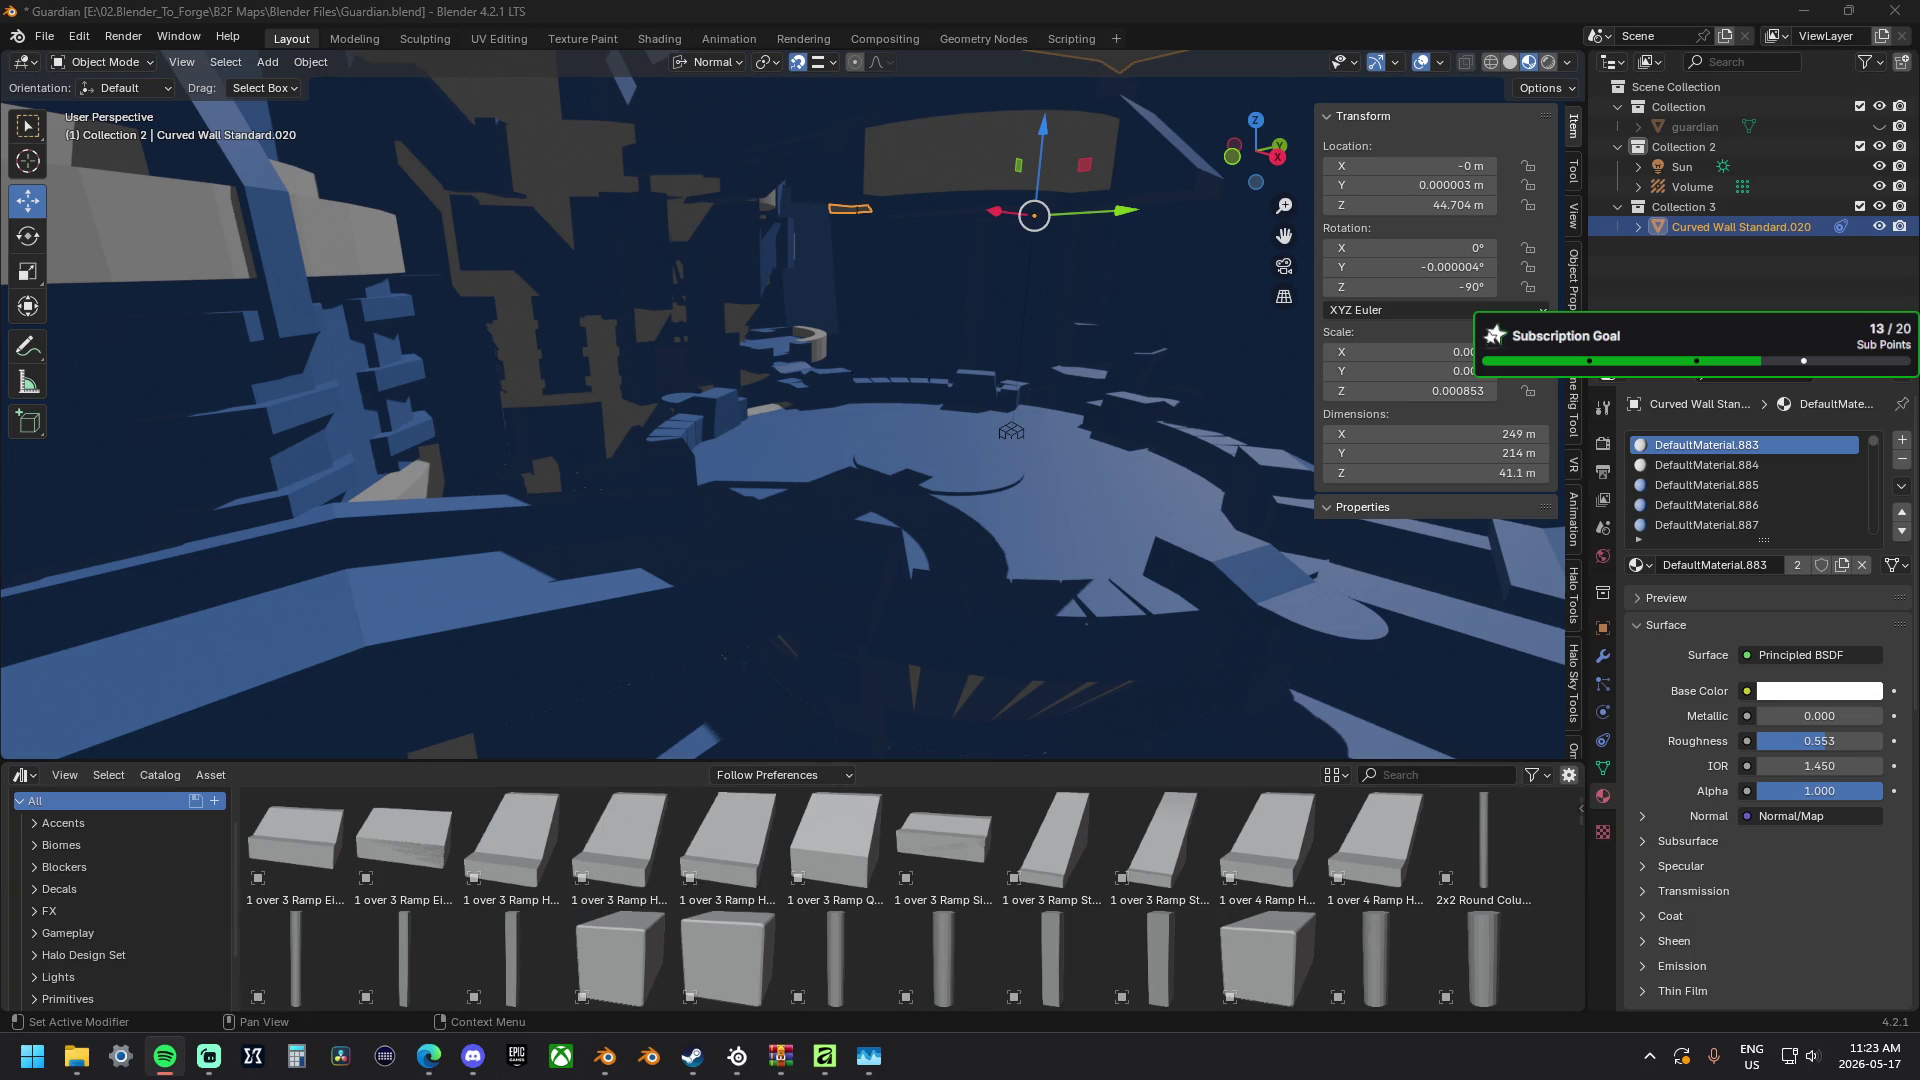
Delete further DefaultMaterial slots, including .907 and .119, until the list starts at DefaultMaterial.1142.
{"action": "left_click", "coordinate": [1904, 467]}
{"action": "left_click", "coordinate": [1904, 467]}
{"action": "left_click", "coordinate": [1904, 466]}
{"action": "left_click", "coordinate": [1904, 467]}
{"action": "left_click", "coordinate": [1904, 466]}
{"action": "left_click", "coordinate": [1904, 467]}
{"action": "left_click", "coordinate": [1904, 467]}
{"action": "left_click", "coordinate": [1903, 466]}
{"action": "left_click", "coordinate": [1903, 467]}
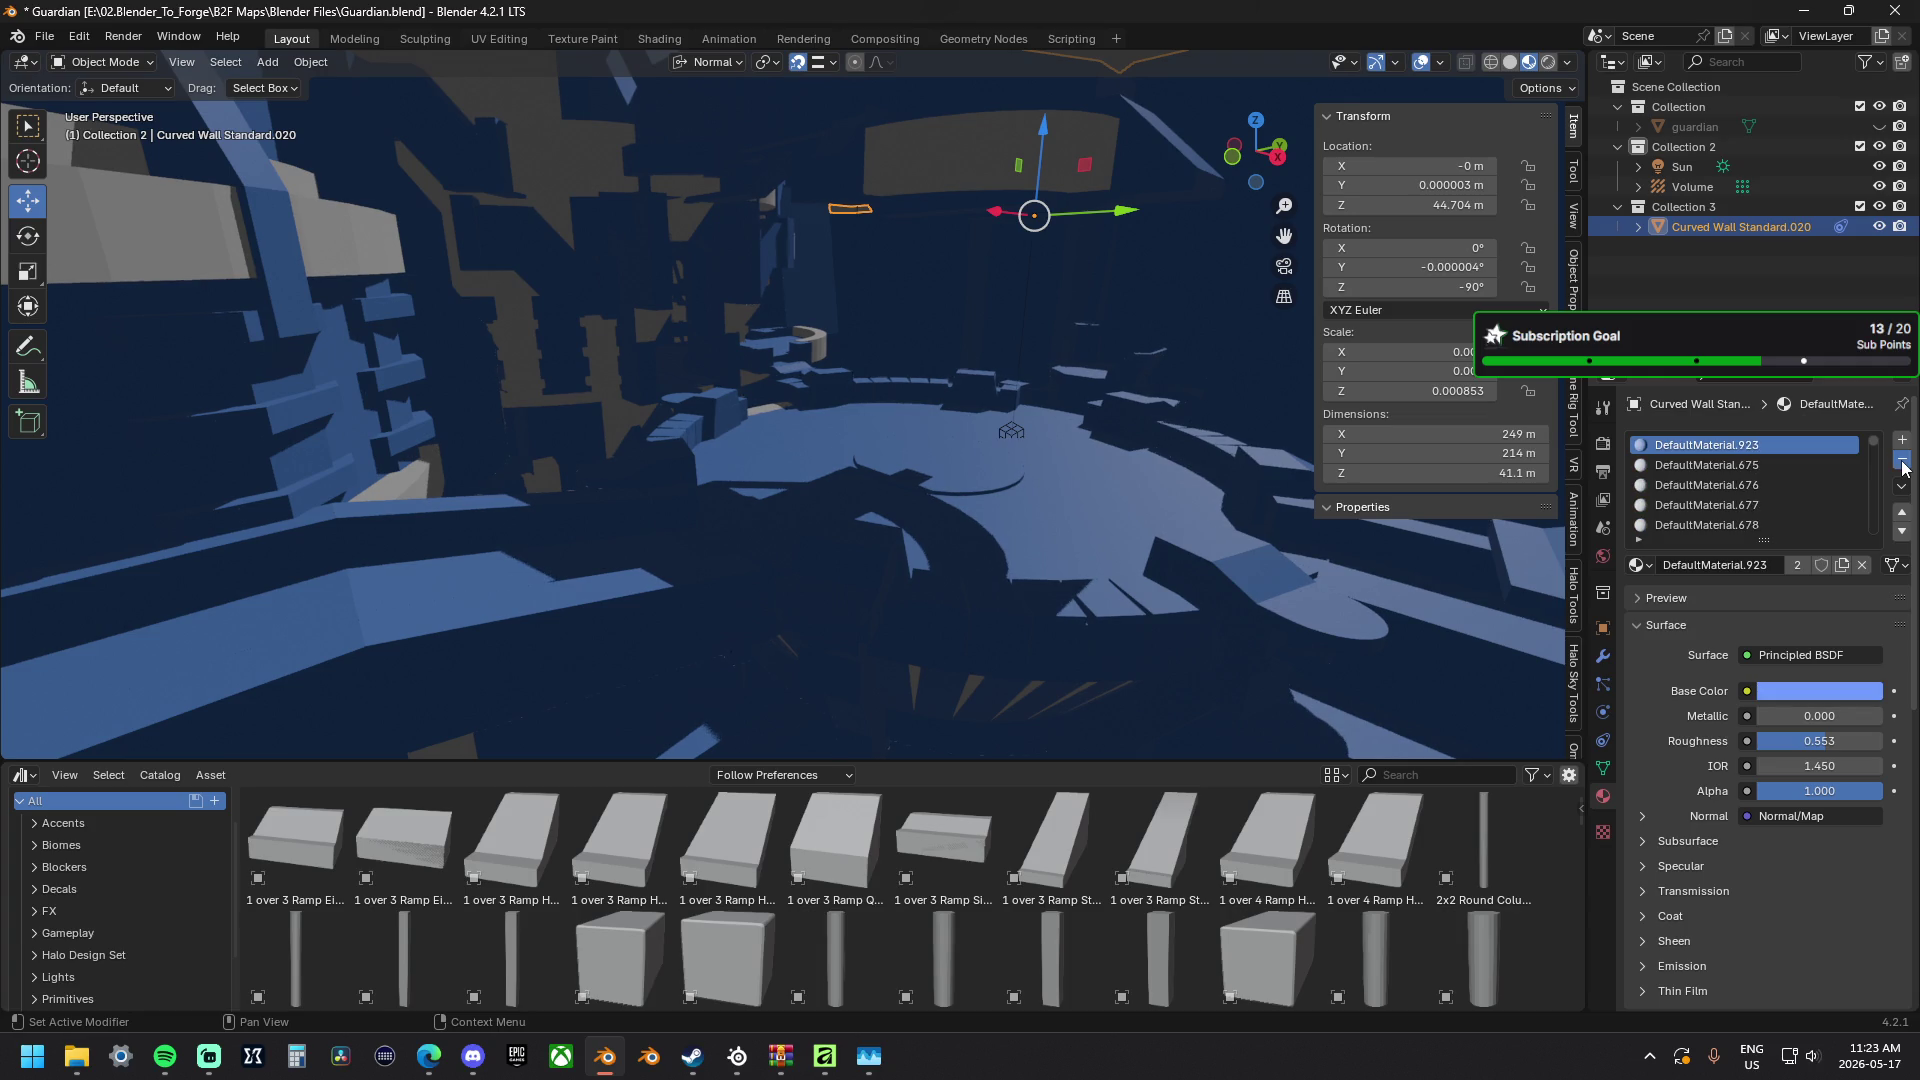
{"action": "left_click", "coordinate": [1904, 467]}
{"action": "left_click", "coordinate": [1904, 467]}
{"action": "left_click", "coordinate": [1904, 467]}
{"action": "left_click", "coordinate": [1904, 467]}
{"action": "left_click", "coordinate": [1903, 467]}
{"action": "left_click", "coordinate": [1904, 467]}
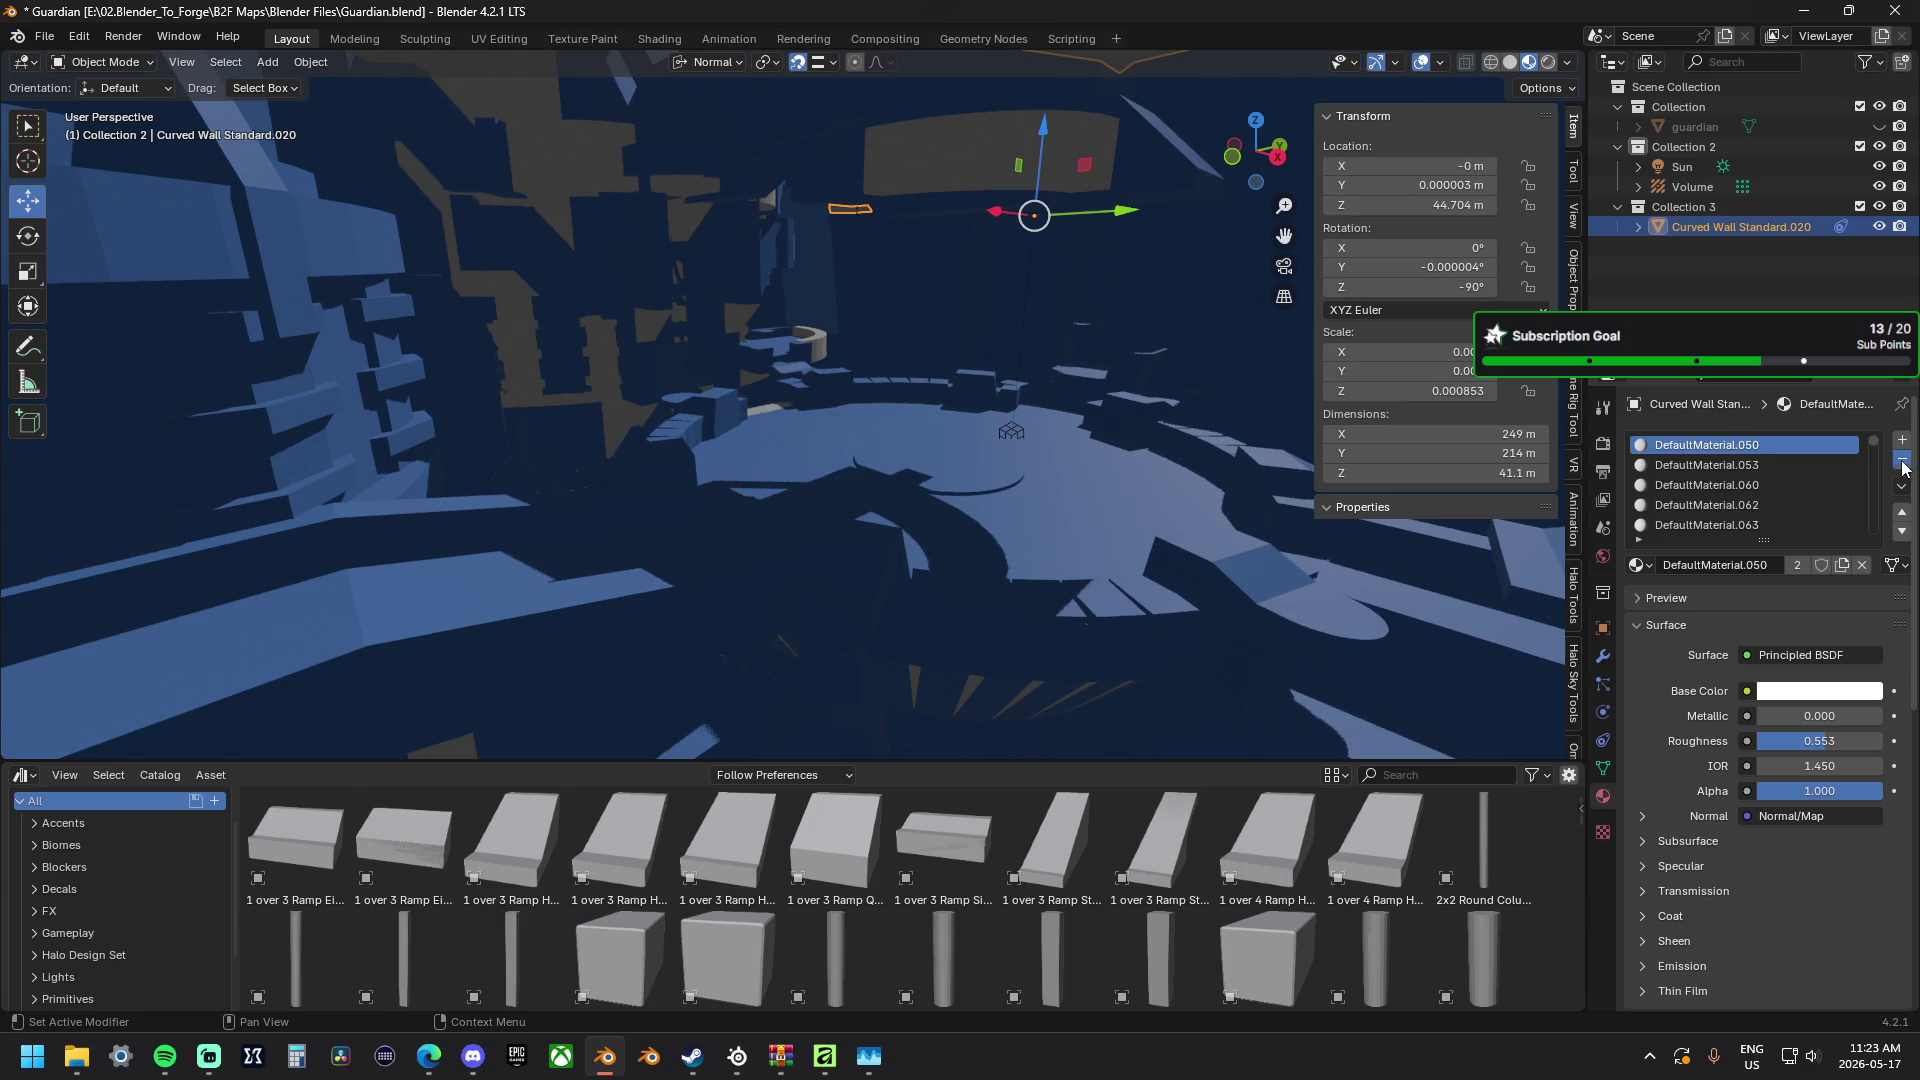
{"action": "left_click", "coordinate": [1904, 466]}
{"action": "left_click", "coordinate": [1904, 466]}
{"action": "left_click", "coordinate": [1904, 466]}
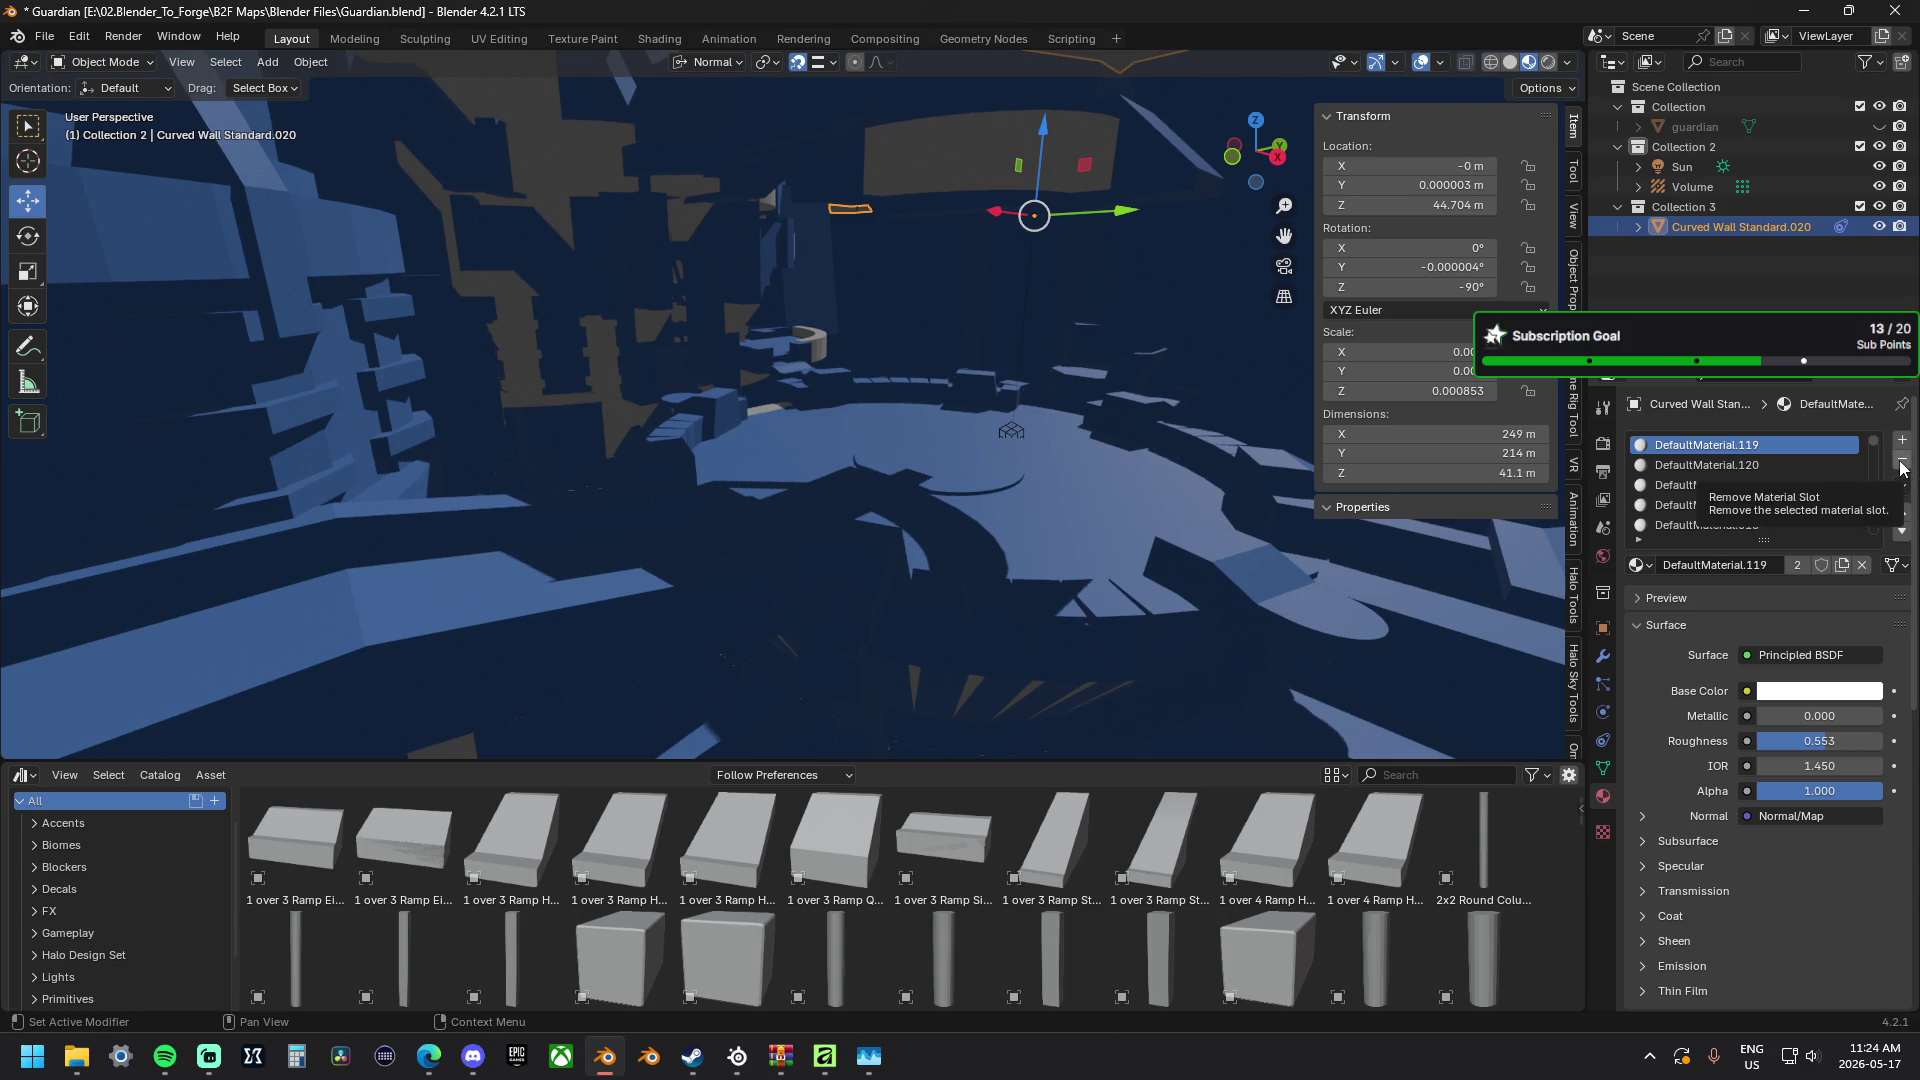
{"action": "left_click", "coordinate": [1904, 467]}
{"action": "left_click", "coordinate": [1903, 466]}
{"action": "left_click", "coordinate": [1904, 467]}
{"action": "left_click", "coordinate": [1904, 467]}
{"action": "left_click", "coordinate": [1904, 467]}
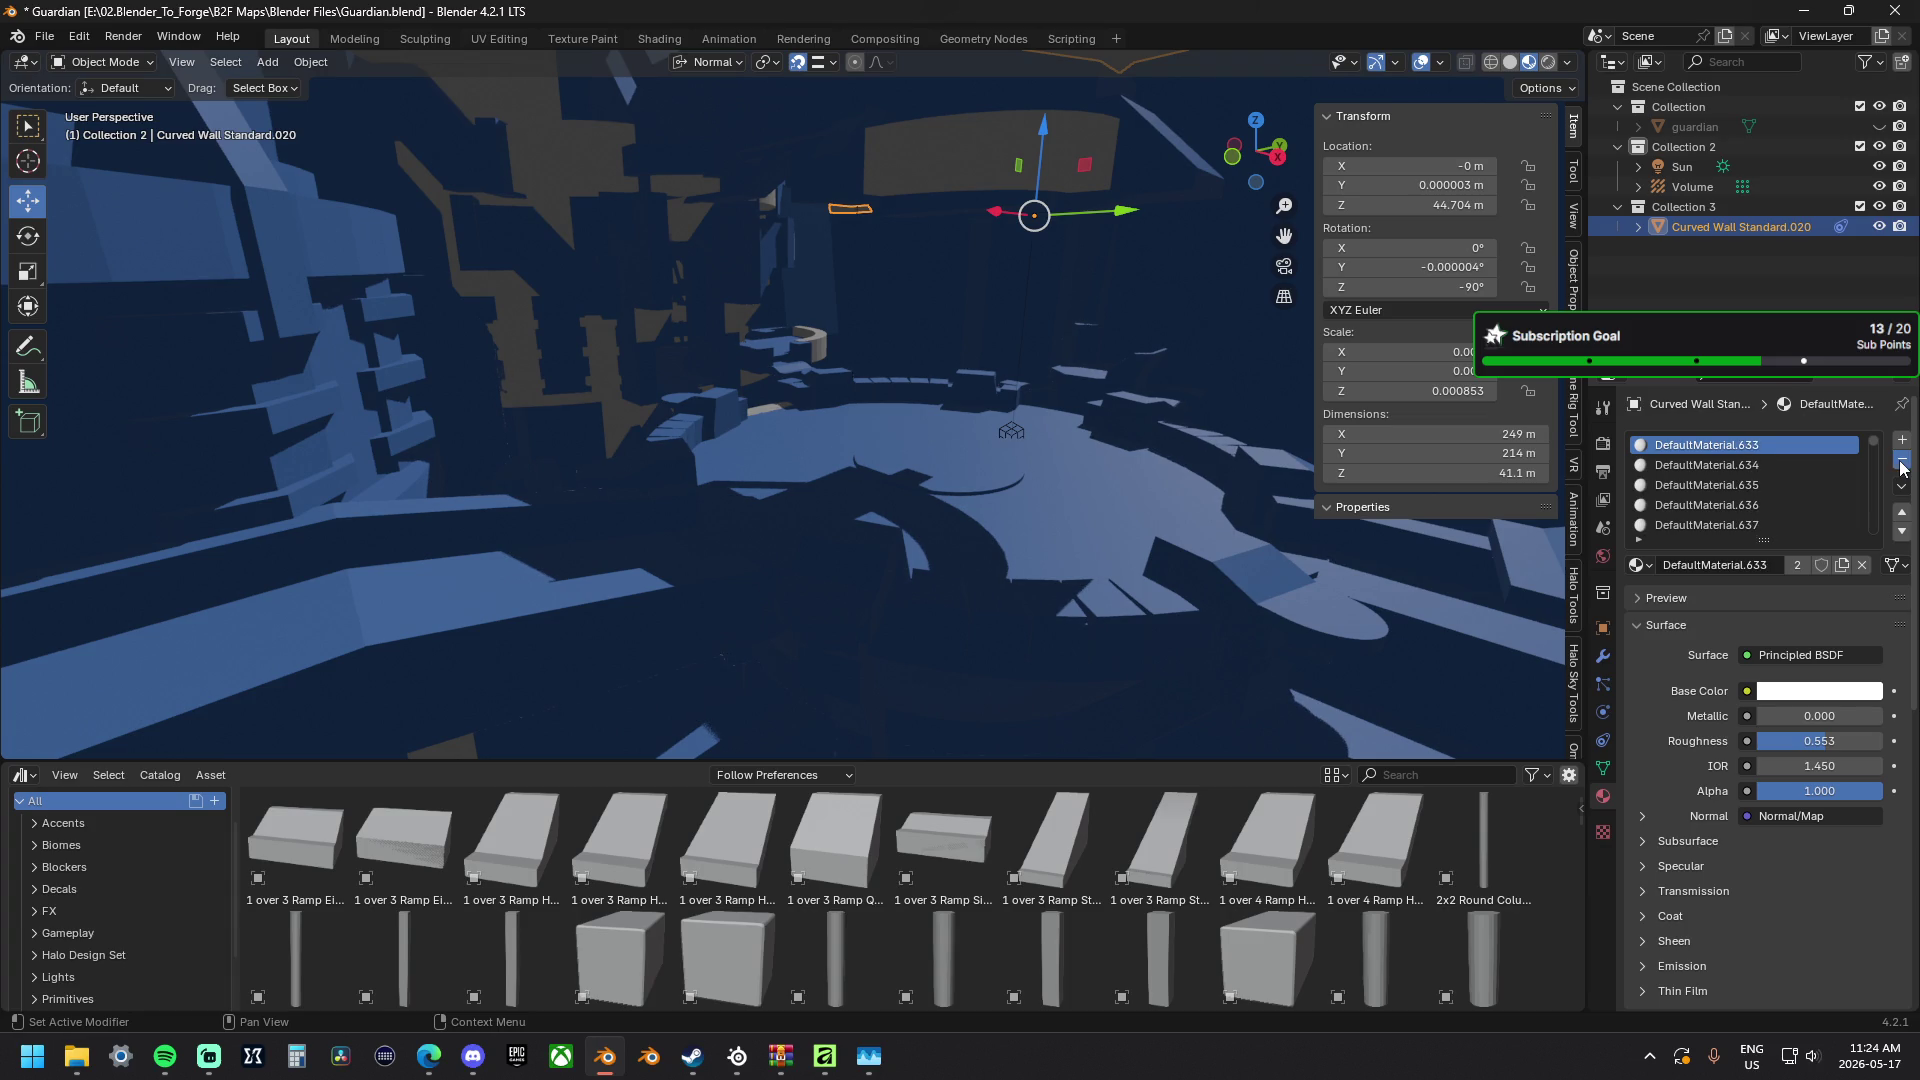
{"action": "left_click", "coordinate": [1901, 466]}
{"action": "left_click", "coordinate": [1900, 466]}
{"action": "left_click", "coordinate": [1901, 465]}
{"action": "left_click", "coordinate": [1900, 465]}
{"action": "left_click", "coordinate": [1901, 466]}
{"action": "left_click", "coordinate": [1901, 466]}
{"action": "left_click", "coordinate": [1901, 466]}
{"action": "left_click", "coordinate": [1901, 465]}
{"action": "left_click", "coordinate": [1901, 466]}
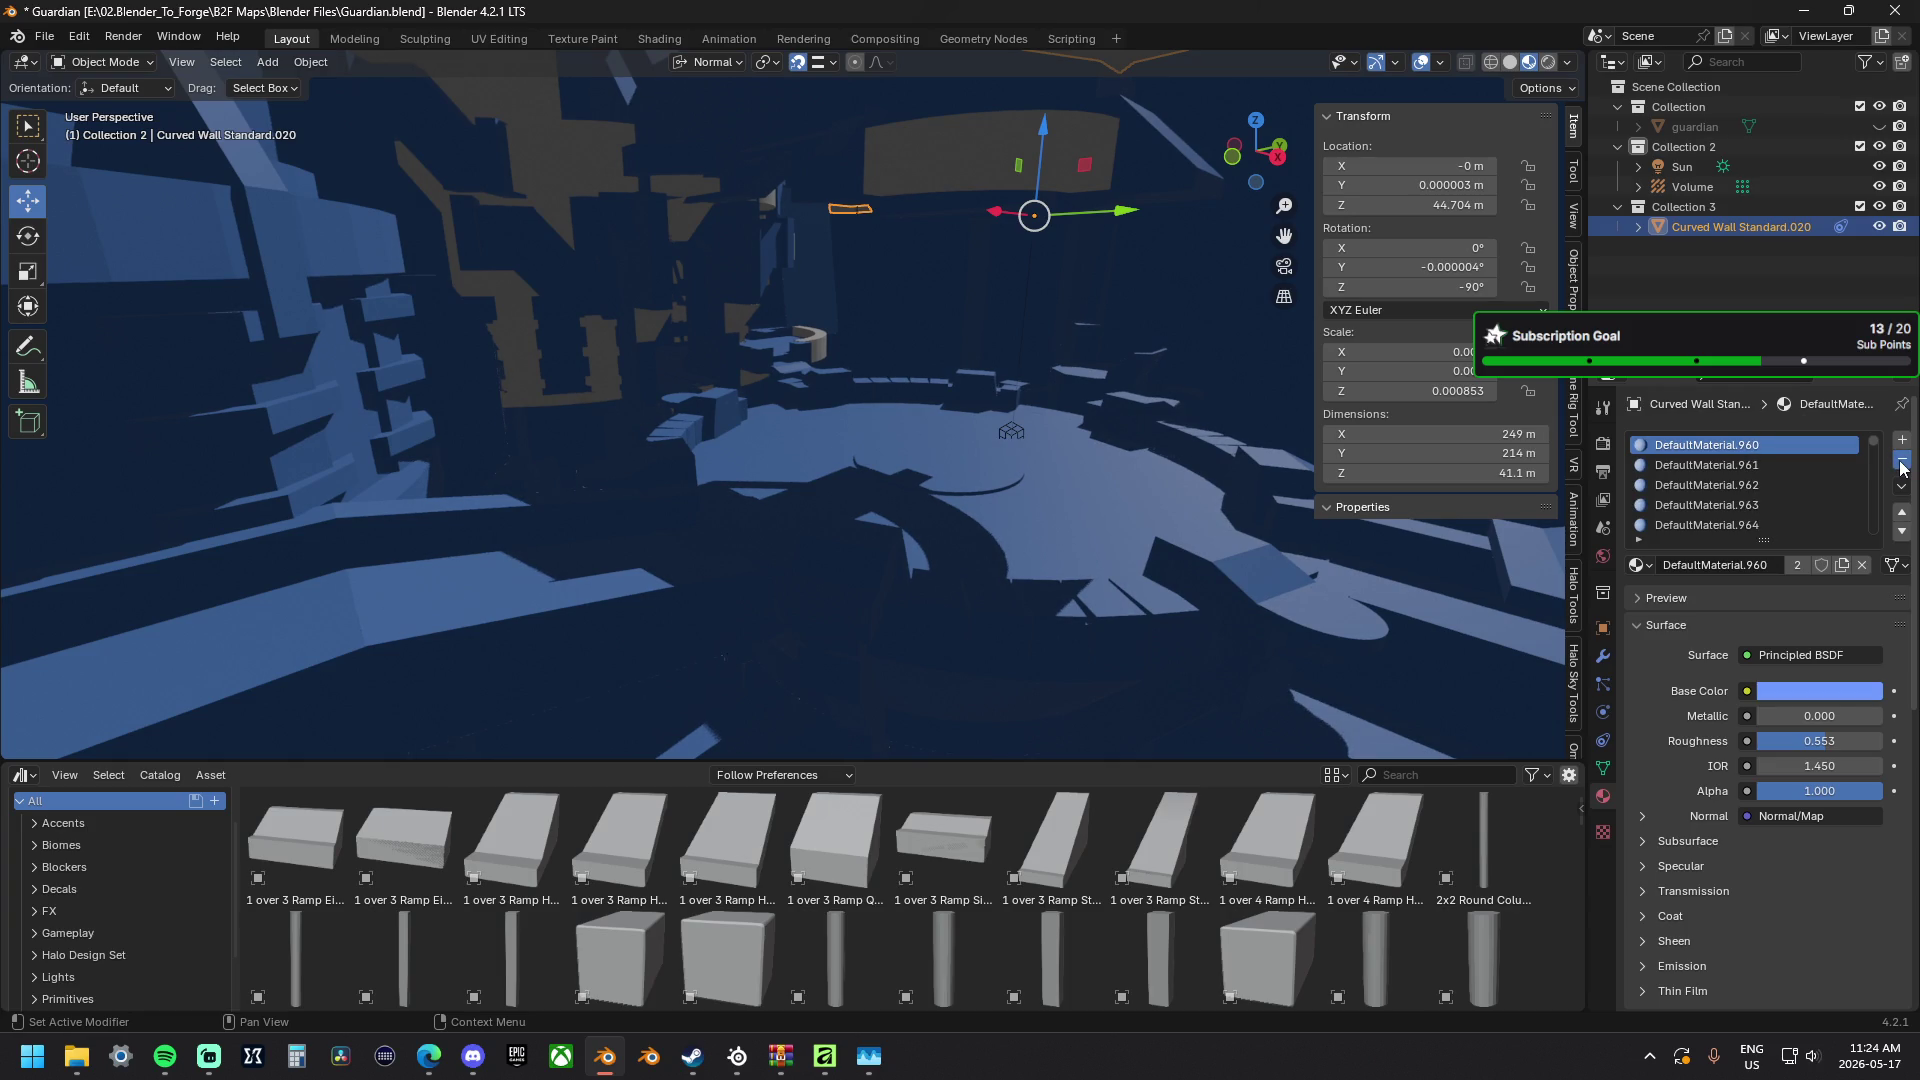
{"action": "left_click", "coordinate": [1901, 465]}
{"action": "left_click", "coordinate": [1901, 466]}
{"action": "left_click", "coordinate": [1901, 465]}
{"action": "left_click", "coordinate": [1900, 465]}
{"action": "left_click", "coordinate": [1901, 466]}
{"action": "left_click", "coordinate": [1900, 465]}
{"action": "left_click", "coordinate": [1901, 465]}
{"action": "left_click", "coordinate": [1901, 465]}
{"action": "left_click", "coordinate": [1900, 465]}
{"action": "left_click", "coordinate": [1901, 465]}
{"action": "left_click", "coordinate": [1900, 466]}
{"action": "left_click", "coordinate": [1901, 466]}
{"action": "left_click", "coordinate": [1901, 465]}
{"action": "left_click", "coordinate": [1900, 465]}
{"action": "left_click", "coordinate": [1901, 465]}
{"action": "left_click", "coordinate": [1901, 466]}
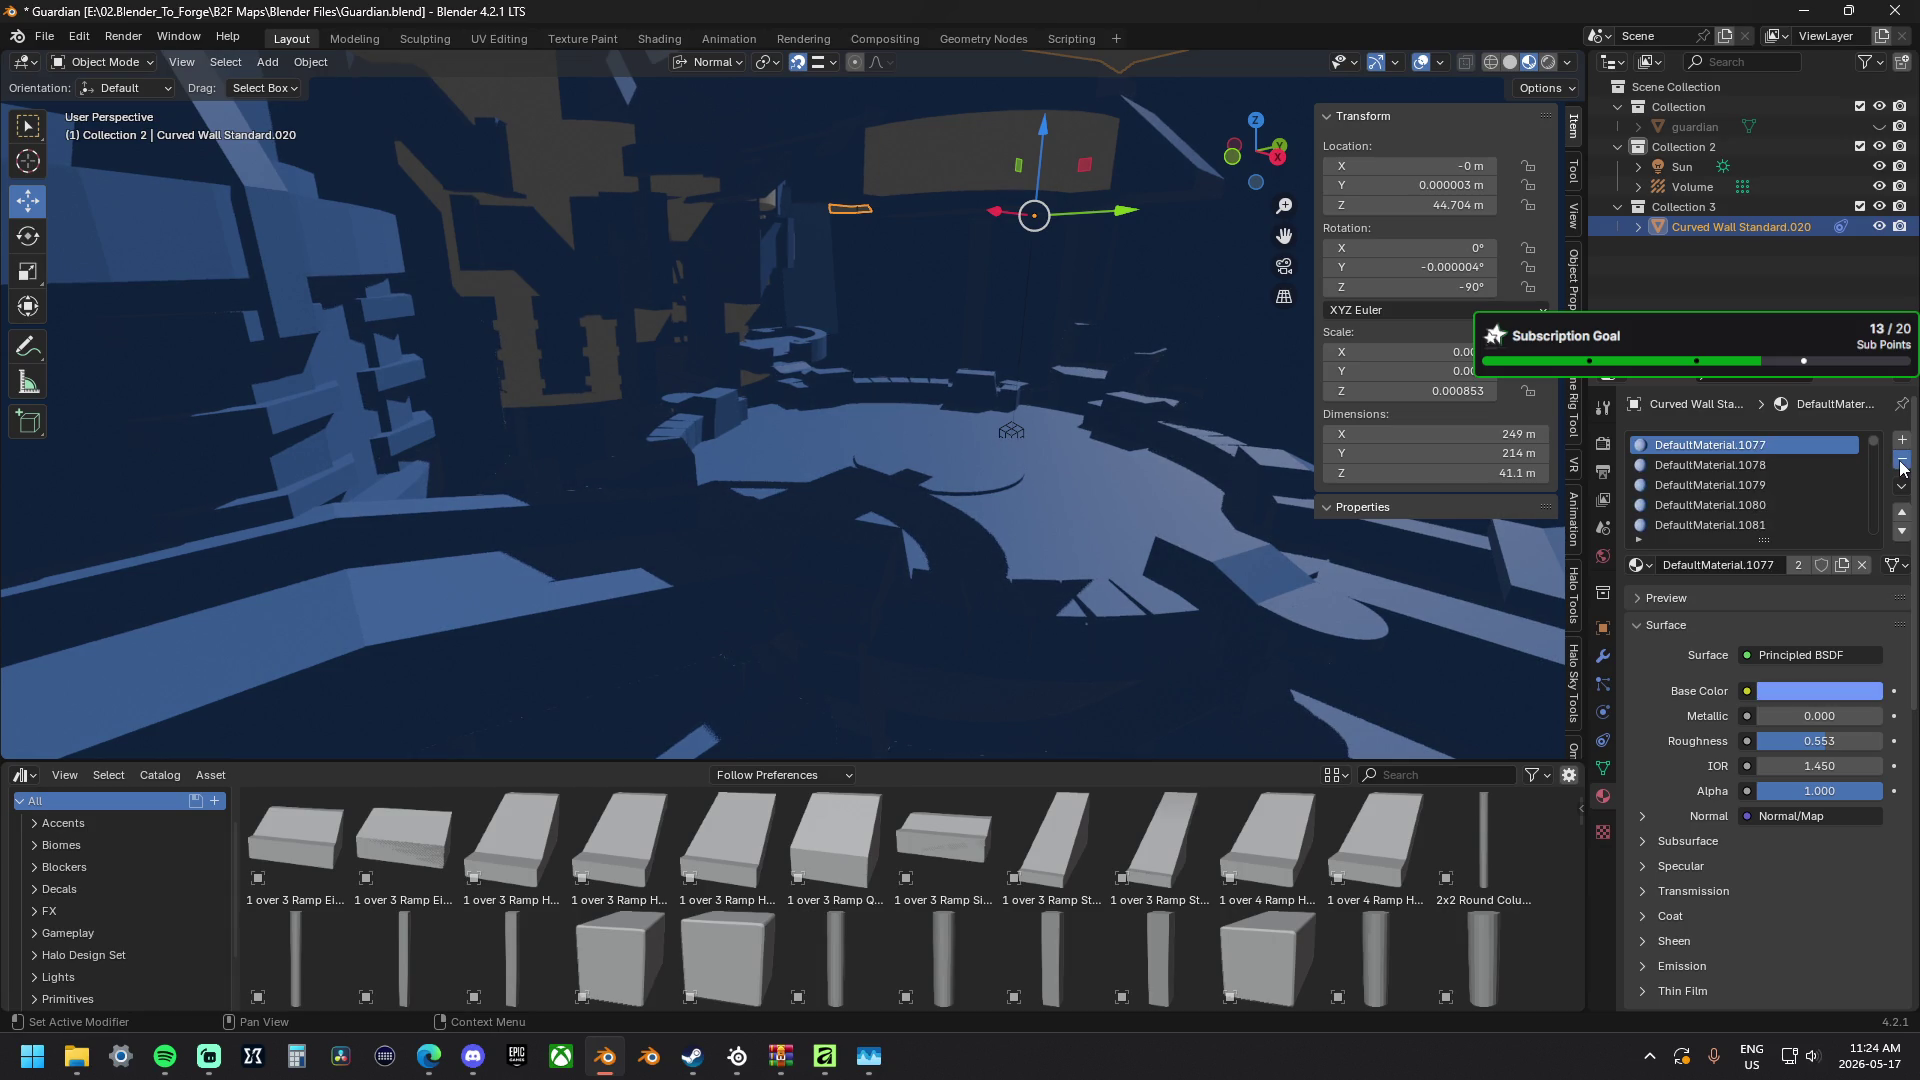
{"action": "left_click", "coordinate": [1901, 465]}
{"action": "left_click", "coordinate": [1901, 465]}
{"action": "left_click", "coordinate": [1901, 465]}
{"action": "left_click", "coordinate": [1900, 465]}
{"action": "left_click", "coordinate": [1901, 465]}
{"action": "left_click", "coordinate": [1901, 465]}
{"action": "left_click", "coordinate": [1900, 465]}
{"action": "left_click", "coordinate": [1900, 465]}
{"action": "left_click", "coordinate": [1901, 466]}
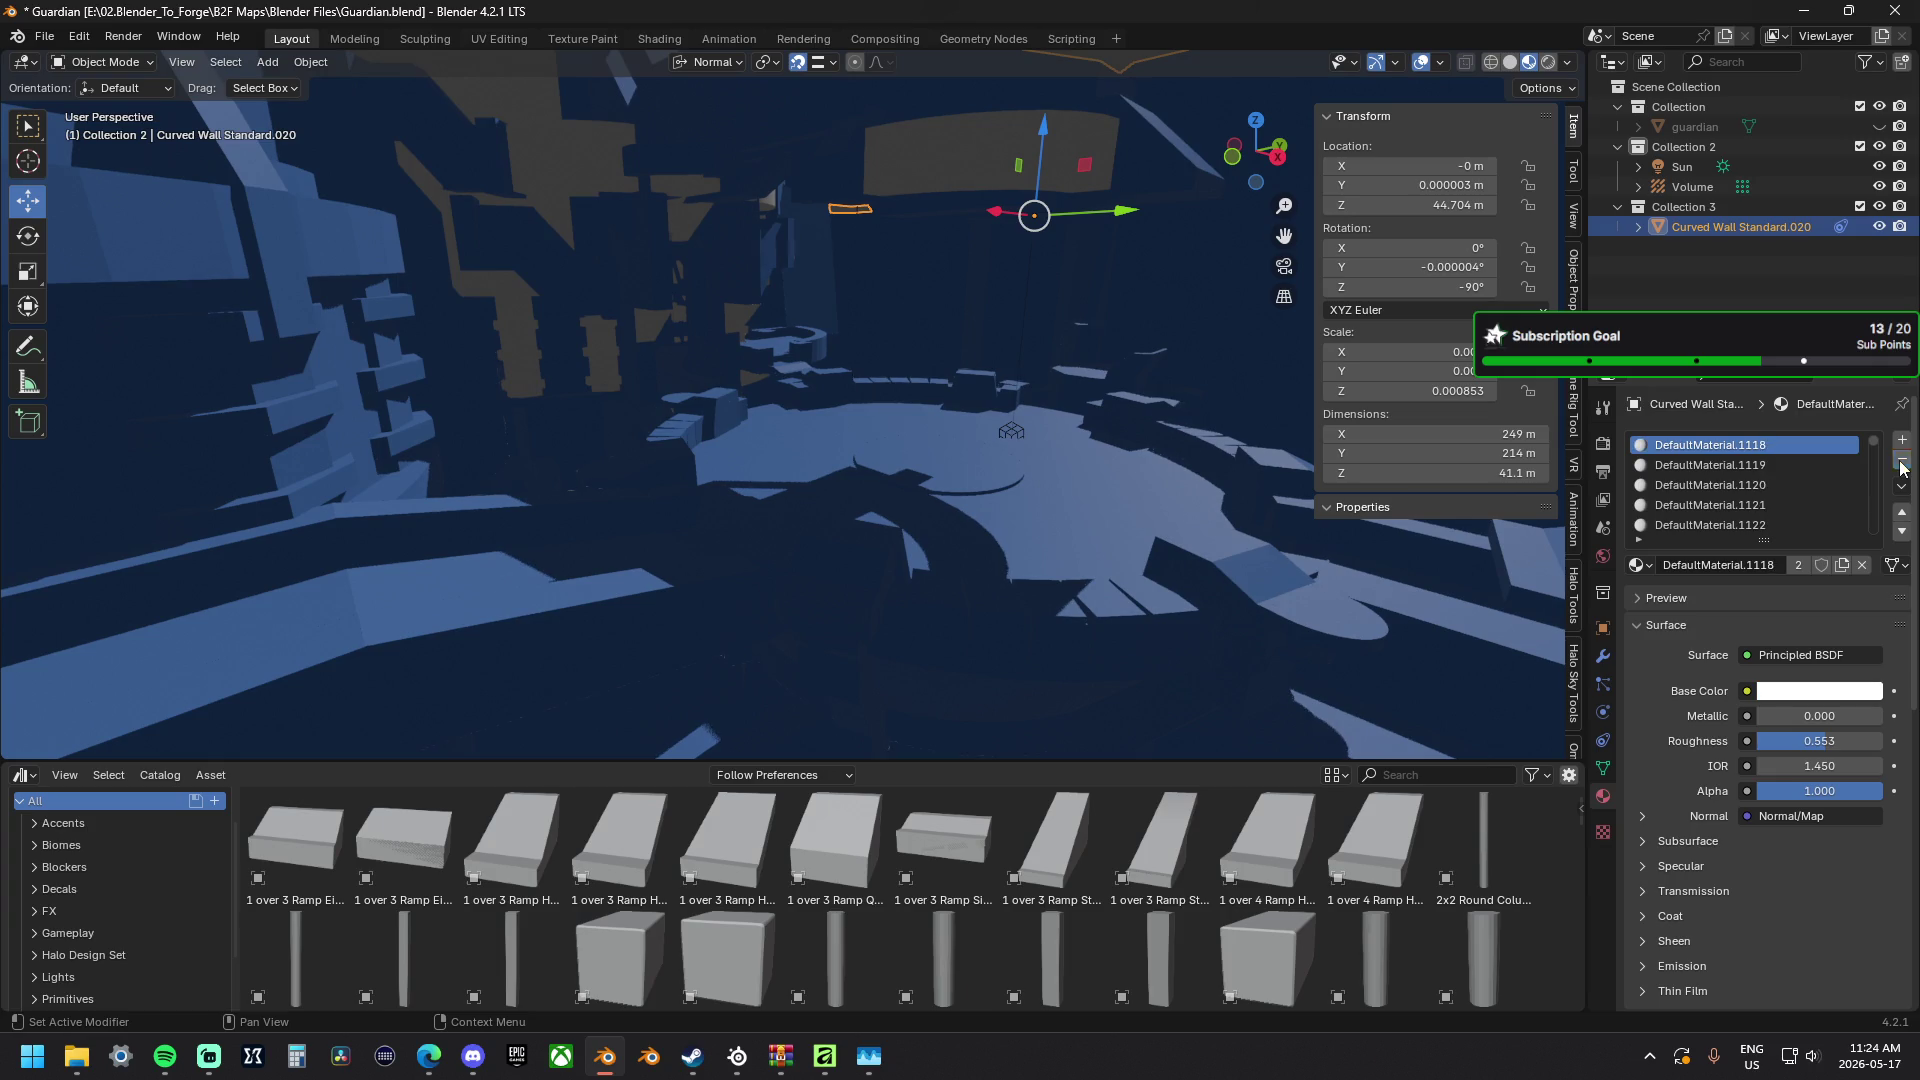
{"action": "left_click", "coordinate": [1900, 466]}
{"action": "left_click", "coordinate": [1901, 465]}
{"action": "left_click", "coordinate": [1901, 465]}
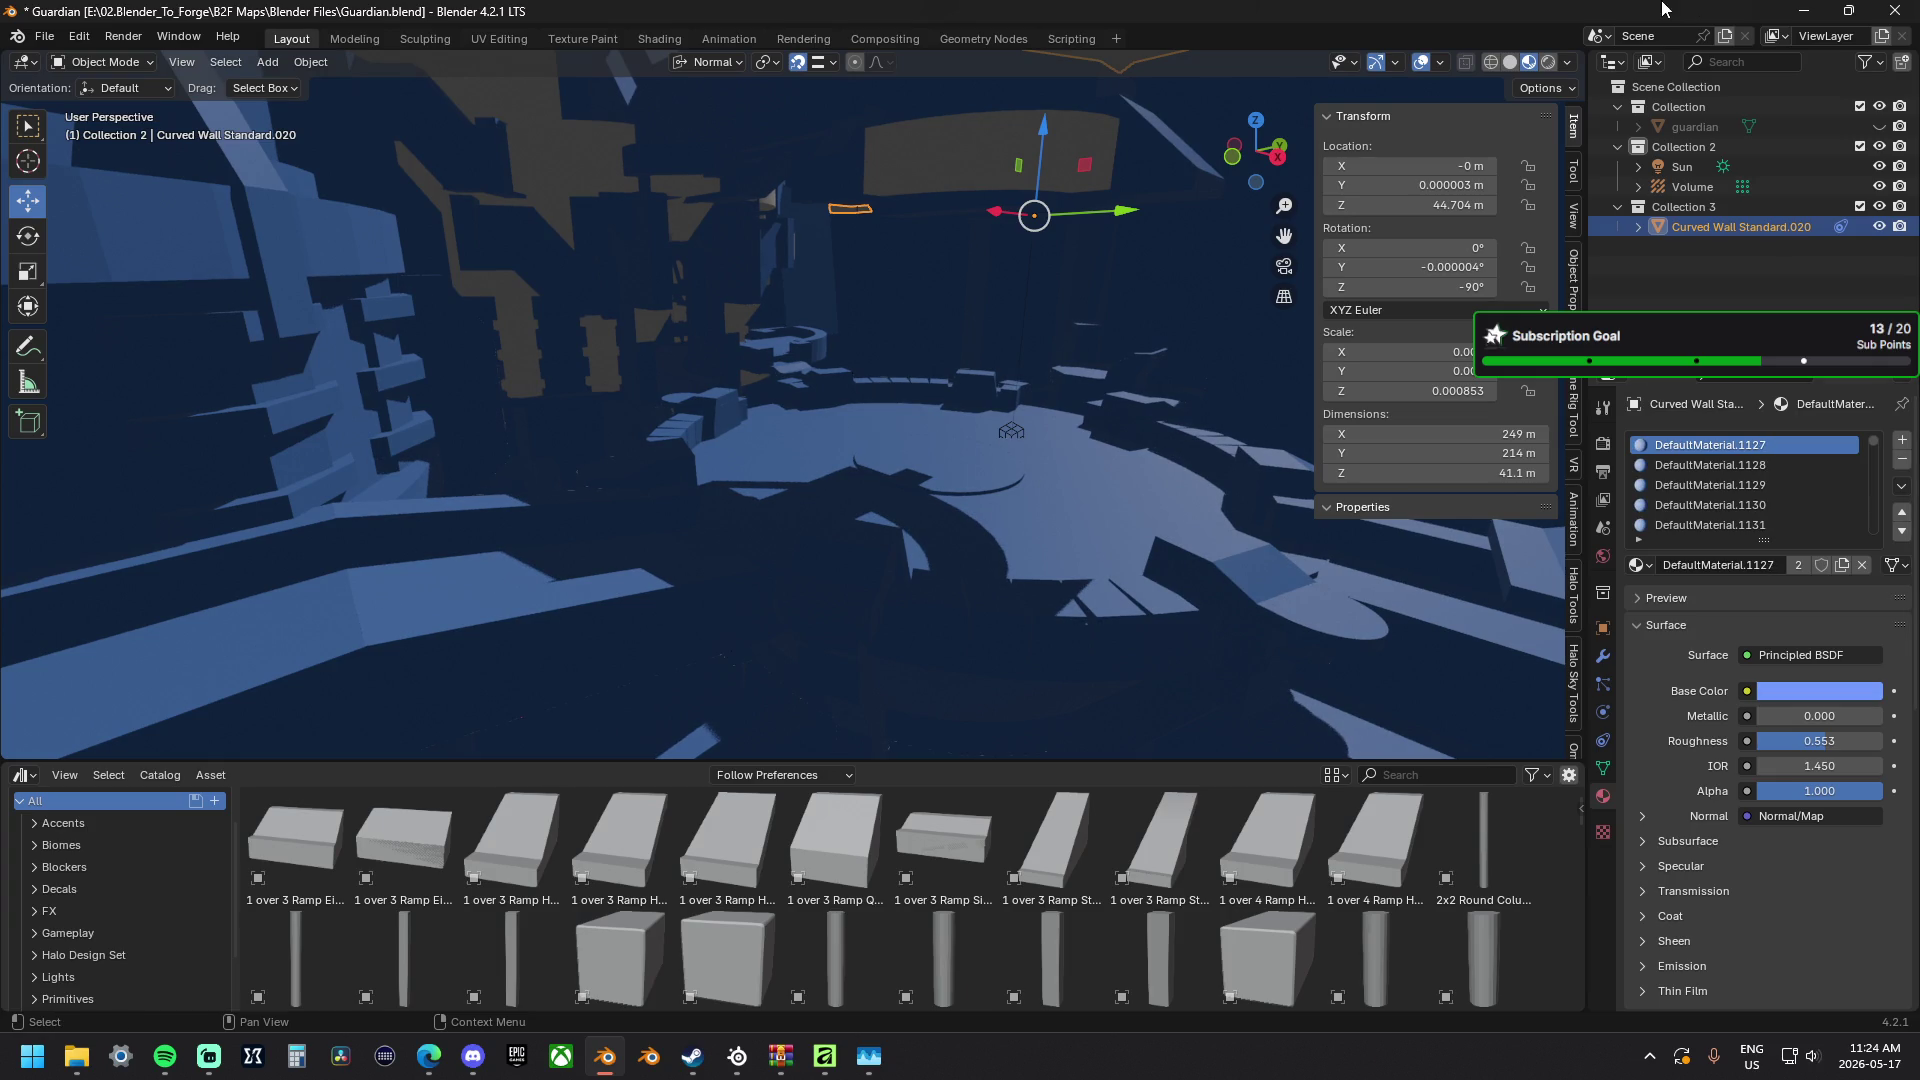
{"action": "mouse_move", "coordinate": [1873, 445]}
{"action": "left_mouse_down"}
{"action": "mouse_move", "coordinate": [1885, 567]}
{"action": "mouse_move", "coordinate": [1875, 444]}
{"action": "left_mouse_up"}
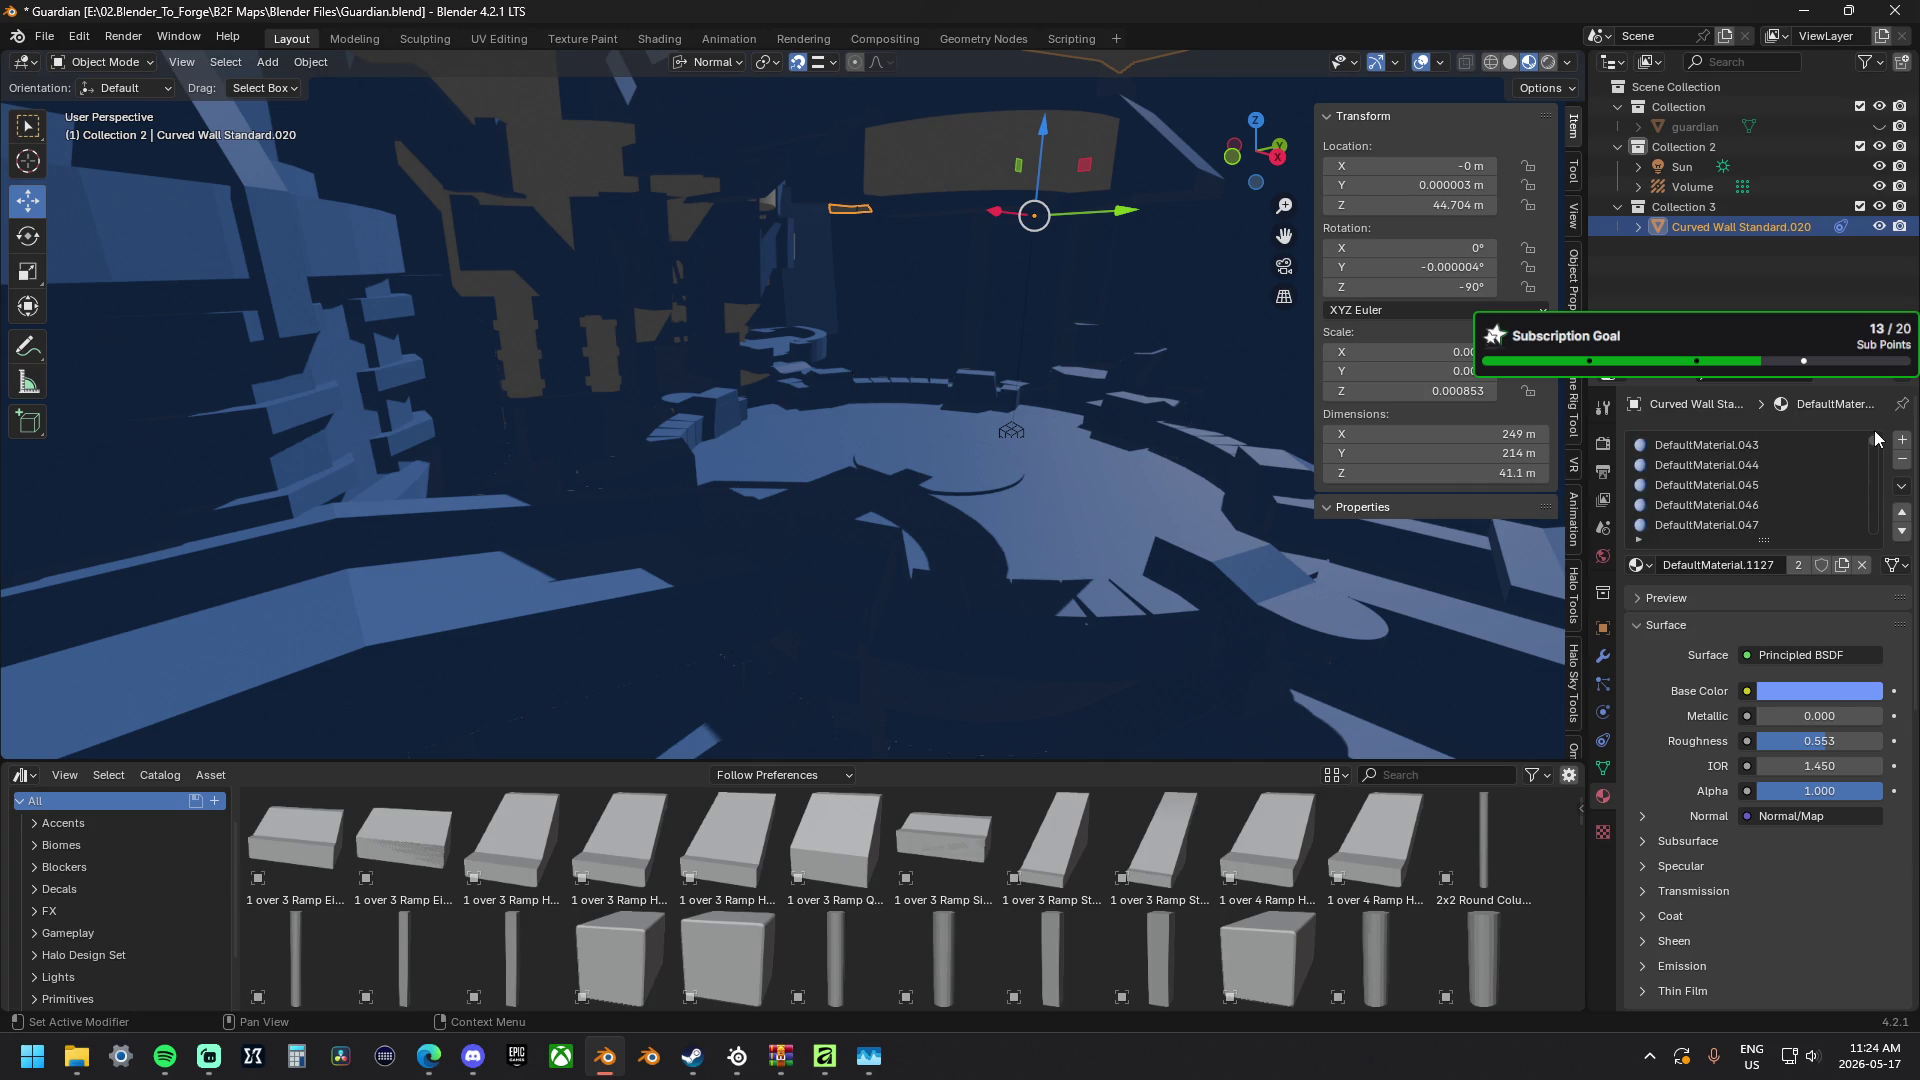
{"action": "left_click", "coordinate": [1902, 459]}
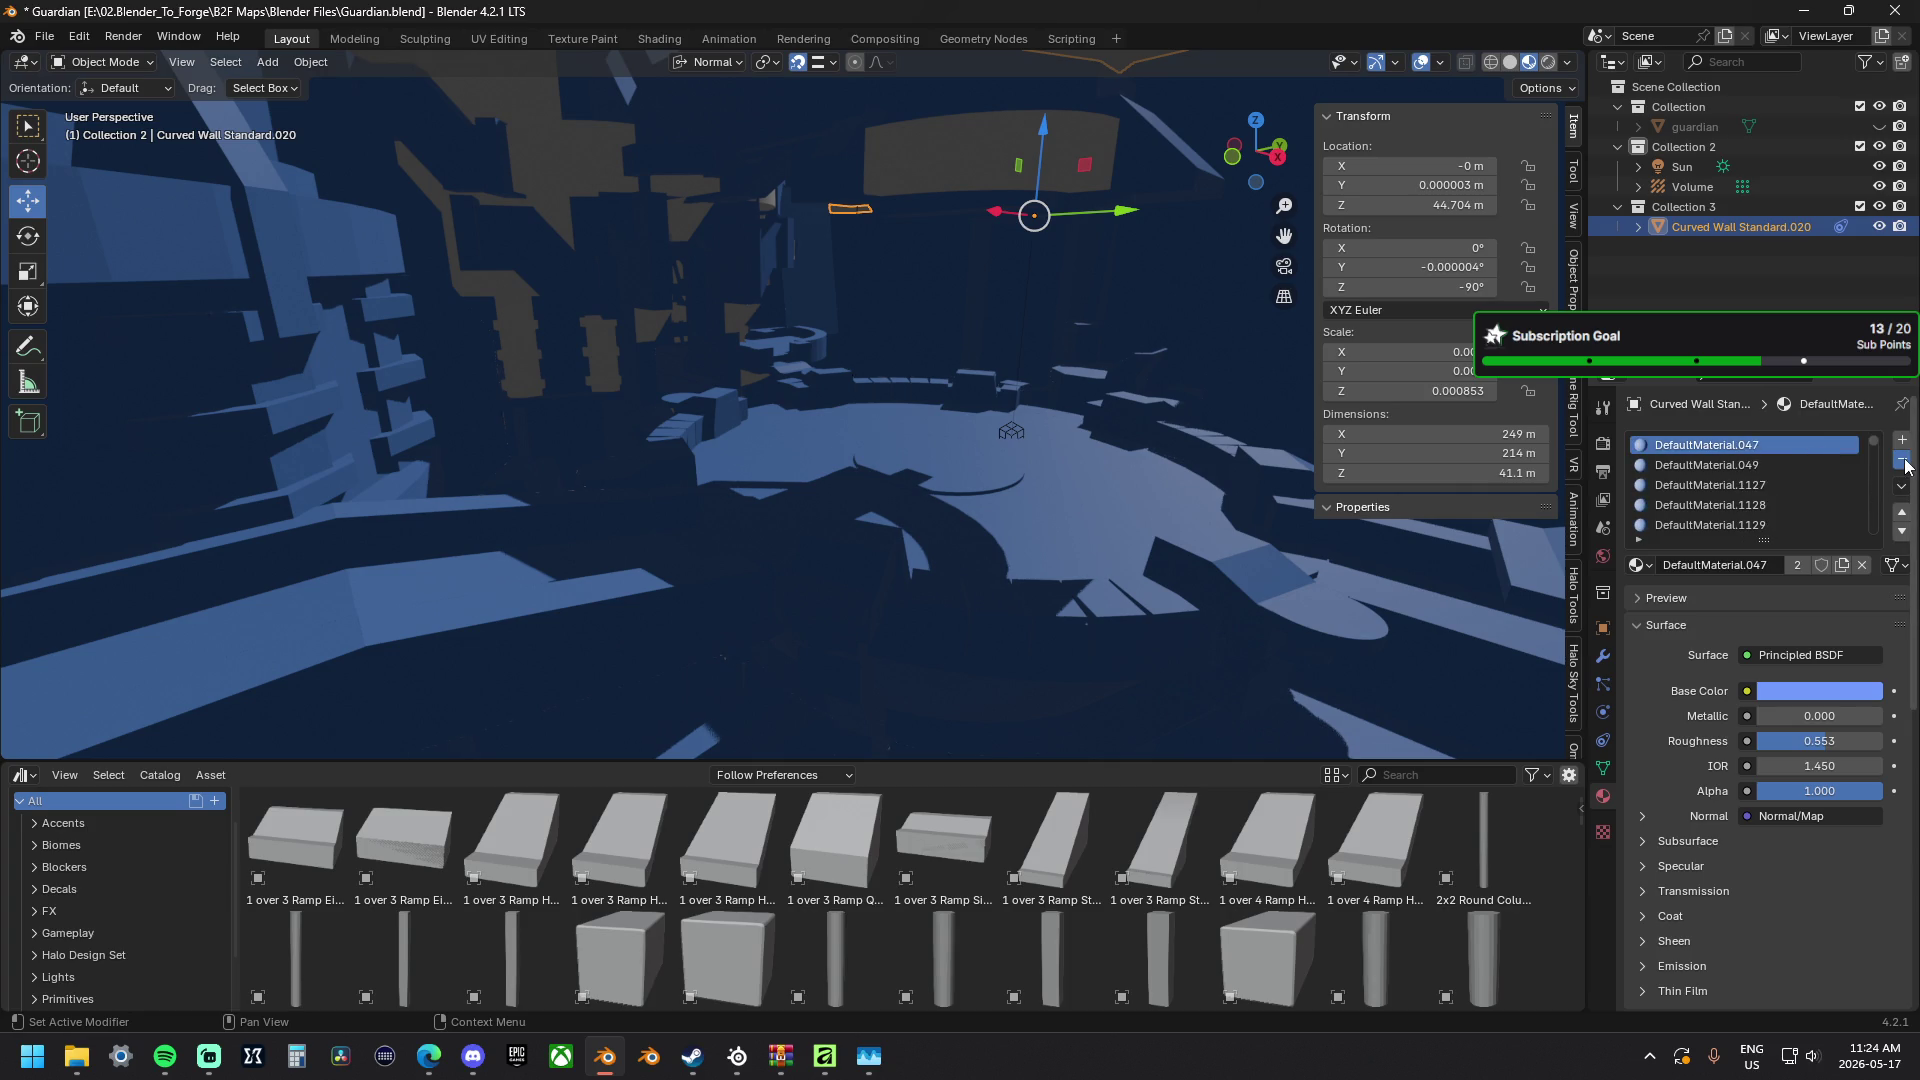
{"action": "left_click", "coordinate": [1902, 459]}
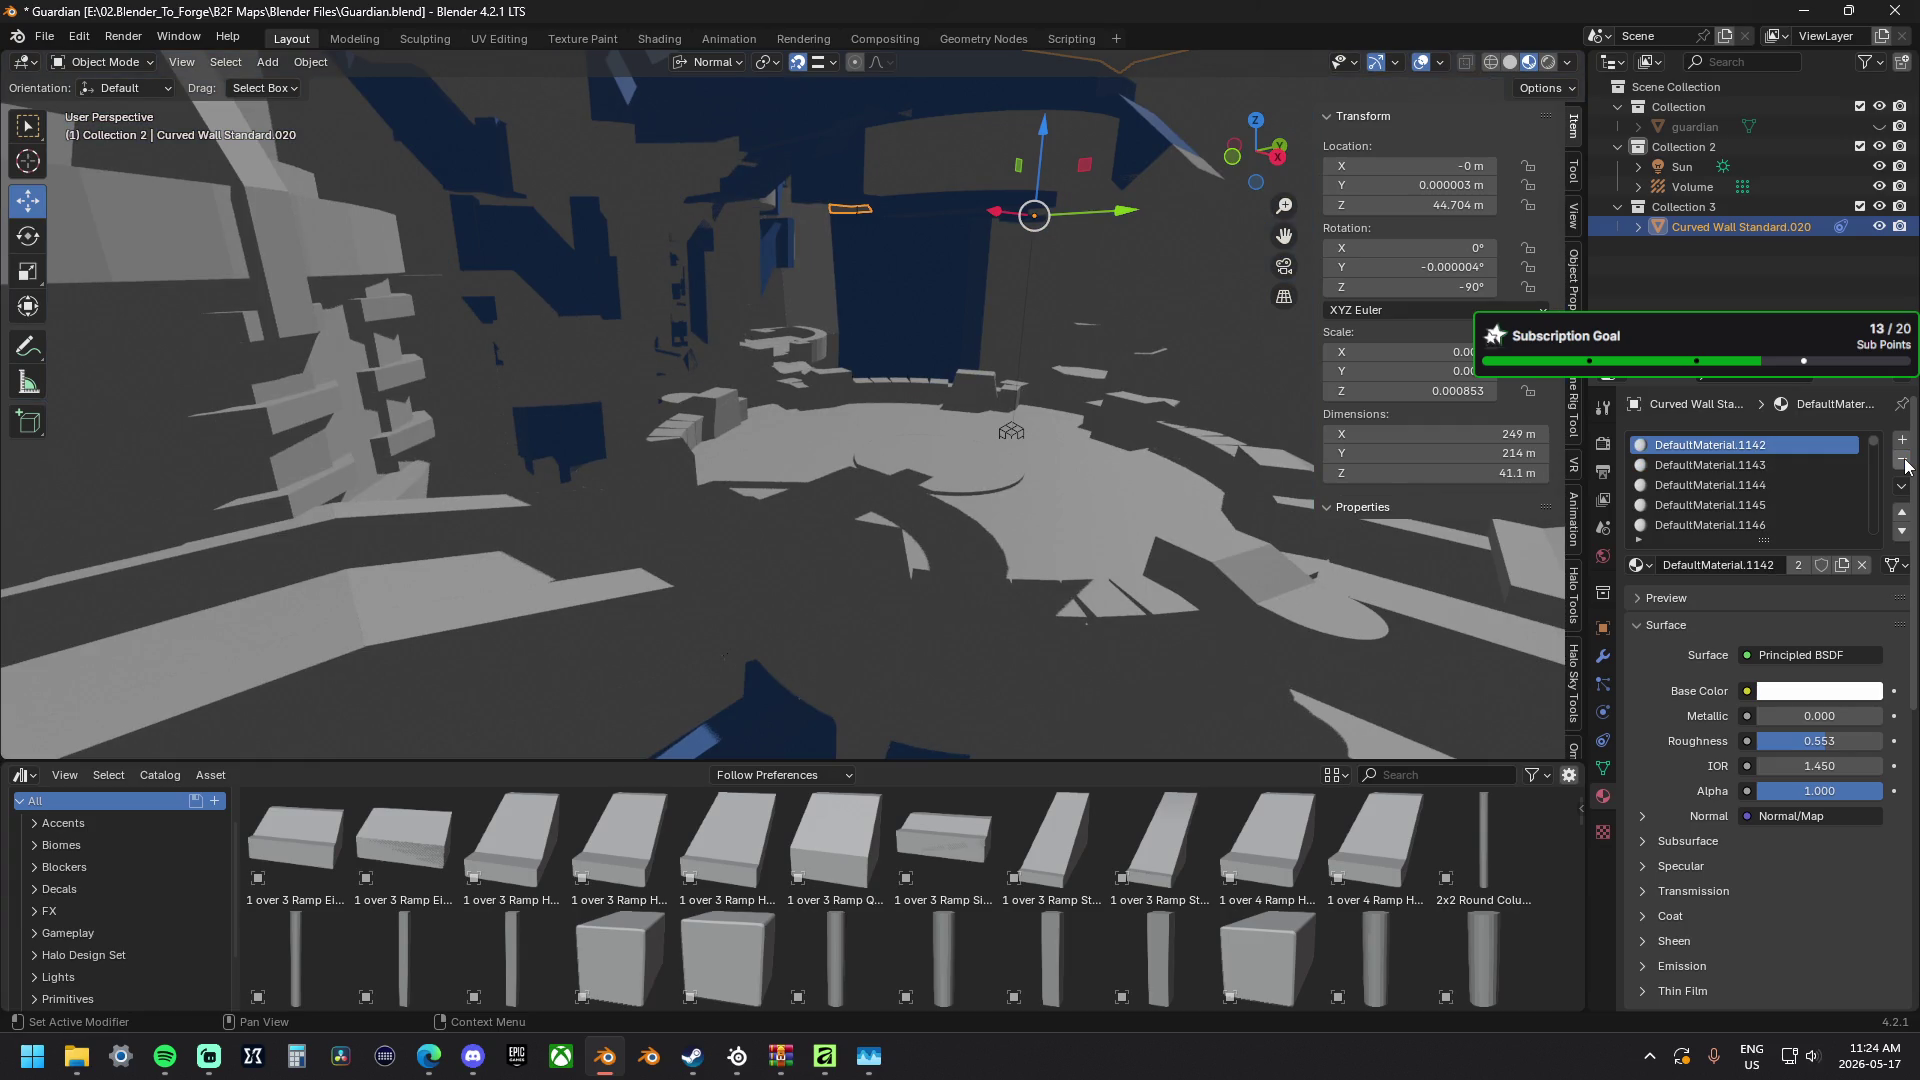
Remove every remaining material slot from Curved Wall Standard.020, leaving its material list empty and the map white.
{"action": "left_click", "coordinate": [1902, 460]}
{"action": "left_click", "coordinate": [1903, 459]}
{"action": "left_click", "coordinate": [1903, 460]}
{"action": "left_click", "coordinate": [1903, 459]}
{"action": "left_click", "coordinate": [1902, 460]}
{"action": "left_click", "coordinate": [1902, 462]}
{"action": "left_click", "coordinate": [1903, 463]}
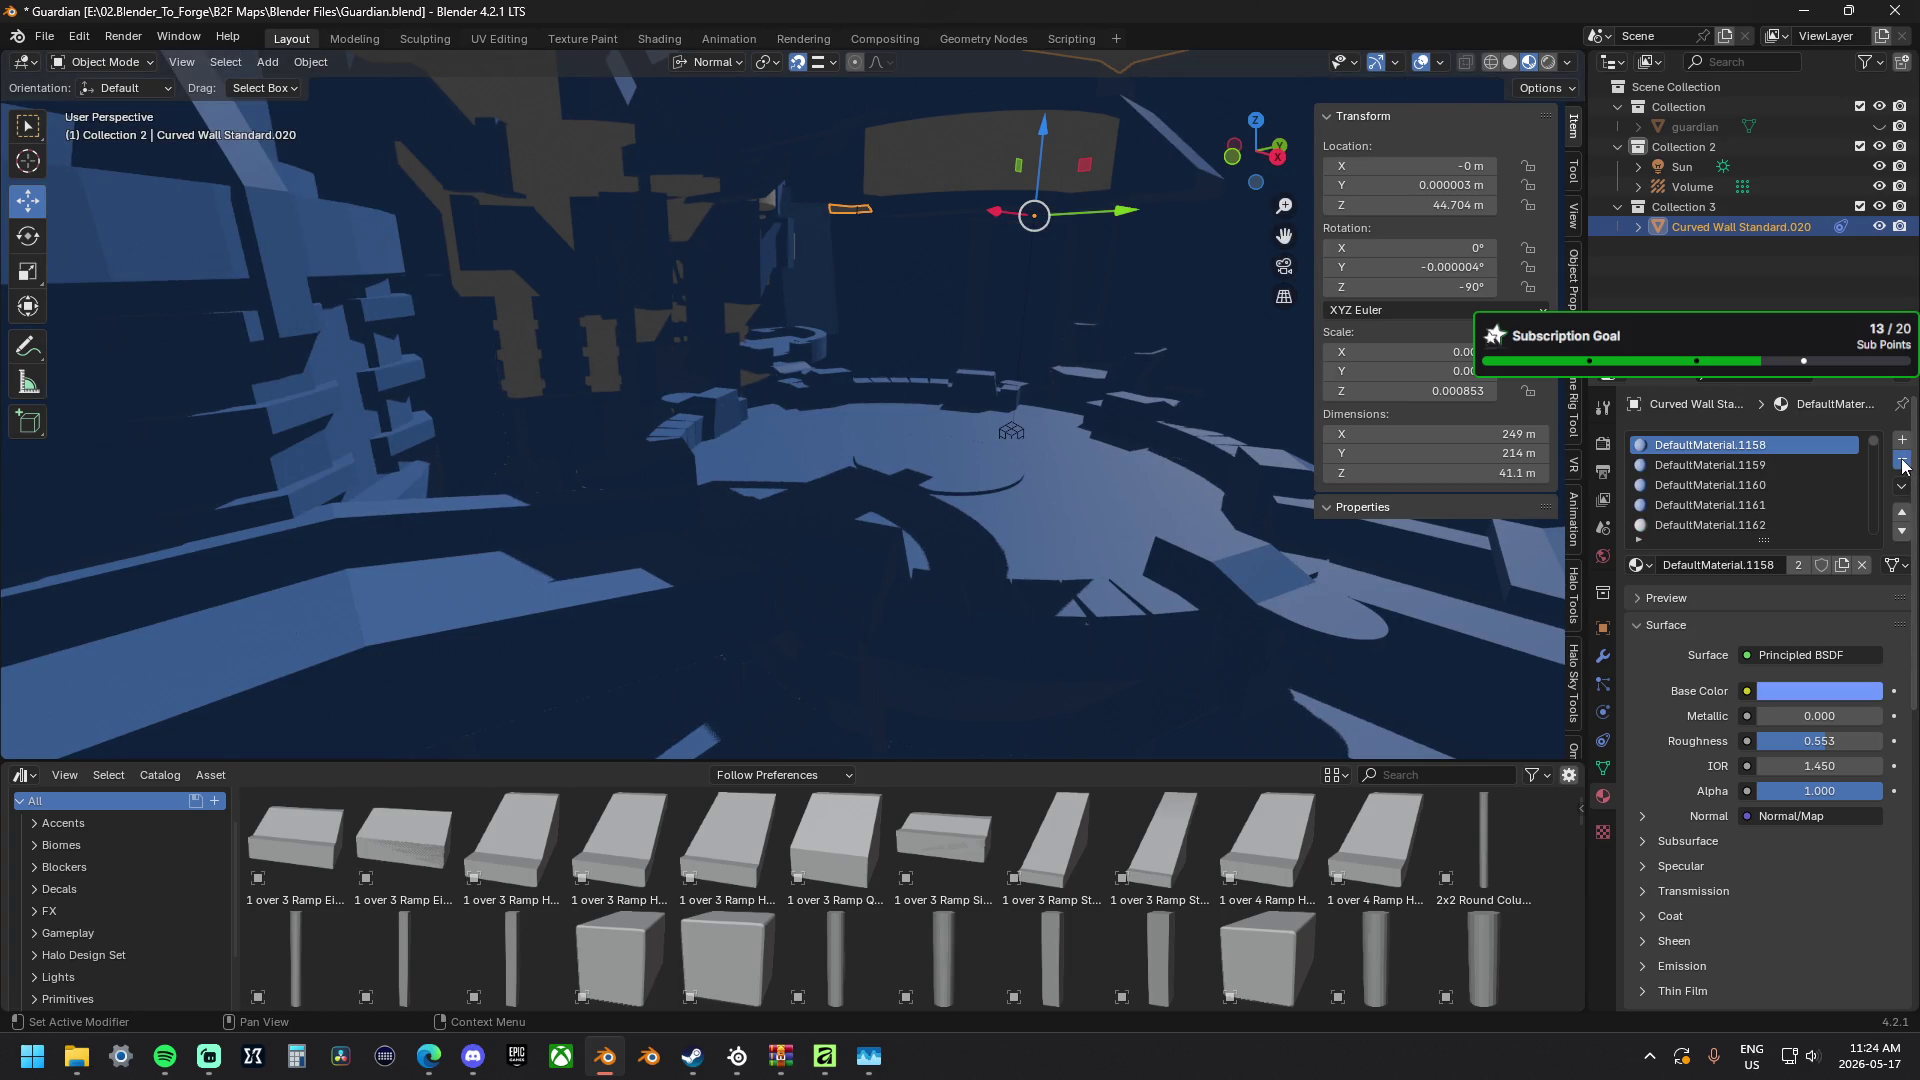
{"action": "left_click", "coordinate": [1903, 462]}
{"action": "left_click", "coordinate": [1902, 462]}
{"action": "left_click", "coordinate": [1902, 462]}
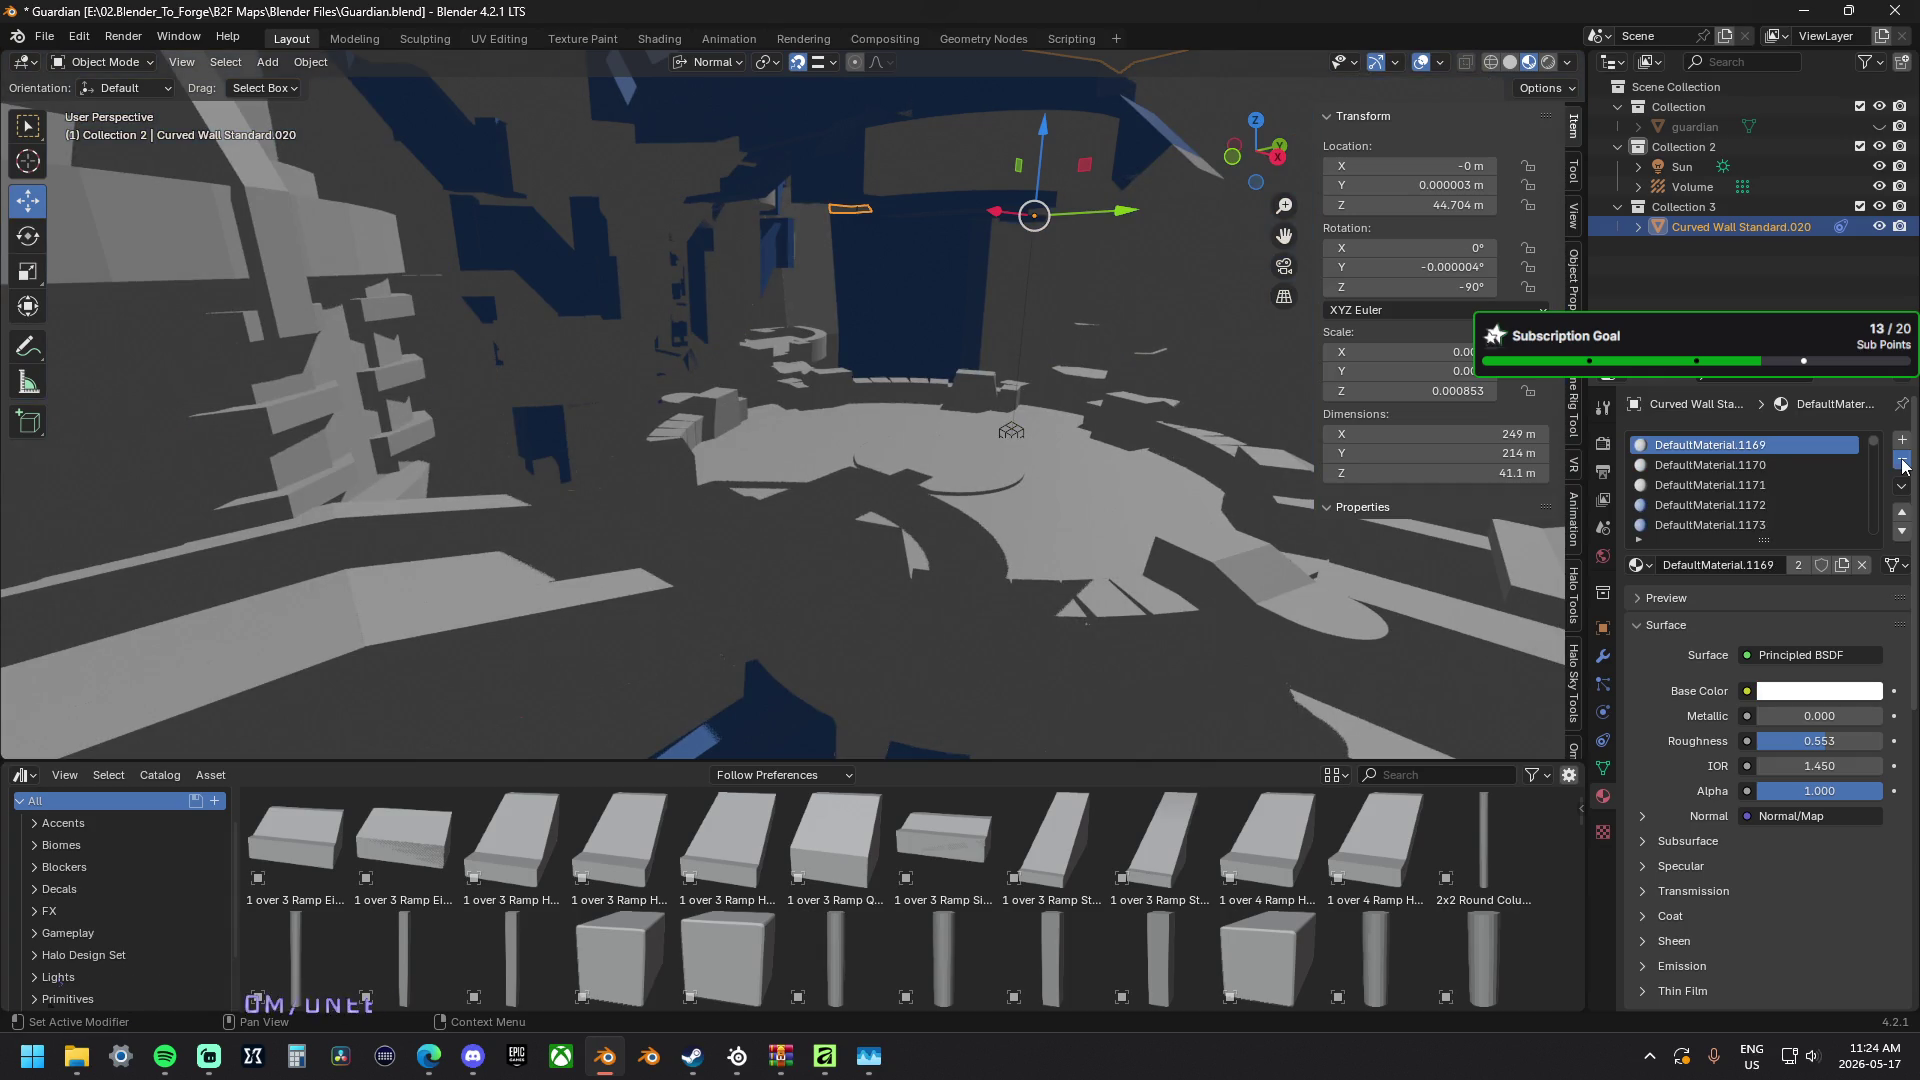
{"action": "left_click", "coordinate": [1902, 462]}
{"action": "left_click", "coordinate": [1902, 462]}
{"action": "left_click", "coordinate": [1902, 462]}
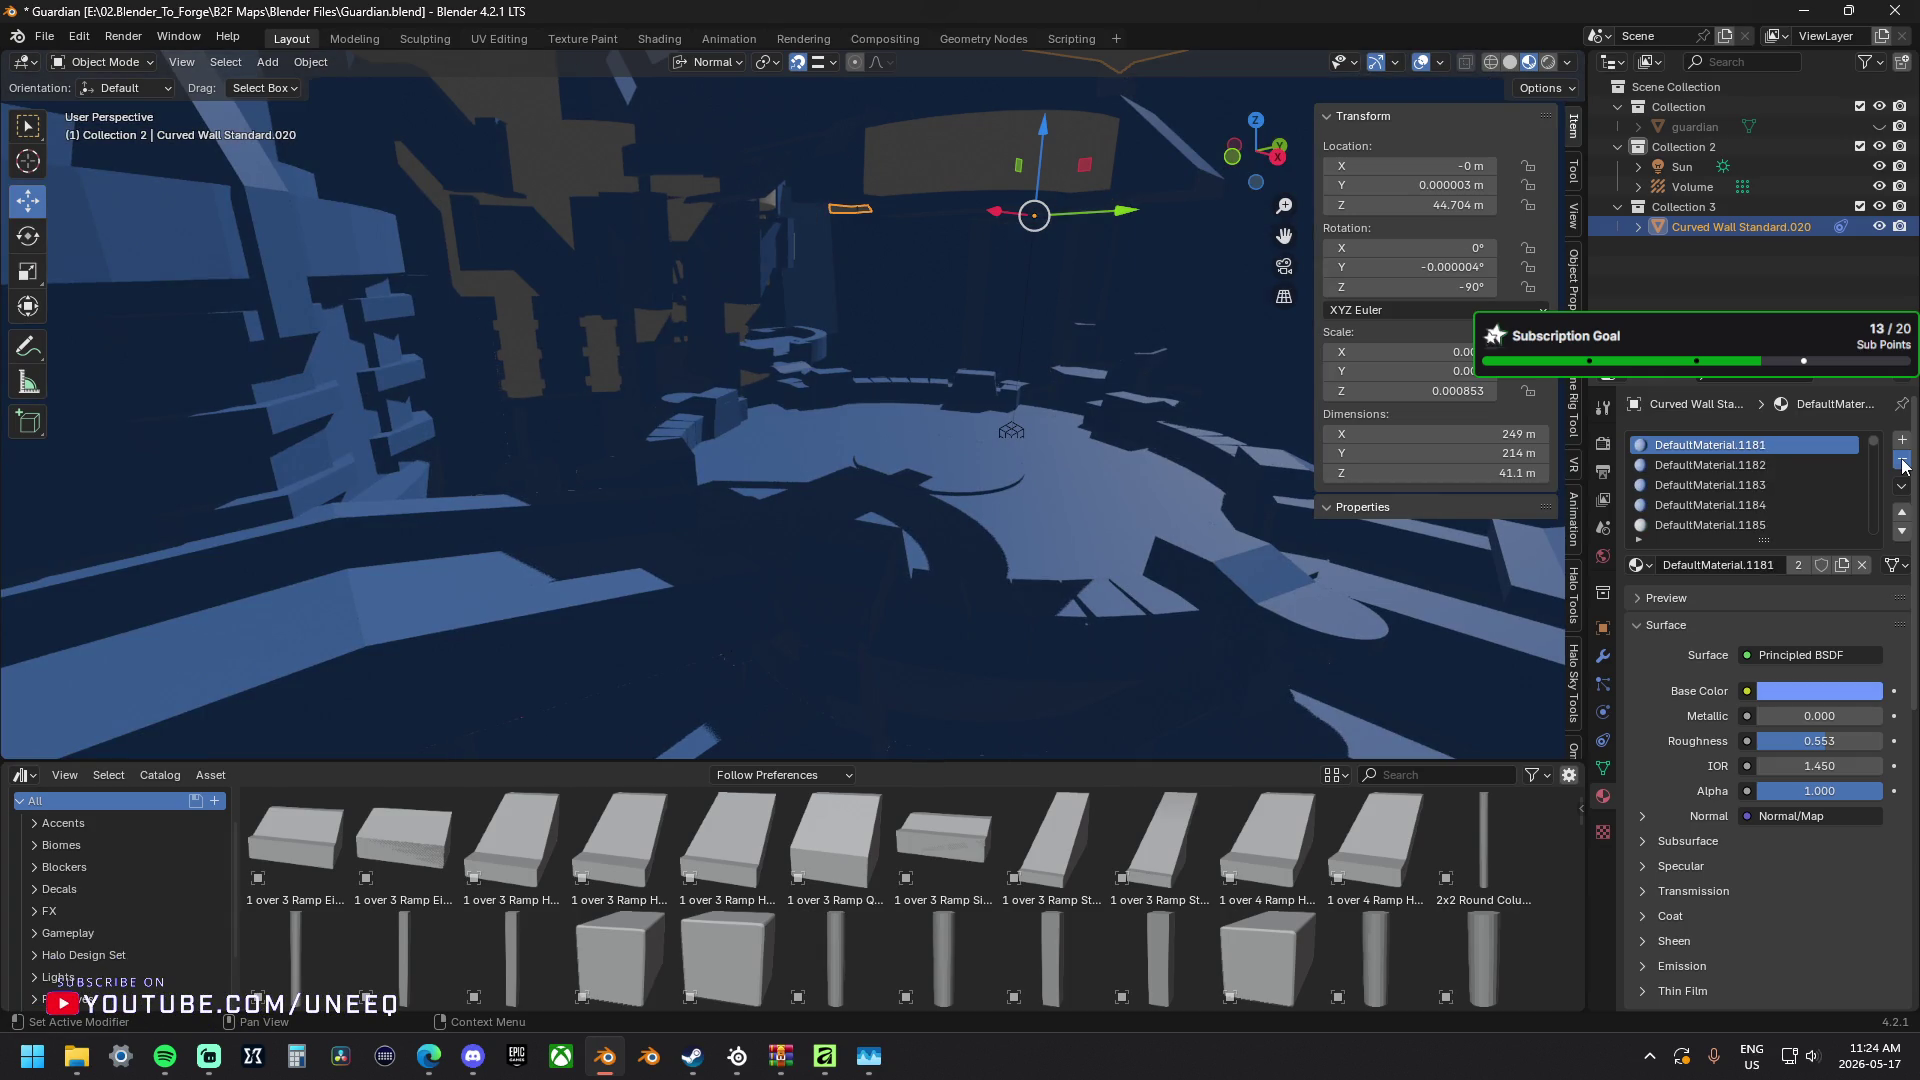
{"action": "left_click", "coordinate": [1902, 463]}
{"action": "left_click", "coordinate": [1902, 462]}
{"action": "left_click", "coordinate": [1902, 462]}
{"action": "left_click", "coordinate": [1902, 462]}
{"action": "left_click", "coordinate": [1903, 463]}
{"action": "left_click", "coordinate": [1902, 462]}
{"action": "left_click", "coordinate": [1902, 462]}
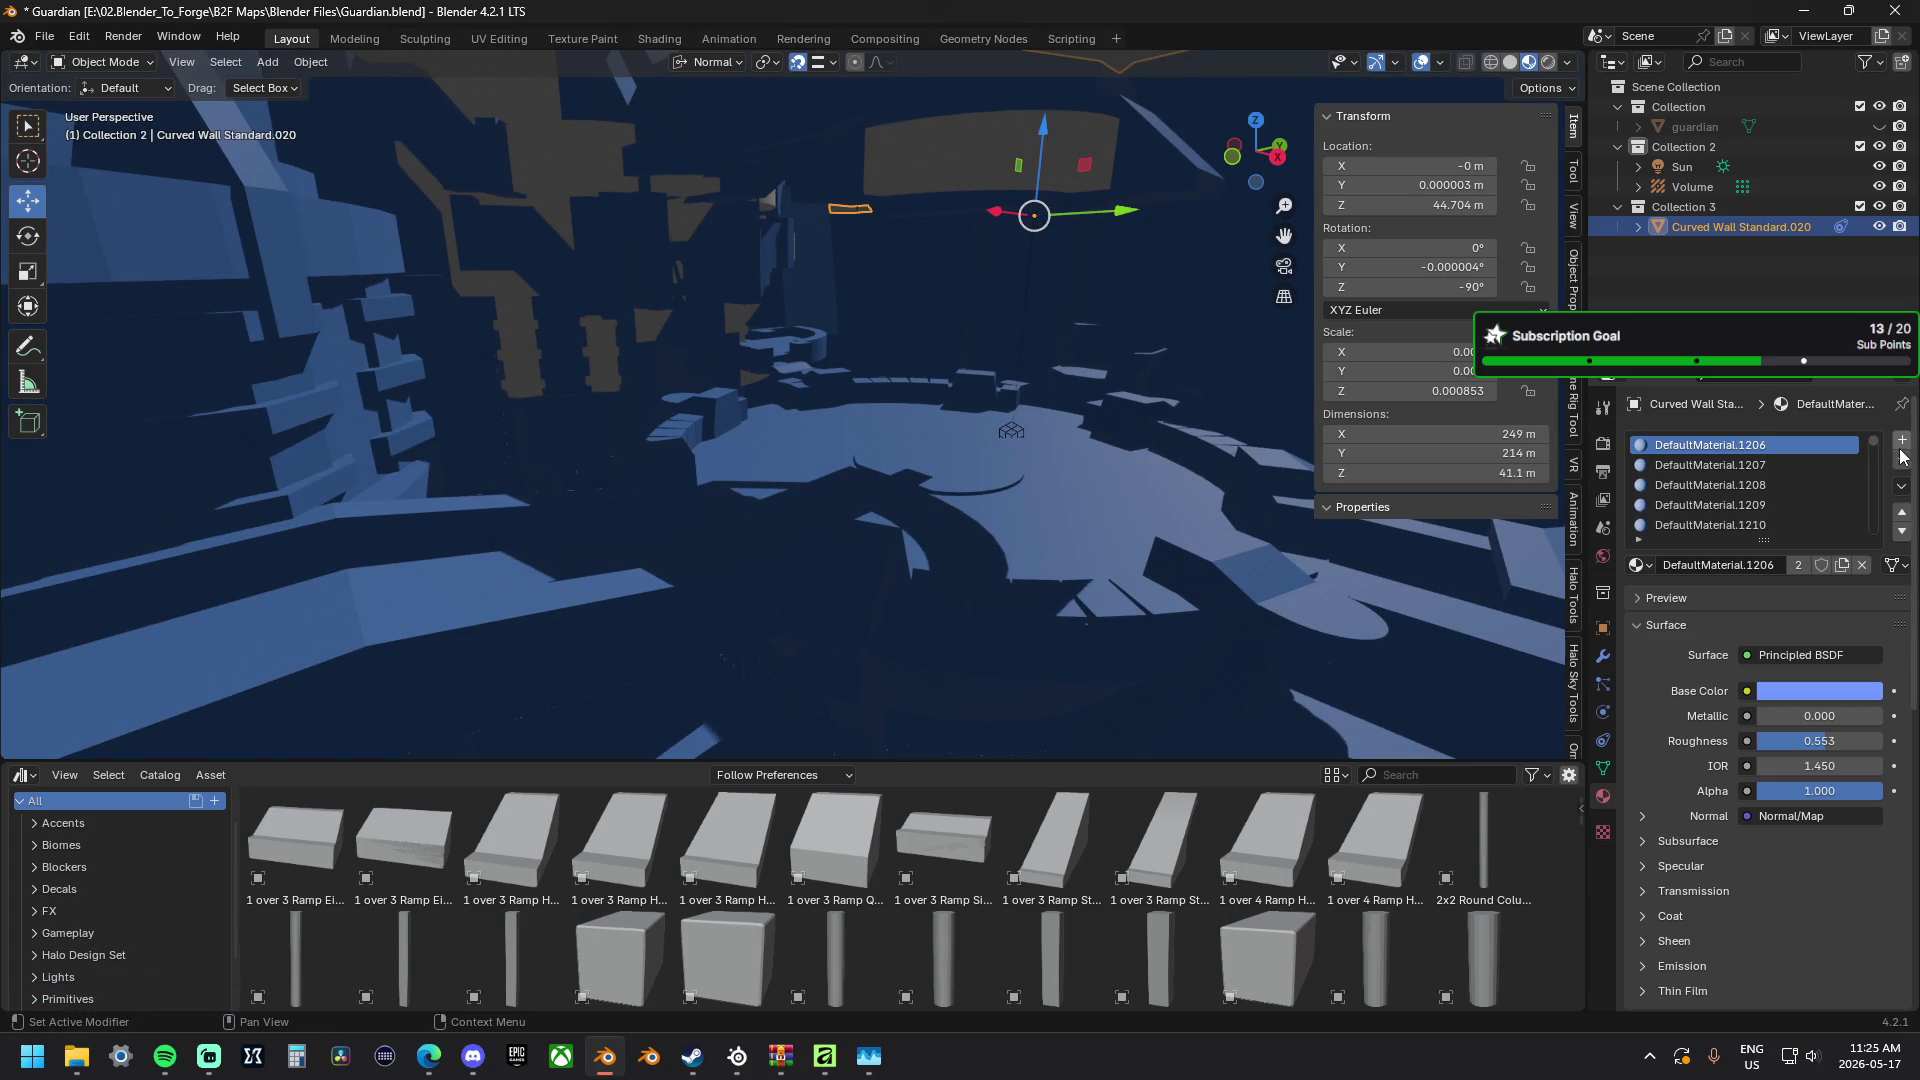
{"action": "left_click", "coordinate": [1903, 463]}
{"action": "left_click", "coordinate": [1902, 462]}
{"action": "left_click", "coordinate": [1902, 462]}
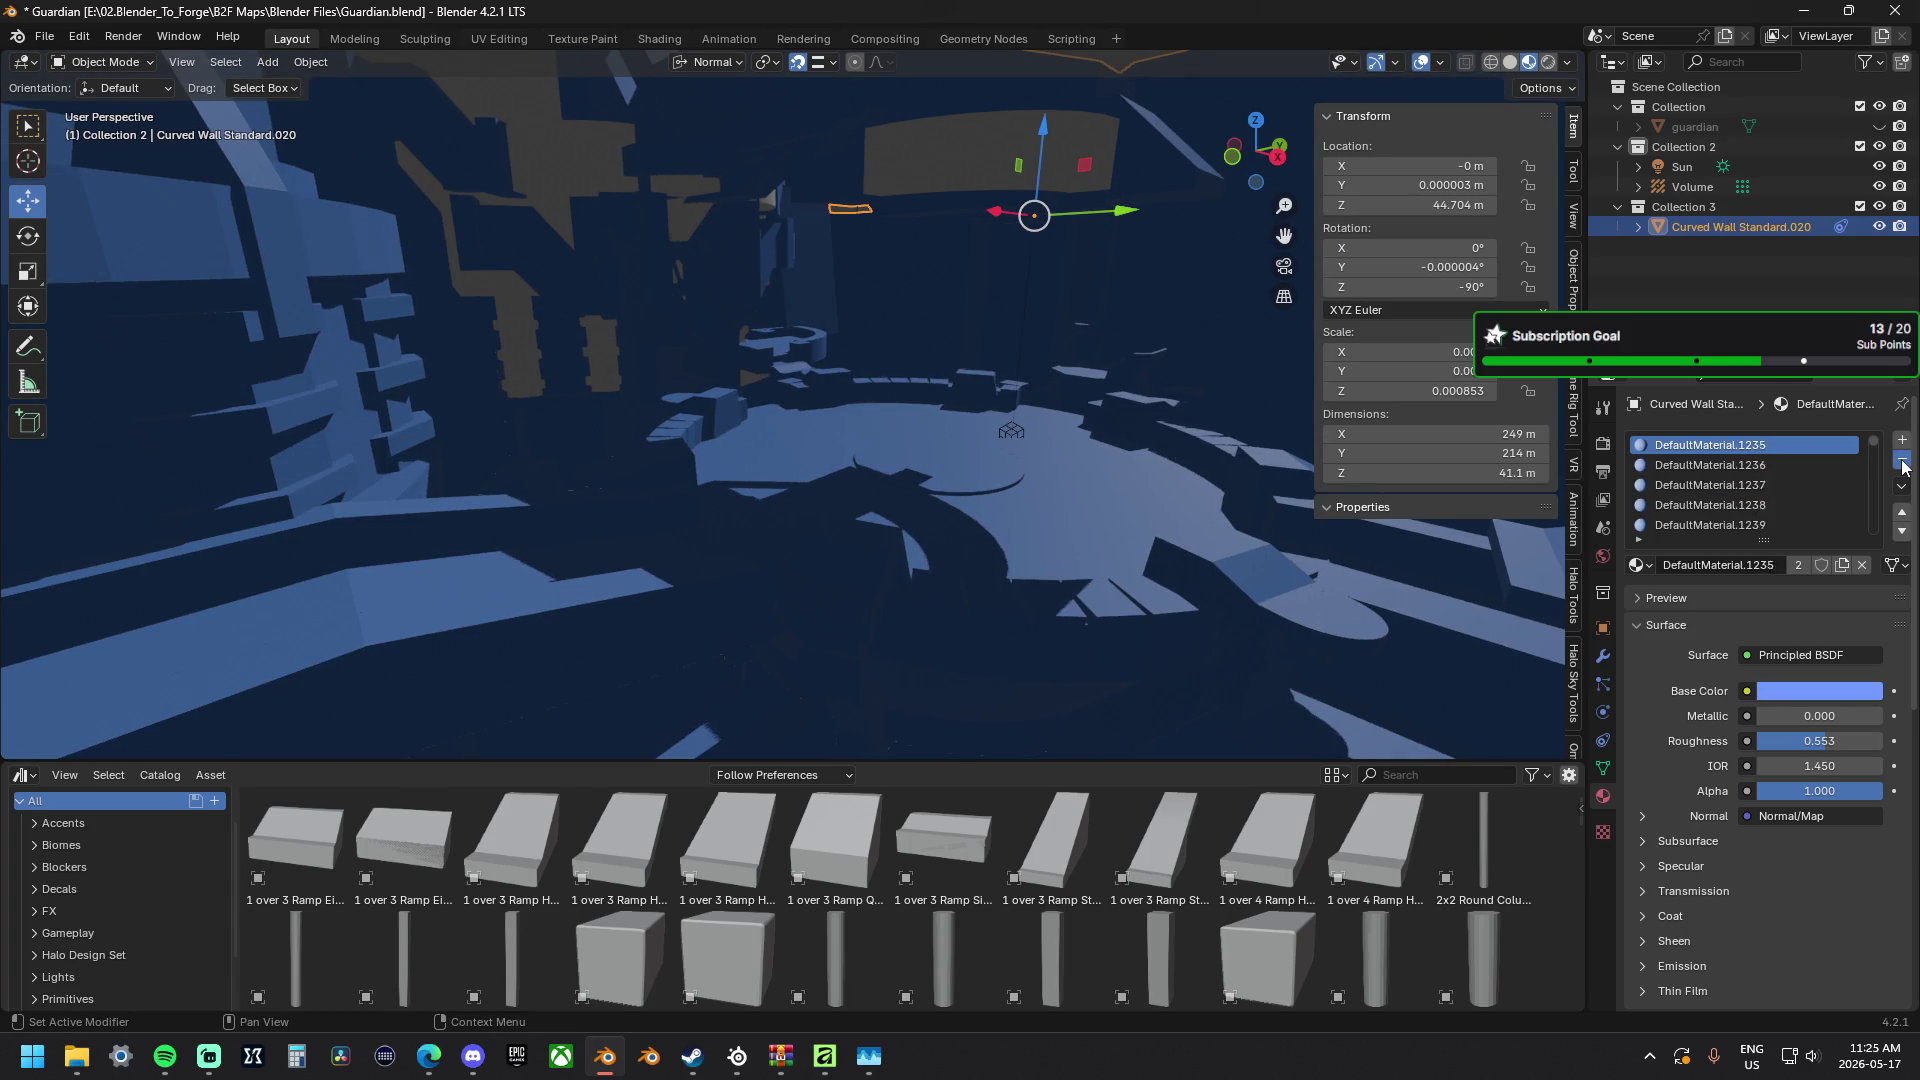
{"action": "left_click", "coordinate": [1902, 462]}
{"action": "left_click", "coordinate": [1903, 462]}
{"action": "left_click", "coordinate": [1902, 462]}
{"action": "left_click", "coordinate": [1902, 462]}
{"action": "left_click", "coordinate": [1903, 462]}
{"action": "left_click", "coordinate": [1903, 462]}
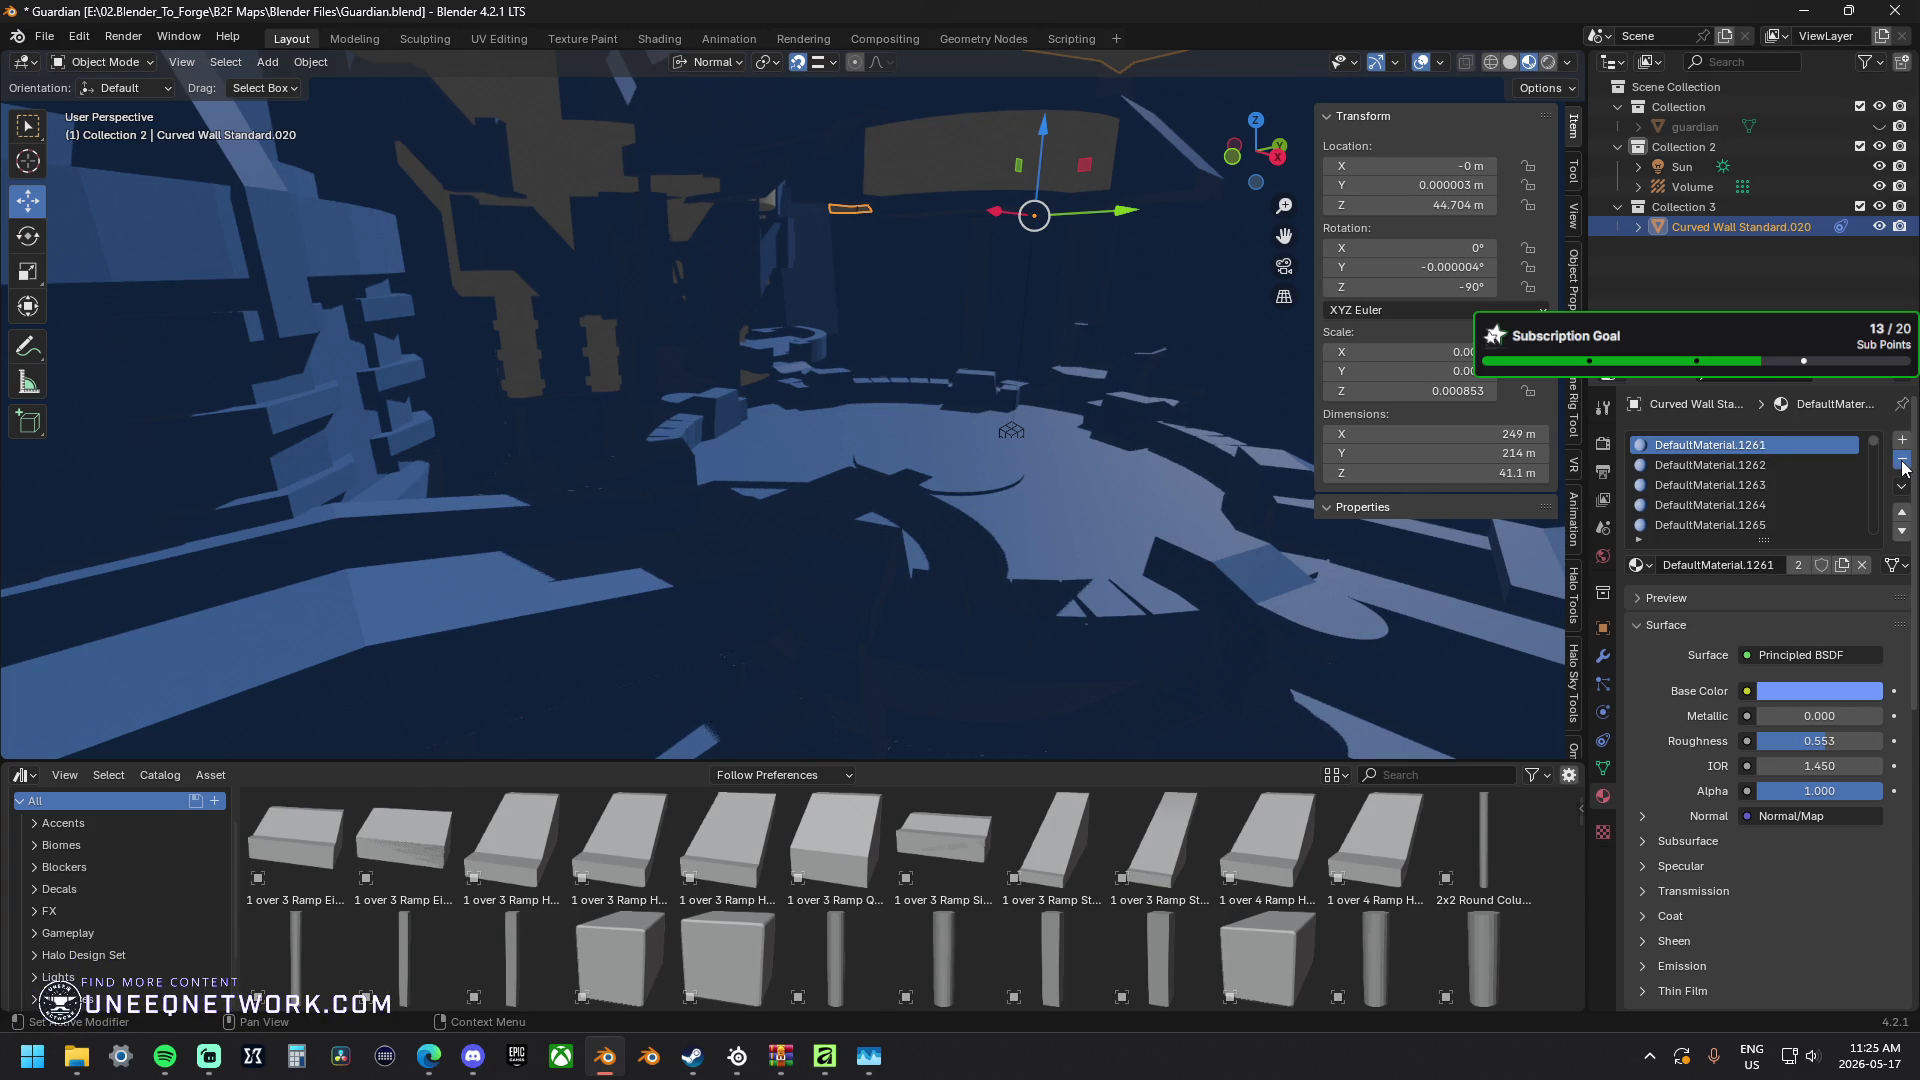
{"action": "left_click", "coordinate": [1903, 462]}
{"action": "left_click", "coordinate": [1903, 462]}
{"action": "left_click", "coordinate": [1902, 462]}
{"action": "left_click", "coordinate": [1903, 462]}
{"action": "left_click", "coordinate": [1903, 462]}
{"action": "left_click", "coordinate": [1902, 463]}
{"action": "left_click", "coordinate": [1903, 462]}
{"action": "left_click", "coordinate": [1903, 462]}
{"action": "left_click", "coordinate": [1902, 463]}
{"action": "left_click", "coordinate": [1902, 462]}
{"action": "left_click", "coordinate": [1902, 462]}
{"action": "left_click", "coordinate": [1902, 462]}
{"action": "left_click", "coordinate": [1902, 463]}
{"action": "left_click", "coordinate": [1902, 462]}
{"action": "left_click", "coordinate": [1902, 462]}
{"action": "left_click", "coordinate": [1903, 462]}
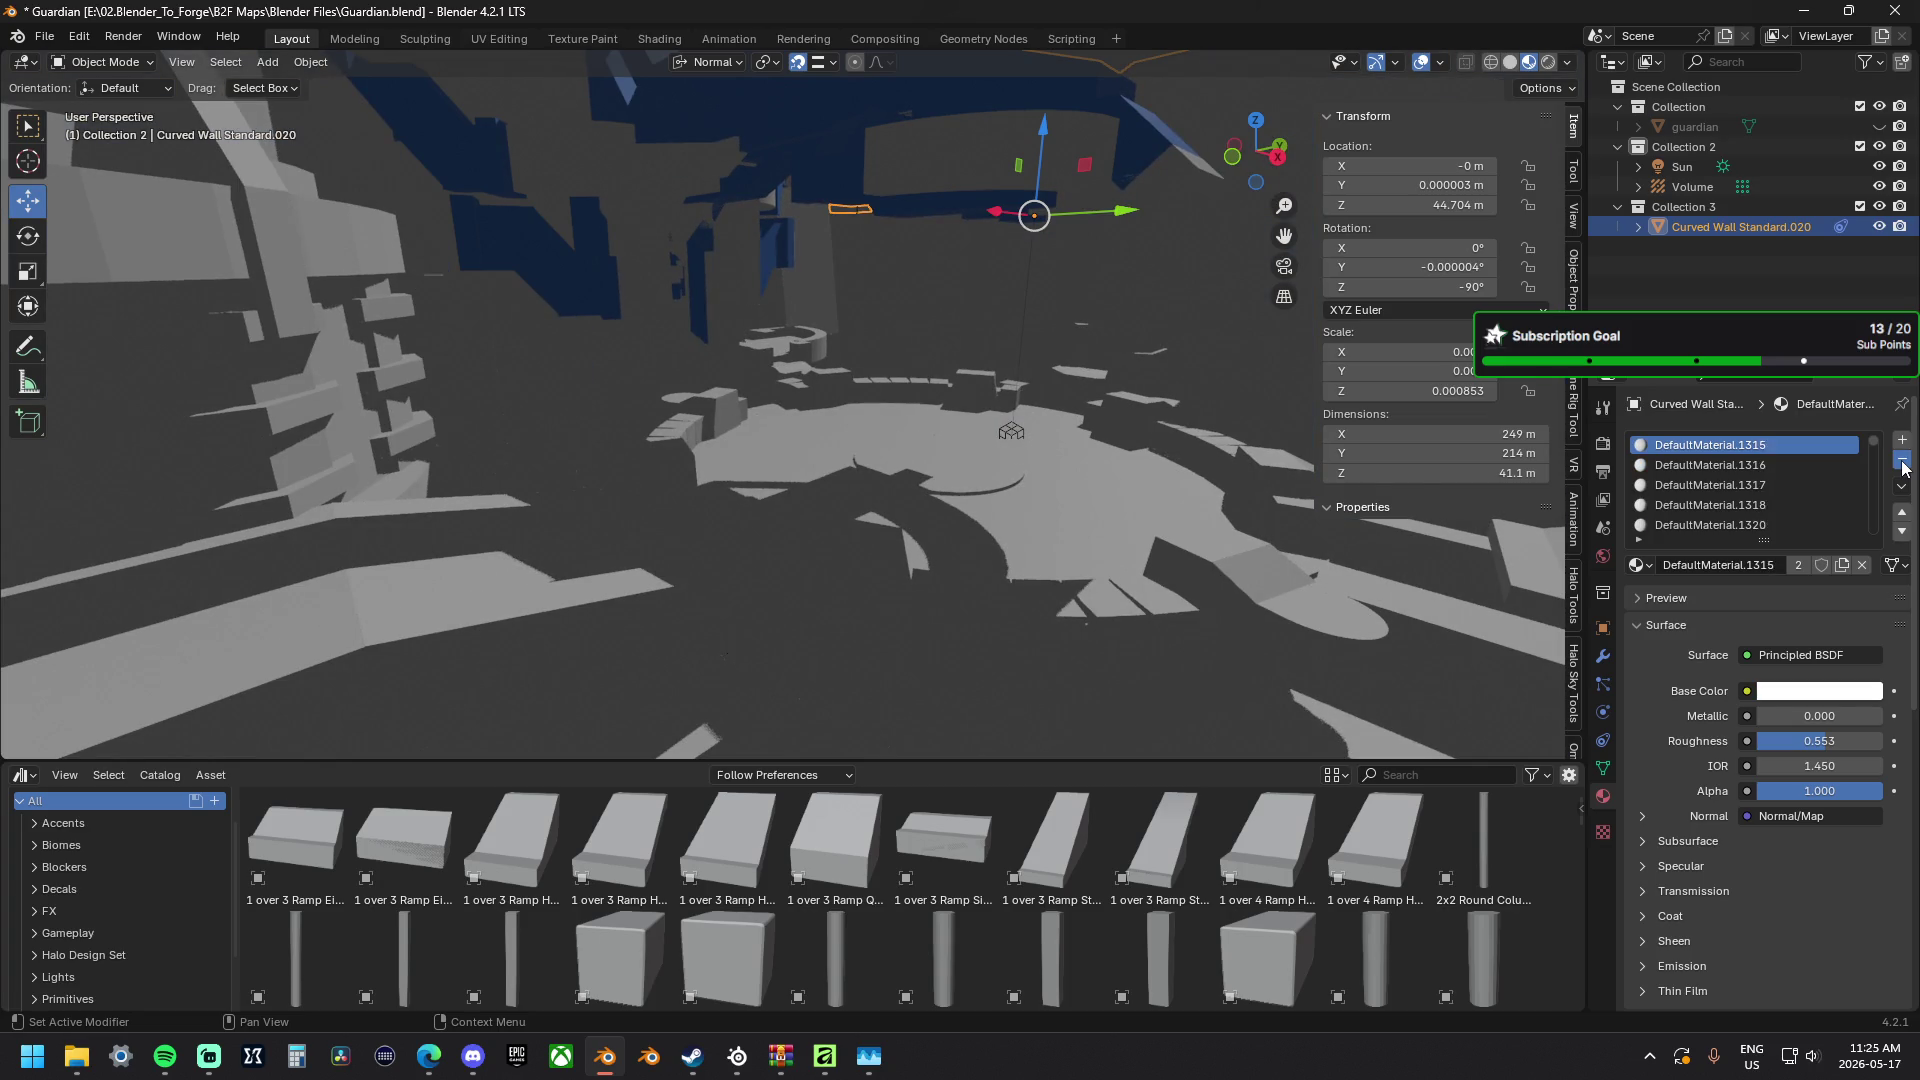
{"action": "left_click", "coordinate": [1902, 462]}
{"action": "left_click", "coordinate": [1902, 463]}
{"action": "left_click", "coordinate": [1902, 462]}
{"action": "left_click", "coordinate": [1903, 462]}
{"action": "left_click", "coordinate": [1902, 463]}
{"action": "left_click", "coordinate": [1902, 463]}
{"action": "left_click", "coordinate": [1902, 463]}
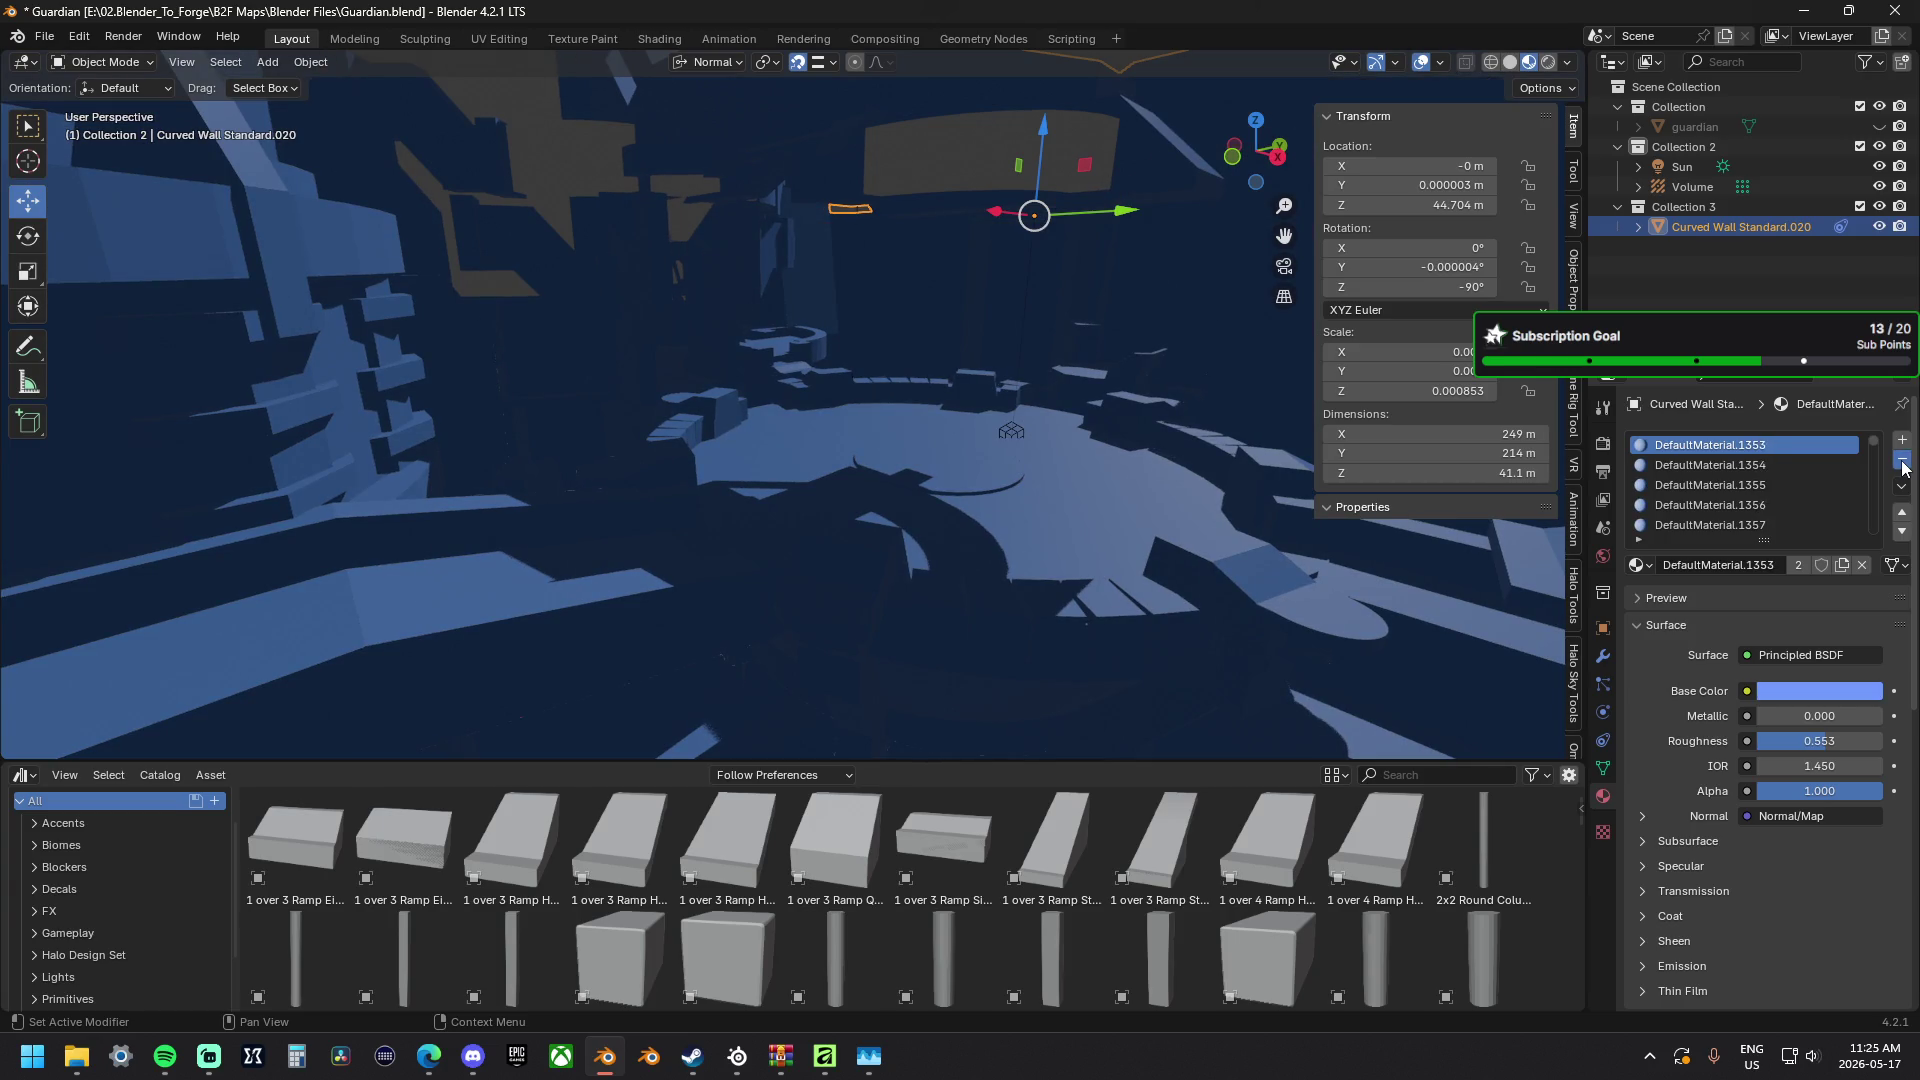
{"action": "left_click", "coordinate": [1902, 463]}
{"action": "left_click", "coordinate": [1902, 463]}
{"action": "left_click", "coordinate": [1902, 462]}
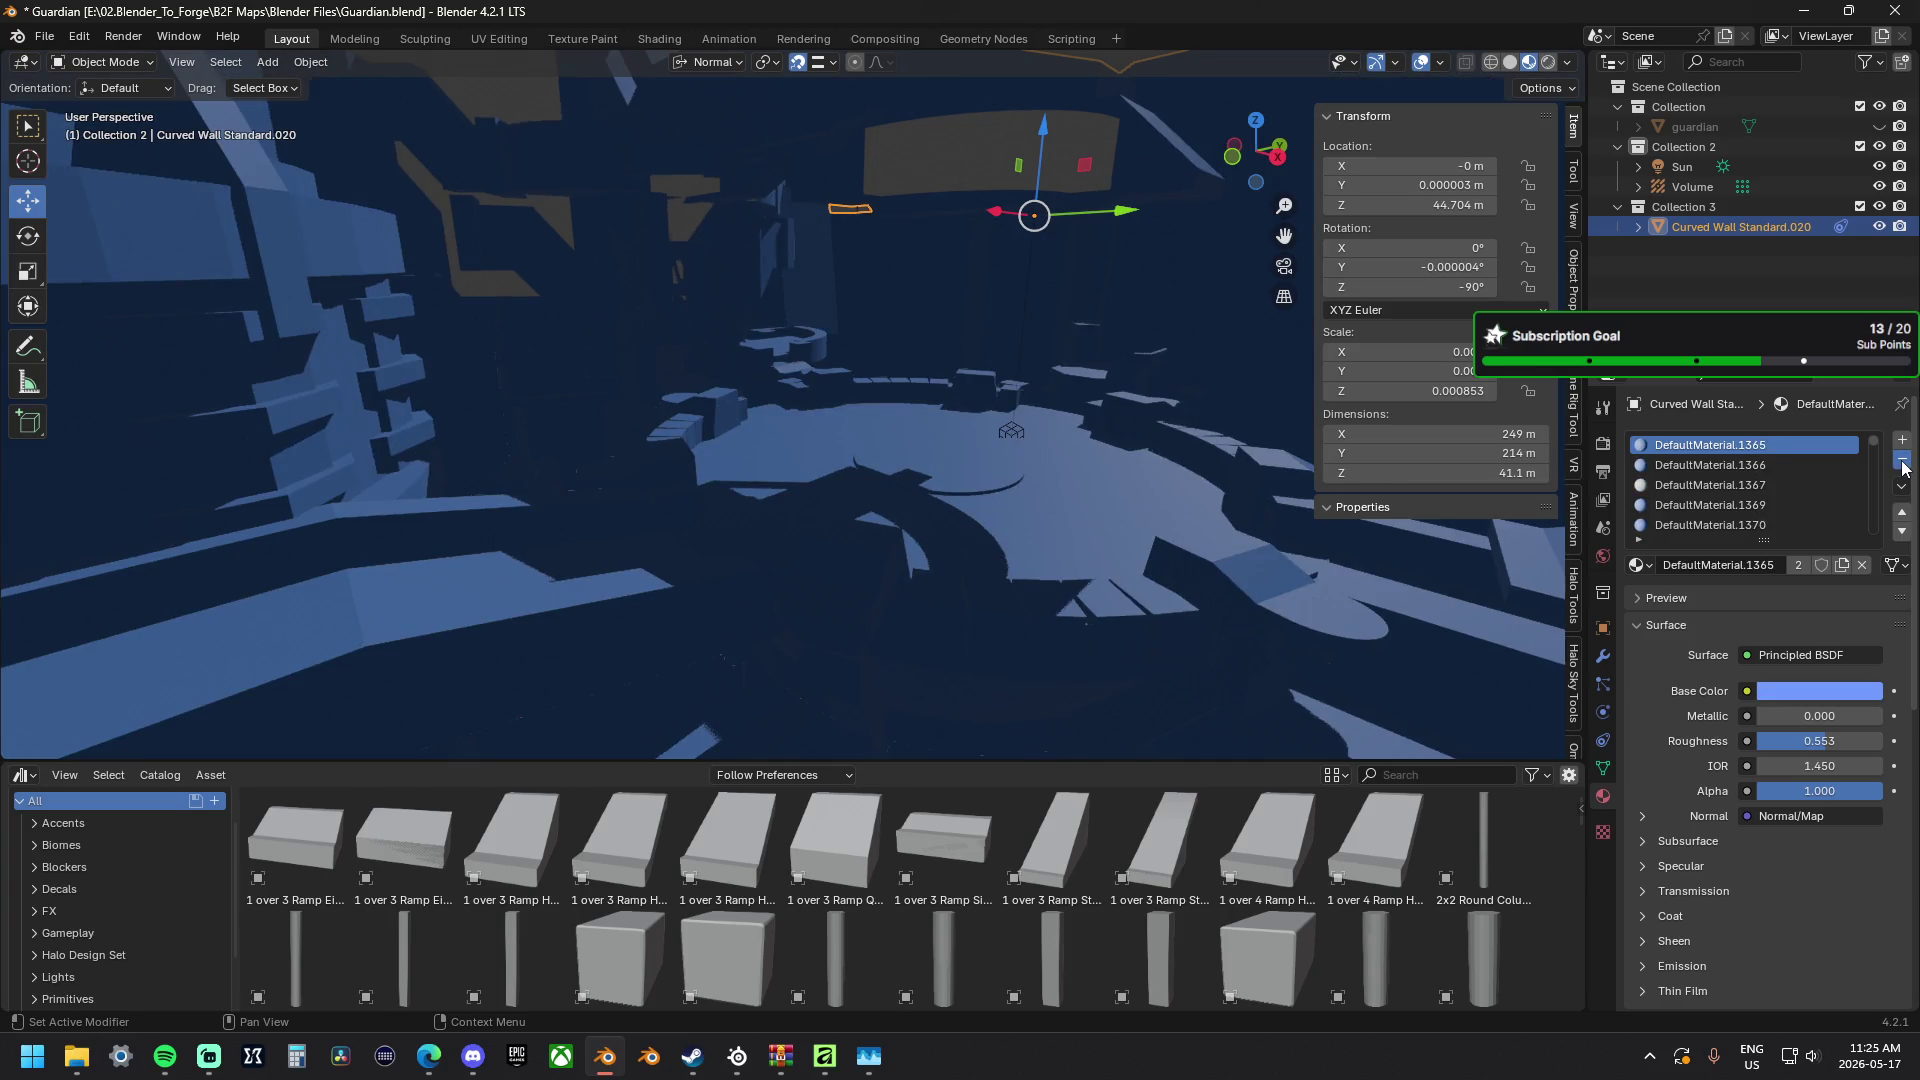
{"action": "left_click", "coordinate": [1902, 463]}
{"action": "left_click", "coordinate": [1903, 462]}
{"action": "left_click", "coordinate": [1903, 462]}
{"action": "left_click", "coordinate": [1902, 463]}
{"action": "left_click", "coordinate": [1903, 462]}
{"action": "left_click", "coordinate": [1902, 462]}
{"action": "left_click", "coordinate": [1903, 462]}
{"action": "left_click", "coordinate": [1902, 462]}
{"action": "left_click", "coordinate": [1903, 463]}
{"action": "left_click", "coordinate": [1903, 462]}
{"action": "left_click", "coordinate": [1903, 463]}
{"action": "left_click", "coordinate": [1902, 463]}
{"action": "left_click", "coordinate": [1902, 462]}
{"action": "left_click", "coordinate": [1902, 463]}
{"action": "left_click", "coordinate": [1902, 463]}
{"action": "left_click", "coordinate": [1902, 462]}
{"action": "left_click", "coordinate": [1902, 462]}
{"action": "left_click", "coordinate": [1902, 462]}
{"action": "left_click", "coordinate": [1902, 462]}
{"action": "left_click", "coordinate": [1902, 462]}
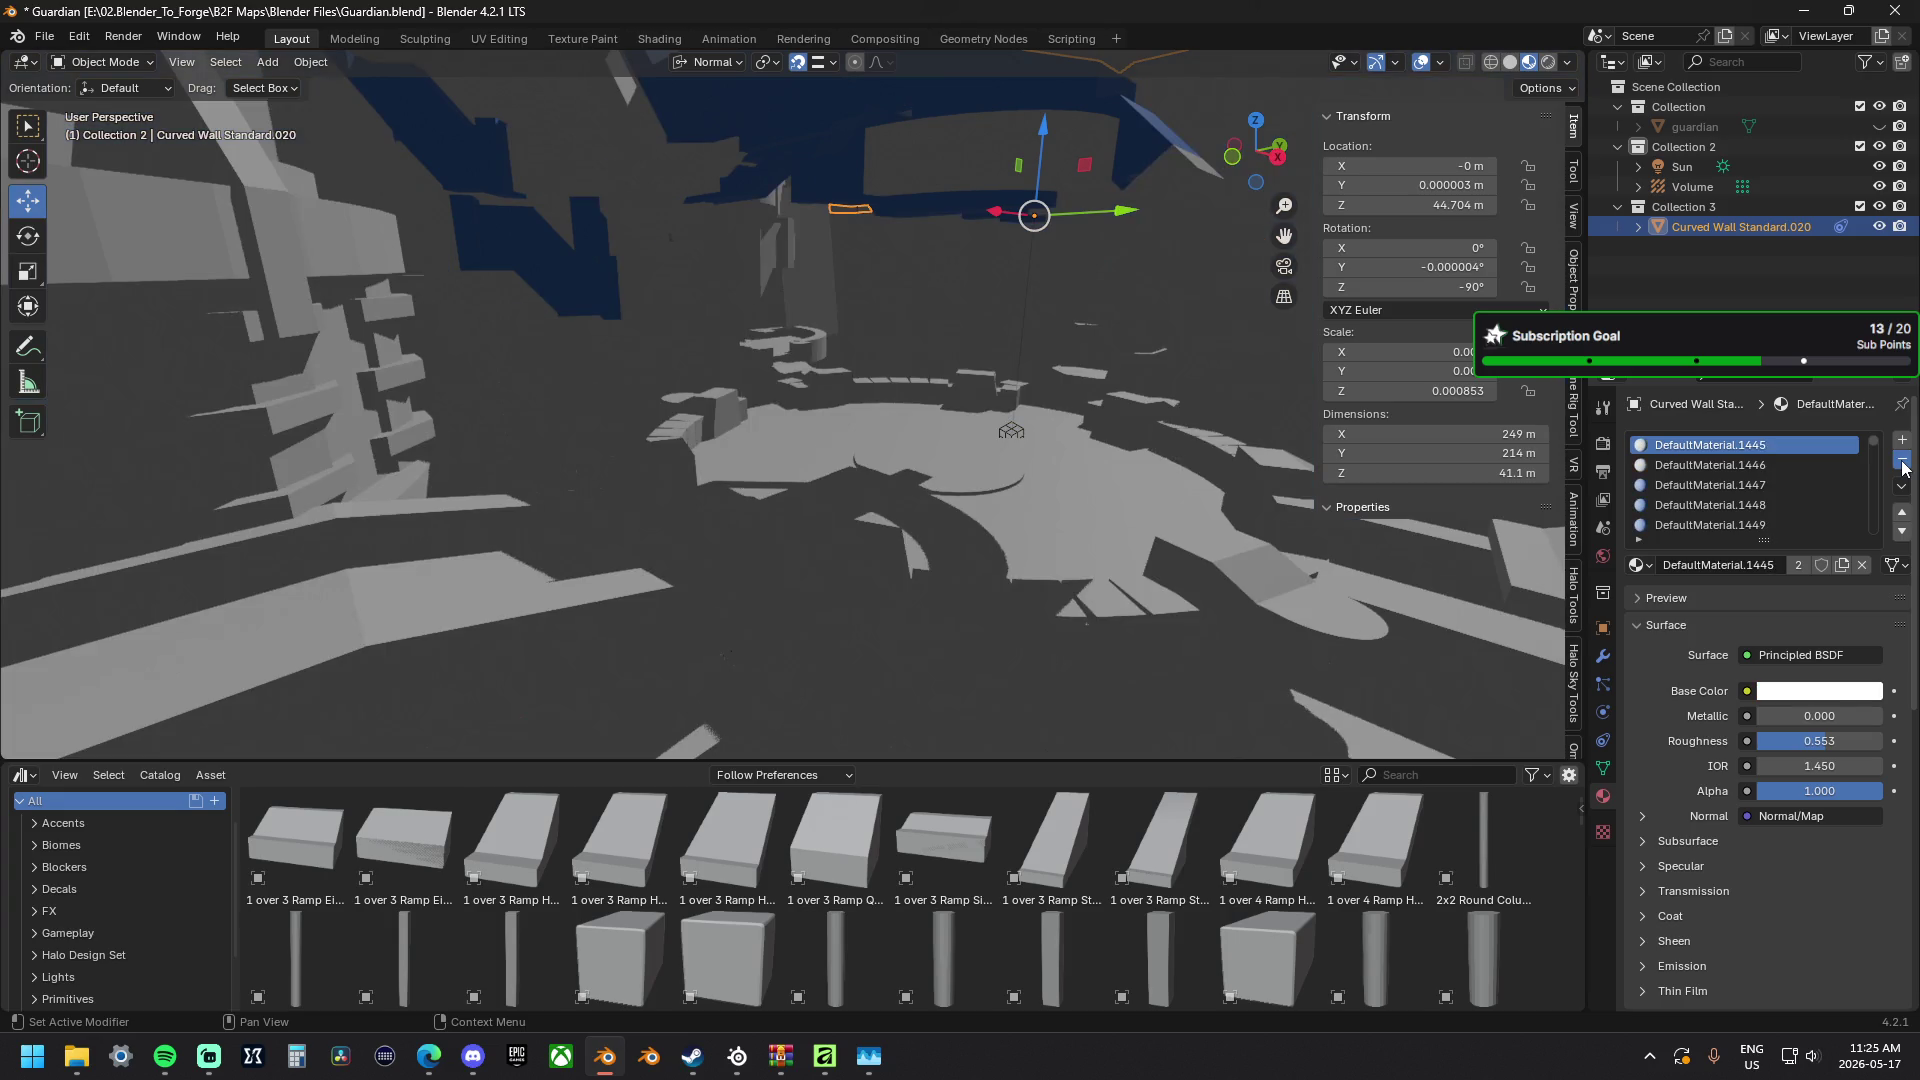
{"action": "left_click", "coordinate": [1902, 462]}
{"action": "left_click", "coordinate": [1903, 462]}
{"action": "left_click", "coordinate": [1903, 463]}
{"action": "left_click", "coordinate": [1903, 462]}
{"action": "left_click", "coordinate": [1902, 462]}
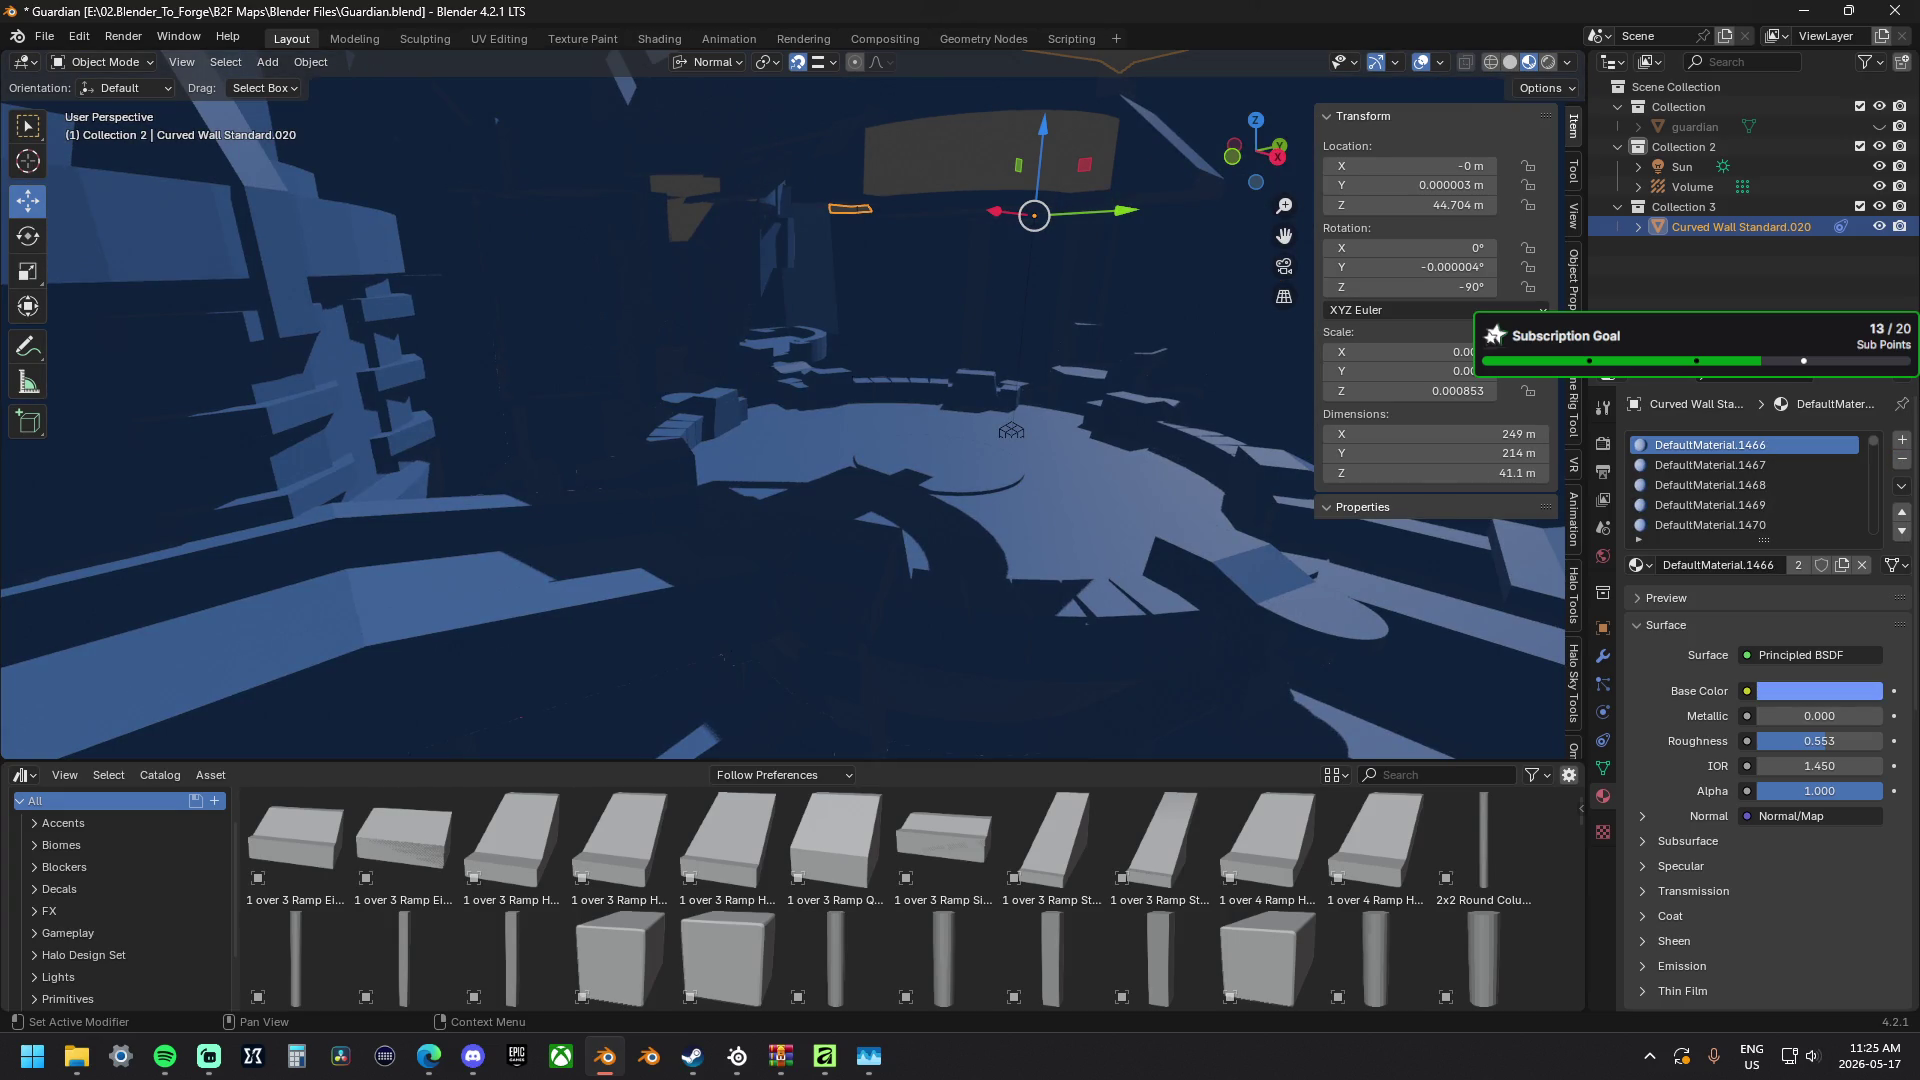
{"action": "left_click", "coordinate": [1903, 462]}
{"action": "left_click", "coordinate": [1902, 462]}
{"action": "left_click", "coordinate": [1903, 463]}
{"action": "left_click", "coordinate": [1902, 462]}
{"action": "left_click", "coordinate": [1903, 462]}
{"action": "left_click", "coordinate": [1902, 462]}
{"action": "left_click", "coordinate": [1903, 463]}
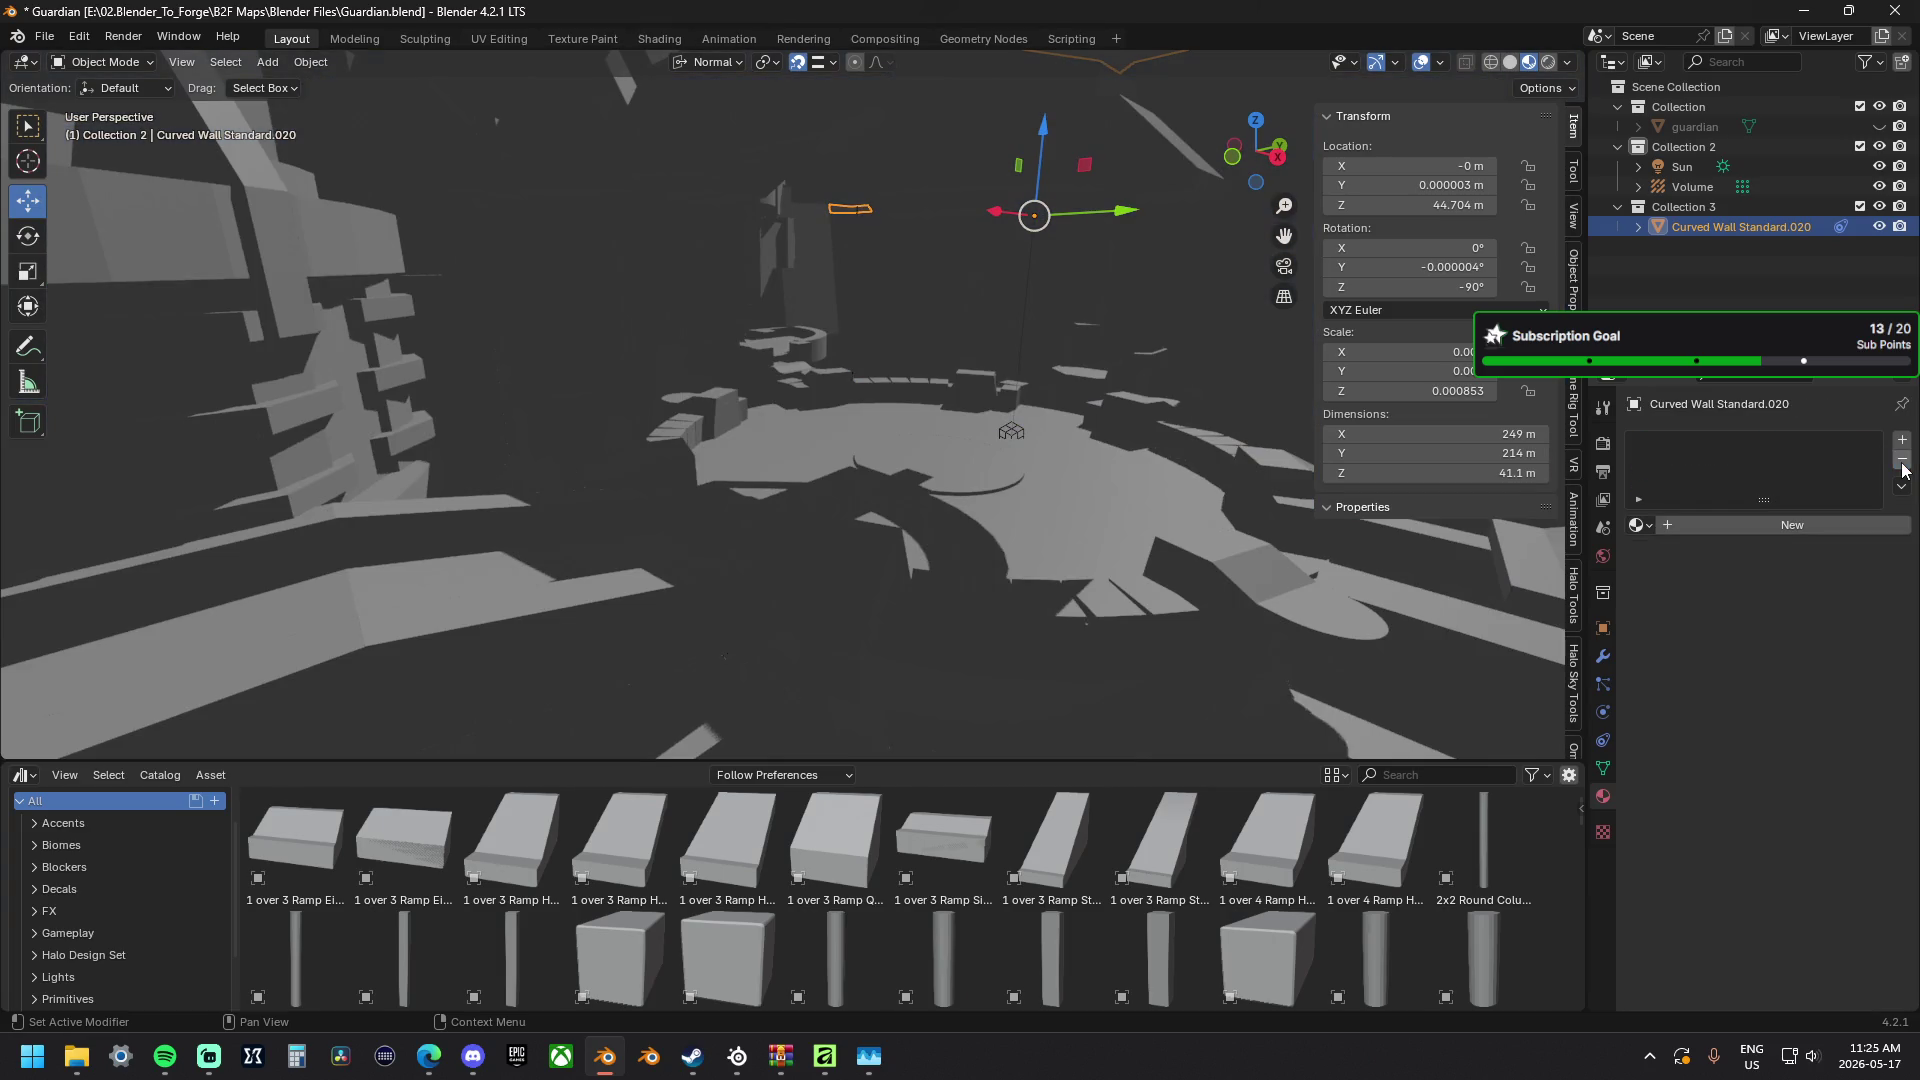
In Viewport Shading, stop using the Scene World and drag world lighting Strength down to about 0.27.
{"action": "mouse_move", "coordinate": [1160, 414]}
{"action": "middle_mouse_down"}
{"action": "mouse_move", "coordinate": [799, 380]}
{"action": "mouse_move", "coordinate": [971, 353]}
{"action": "mouse_move", "coordinate": [881, 341]}
{"action": "mouse_move", "coordinate": [886, 317]}
{"action": "mouse_move", "coordinate": [822, 330]}
{"action": "mouse_move", "coordinate": [962, 329]}
{"action": "mouse_move", "coordinate": [998, 290]}
{"action": "mouse_move", "coordinate": [1008, 221]}
{"action": "mouse_move", "coordinate": [826, 327]}
{"action": "mouse_move", "coordinate": [921, 338]}
{"action": "mouse_move", "coordinate": [974, 313]}
{"action": "mouse_move", "coordinate": [895, 322]}
{"action": "mouse_move", "coordinate": [861, 434]}
{"action": "middle_mouse_up"}
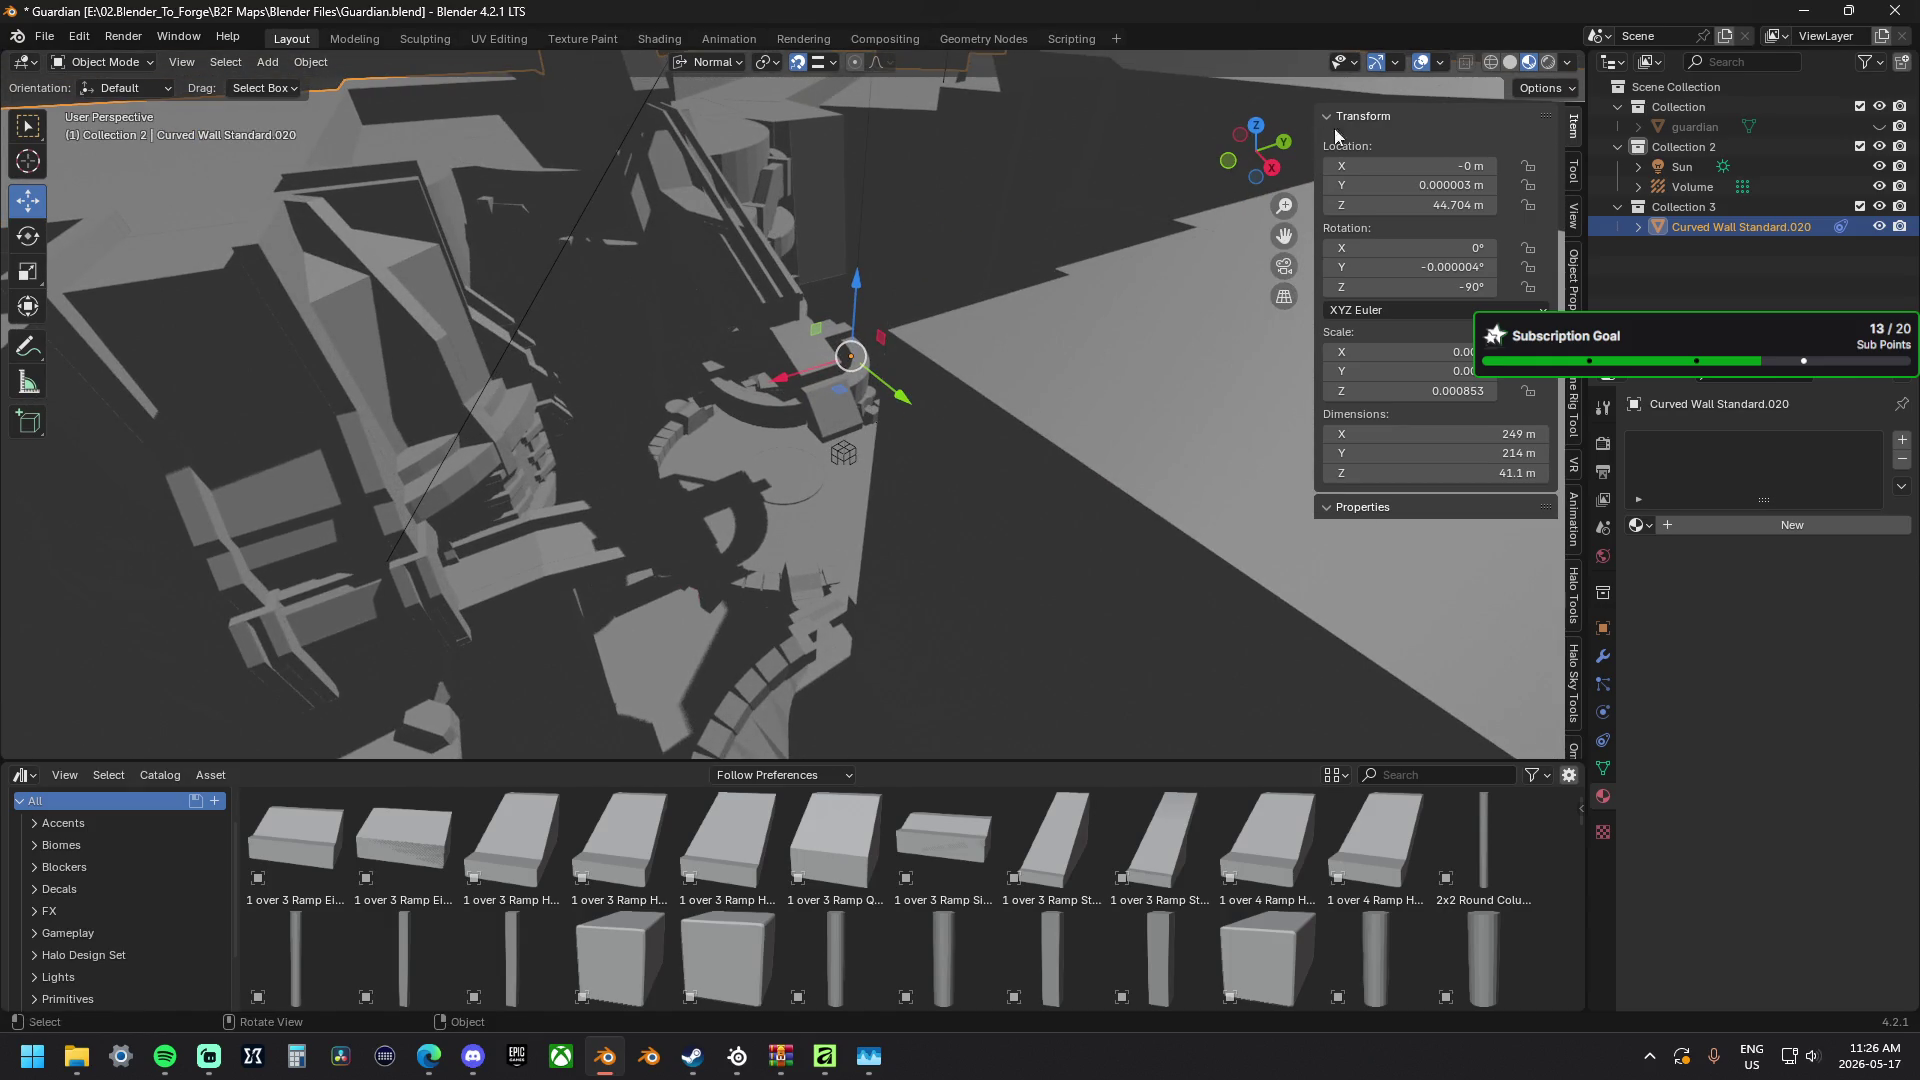
{"action": "left_click", "coordinate": [1570, 63]}
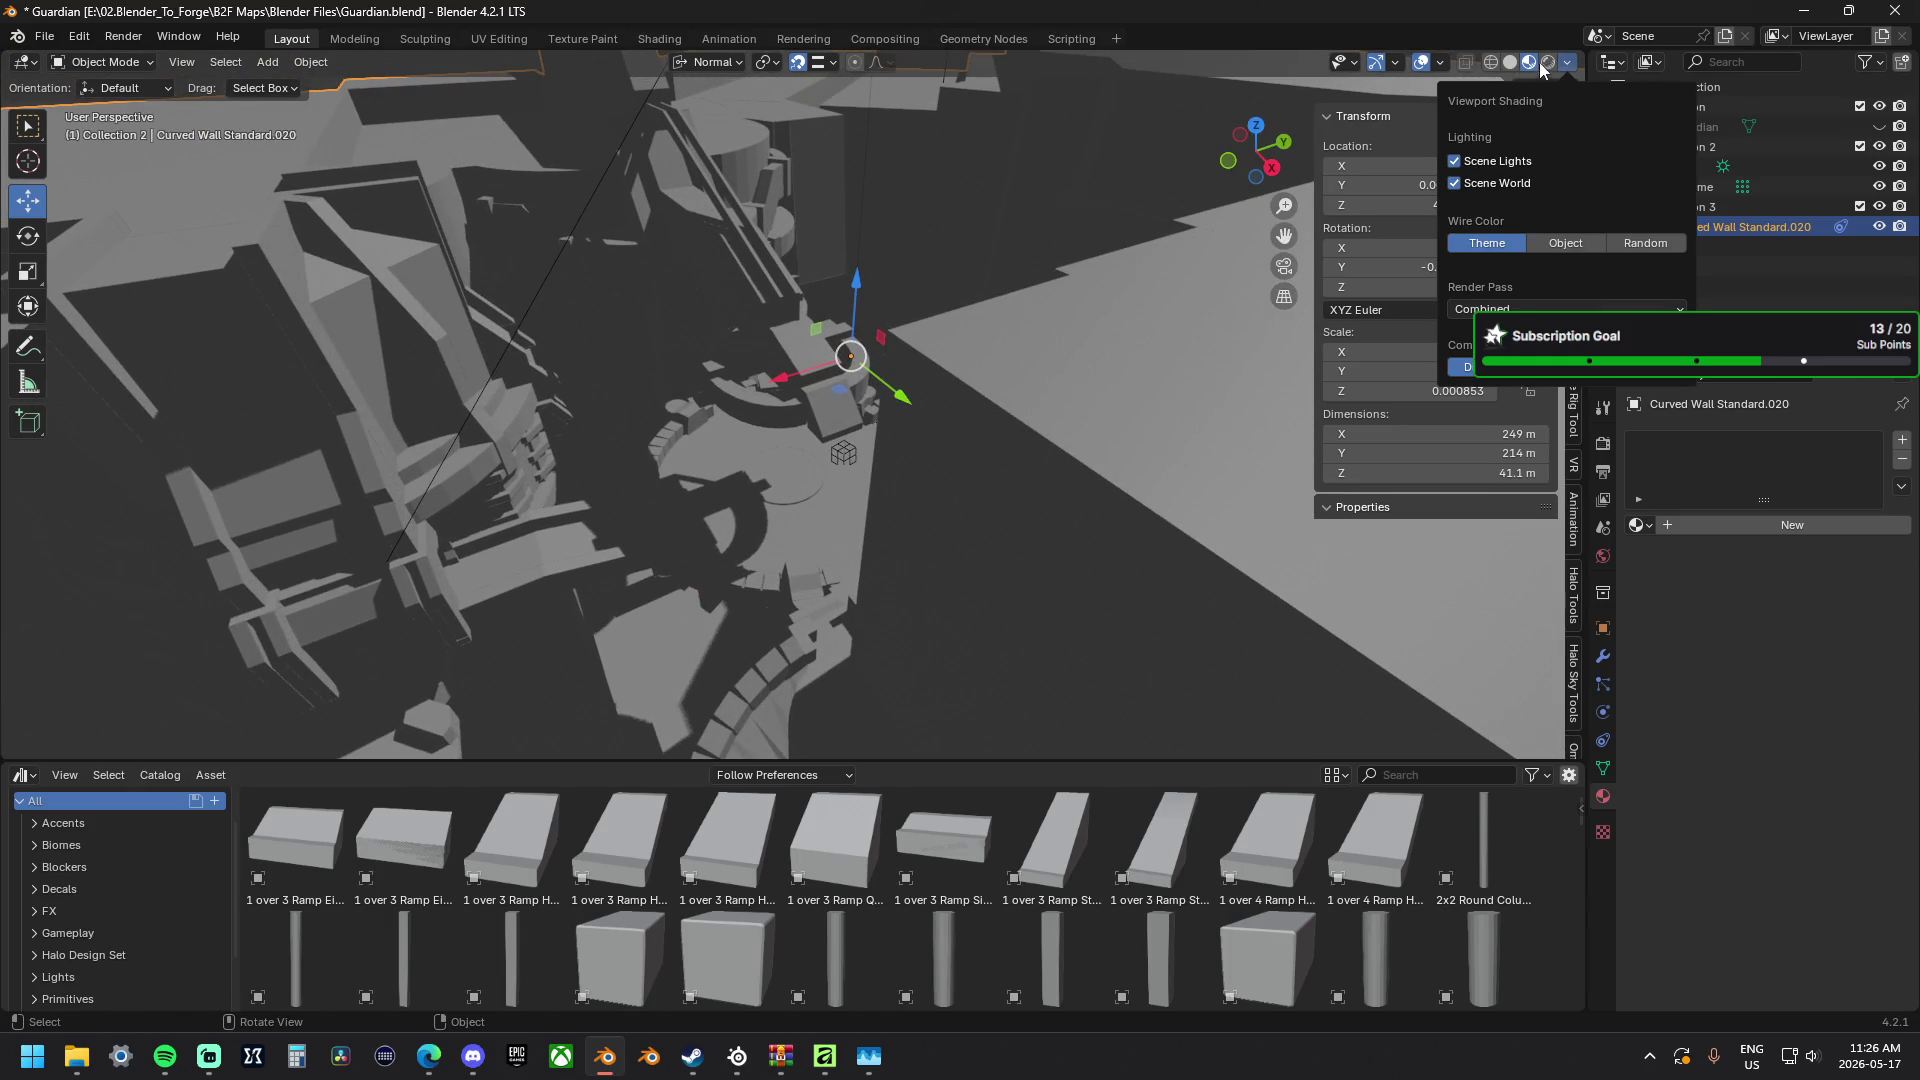
{"action": "left_click", "coordinate": [1543, 69]}
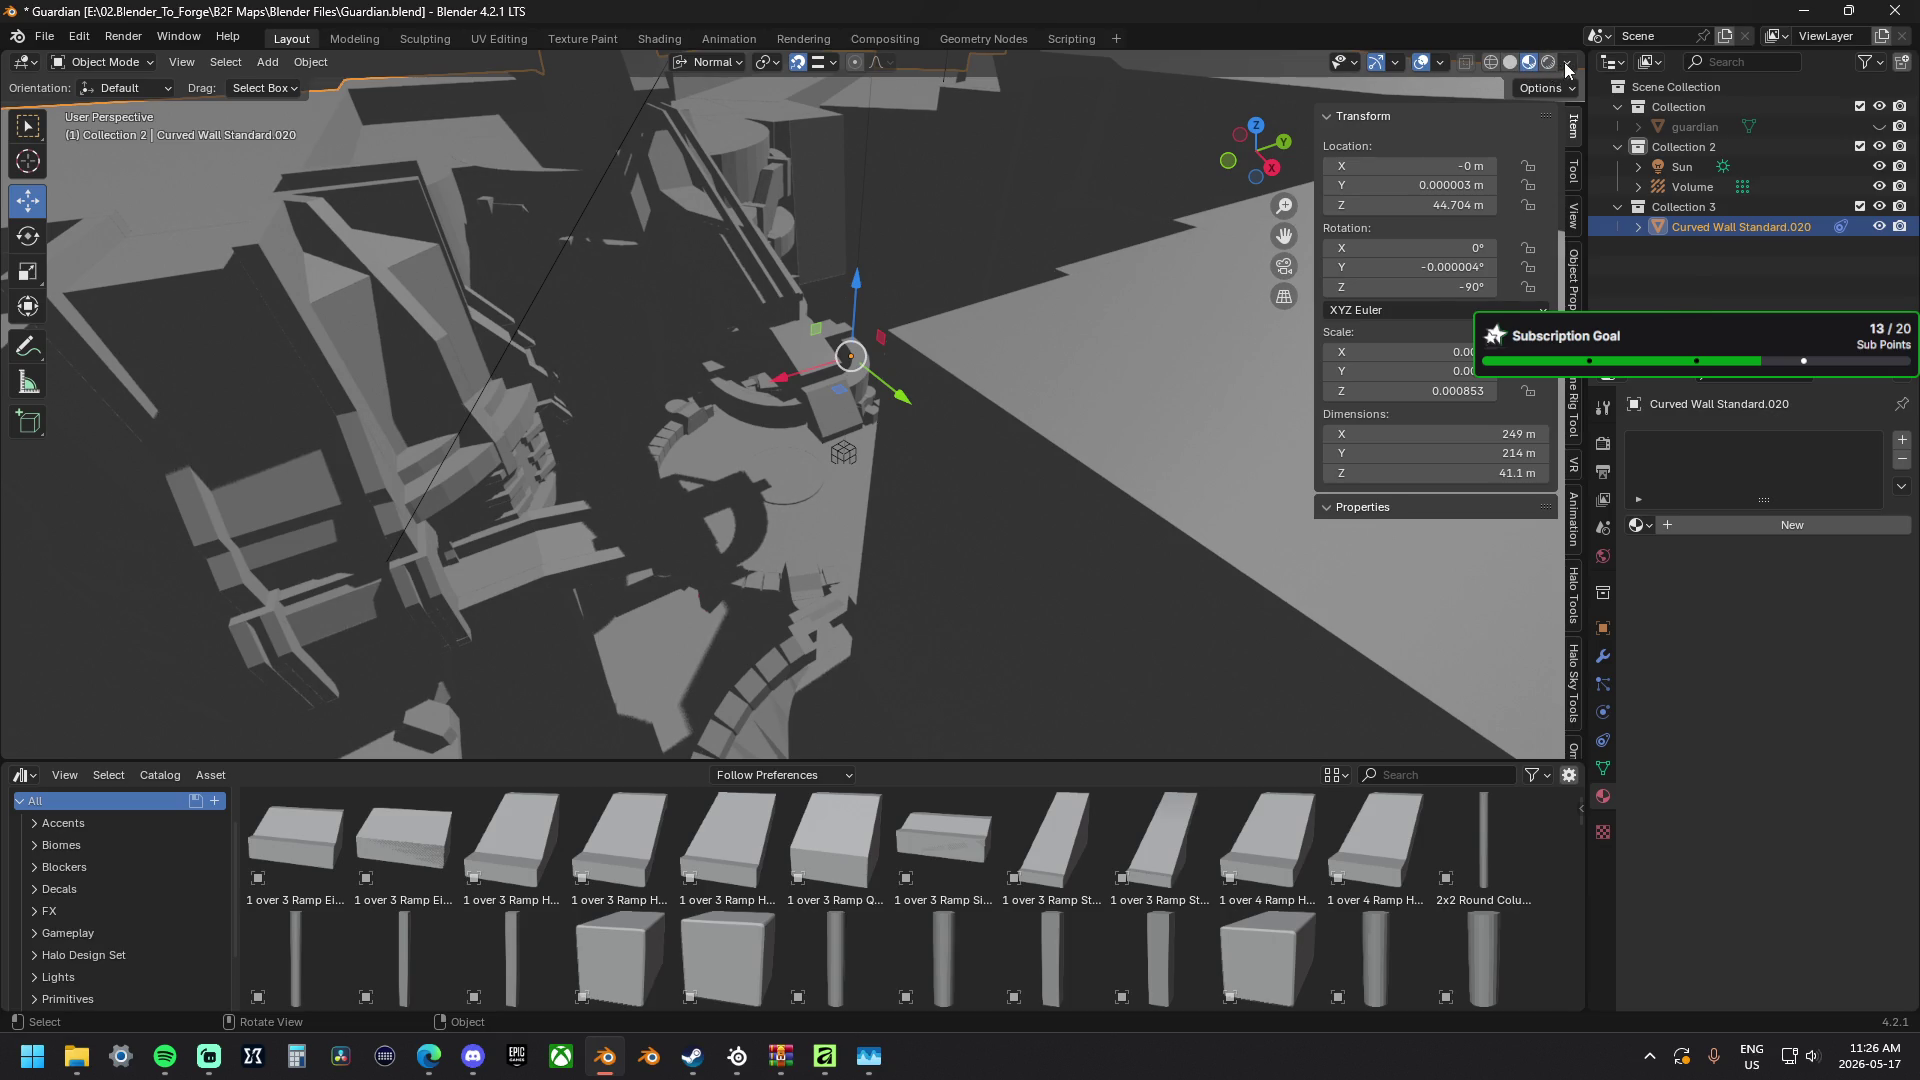
{"action": "left_click", "coordinate": [1568, 65]}
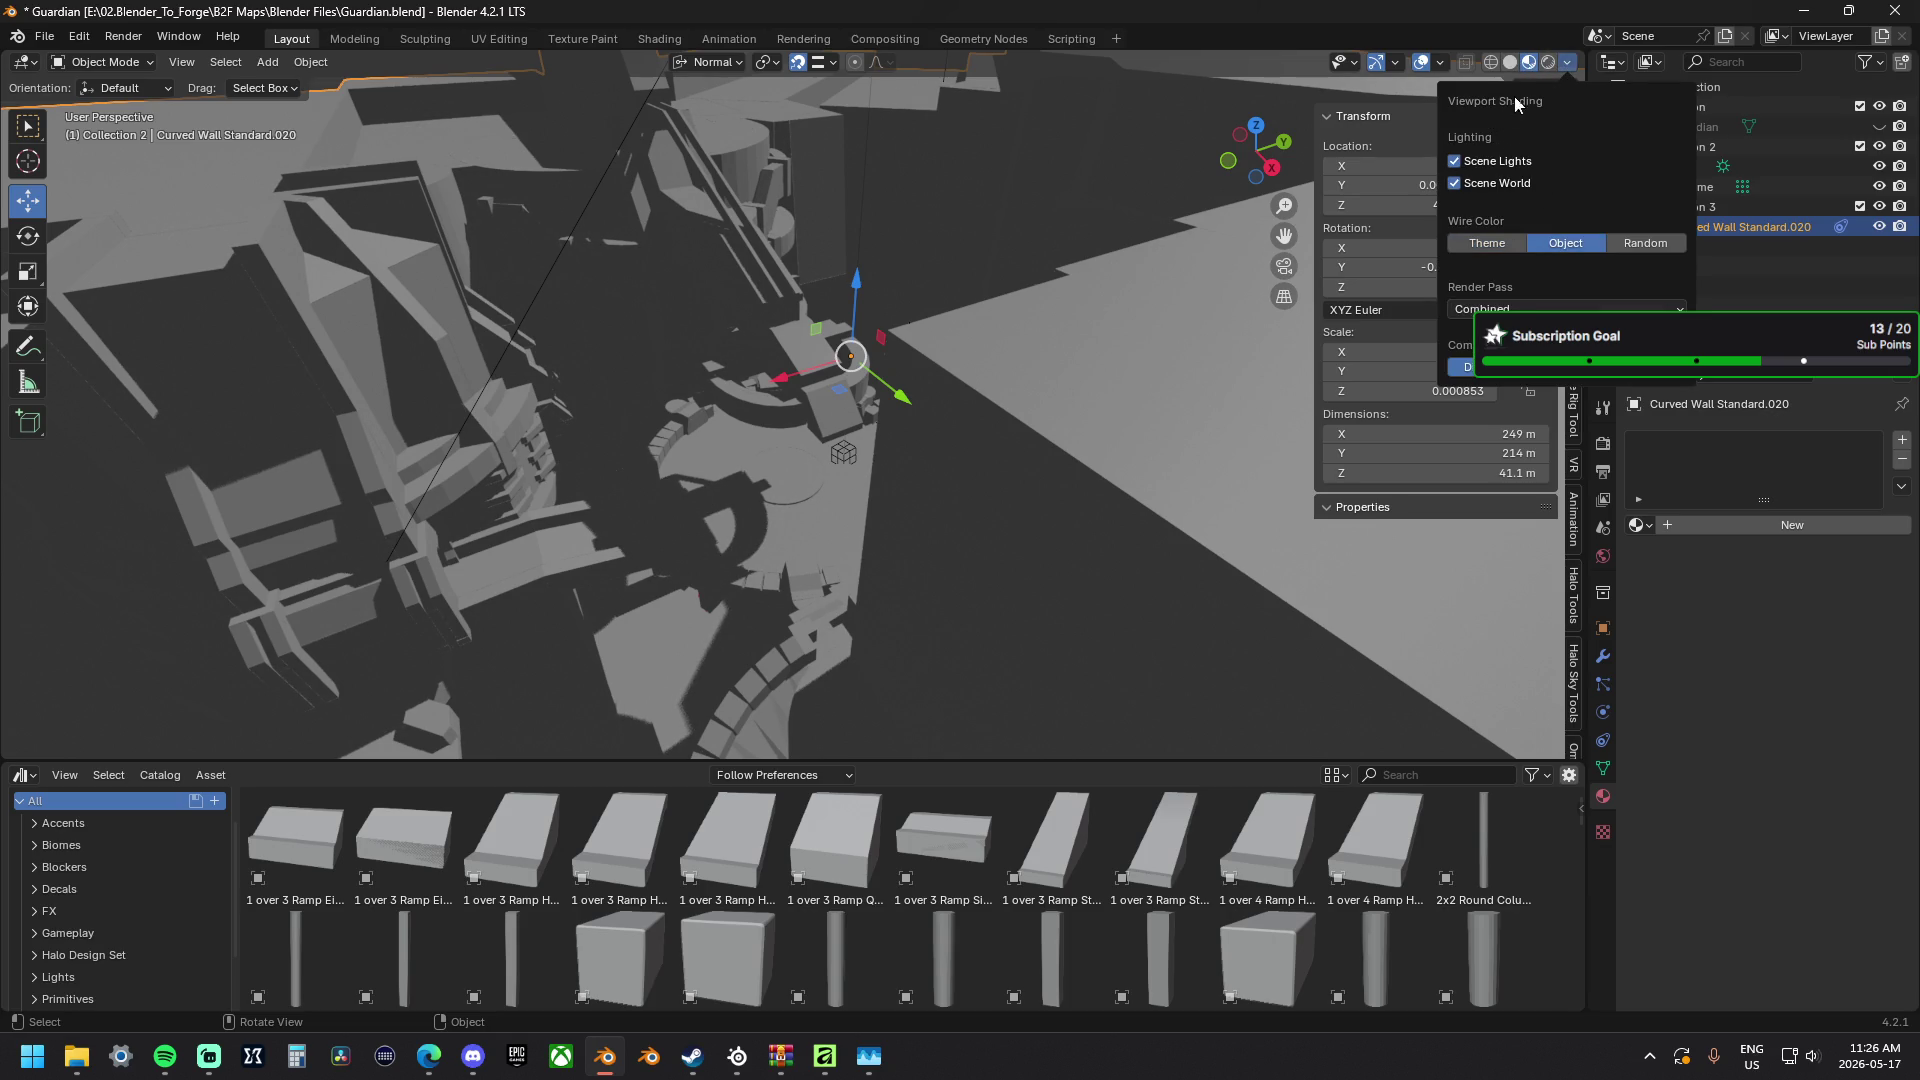
{"action": "left_click", "coordinate": [1493, 241]}
{"action": "left_click", "coordinate": [1453, 184]}
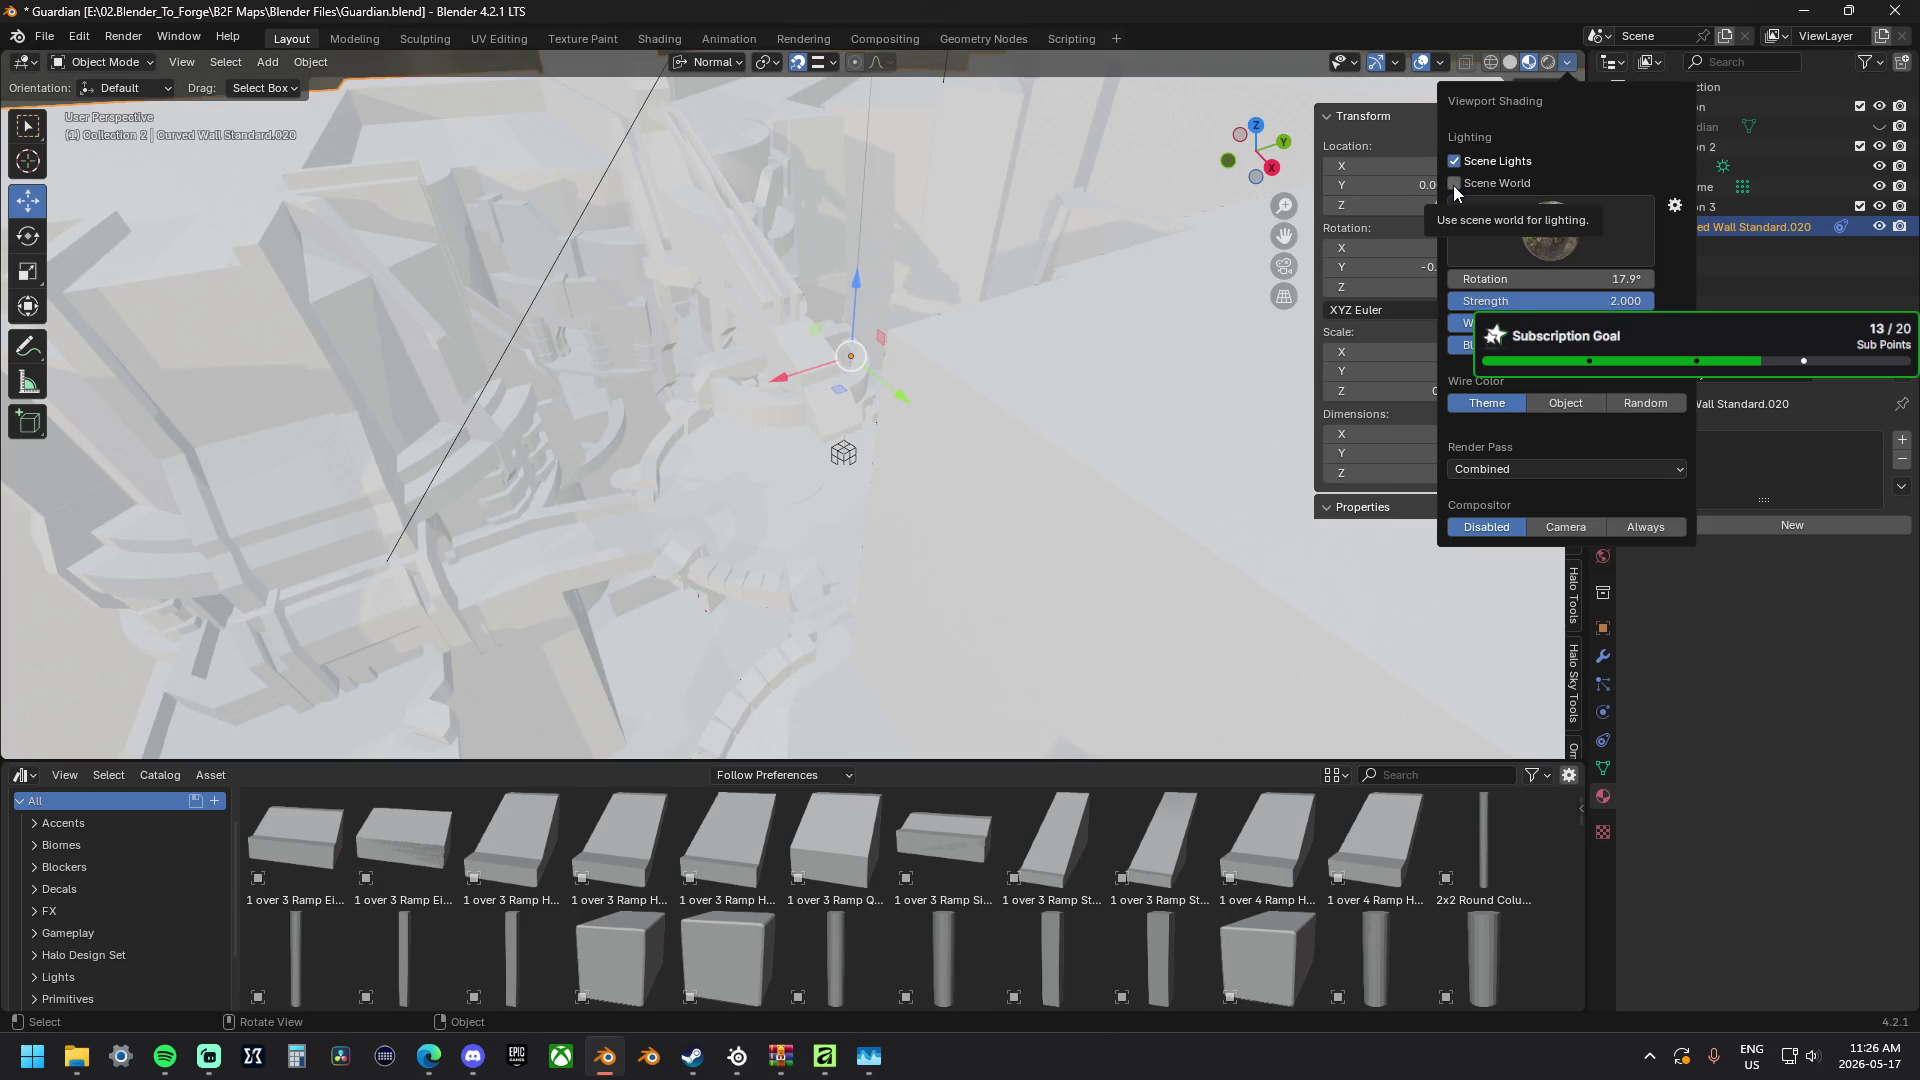
{"action": "left_click_drag", "start_coordinate": [1560, 300], "coordinate": [1418, 300]}
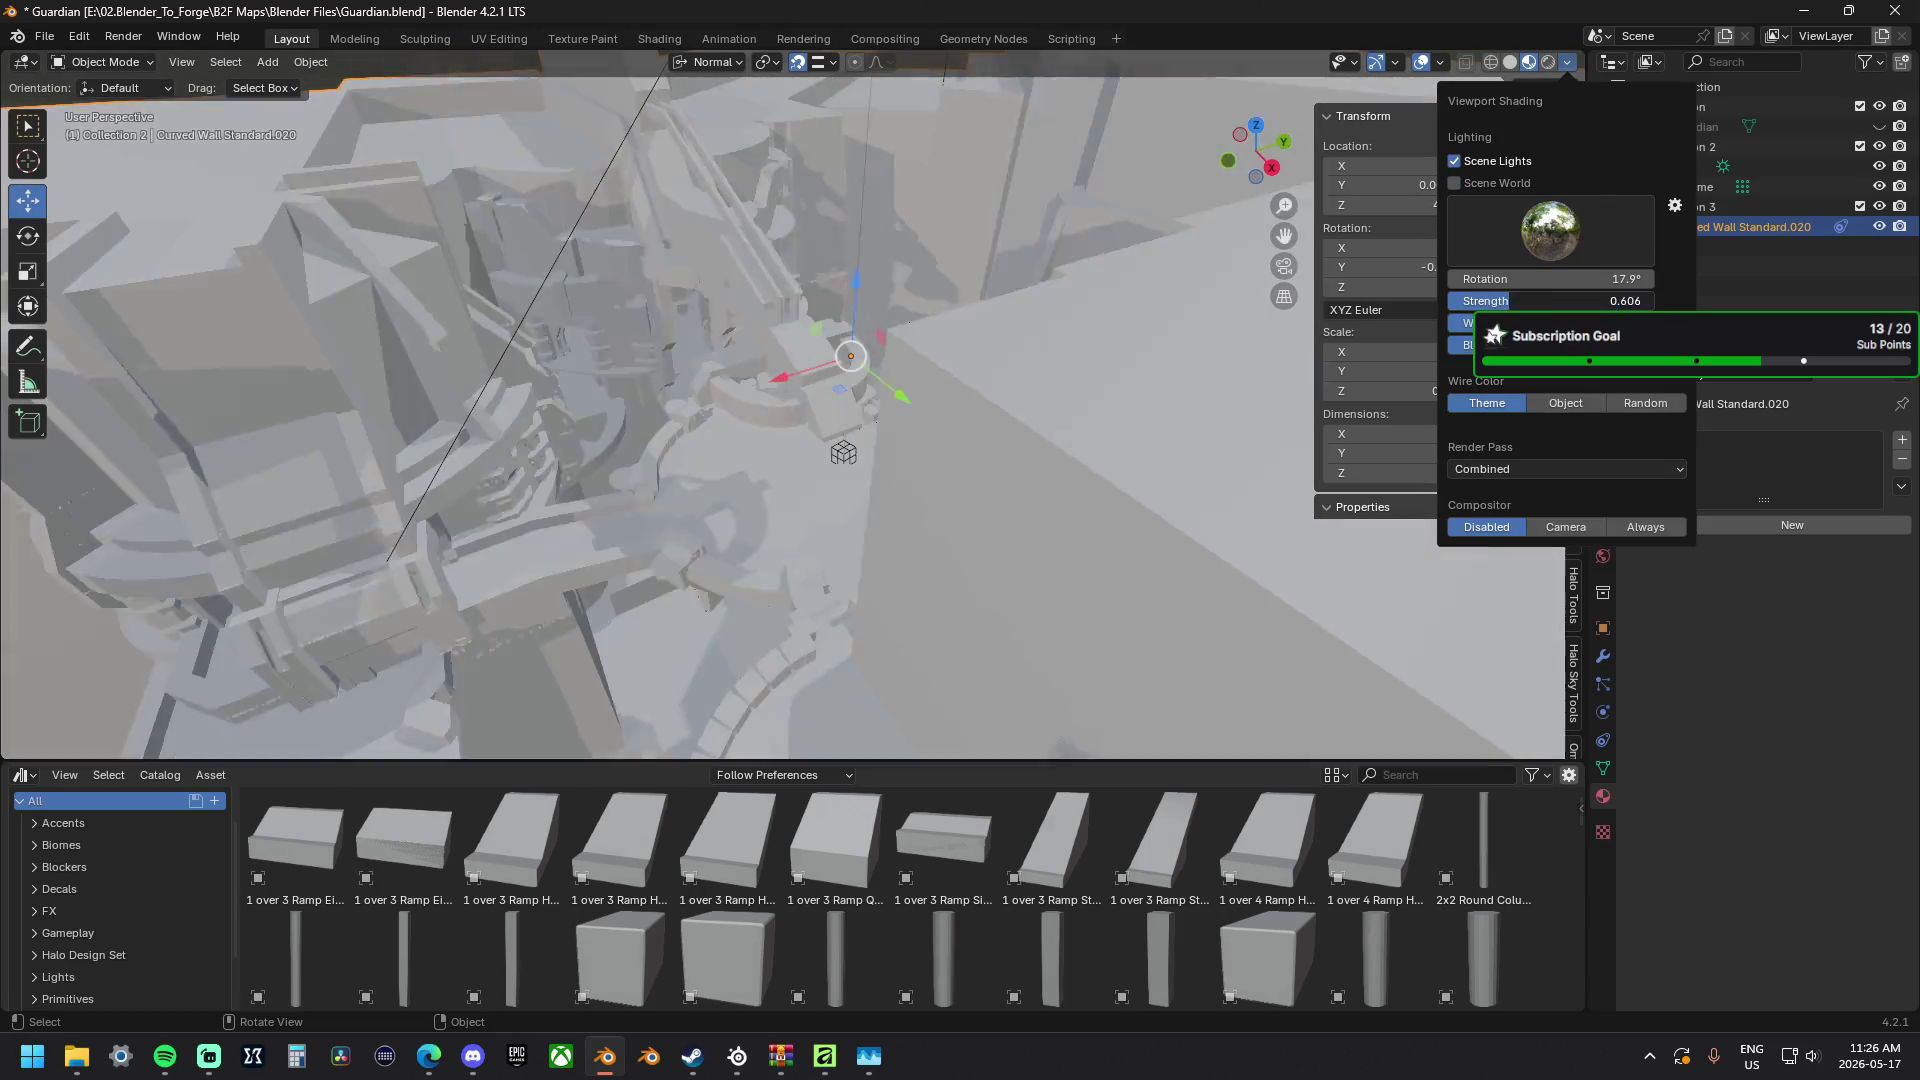
Preview the map in Material Preview shading and fine-tune the world lighting strength slightly.
{"action": "mouse_move", "coordinate": [875, 319]}
{"action": "middle_mouse_down"}
{"action": "mouse_move", "coordinate": [901, 284]}
{"action": "mouse_move", "coordinate": [585, 350]}
{"action": "middle_mouse_up"}
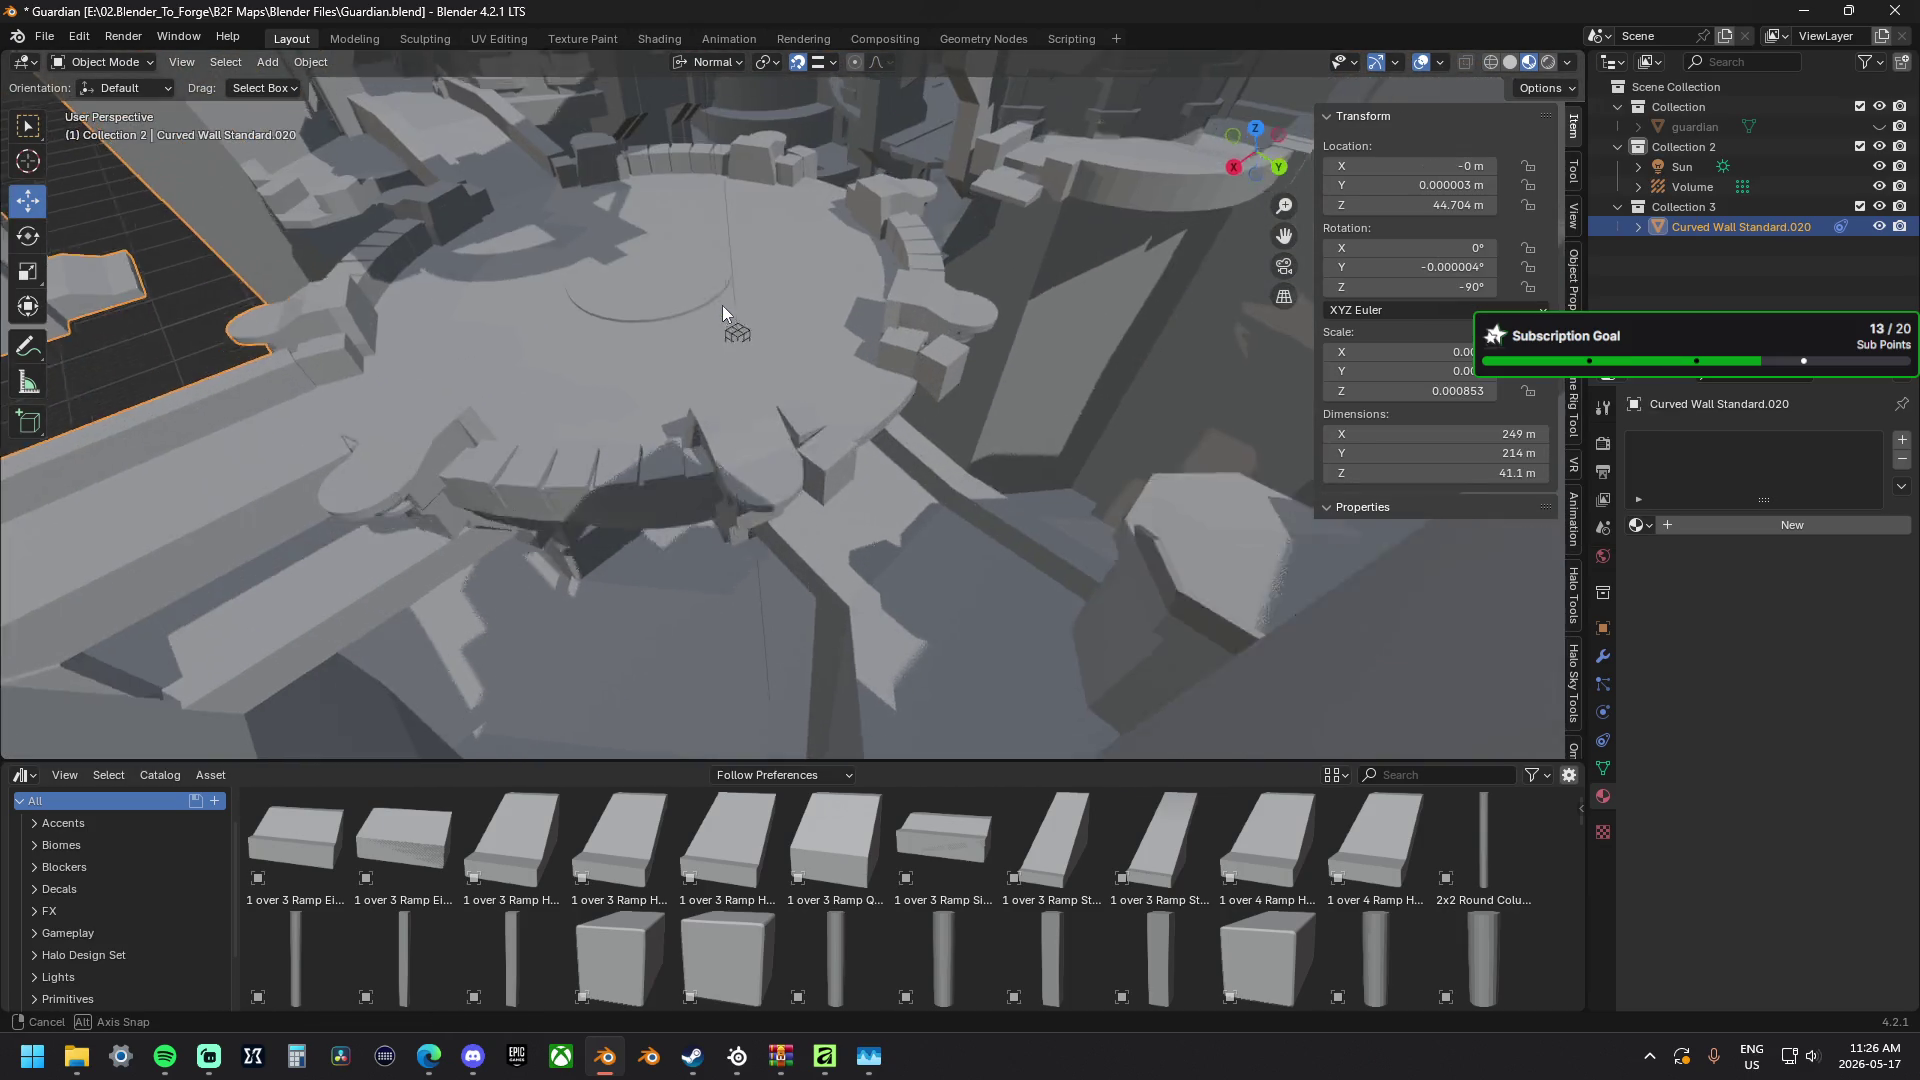
{"action": "middle_click_drag", "start_coordinate": [585, 350], "coordinate": [756, 224]}
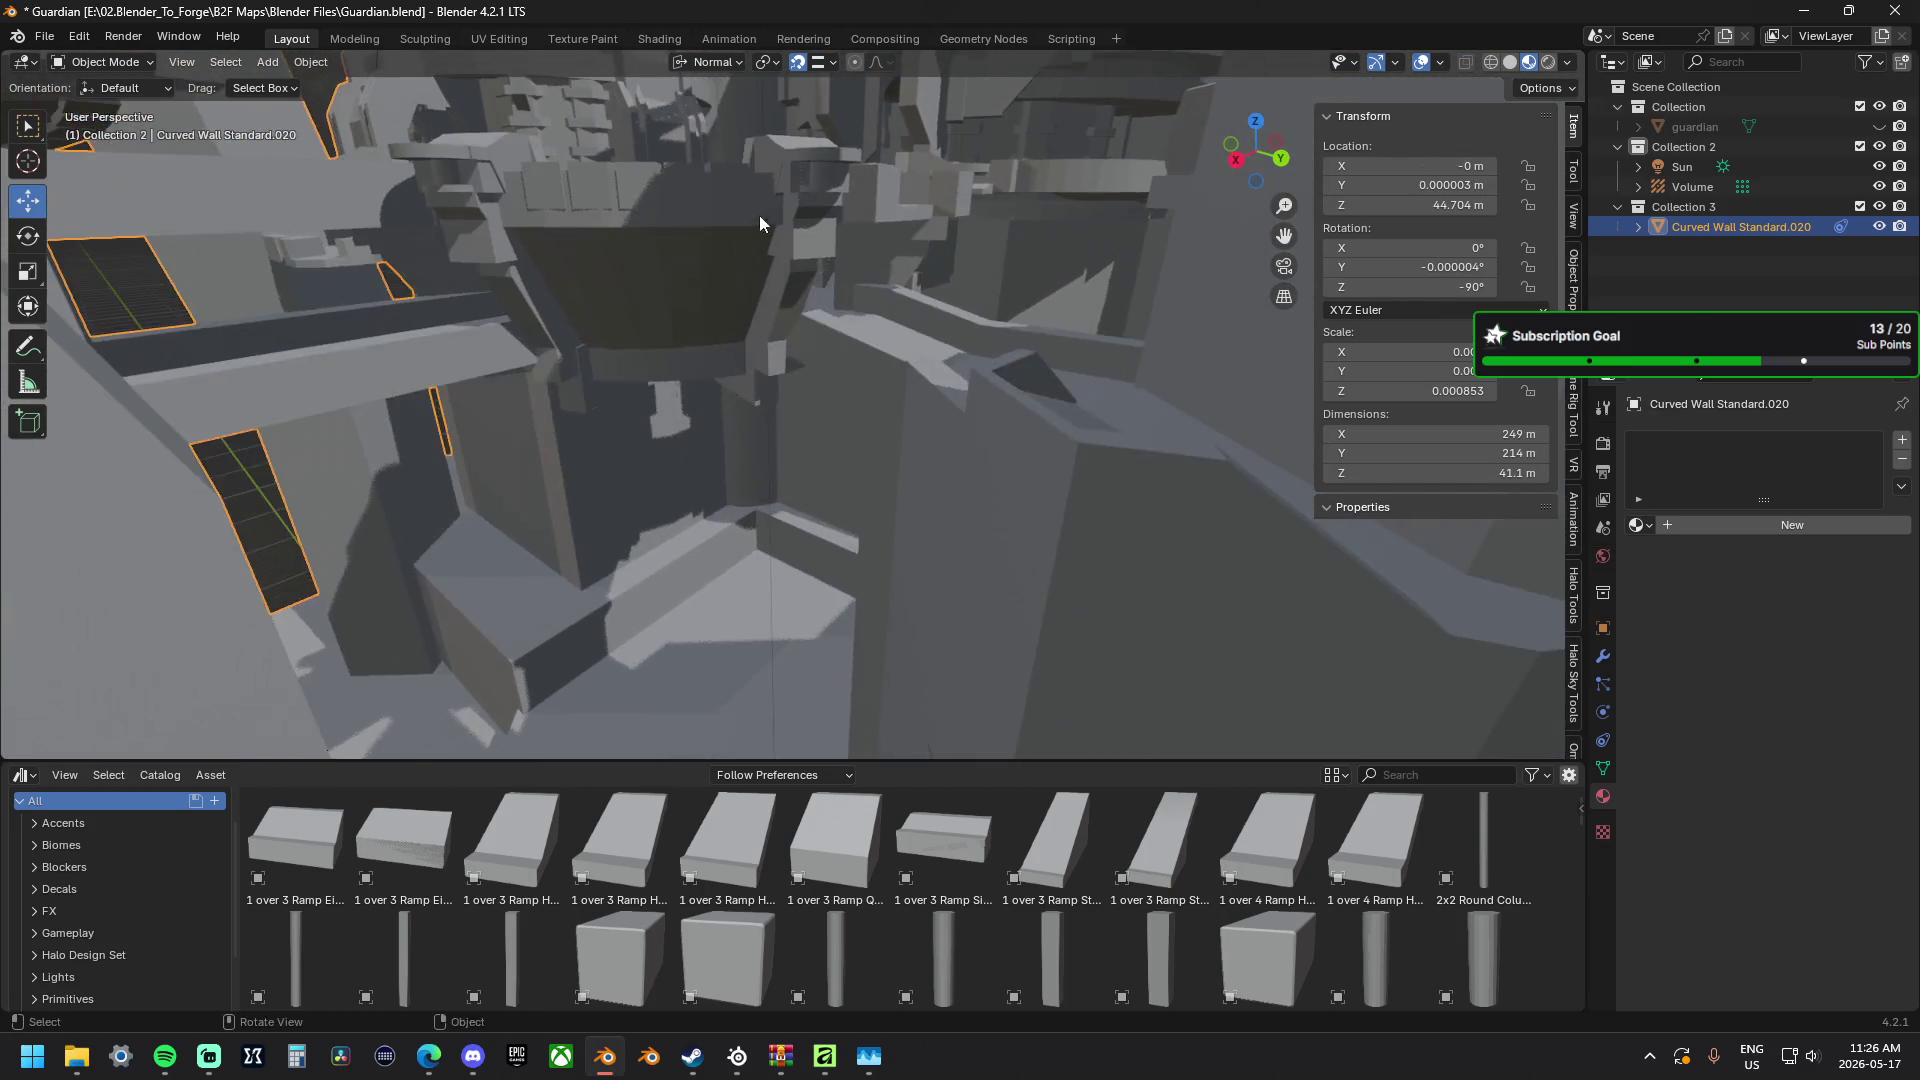
{"action": "scroll", "coordinate": [757, 223], "scroll_direction": "down", "scroll_amount": 5}
{"action": "middle_click_drag", "start_coordinate": [745, 395], "coordinate": [1531, 307], "text": "shift"}
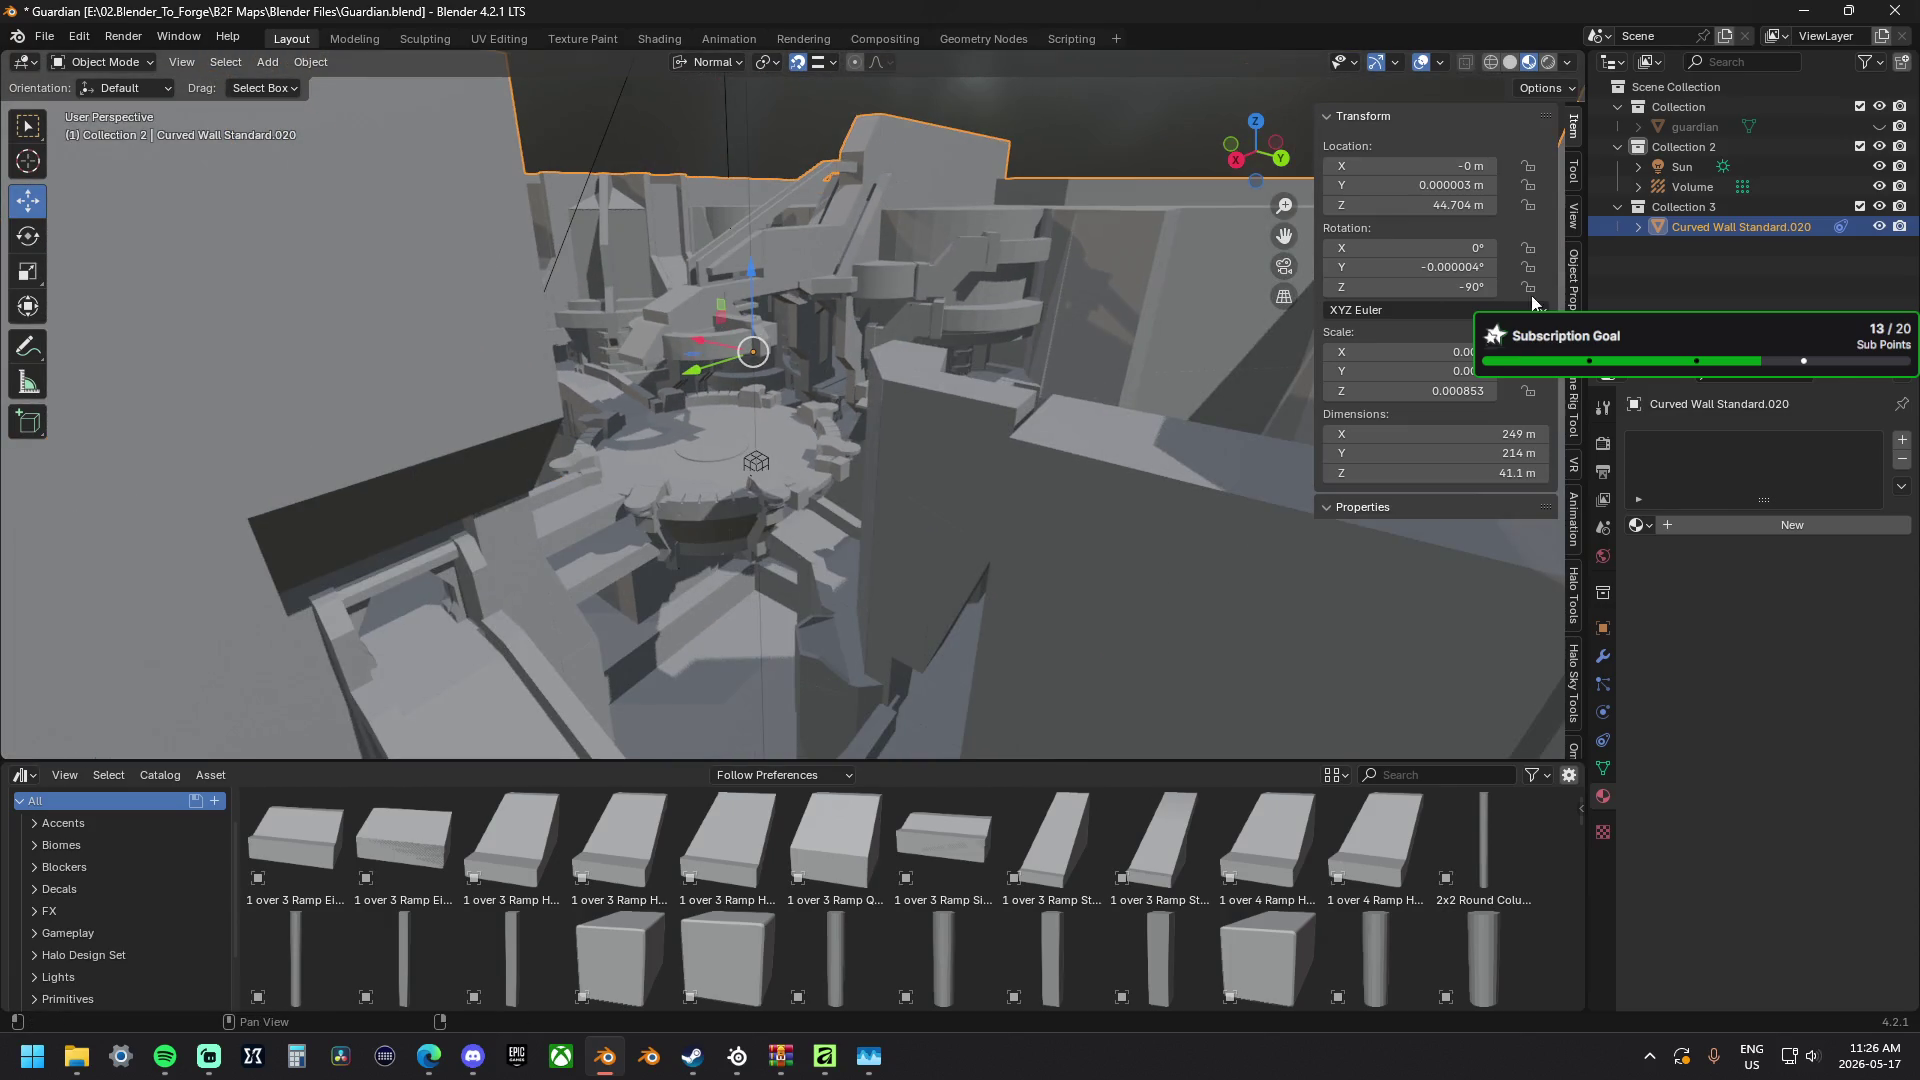
{"action": "left_click", "coordinate": [1511, 64]}
{"action": "left_click", "coordinate": [1531, 64]}
{"action": "left_click", "coordinate": [1568, 61]}
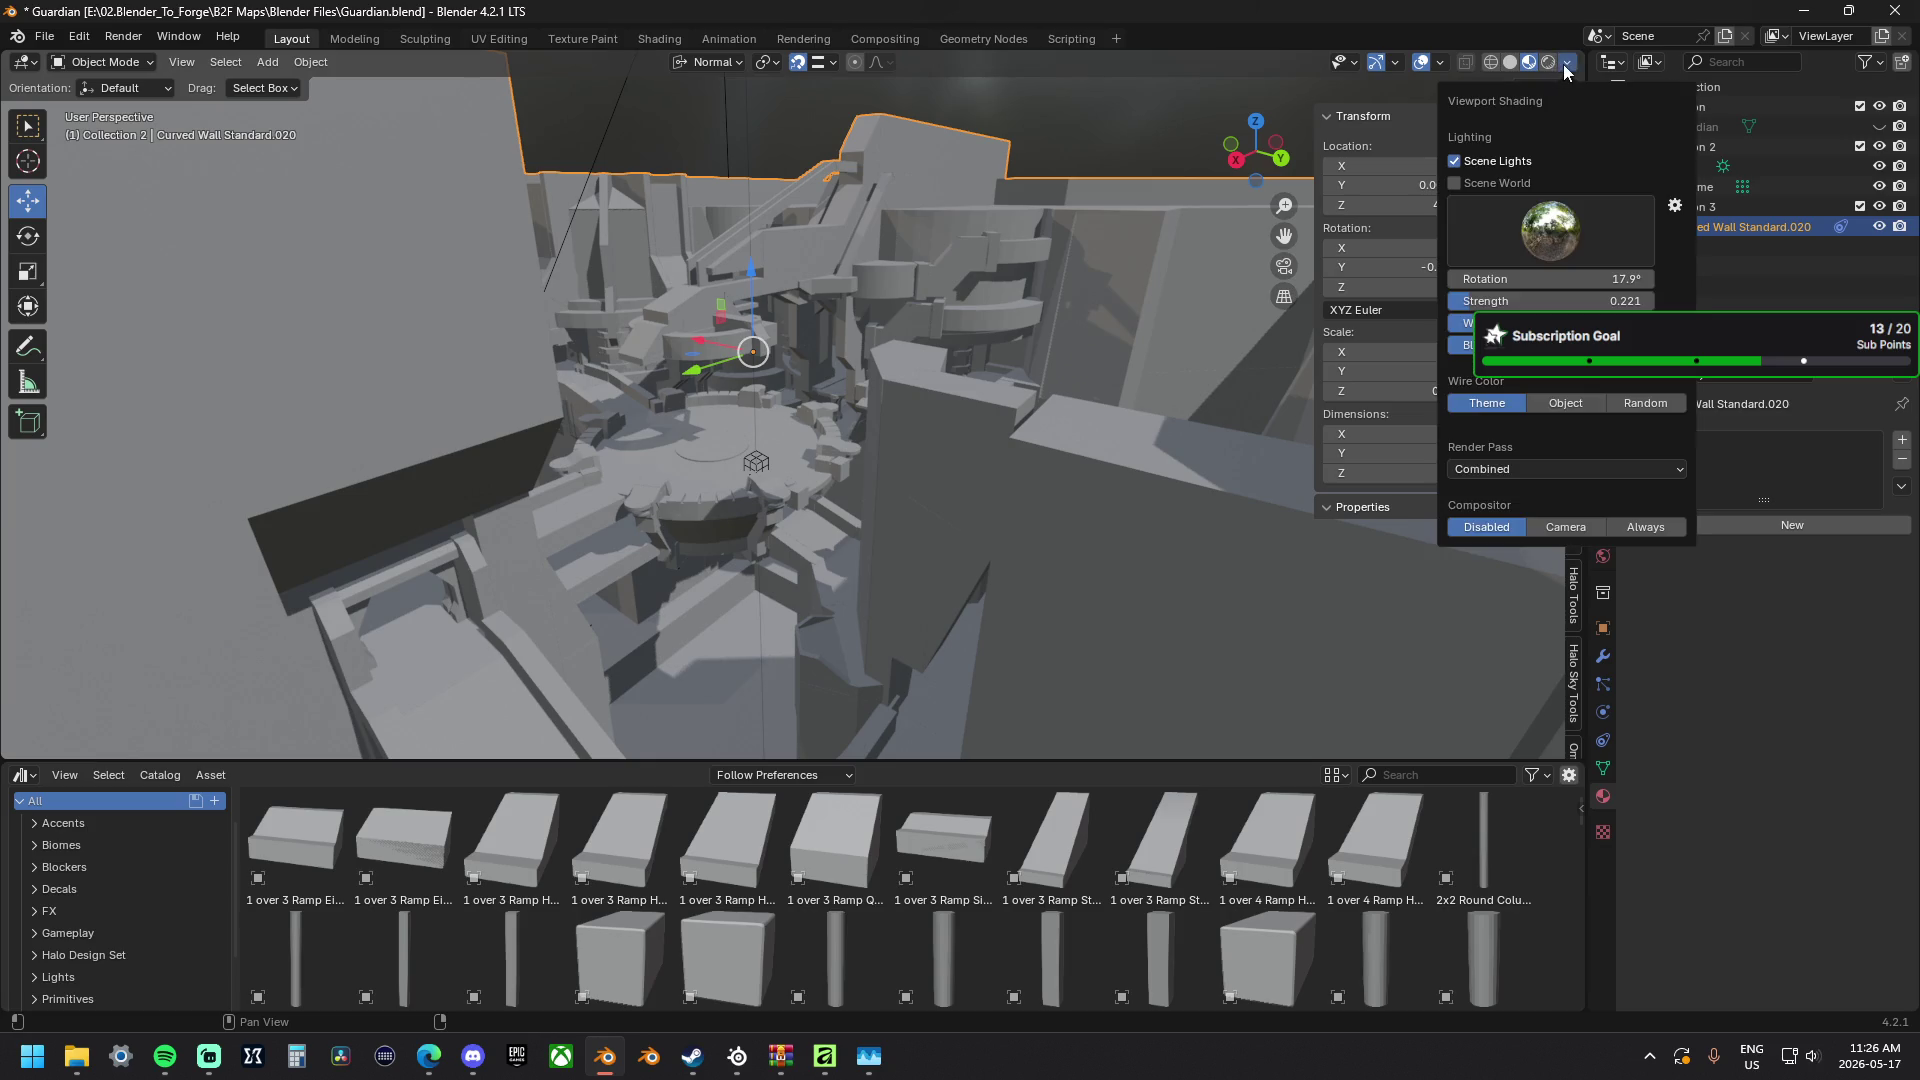
{"action": "left_click_drag", "start_coordinate": [1553, 300], "coordinate": [1590, 300]}
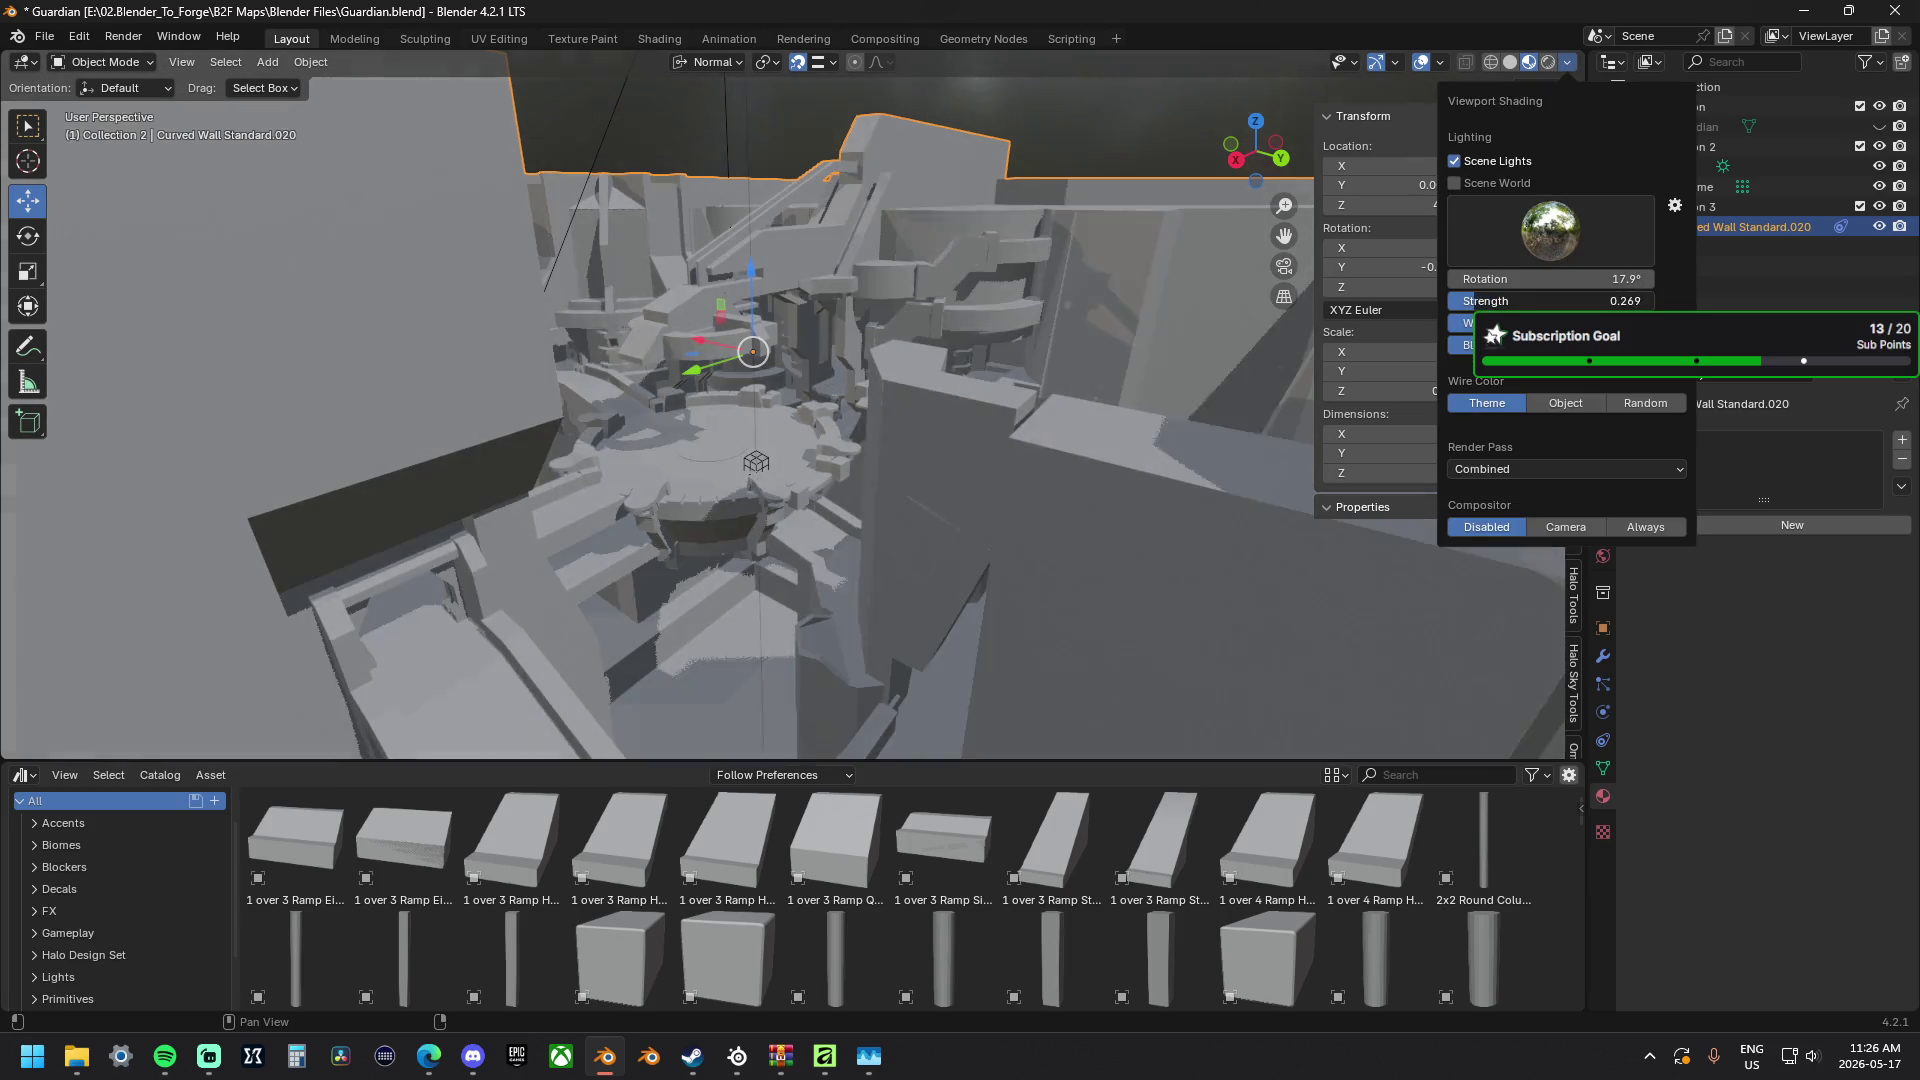
{"action": "middle_click_drag", "start_coordinate": [752, 287], "coordinate": [768, 263]}
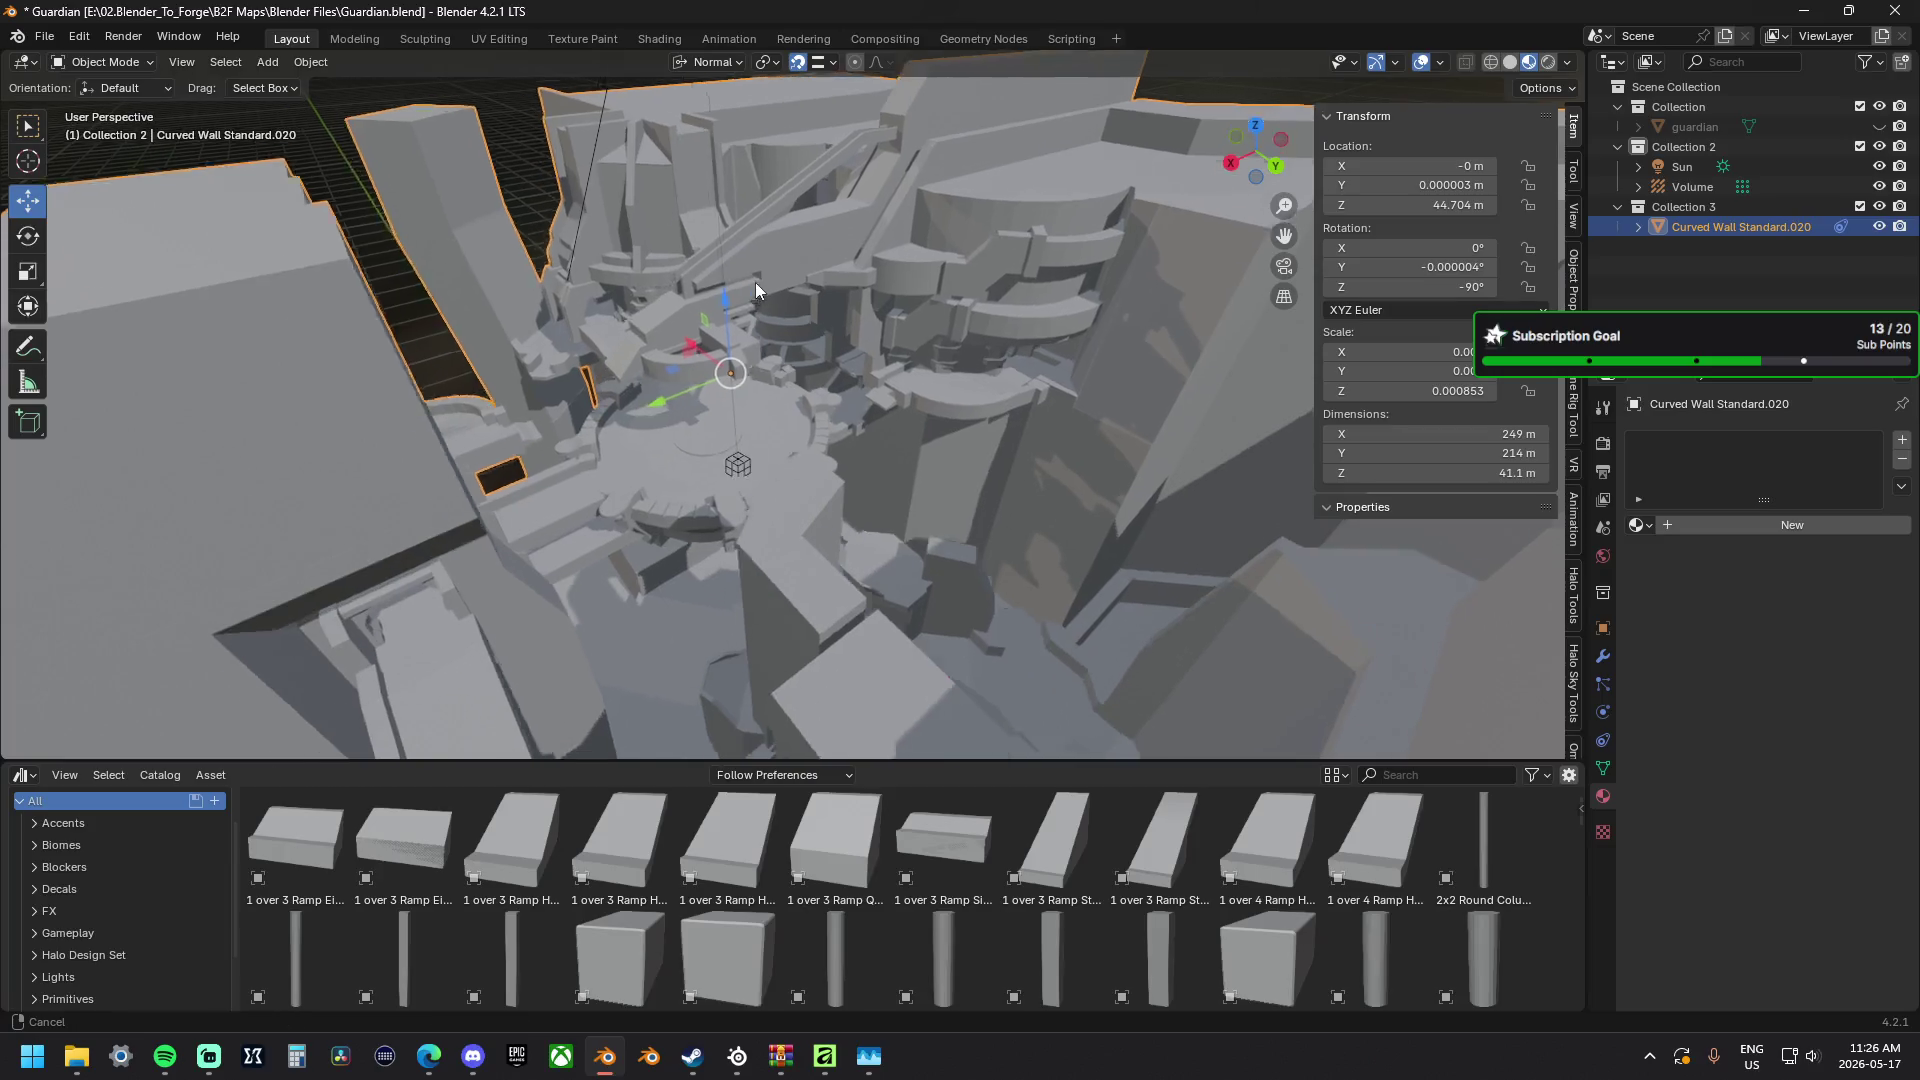
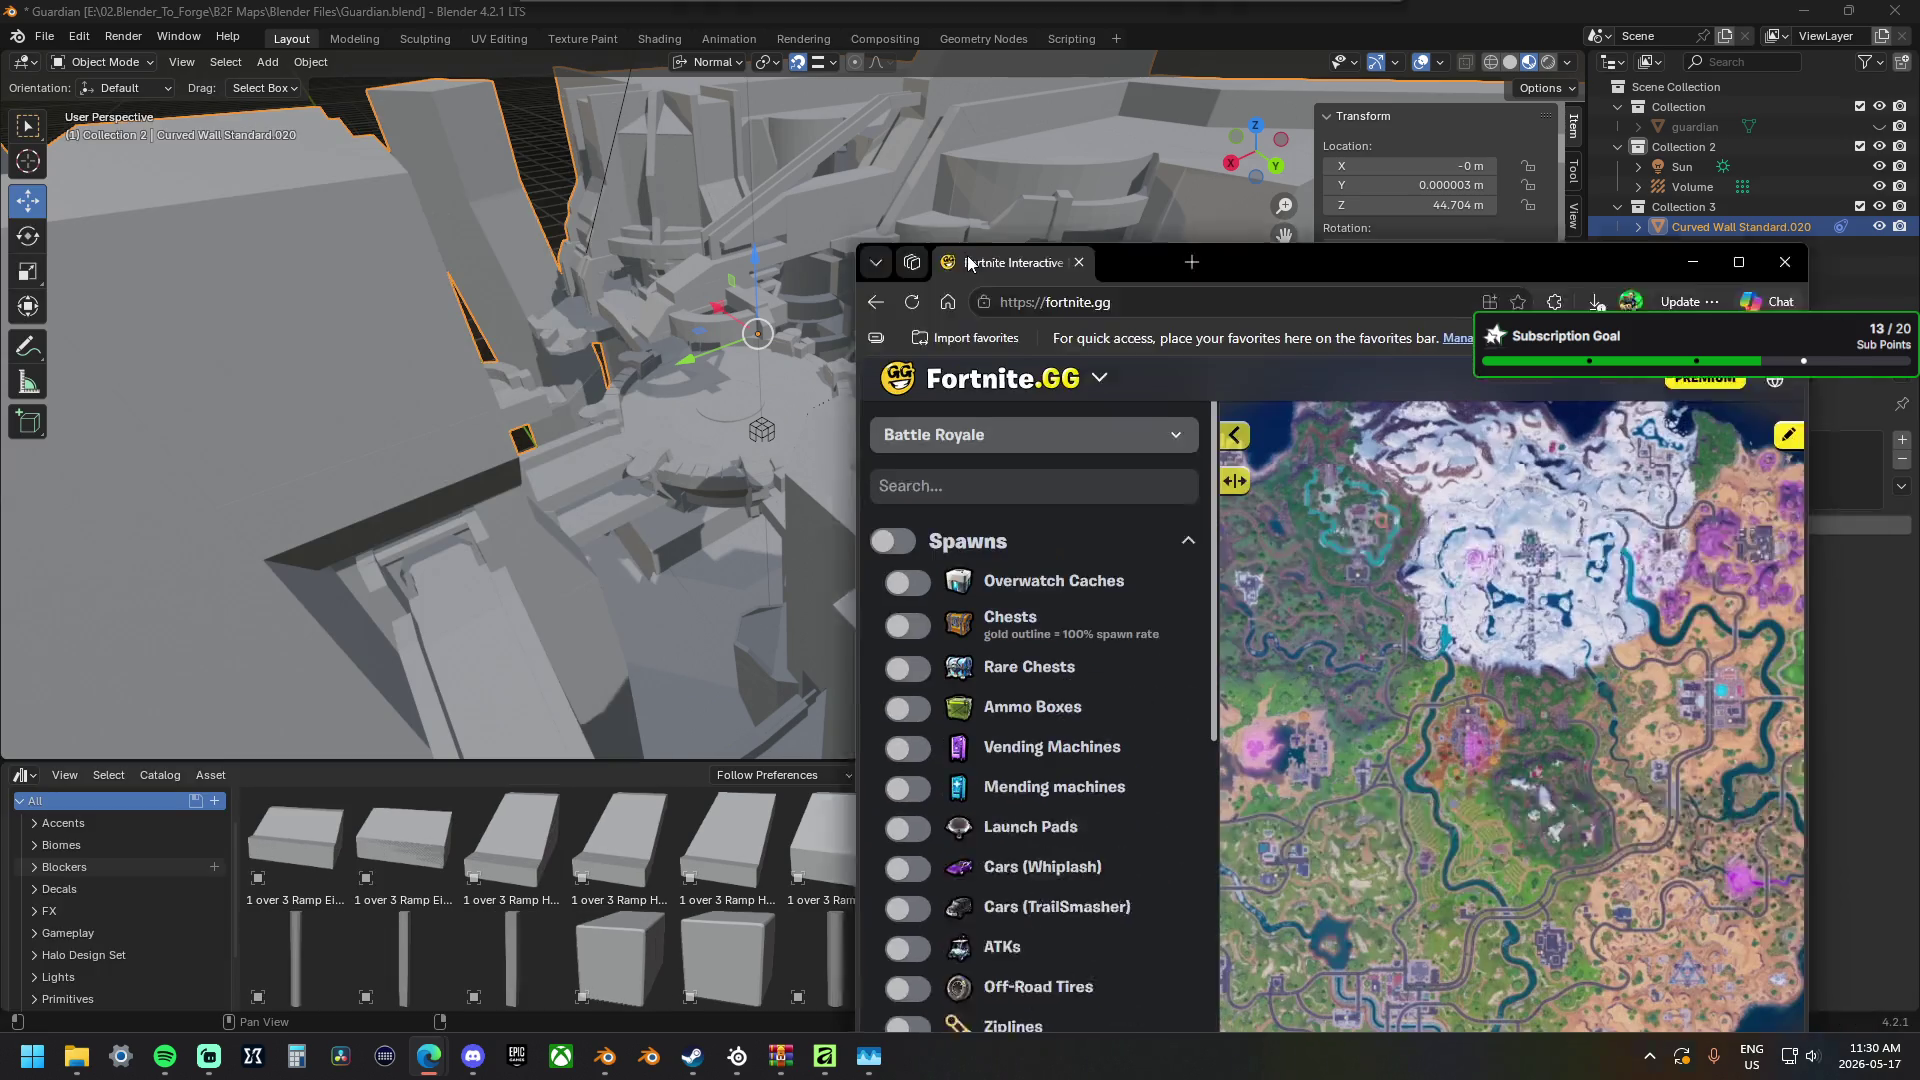
Drag the Edge window showing Fortnite.GG over Blender's viewport.
{"action": "left_click_drag", "start_coordinate": [1276, 260], "coordinate": [693, 152]}
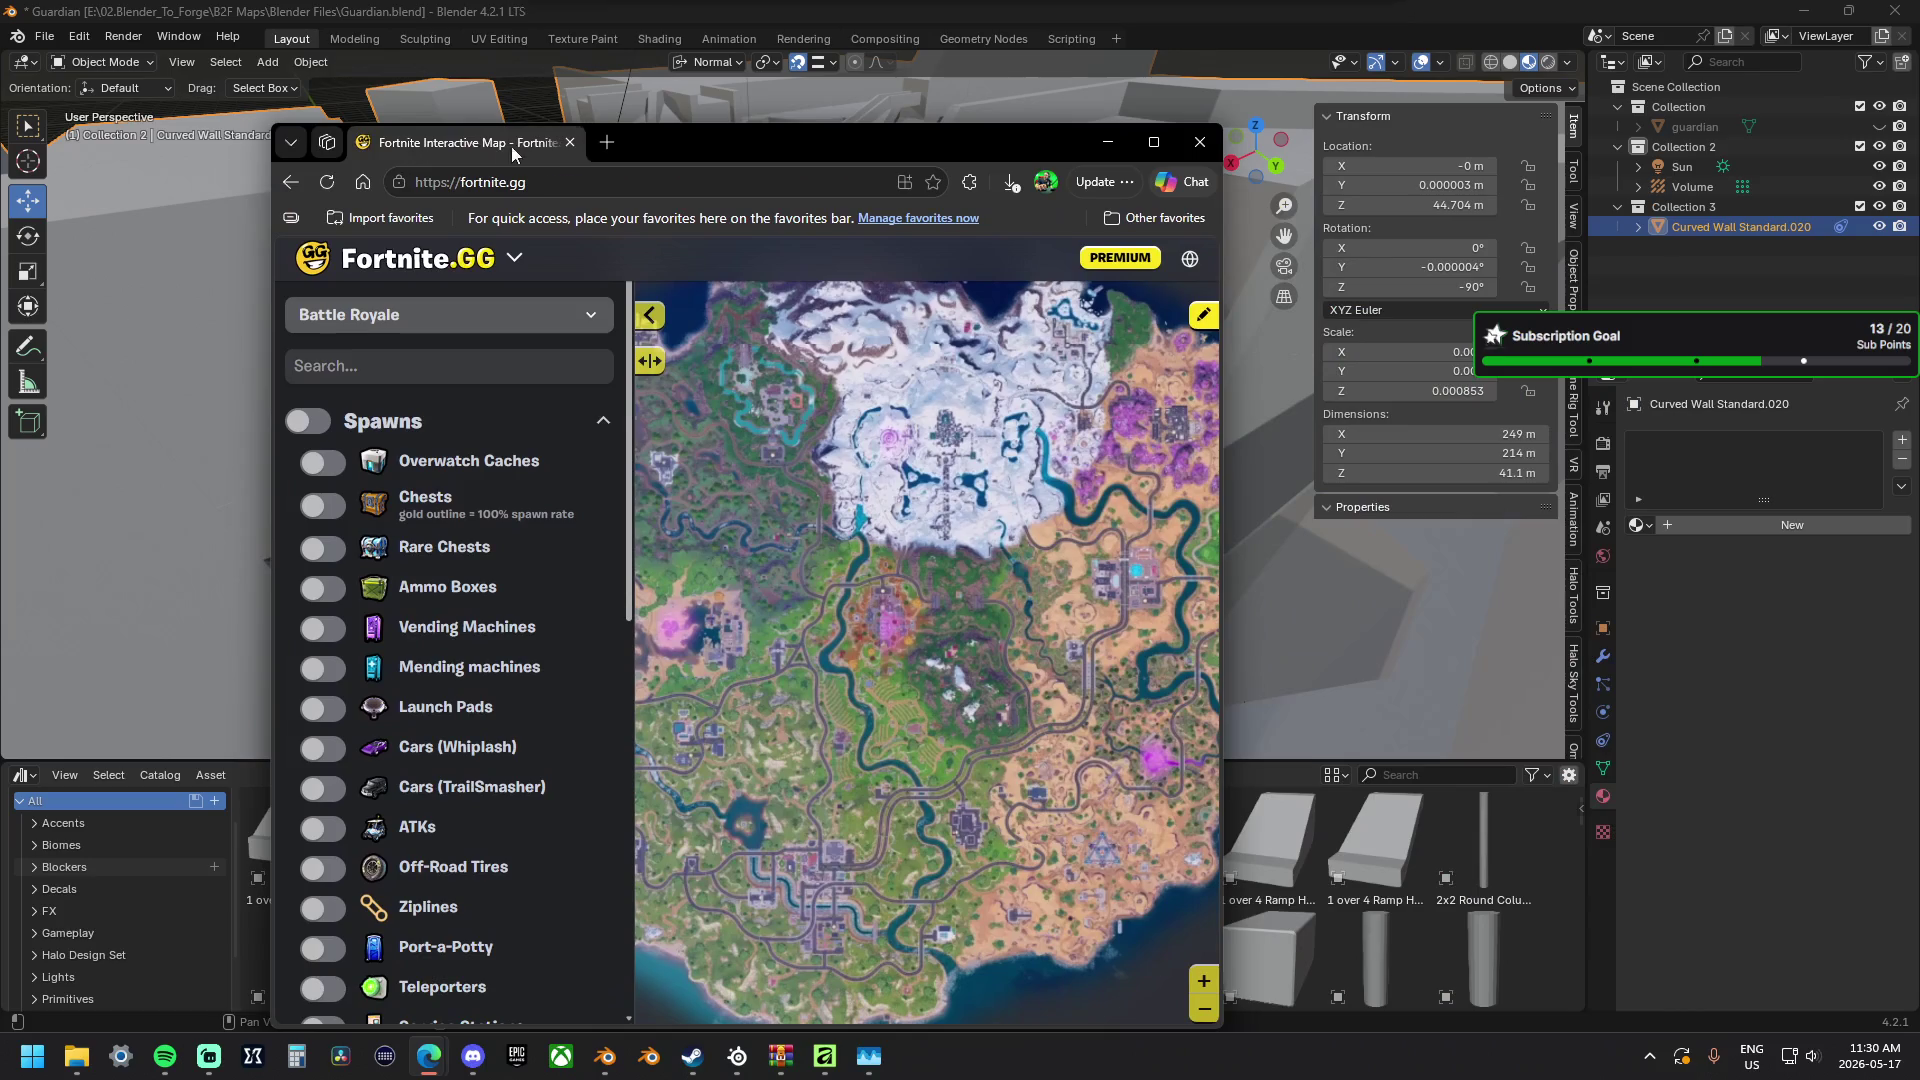
Maximize Edge and navigate Fortnite.GG to STATS > Creative > Player Count.
{"action": "double_click", "coordinate": [693, 152]}
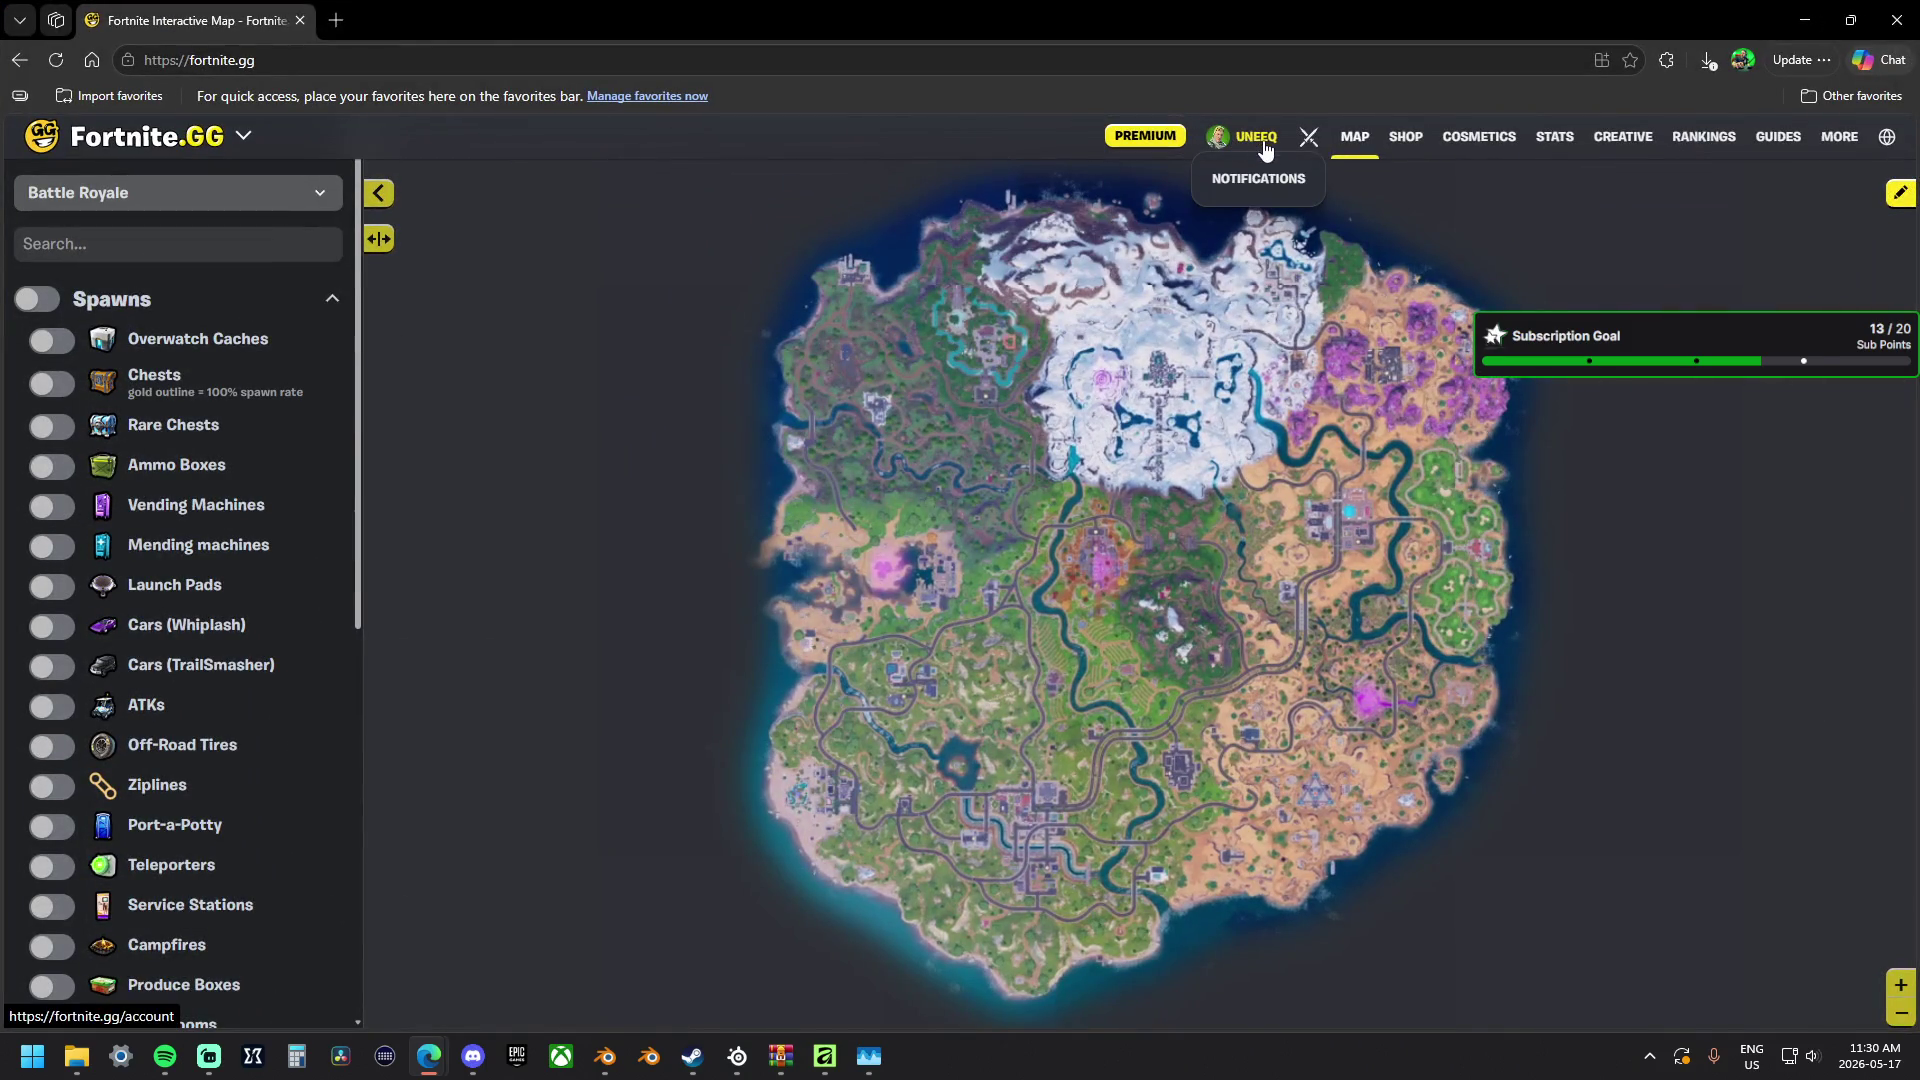
{"action": "left_click", "coordinate": [1555, 137]}
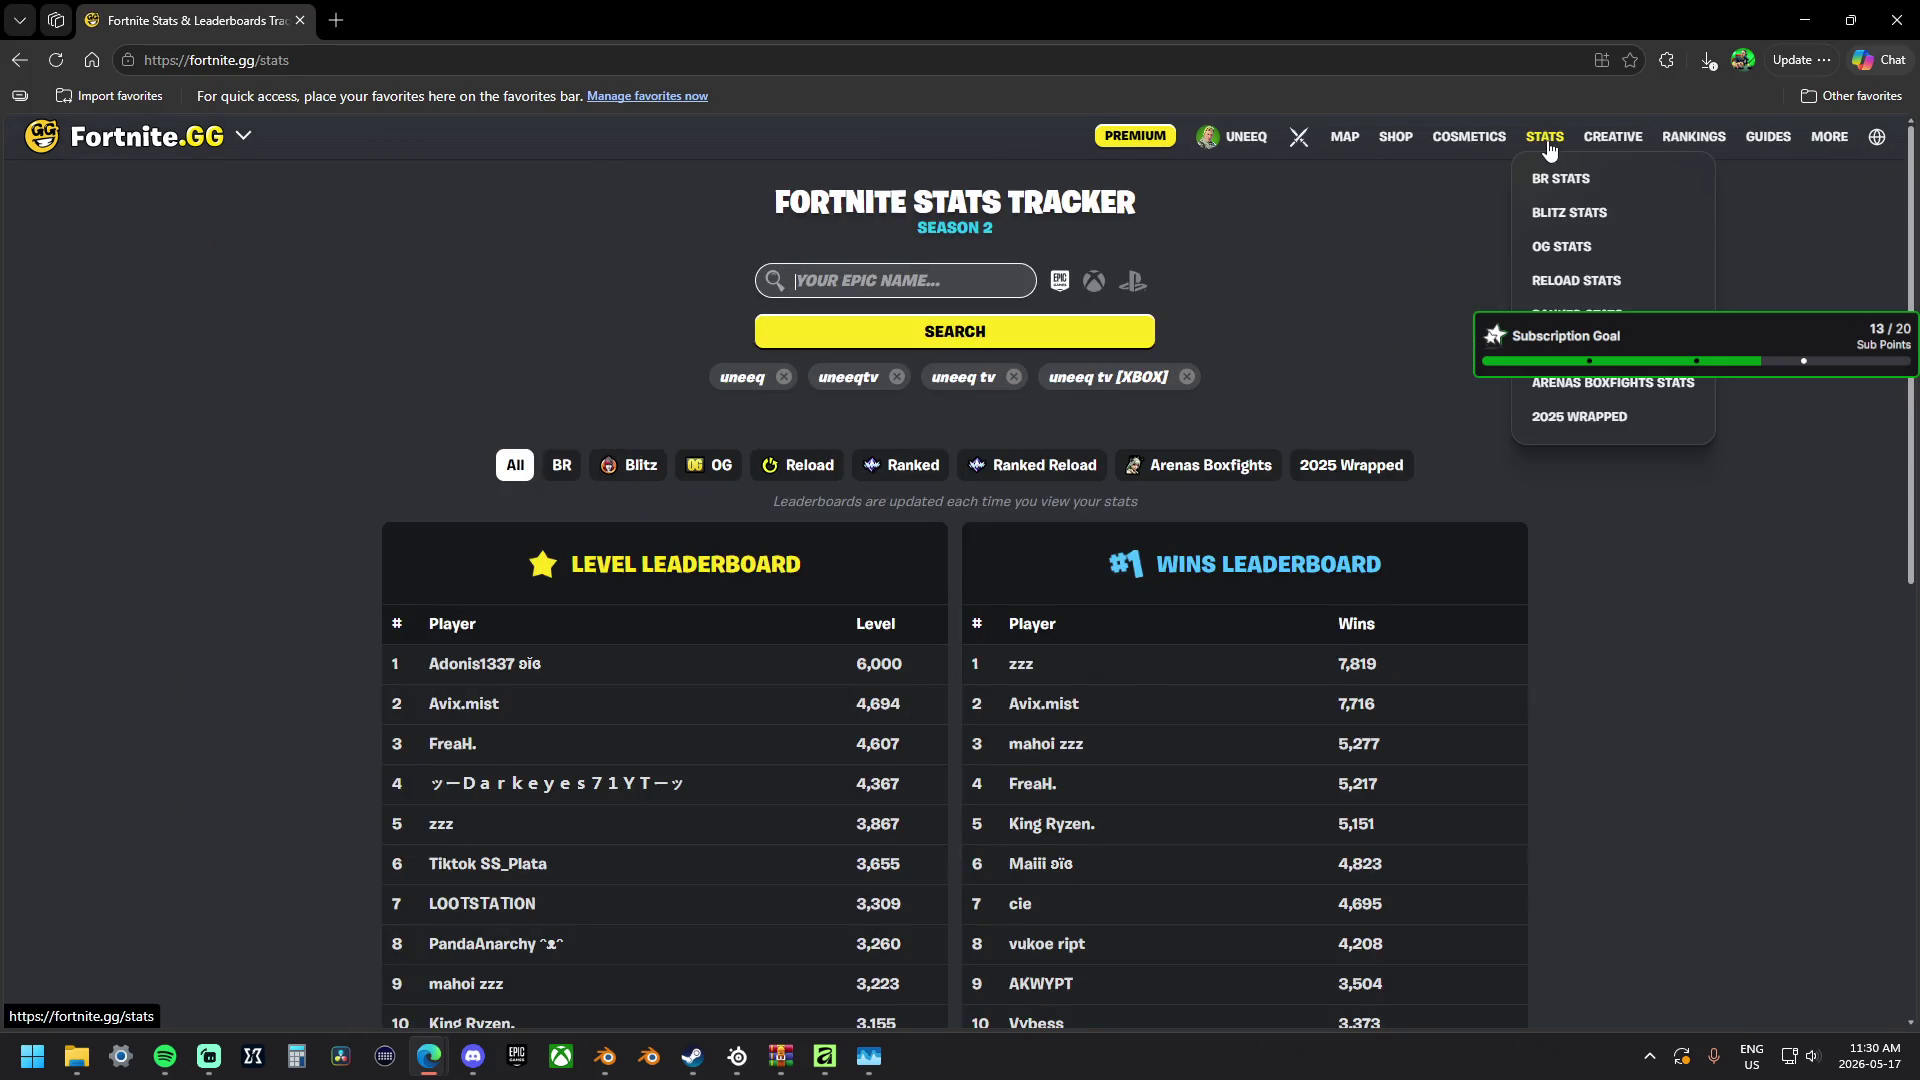
{"action": "mouse_move", "coordinate": [1622, 137]}
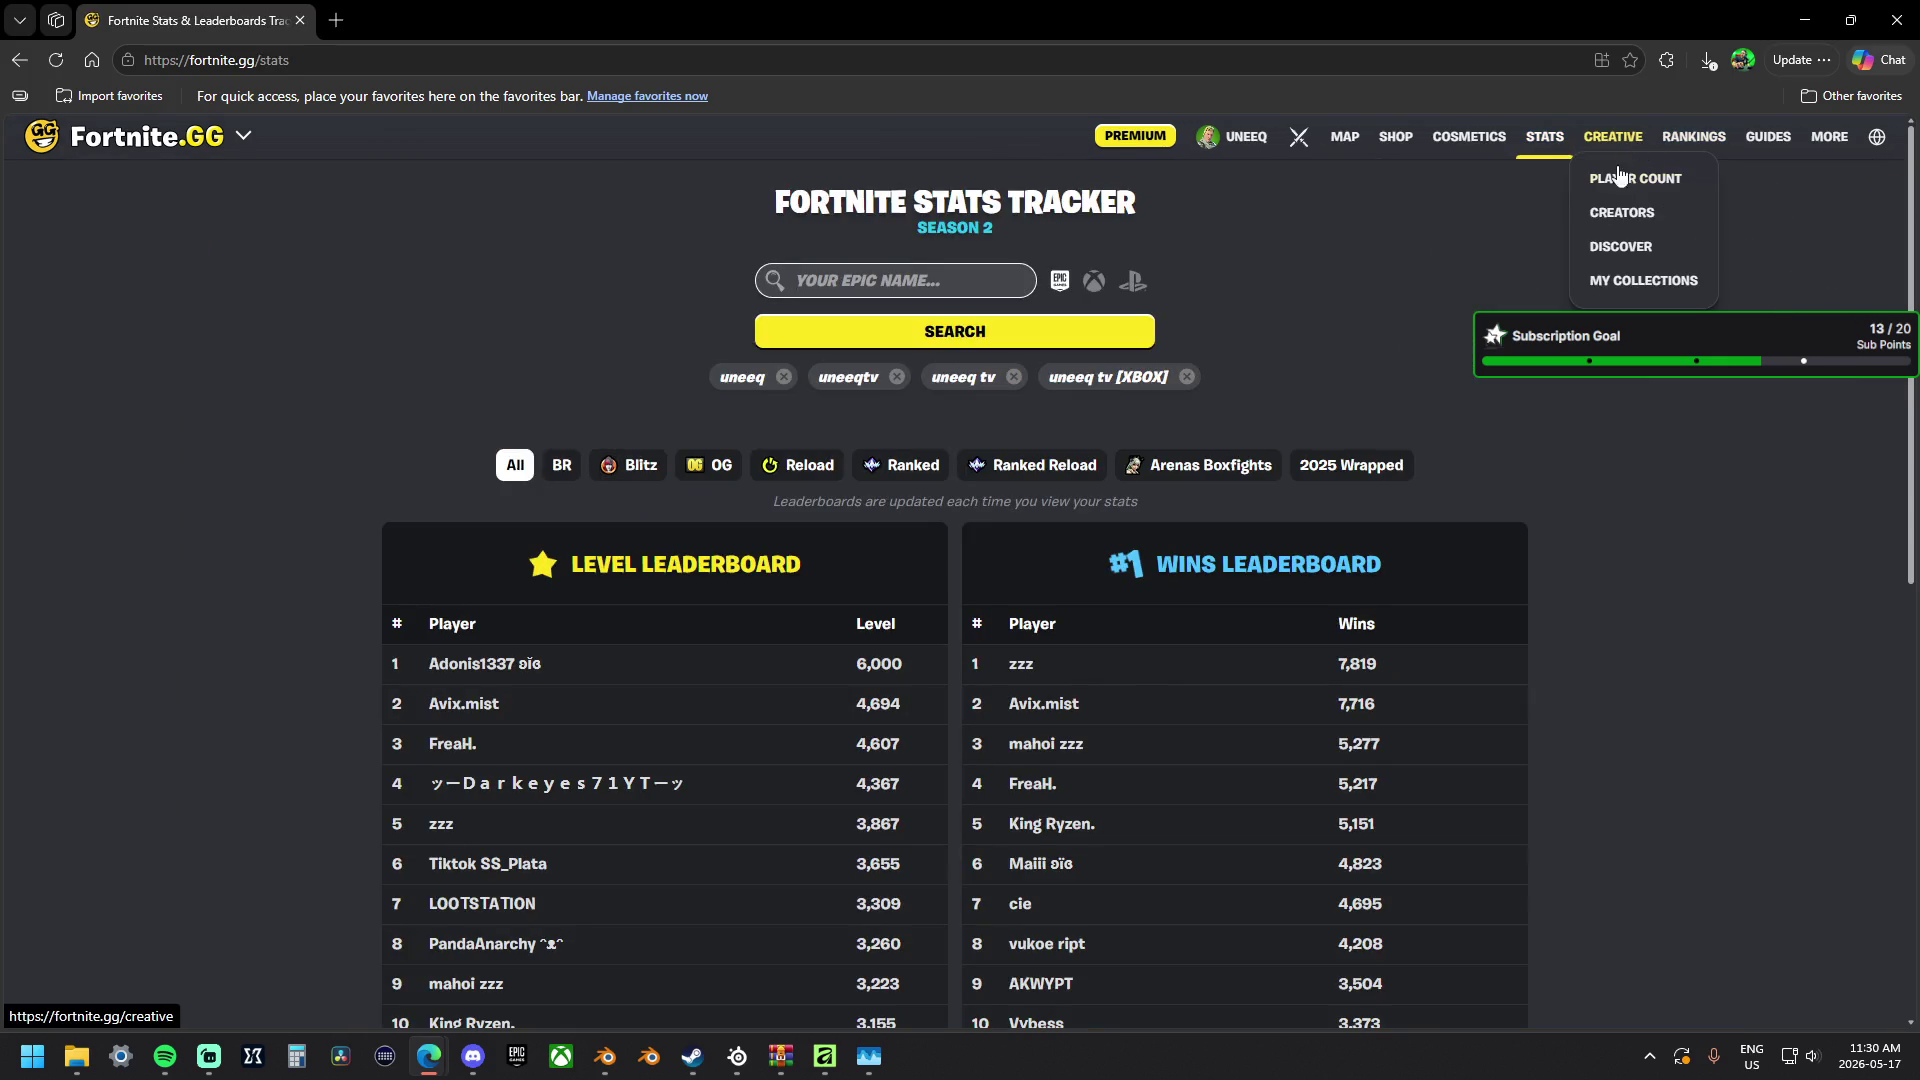
{"action": "left_click", "coordinate": [1617, 183]}
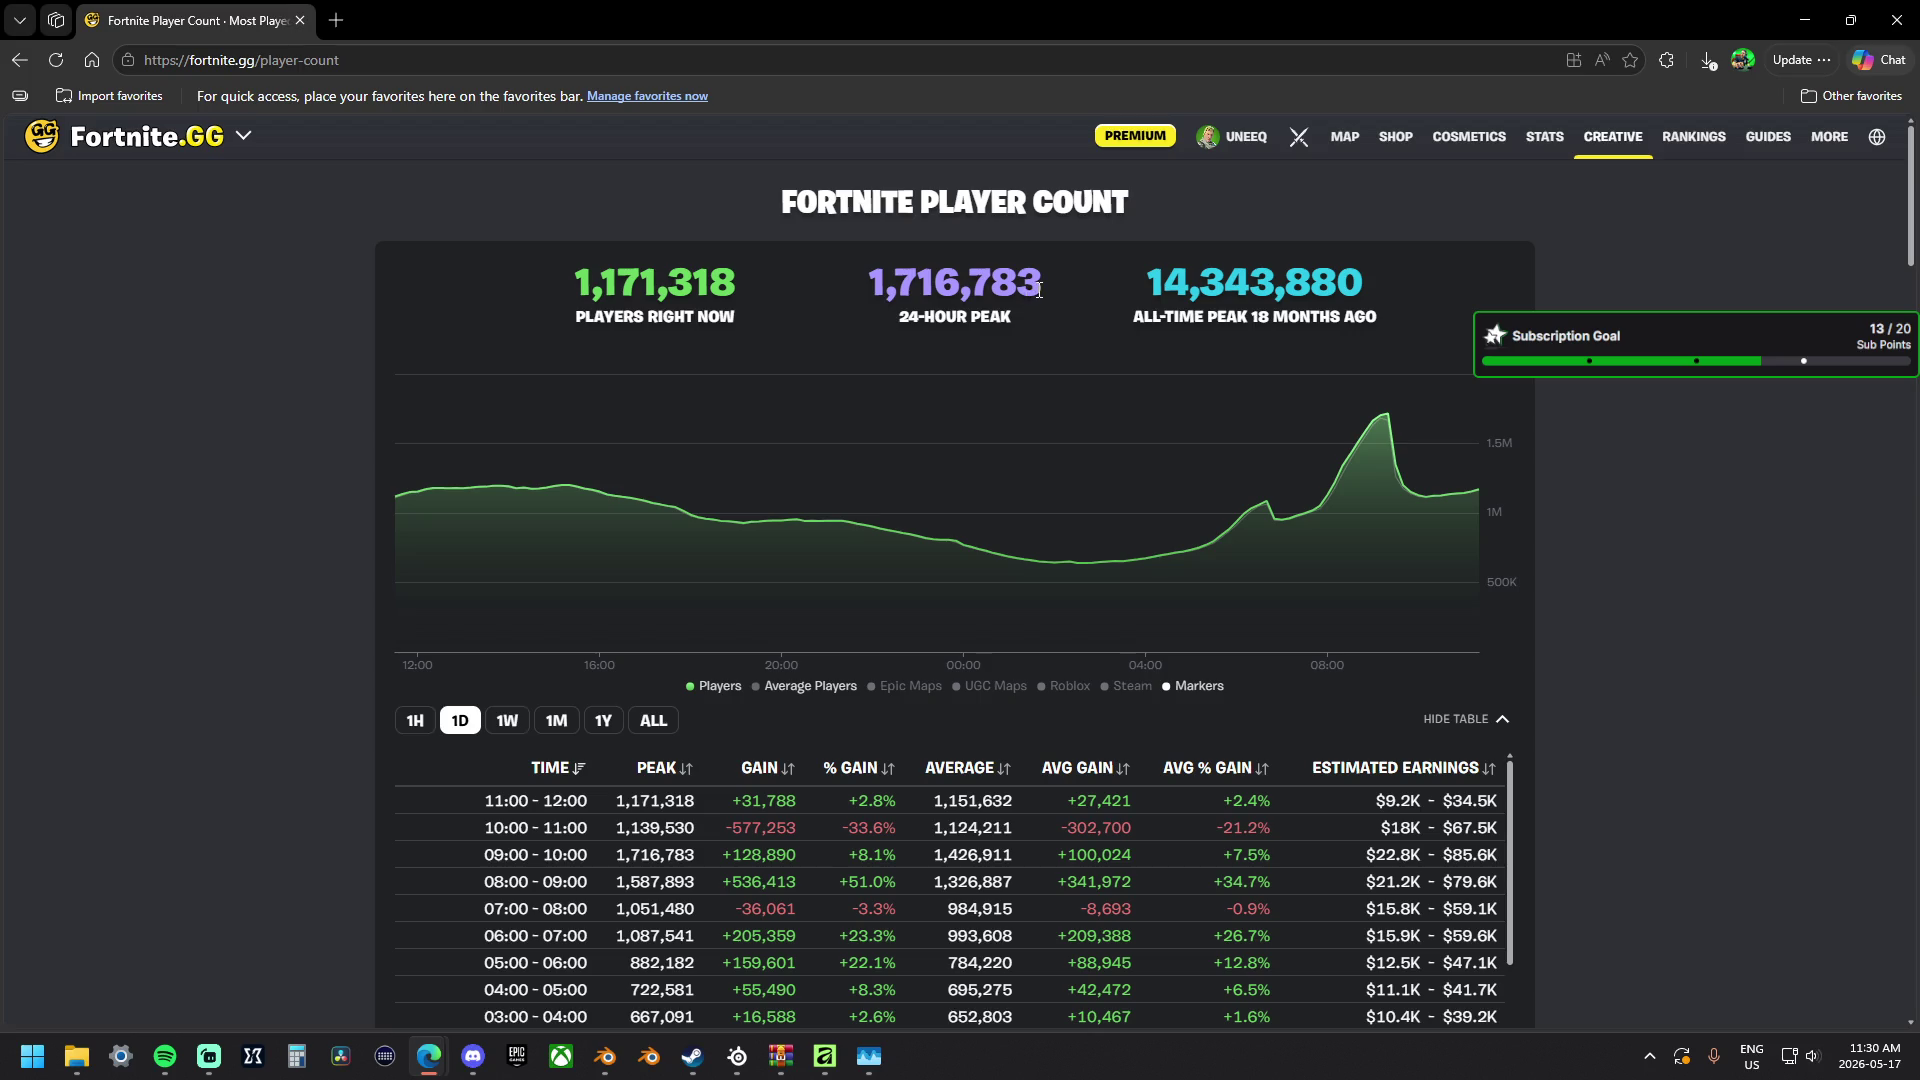
Highlight the 24-hour peak and all-time peak player numbers in turn.
{"action": "left_click_drag", "start_coordinate": [1046, 285], "coordinate": [875, 285]}
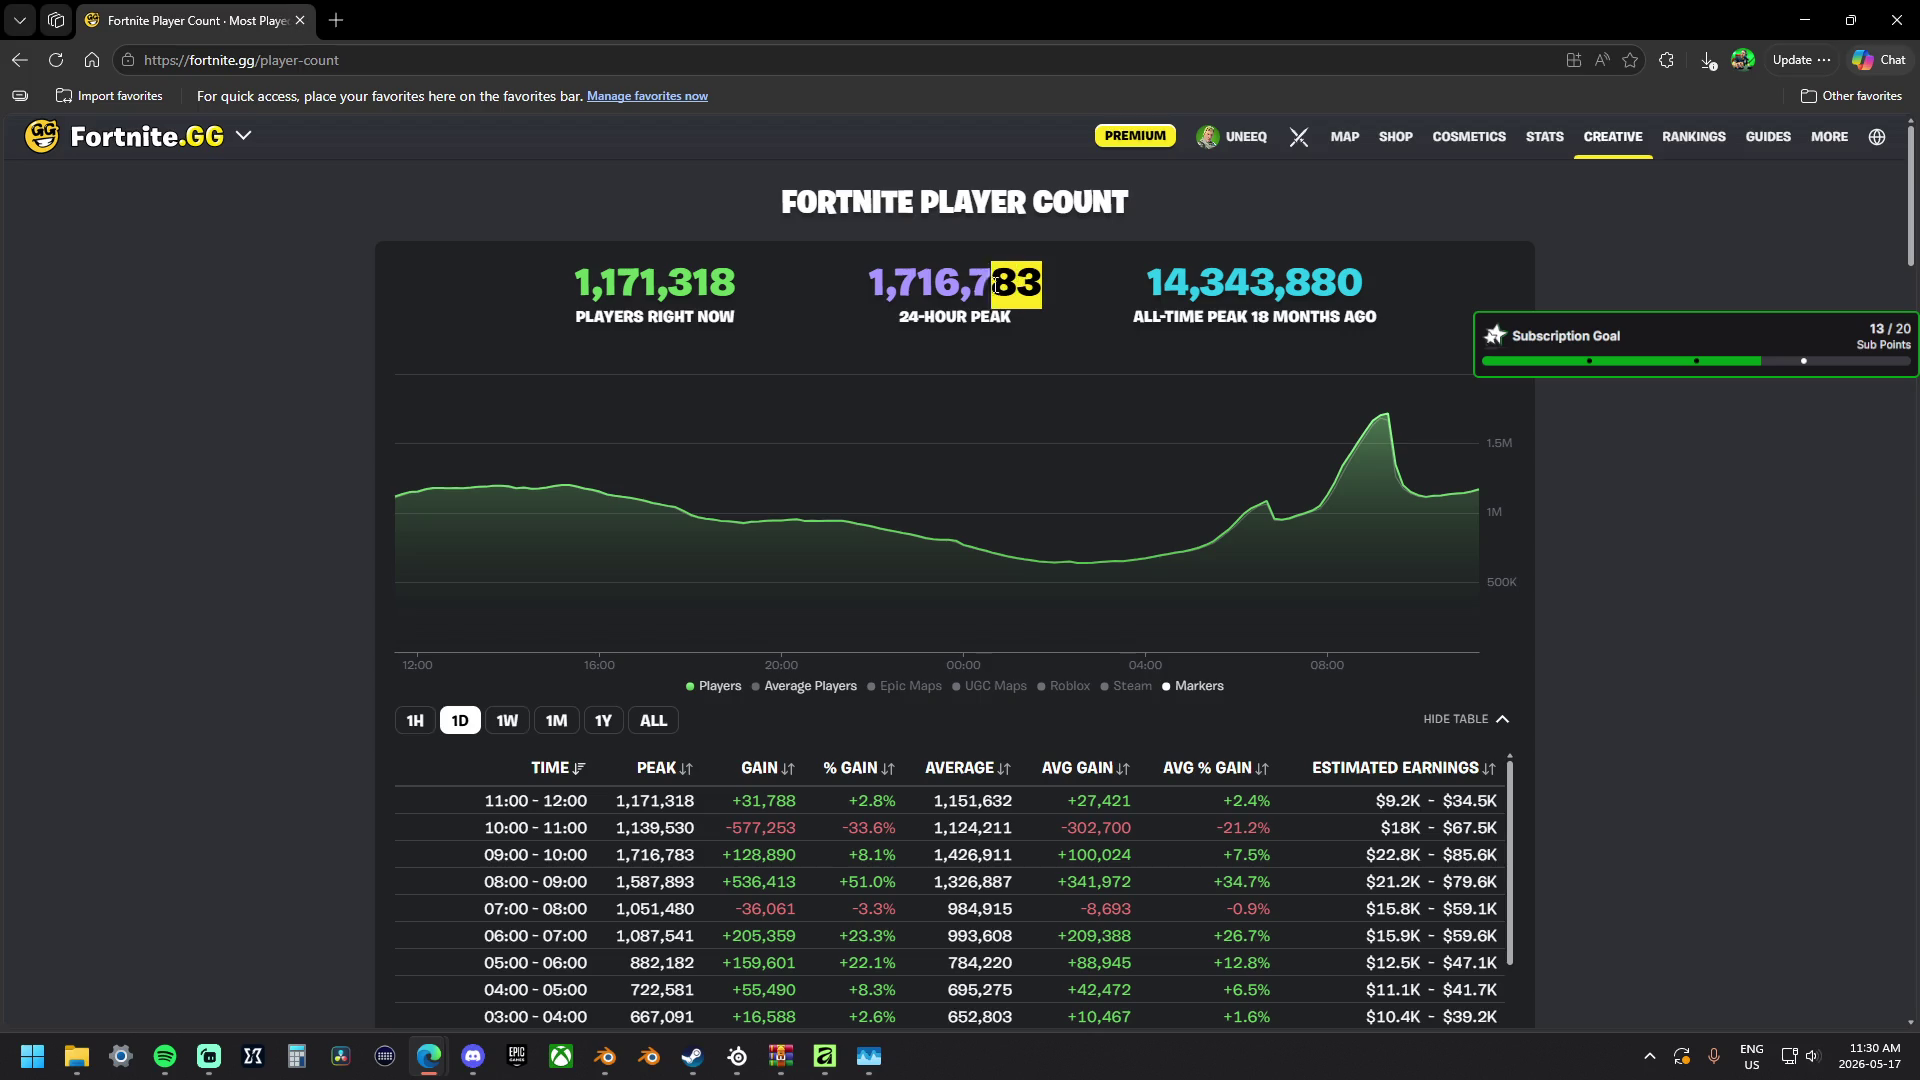
{"action": "left_click", "coordinate": [1719, 308]}
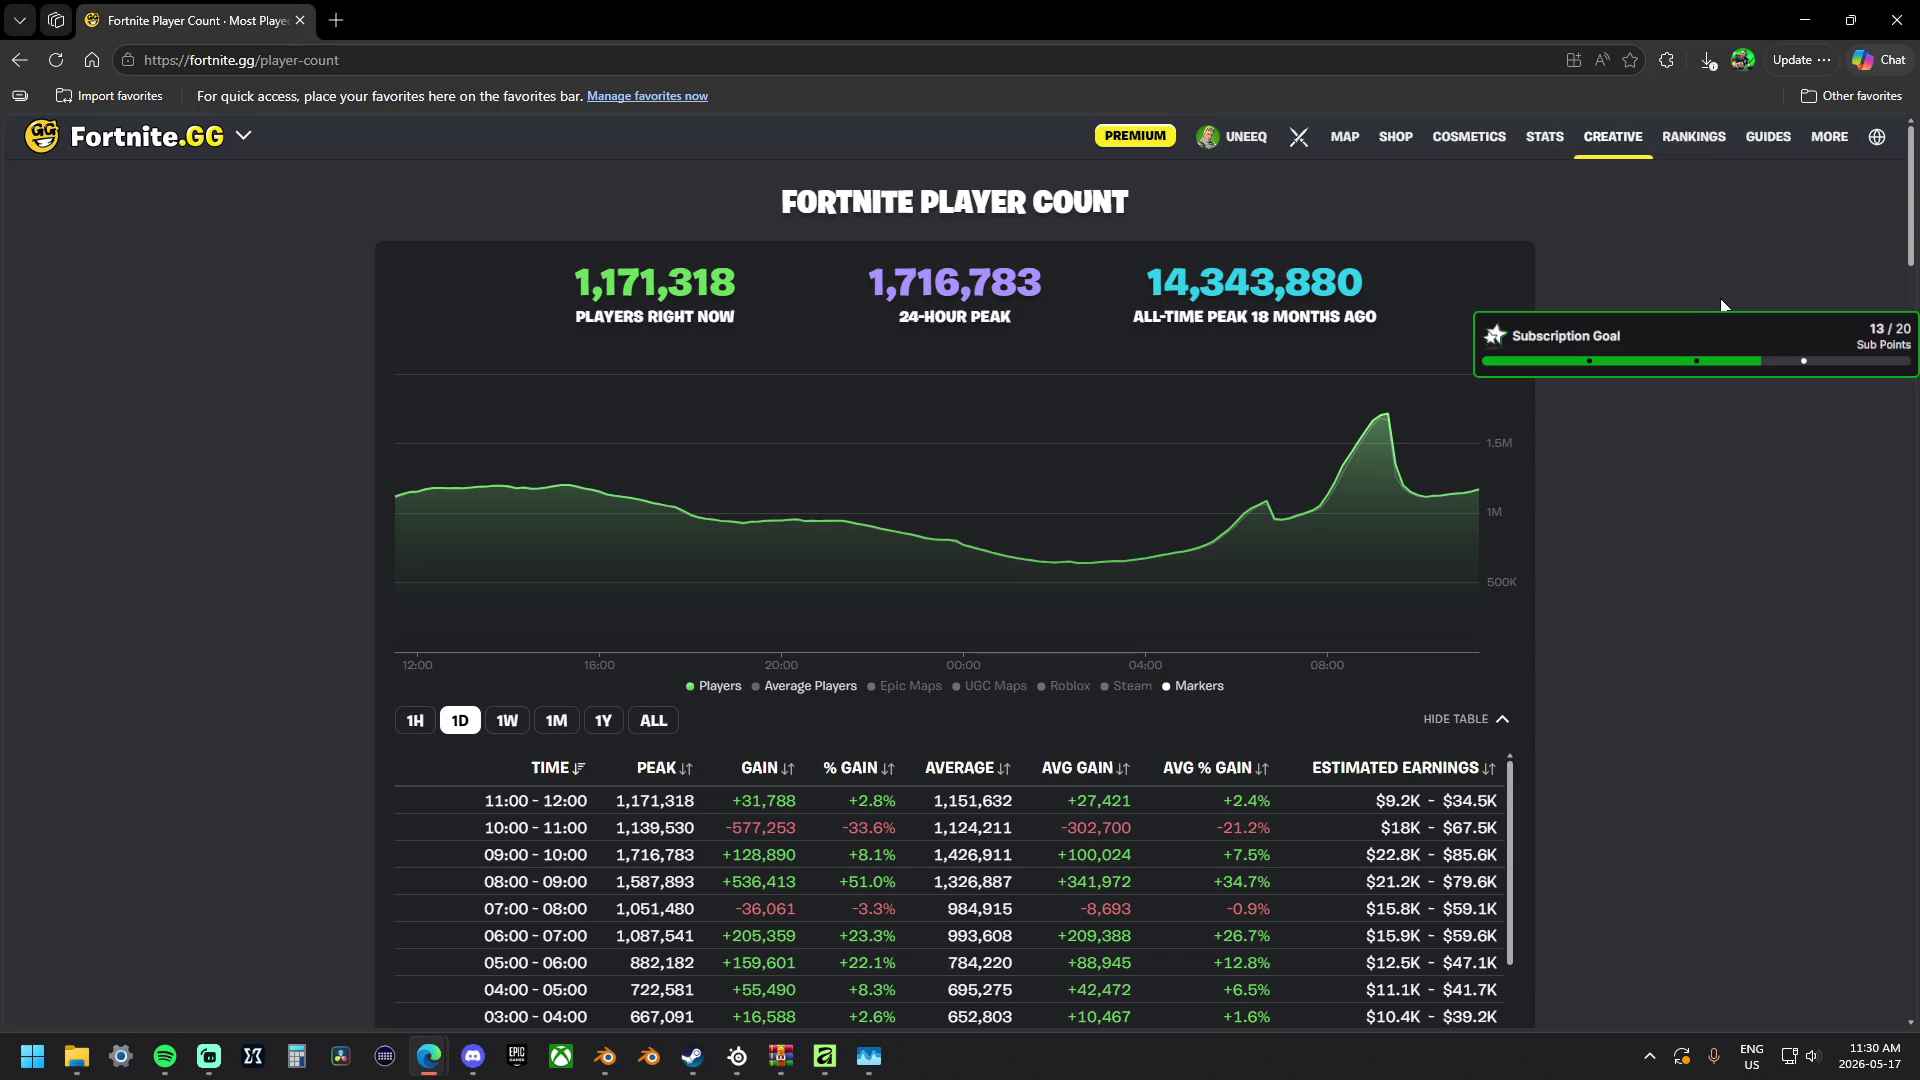
{"action": "mouse_move", "coordinate": [1131, 284]}
{"action": "left_mouse_down"}
{"action": "mouse_move", "coordinate": [1374, 285]}
{"action": "mouse_move", "coordinate": [1153, 262]}
{"action": "left_mouse_up"}
{"action": "left_click", "coordinate": [1370, 308]}
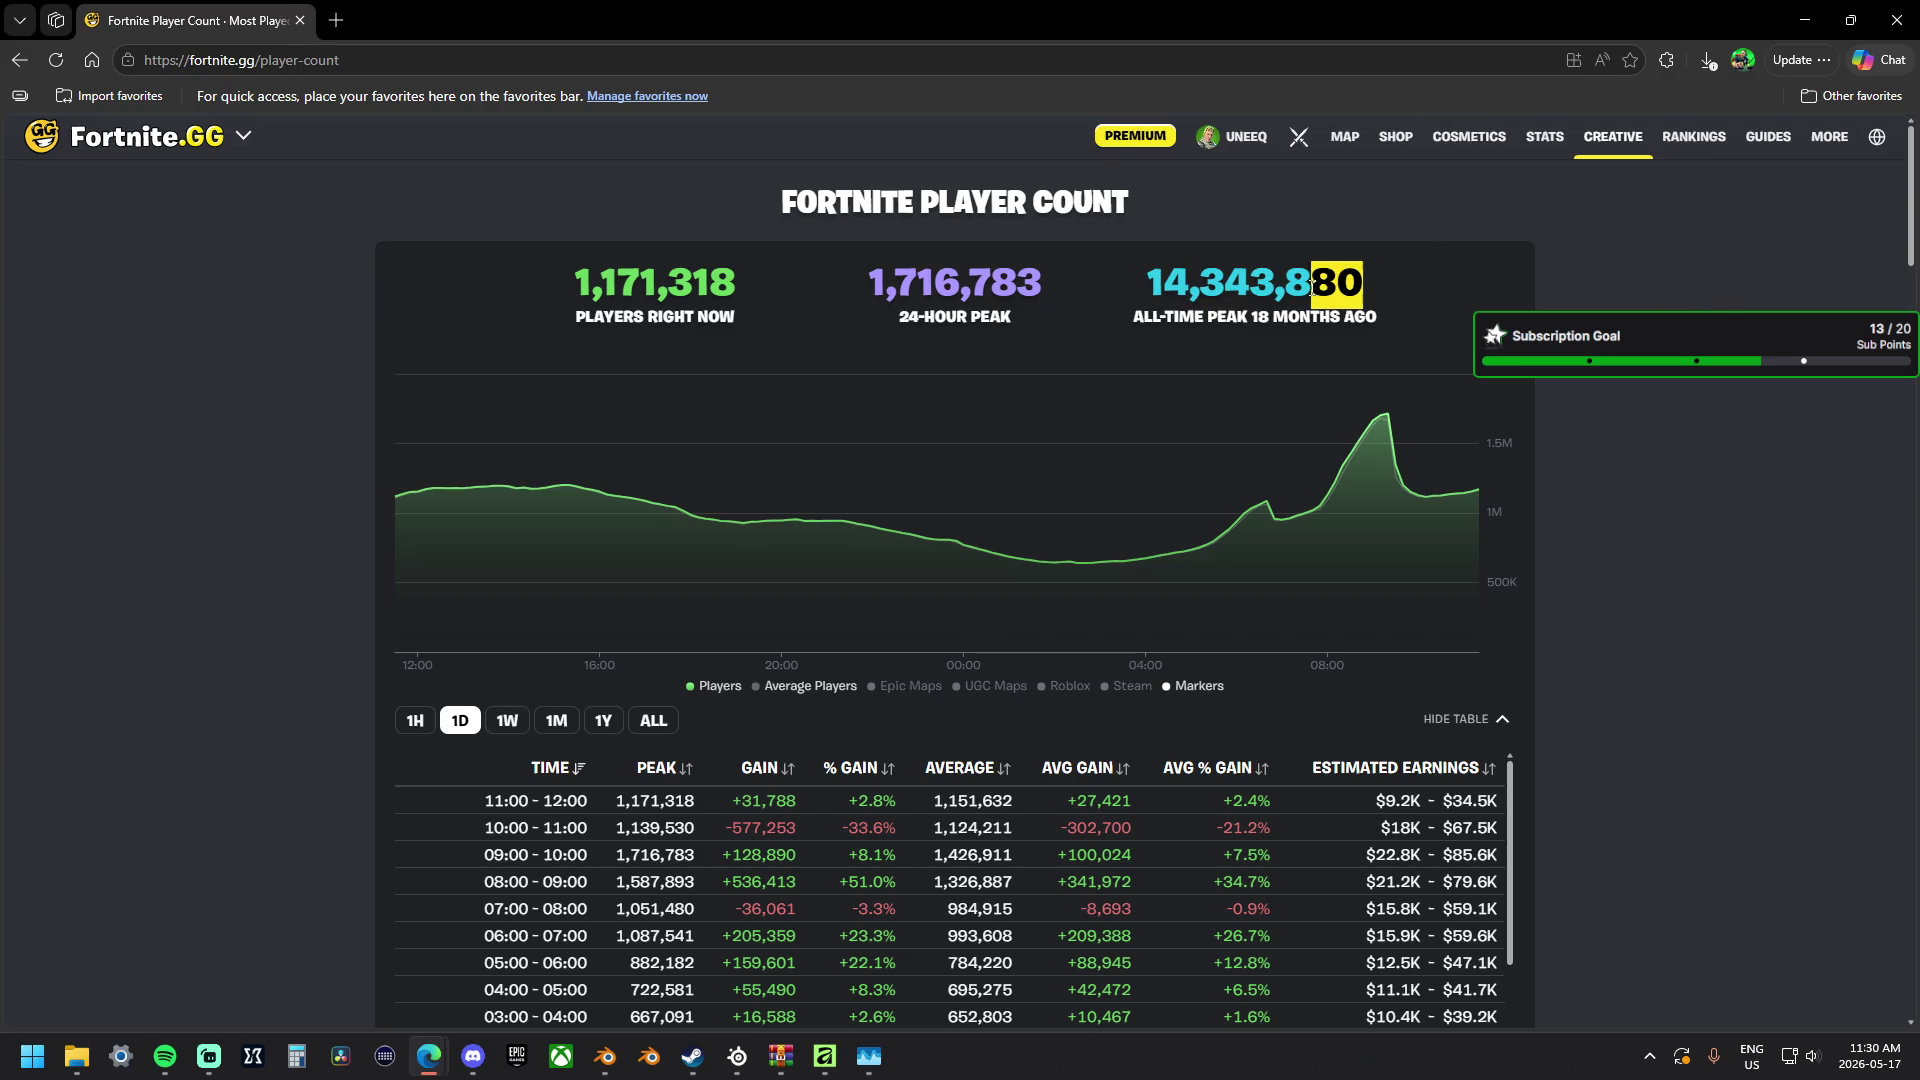
{"action": "left_click", "coordinate": [1154, 258]}
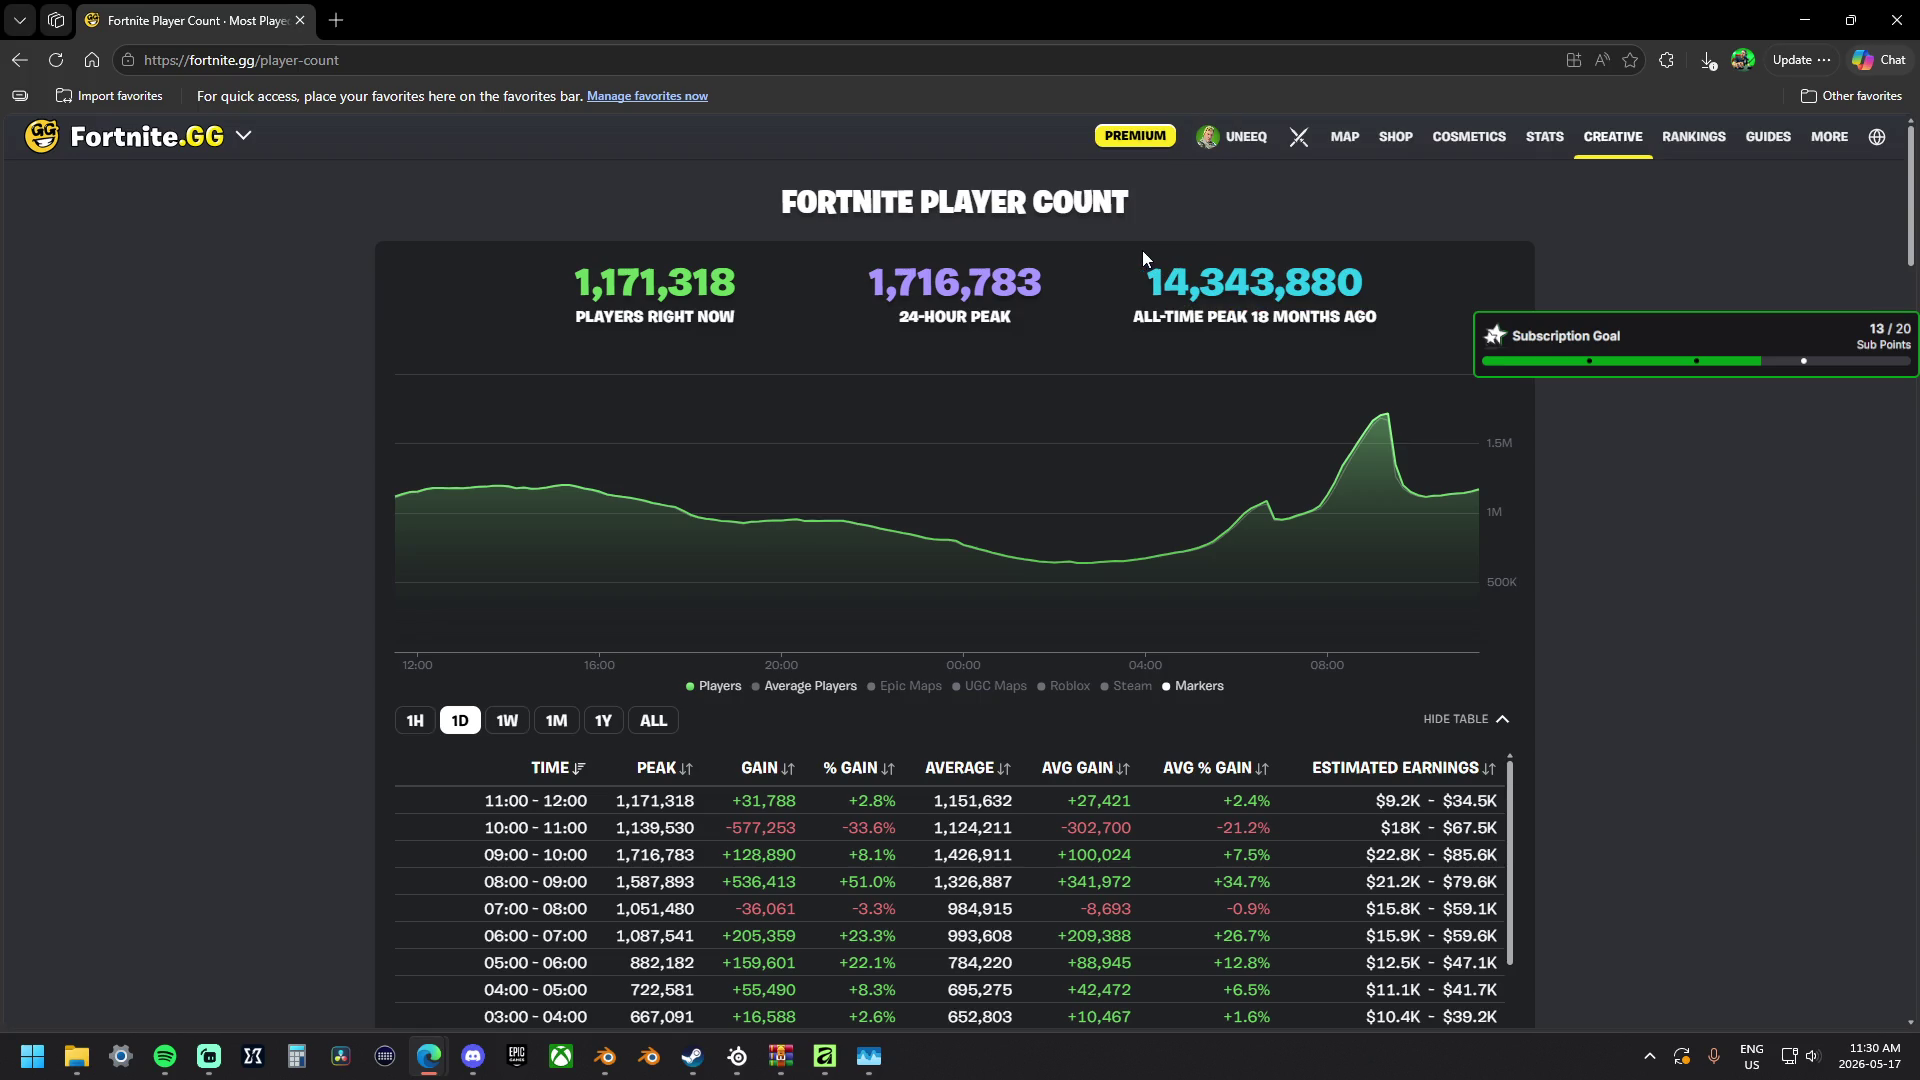
Re-select the all-time peak with its caption, then the 24-hour peak figure again.
{"action": "left_click_drag", "start_coordinate": [1143, 270], "coordinate": [1460, 309]}
{"action": "left_click", "coordinate": [1459, 309]}
{"action": "mouse_move", "coordinate": [1030, 282]}
{"action": "left_mouse_down"}
{"action": "mouse_move", "coordinate": [863, 282]}
{"action": "mouse_move", "coordinate": [1020, 283]}
{"action": "left_mouse_up"}
{"action": "left_click", "coordinate": [860, 281]}
{"action": "left_click", "coordinate": [1094, 302]}
{"action": "scroll", "coordinate": [656, 202], "scroll_direction": "down", "scroll_amount": 2}
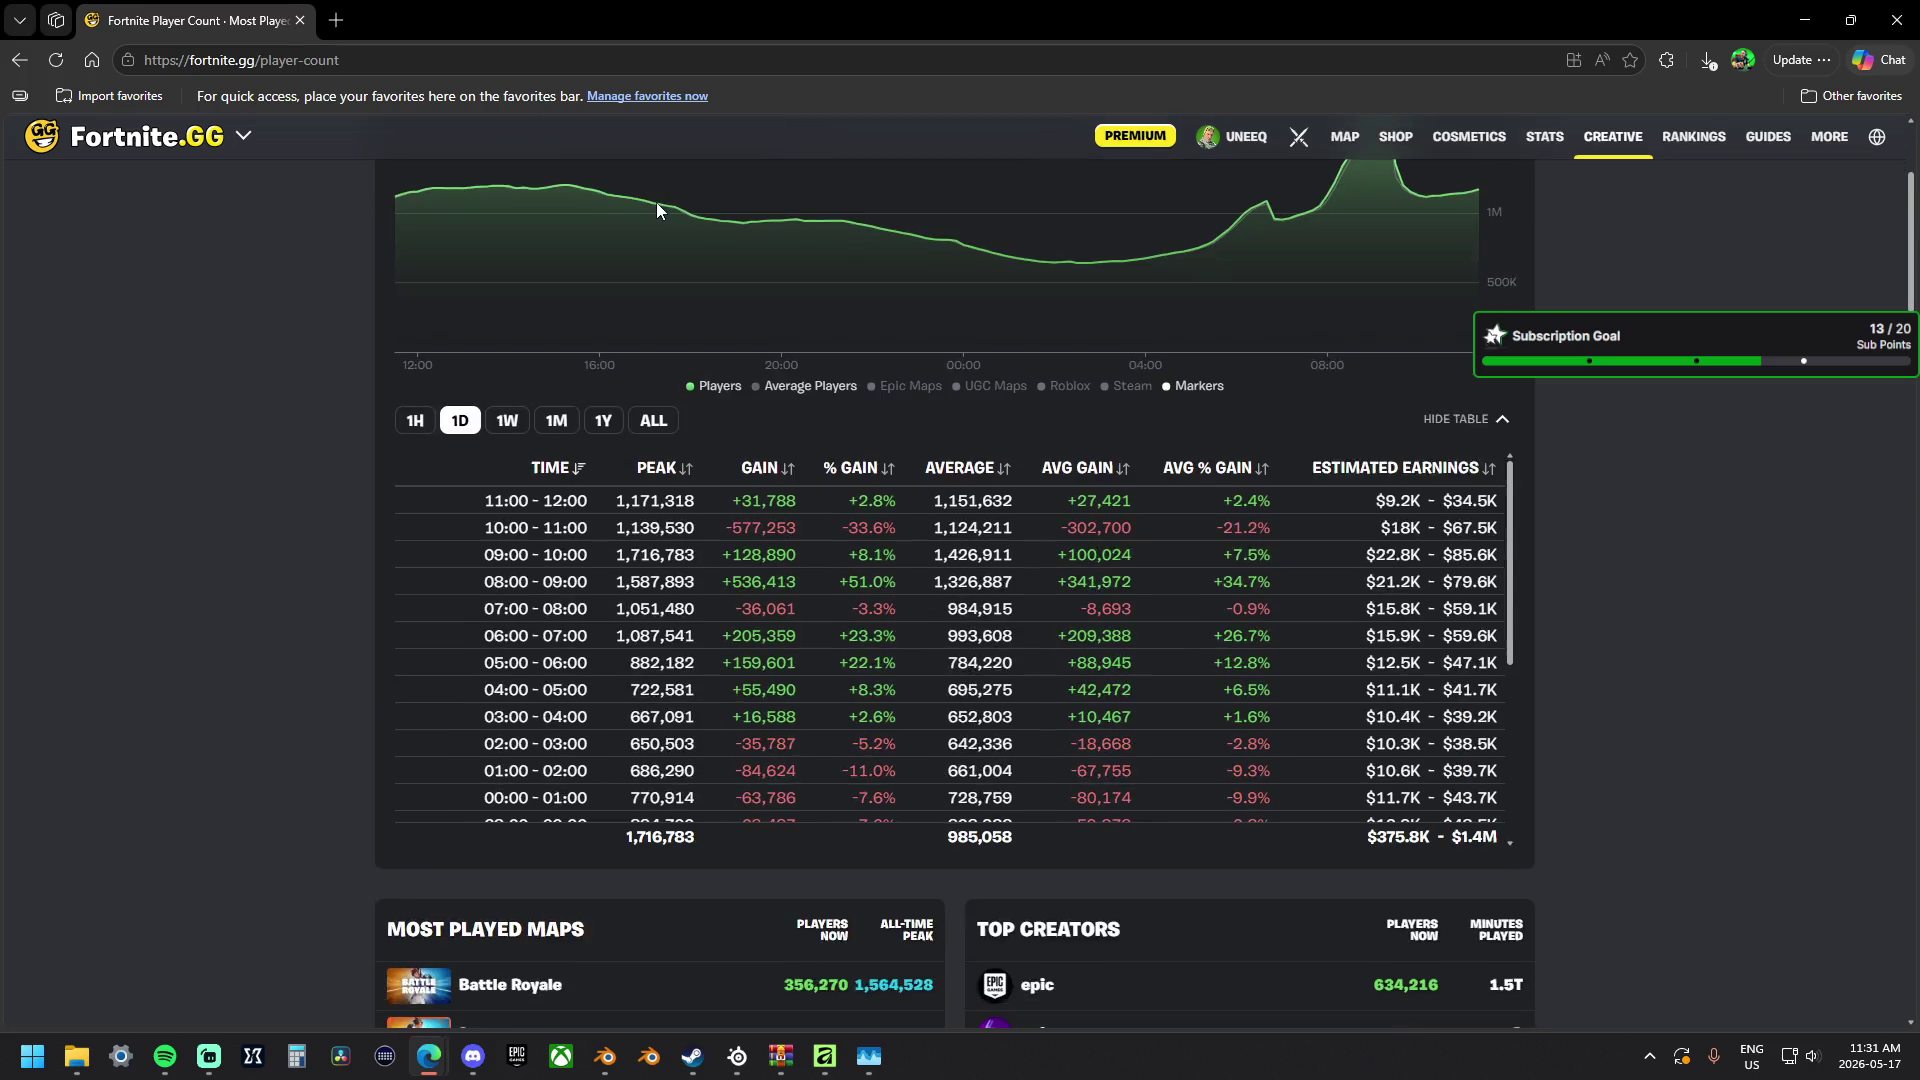
{"action": "scroll", "coordinate": [656, 202], "scroll_direction": "down", "scroll_amount": 2}
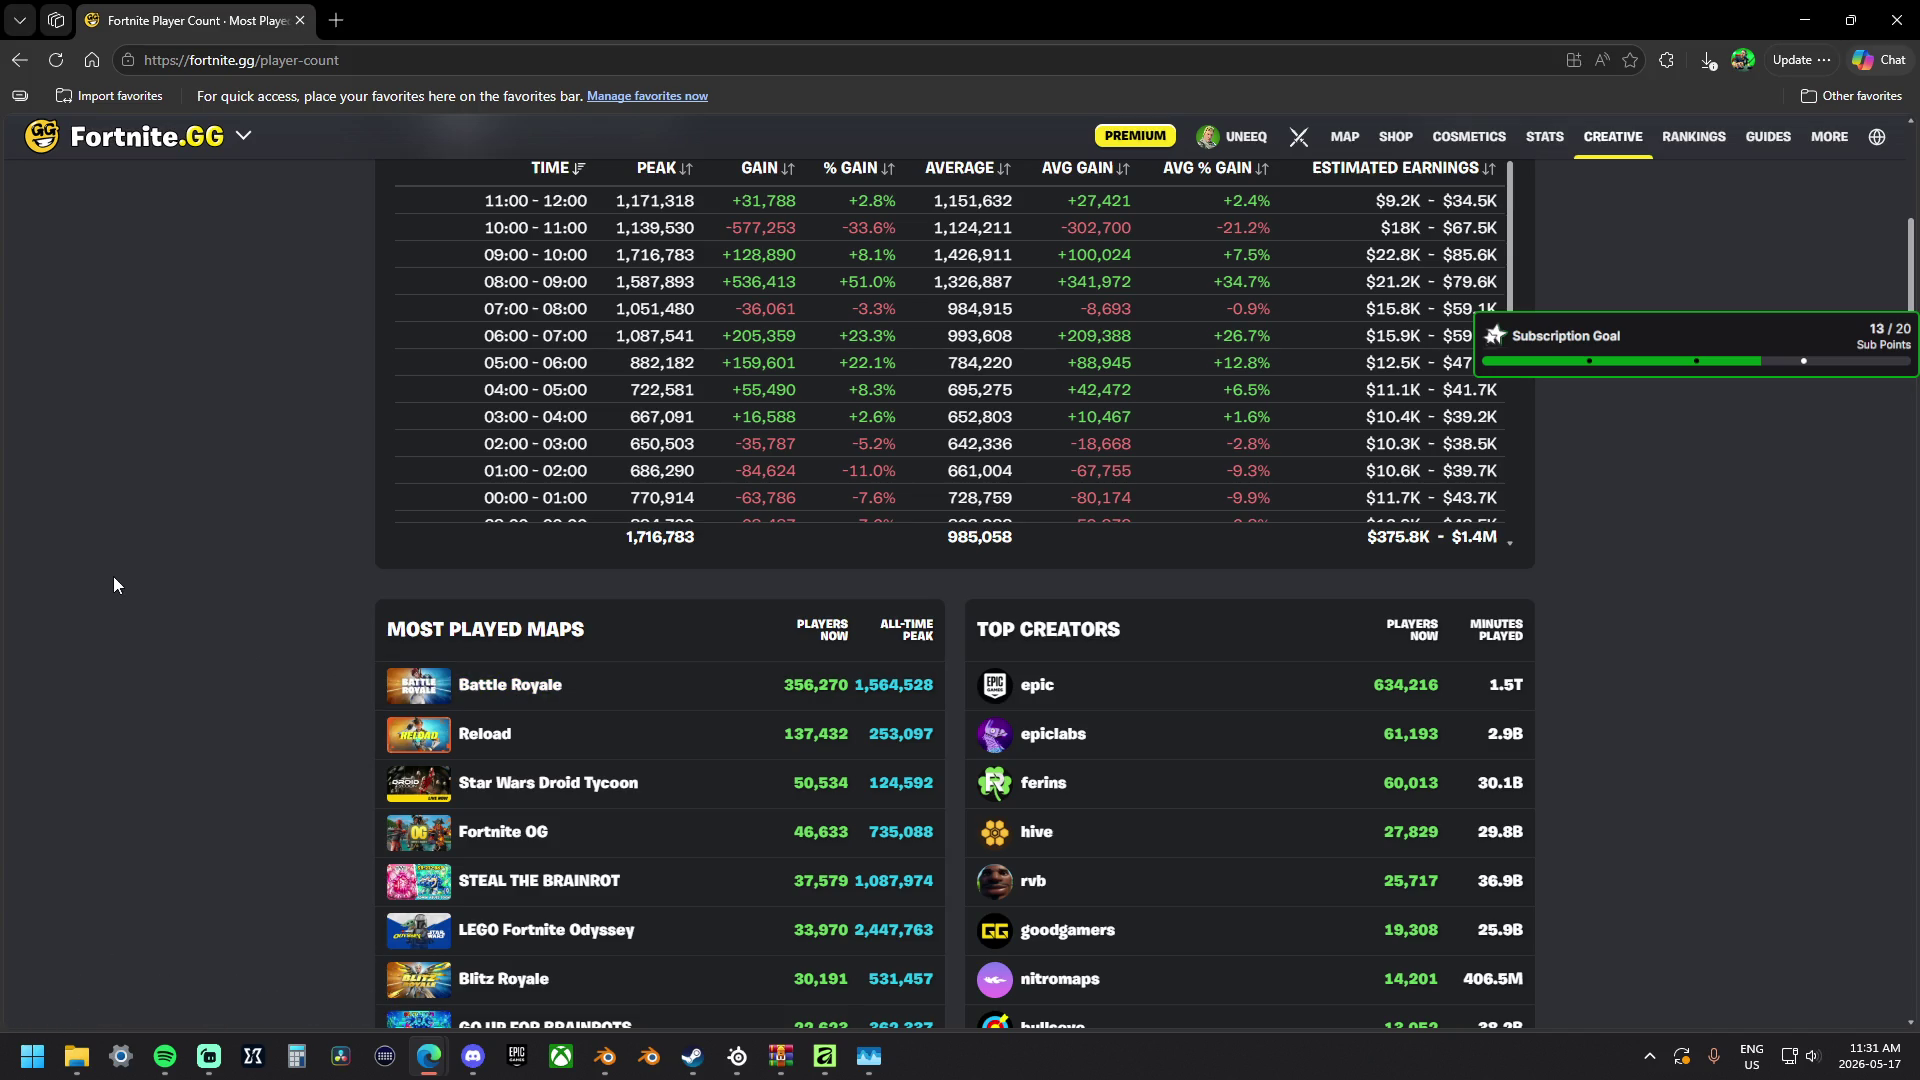
{"action": "scroll", "coordinate": [113, 584], "scroll_direction": "down", "scroll_amount": 2}
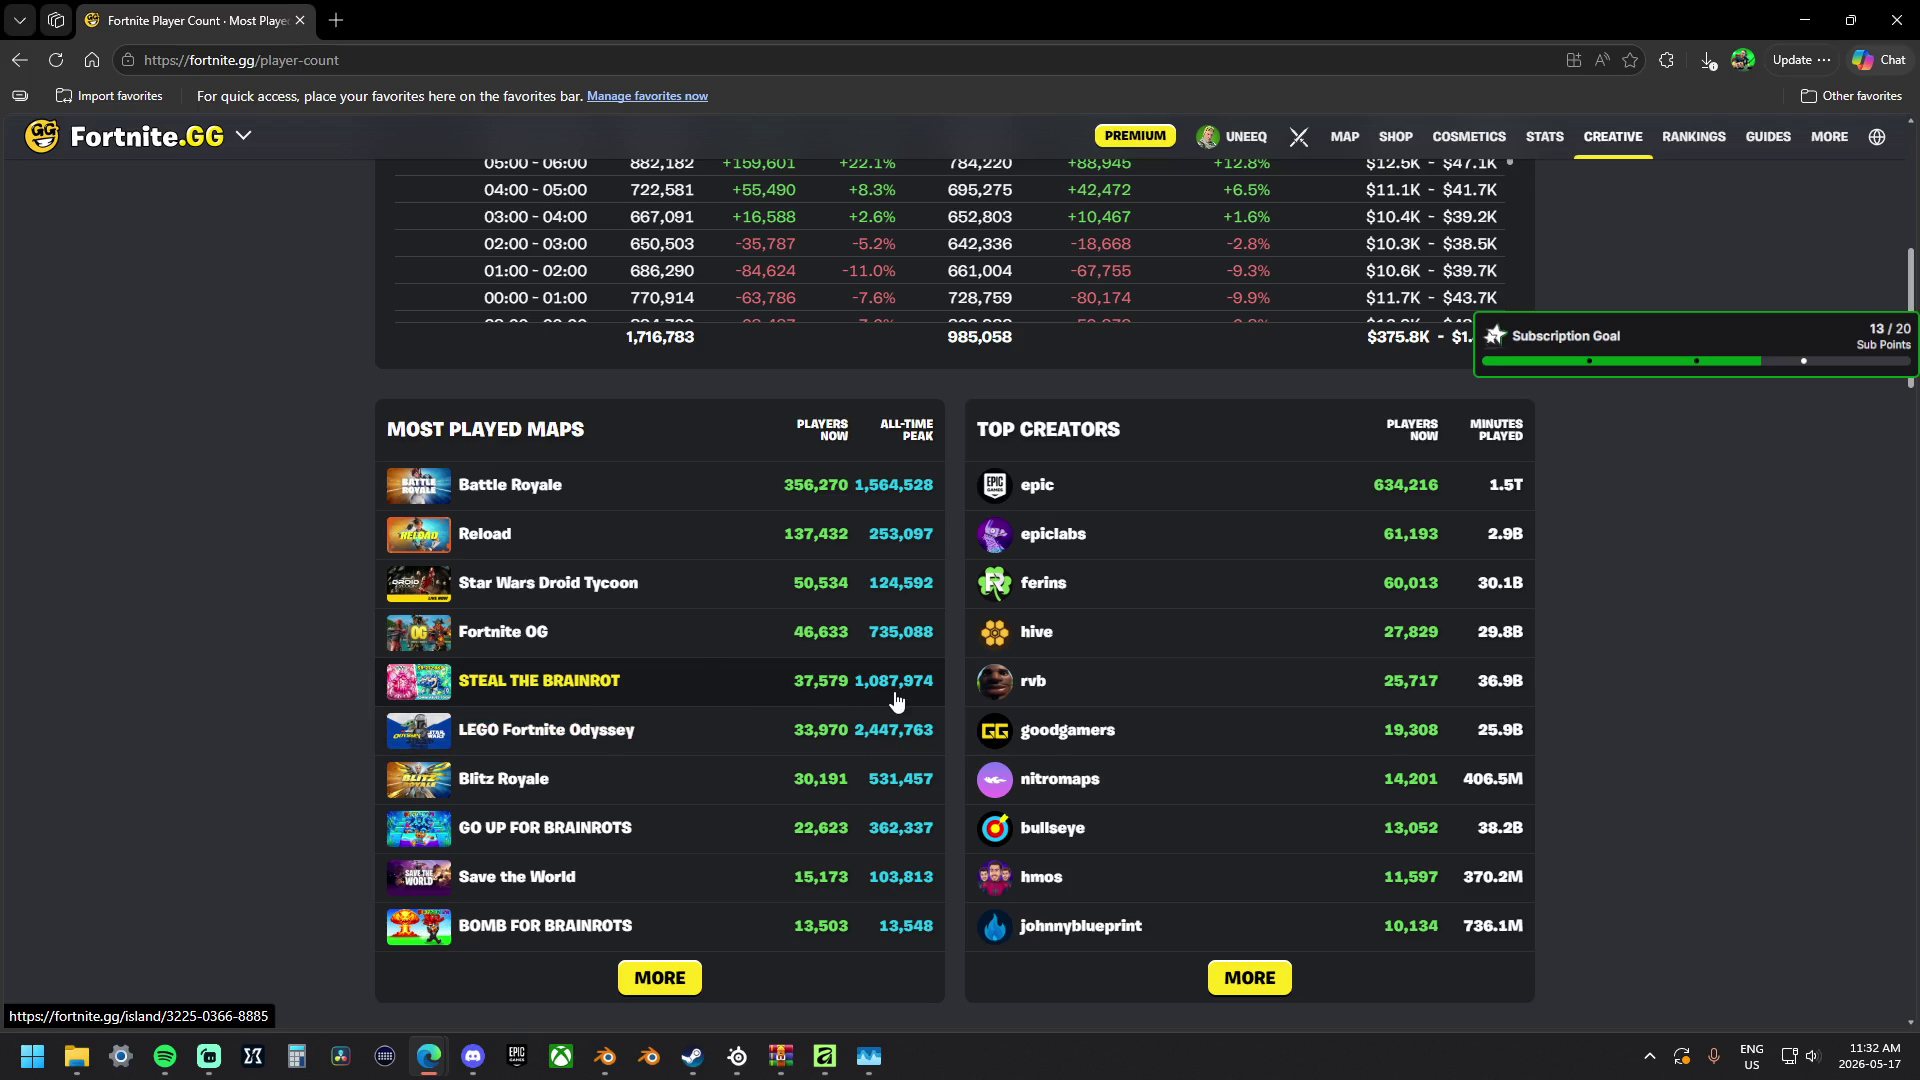
Show link options for the STEAL THE BRAINROT map entry, then dismiss them.
{"action": "right_click", "coordinate": [694, 685]}
{"action": "left_click", "coordinate": [316, 504]}
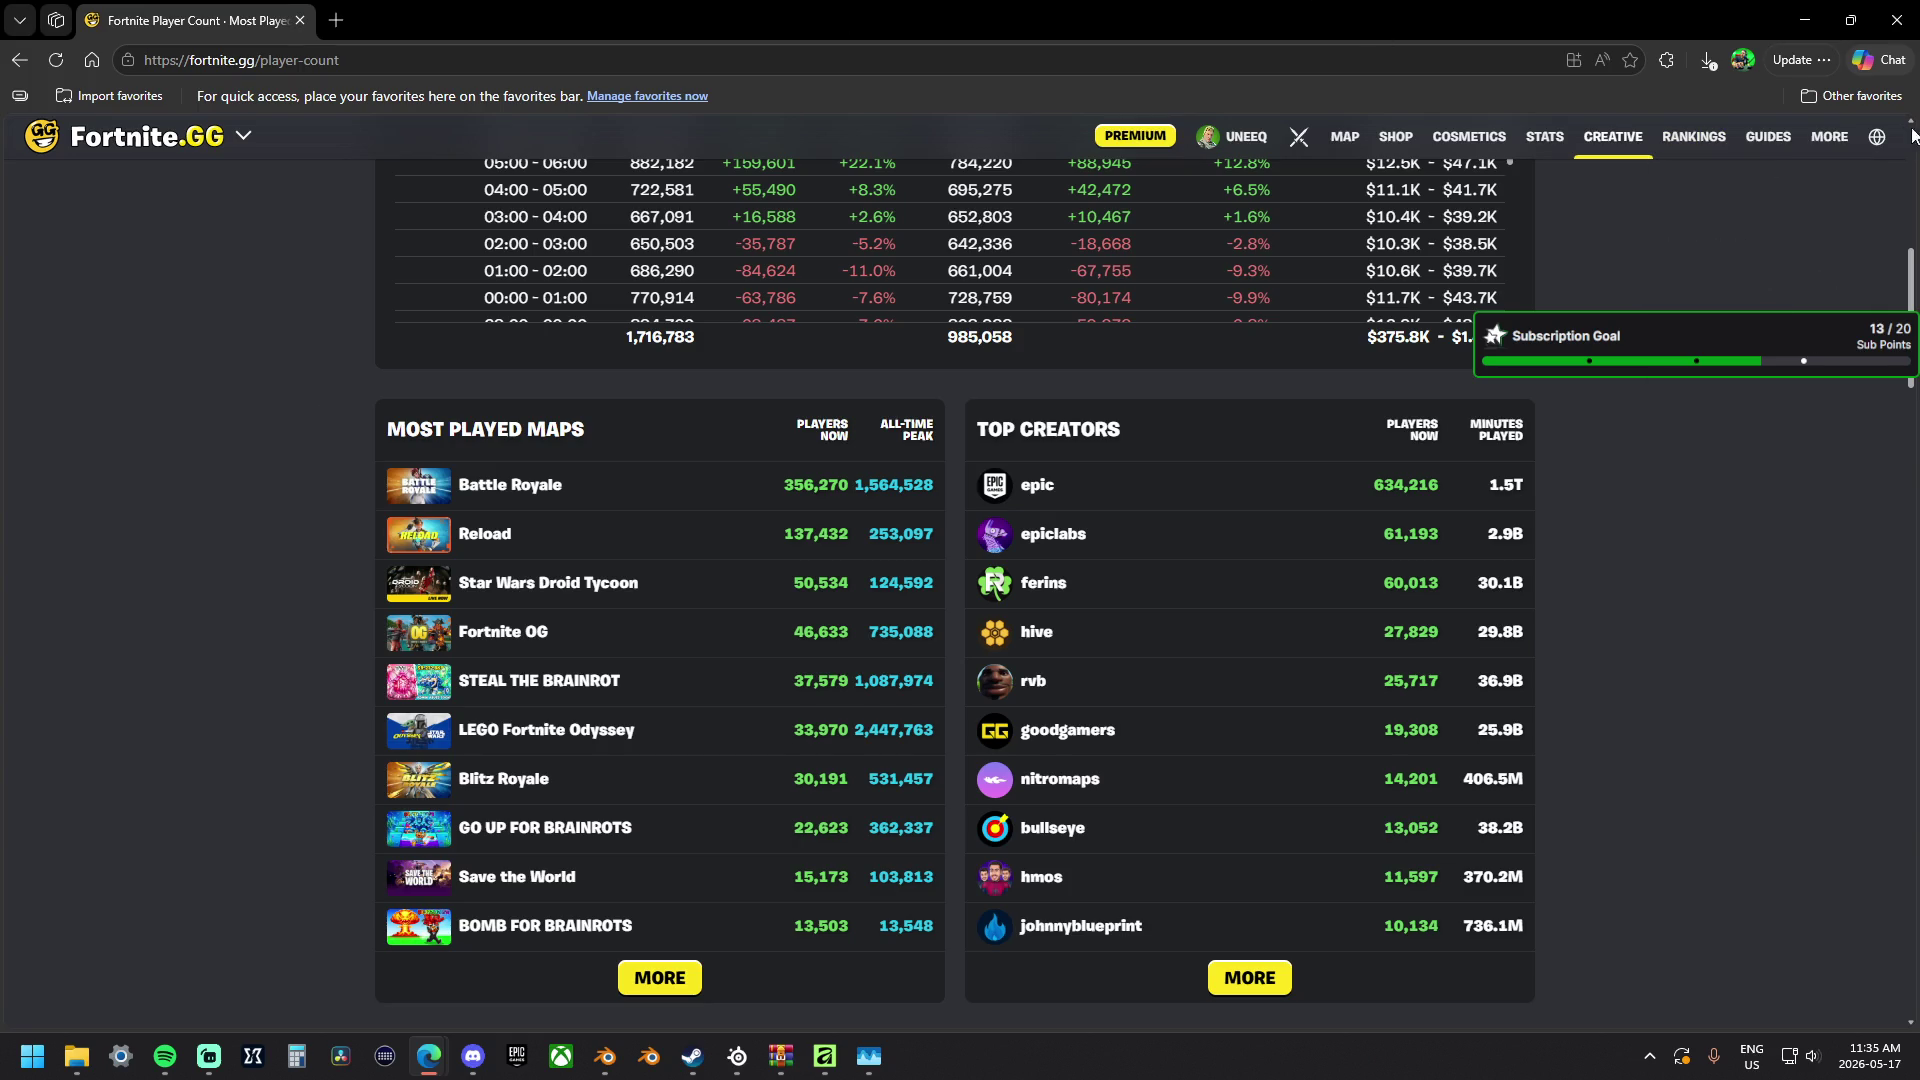
{"action": "left_click", "coordinate": [1891, 20]}
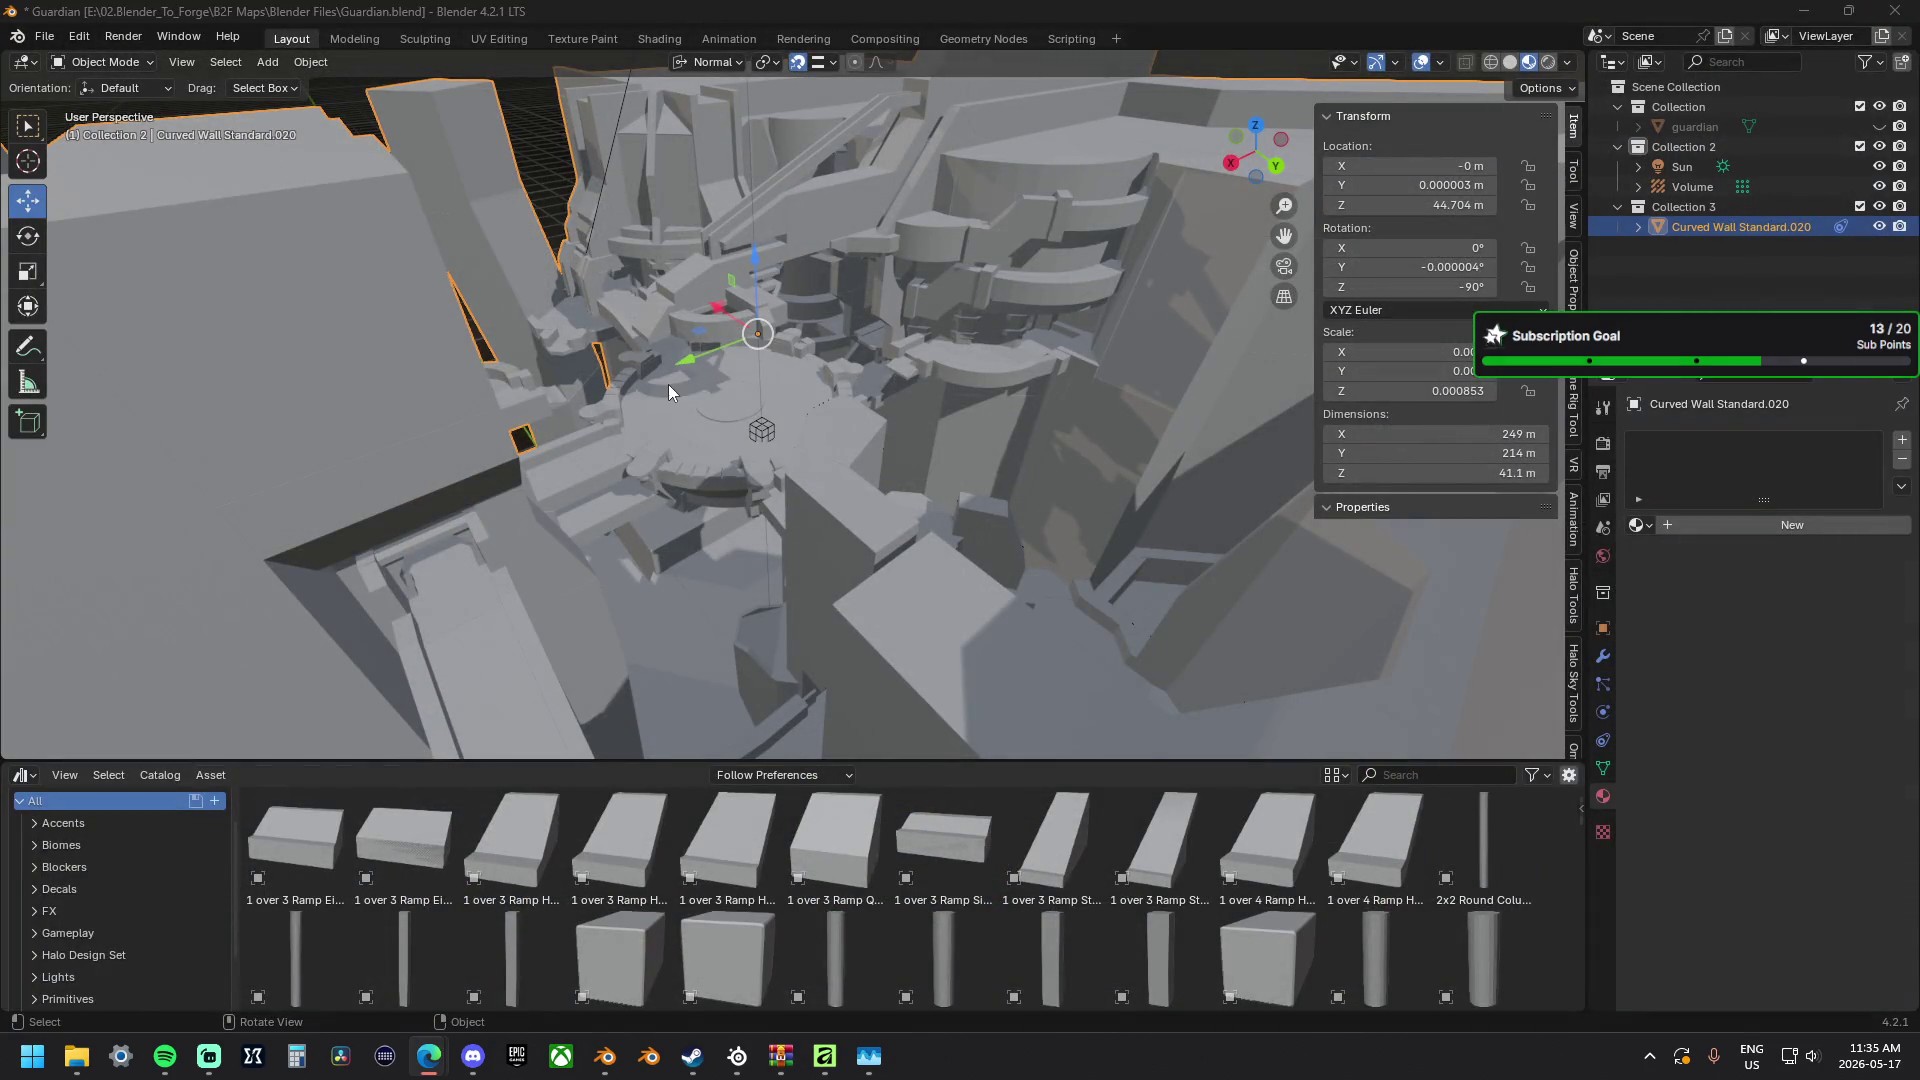
Orbit the viewport around the Guardian map from lower and higher angles.
{"action": "middle_click_drag", "start_coordinate": [668, 385], "coordinate": [797, 326]}
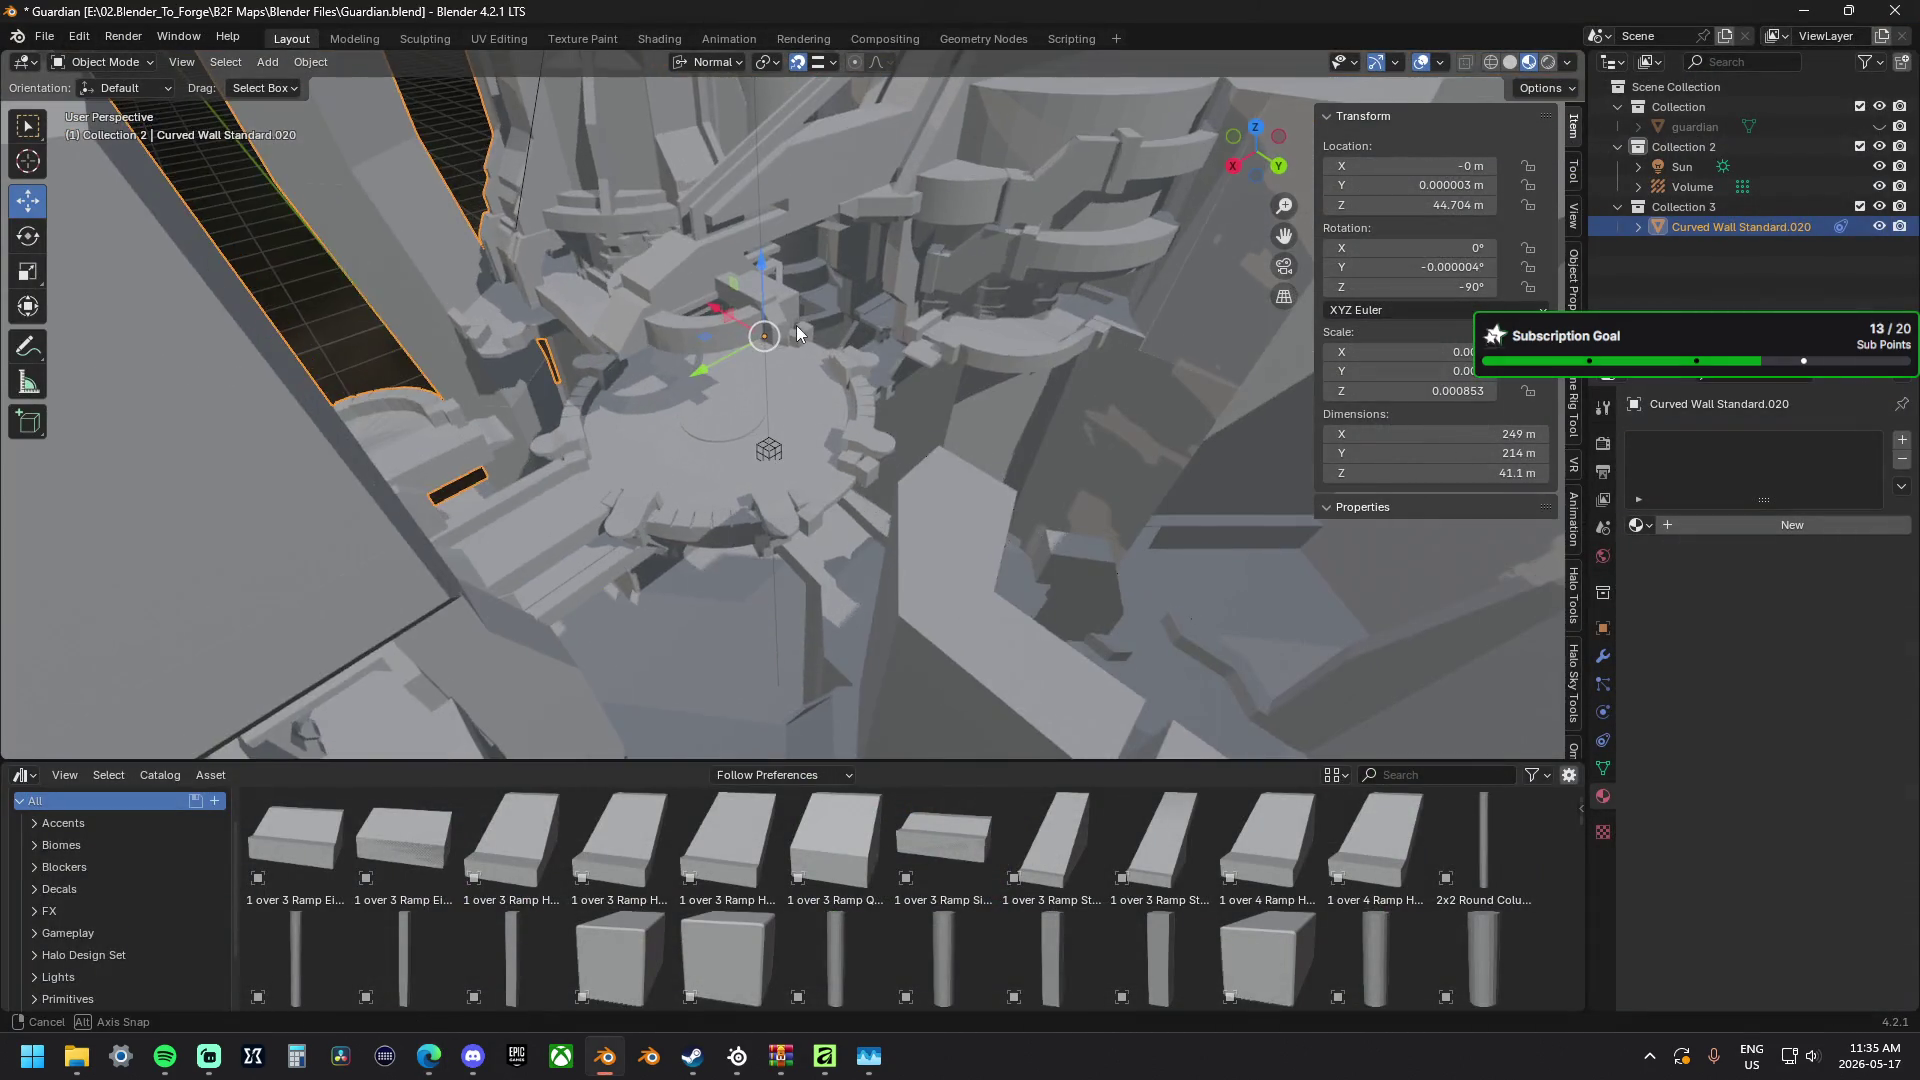
{"action": "scroll", "coordinate": [797, 326], "scroll_direction": "down", "scroll_amount": 5}
{"action": "scroll", "coordinate": [806, 380], "scroll_direction": "up", "scroll_amount": 2}
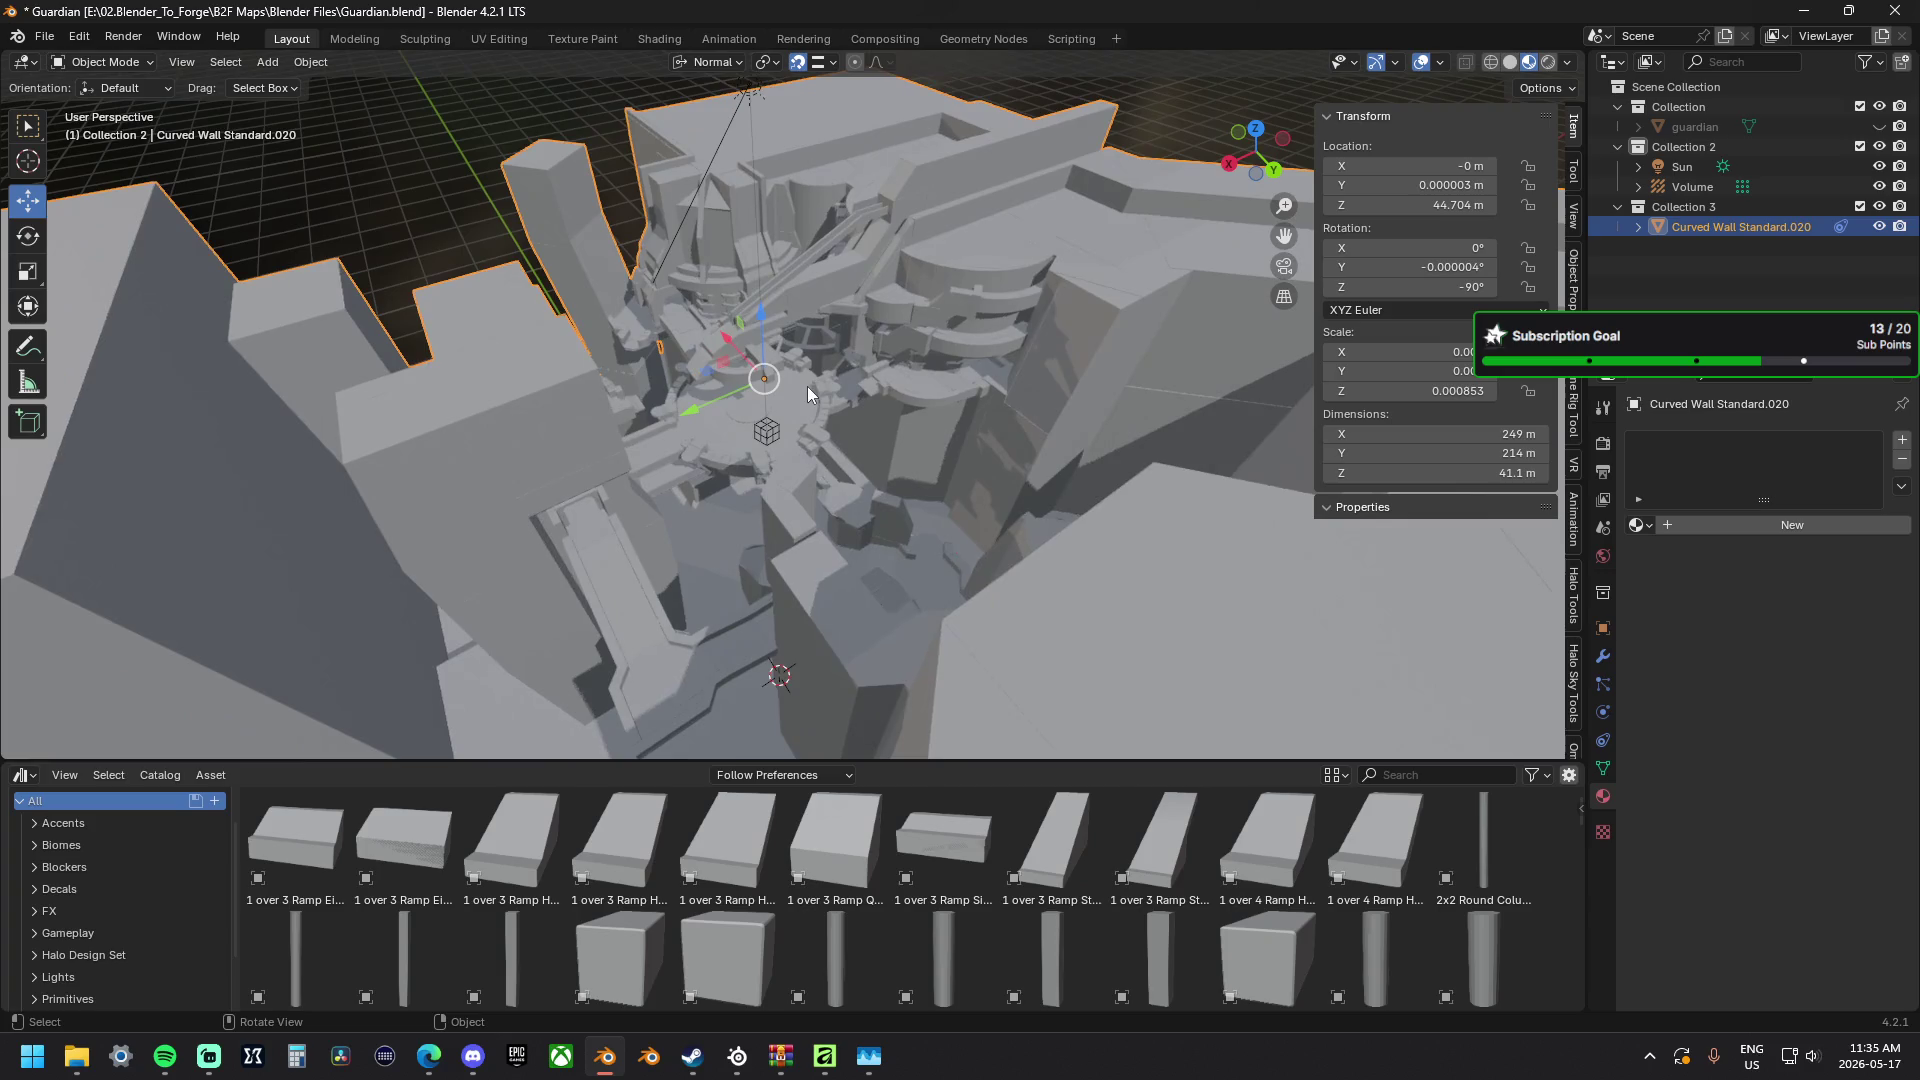
{"action": "middle_click_drag", "start_coordinate": [807, 386], "coordinate": [852, 376]}
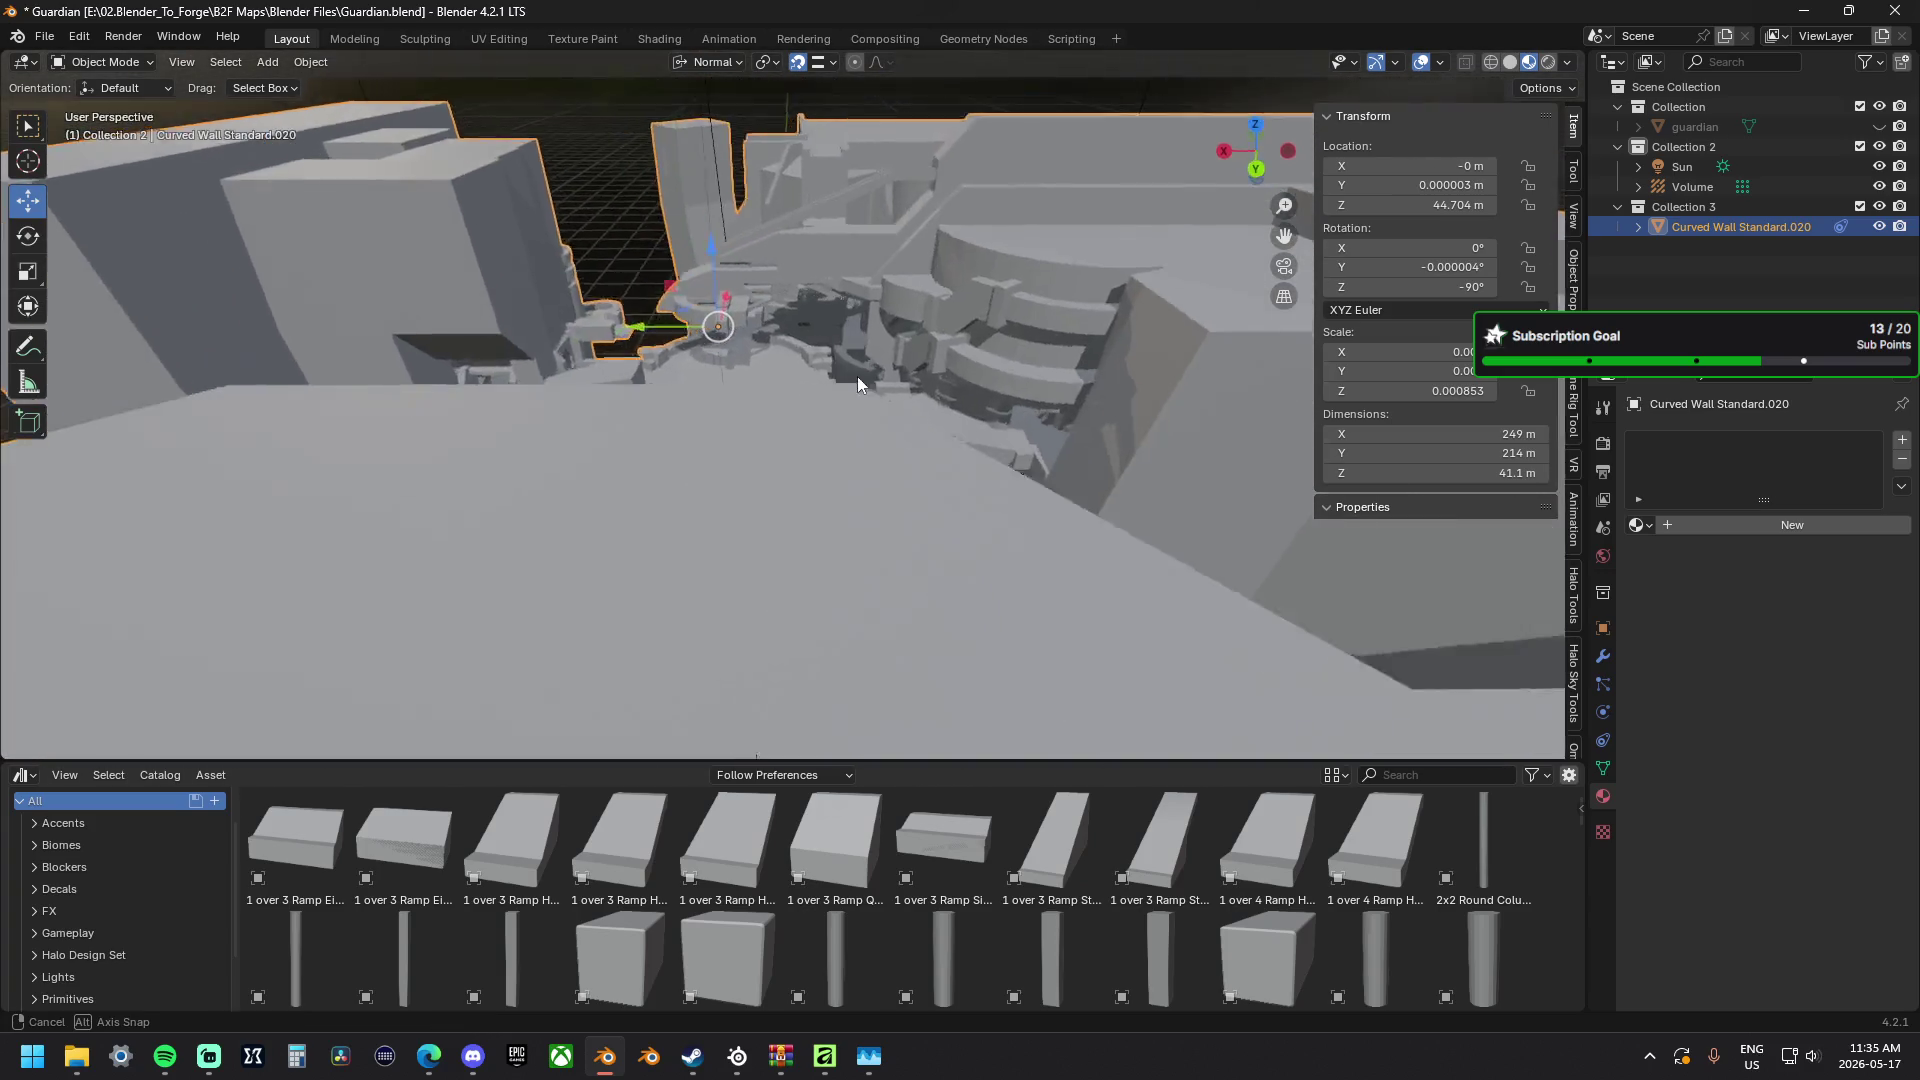
{"action": "middle_click_drag", "start_coordinate": [853, 376], "coordinate": [876, 364]}
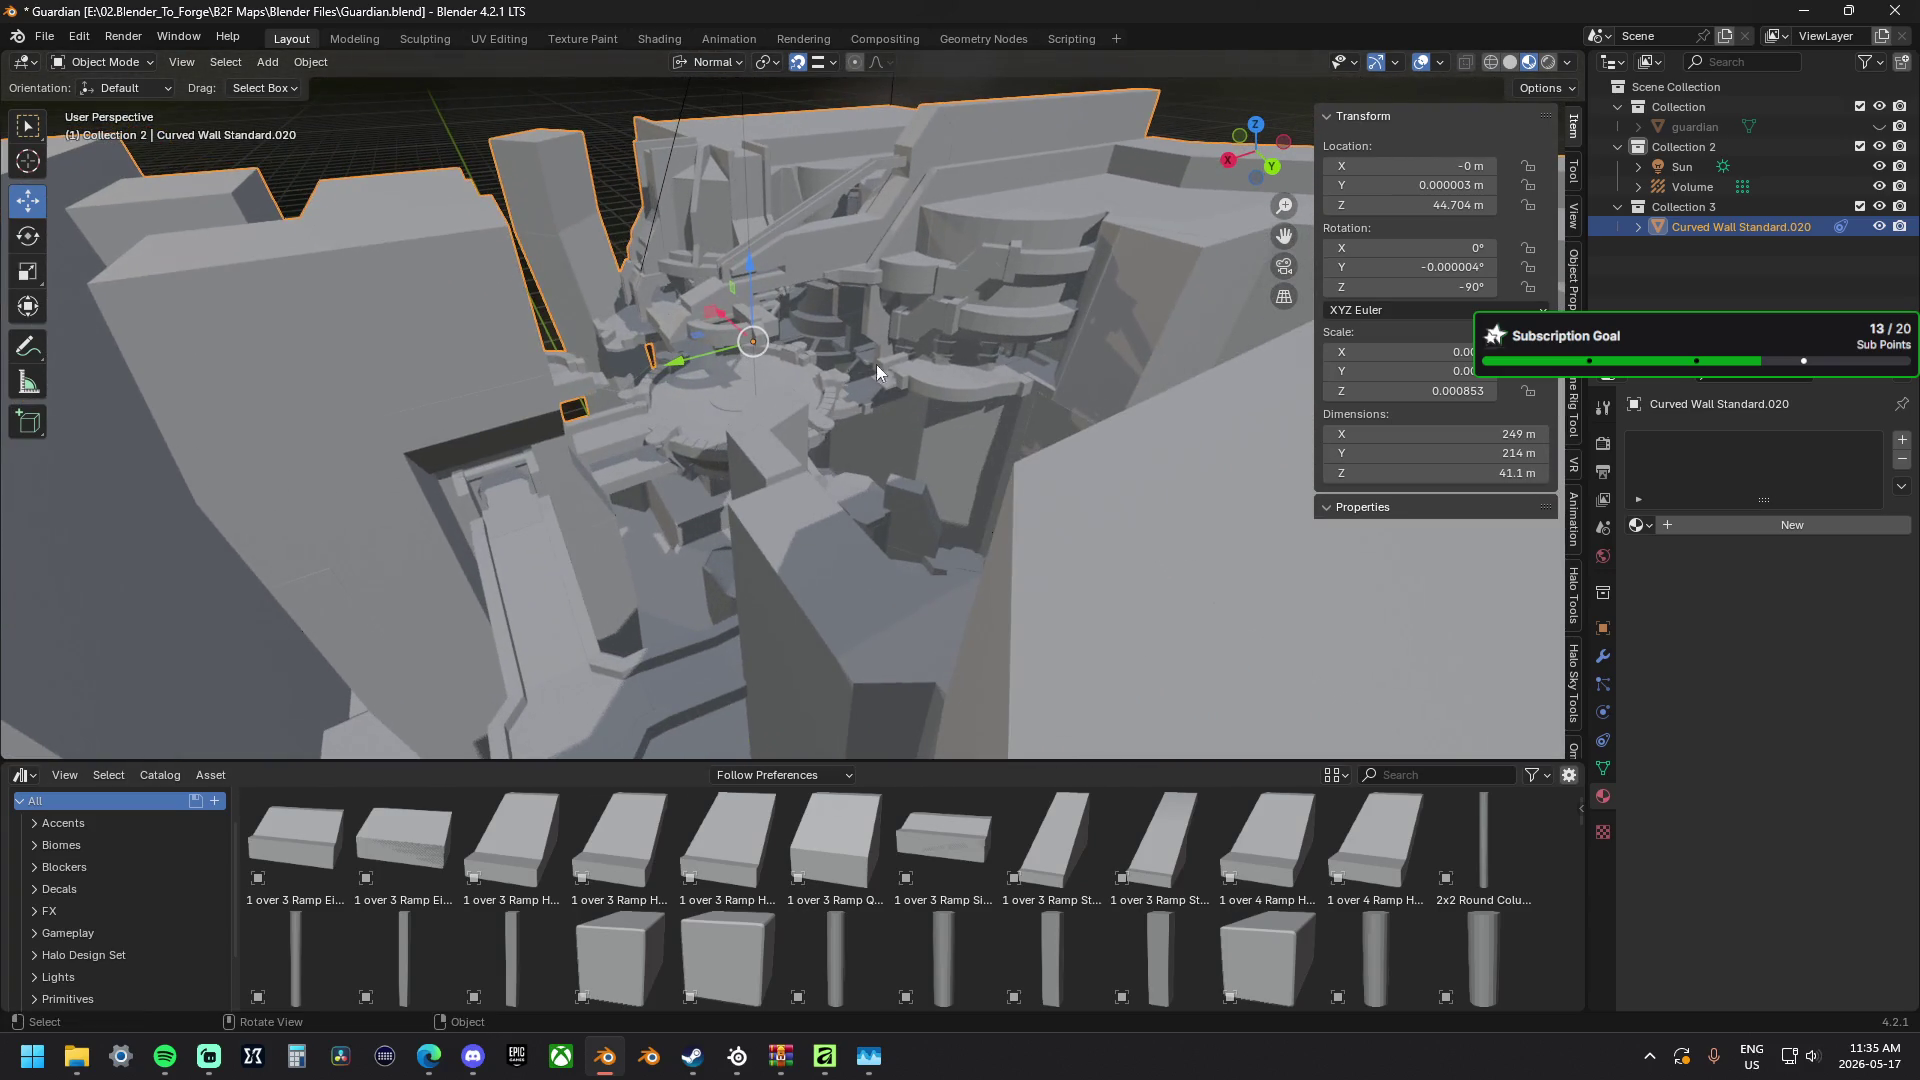
Add a Camera object to the Guardian scene from the Add menu.
{"action": "left_click", "coordinate": [262, 66]}
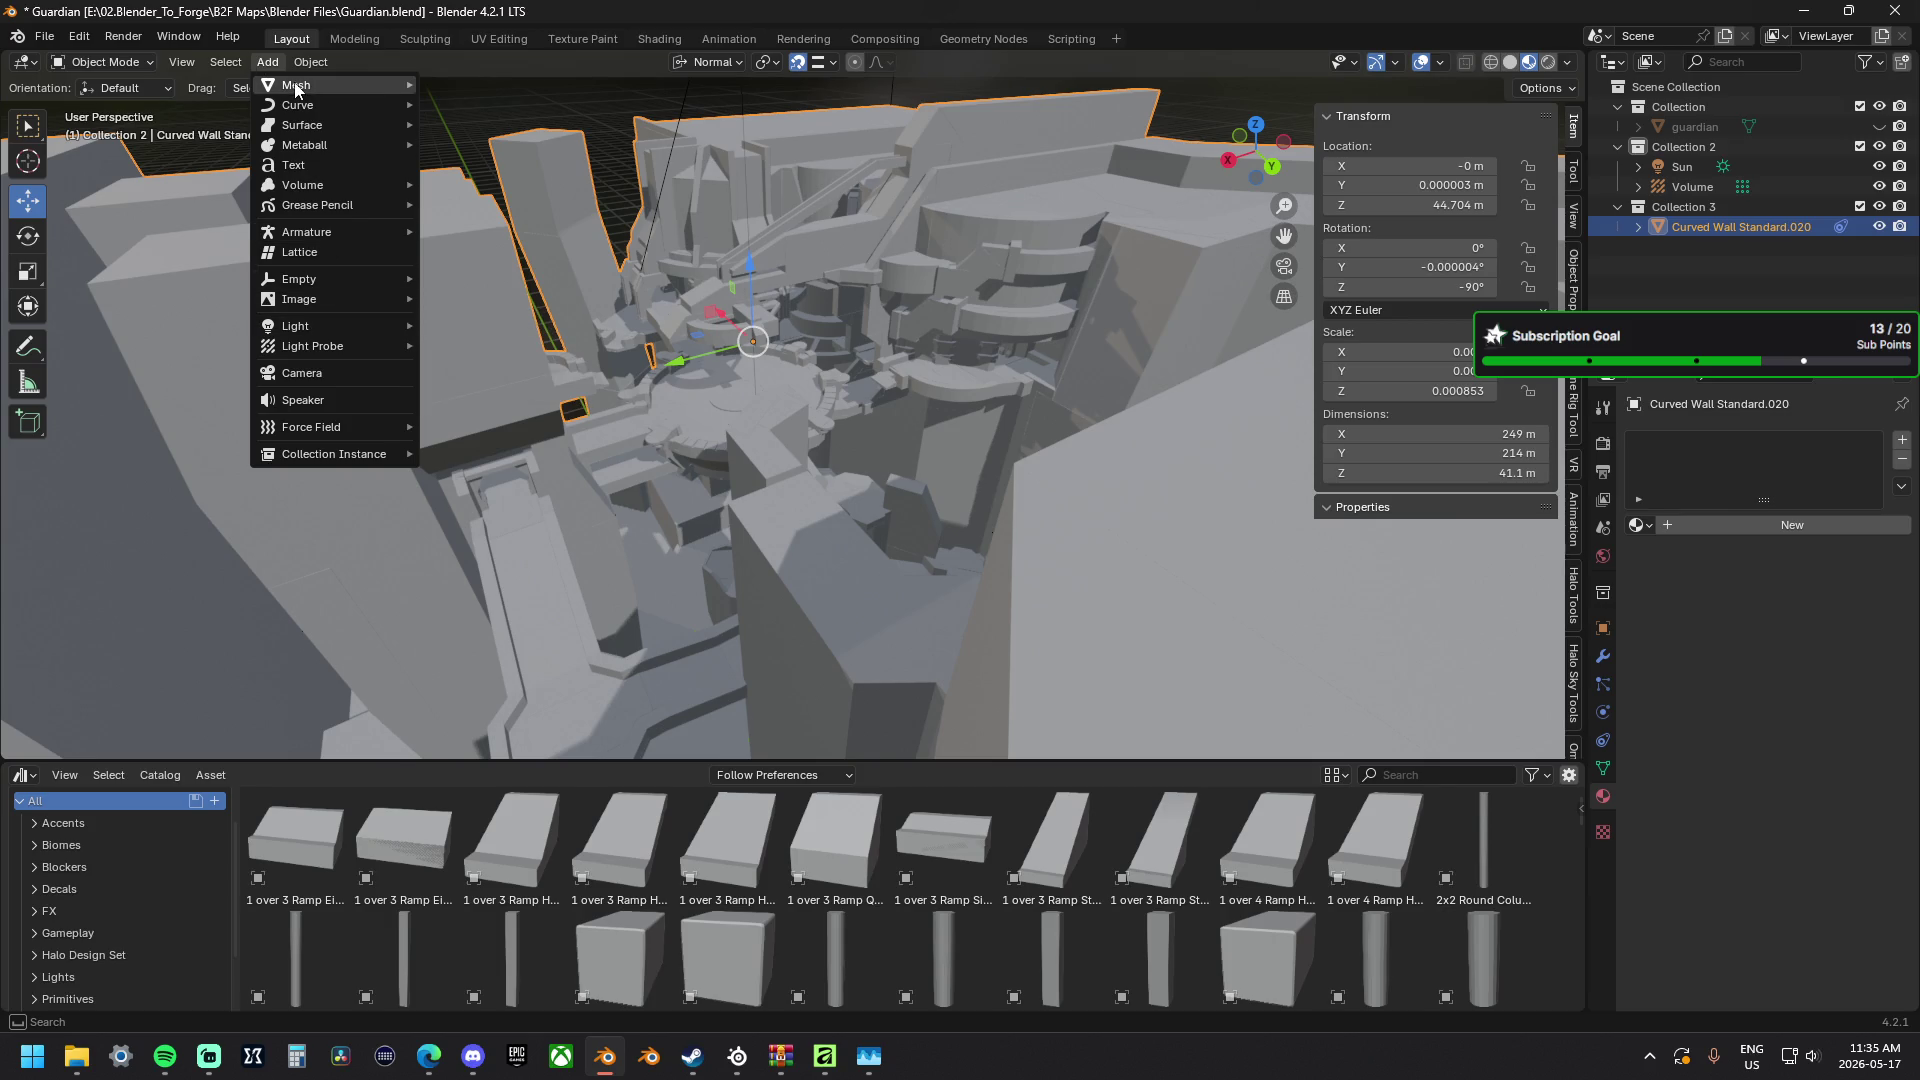
{"action": "left_click", "coordinate": [349, 378]}
{"action": "mouse_move", "coordinate": [687, 405]}
{"action": "middle_mouse_down"}
{"action": "mouse_move", "coordinate": [485, 400]}
{"action": "mouse_move", "coordinate": [757, 670]}
{"action": "mouse_move", "coordinate": [695, 710]}
{"action": "mouse_move", "coordinate": [916, 643]}
{"action": "mouse_move", "coordinate": [863, 551]}
{"action": "mouse_move", "coordinate": [802, 526]}
{"action": "mouse_move", "coordinate": [730, 605]}
{"action": "mouse_move", "coordinate": [577, 407]}
{"action": "mouse_move", "coordinate": [535, 441]}
{"action": "mouse_move", "coordinate": [515, 387]}
{"action": "middle_mouse_up"}
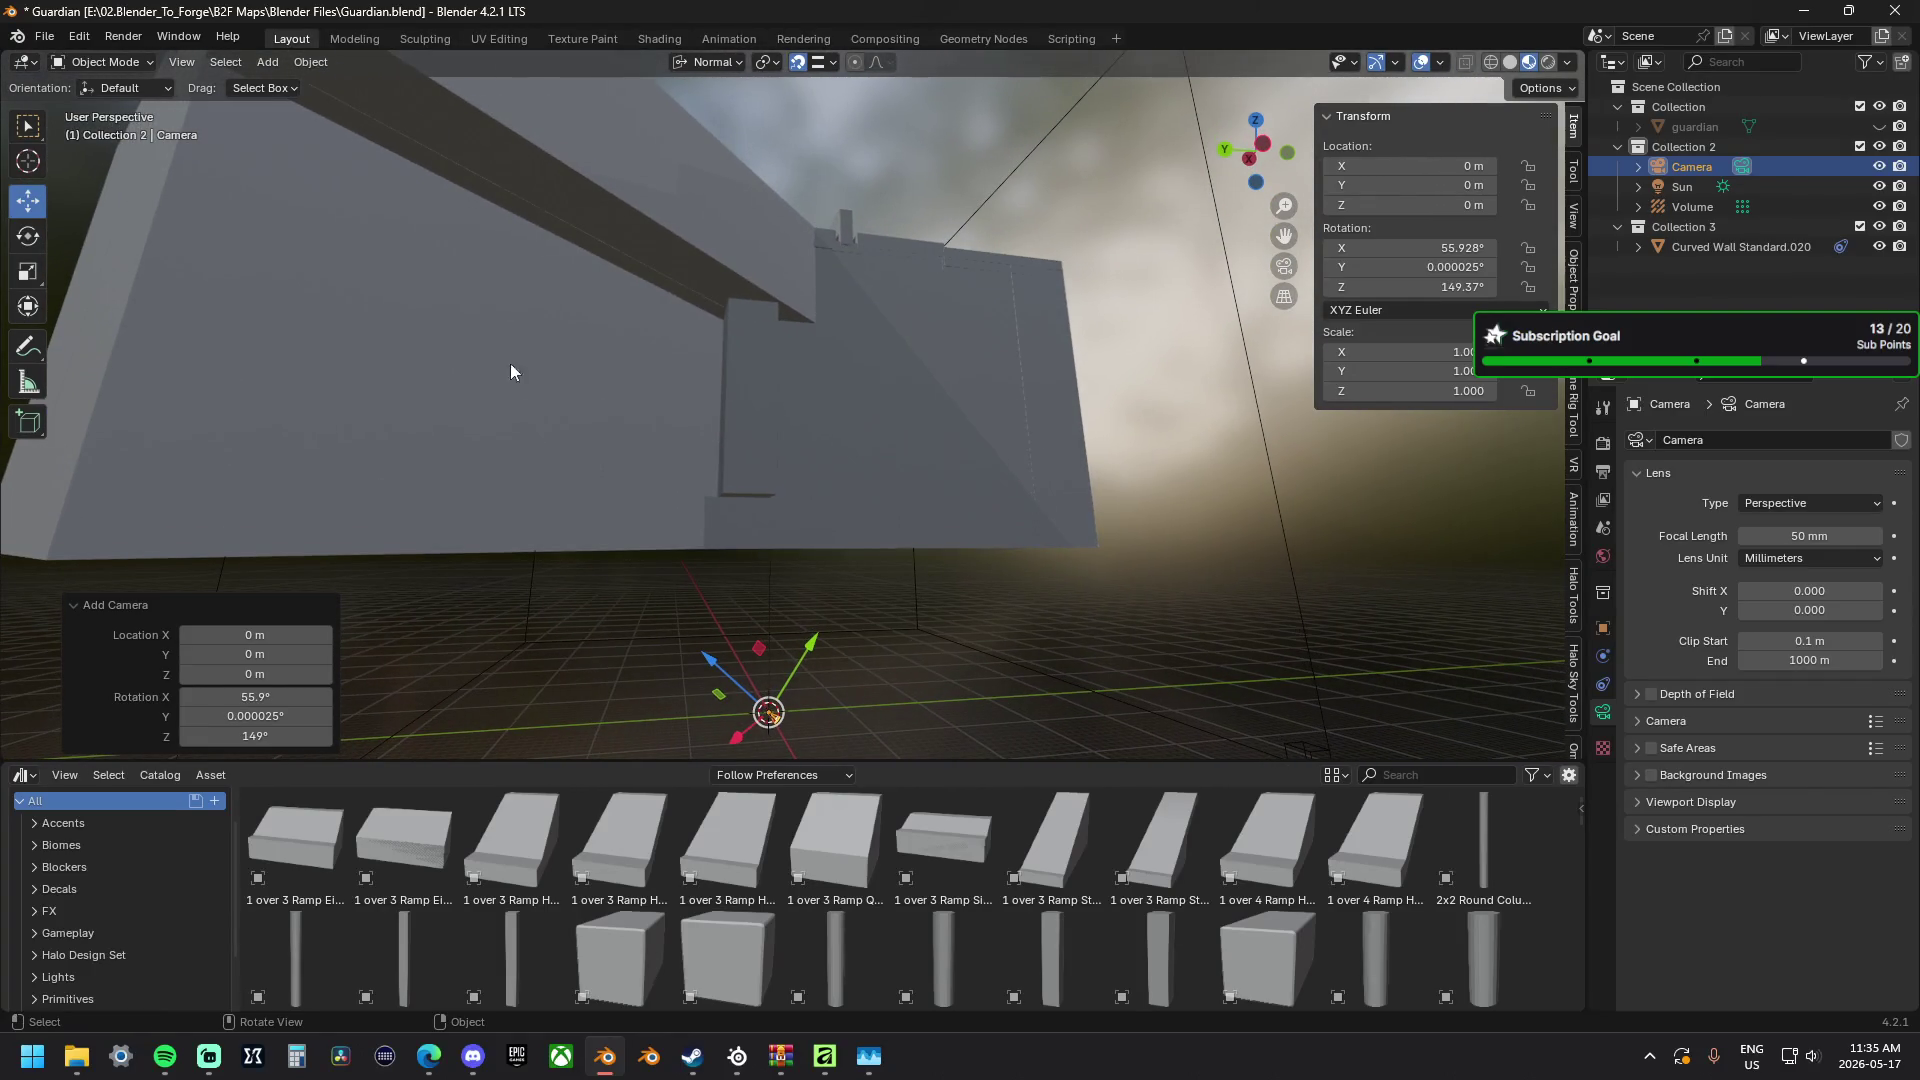
Set the transform orientation to Global for moving the camera.
{"action": "left_click", "coordinate": [703, 71]}
{"action": "left_click", "coordinate": [691, 128]}
Raise the camera to about 50.5 m and slide it across the horizontal plane.
{"action": "left_click_drag", "start_coordinate": [756, 619], "coordinate": [785, 214]}
{"action": "mouse_move", "coordinate": [785, 214]}
{"action": "middle_mouse_down"}
{"action": "mouse_move", "coordinate": [899, 340]}
{"action": "mouse_move", "coordinate": [671, 334]}
{"action": "middle_mouse_up"}
{"action": "scroll", "coordinate": [671, 335], "scroll_direction": "up", "scroll_amount": 3}
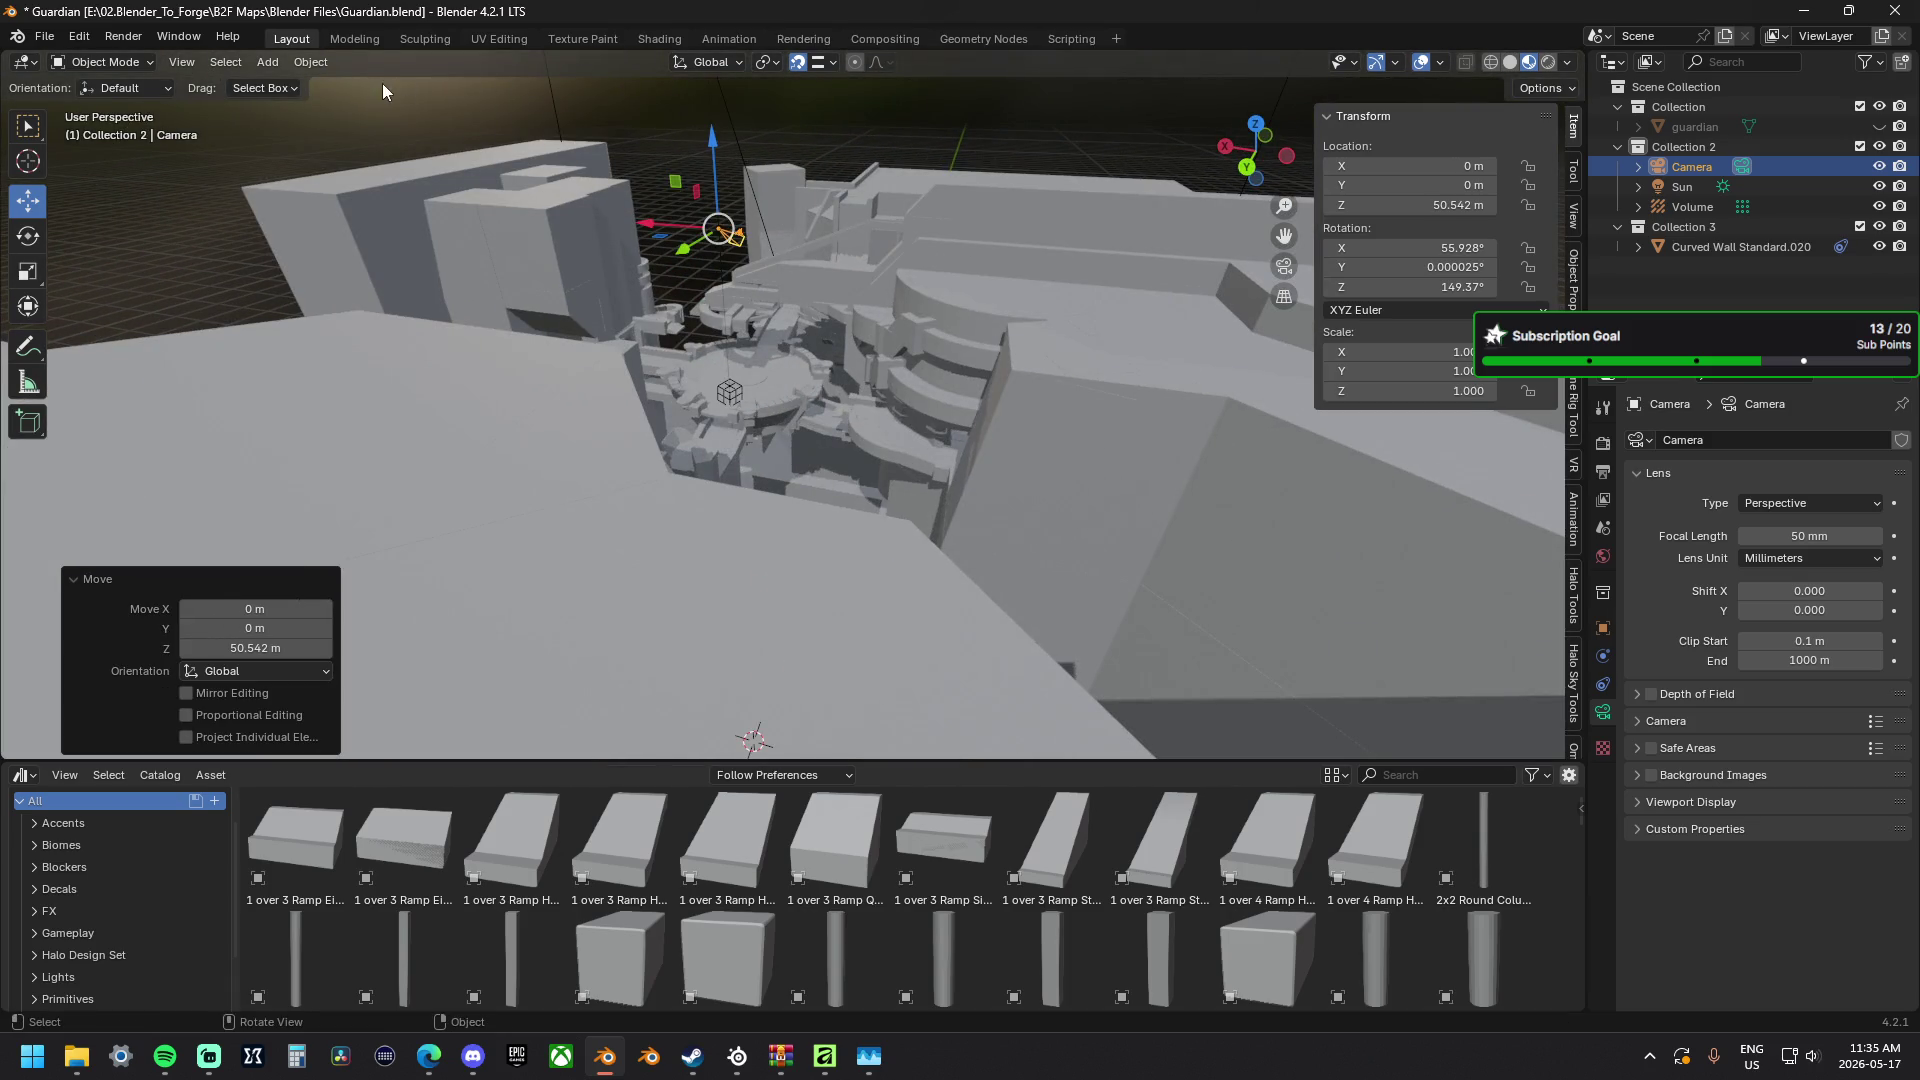
{"action": "mouse_move", "coordinate": [657, 236]}
{"action": "left_mouse_down"}
{"action": "mouse_move", "coordinate": [460, 313]}
{"action": "mouse_move", "coordinate": [495, 340]}
{"action": "left_mouse_up"}
{"action": "scroll", "coordinate": [495, 341], "scroll_direction": "up", "scroll_amount": 3}
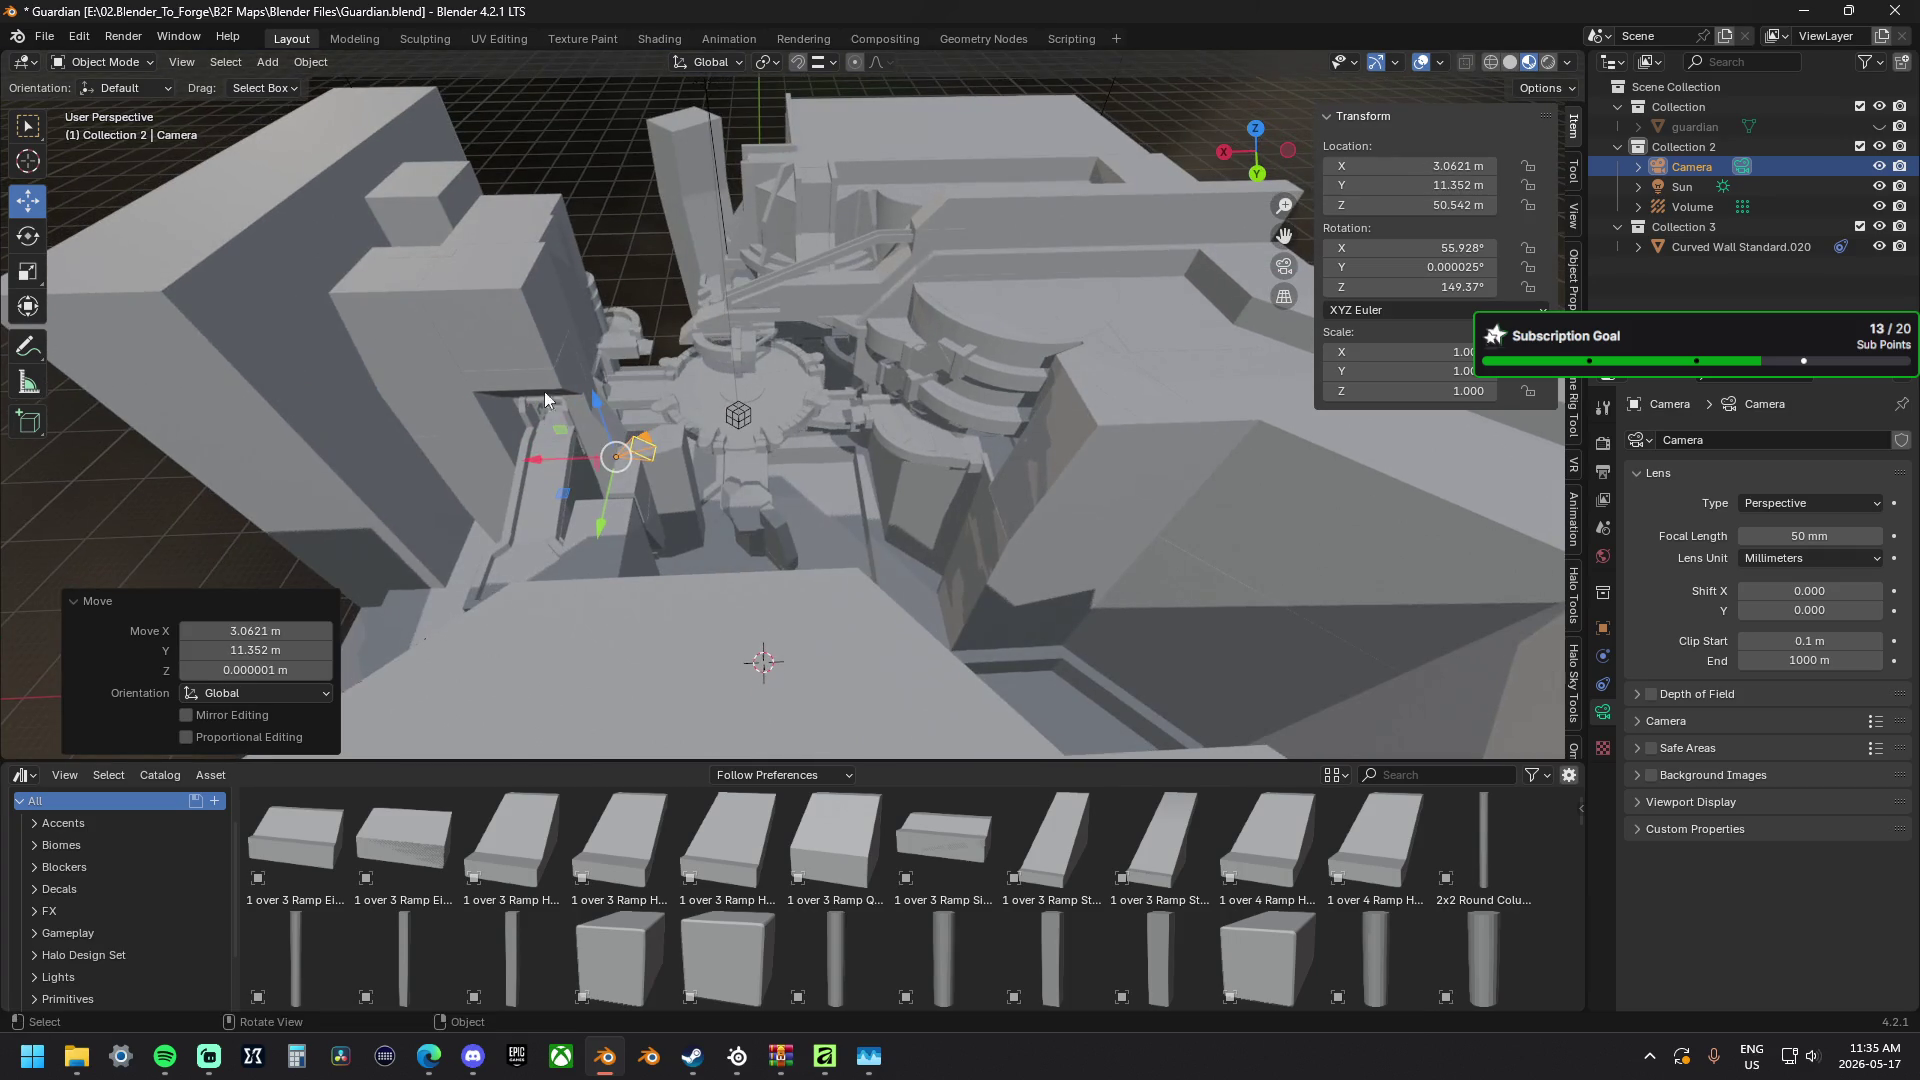
Shift the camera sideways over the platform, orbiting toward the central structure.
{"action": "left_click_drag", "start_coordinate": [565, 504], "coordinate": [375, 525]}
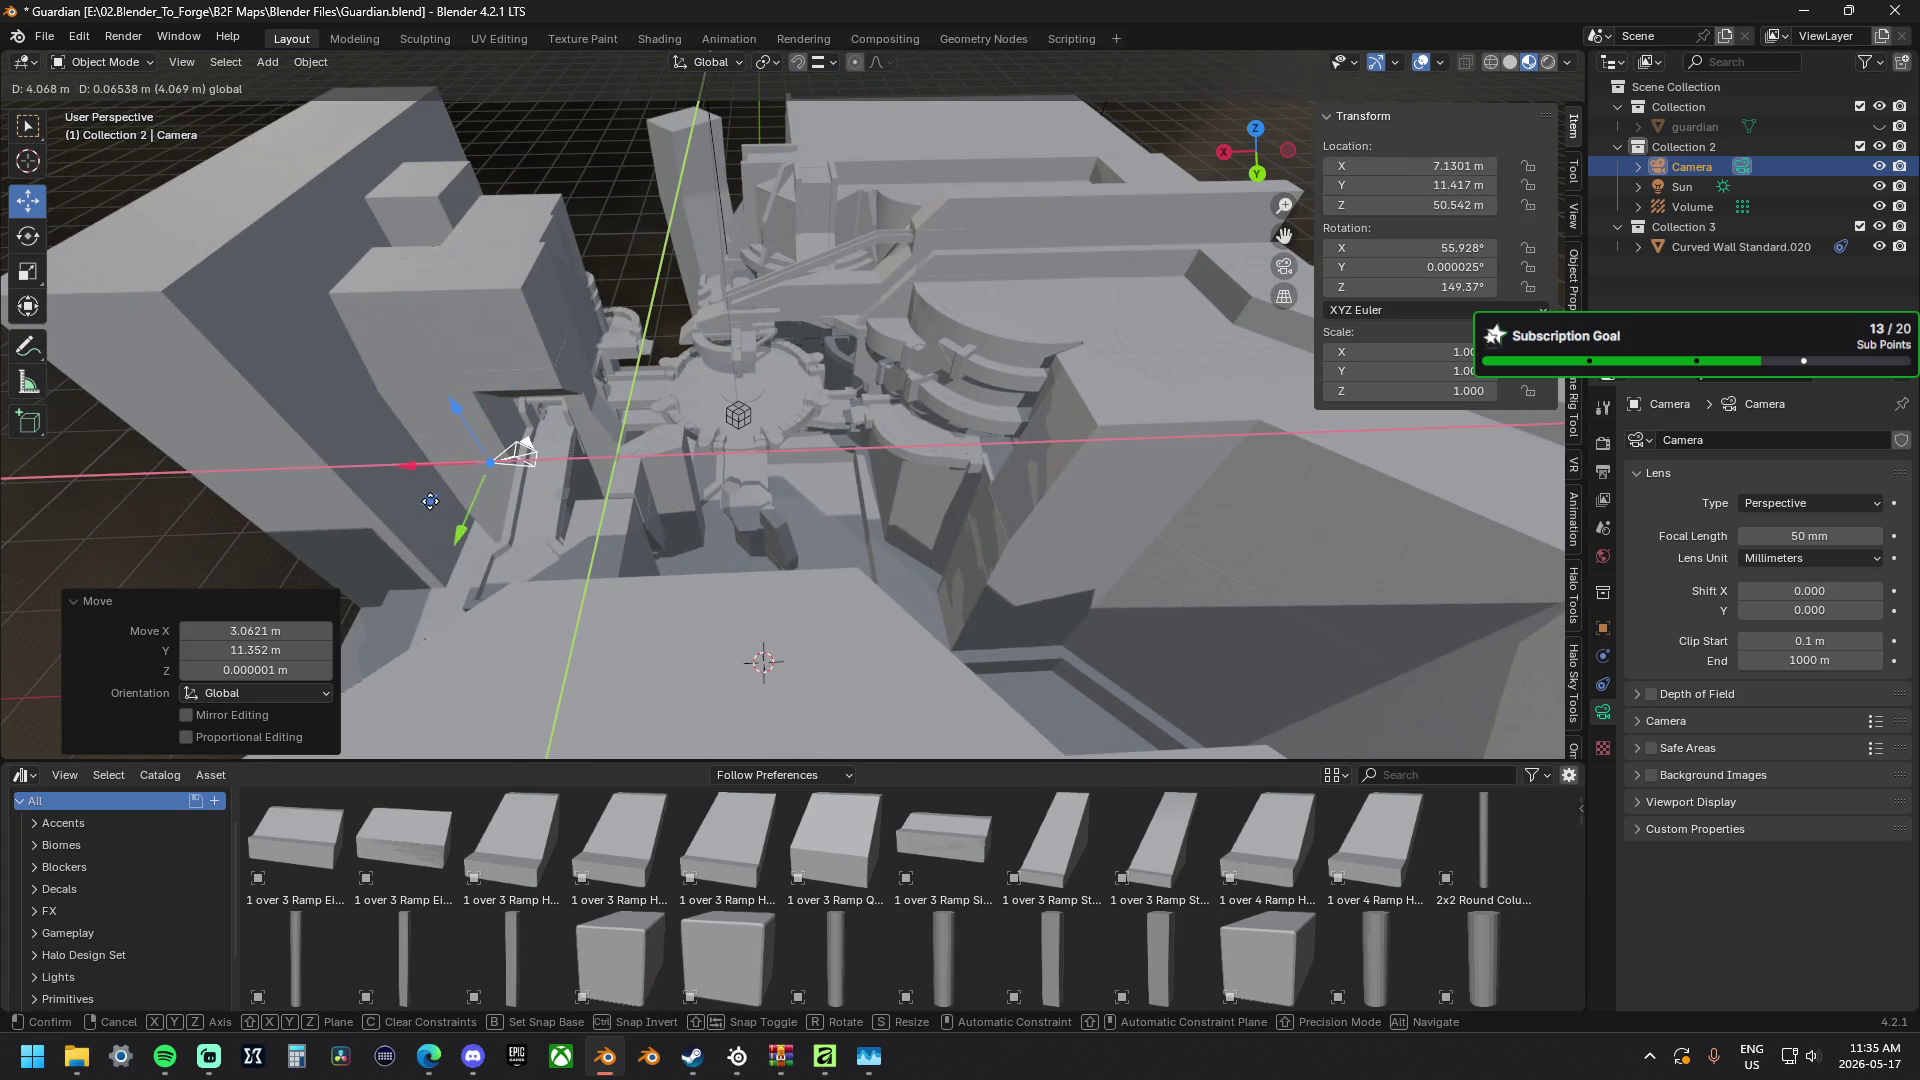
{"action": "middle_click_drag", "start_coordinate": [376, 520], "coordinate": [449, 493]}
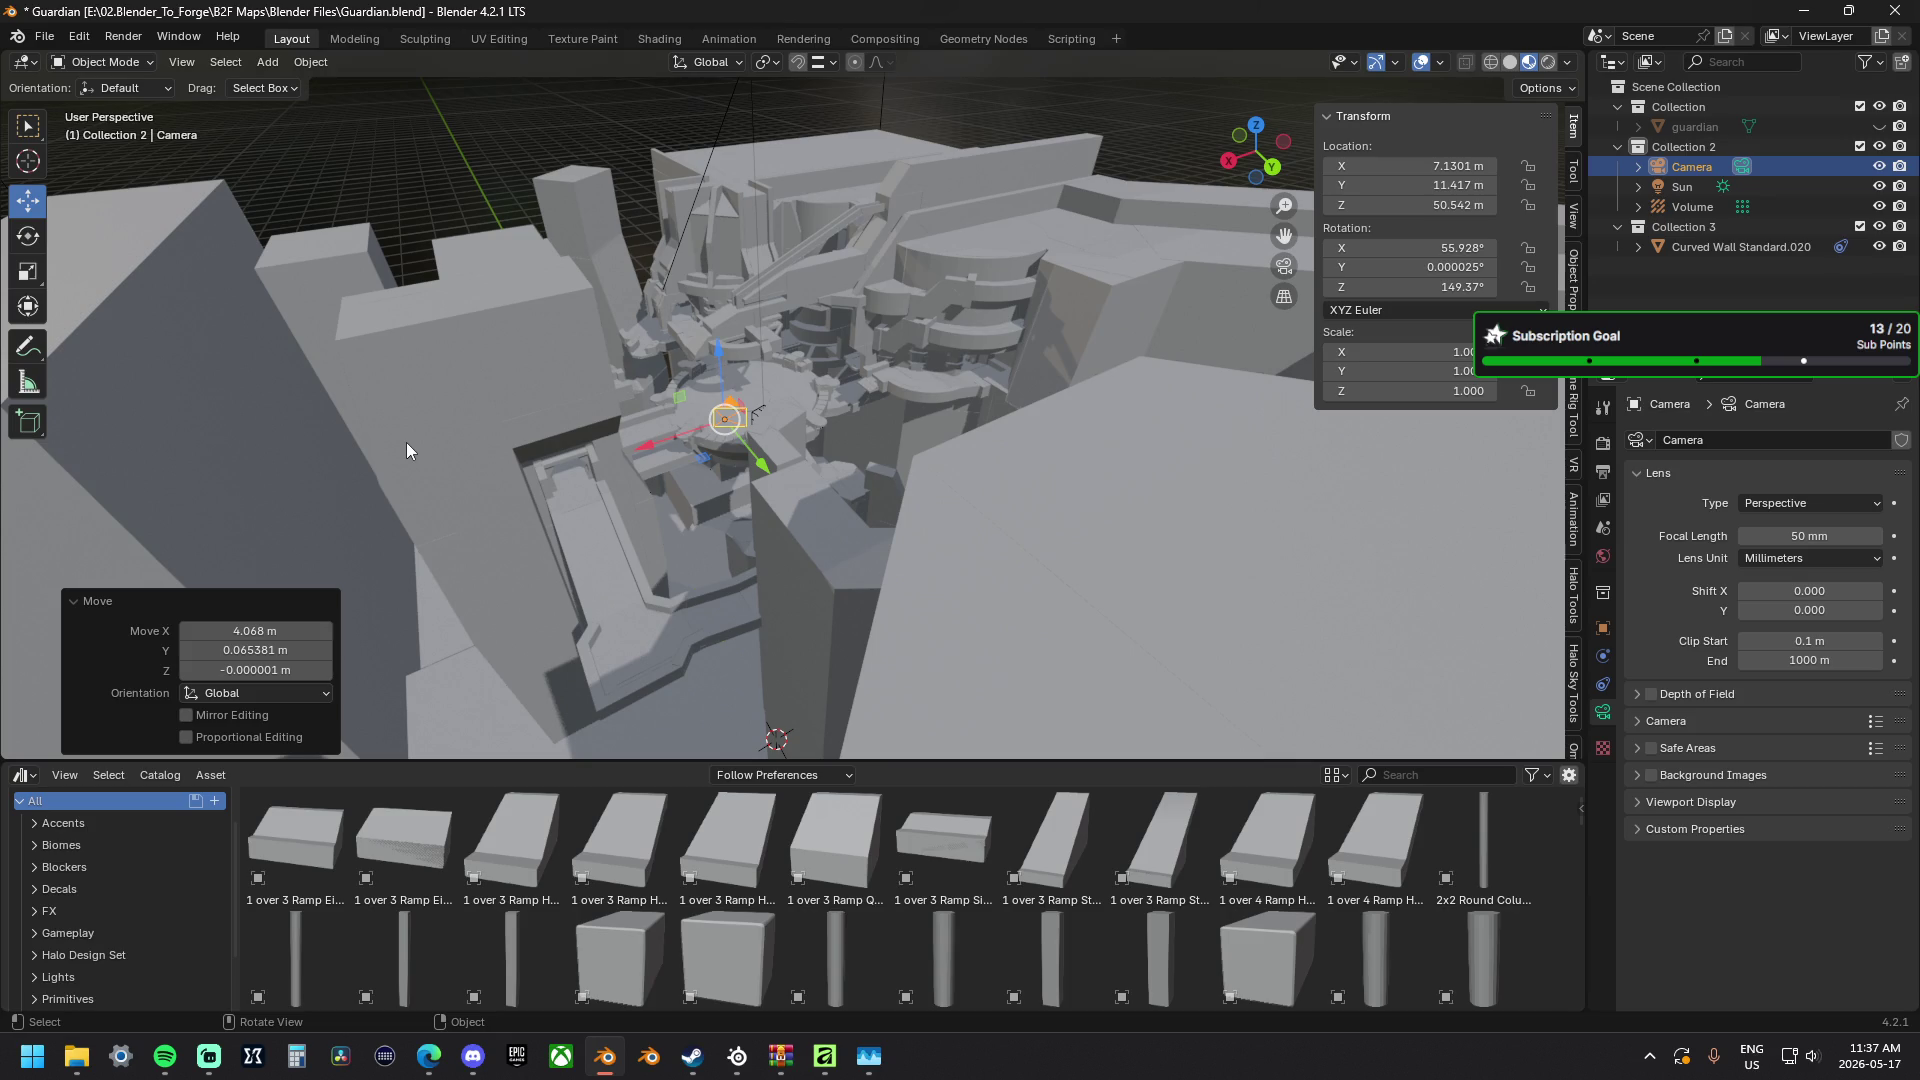
{"action": "mouse_move", "coordinate": [717, 393]}
{"action": "middle_mouse_down"}
{"action": "mouse_move", "coordinate": [773, 422]}
{"action": "mouse_move", "coordinate": [639, 452]}
{"action": "mouse_move", "coordinate": [550, 412]}
{"action": "mouse_move", "coordinate": [839, 402]}
{"action": "mouse_move", "coordinate": [660, 435]}
{"action": "middle_mouse_up"}
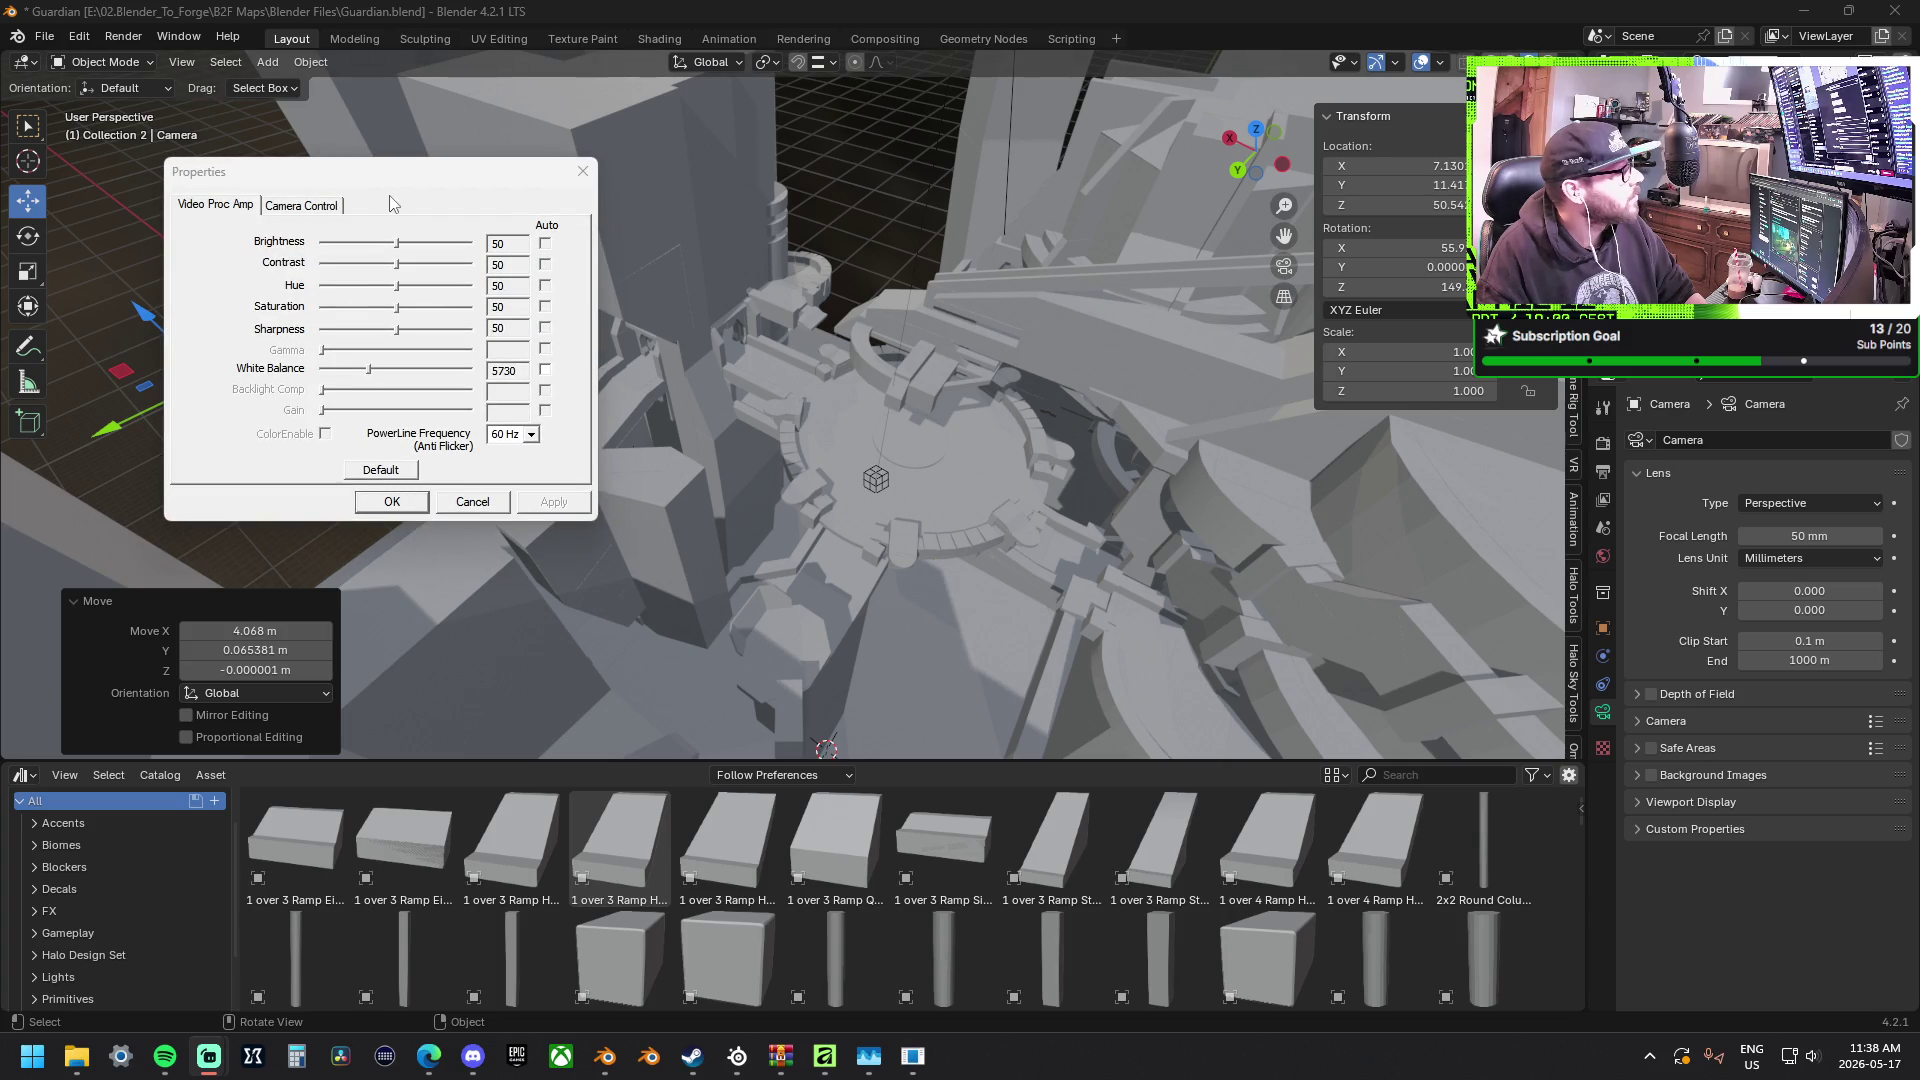
{"action": "key", "text": "Escape"}
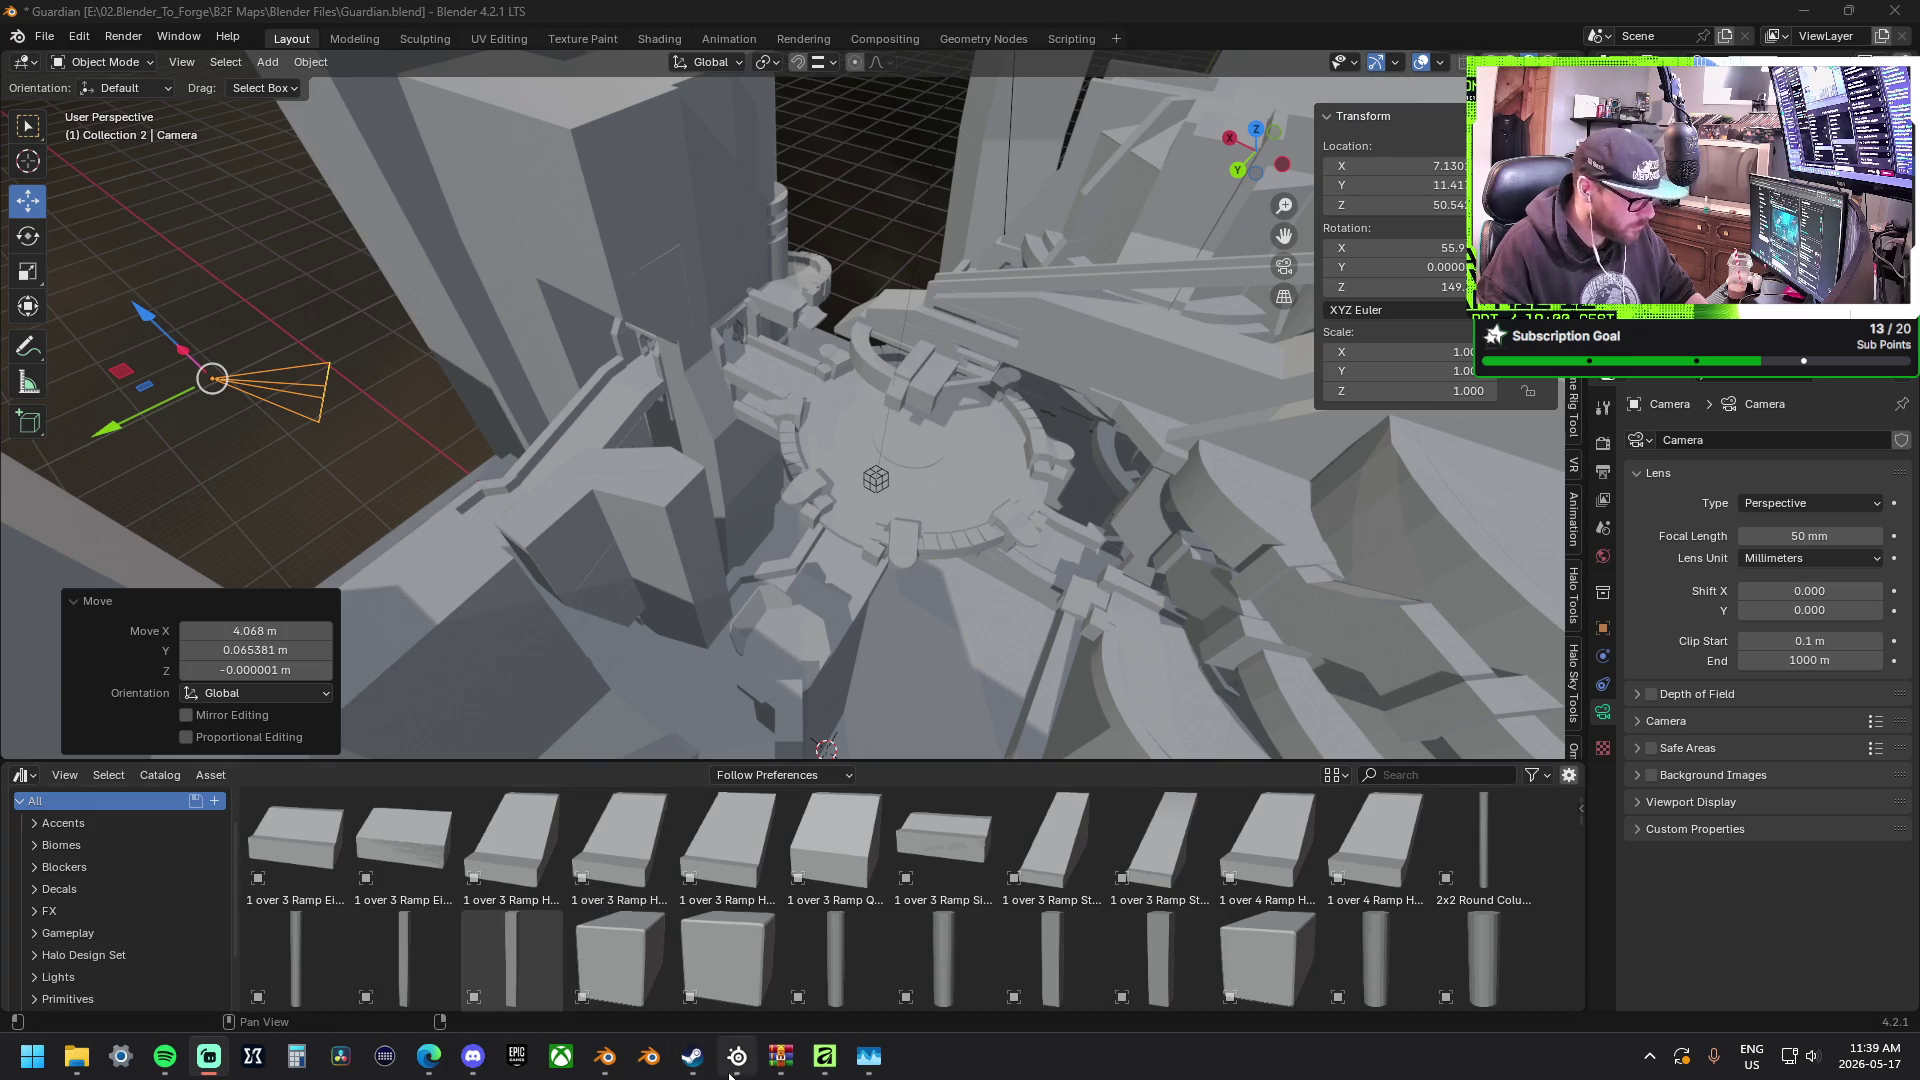
Refocus Blender, orbit around the platform, then Alt+Tab to the Steam library.
{"action": "left_click", "coordinate": [607, 1063]}
{"action": "mouse_move", "coordinate": [758, 555]}
{"action": "middle_mouse_down"}
{"action": "mouse_move", "coordinate": [755, 400]}
{"action": "mouse_move", "coordinate": [682, 335]}
{"action": "mouse_move", "coordinate": [692, 318]}
{"action": "middle_mouse_up"}
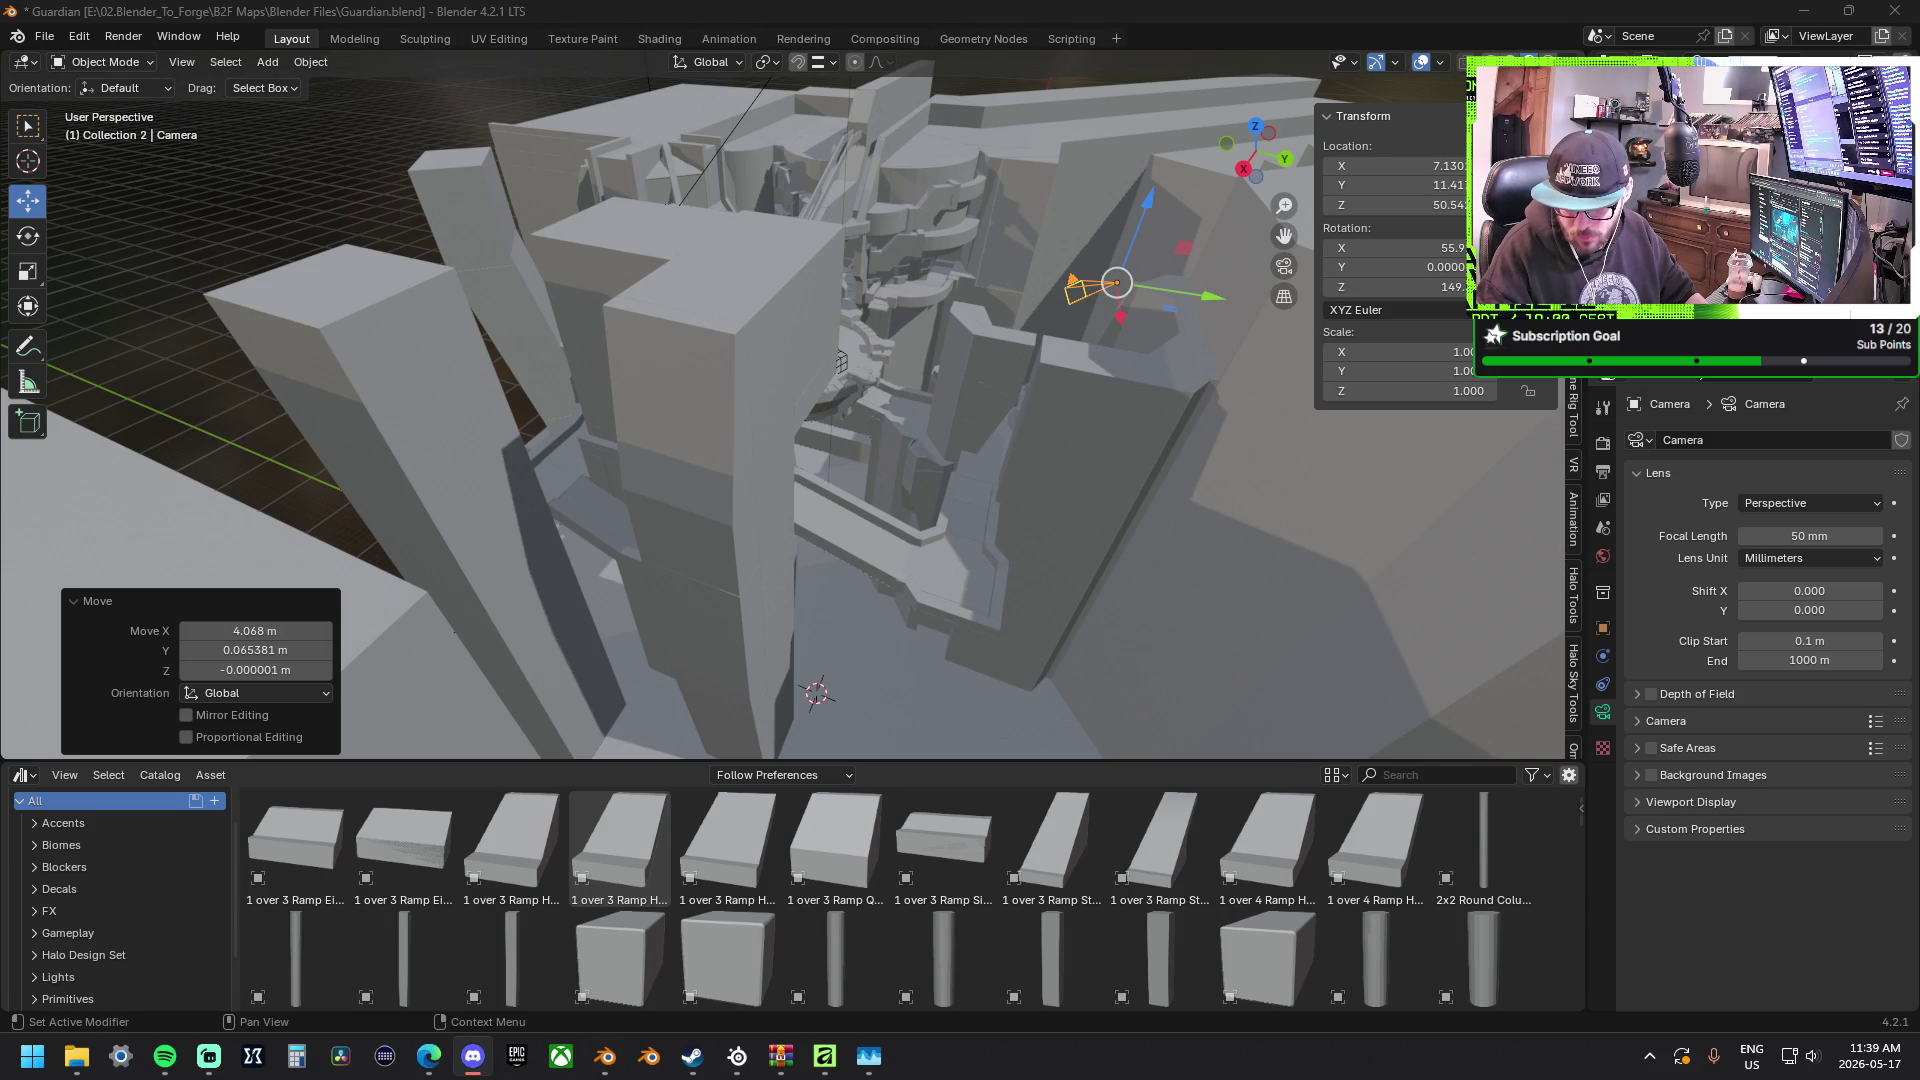
{"action": "key", "text": "alt+Tab"}
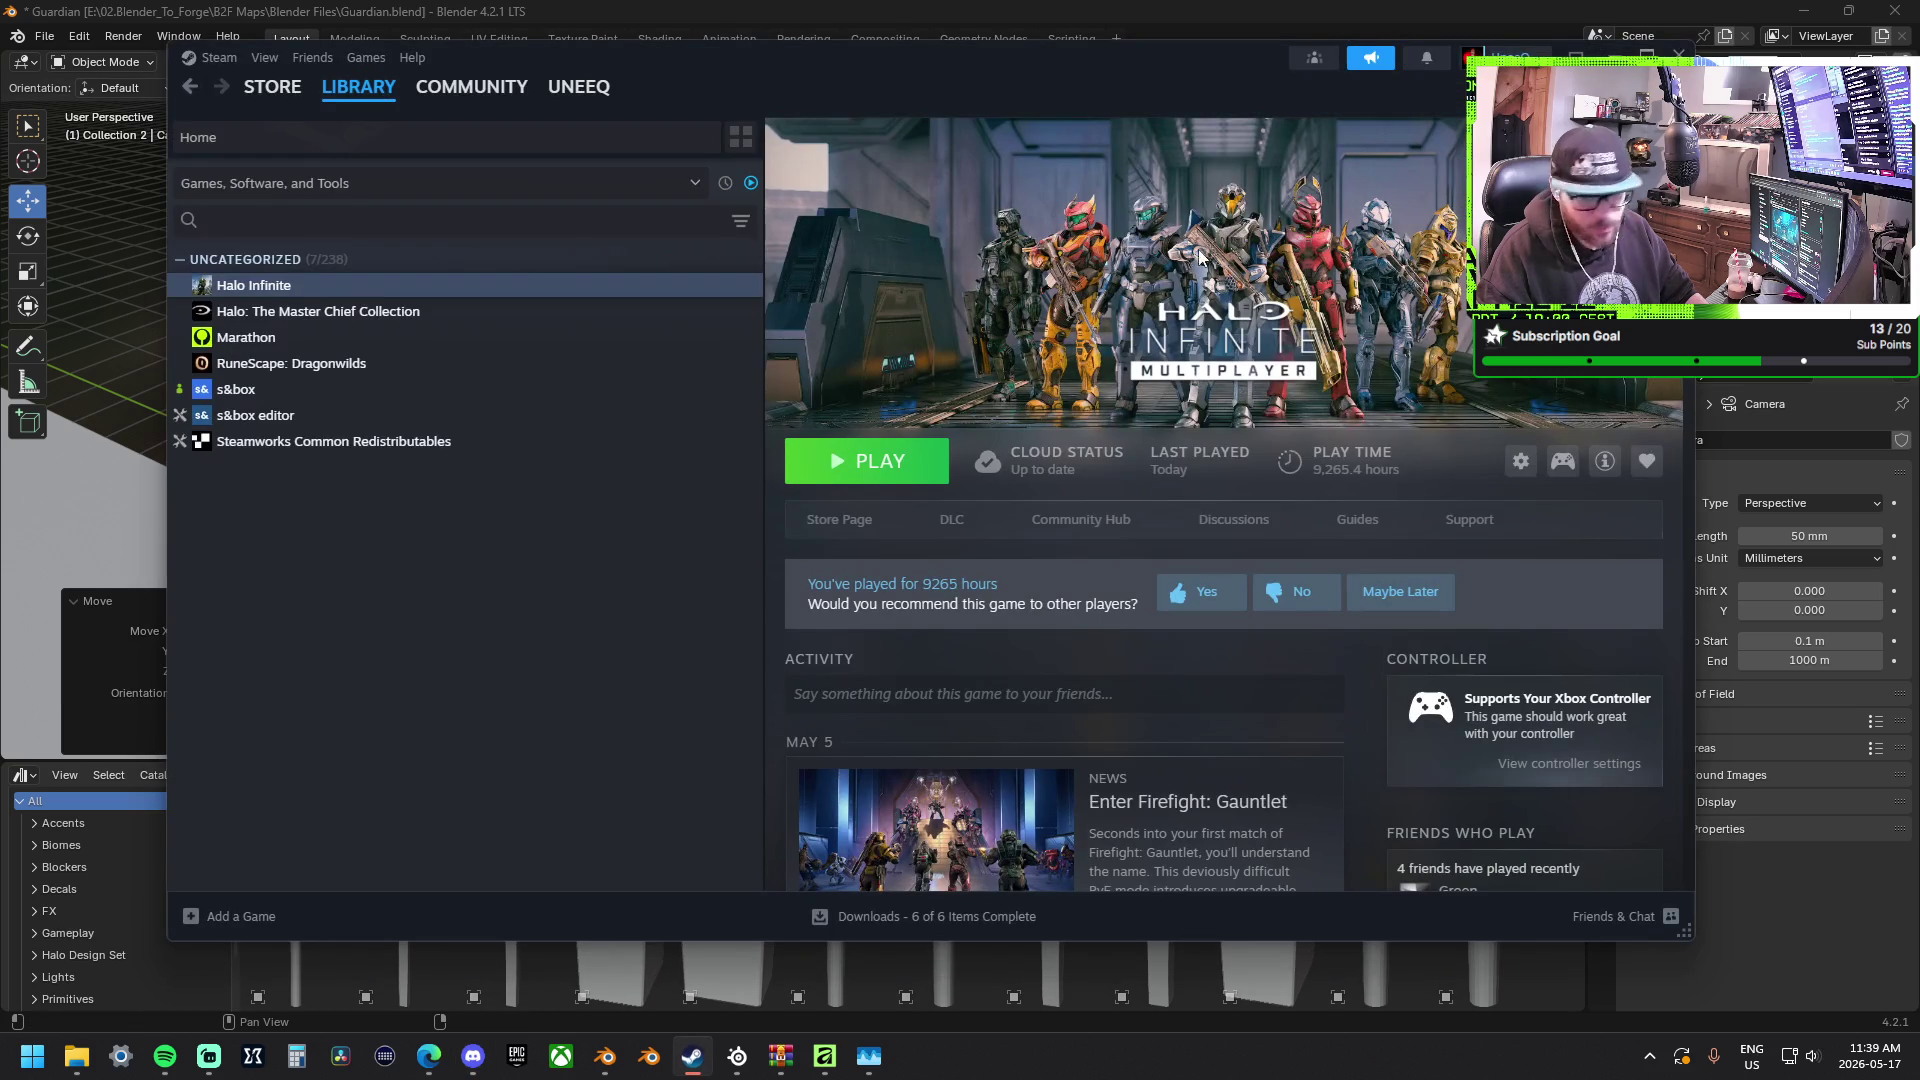
Restore the Steam window to a smaller size and switch back to Blender.
{"action": "double_click", "coordinate": [836, 77]}
{"action": "key", "text": "alt+Tab"}
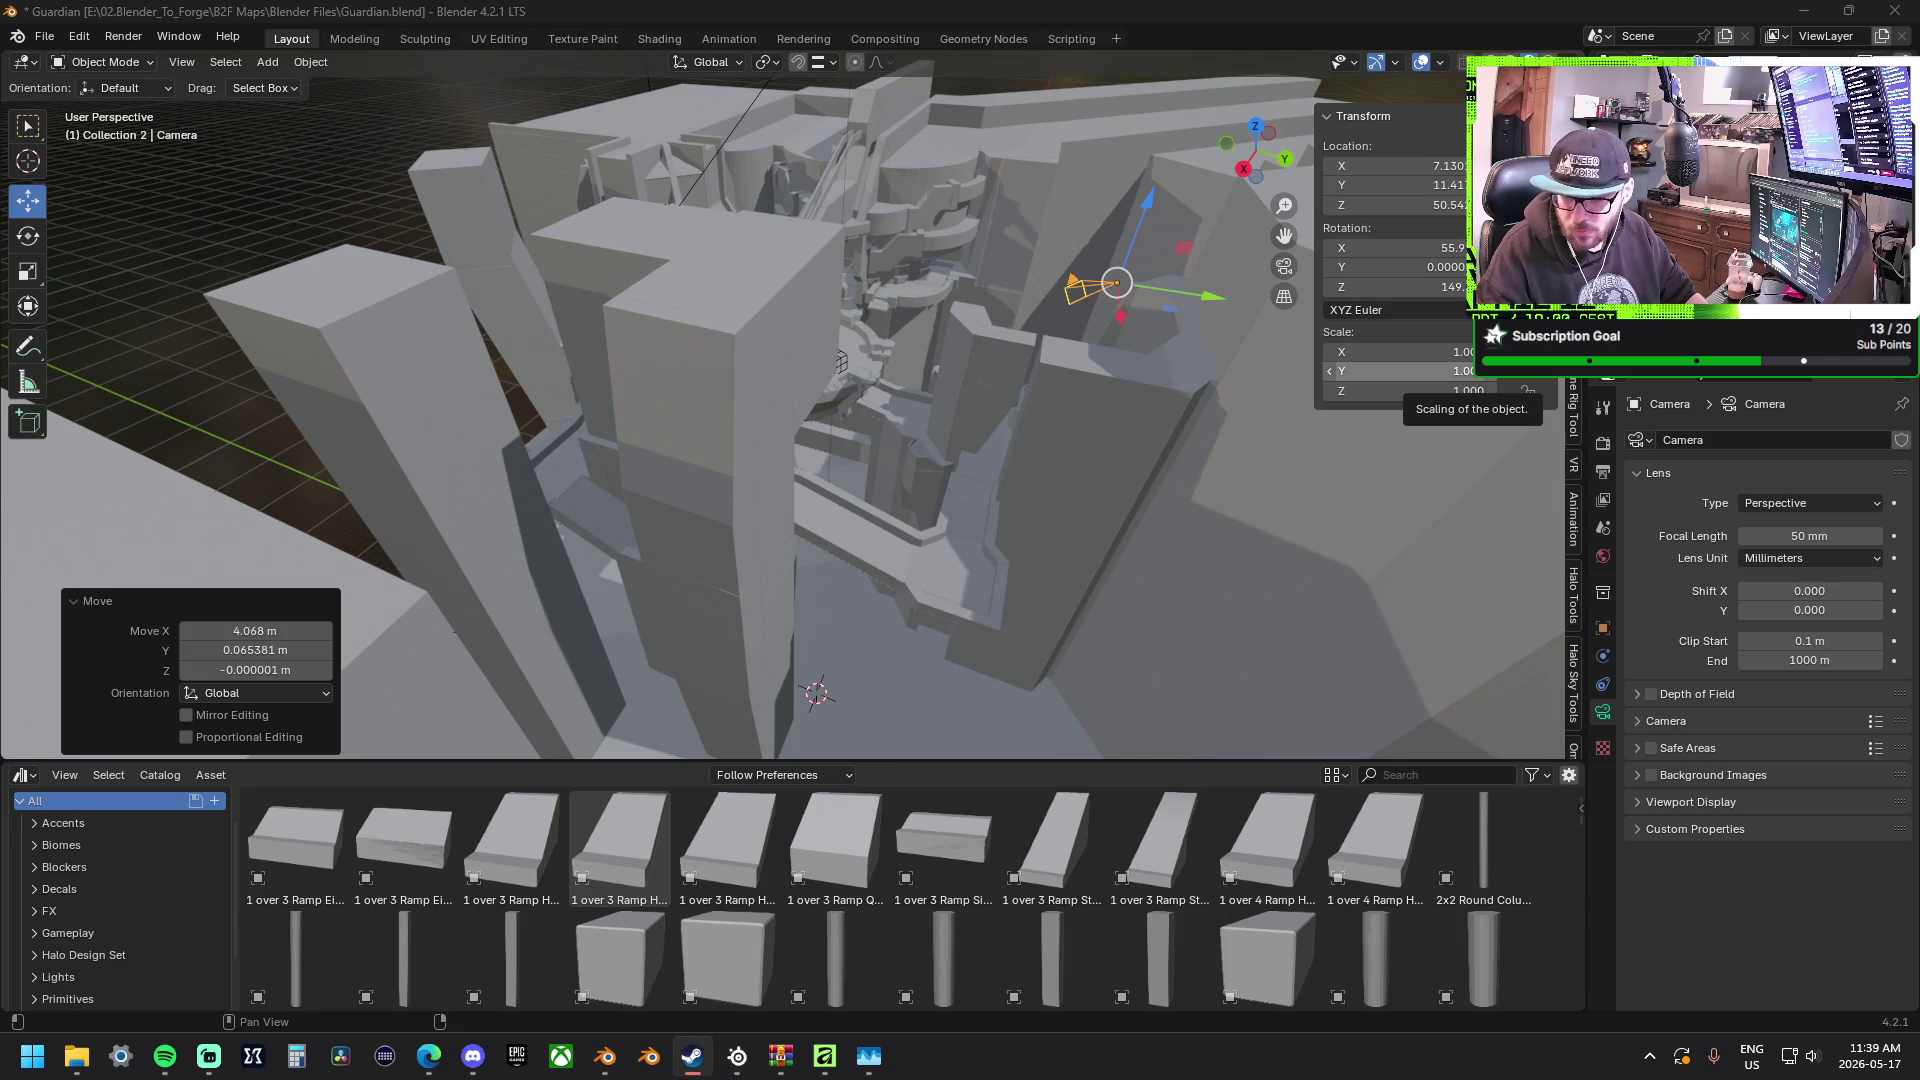
Refocus the 3D viewport and orbit to look down on the central platform.
{"action": "left_click", "coordinate": [1445, 13]}
{"action": "mouse_move", "coordinate": [947, 234]}
{"action": "middle_mouse_down"}
{"action": "mouse_move", "coordinate": [899, 308]}
{"action": "mouse_move", "coordinate": [1109, 383]}
{"action": "mouse_move", "coordinate": [560, 395]}
{"action": "mouse_move", "coordinate": [835, 383]}
{"action": "mouse_move", "coordinate": [878, 542]}
{"action": "mouse_move", "coordinate": [778, 92]}
{"action": "mouse_move", "coordinate": [823, 242]}
{"action": "mouse_move", "coordinate": [902, 279]}
{"action": "mouse_move", "coordinate": [908, 263]}
{"action": "middle_mouse_up"}
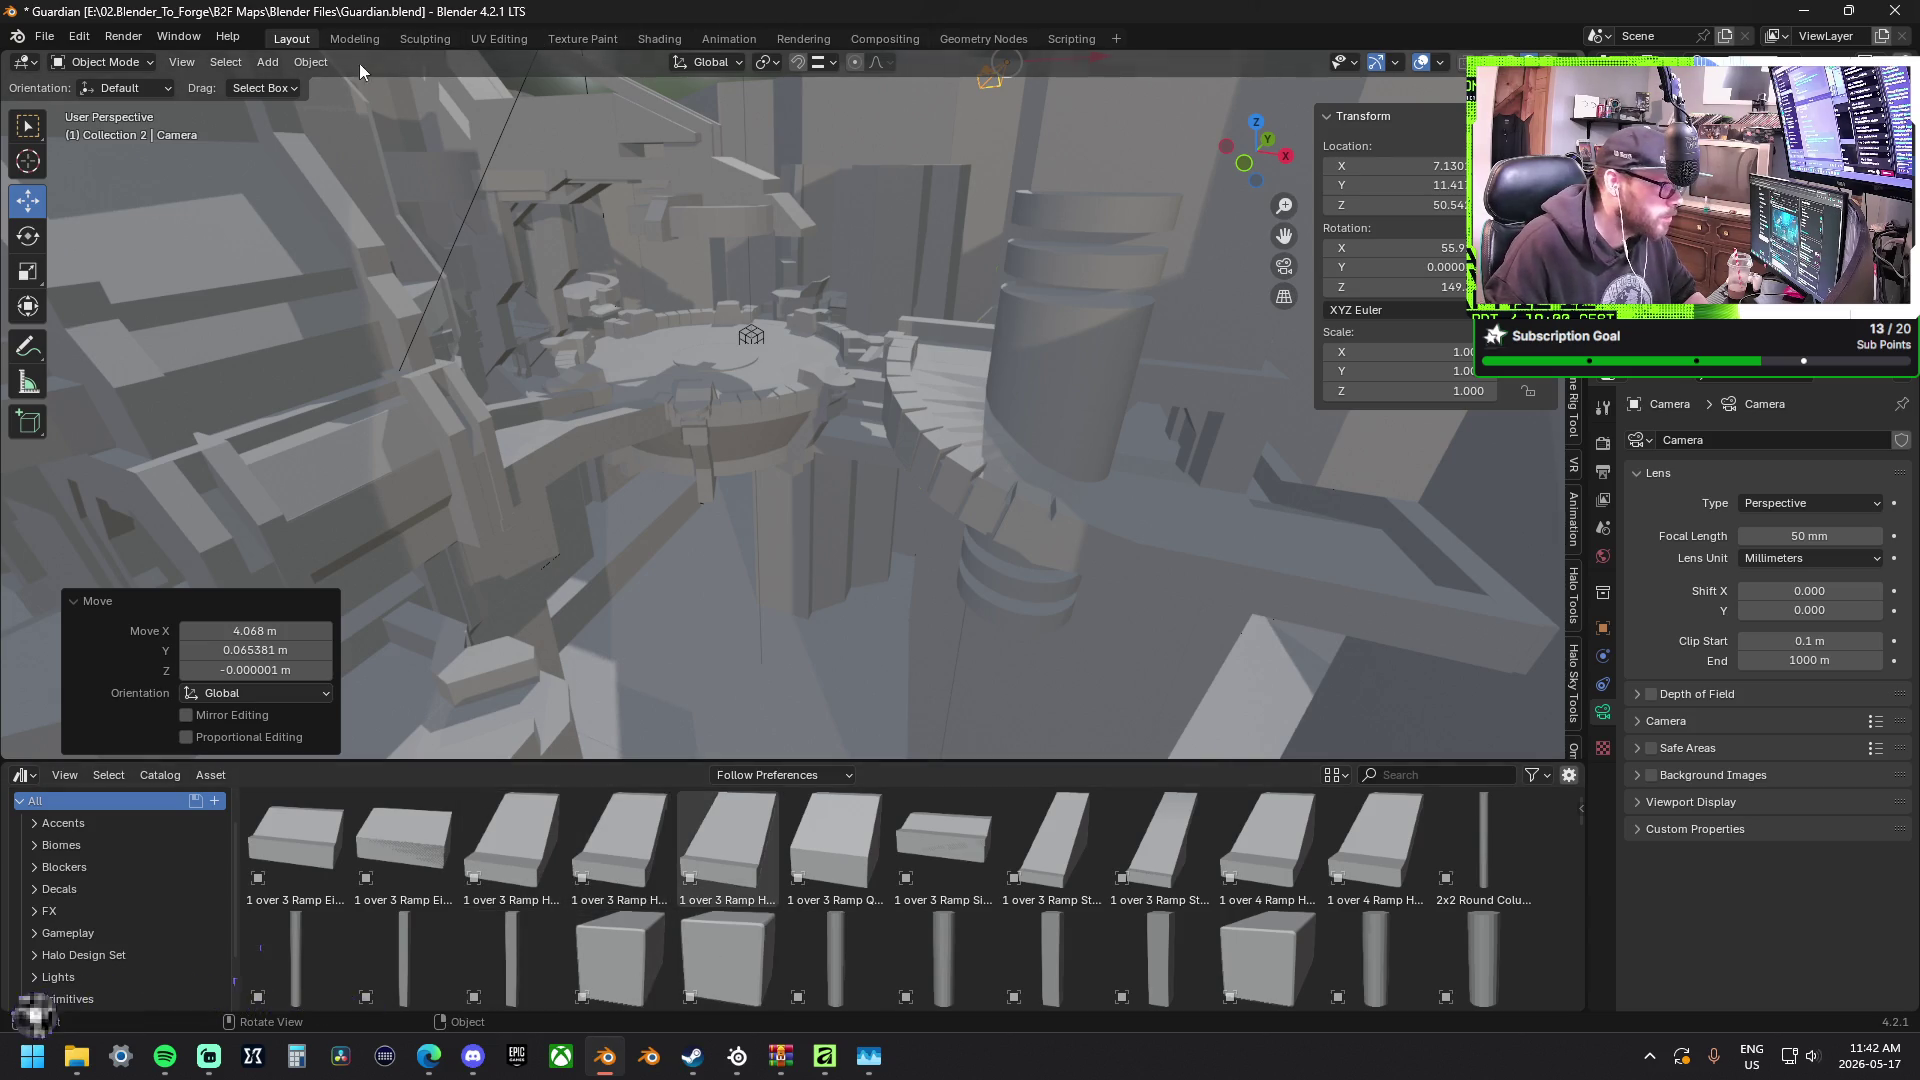
Spawn a new secondary window from the Window menu and immediately close it.
{"action": "left_click", "coordinate": [186, 42]}
{"action": "left_click", "coordinate": [210, 60]}
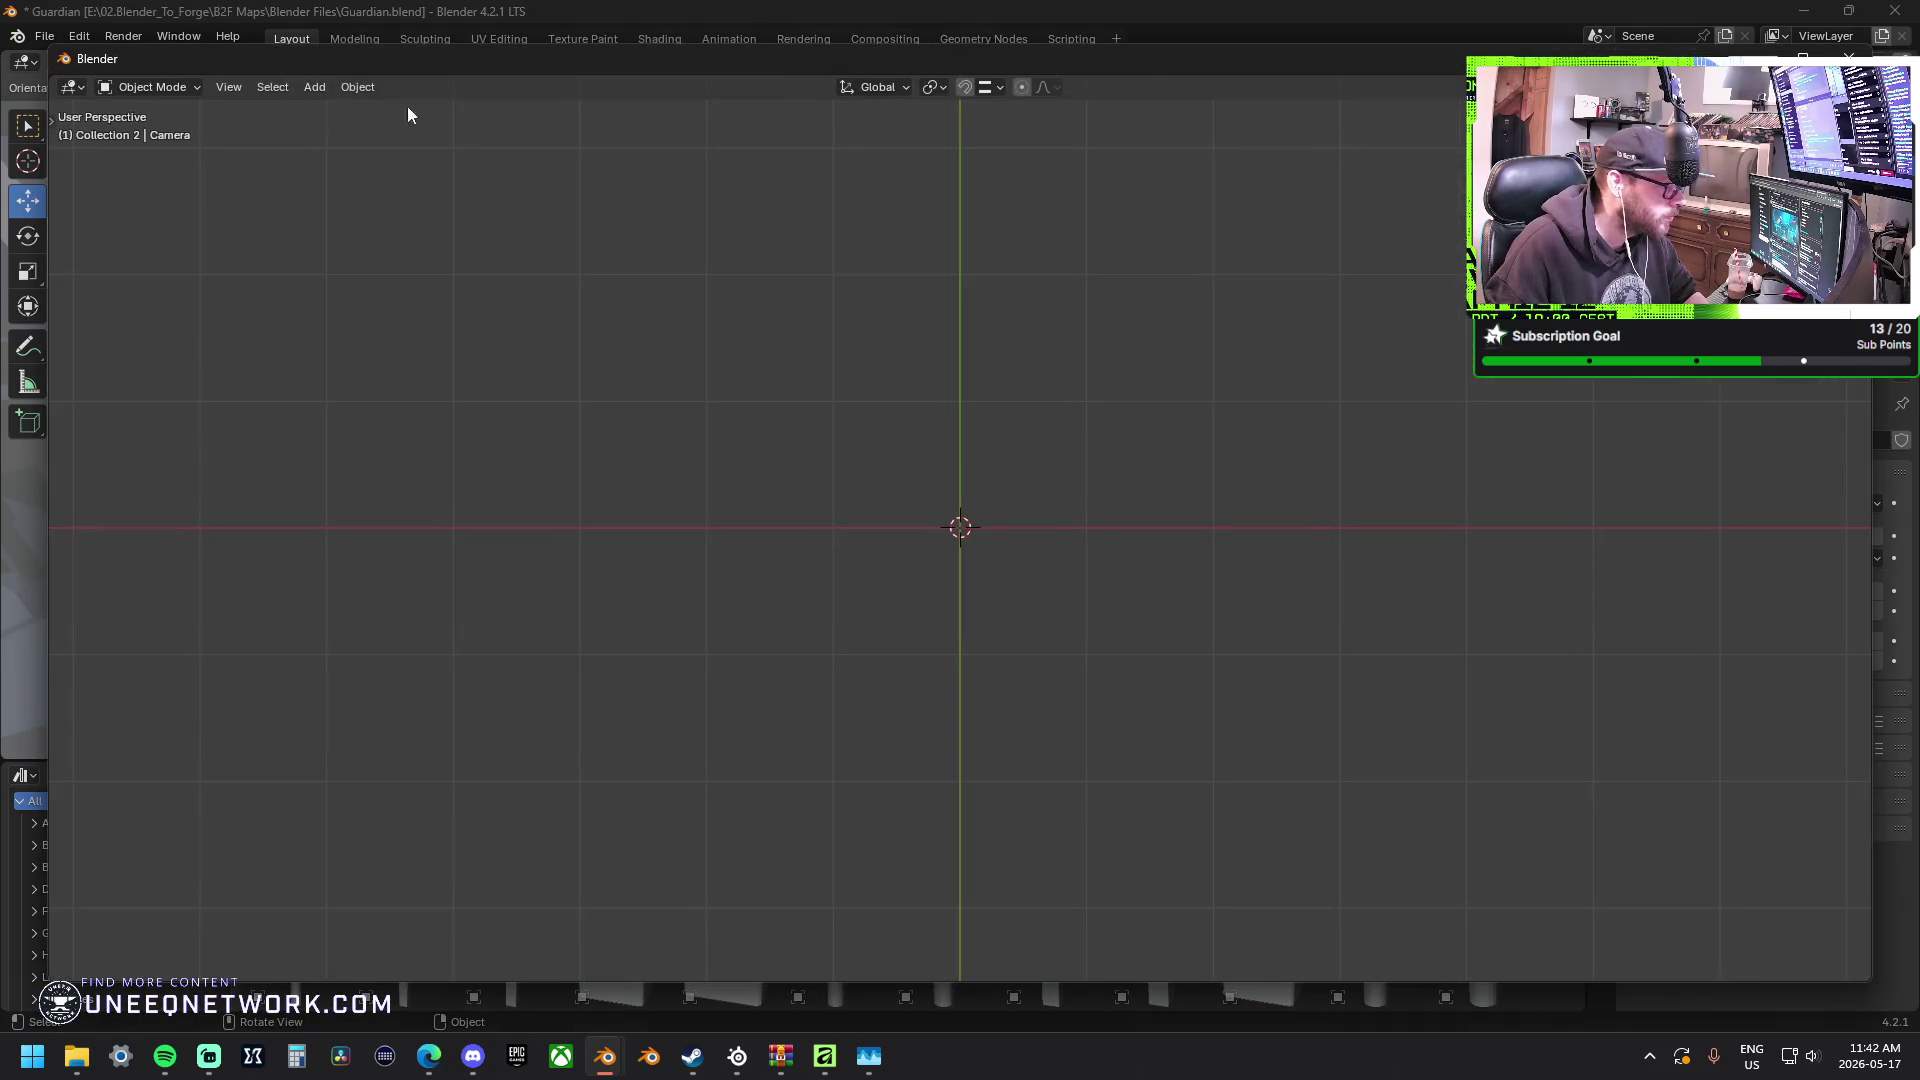
{"action": "key", "text": "alt+F4"}
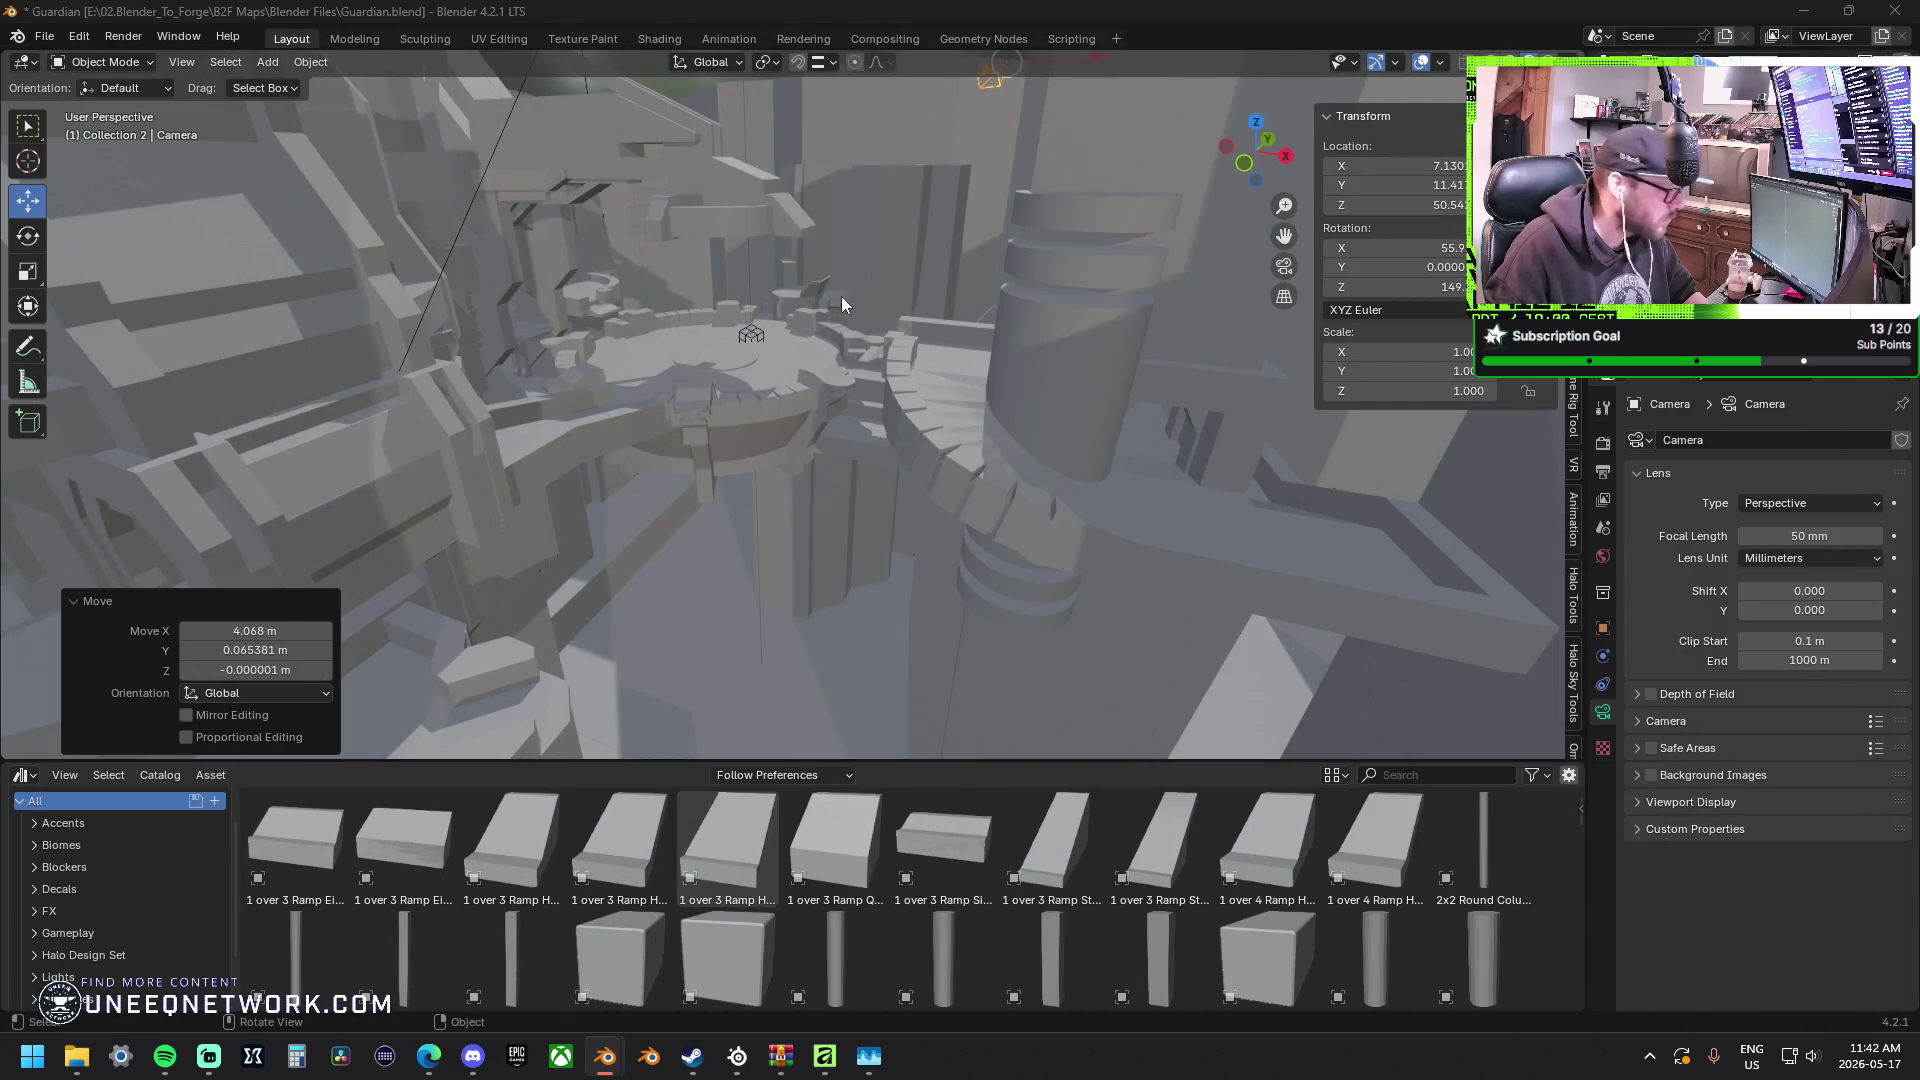
Frame the camera and grab-move it up and to the left above the tall blocks.
{"action": "mouse_move", "coordinate": [856, 342]}
{"action": "middle_mouse_down"}
{"action": "mouse_move", "coordinate": [911, 306]}
{"action": "mouse_move", "coordinate": [928, 367]}
{"action": "middle_mouse_up"}
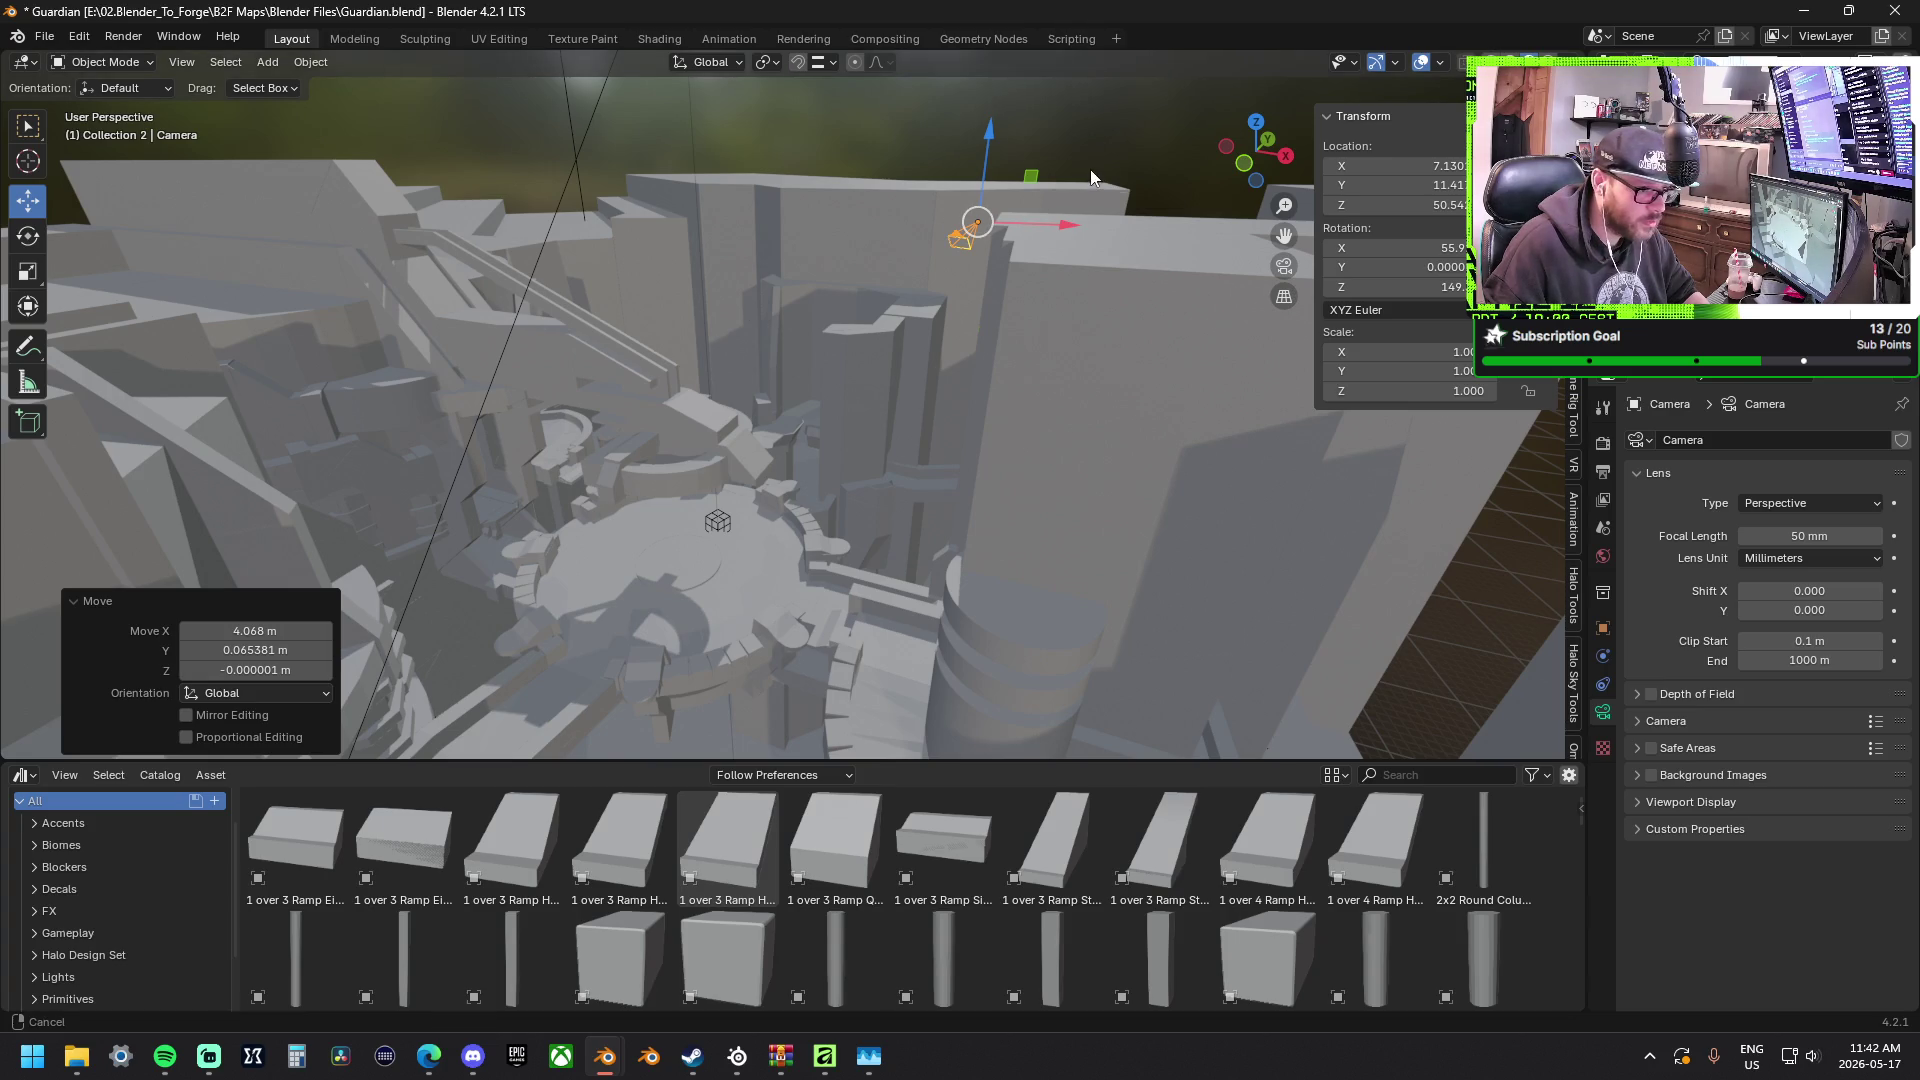
{"action": "key", "text": "KP_Decimal"}
{"action": "key", "text": "g"}
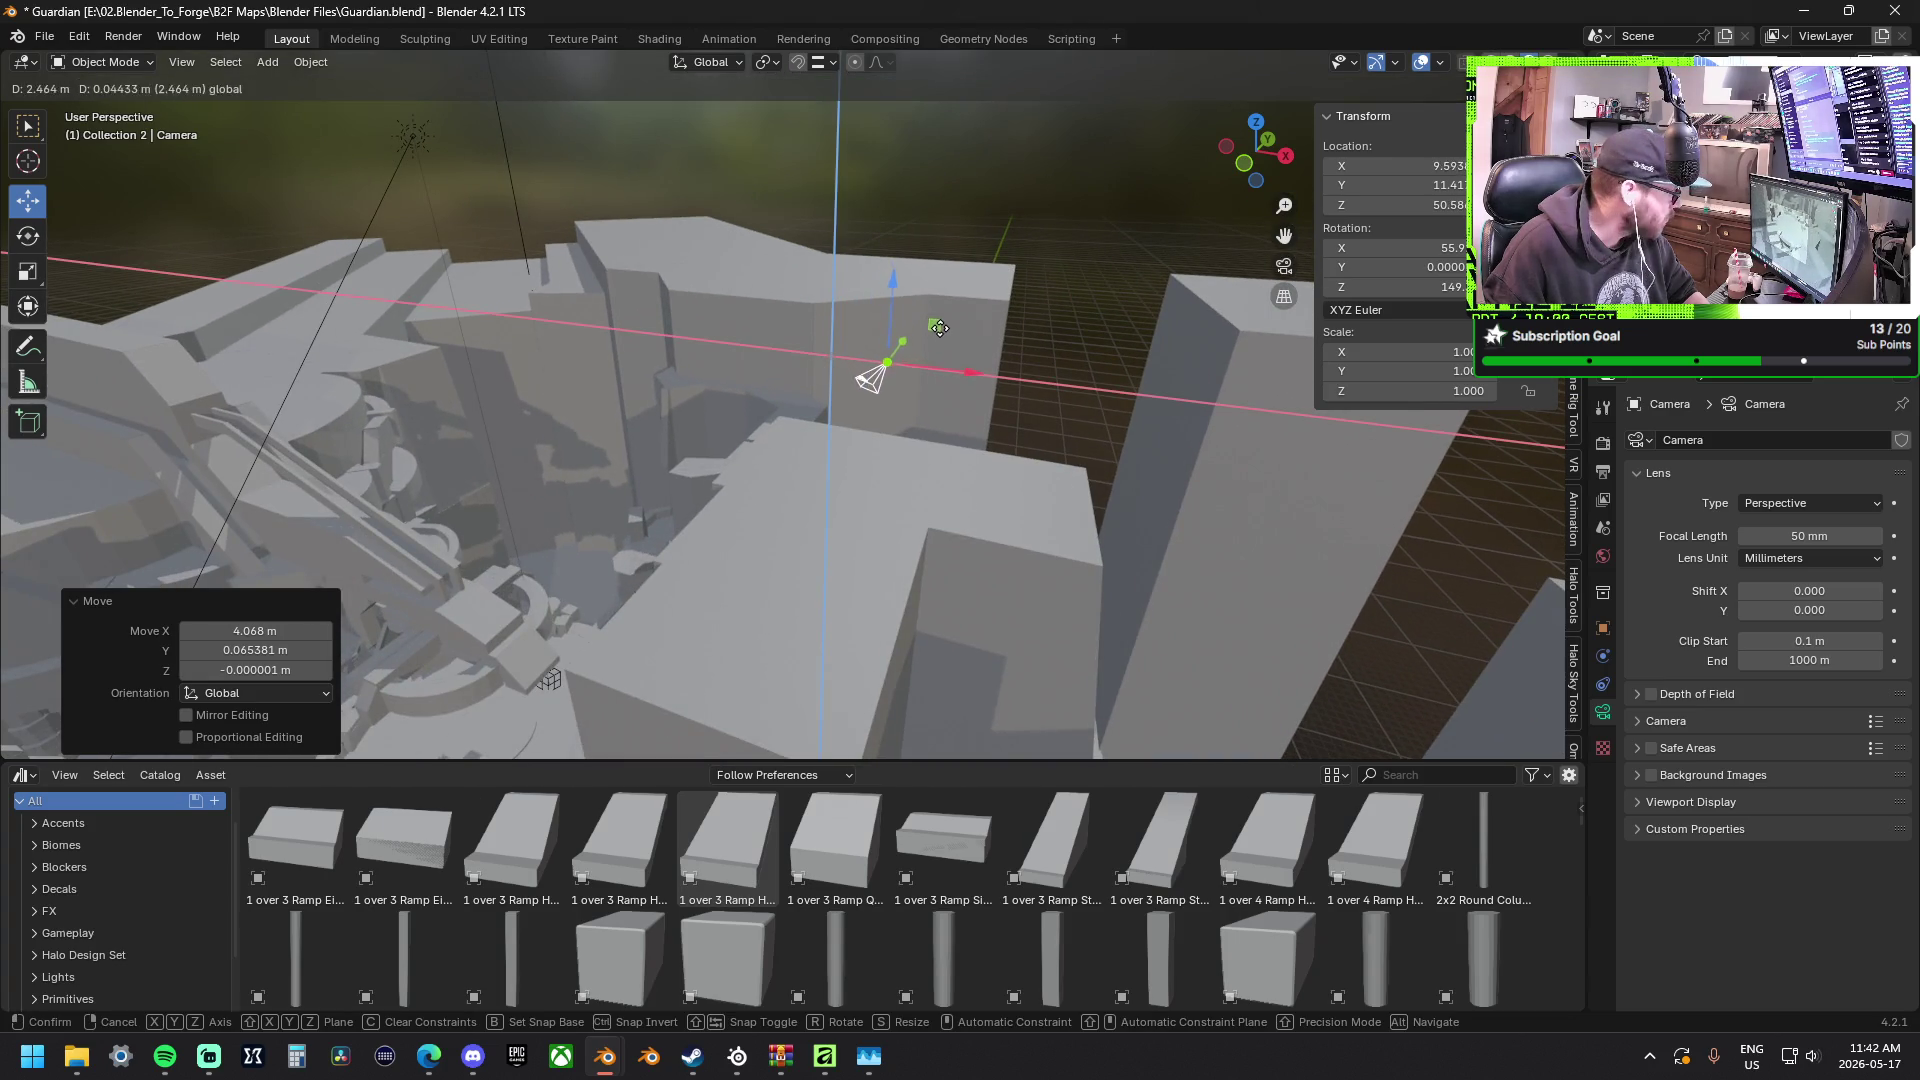
{"action": "left_click_drag", "start_coordinate": [939, 327], "coordinate": [863, 321]}
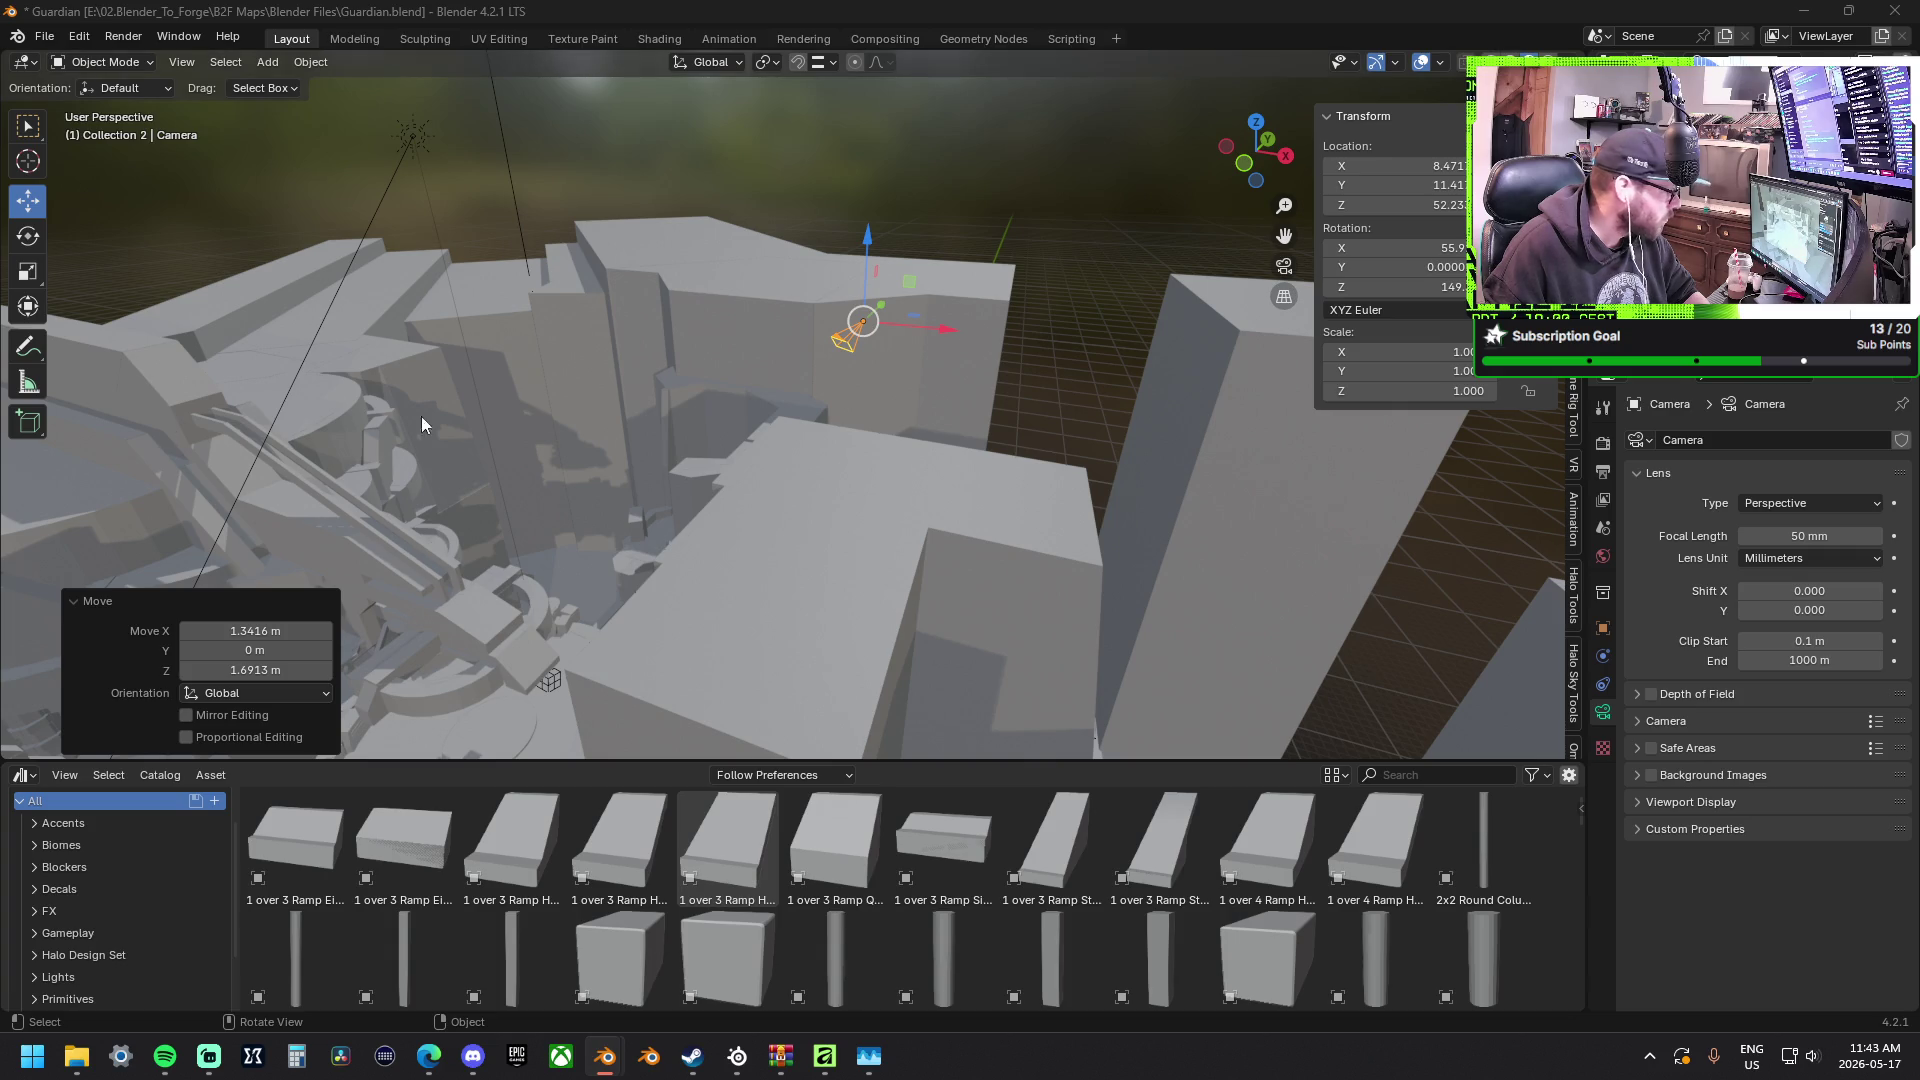
Lower the camera's Focal Length to 23.66 mm and orbit toward the tall blocks.
{"action": "left_click_drag", "start_coordinate": [848, 333], "coordinate": [863, 335]}
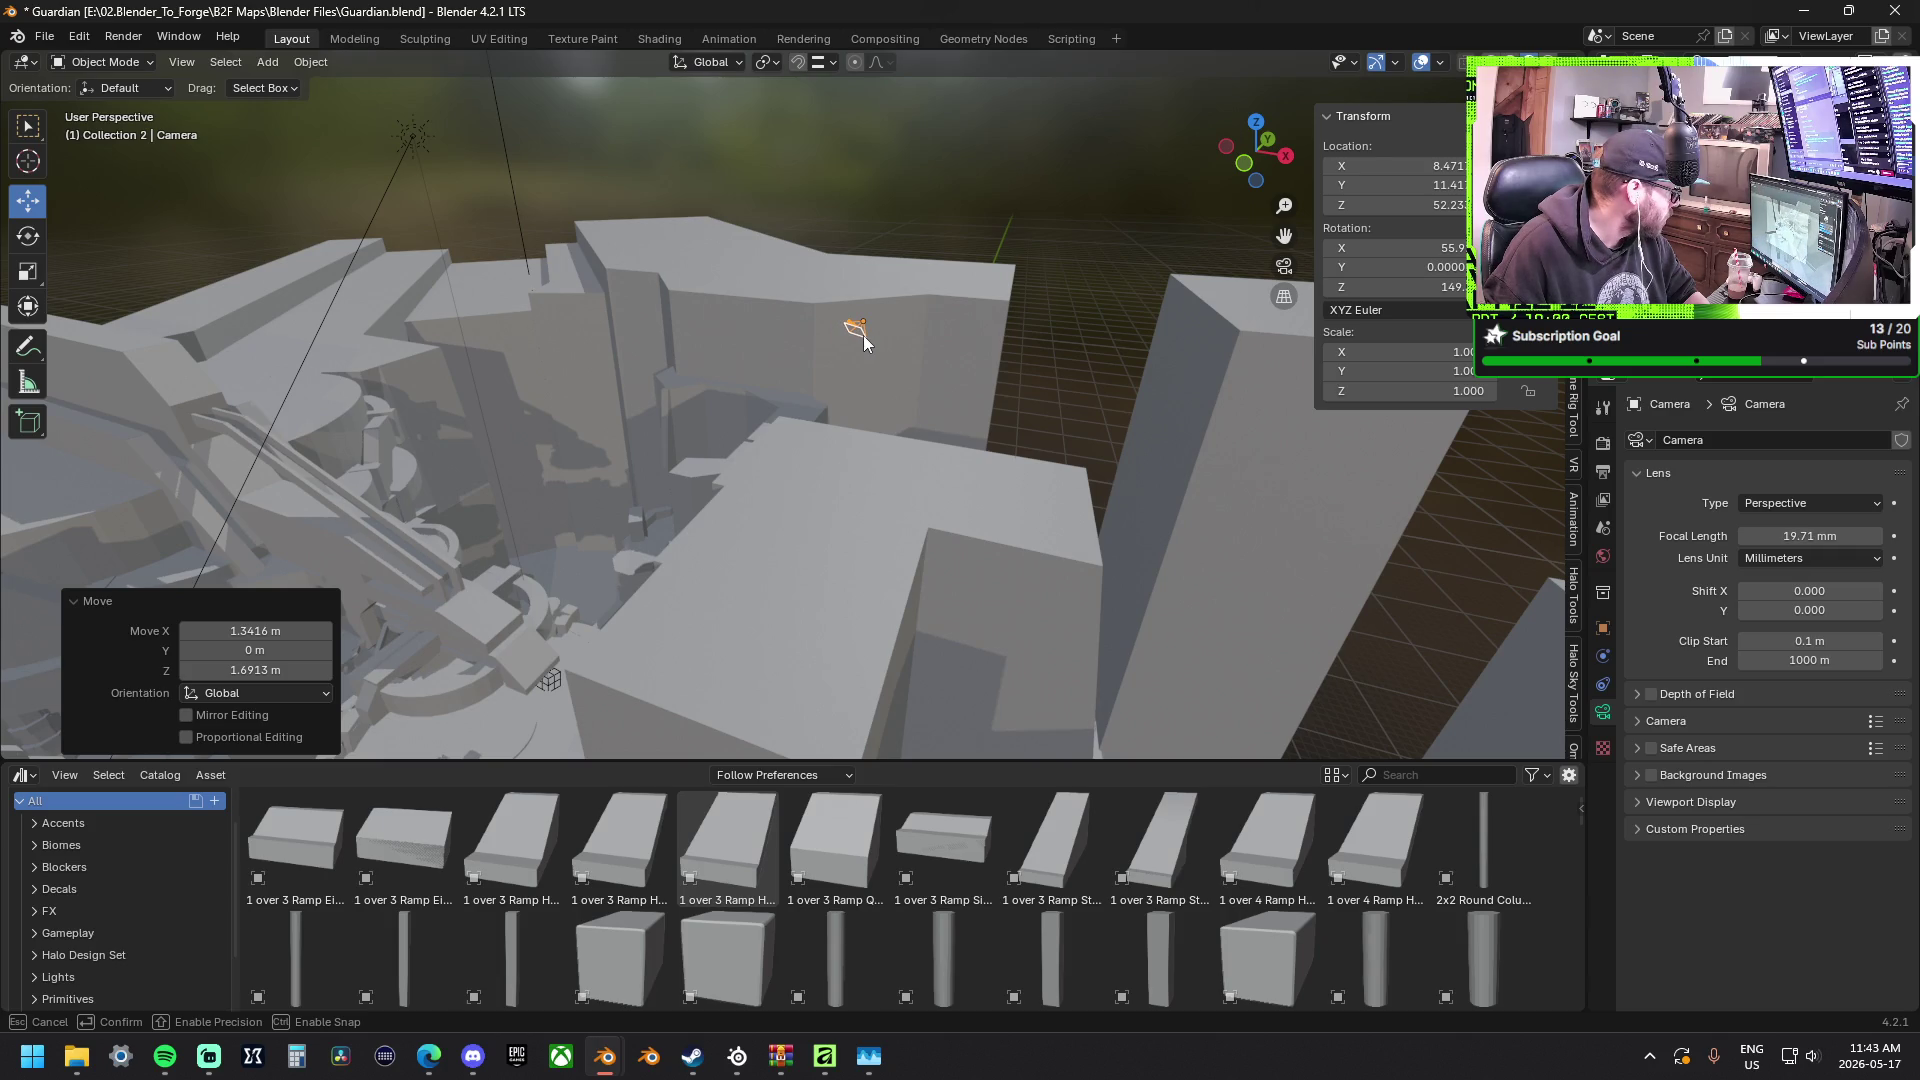
{"action": "left_click_drag", "start_coordinate": [863, 334], "coordinate": [857, 334]}
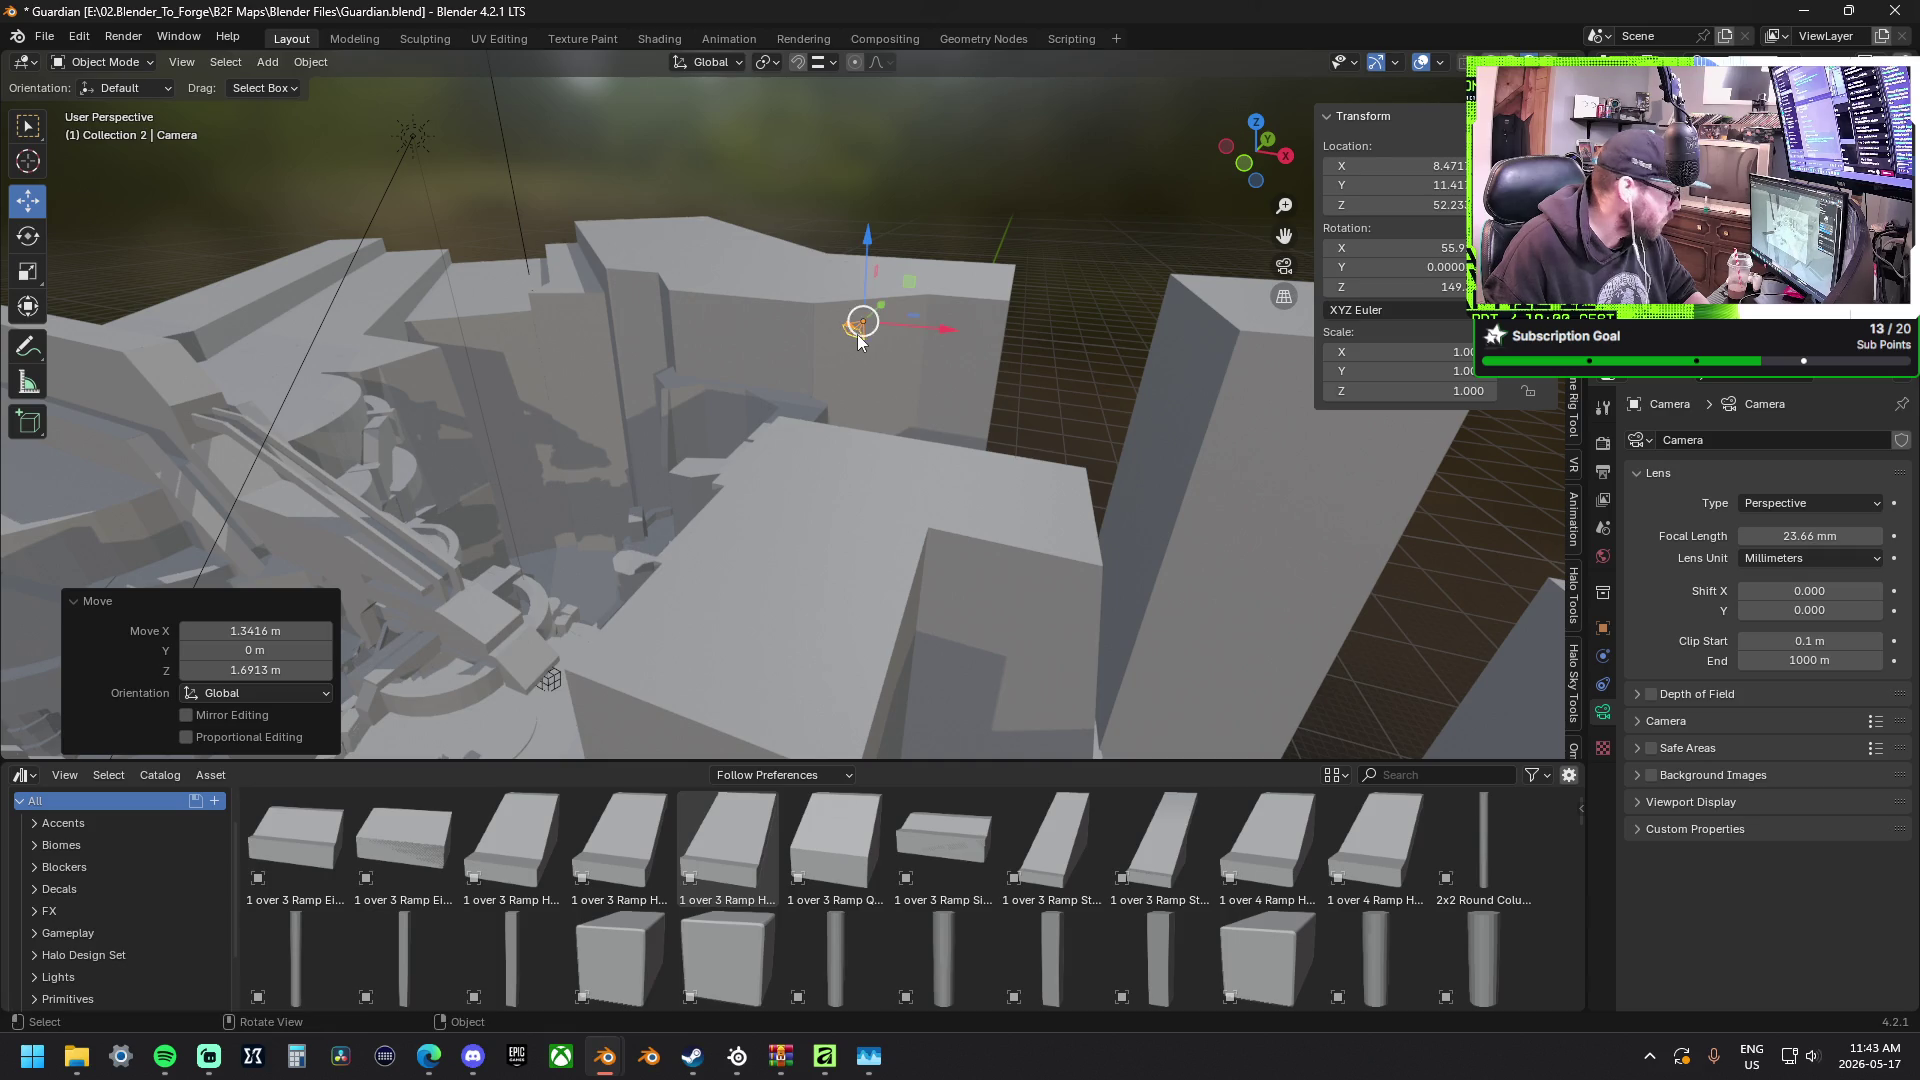
{"action": "mouse_move", "coordinate": [599, 428]}
{"action": "middle_mouse_down"}
{"action": "mouse_move", "coordinate": [529, 473]}
{"action": "mouse_move", "coordinate": [563, 434]}
{"action": "mouse_move", "coordinate": [621, 600]}
{"action": "mouse_move", "coordinate": [760, 322]}
{"action": "mouse_move", "coordinate": [698, 242]}
{"action": "mouse_move", "coordinate": [809, 283]}
{"action": "mouse_move", "coordinate": [645, 359]}
{"action": "mouse_move", "coordinate": [807, 301]}
{"action": "mouse_move", "coordinate": [689, 373]}
{"action": "middle_mouse_up"}
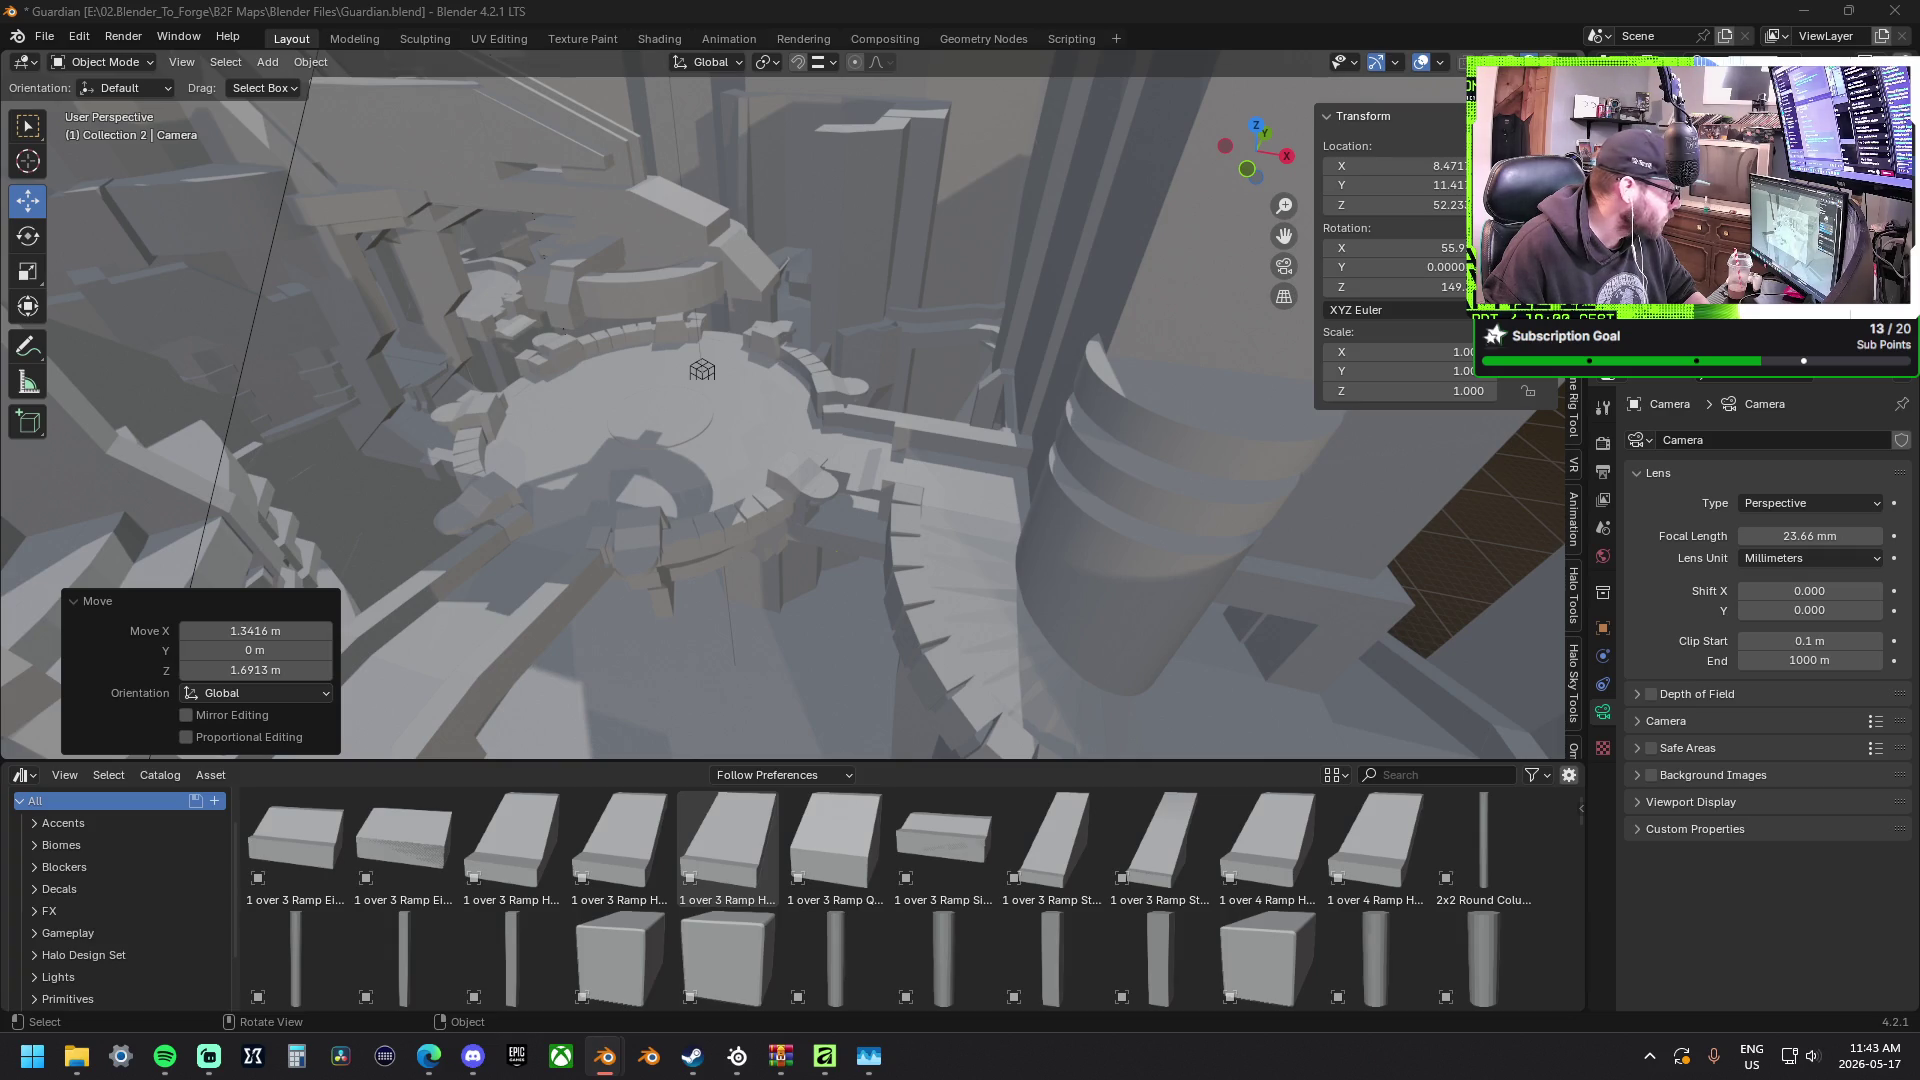
{"action": "mouse_move", "coordinate": [525, 349]}
{"action": "middle_mouse_down"}
{"action": "mouse_move", "coordinate": [588, 308]}
{"action": "mouse_move", "coordinate": [595, 667]}
{"action": "middle_mouse_up"}
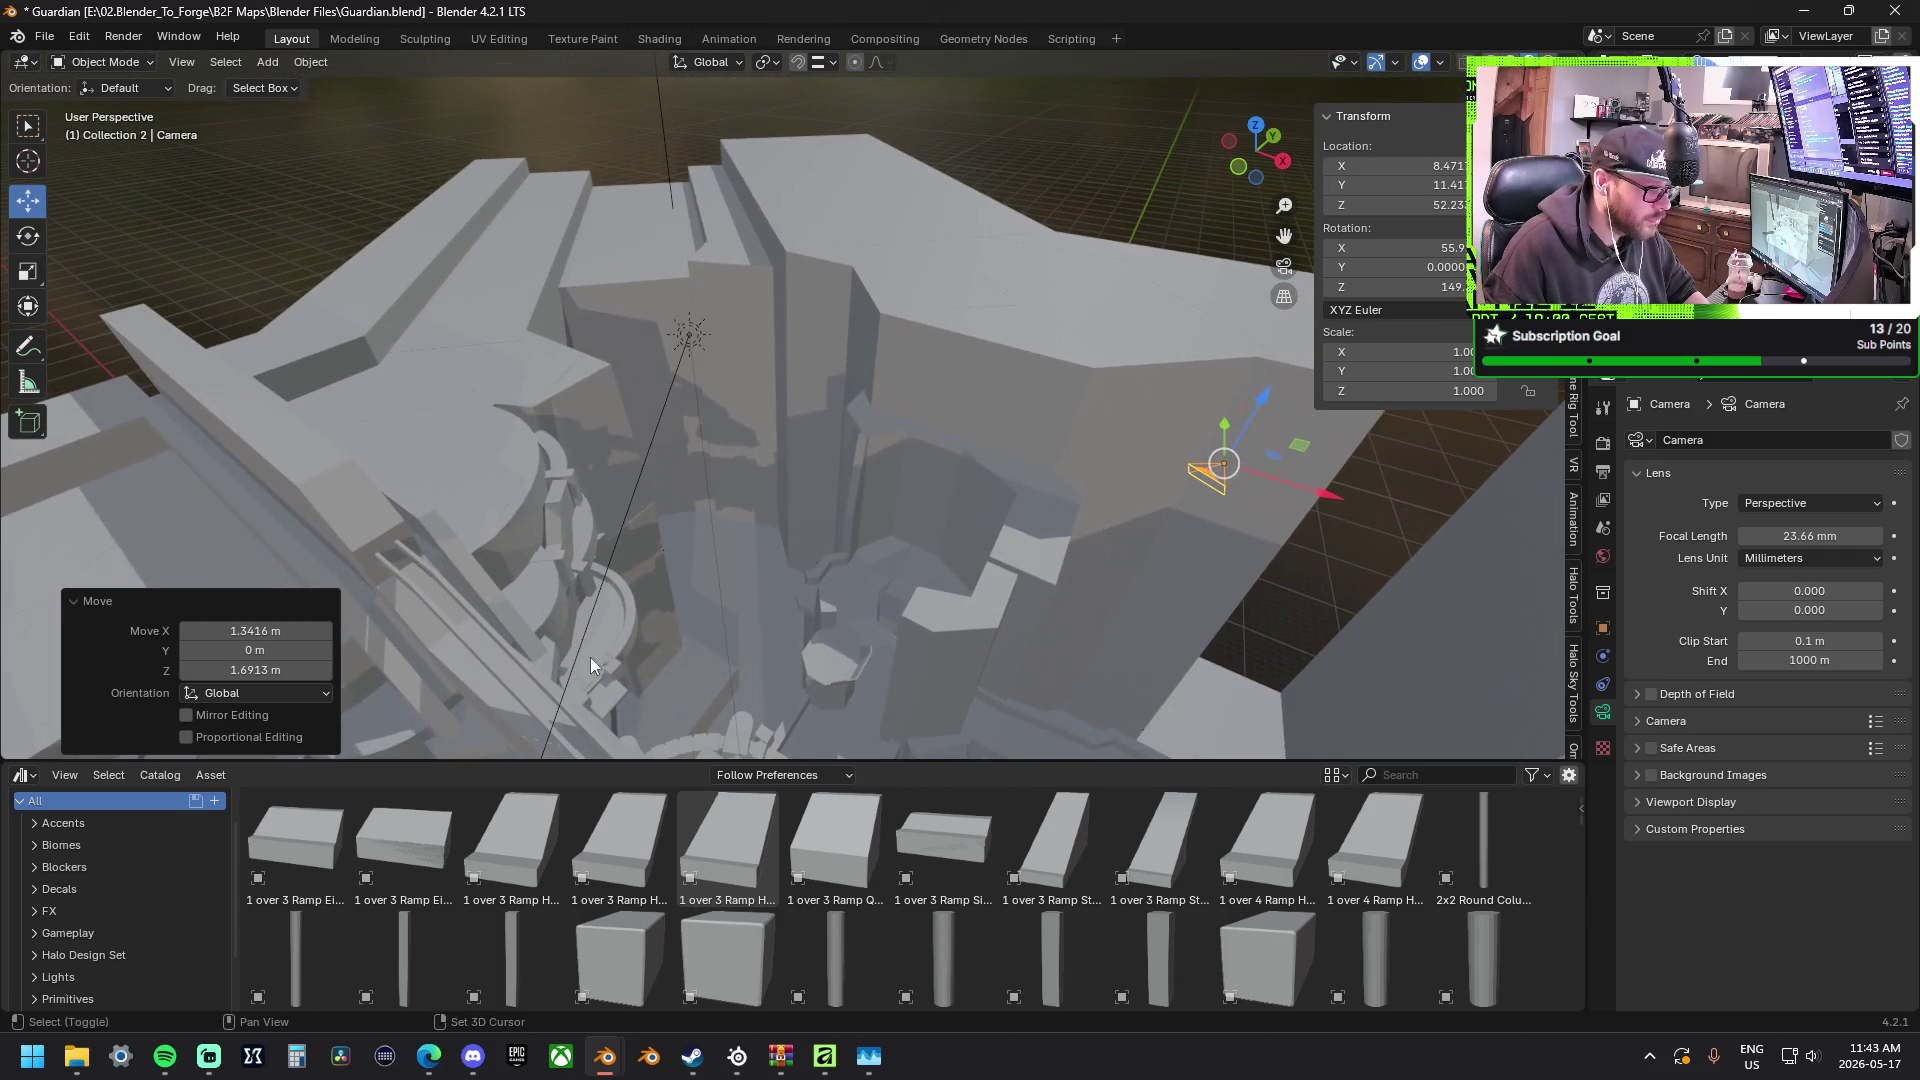
Select the Sun light and set its strength to 0.630 after dipping it to zero.
{"action": "left_click", "coordinate": [688, 333]}
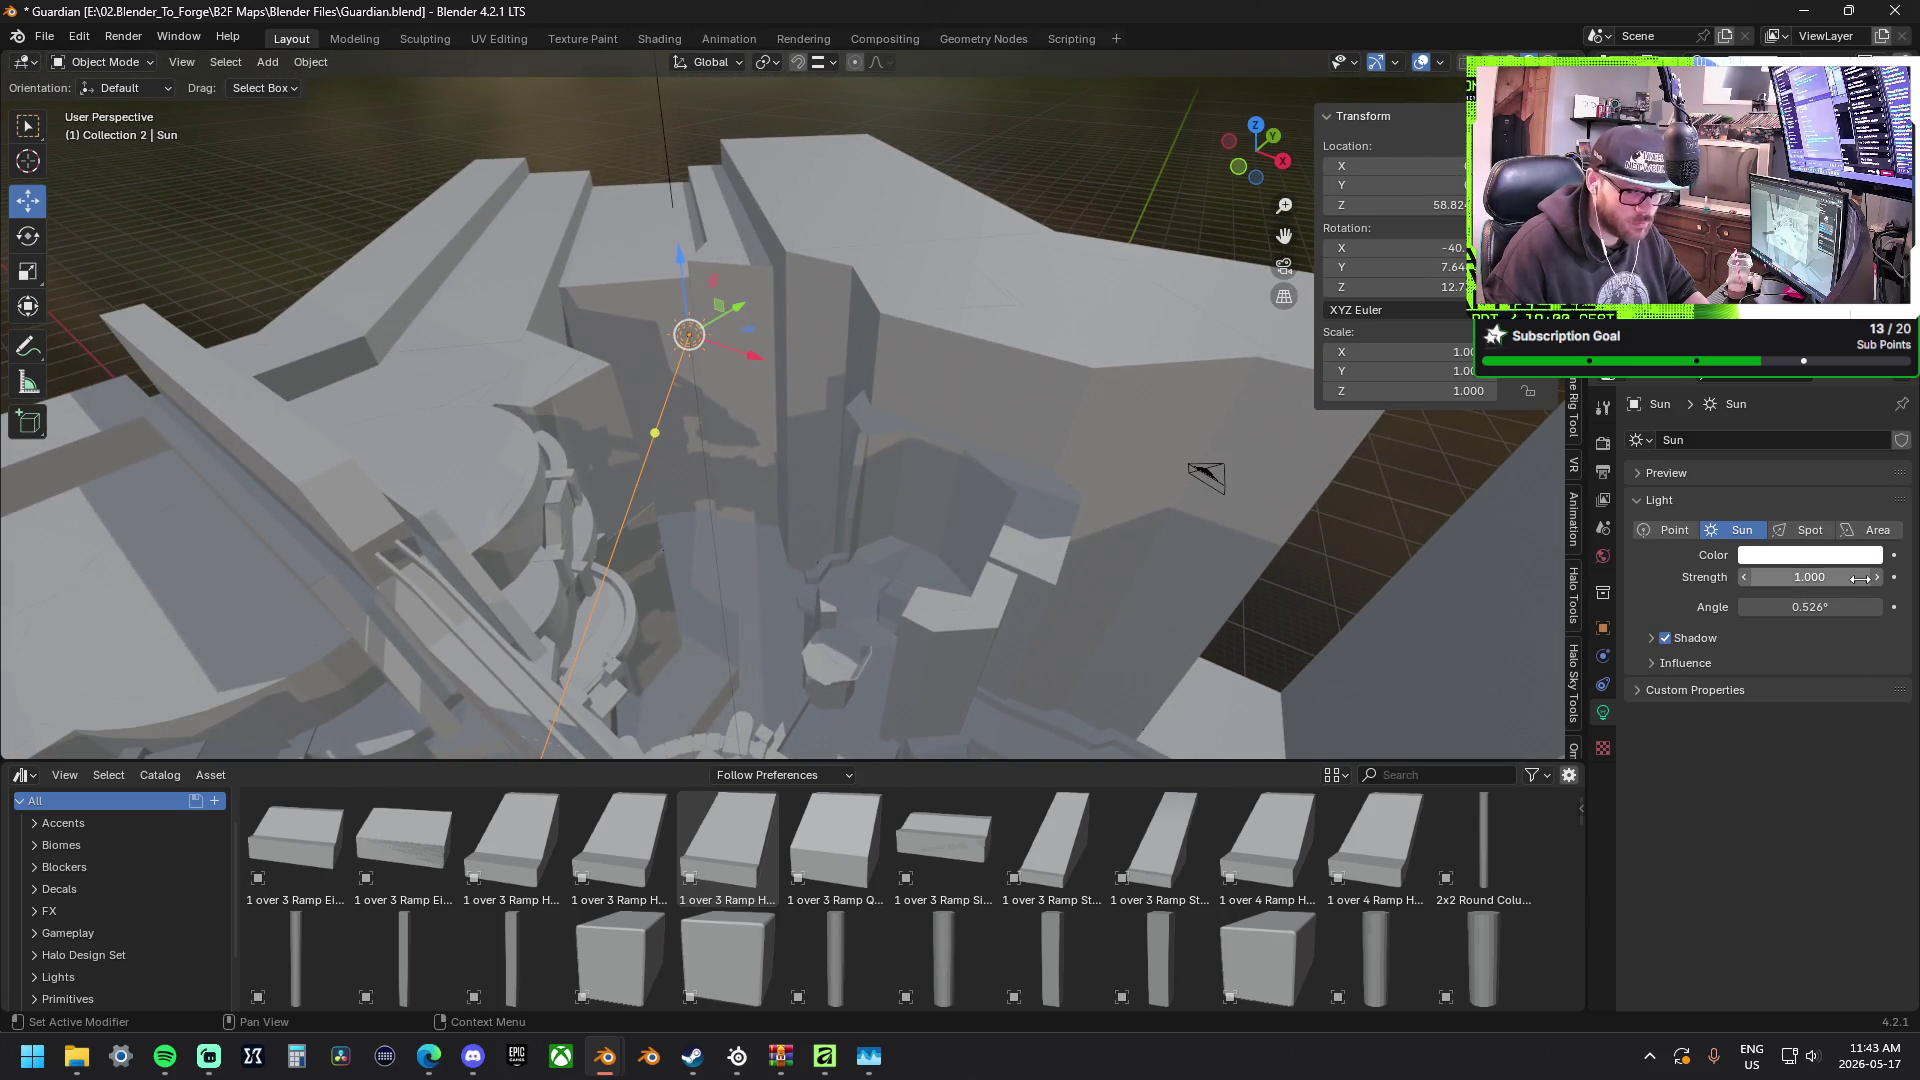
{"action": "left_click_drag", "start_coordinate": [1809, 576], "coordinate": [1681, 577]}
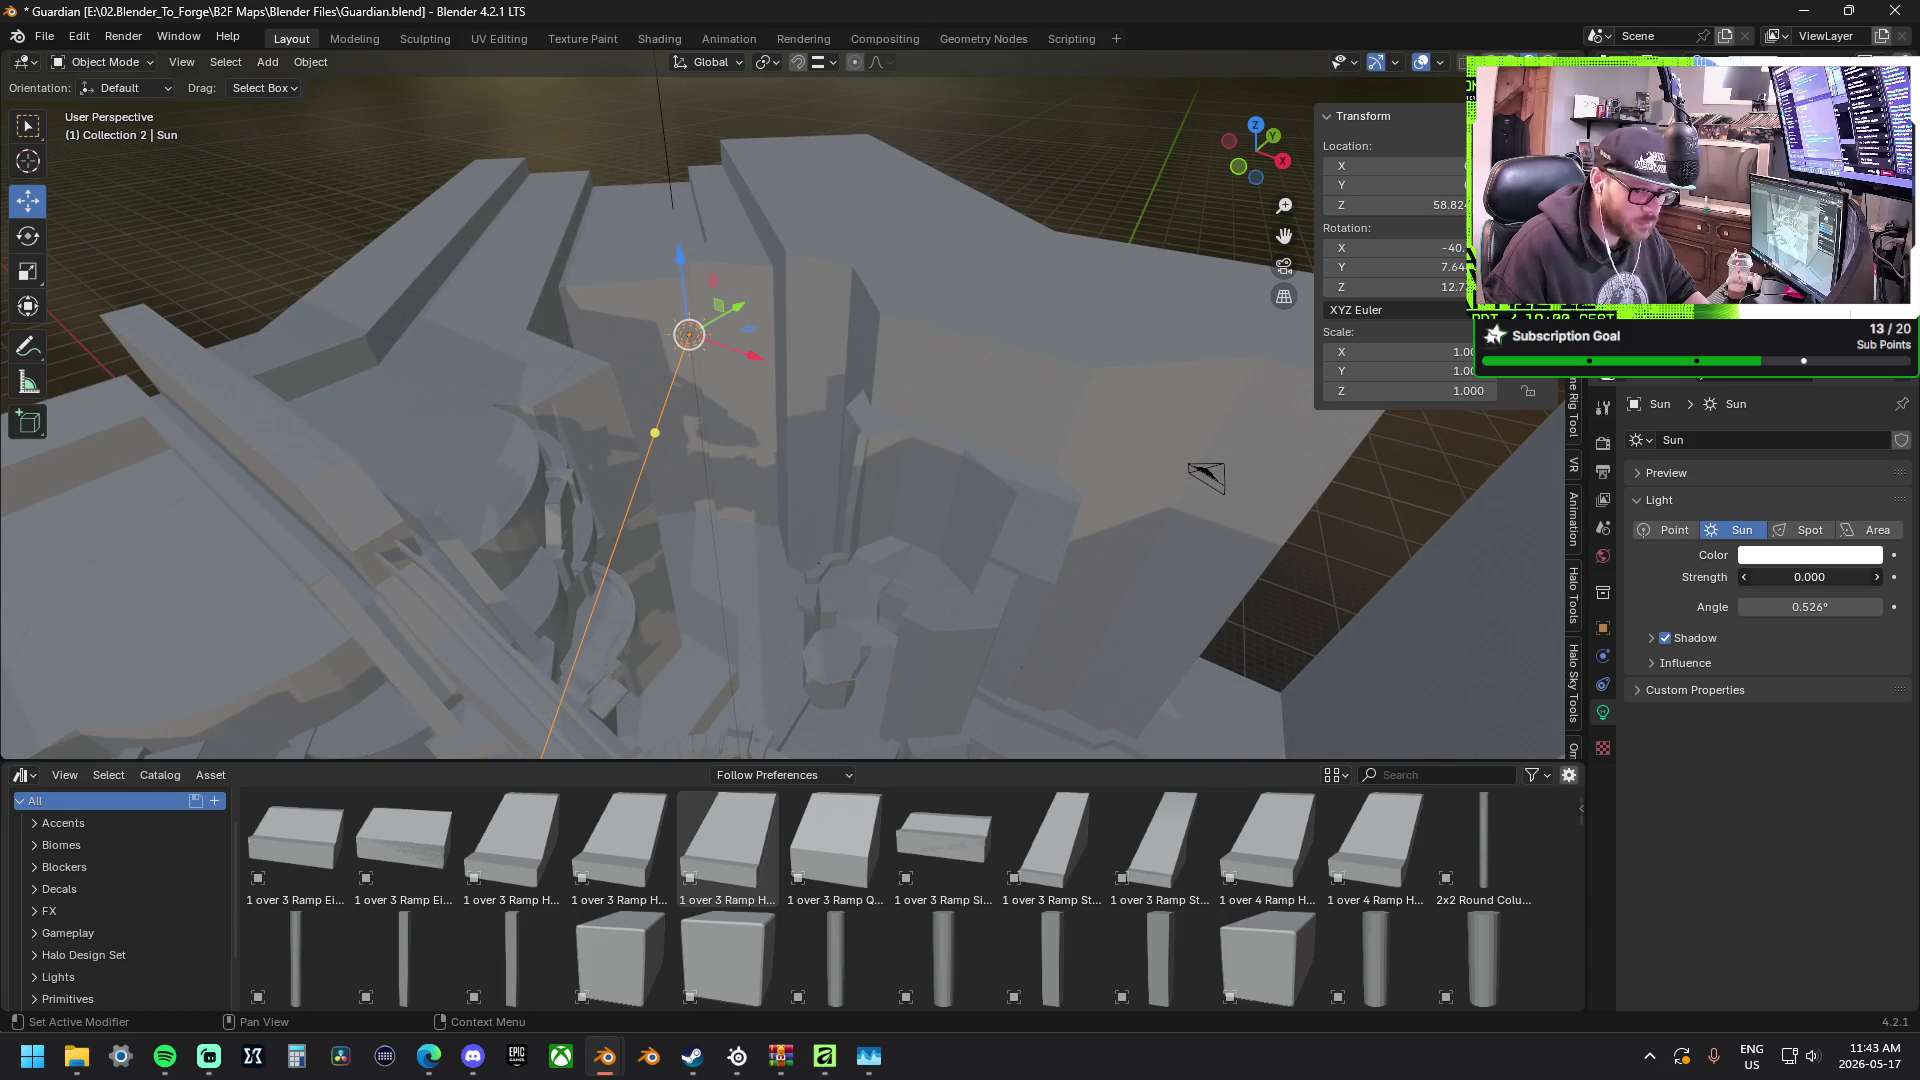
{"action": "mouse_move", "coordinate": [1680, 576]}
{"action": "left_mouse_down"}
{"action": "mouse_move", "coordinate": [1875, 576]}
{"action": "mouse_move", "coordinate": [1786, 577]}
{"action": "left_mouse_up"}
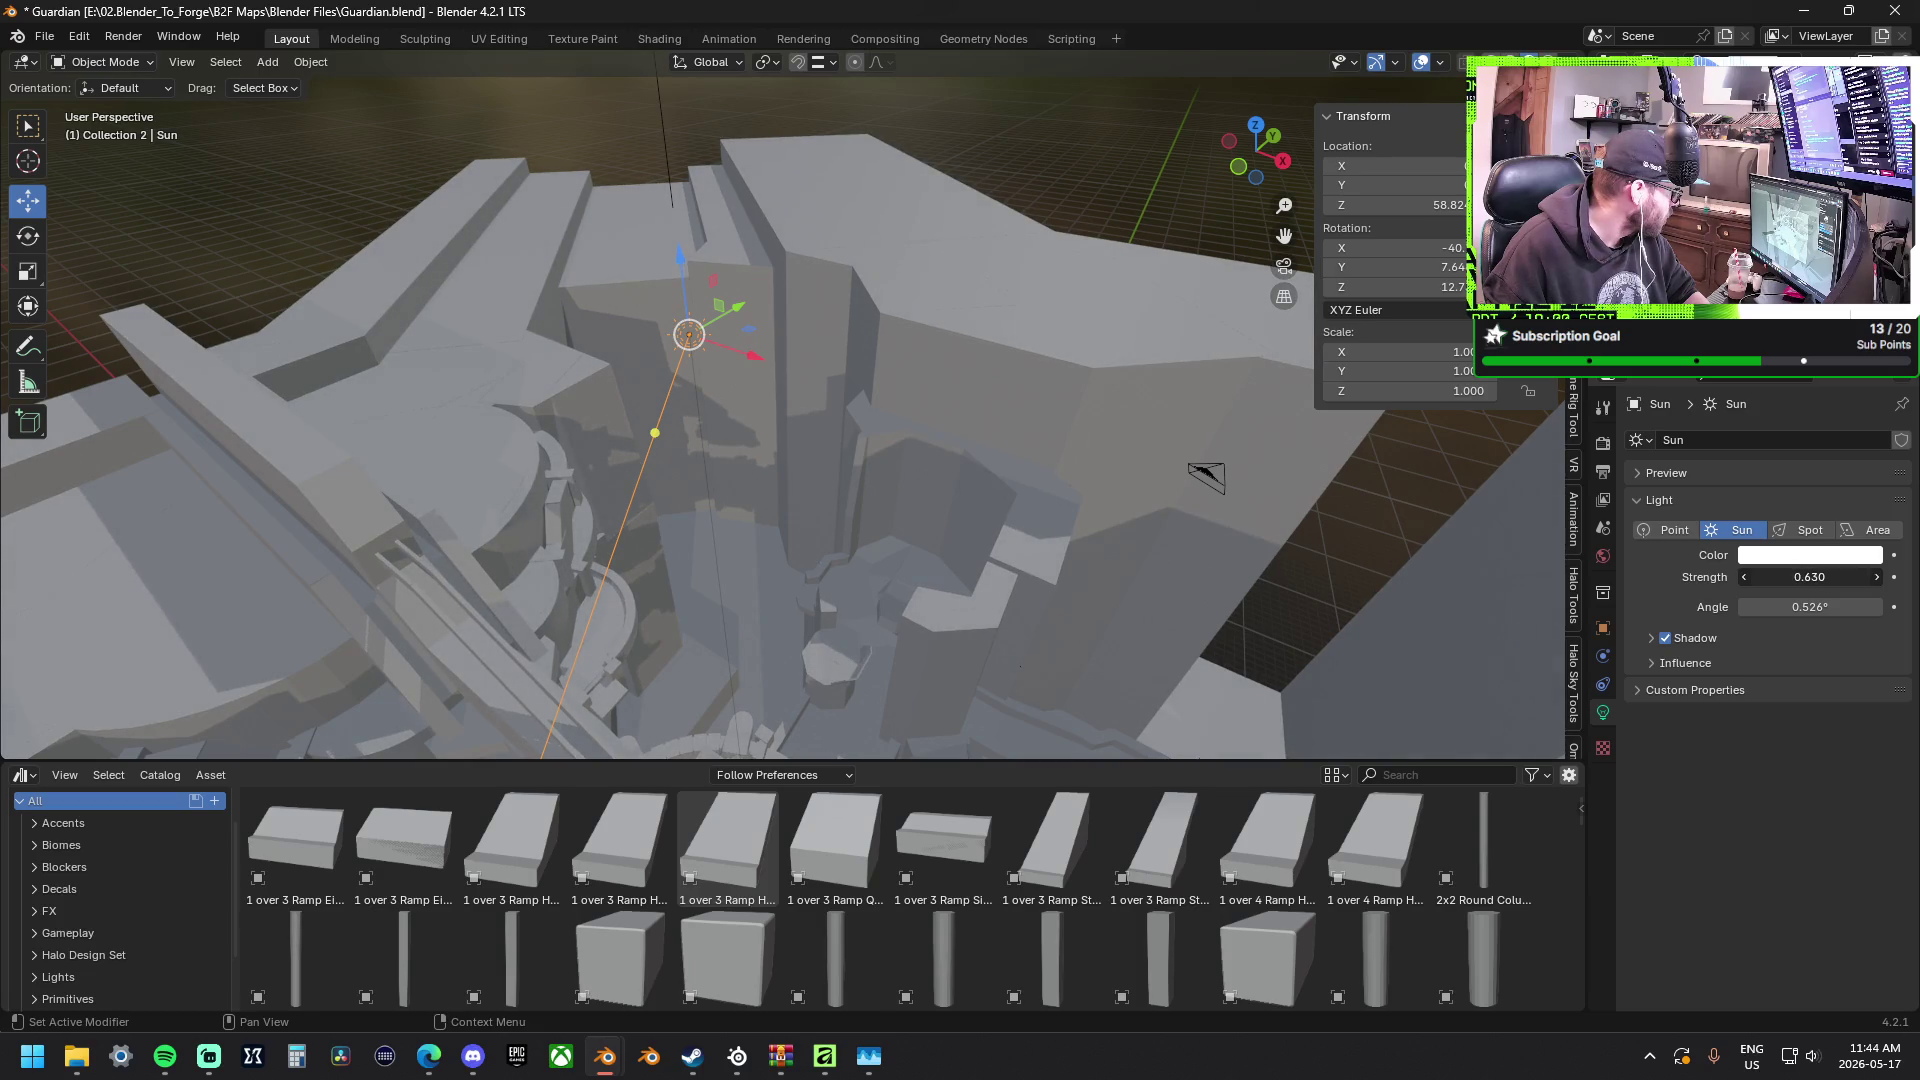
Orbit over the map and select the Volume light probe.
{"action": "middle_click_drag", "start_coordinate": [1341, 527], "coordinate": [593, 597]}
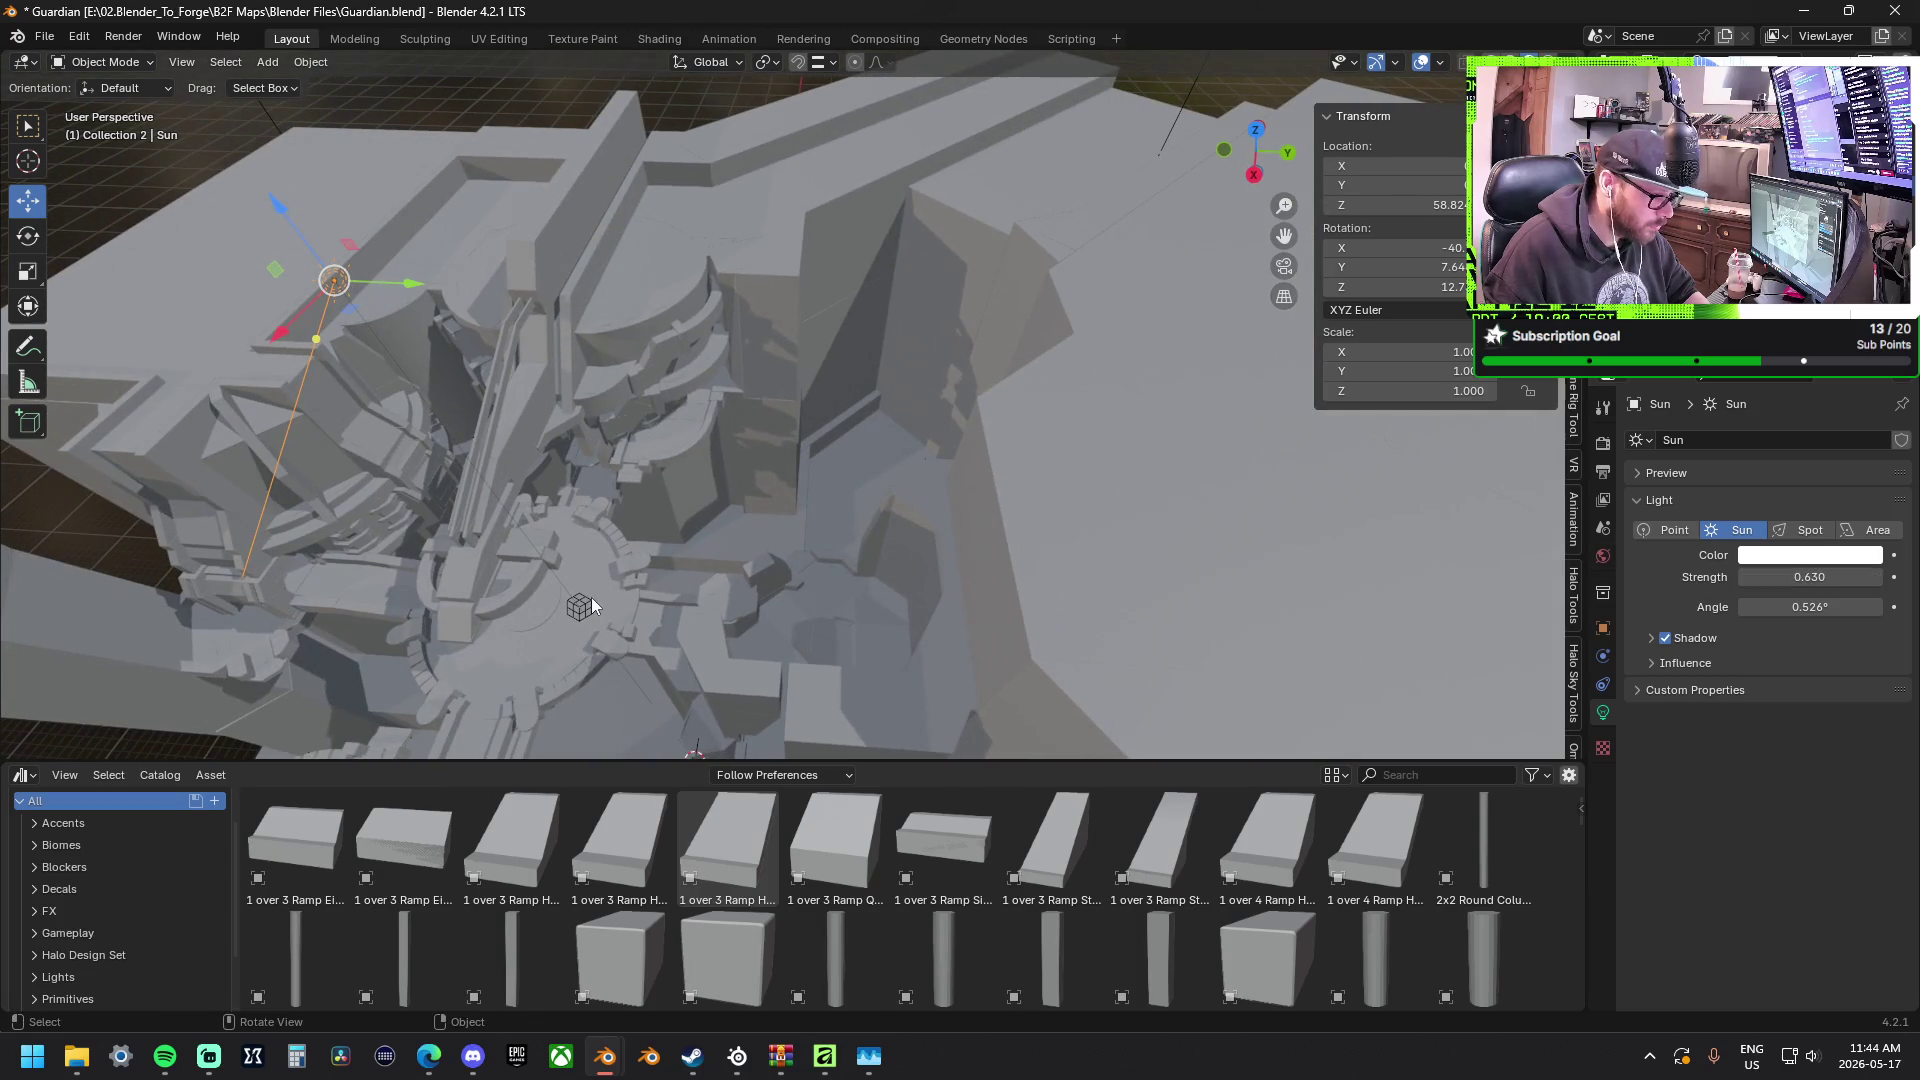
{"action": "left_click", "coordinate": [586, 603]}
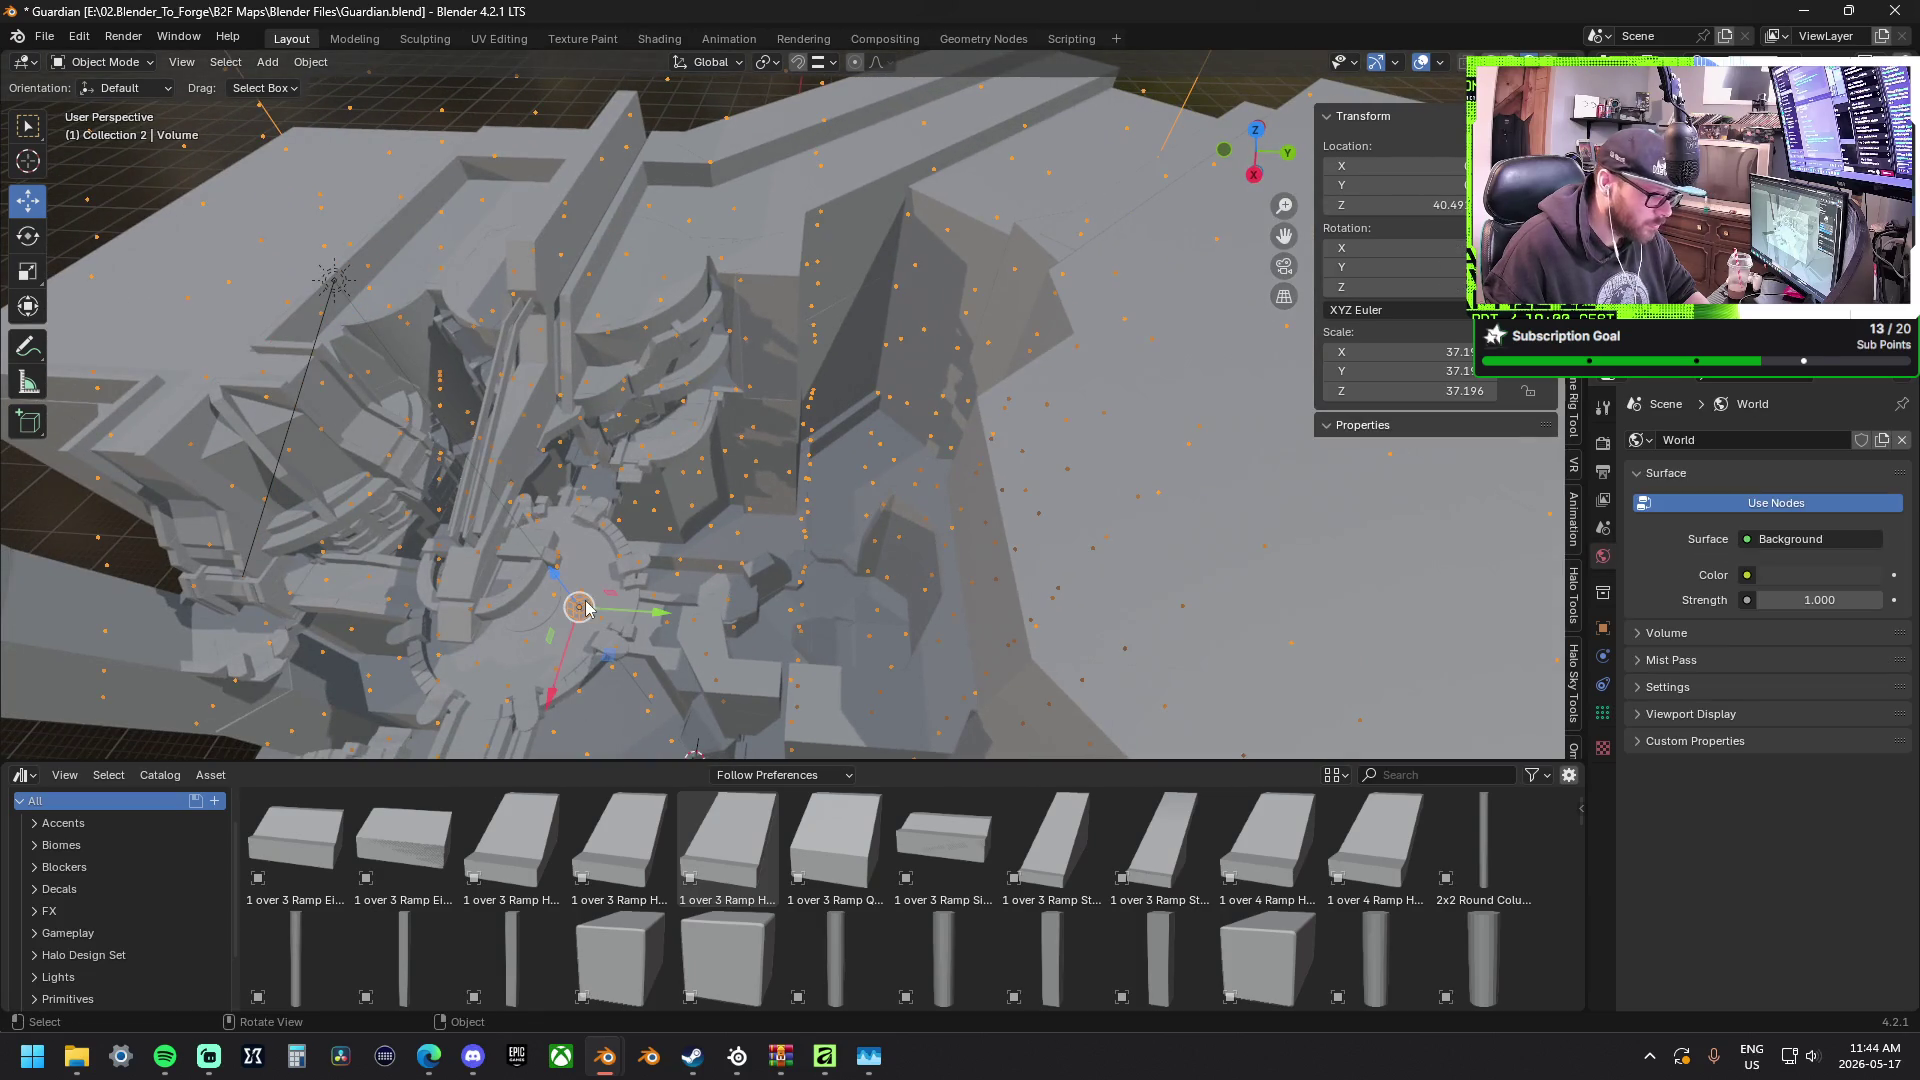
Bake the Volume probe's light cache, then dismiss a context menu and select the curved wall.
{"action": "left_click", "coordinate": [1604, 716]}
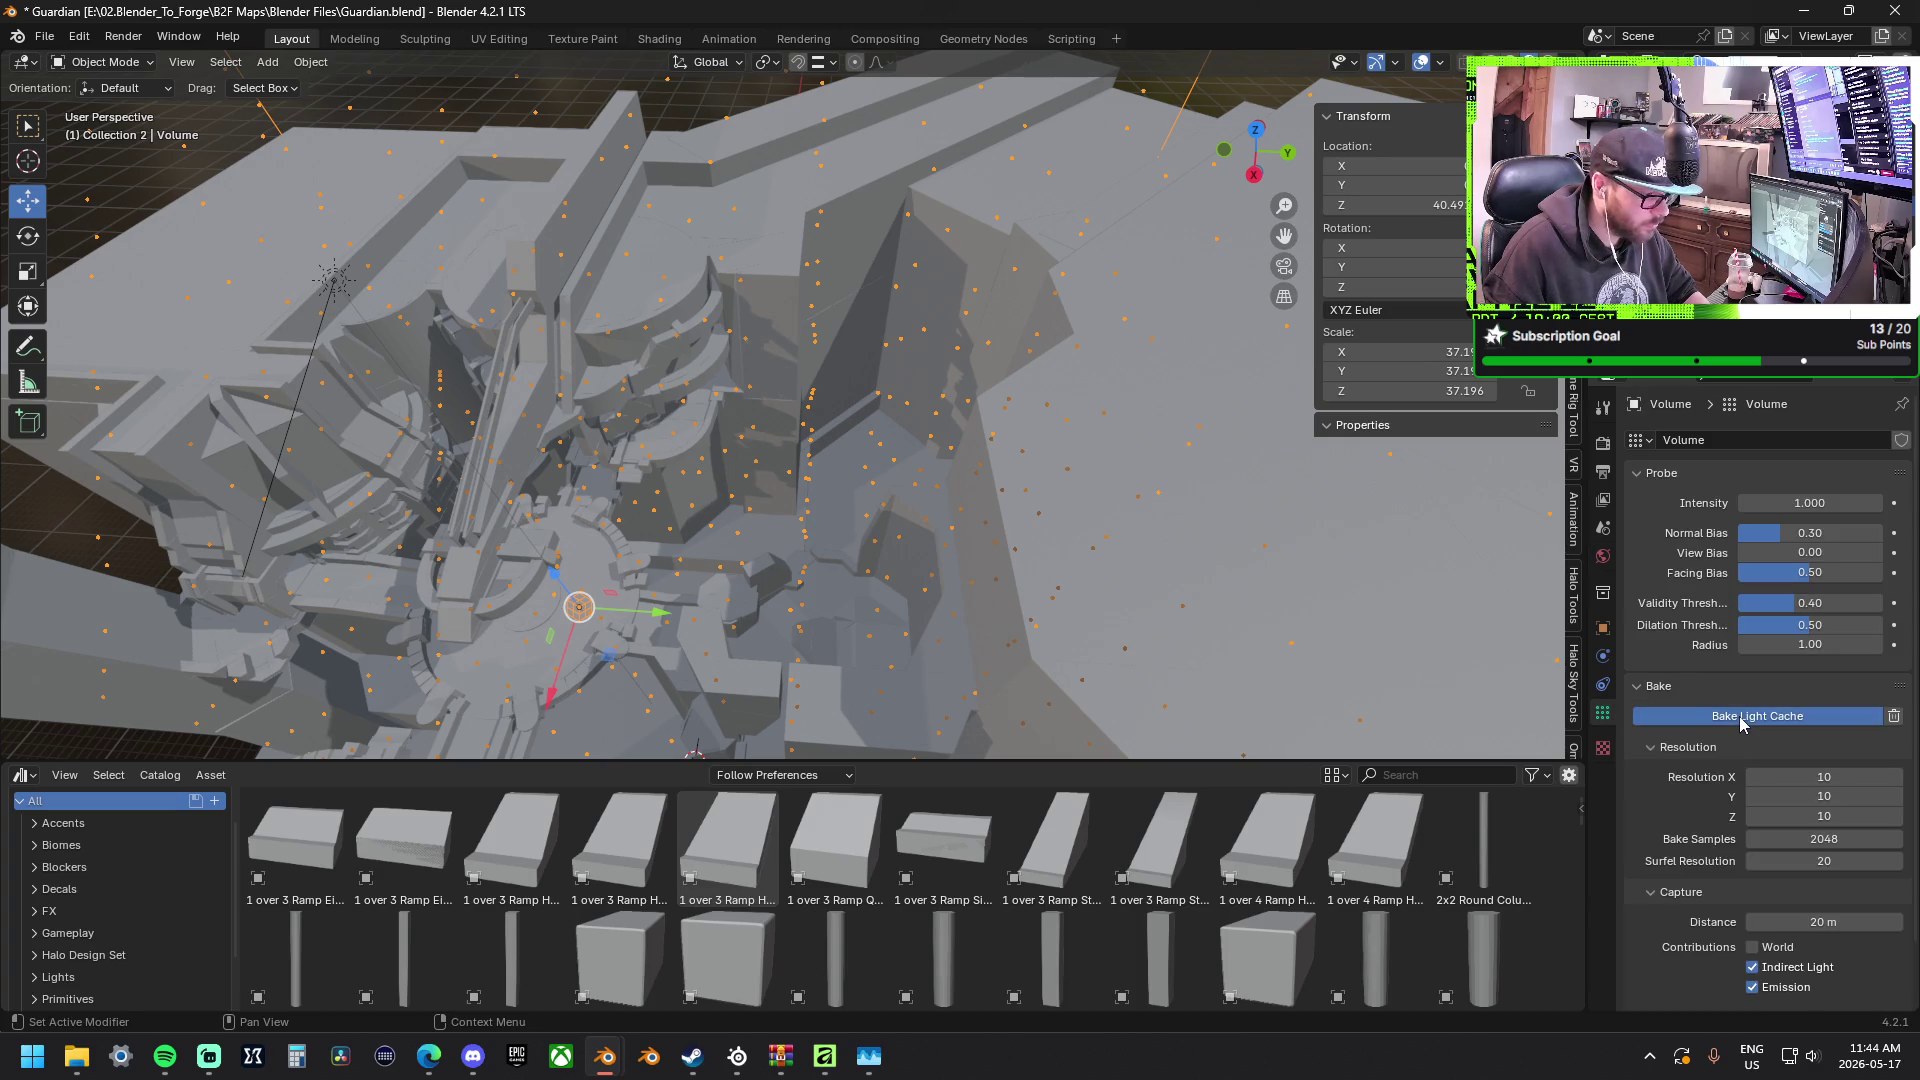
{"action": "left_click", "coordinate": [1741, 717]}
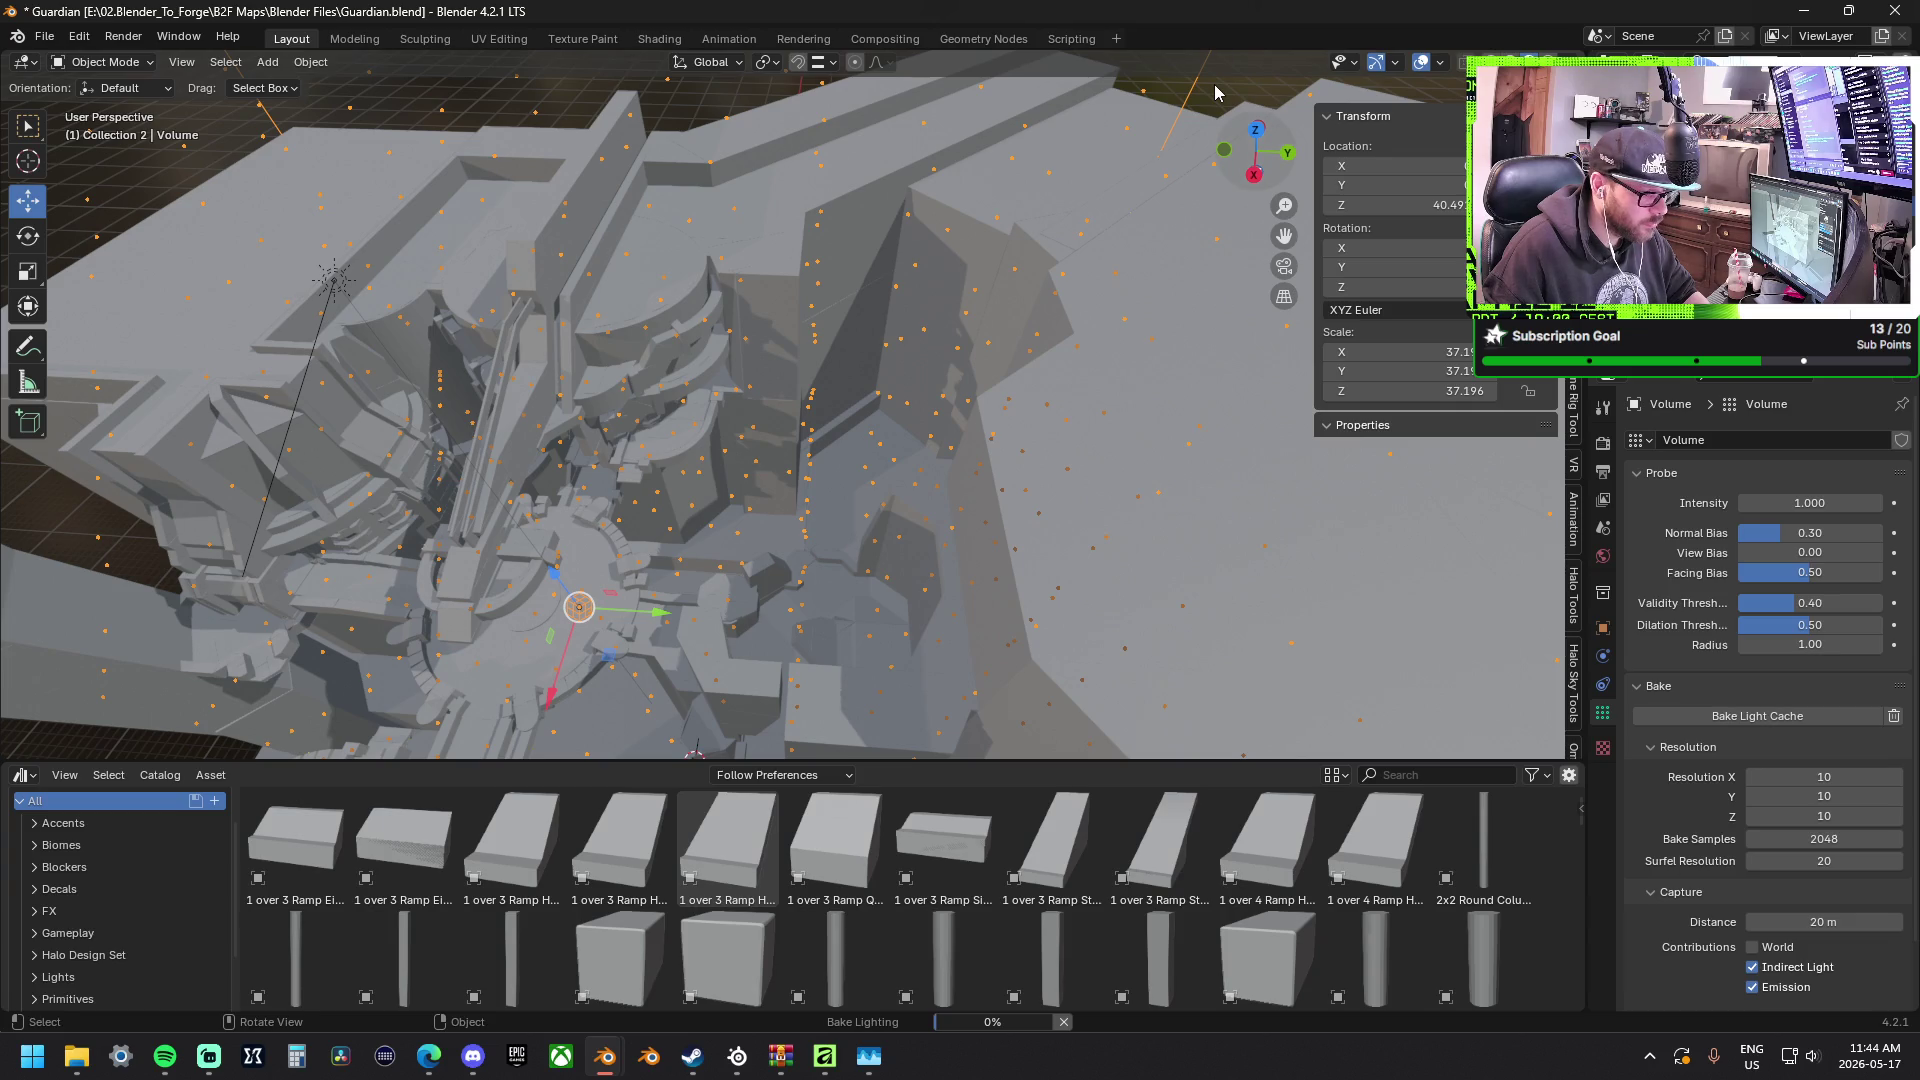
{"action": "right_click", "coordinate": [1215, 93]}
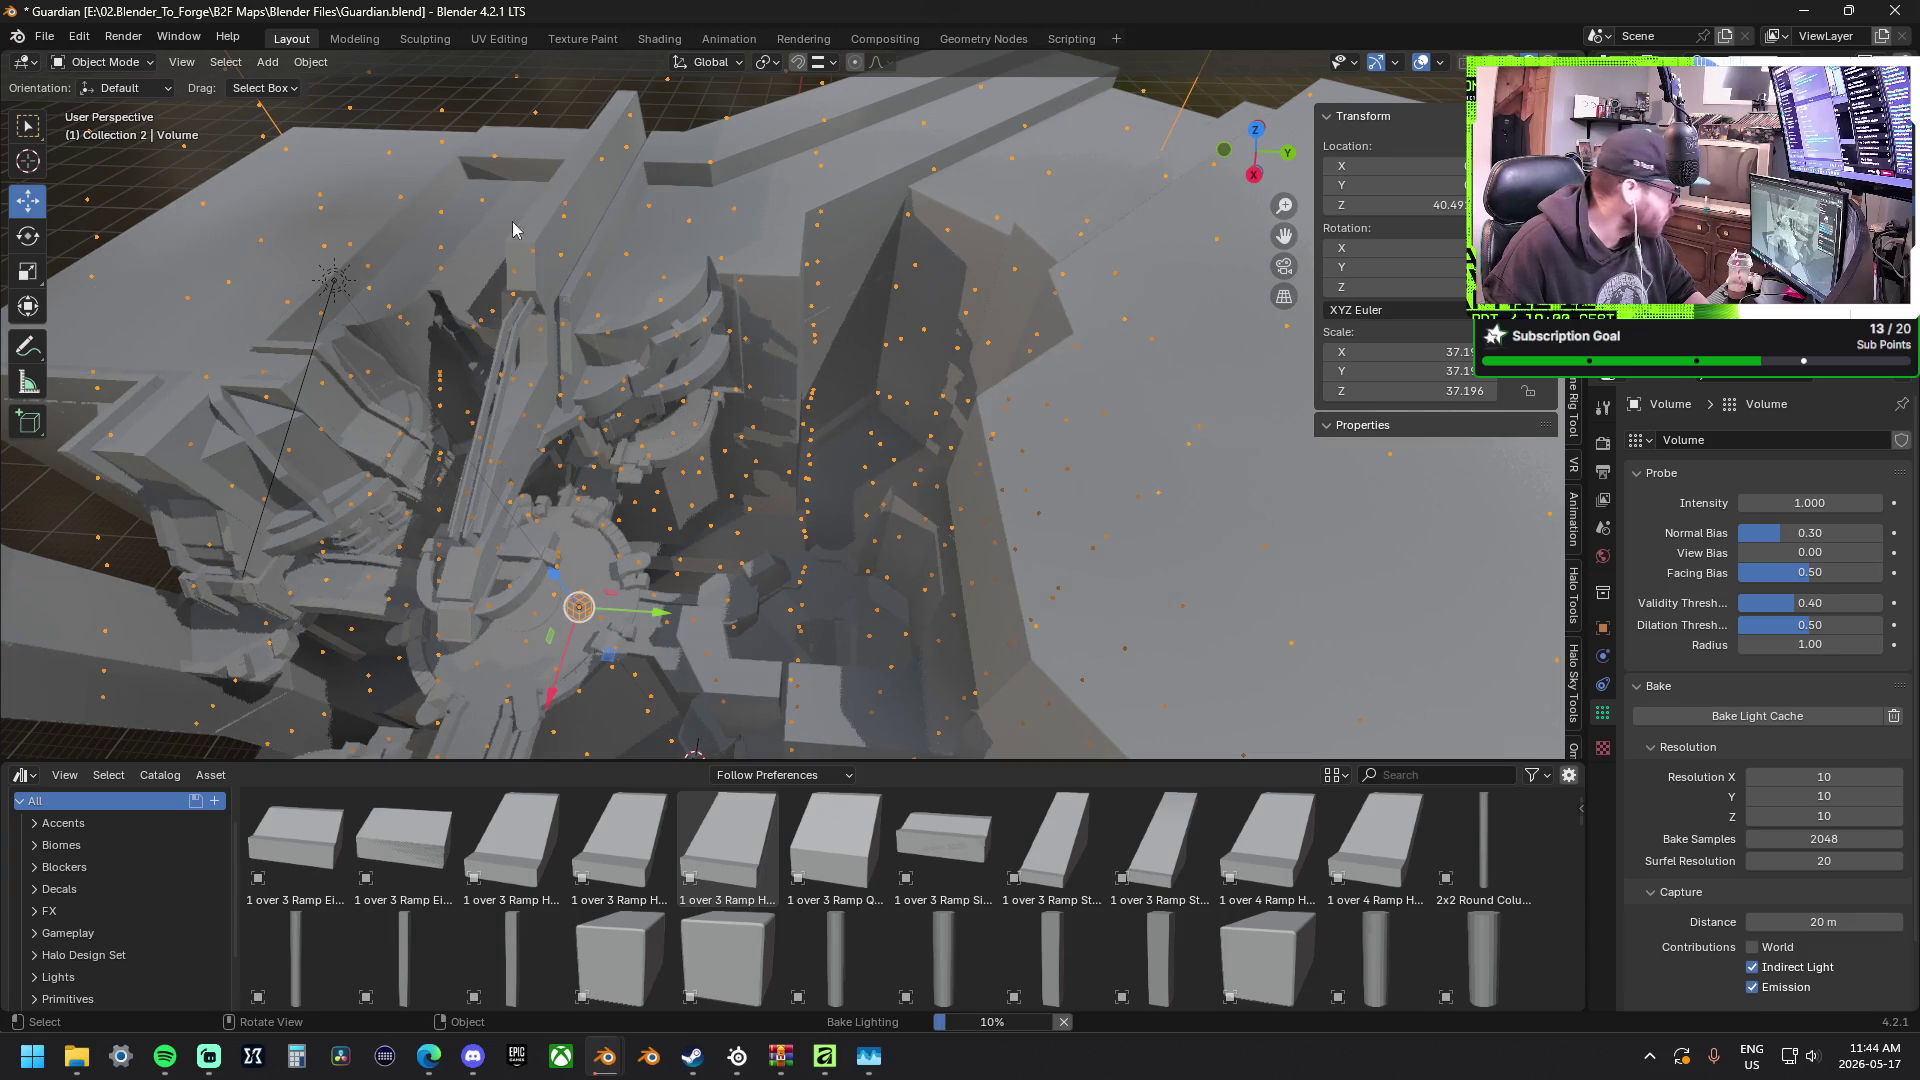
{"action": "left_click", "coordinate": [376, 450]}
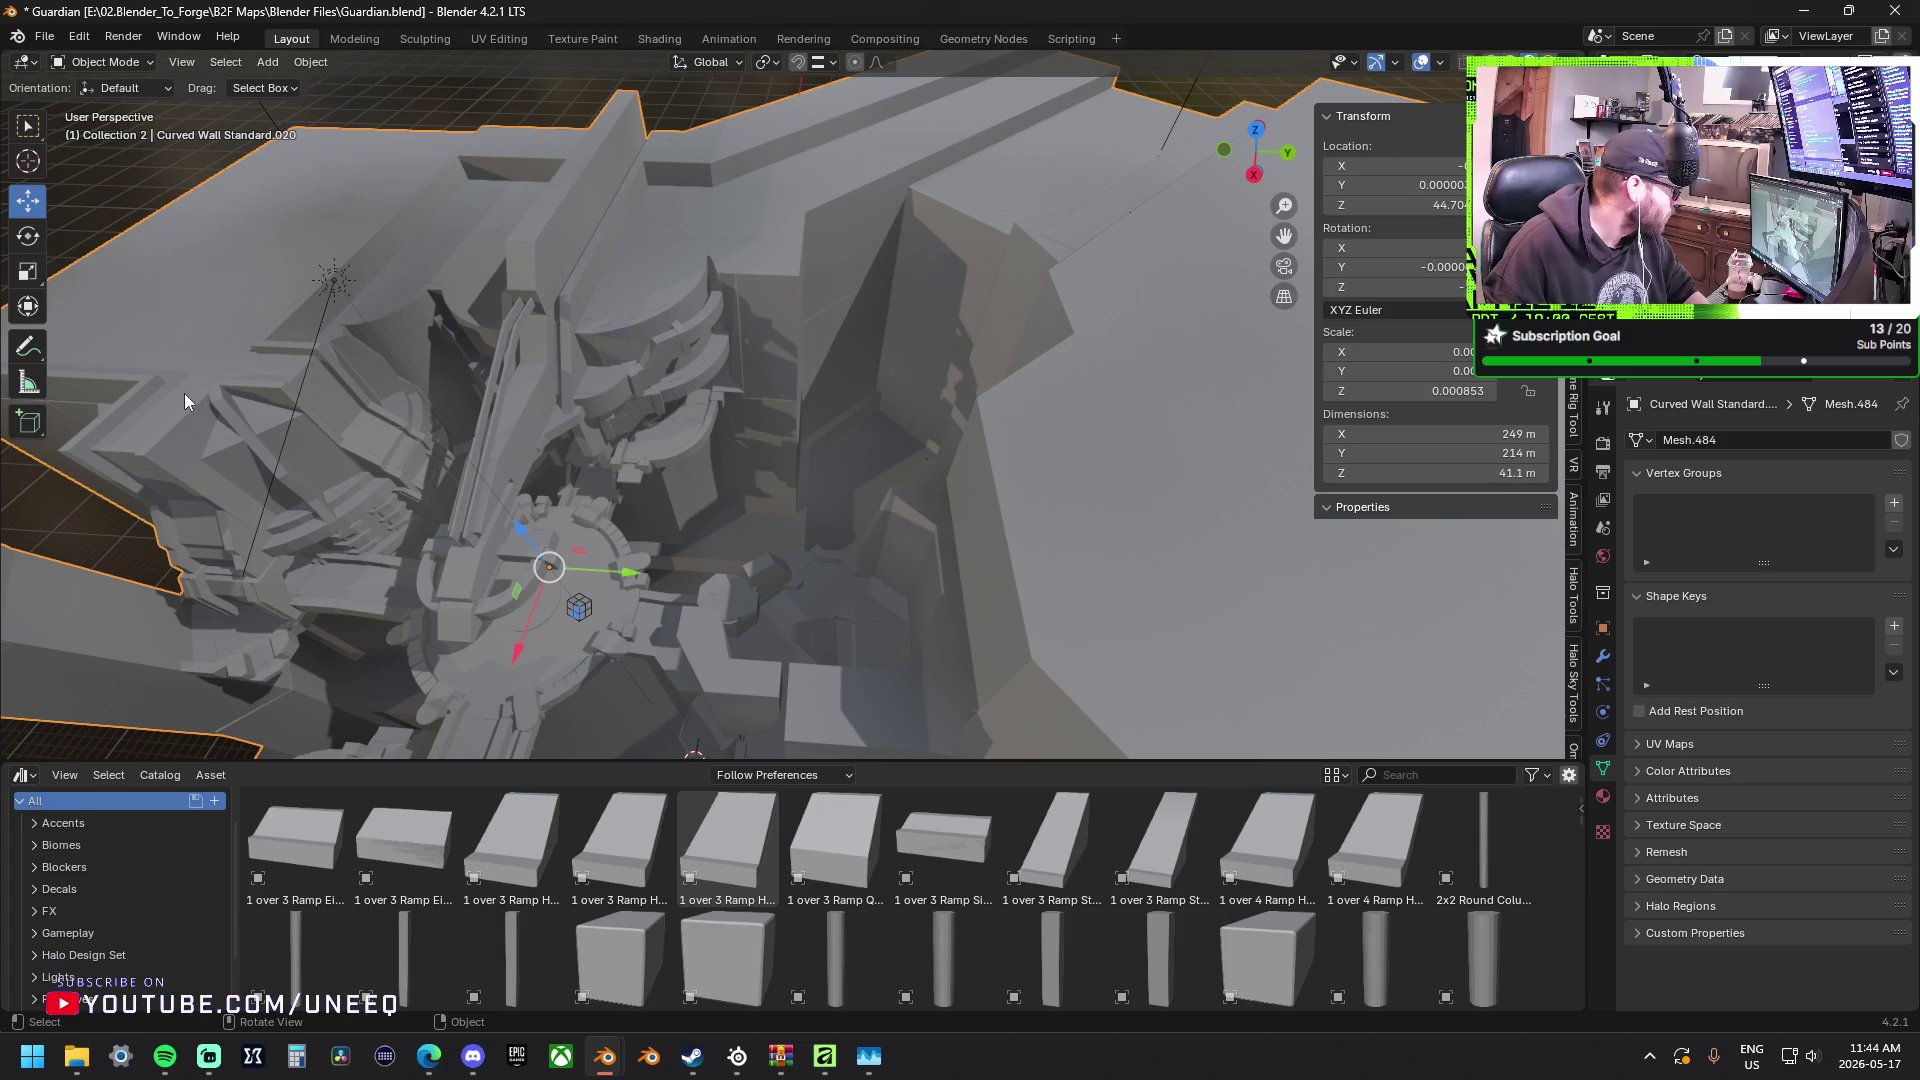
{"action": "middle_click_drag", "start_coordinate": [581, 517], "coordinate": [691, 508]}
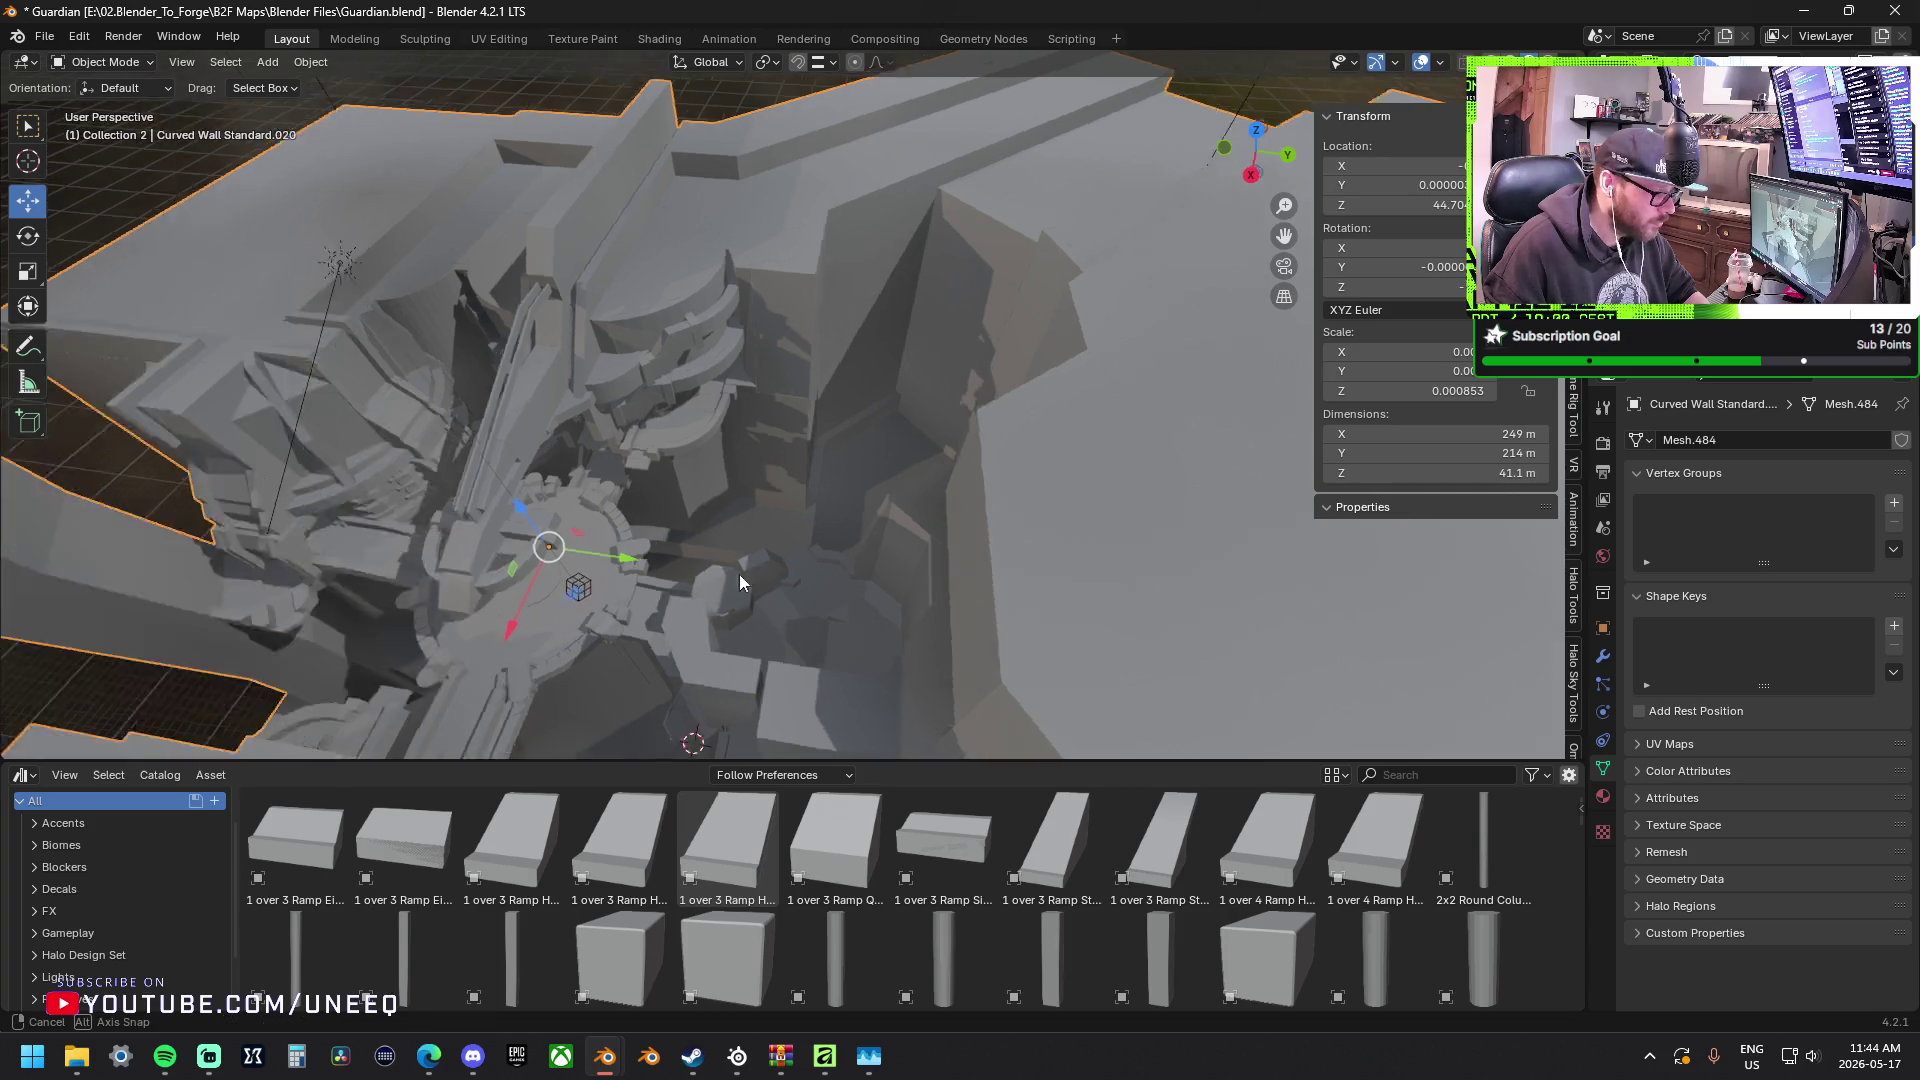
Nudge the camera within the XY plane to about X 7.9 m, Y 13.6 m.
{"action": "left_click", "coordinate": [567, 522]}
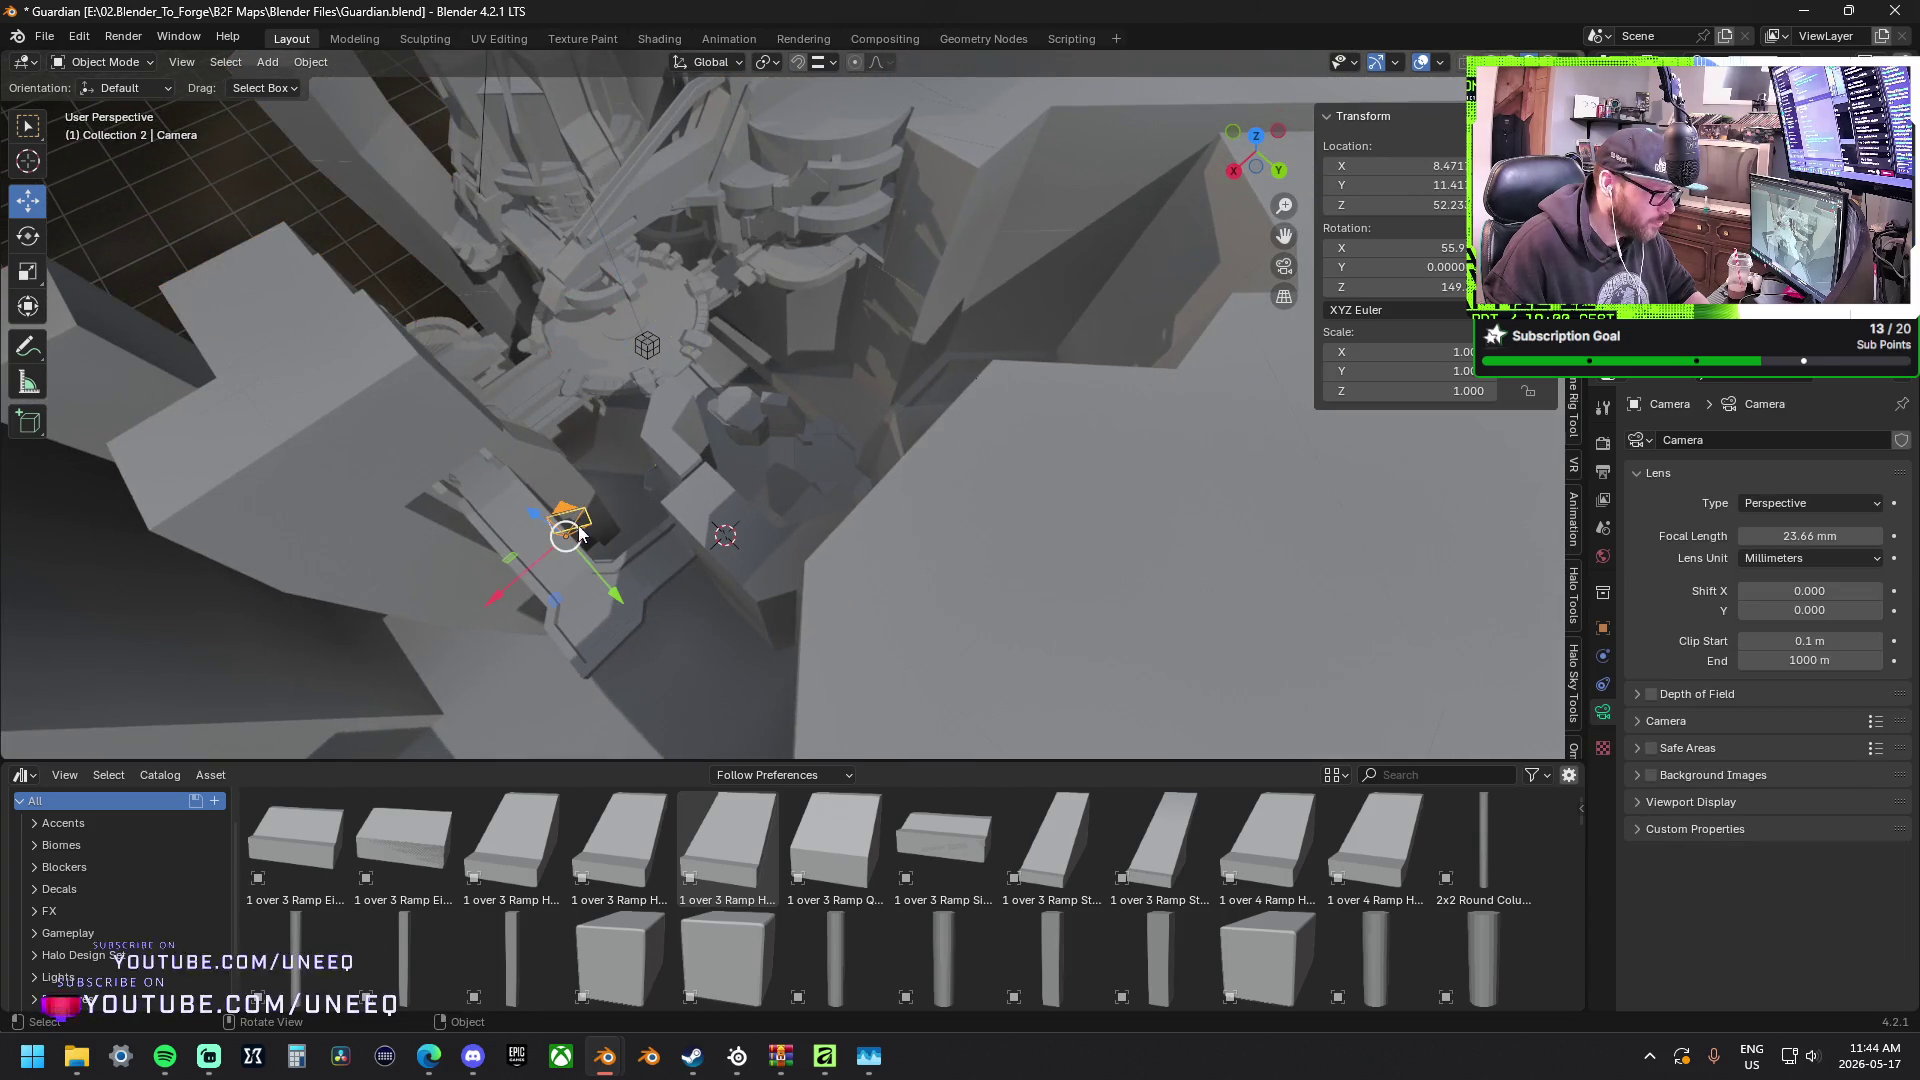
{"action": "key", "text": "g"}
{"action": "key", "text": "shift+z"}
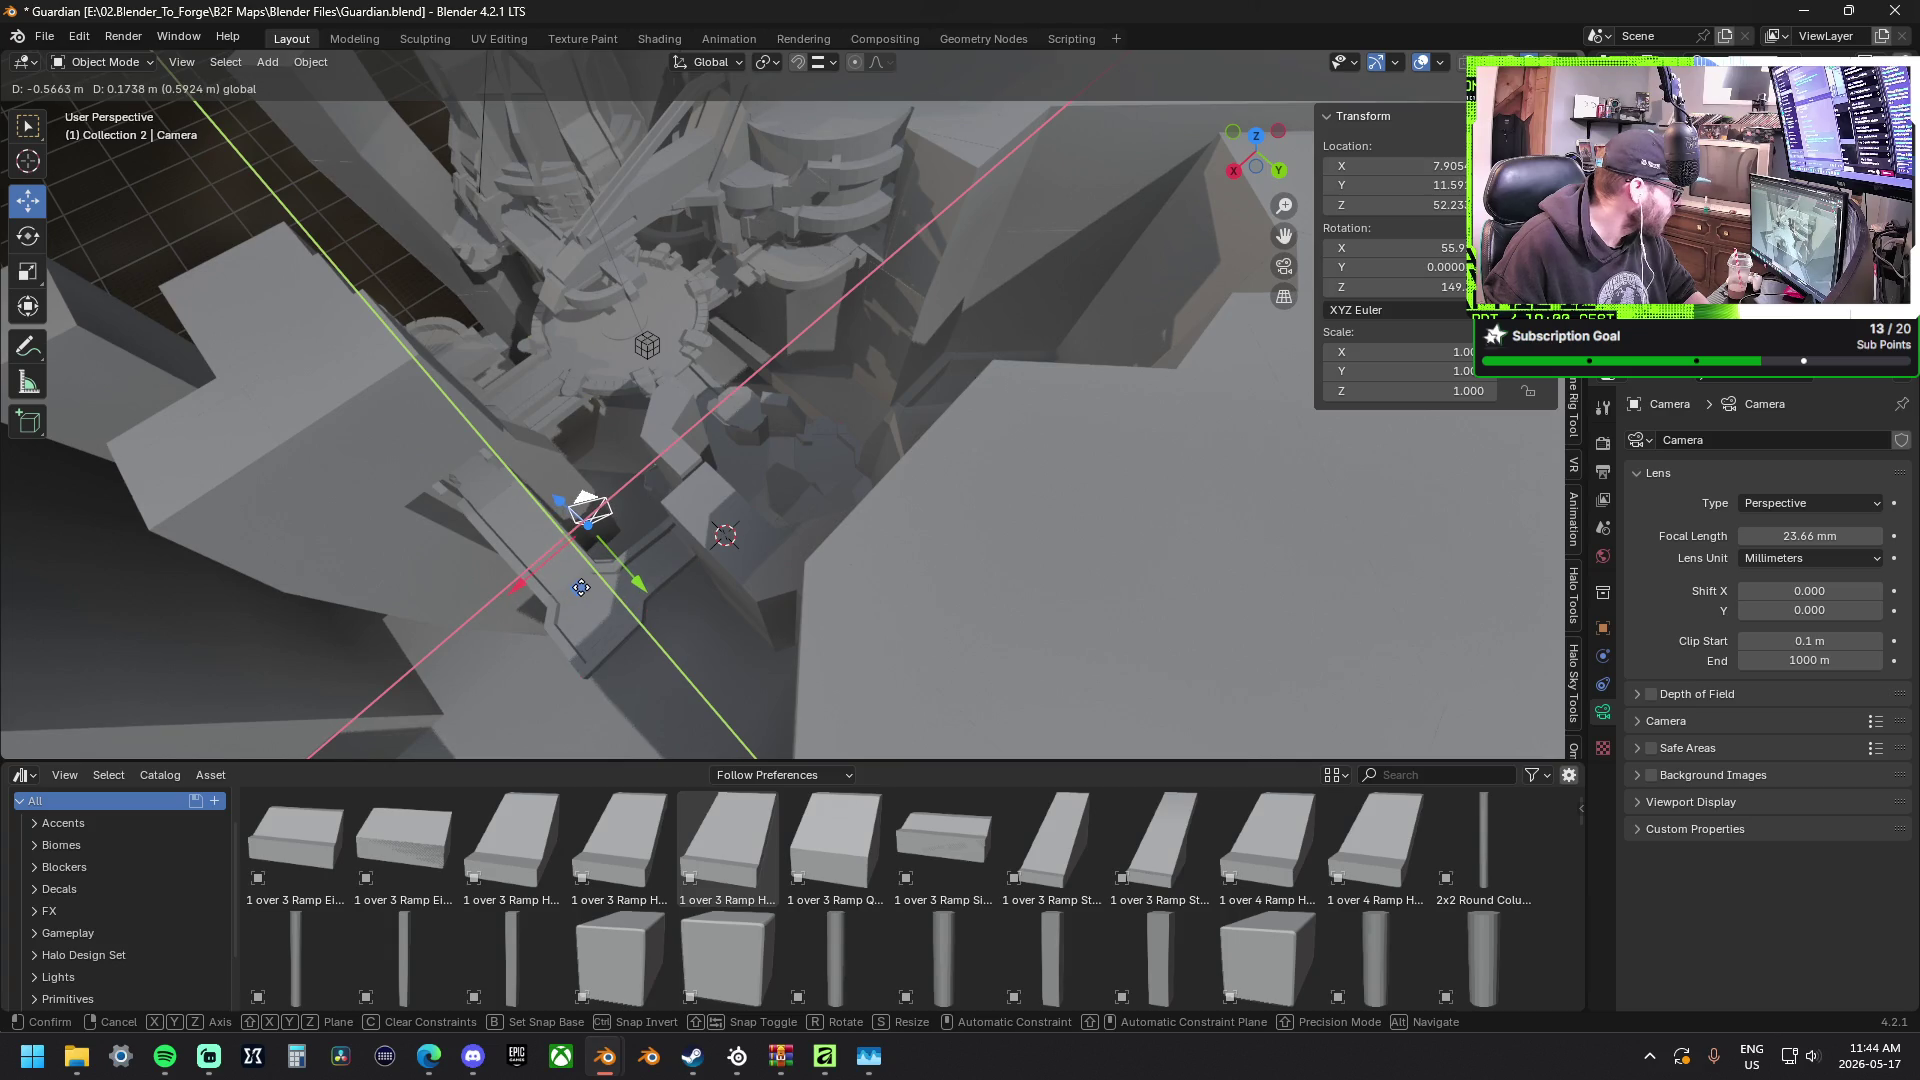
{"action": "left_click", "coordinate": [580, 587]}
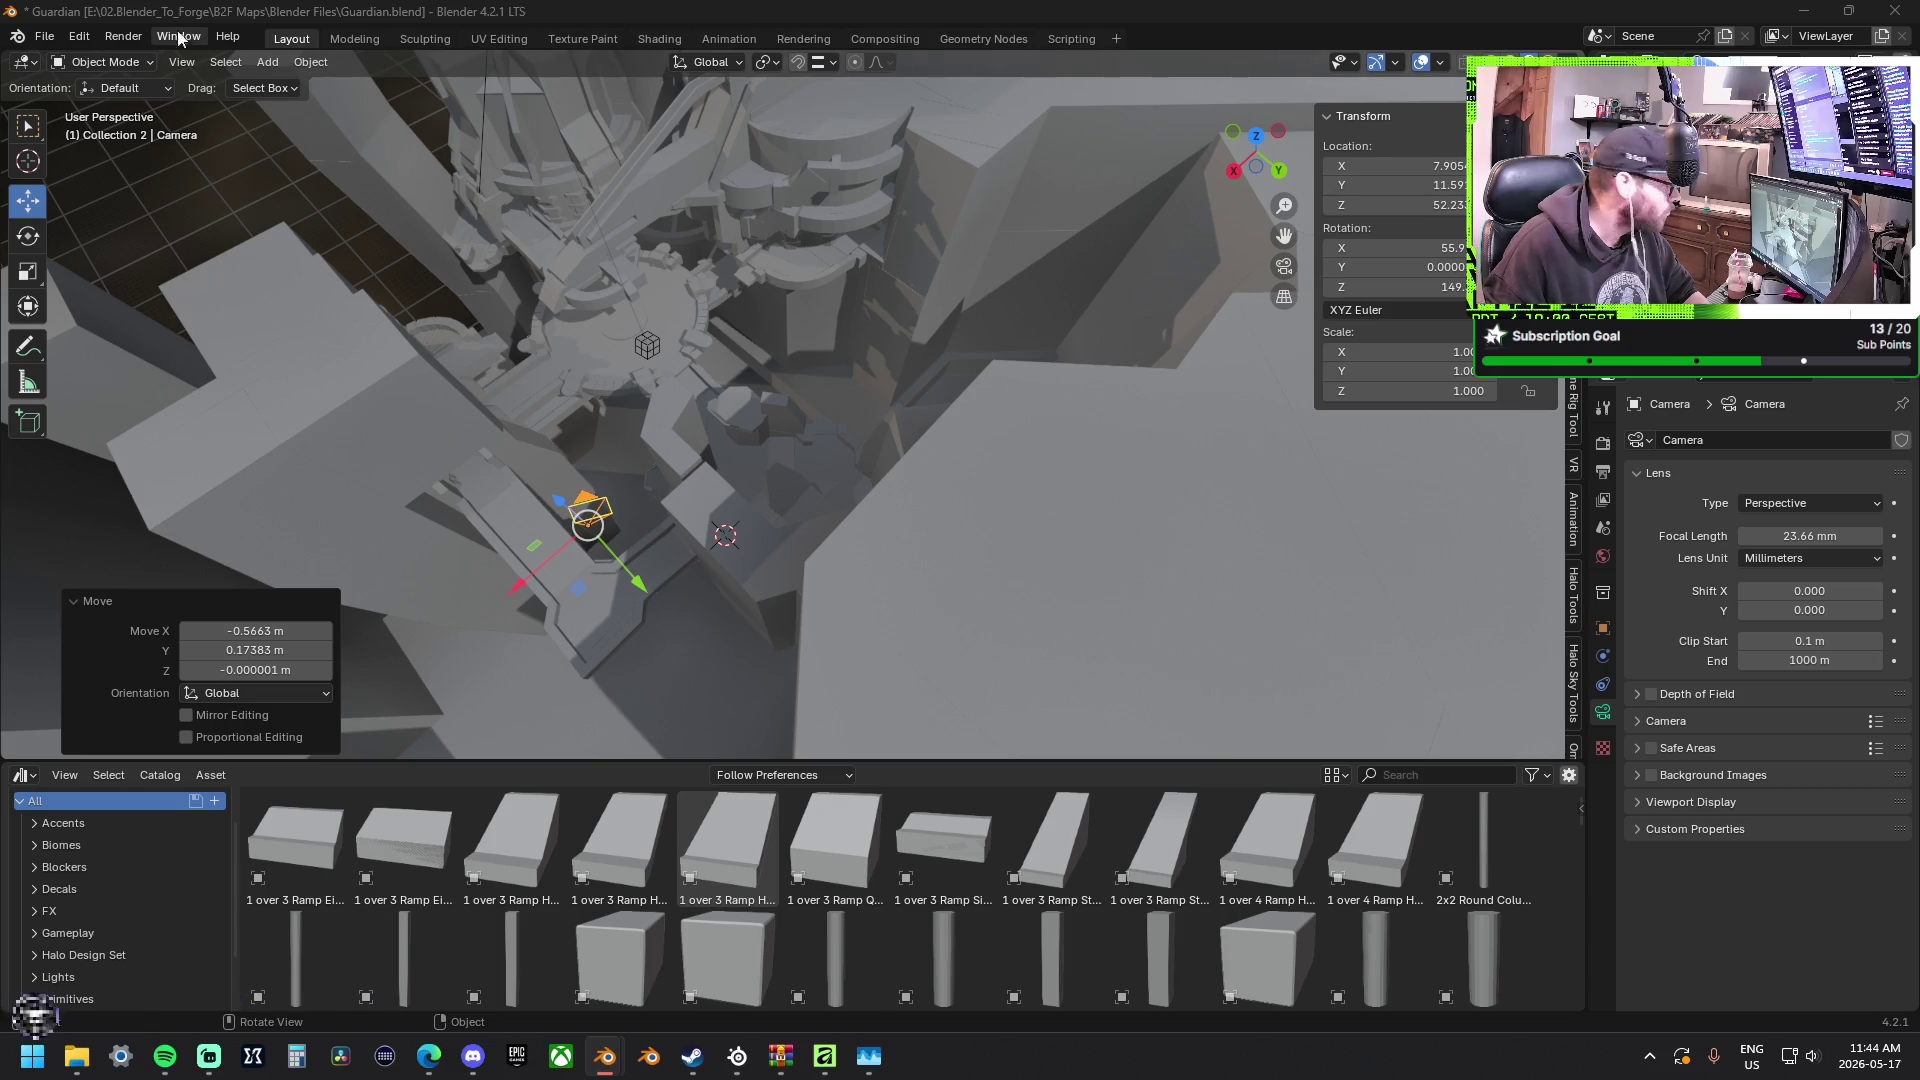
Start an F12 render of the camera view.
{"action": "left_click", "coordinate": [581, 87]}
{"action": "key", "text": "F12"}
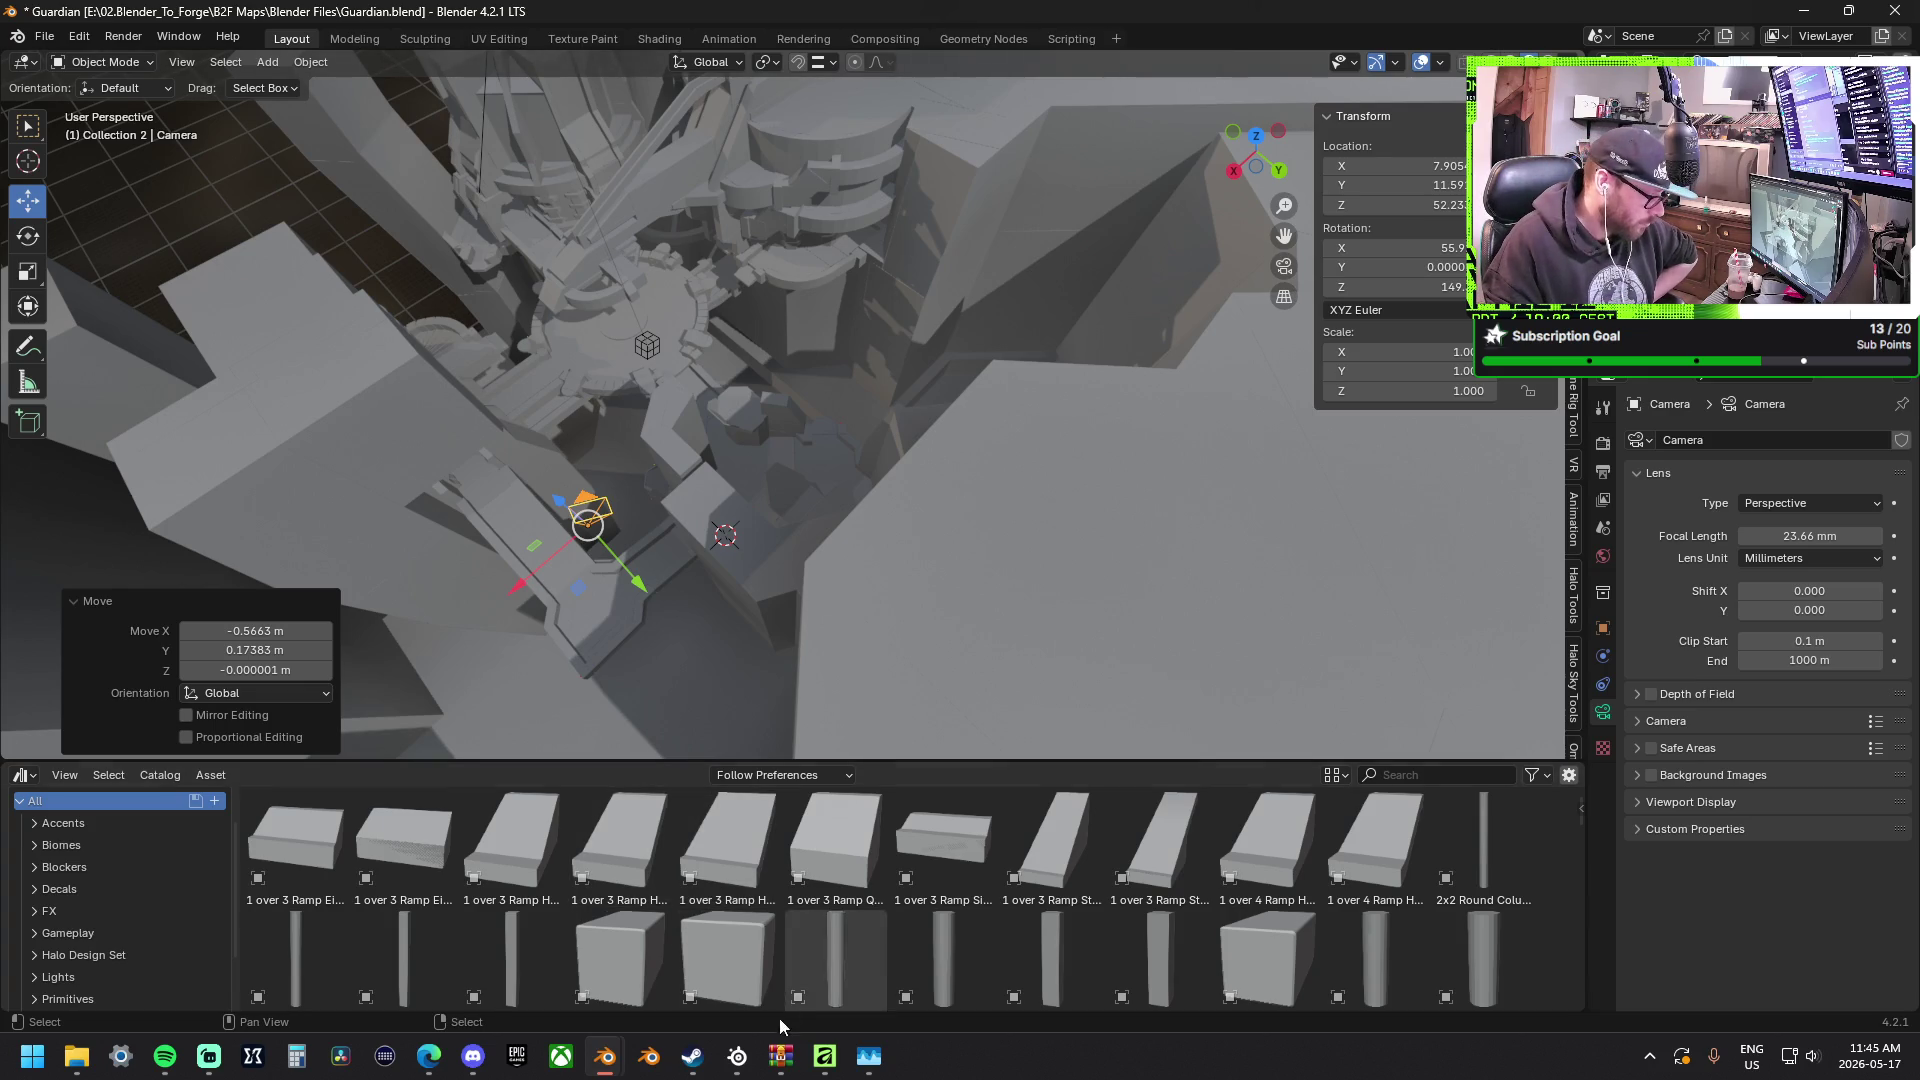
{"action": "mouse_move", "coordinate": [604, 1056]}
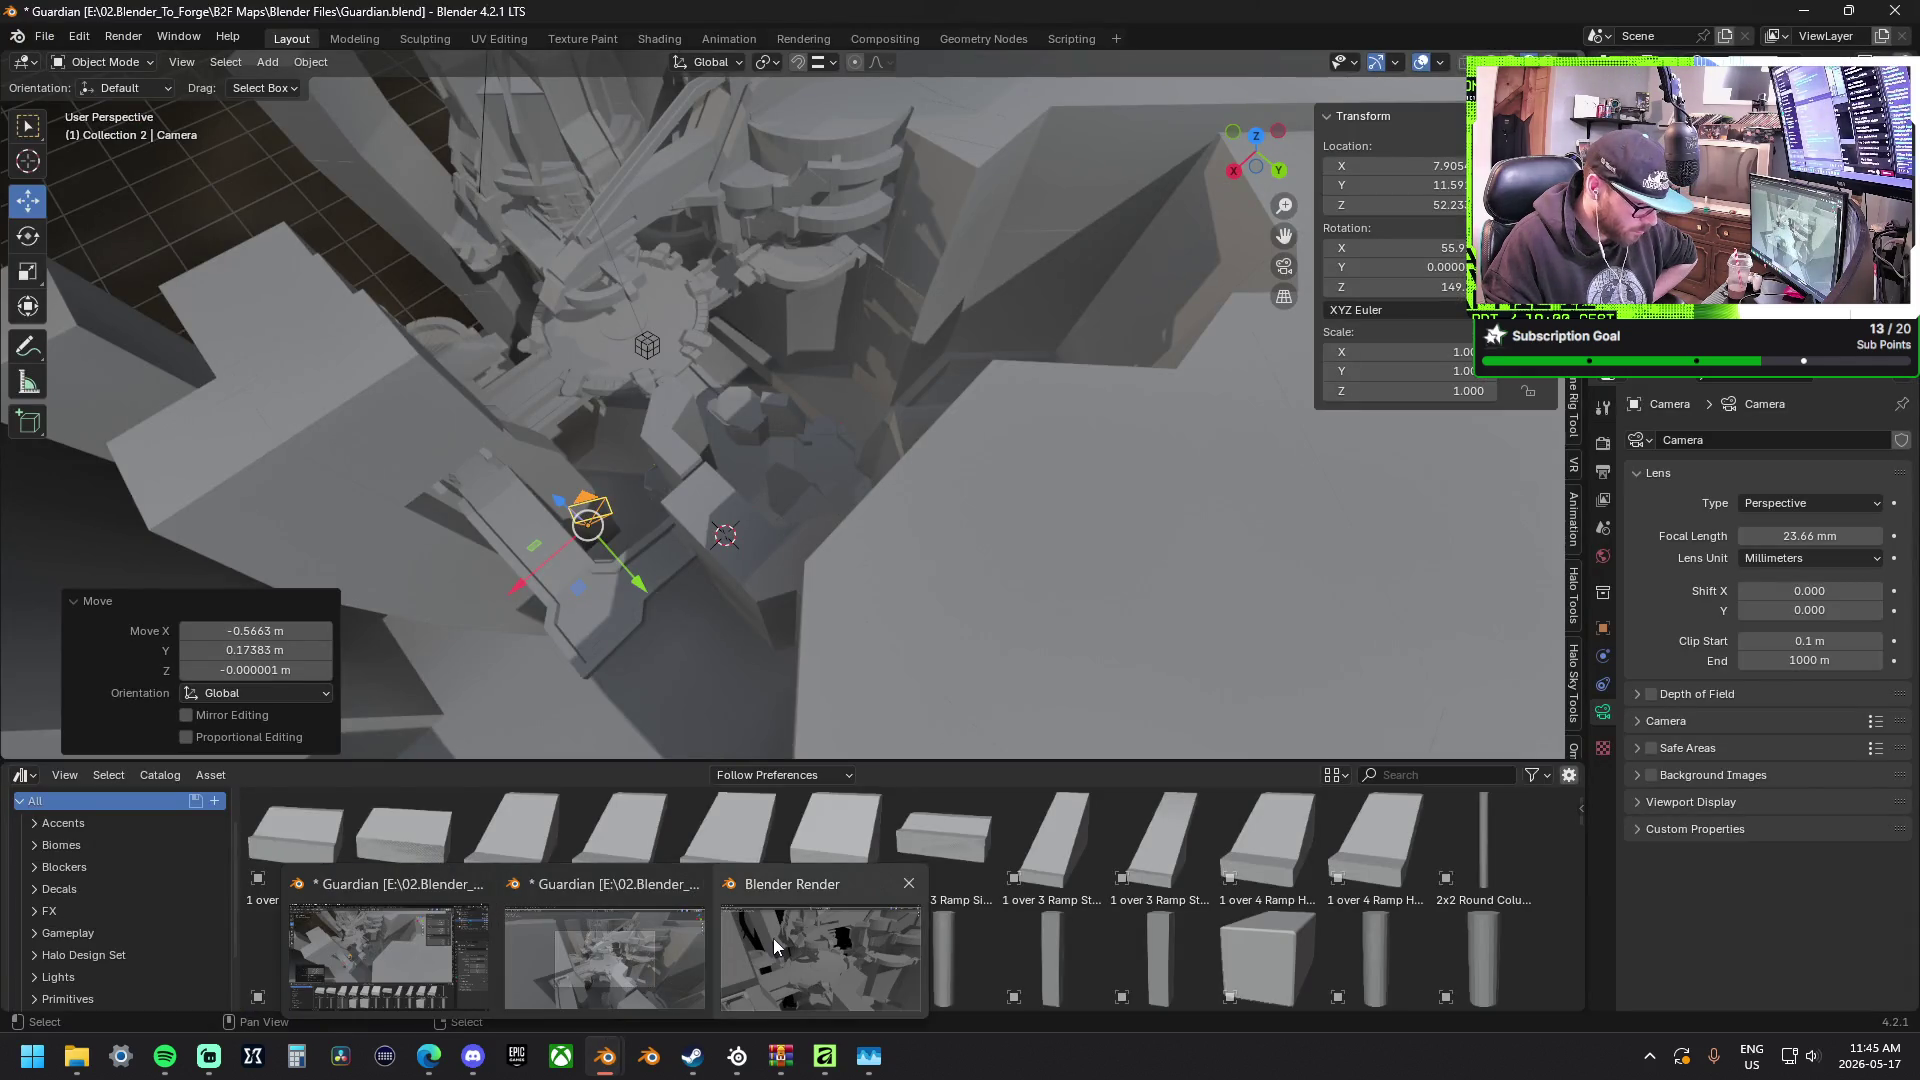
{"action": "left_click", "coordinate": [772, 937]}
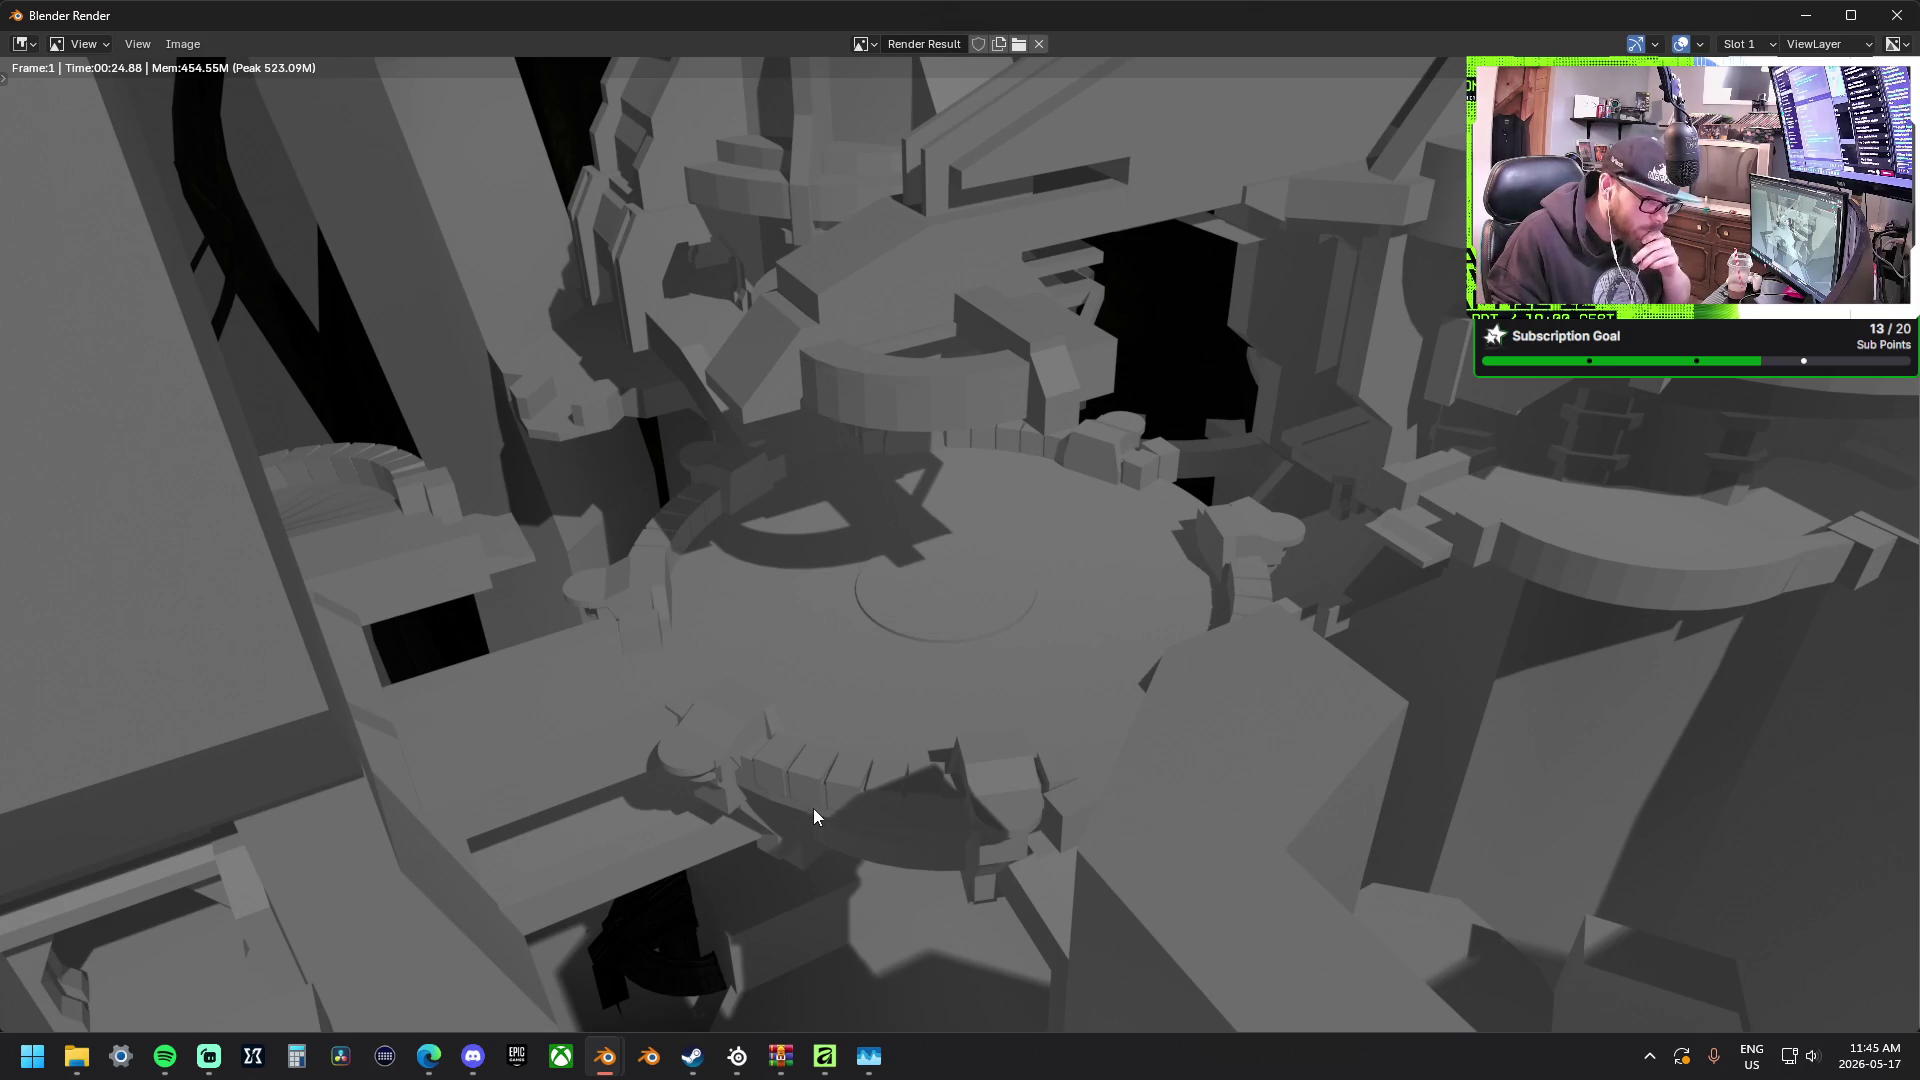
{"action": "key", "text": "Escape"}
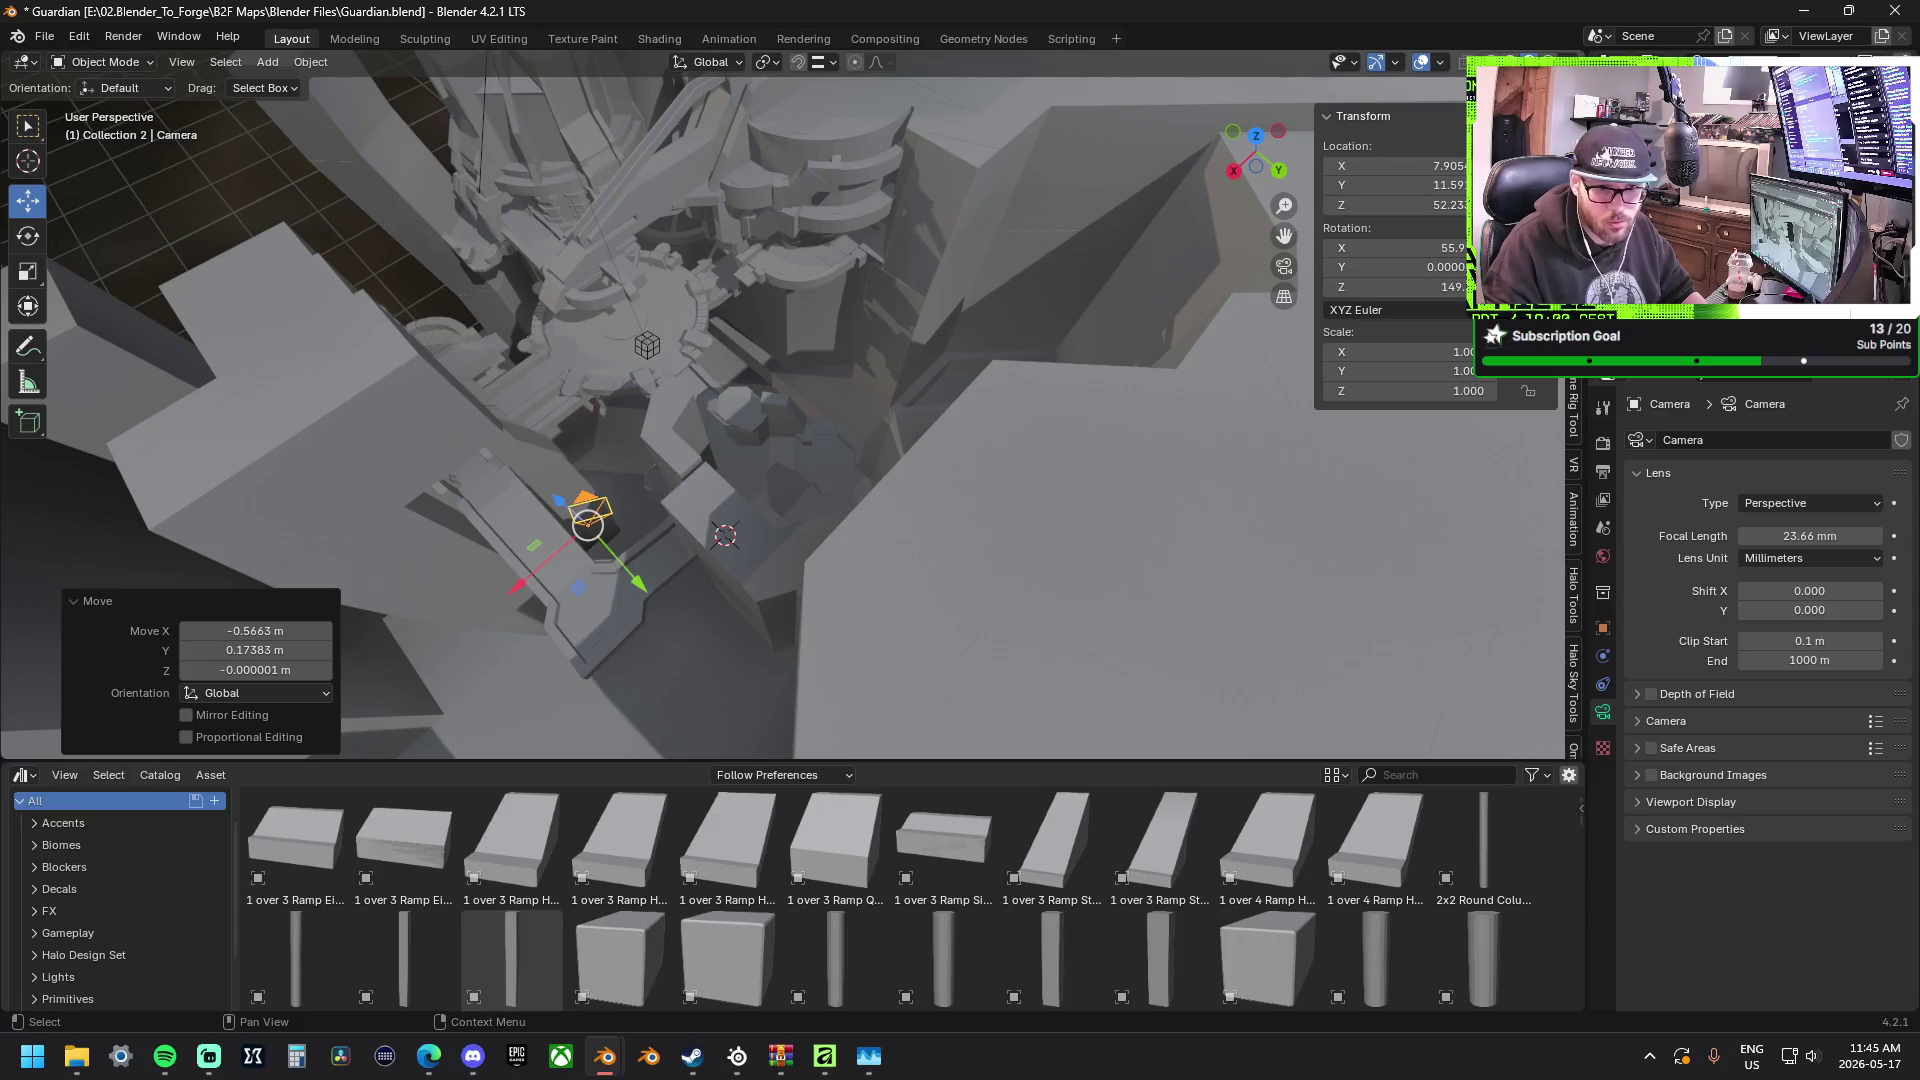
{"action": "scroll", "coordinate": [827, 350], "scroll_direction": "down", "scroll_amount": 5}
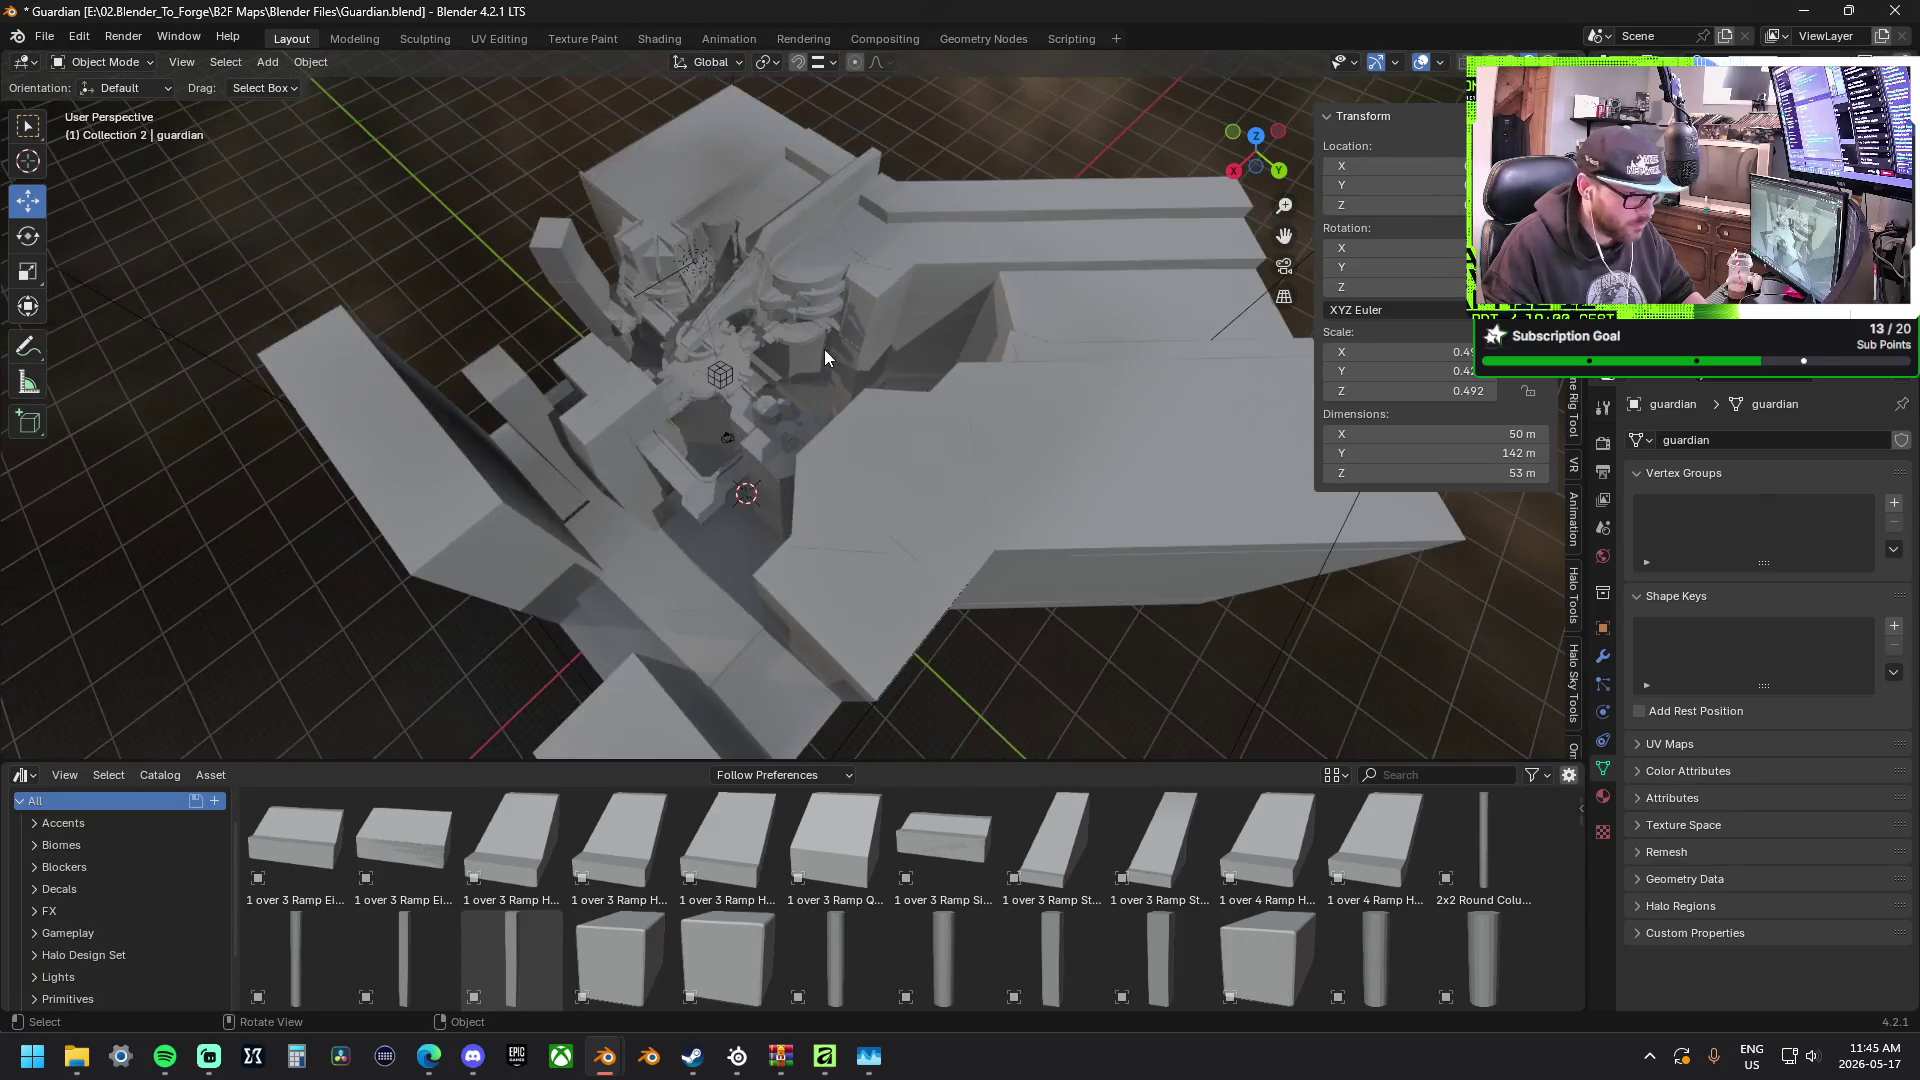
Orbit through the map and select the dark spire shapes.
{"action": "middle_click_drag", "start_coordinate": [826, 350], "coordinate": [845, 371]}
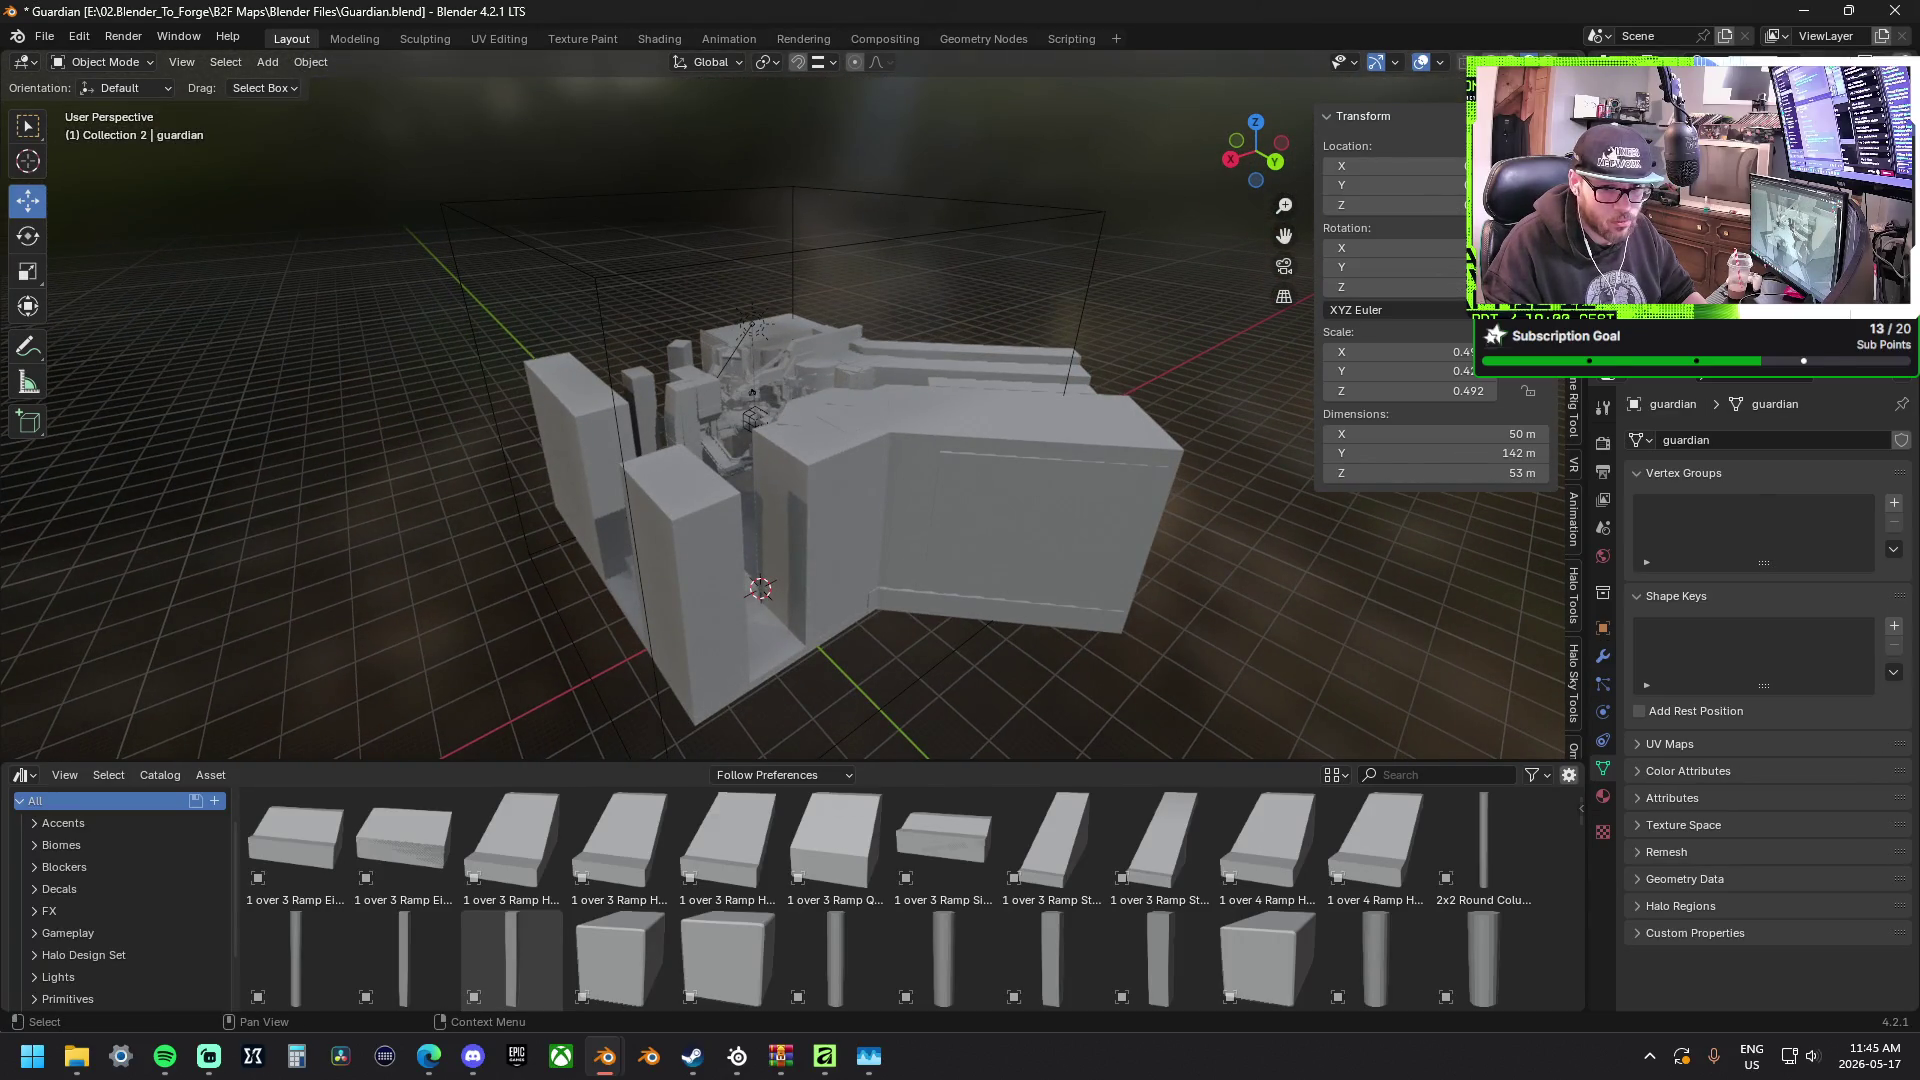
{"action": "middle_click_drag", "start_coordinate": [816, 250], "coordinate": [1242, 155]}
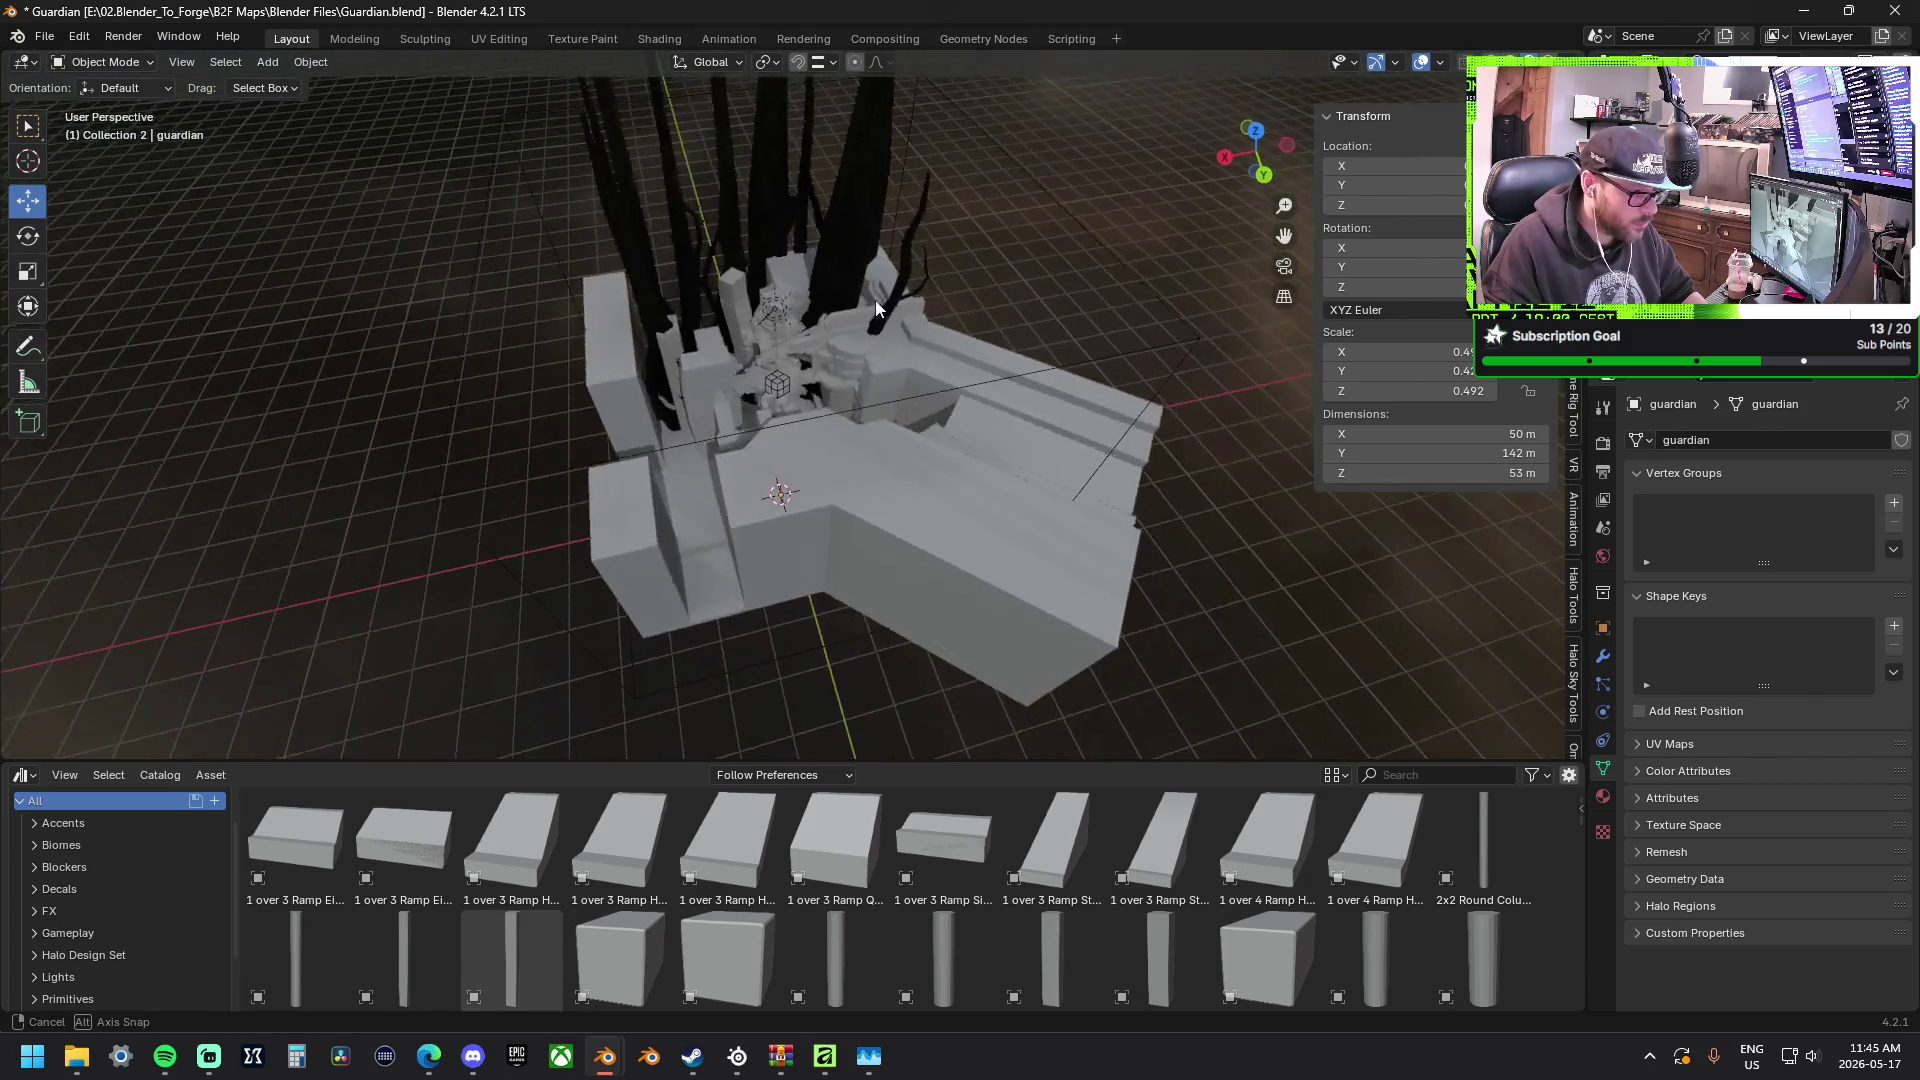
{"action": "middle_click_drag", "start_coordinate": [1243, 154], "coordinate": [863, 227]}
{"action": "left_click", "coordinate": [863, 227]}
Delete the selected spire object and start an F12 render.
{"action": "middle_click_drag", "start_coordinate": [840, 308], "coordinate": [842, 454]}
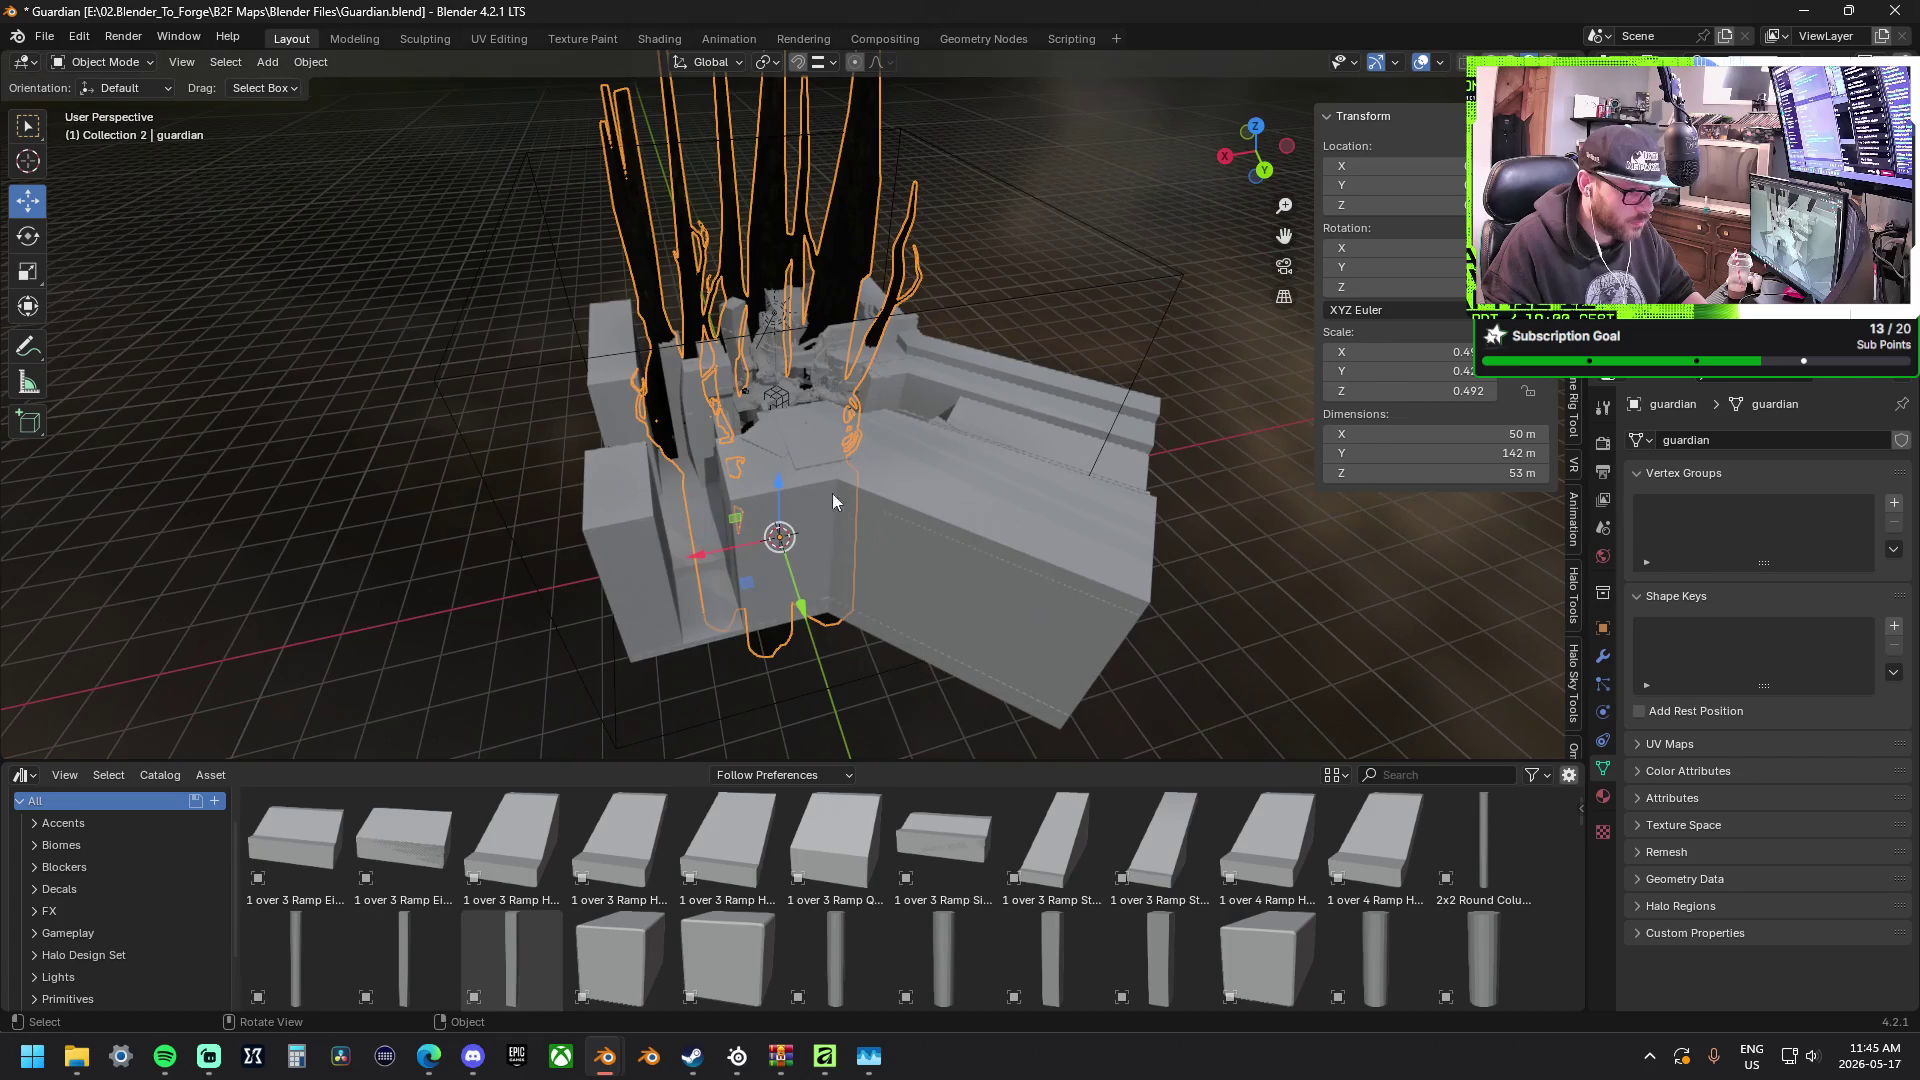
{"action": "key", "text": "Delete"}
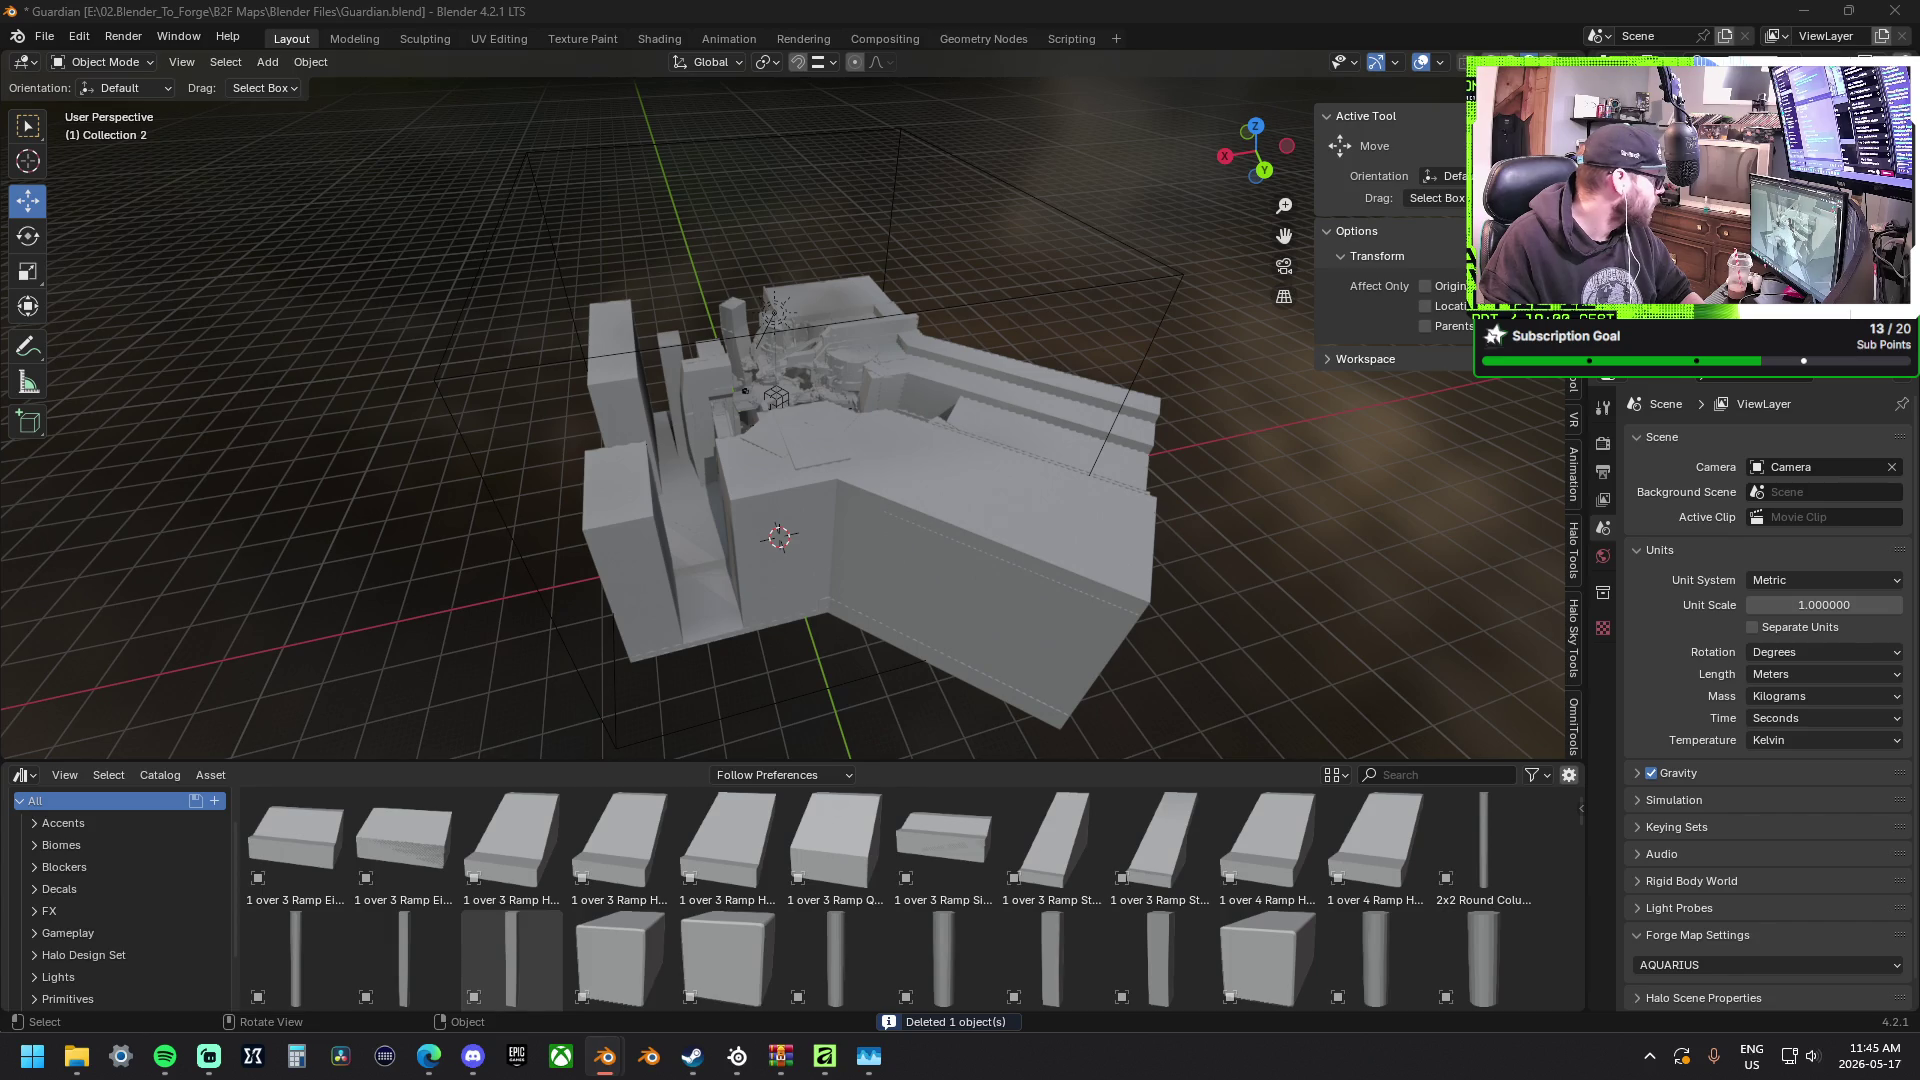
{"action": "key", "text": "F12"}
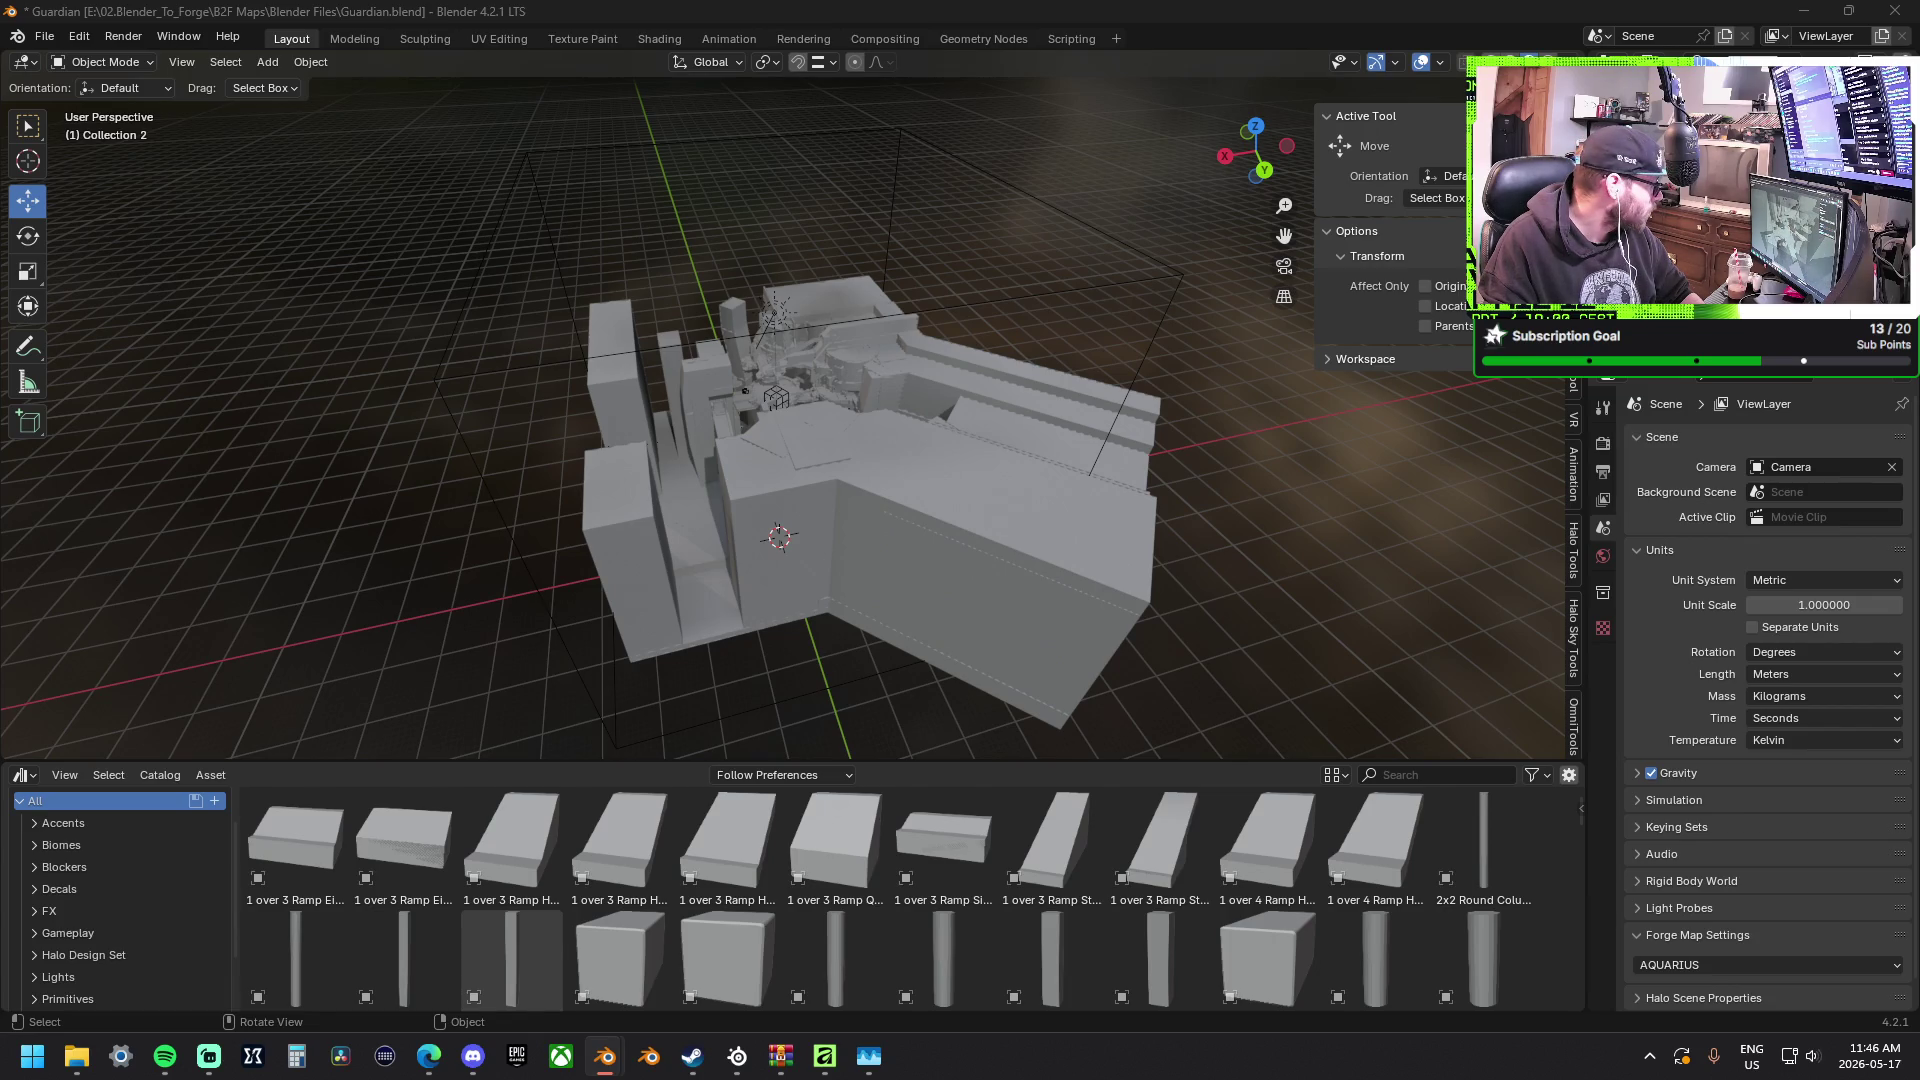
{"action": "scroll", "coordinate": [698, 320], "scroll_direction": "up", "scroll_amount": 5}
{"action": "scroll", "coordinate": [682, 334], "scroll_direction": "up", "scroll_amount": 3}
{"action": "scroll", "coordinate": [698, 335], "scroll_direction": "up", "scroll_amount": 3}
Bring the central circular platform into view and unfold the viewport Add menu.
{"action": "mouse_move", "coordinate": [697, 335]}
{"action": "middle_mouse_down", "text": "shift"}
{"action": "mouse_move", "coordinate": [506, 347]}
{"action": "mouse_move", "coordinate": [1189, 342]}
{"action": "middle_mouse_up", "text": "shift"}
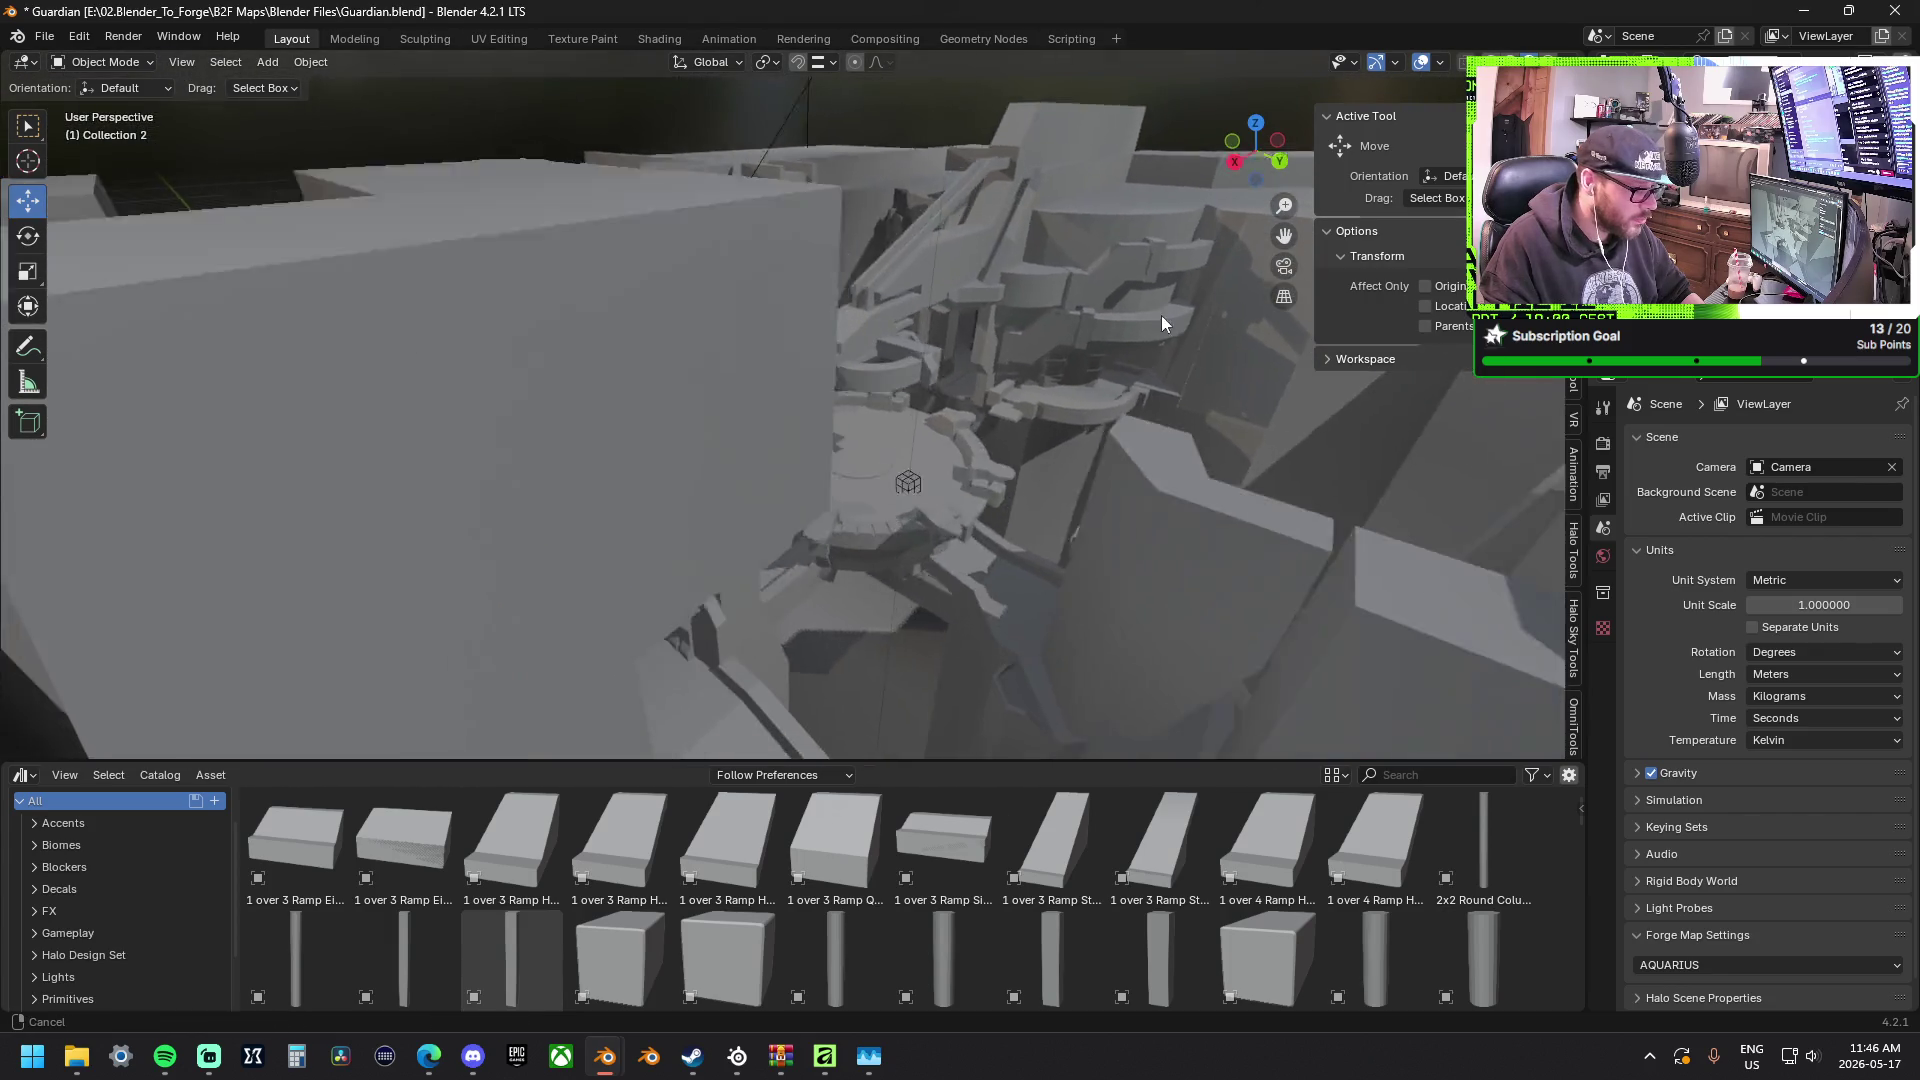
{"action": "mouse_move", "coordinate": [887, 311]}
{"action": "middle_mouse_down"}
{"action": "mouse_move", "coordinate": [940, 355]}
{"action": "mouse_move", "coordinate": [502, 683]}
{"action": "middle_mouse_up"}
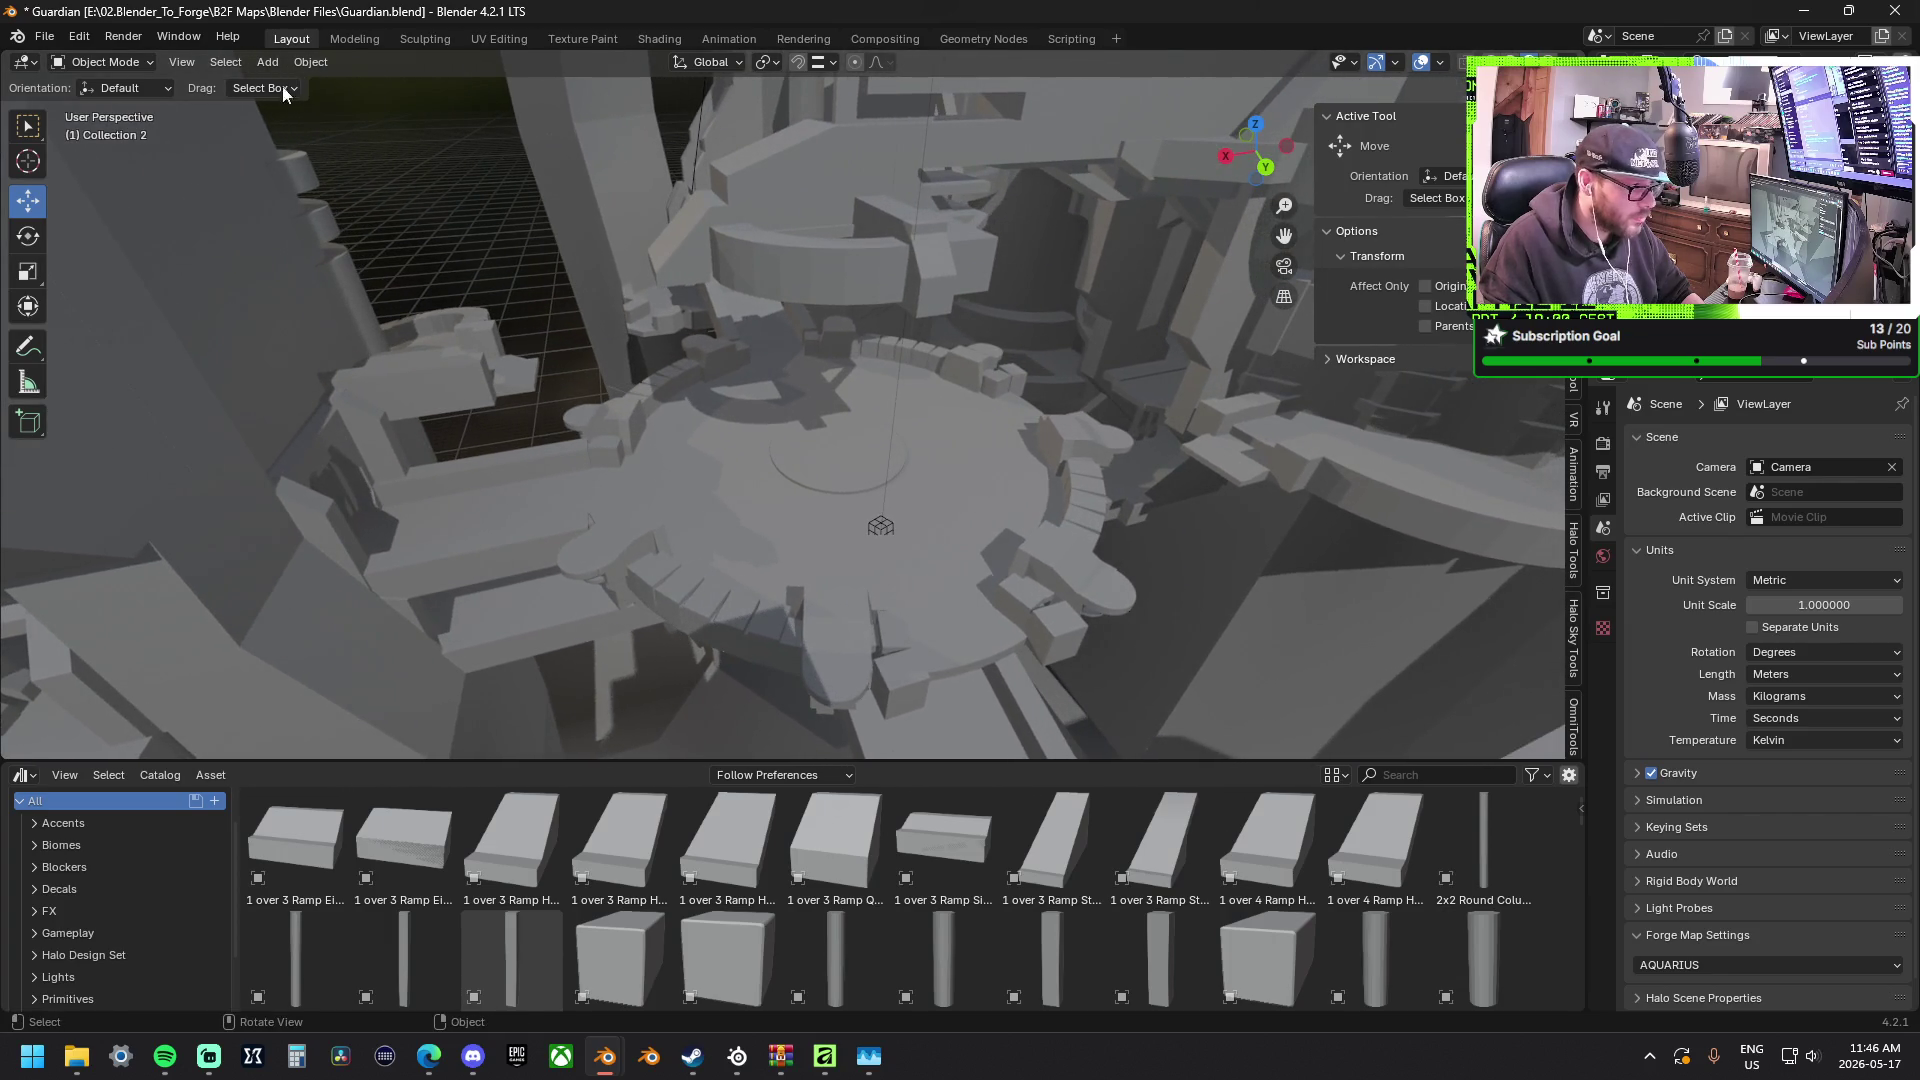
{"action": "left_click", "coordinate": [268, 62]}
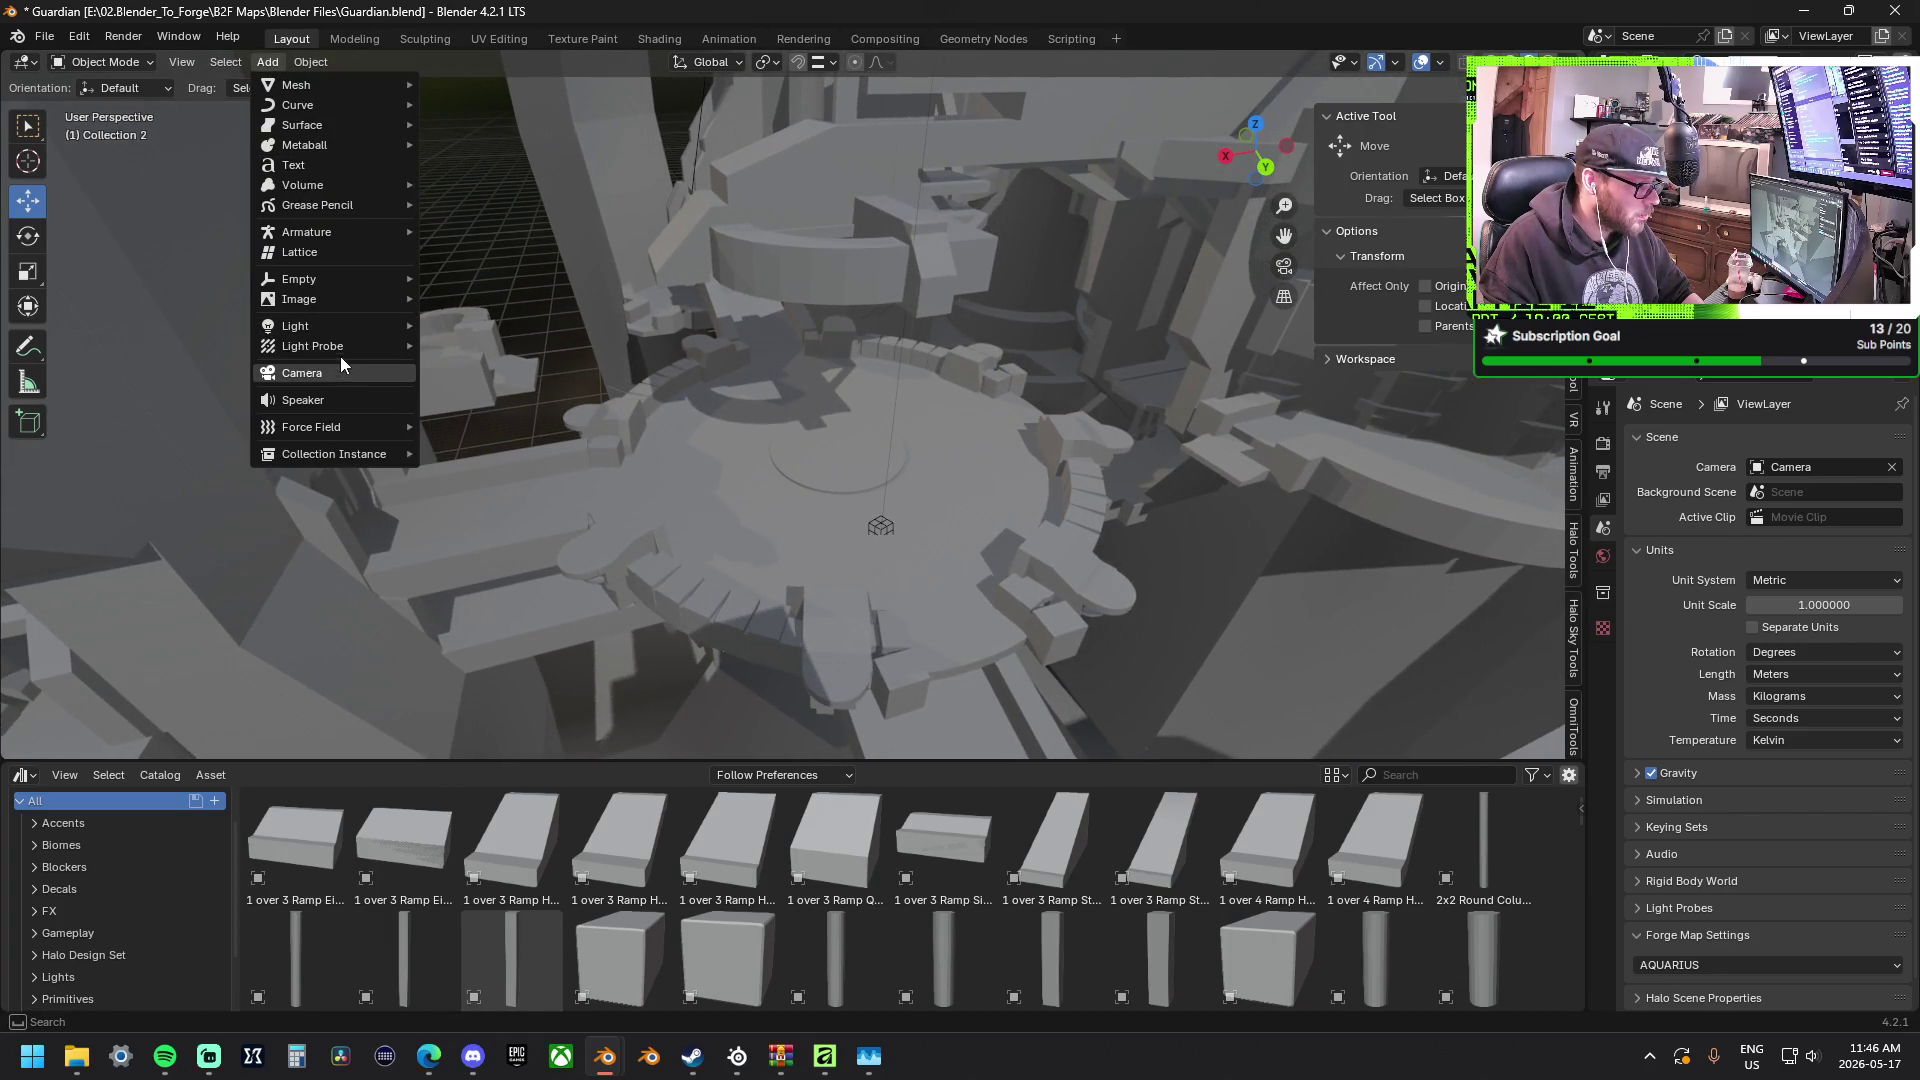
{"action": "mouse_move", "coordinate": [296, 326]}
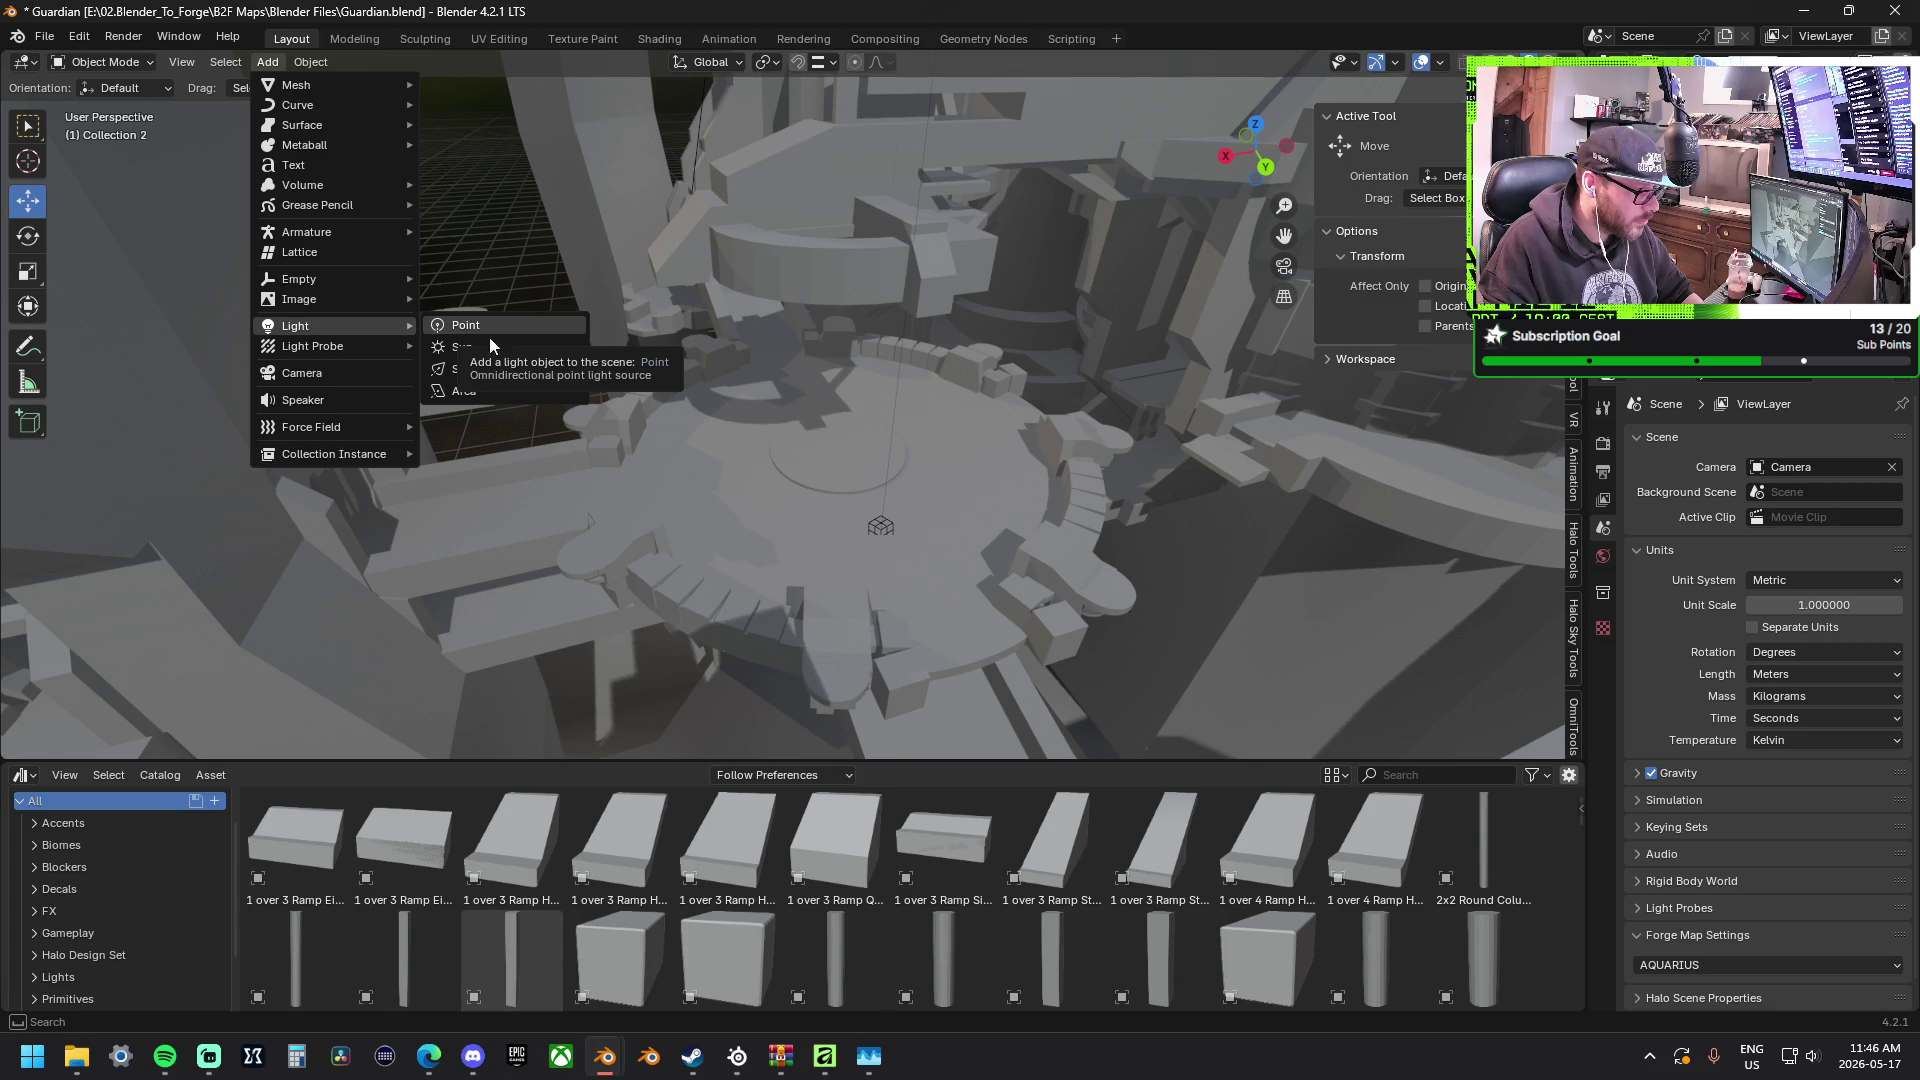
Add an area light, raise it along Z above the platform and shift it along Y.
{"action": "left_click", "coordinate": [492, 391]}
{"action": "mouse_move", "coordinate": [694, 373]}
{"action": "middle_mouse_down"}
{"action": "mouse_move", "coordinate": [929, 415]}
{"action": "mouse_move", "coordinate": [802, 532]}
{"action": "middle_mouse_up"}
{"action": "mouse_move", "coordinate": [878, 660]}
{"action": "middle_mouse_down"}
{"action": "mouse_move", "coordinate": [901, 182]}
{"action": "mouse_move", "coordinate": [885, 249]}
{"action": "middle_mouse_up"}
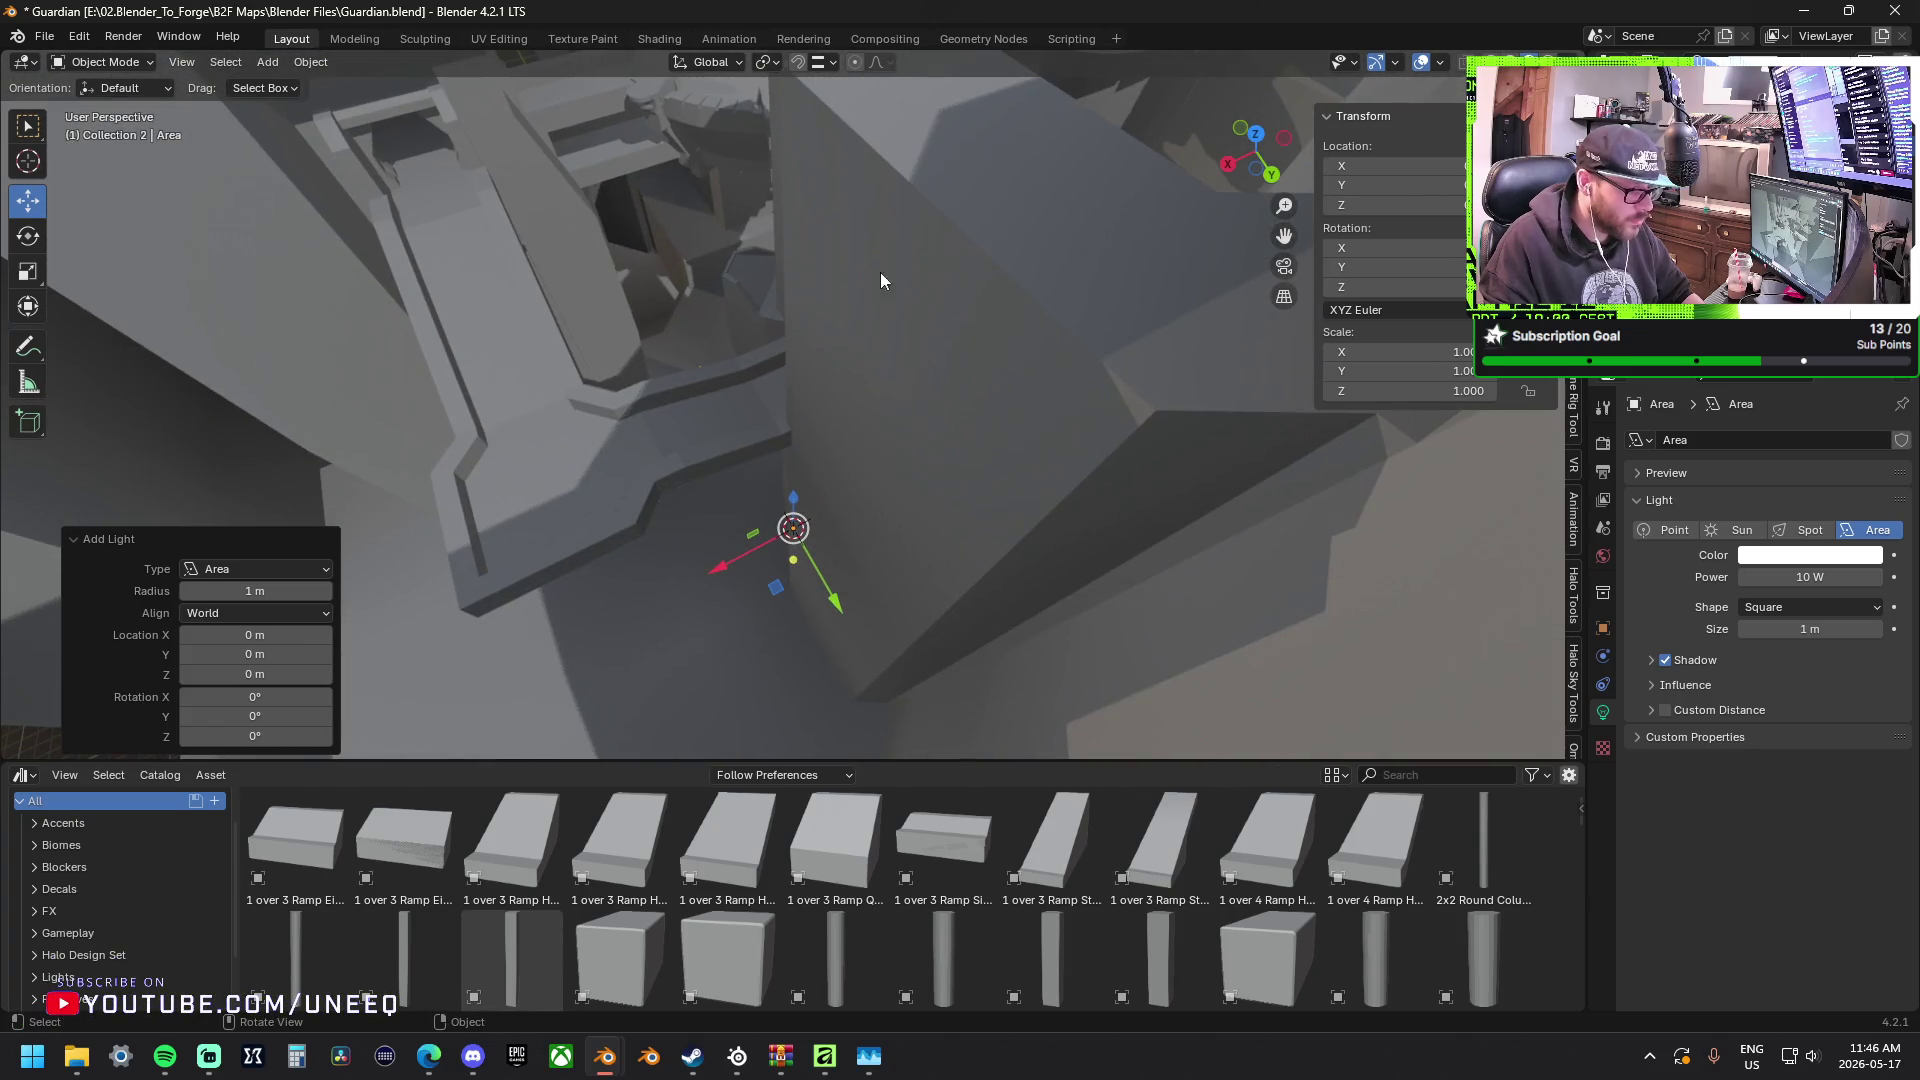
{"action": "key", "text": "g"}
{"action": "key", "text": "z"}
{"action": "left_click", "coordinate": [789, 536]}
{"action": "mouse_move", "coordinate": [789, 536]}
{"action": "middle_mouse_down"}
{"action": "mouse_move", "coordinate": [911, 706]}
{"action": "mouse_move", "coordinate": [854, 428]}
{"action": "mouse_move", "coordinate": [774, 432]}
{"action": "mouse_move", "coordinate": [898, 553]}
{"action": "mouse_move", "coordinate": [630, 441]}
{"action": "mouse_move", "coordinate": [695, 334]}
{"action": "middle_mouse_up"}
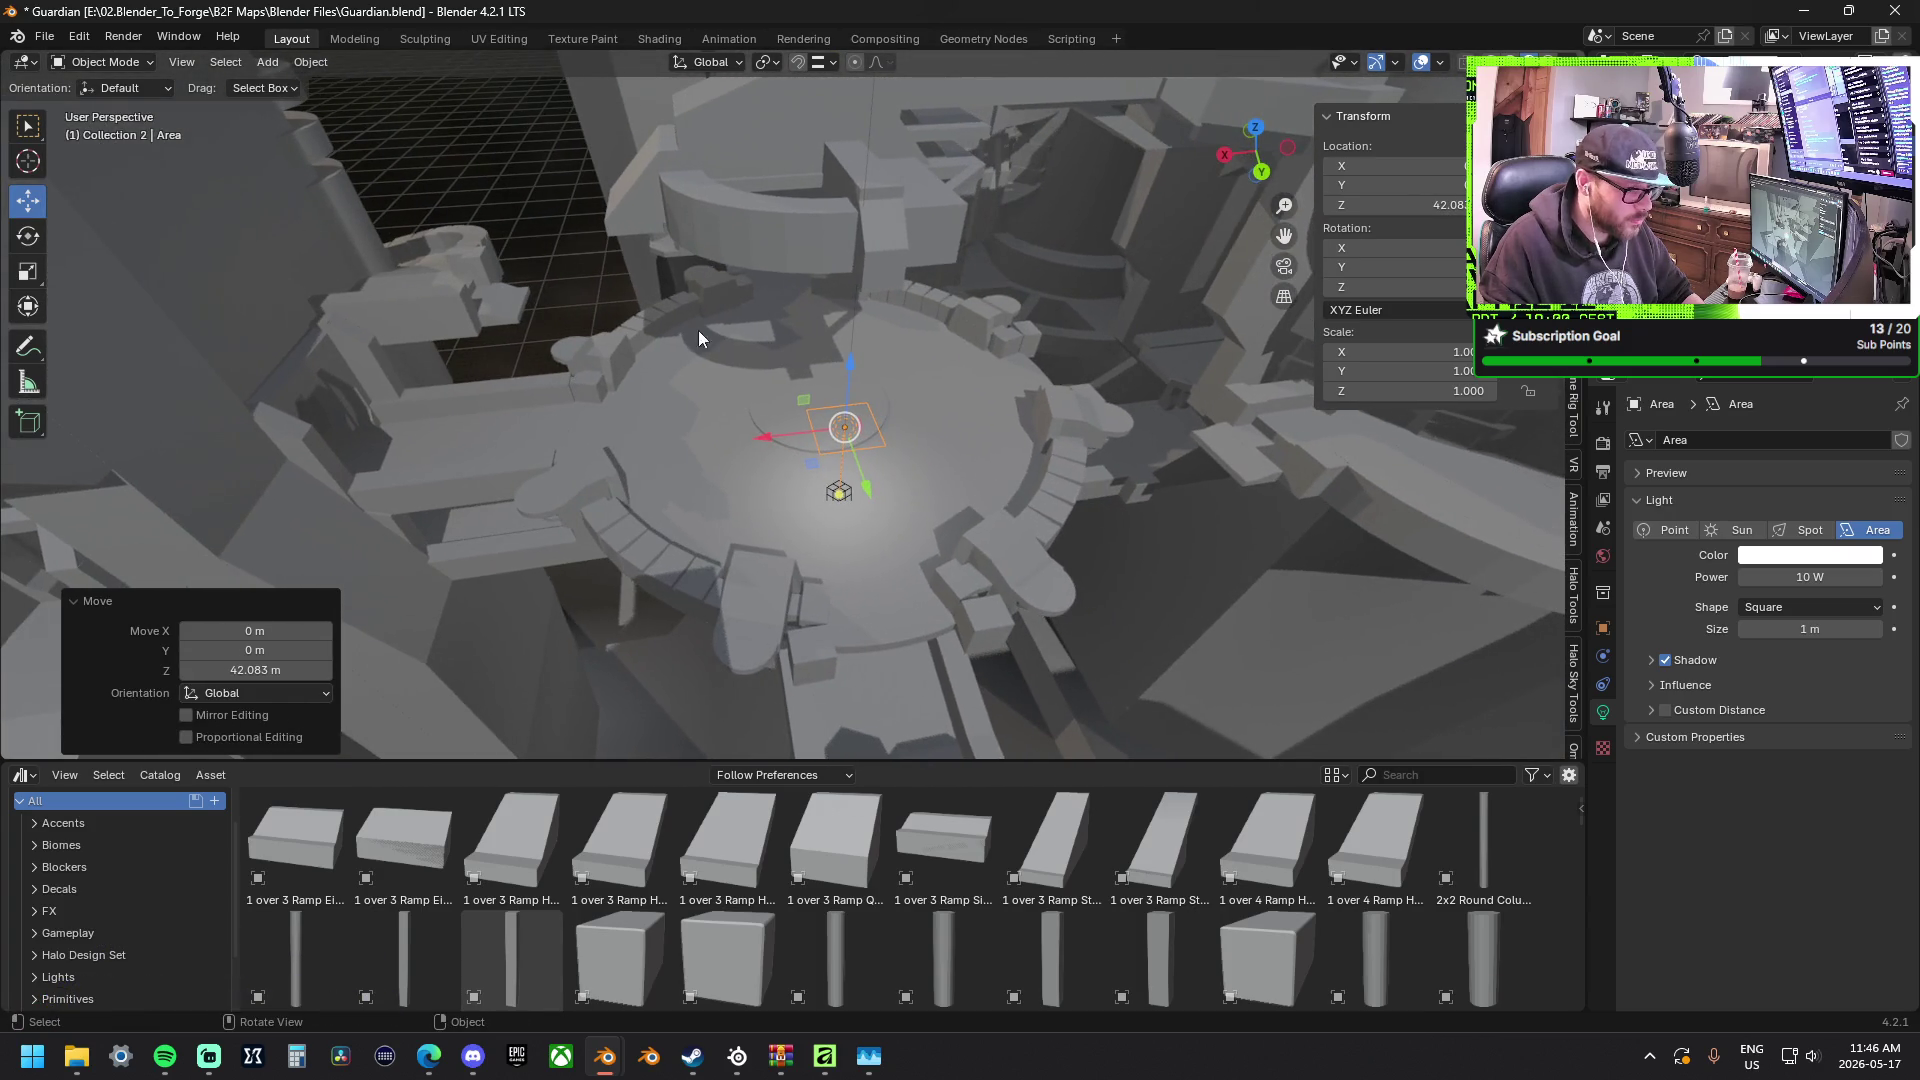
{"action": "left_click_drag", "start_coordinate": [853, 384], "coordinate": [890, 394]}
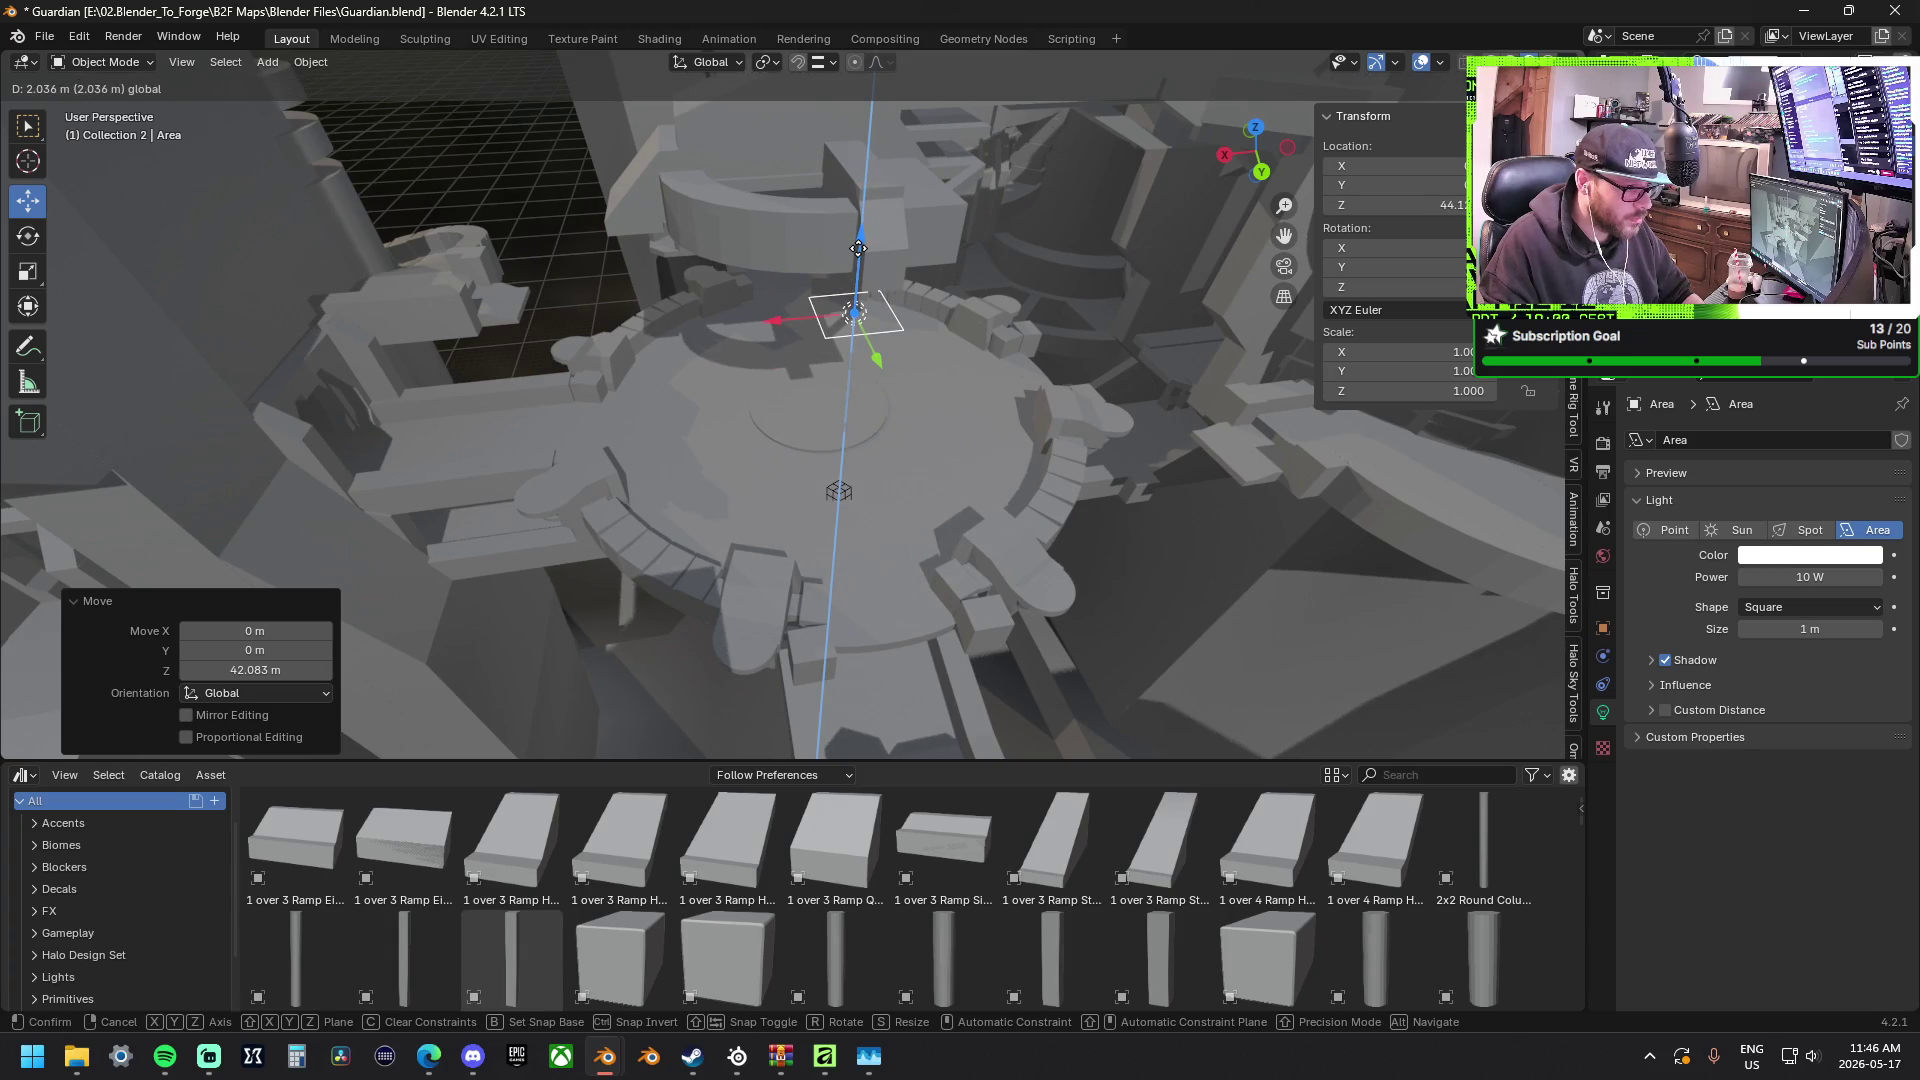
{"action": "key", "text": "g"}
{"action": "key", "text": "y"}
{"action": "left_click", "coordinate": [862, 342]}
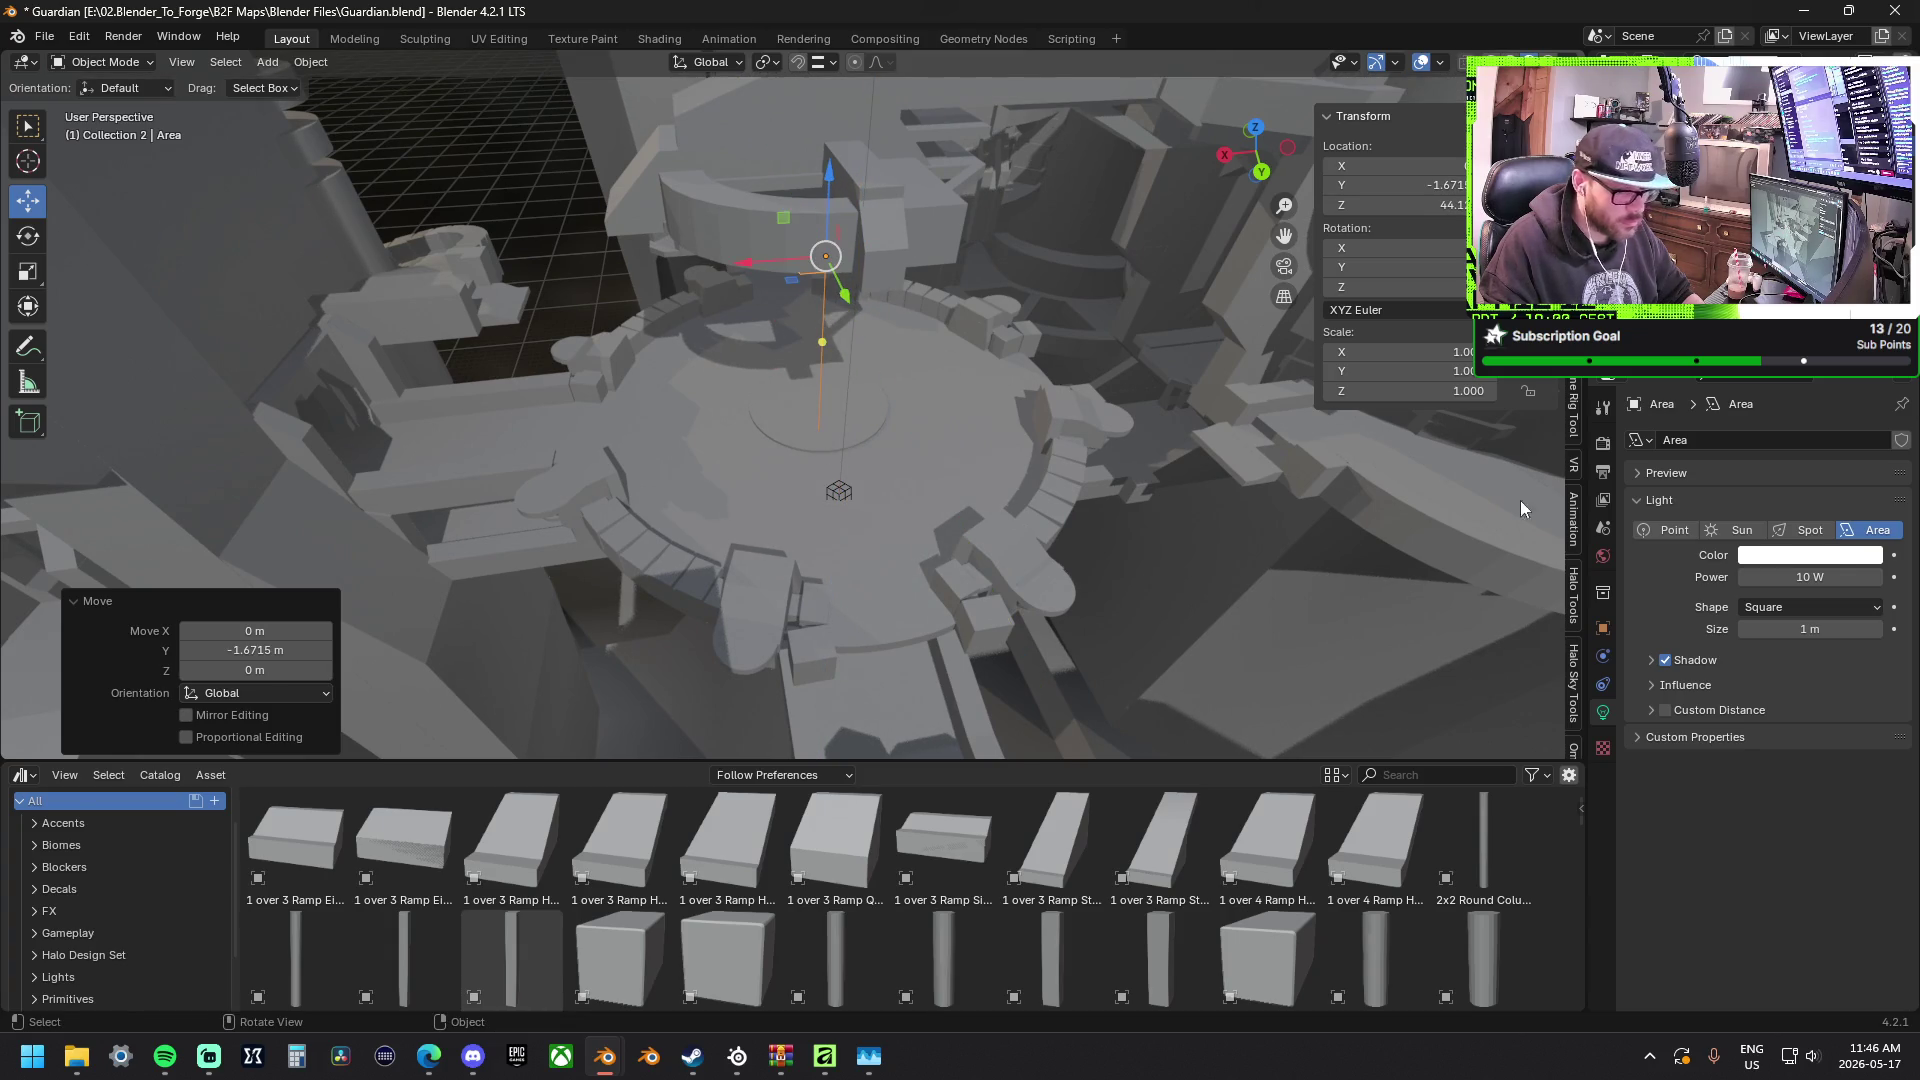
Set the area light's Size to 13.6 m and Power to 355.4 W.
{"action": "mouse_move", "coordinate": [1771, 628]}
{"action": "left_mouse_down"}
{"action": "mouse_move", "coordinate": [1861, 628]}
{"action": "mouse_move", "coordinate": [1745, 620]}
{"action": "left_mouse_up"}
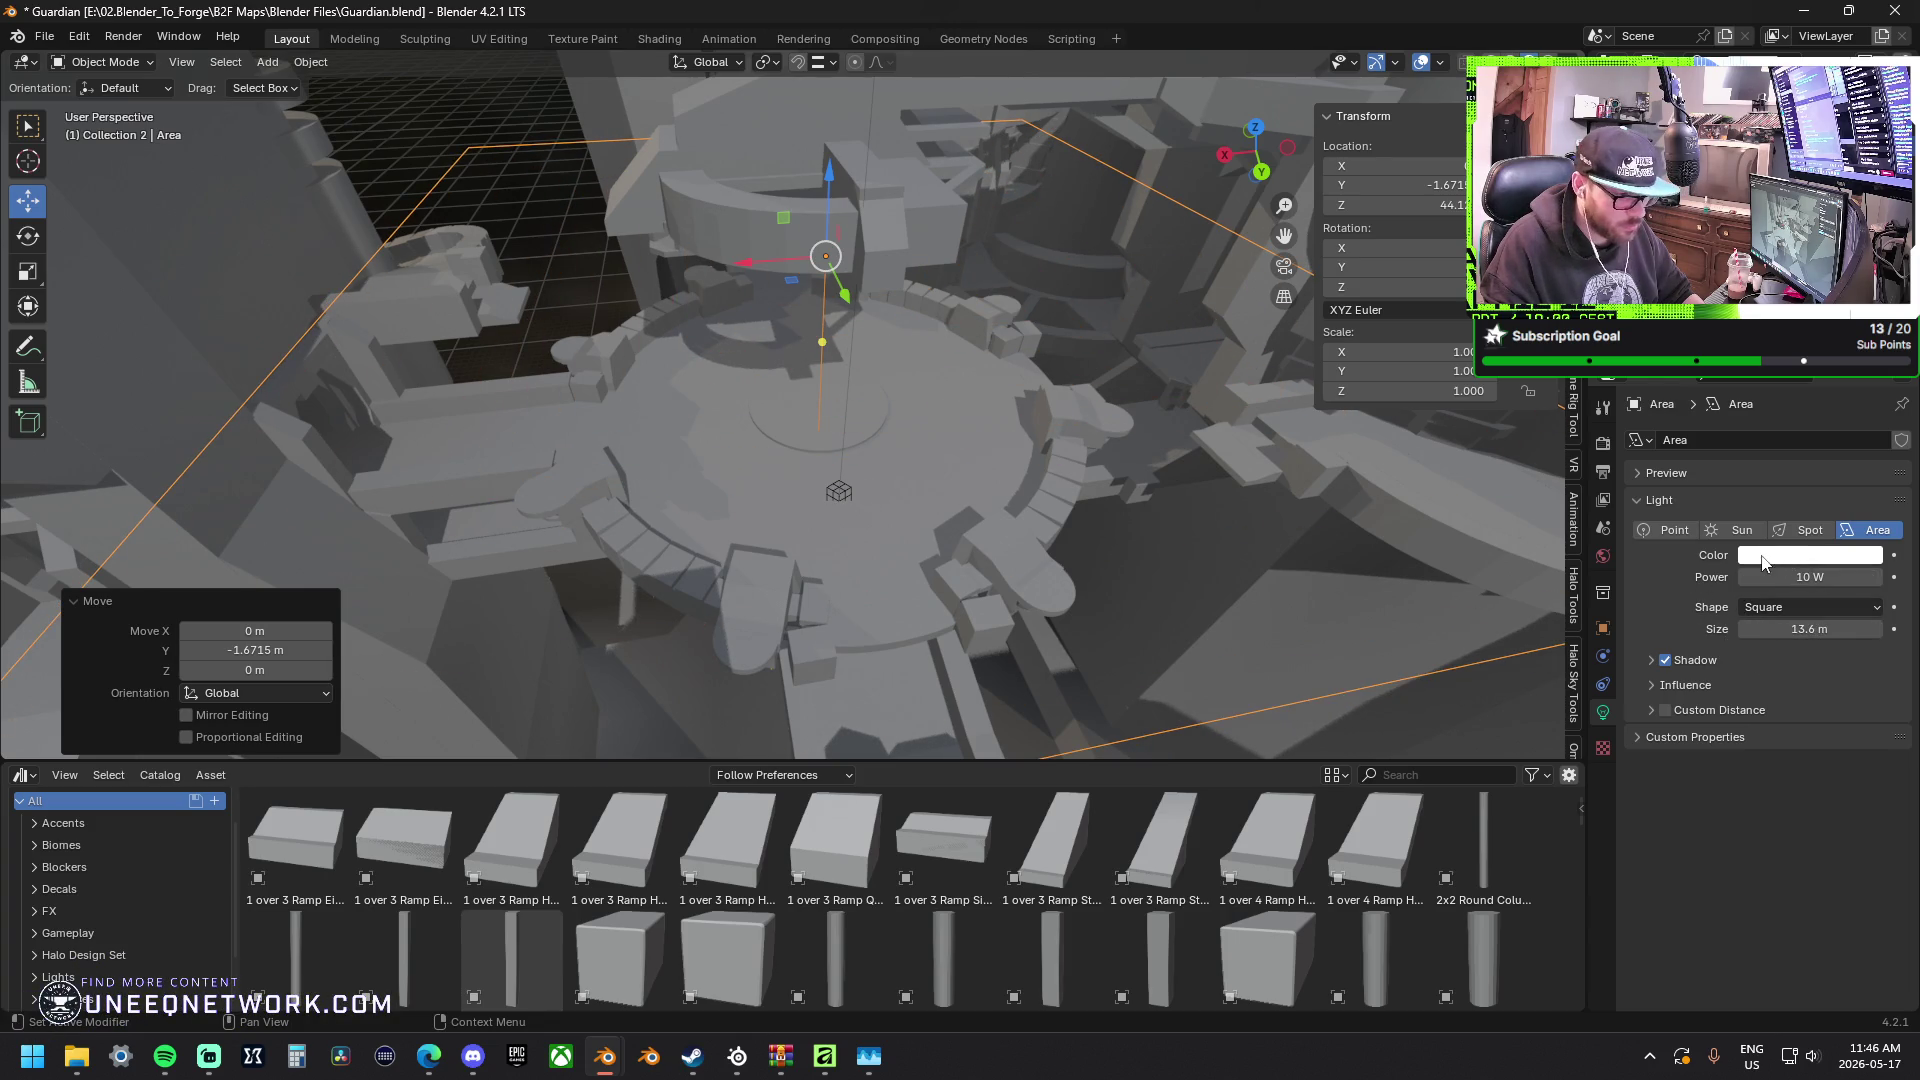
{"action": "mouse_move", "coordinate": [1761, 578]}
{"action": "left_mouse_down"}
{"action": "mouse_move", "coordinate": [1845, 578]}
{"action": "mouse_move", "coordinate": [1768, 578]}
{"action": "left_mouse_up"}
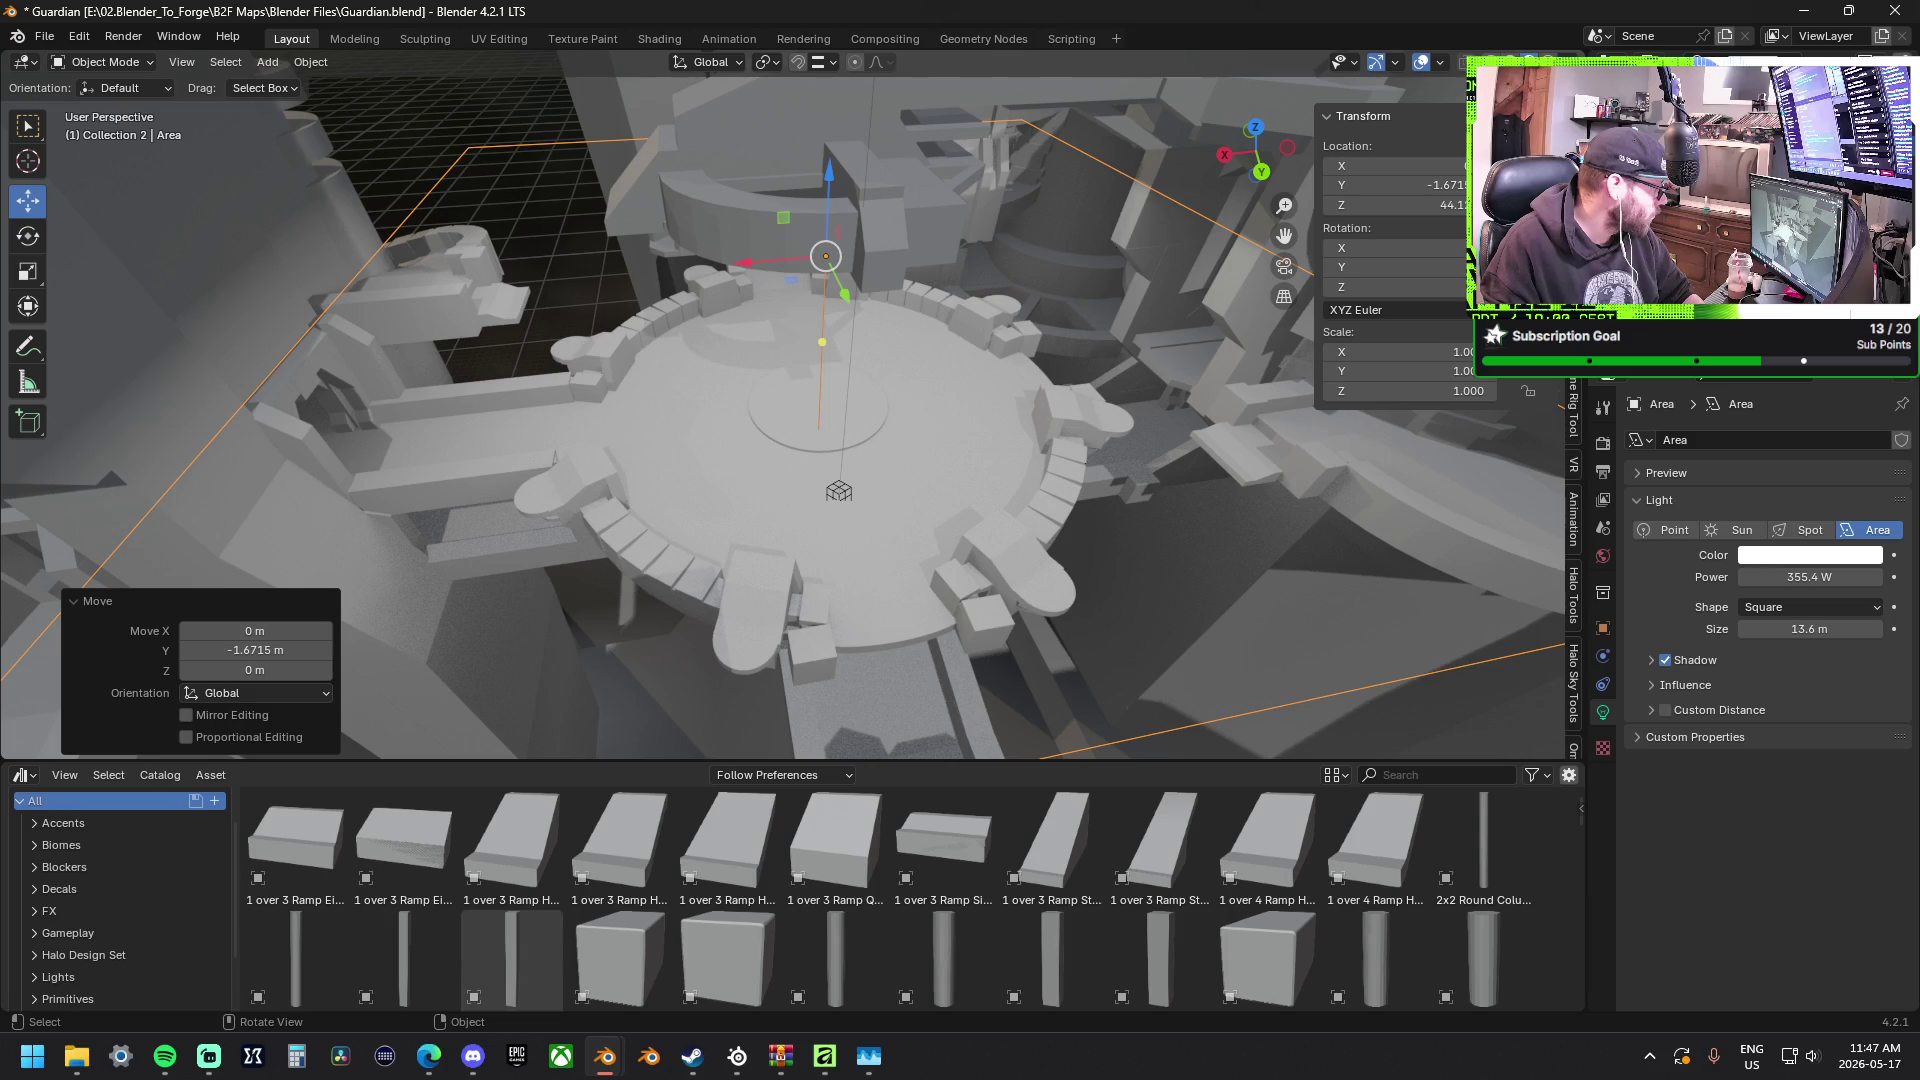
{"action": "mouse_move", "coordinate": [703, 328]}
{"action": "middle_mouse_down"}
{"action": "mouse_move", "coordinate": [787, 305]}
{"action": "mouse_move", "coordinate": [720, 313]}
{"action": "middle_mouse_up"}
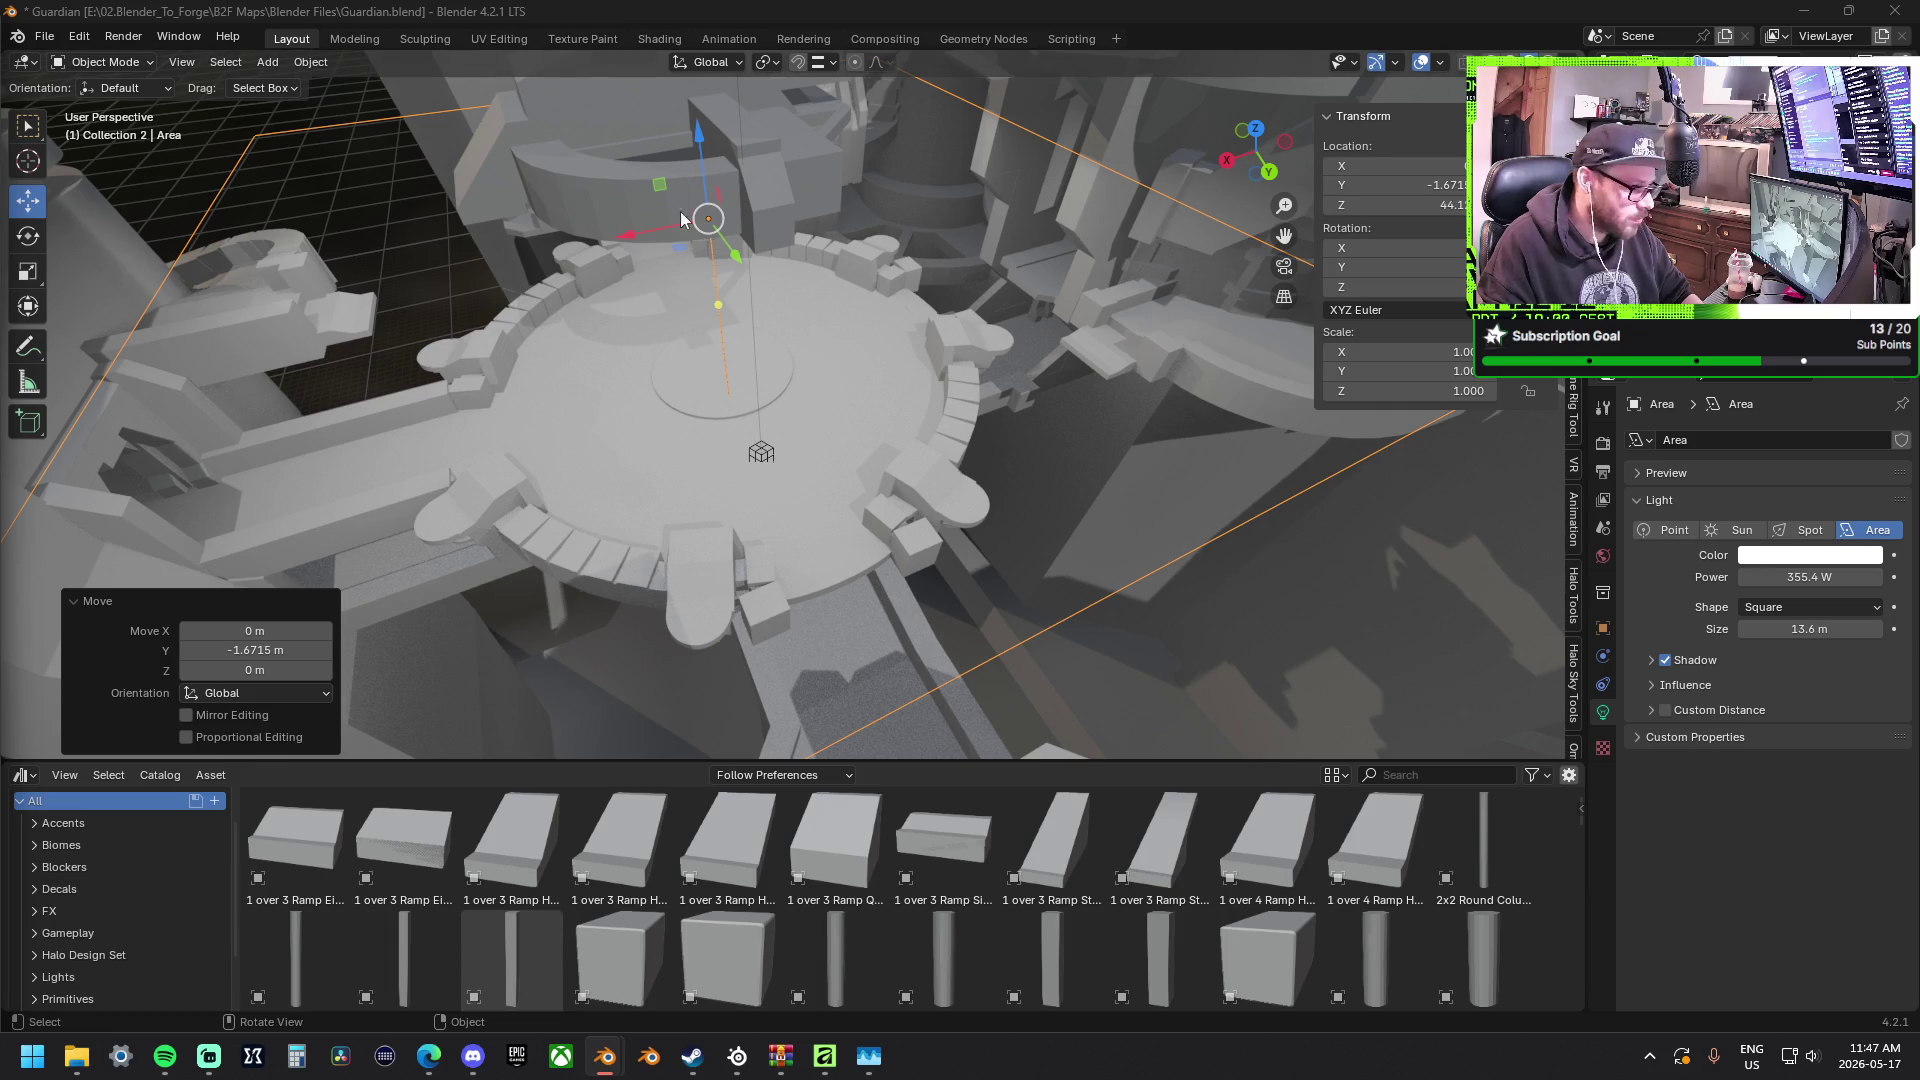
{"action": "middle_click_drag", "start_coordinate": [670, 210], "coordinate": [914, 311]}
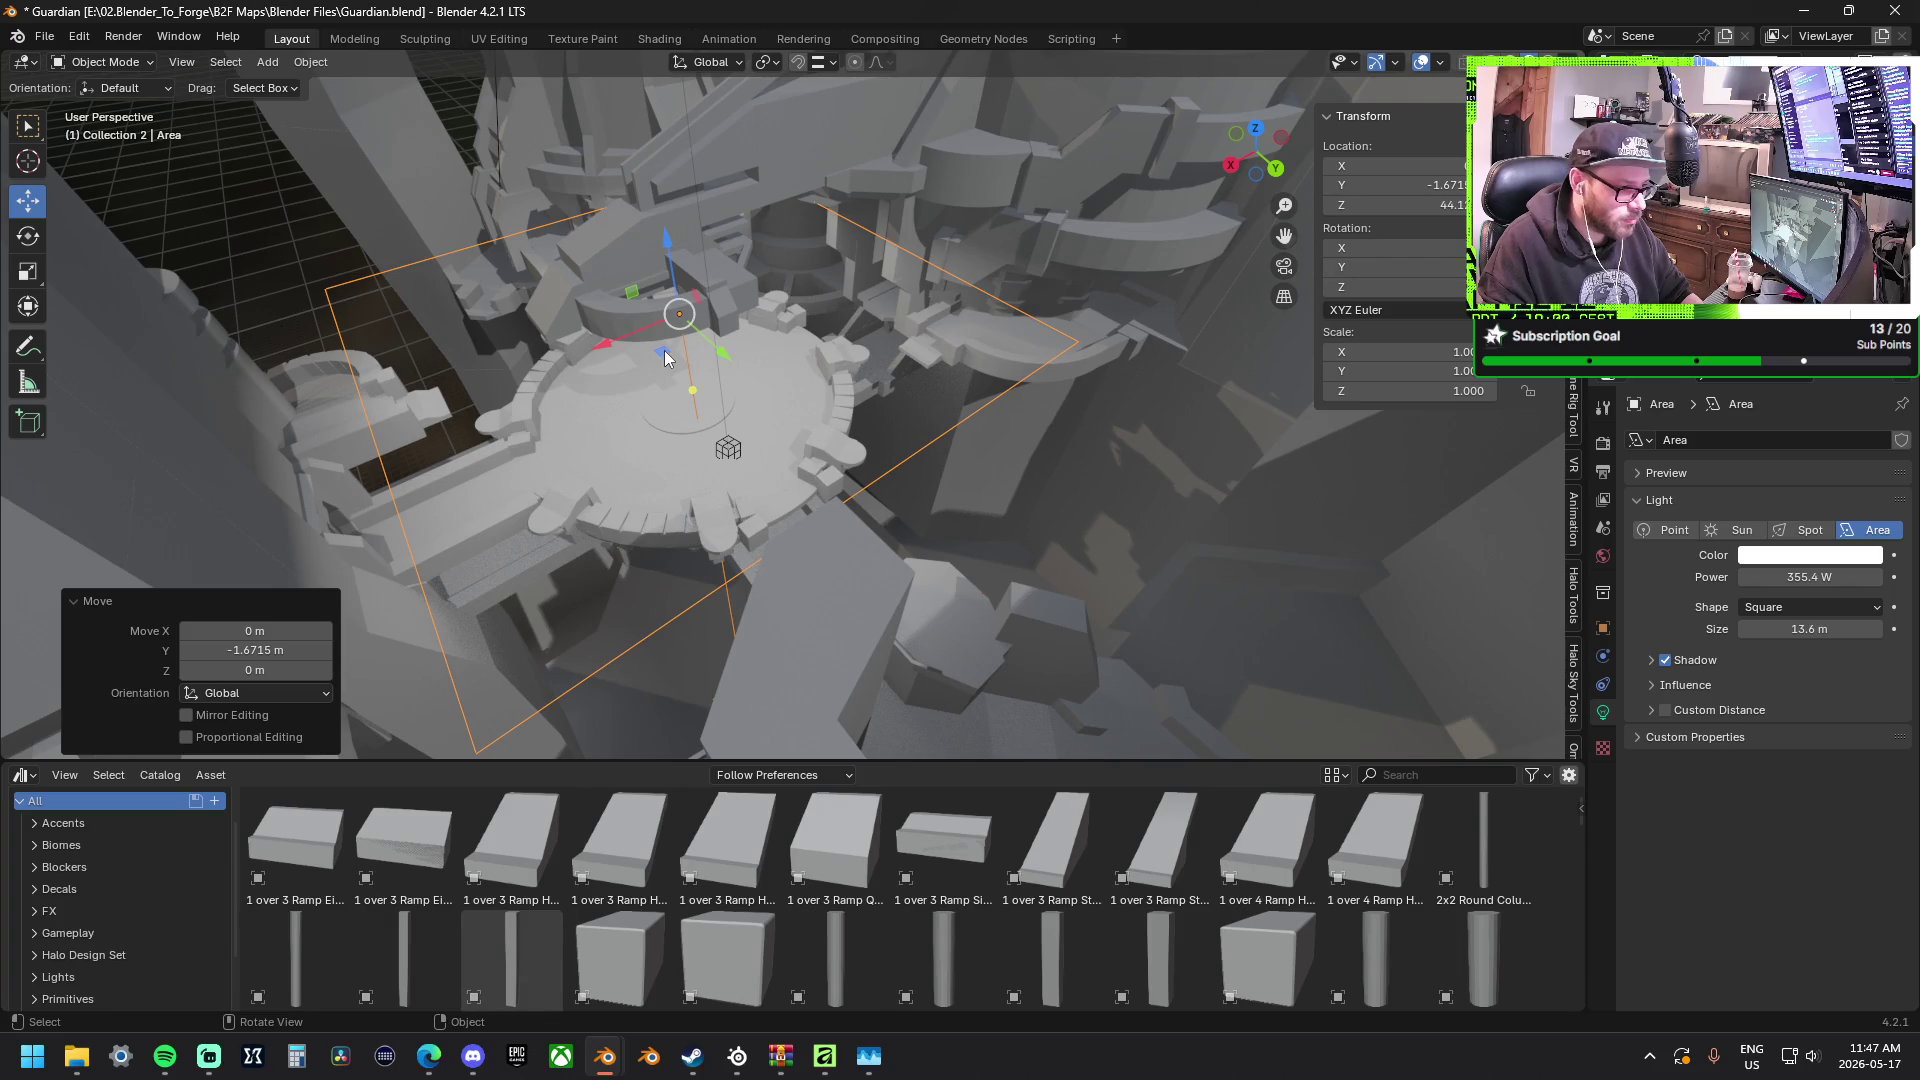
Delete the area light and reopen the viewport Add menu.
{"action": "key", "text": "Delete"}
{"action": "right_click", "coordinate": [757, 353]}
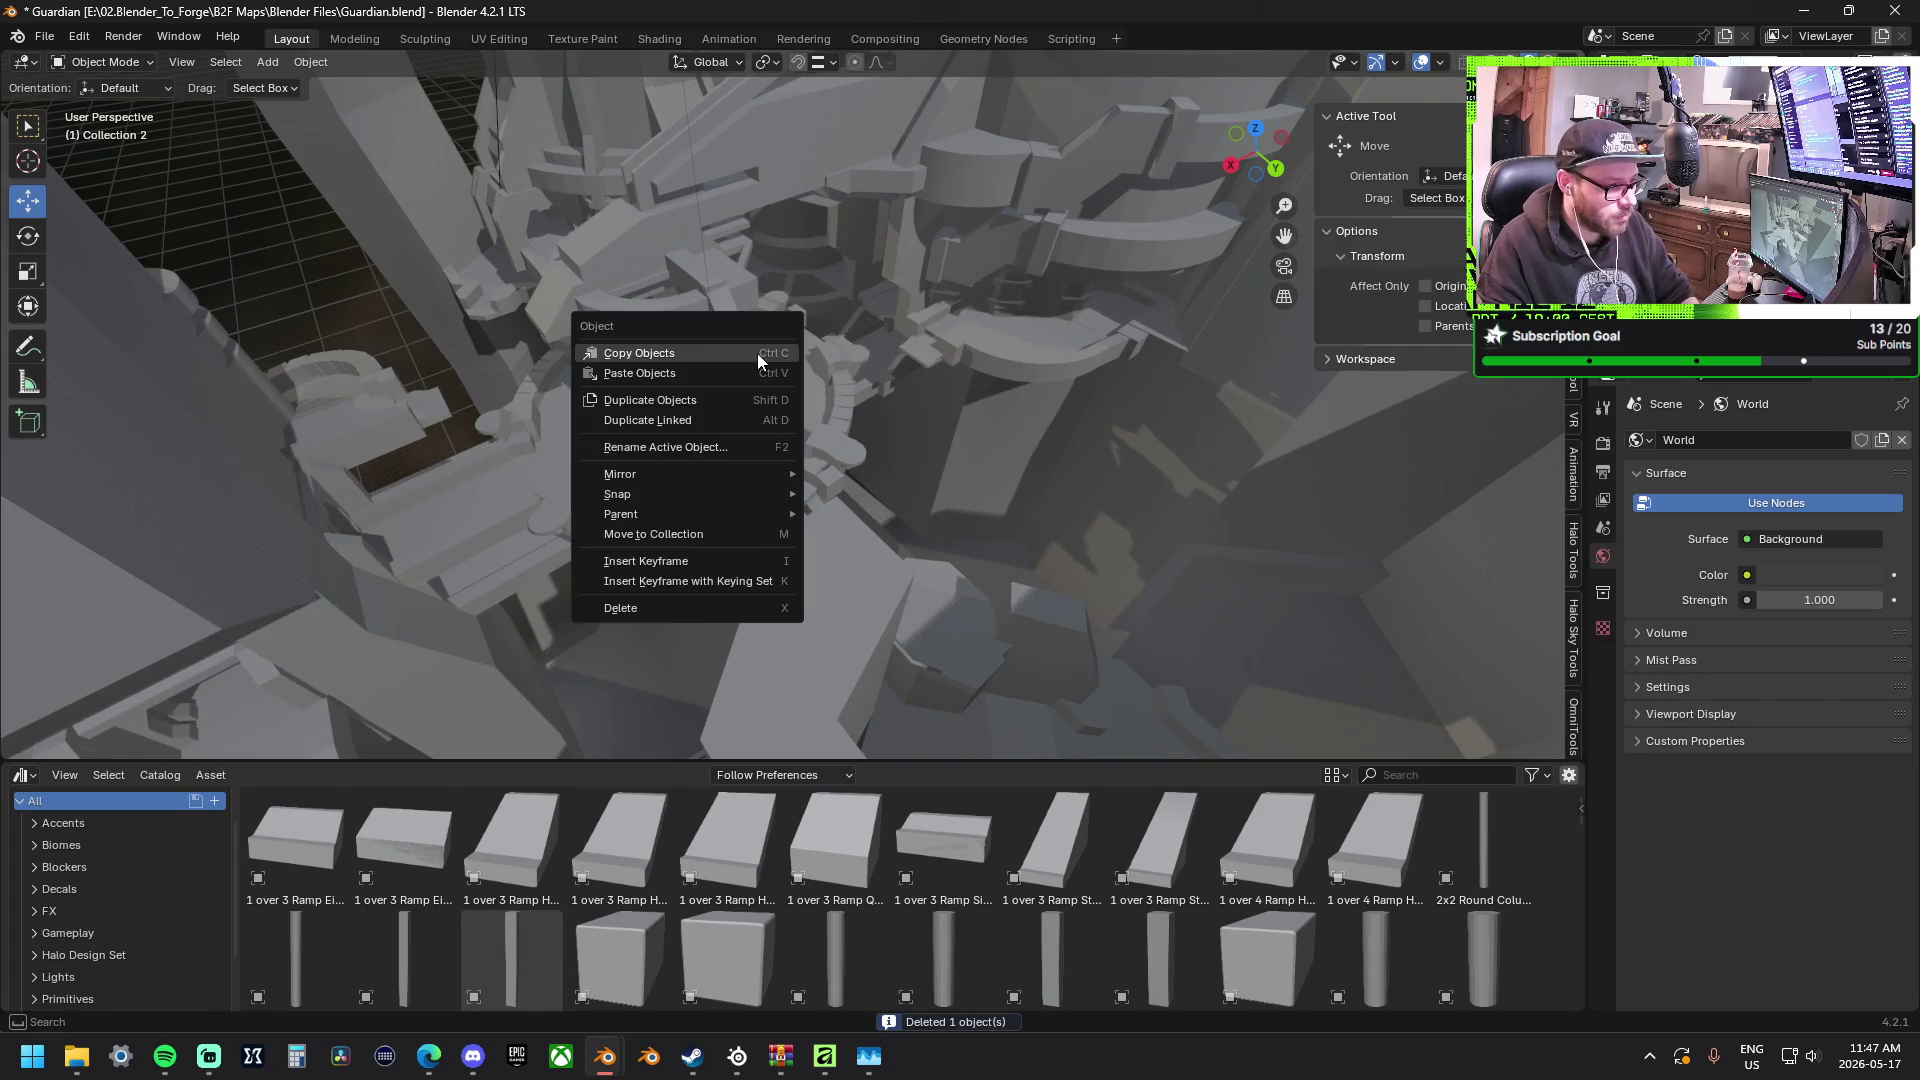
{"action": "left_click", "coordinate": [271, 62]}
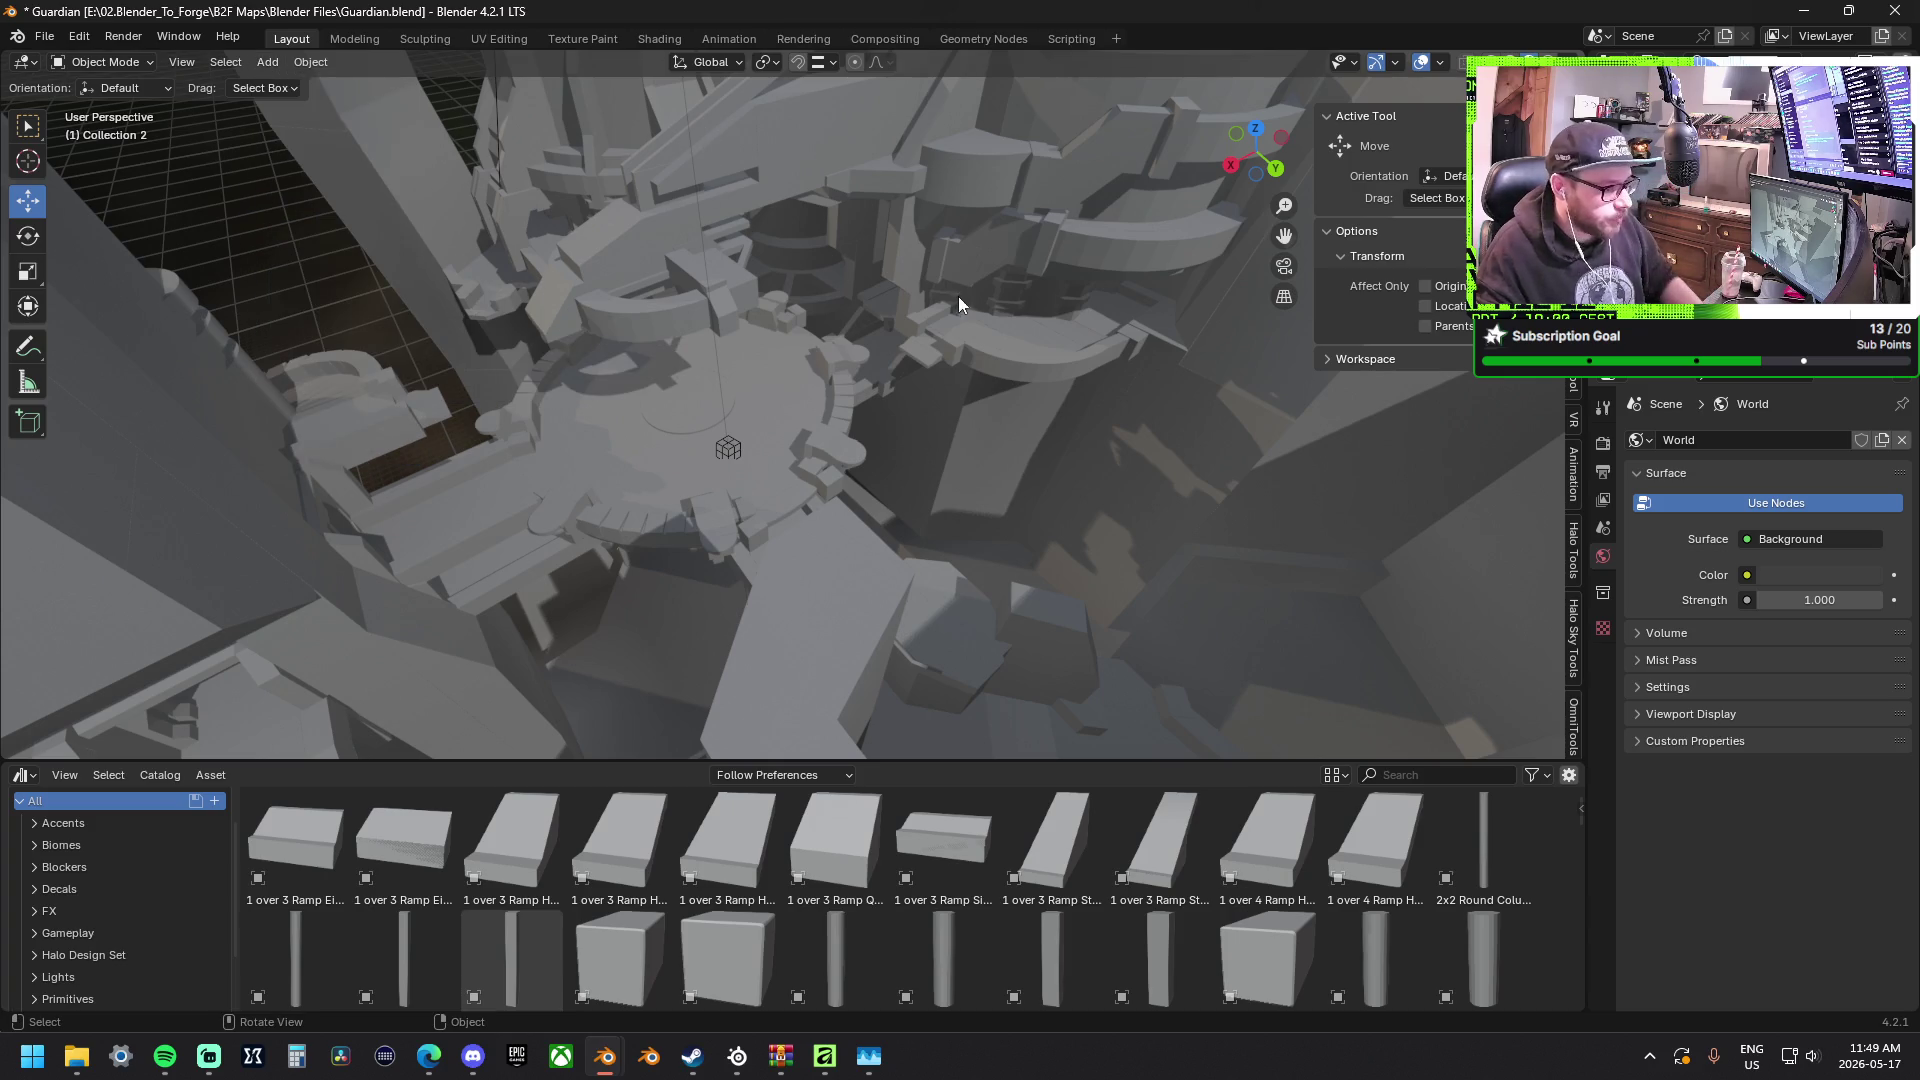
Add a point light and position it about 44 m above the central platform.
{"action": "right_click", "coordinate": [668, 393]}
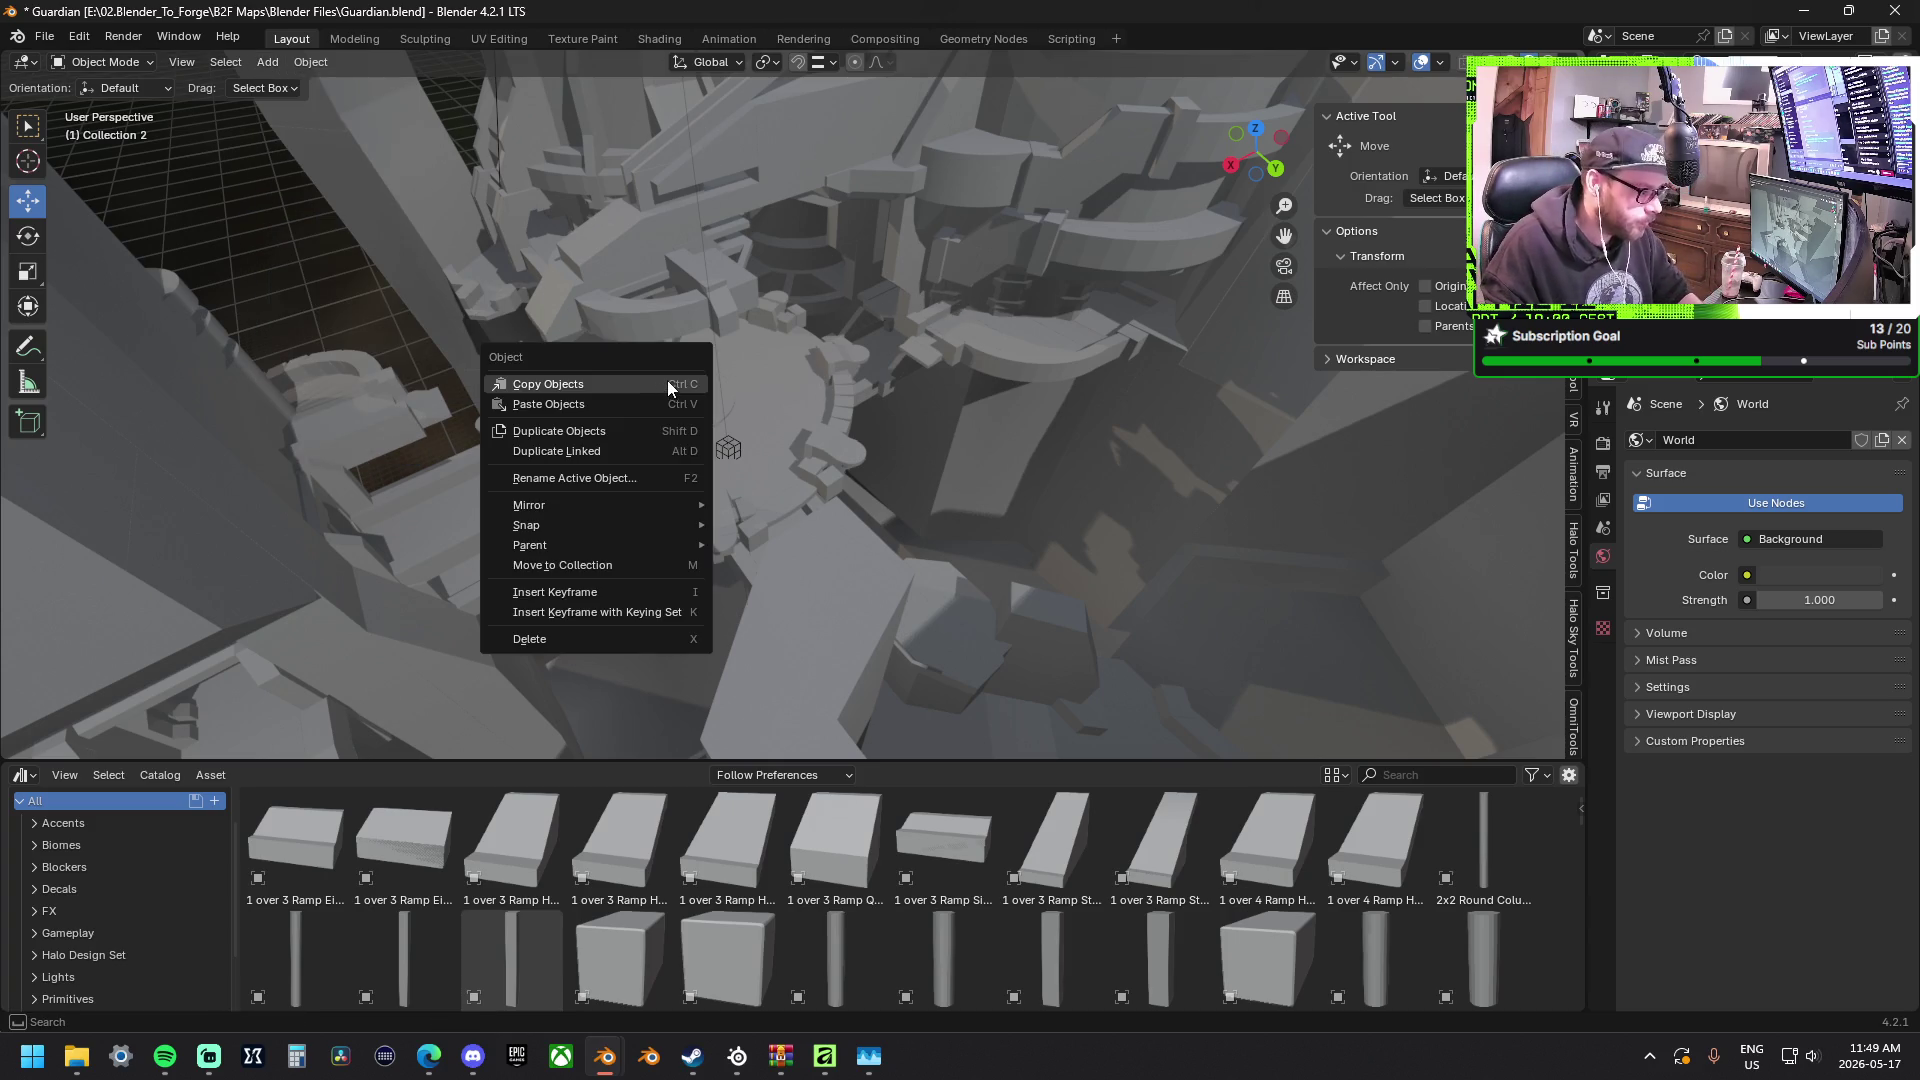
{"action": "left_click", "coordinate": [267, 62]}
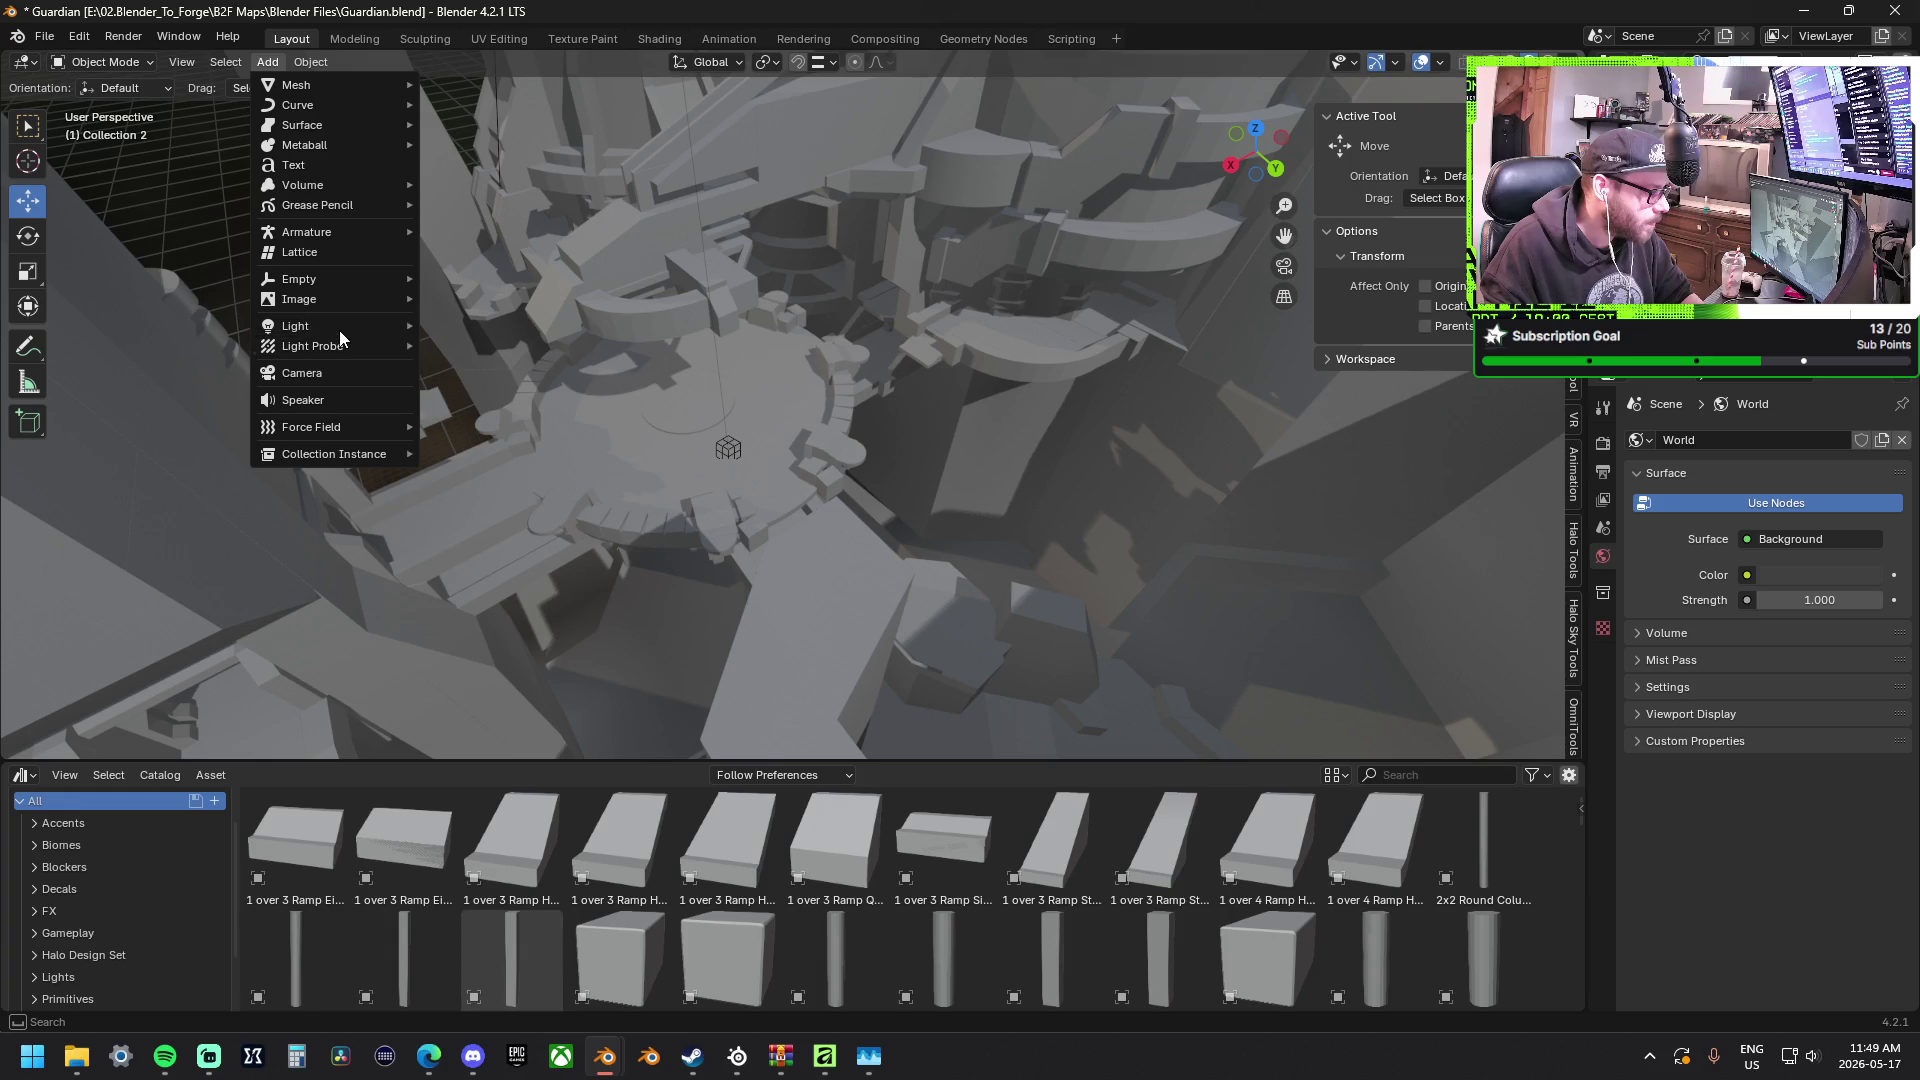
{"action": "mouse_move", "coordinate": [295, 325]}
{"action": "left_click", "coordinate": [505, 332]}
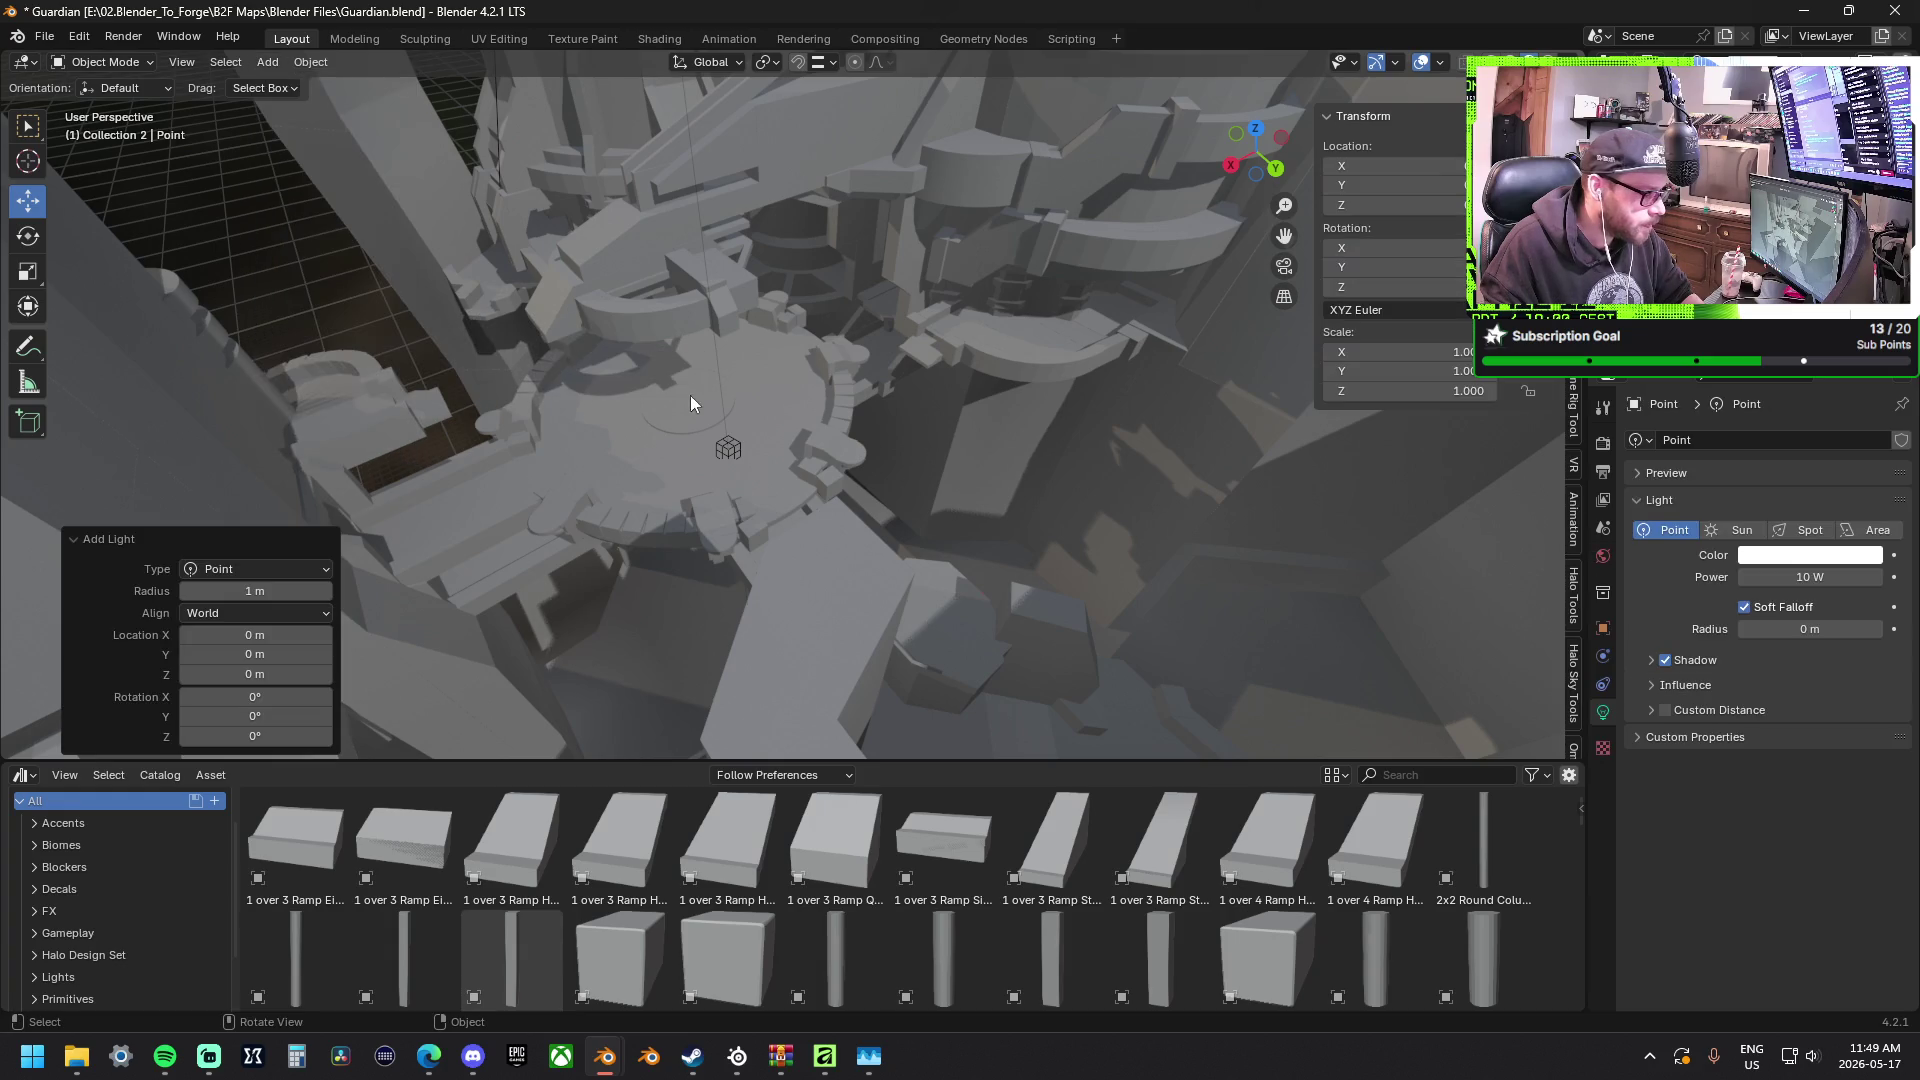
{"action": "middle_click_drag", "start_coordinate": [778, 394], "coordinate": [791, 434]}
{"action": "scroll", "coordinate": [791, 434], "scroll_direction": "up", "scroll_amount": 3}
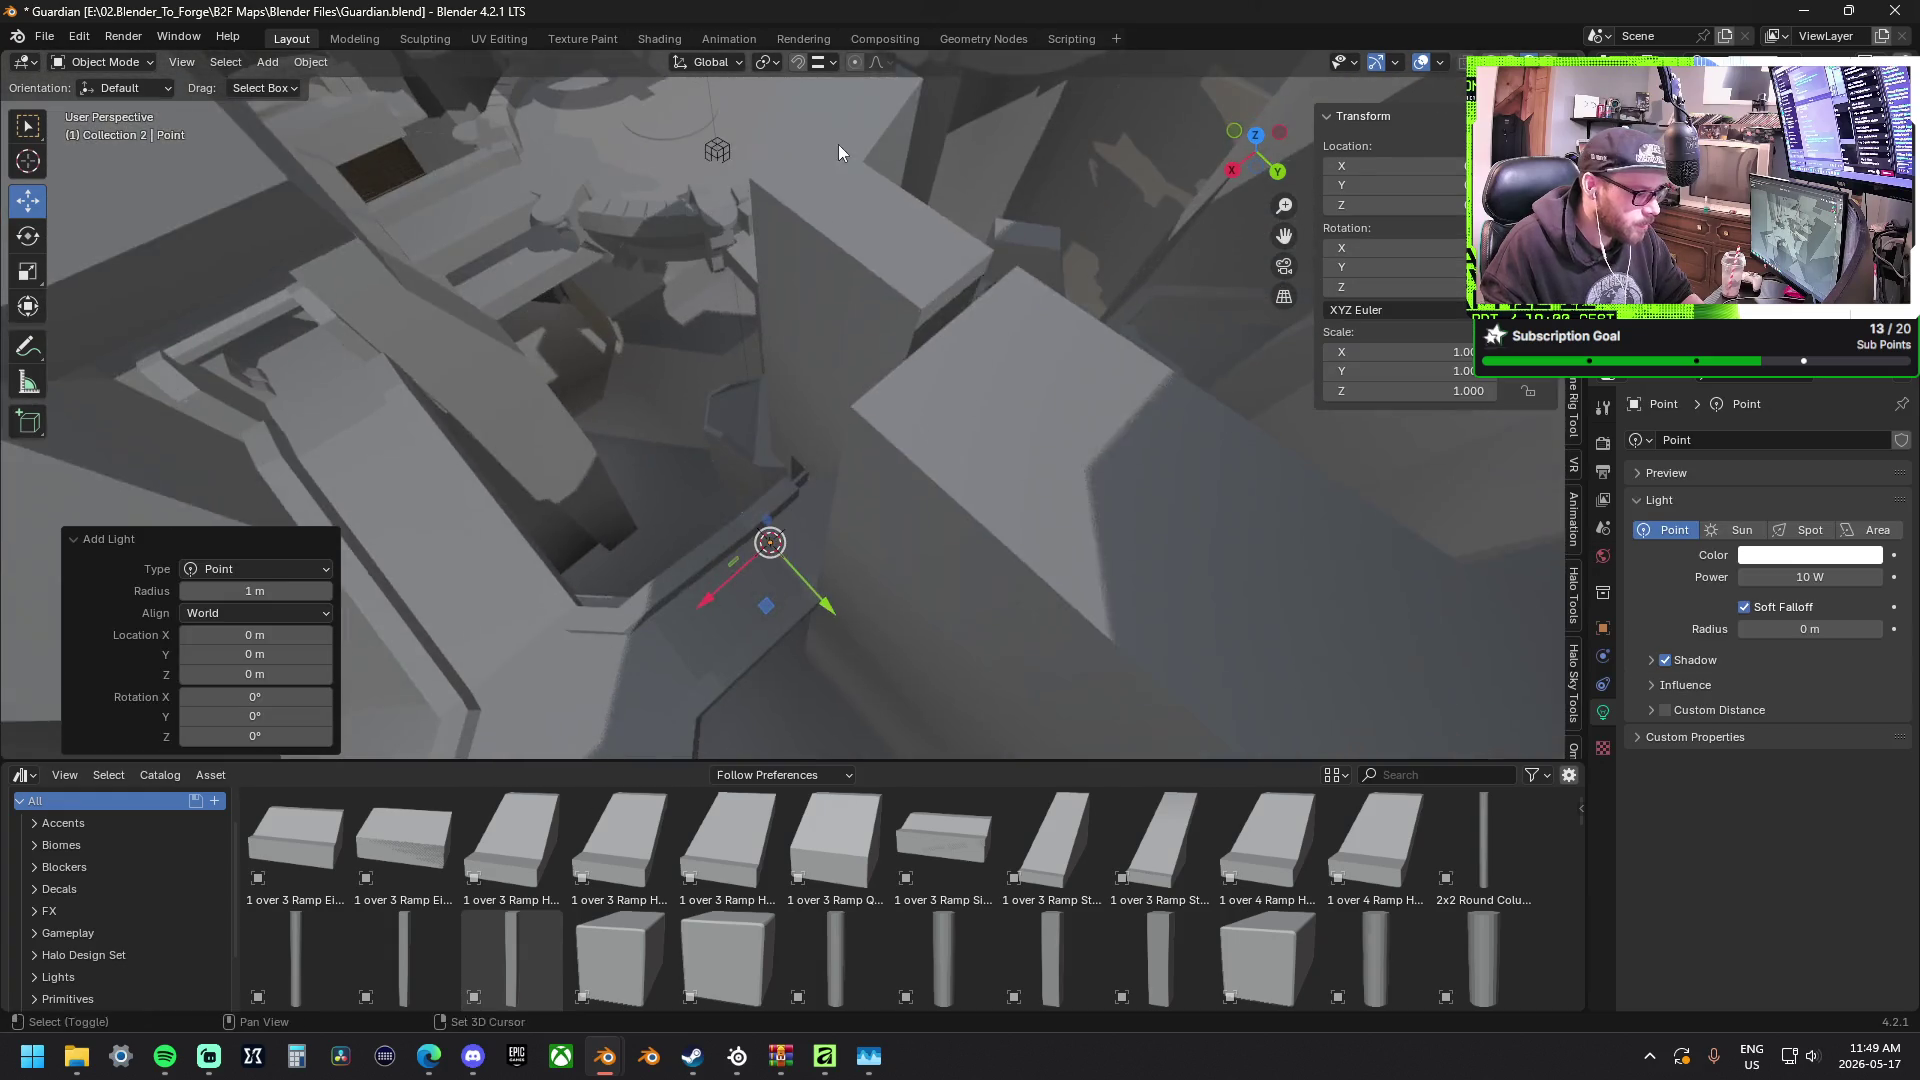
{"action": "scroll", "coordinate": [773, 481], "scroll_direction": "up", "scroll_amount": 1}
{"action": "left_click_drag", "start_coordinate": [773, 482], "coordinate": [767, 149]}
{"action": "mouse_move", "coordinate": [735, 221]}
{"action": "left_mouse_down"}
{"action": "mouse_move", "coordinate": [708, 230]}
{"action": "mouse_move", "coordinate": [742, 200]}
{"action": "left_mouse_up"}
{"action": "middle_click_drag", "start_coordinate": [743, 200], "coordinate": [736, 158]}
{"action": "left_click_drag", "start_coordinate": [718, 135], "coordinate": [727, 156]}
Set the point light's Power to 400.7 W and Radius to 6.78 m.
{"action": "left_click_drag", "start_coordinate": [1809, 577], "coordinate": [1905, 576]}
{"action": "mouse_move", "coordinate": [1809, 629]}
{"action": "left_mouse_down"}
{"action": "mouse_move", "coordinate": [1879, 629]}
{"action": "mouse_move", "coordinate": [1837, 629]}
{"action": "left_mouse_up"}
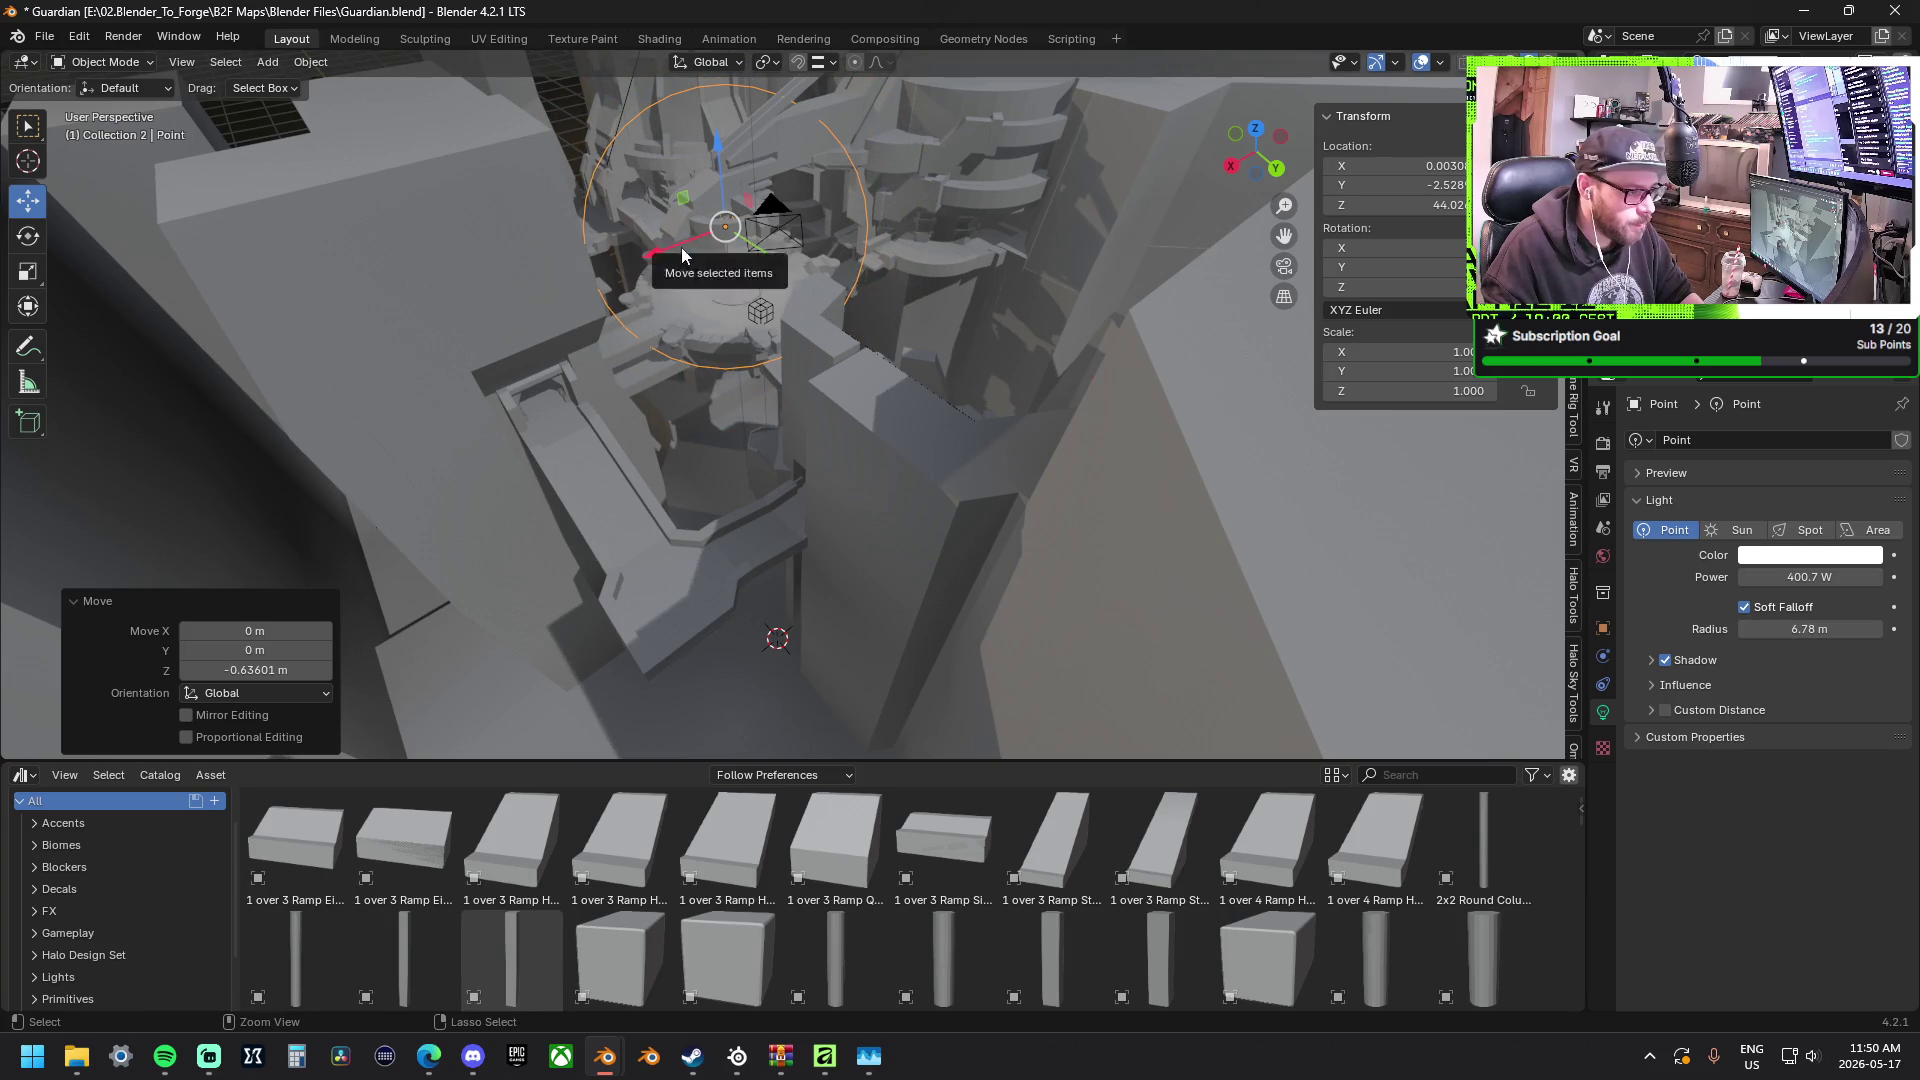
Paste a point light copy and shift it along X, then across the horizontal plane to its spot.
{"action": "key", "text": "ctrl+v"}
{"action": "key", "text": "g"}
{"action": "key", "text": "x"}
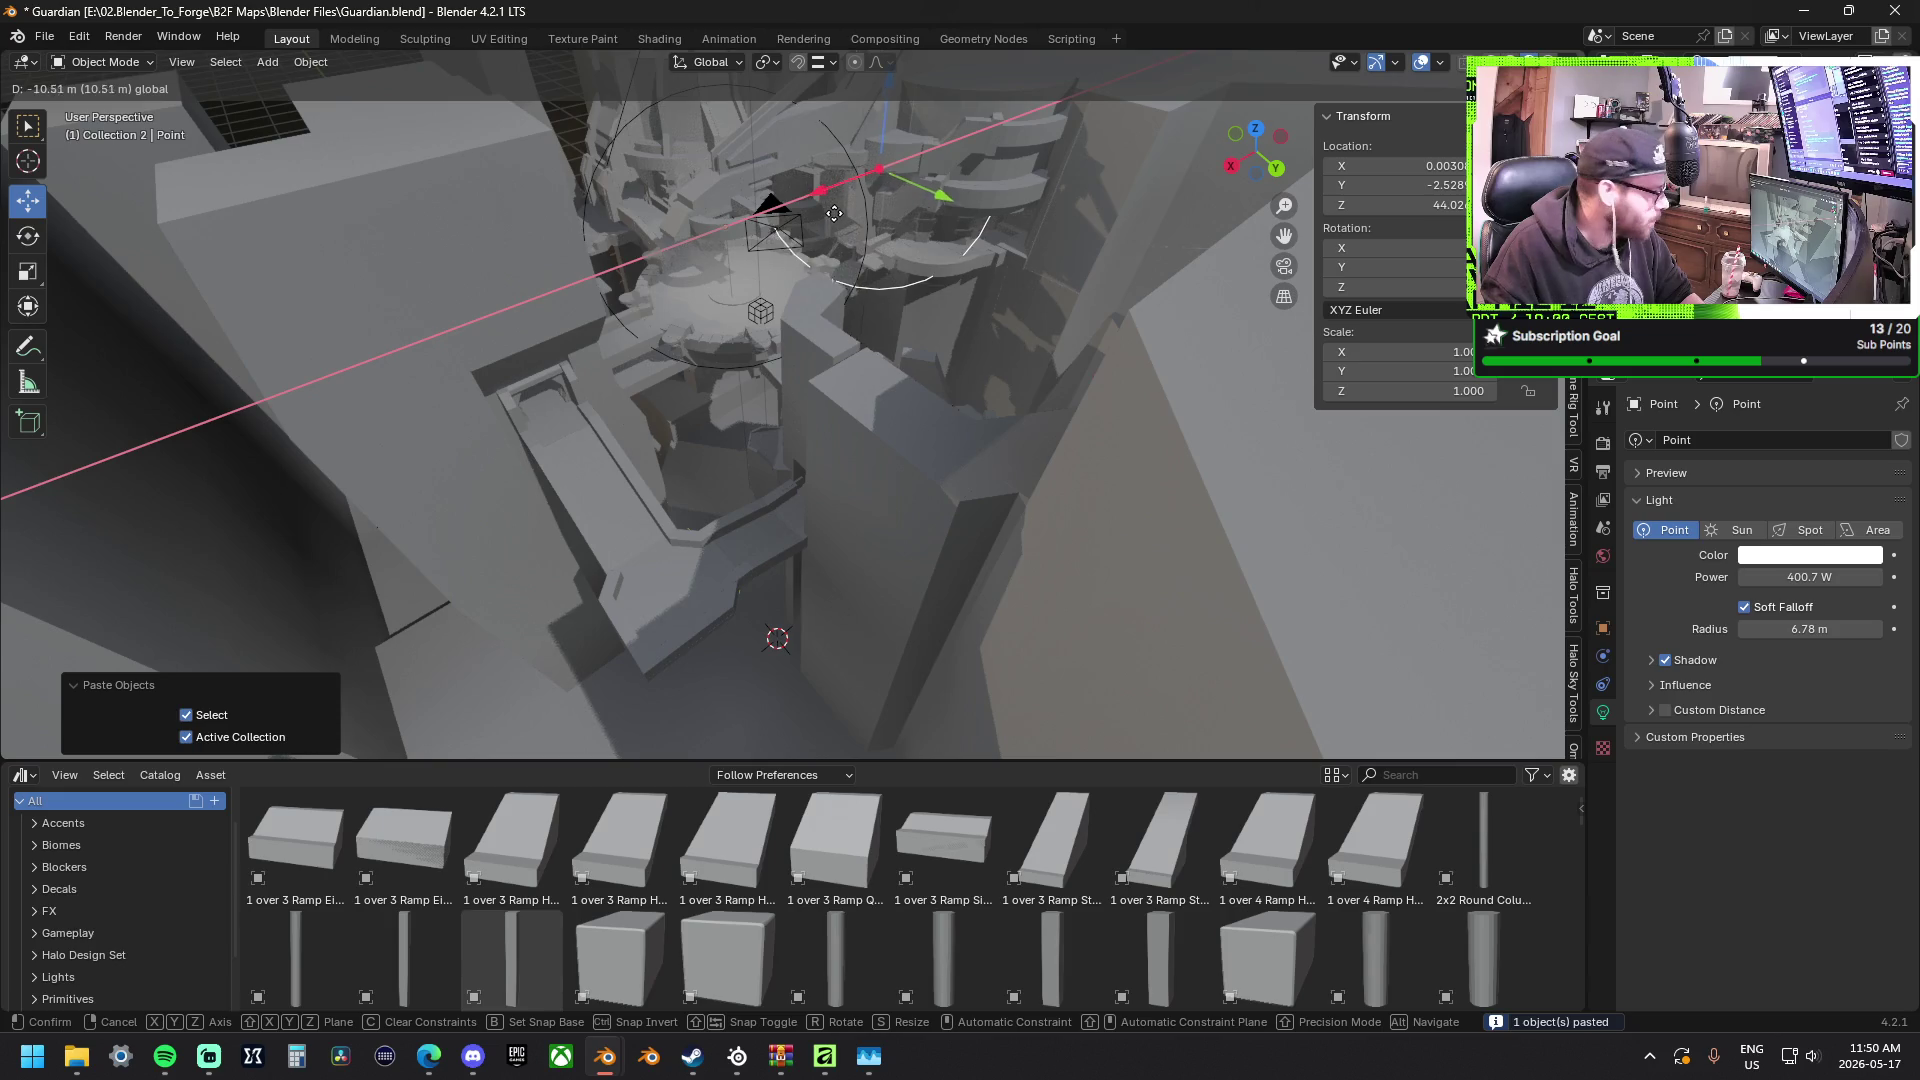
{"action": "left_click", "coordinate": [815, 220]}
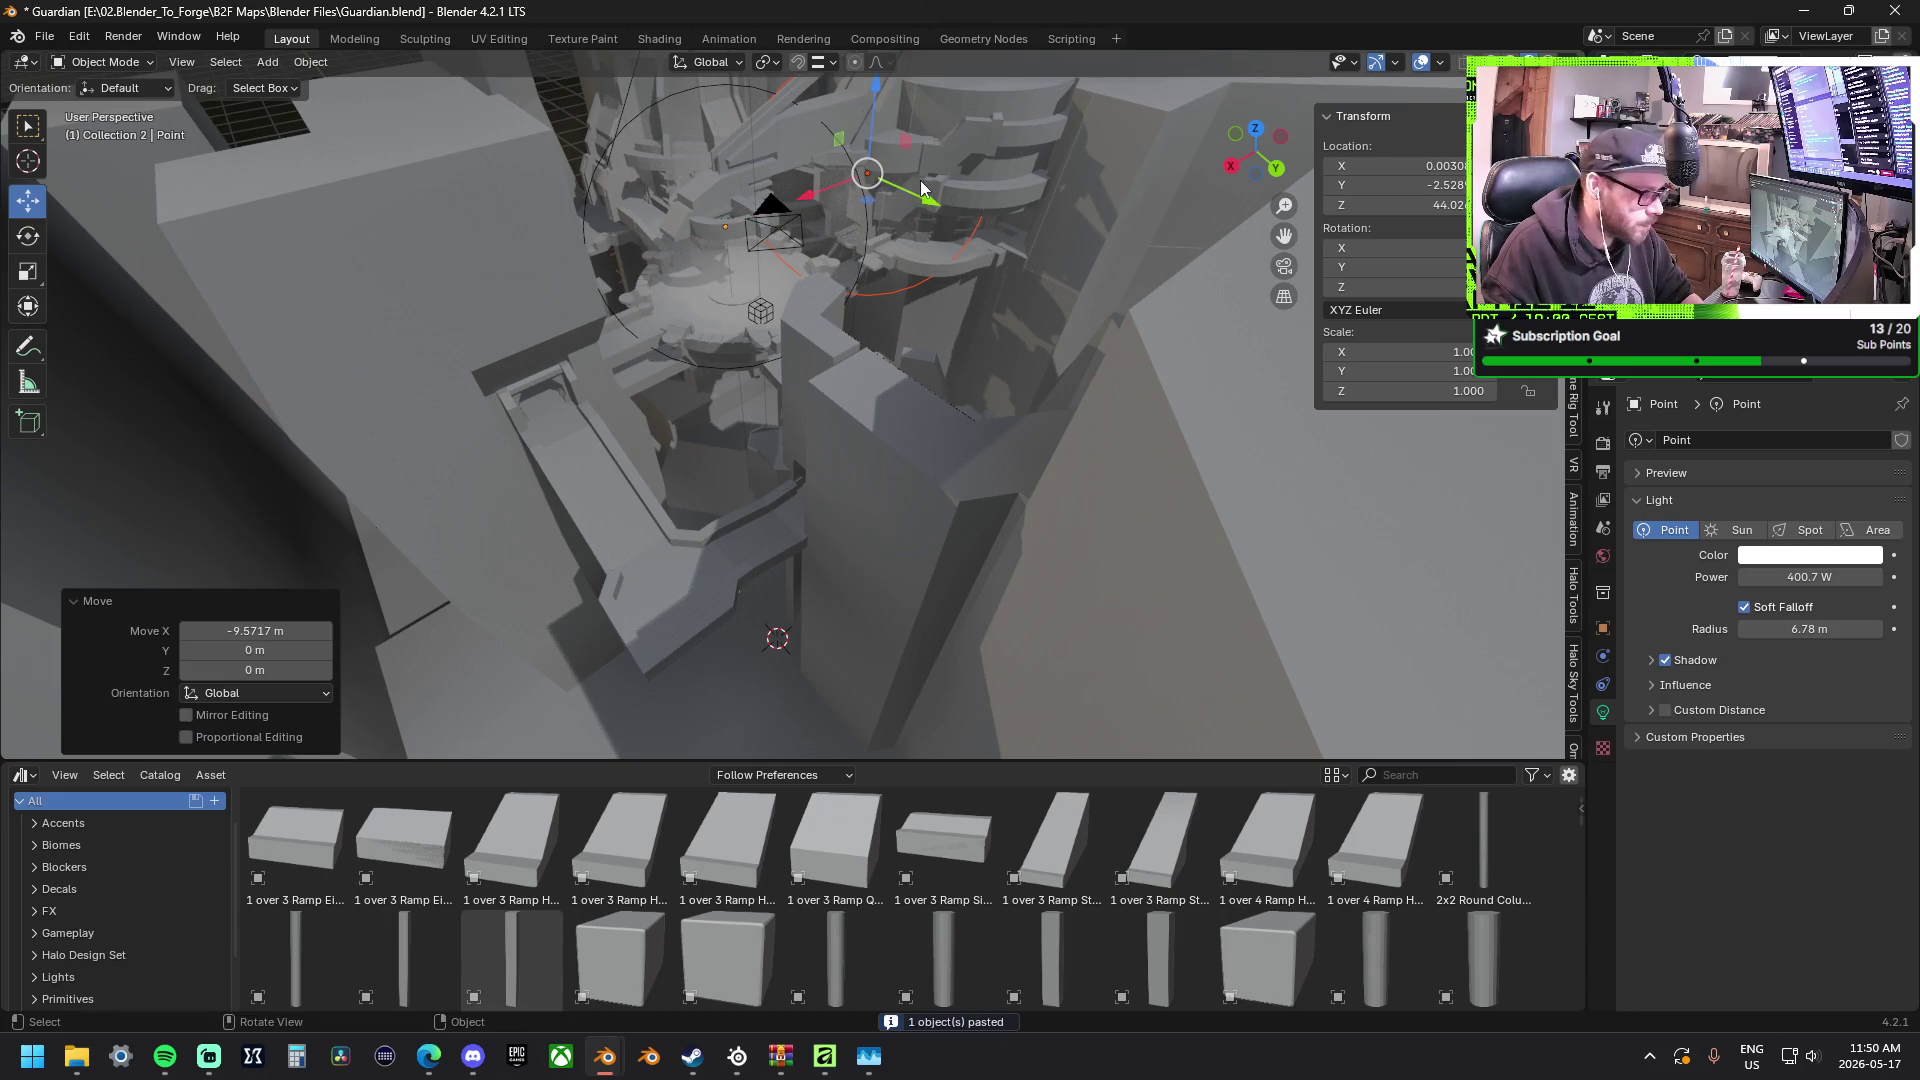
{"action": "key", "text": "g"}
{"action": "key", "text": "y"}
{"action": "key", "text": "Escape"}
{"action": "key", "text": "ctrl+z"}
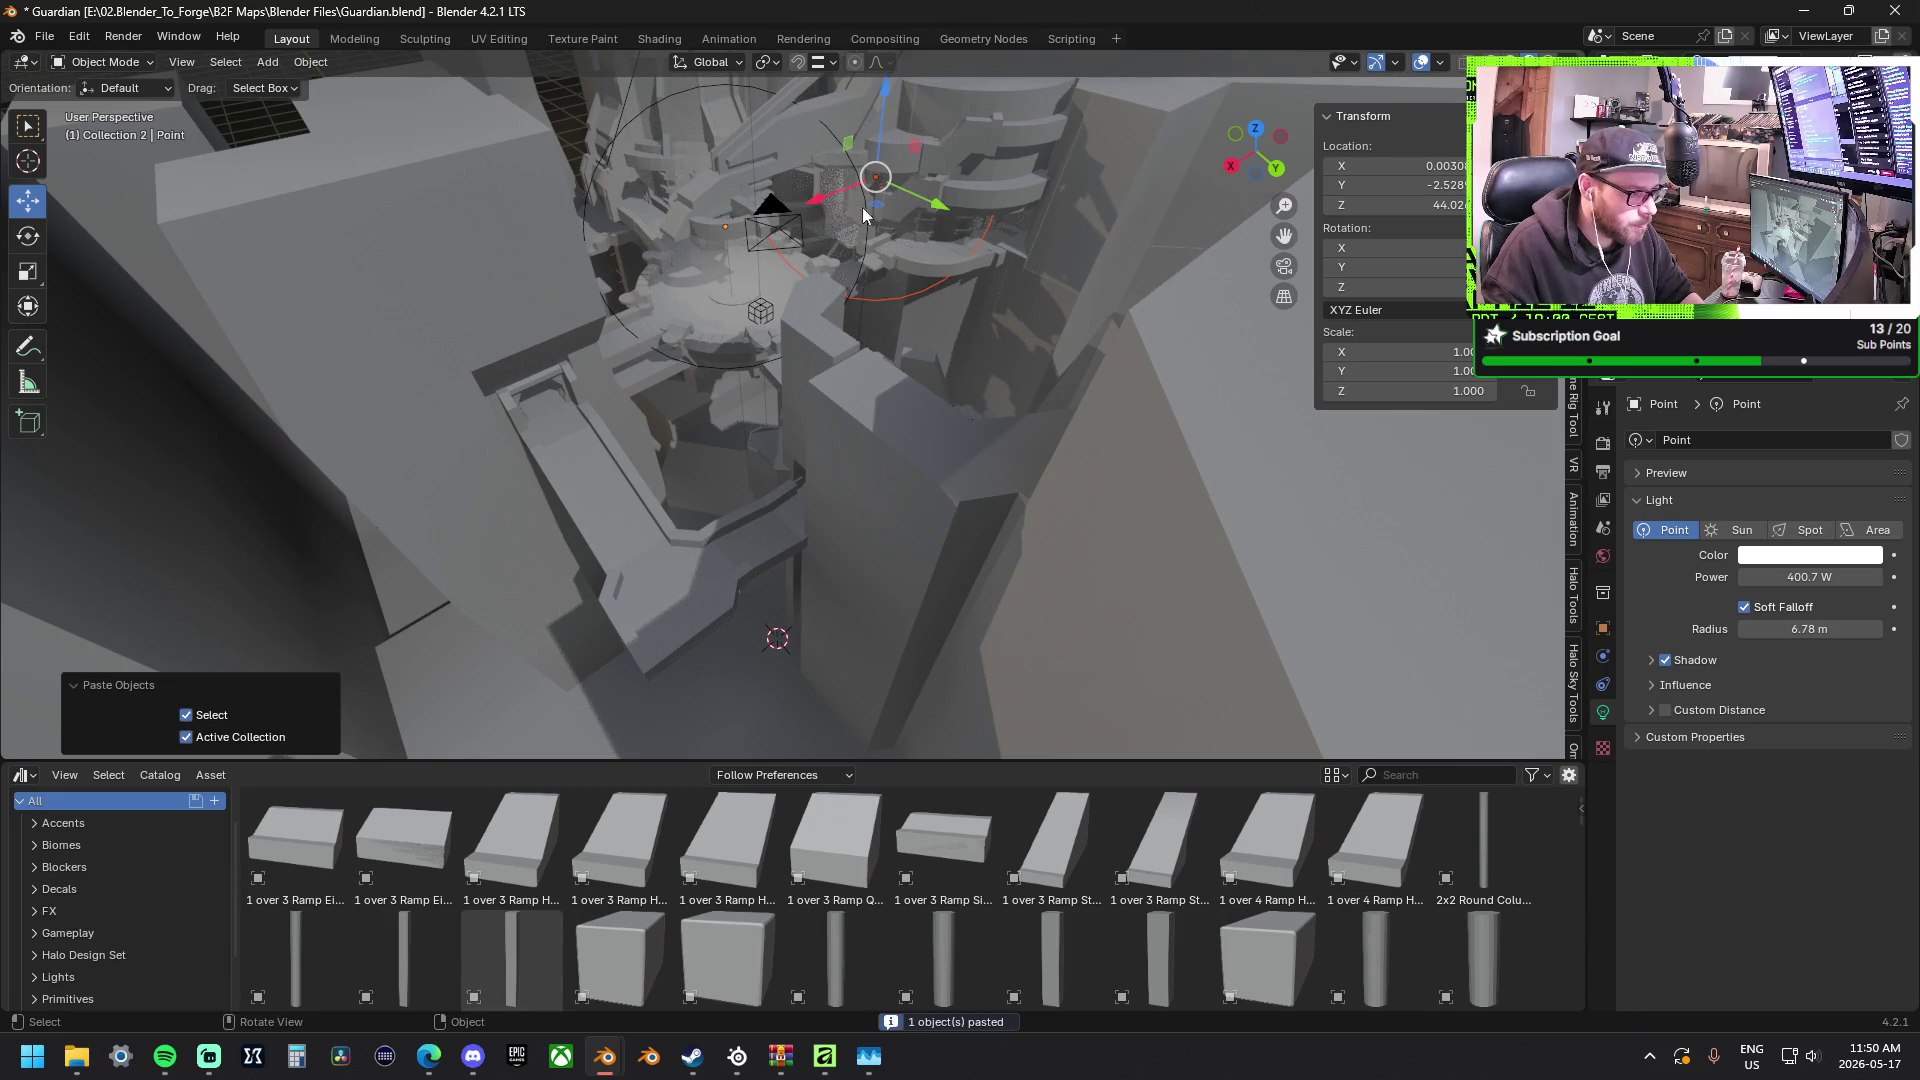
{"action": "key", "text": "g"}
{"action": "key", "text": "shift+z"}
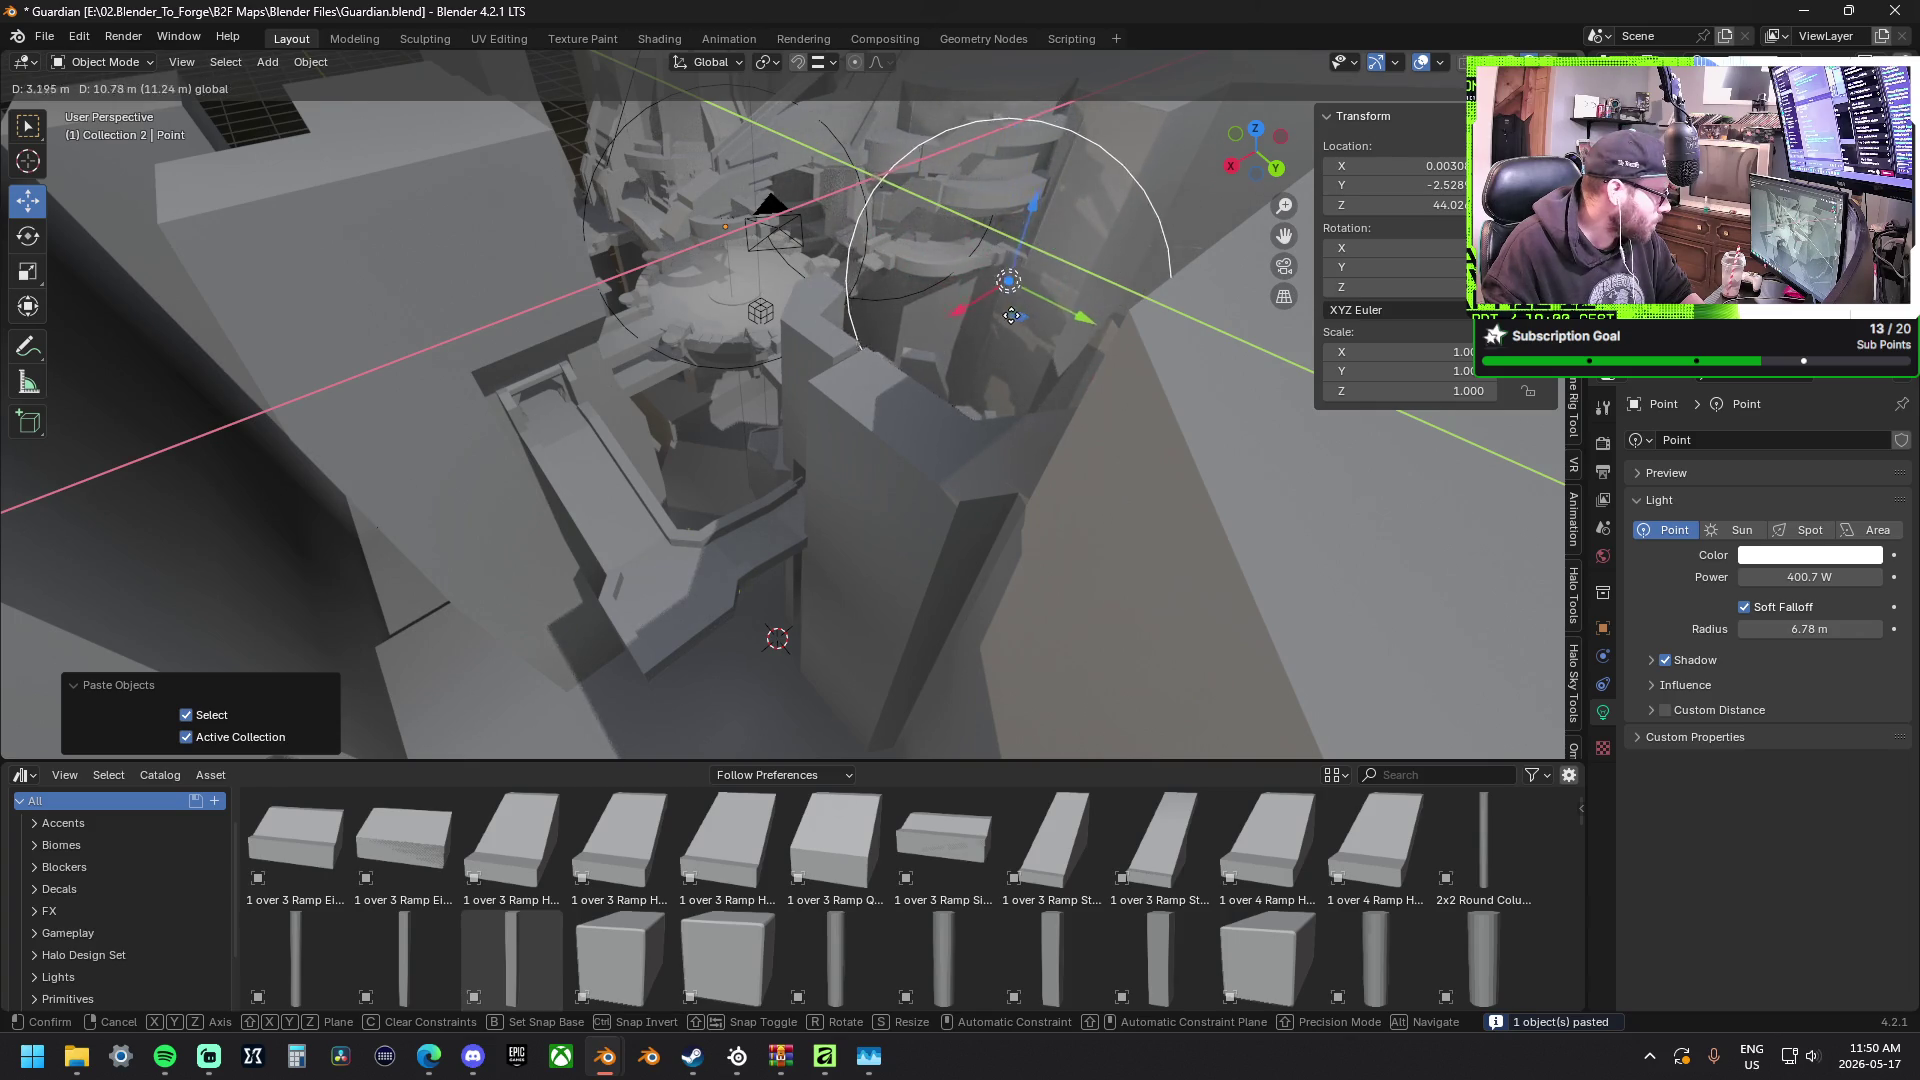
{"action": "left_click", "coordinate": [996, 313]}
Paste another light copy onto the lower platform and lower it toward the opening.
{"action": "key", "text": "ctrl+c"}
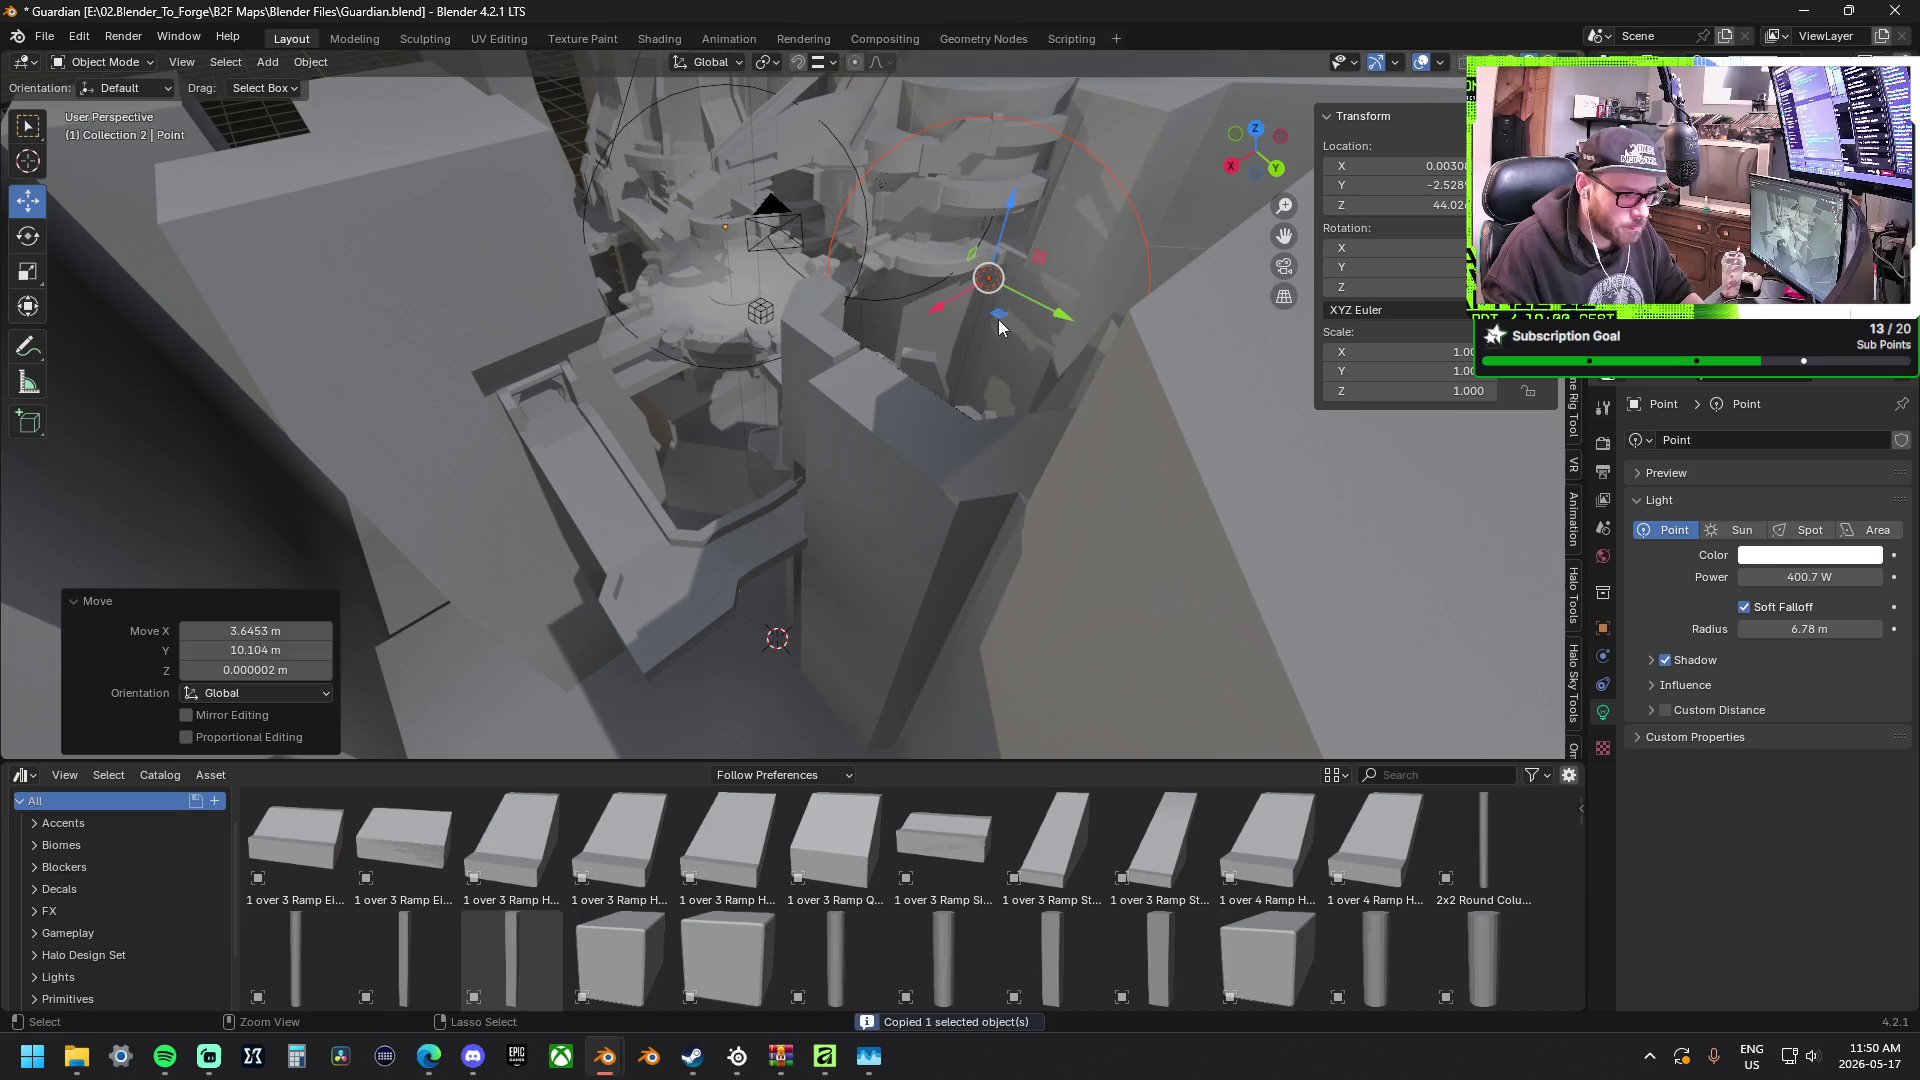
{"action": "key", "text": "ctrl+v"}
{"action": "key", "text": "g"}
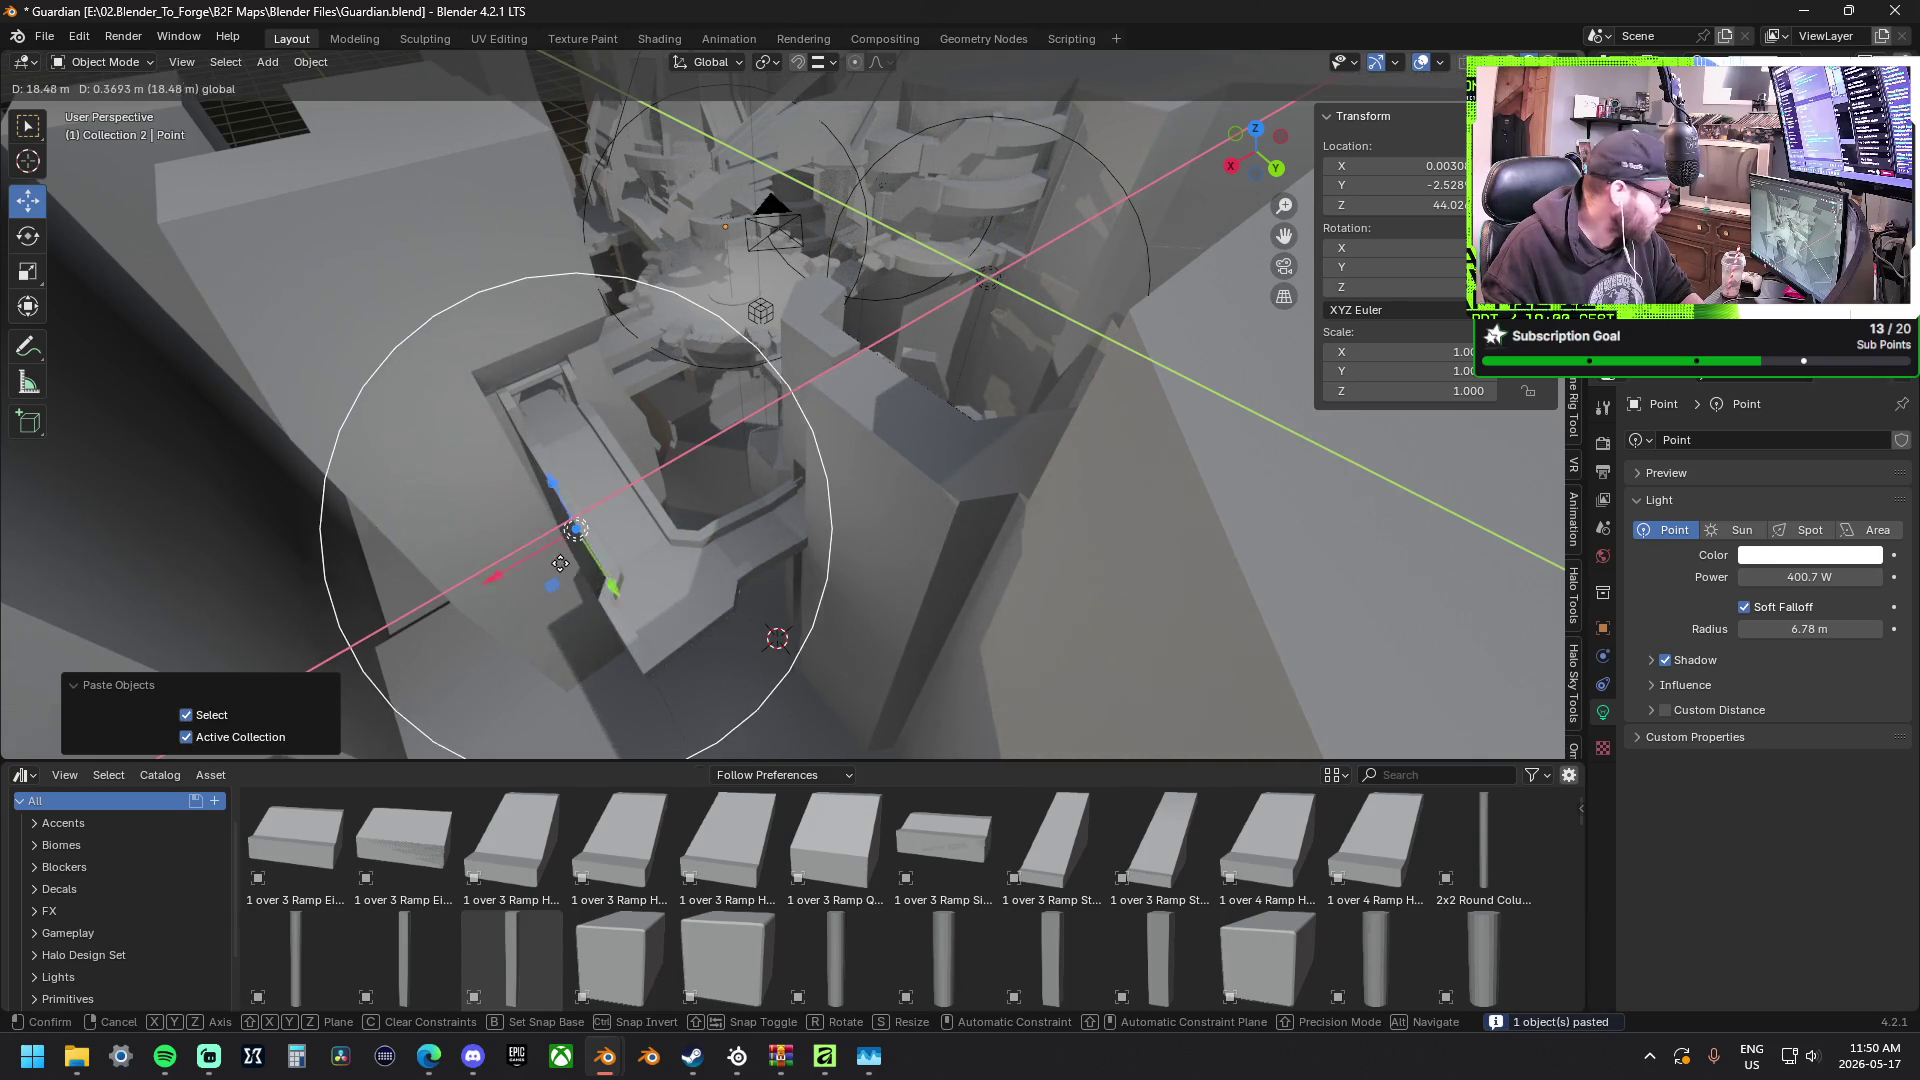
{"action": "left_click", "coordinate": [512, 401]}
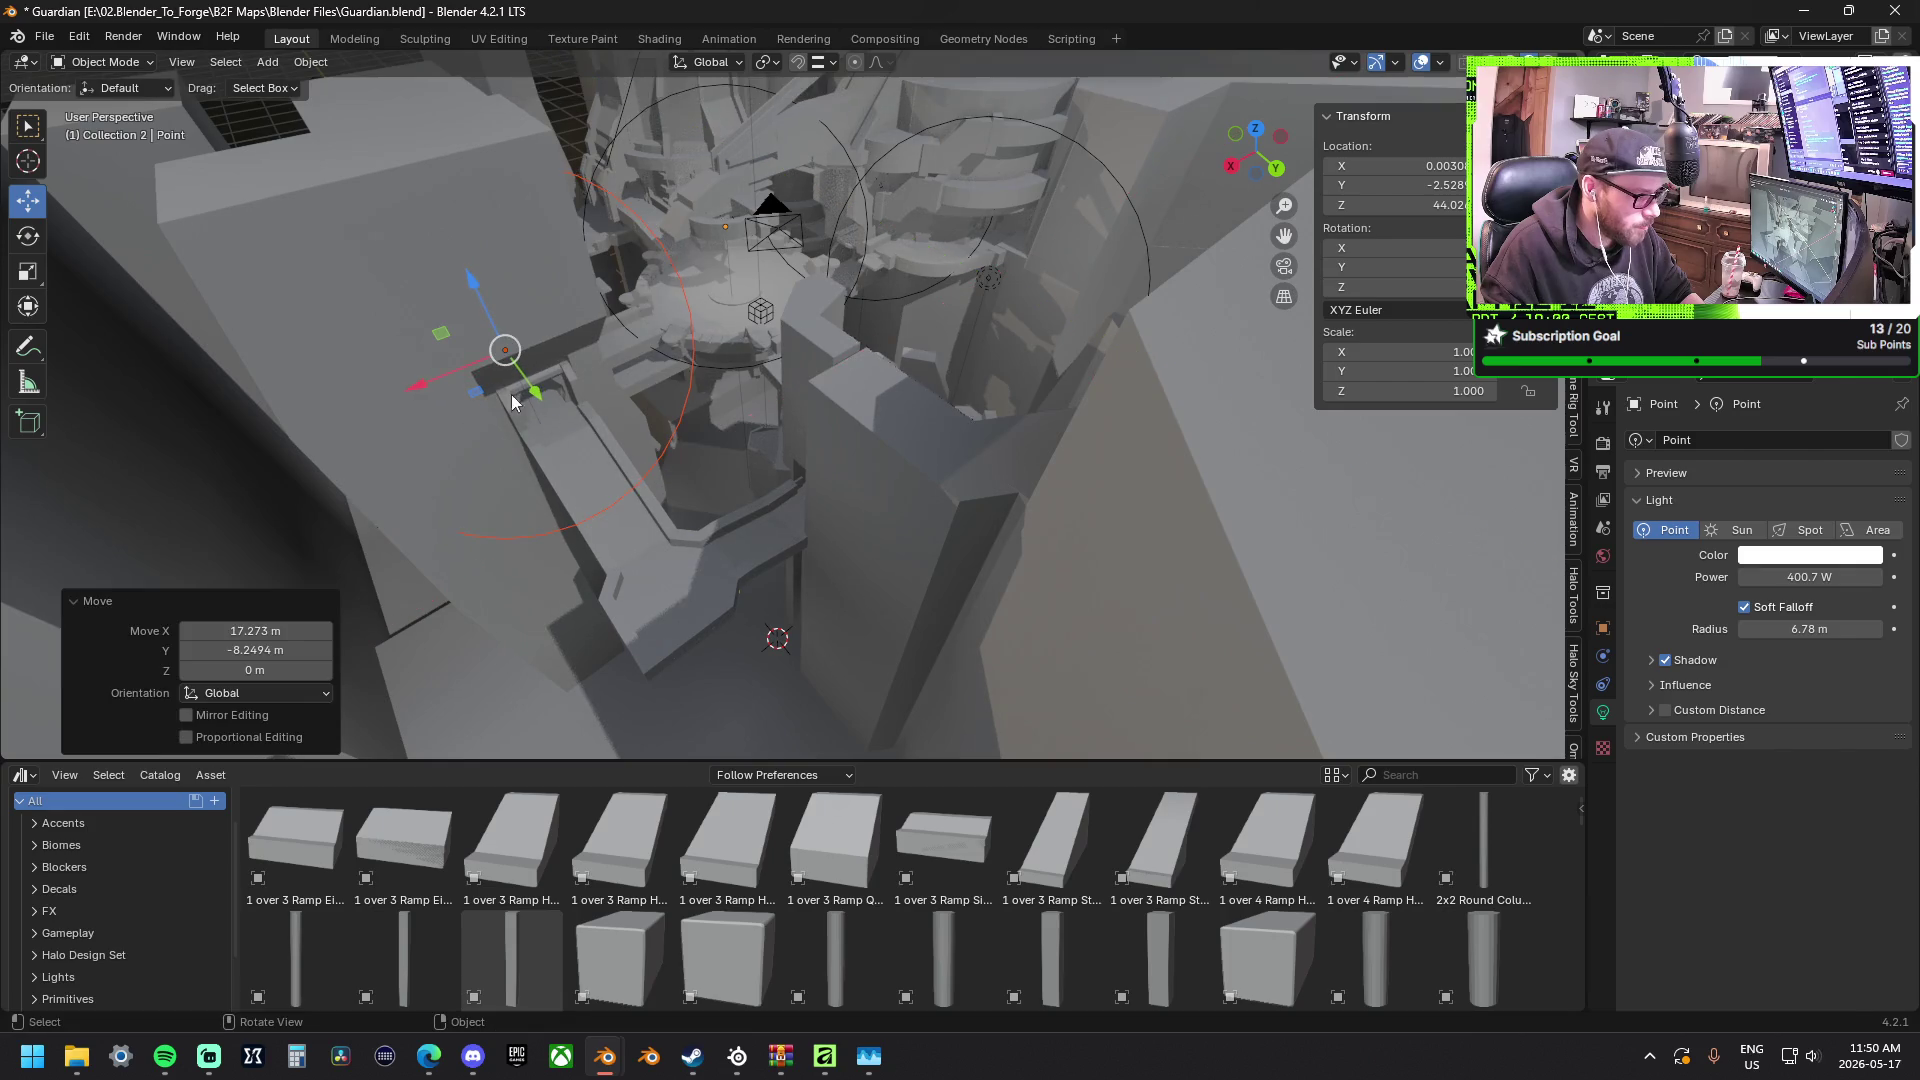
{"action": "key", "text": "KP_Decimal"}
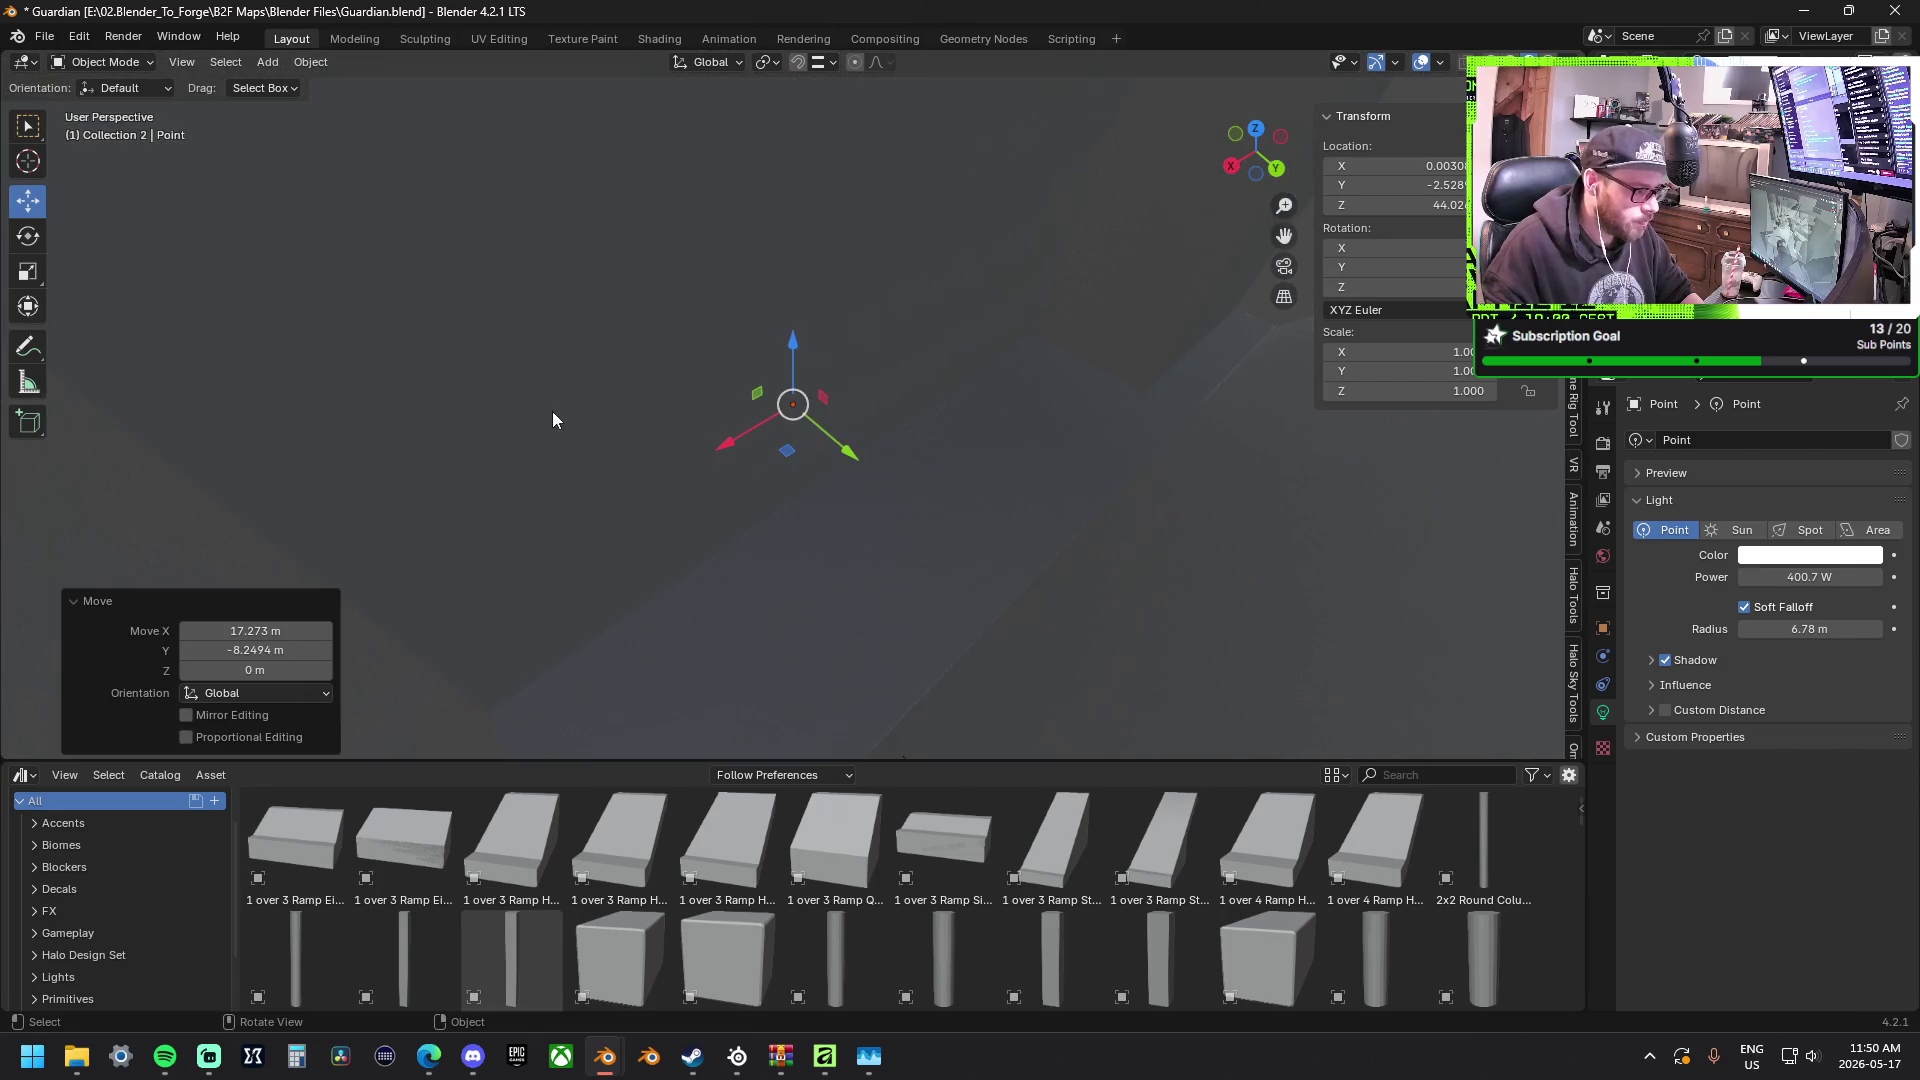
{"action": "mouse_move", "coordinate": [552, 411]}
{"action": "middle_mouse_down"}
{"action": "mouse_move", "coordinate": [698, 426]}
{"action": "mouse_move", "coordinate": [935, 352]}
{"action": "mouse_move", "coordinate": [880, 326]}
{"action": "middle_mouse_up"}
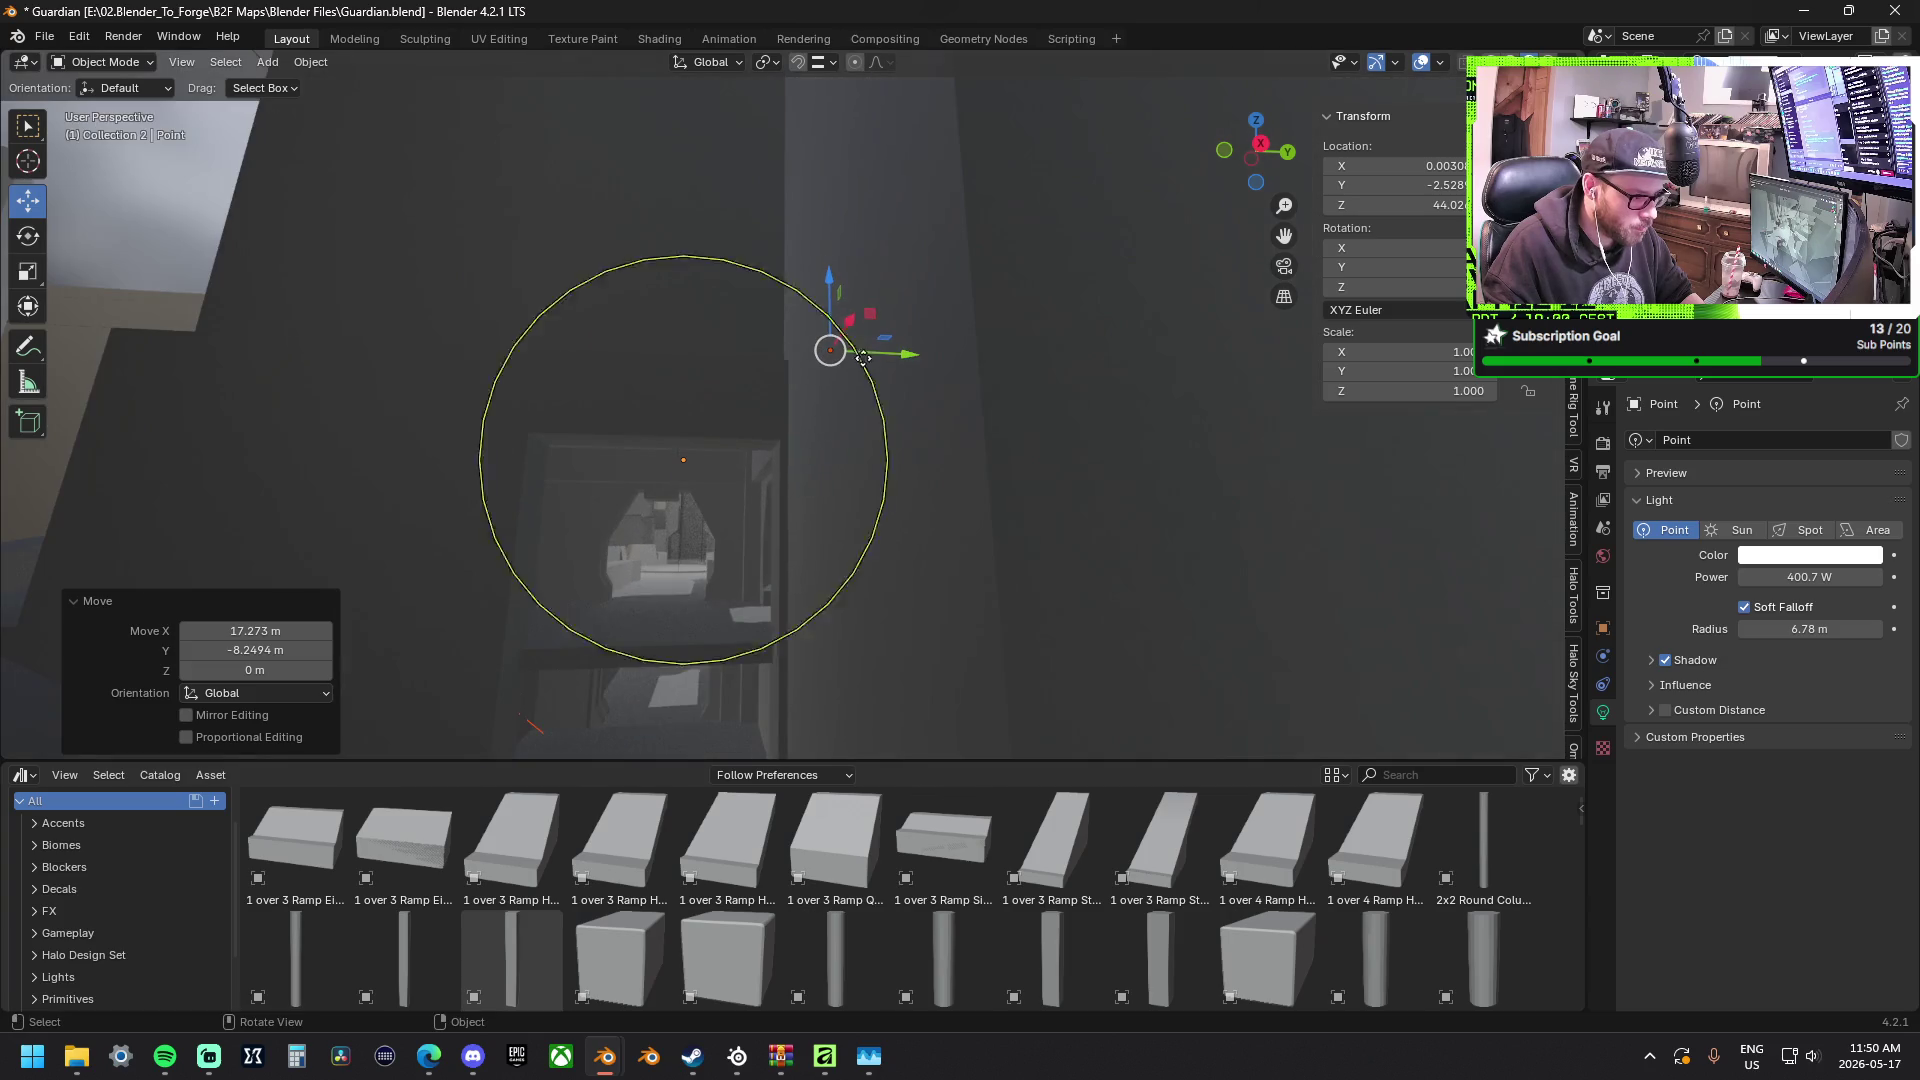
{"action": "left_click_drag", "start_coordinate": [879, 326], "coordinate": [693, 419]}
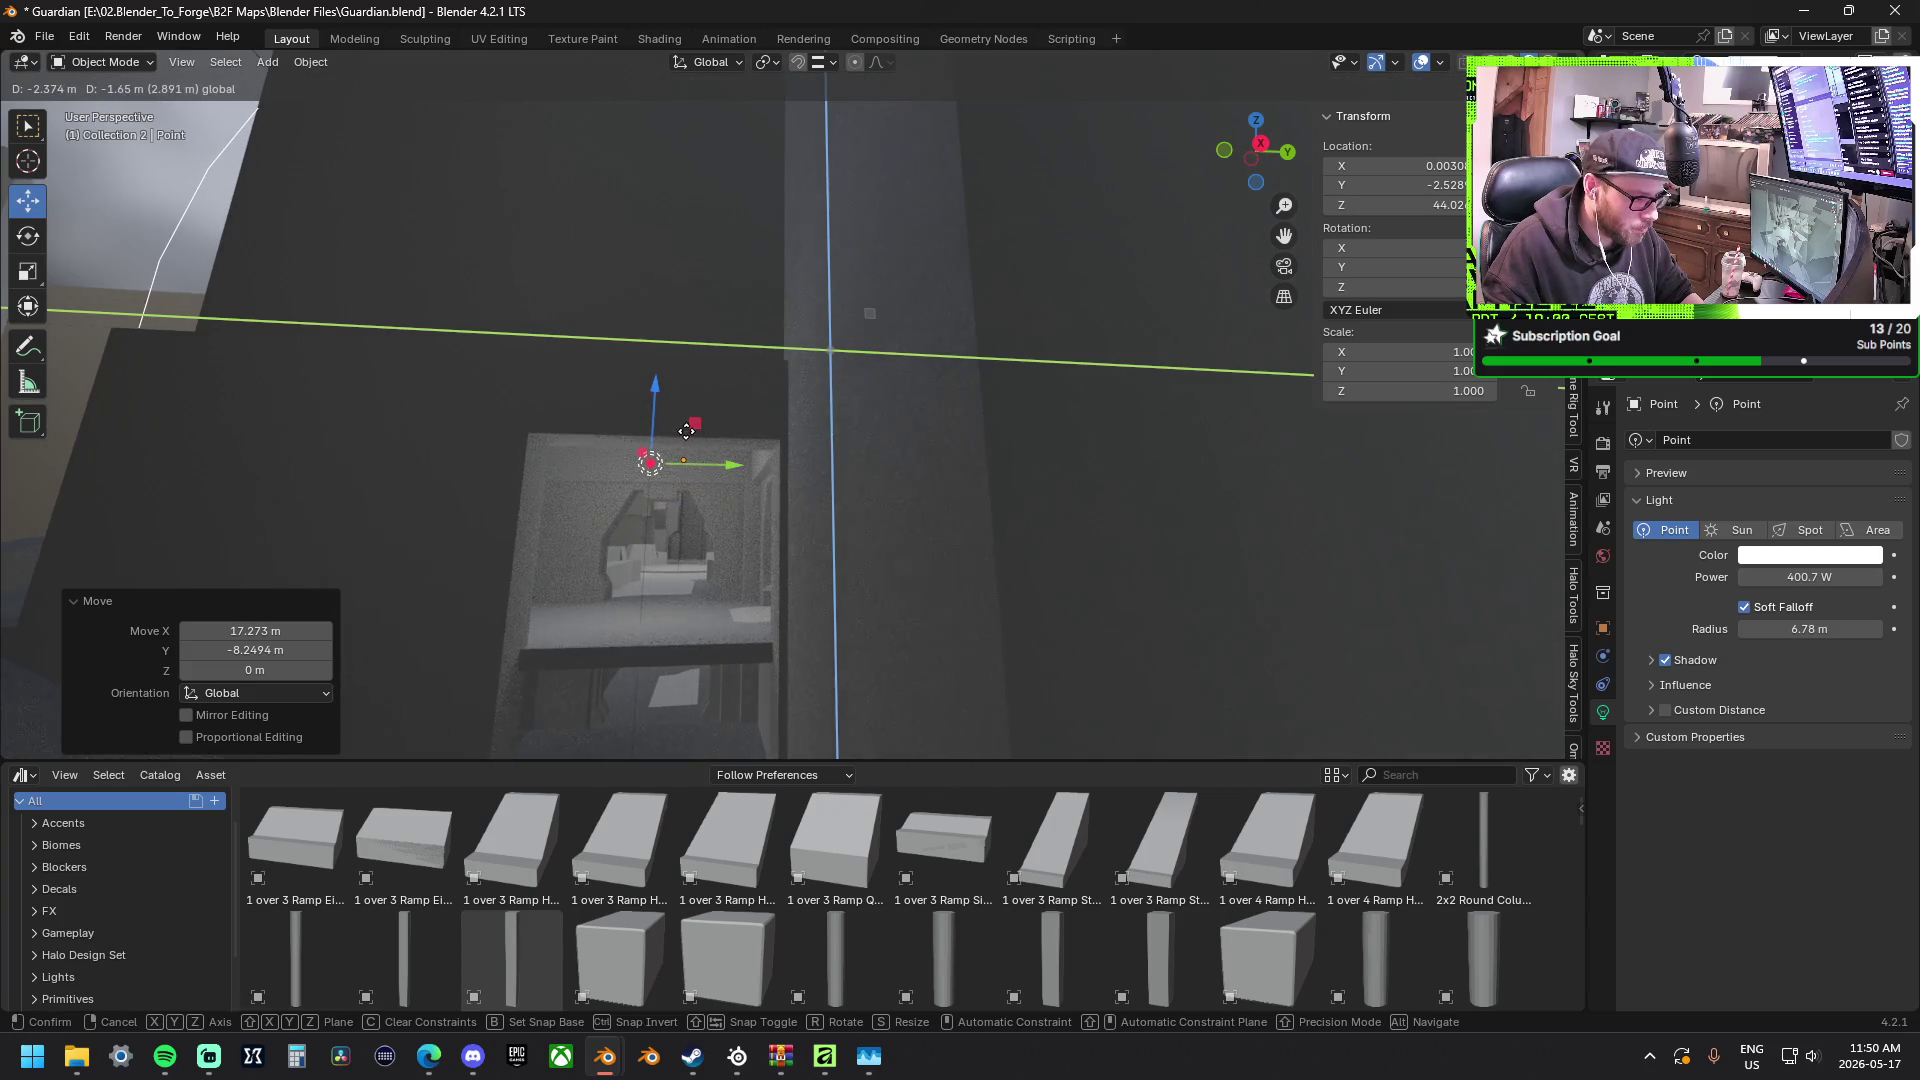
{"action": "left_click", "coordinate": [694, 419]}
Raise that light's power to 416.8 W and cut its radius to 1.59 m.
{"action": "middle_click_drag", "start_coordinate": [676, 381], "coordinate": [833, 356]}
{"action": "mouse_move", "coordinate": [1809, 629]}
{"action": "left_mouse_down"}
{"action": "mouse_move", "coordinate": [1756, 629]}
{"action": "mouse_move", "coordinate": [1822, 578]}
{"action": "left_mouse_up"}
{"action": "mouse_move", "coordinate": [900, 390]}
{"action": "middle_mouse_down"}
{"action": "mouse_move", "coordinate": [947, 470]}
{"action": "mouse_move", "coordinate": [915, 453]}
{"action": "middle_mouse_up"}
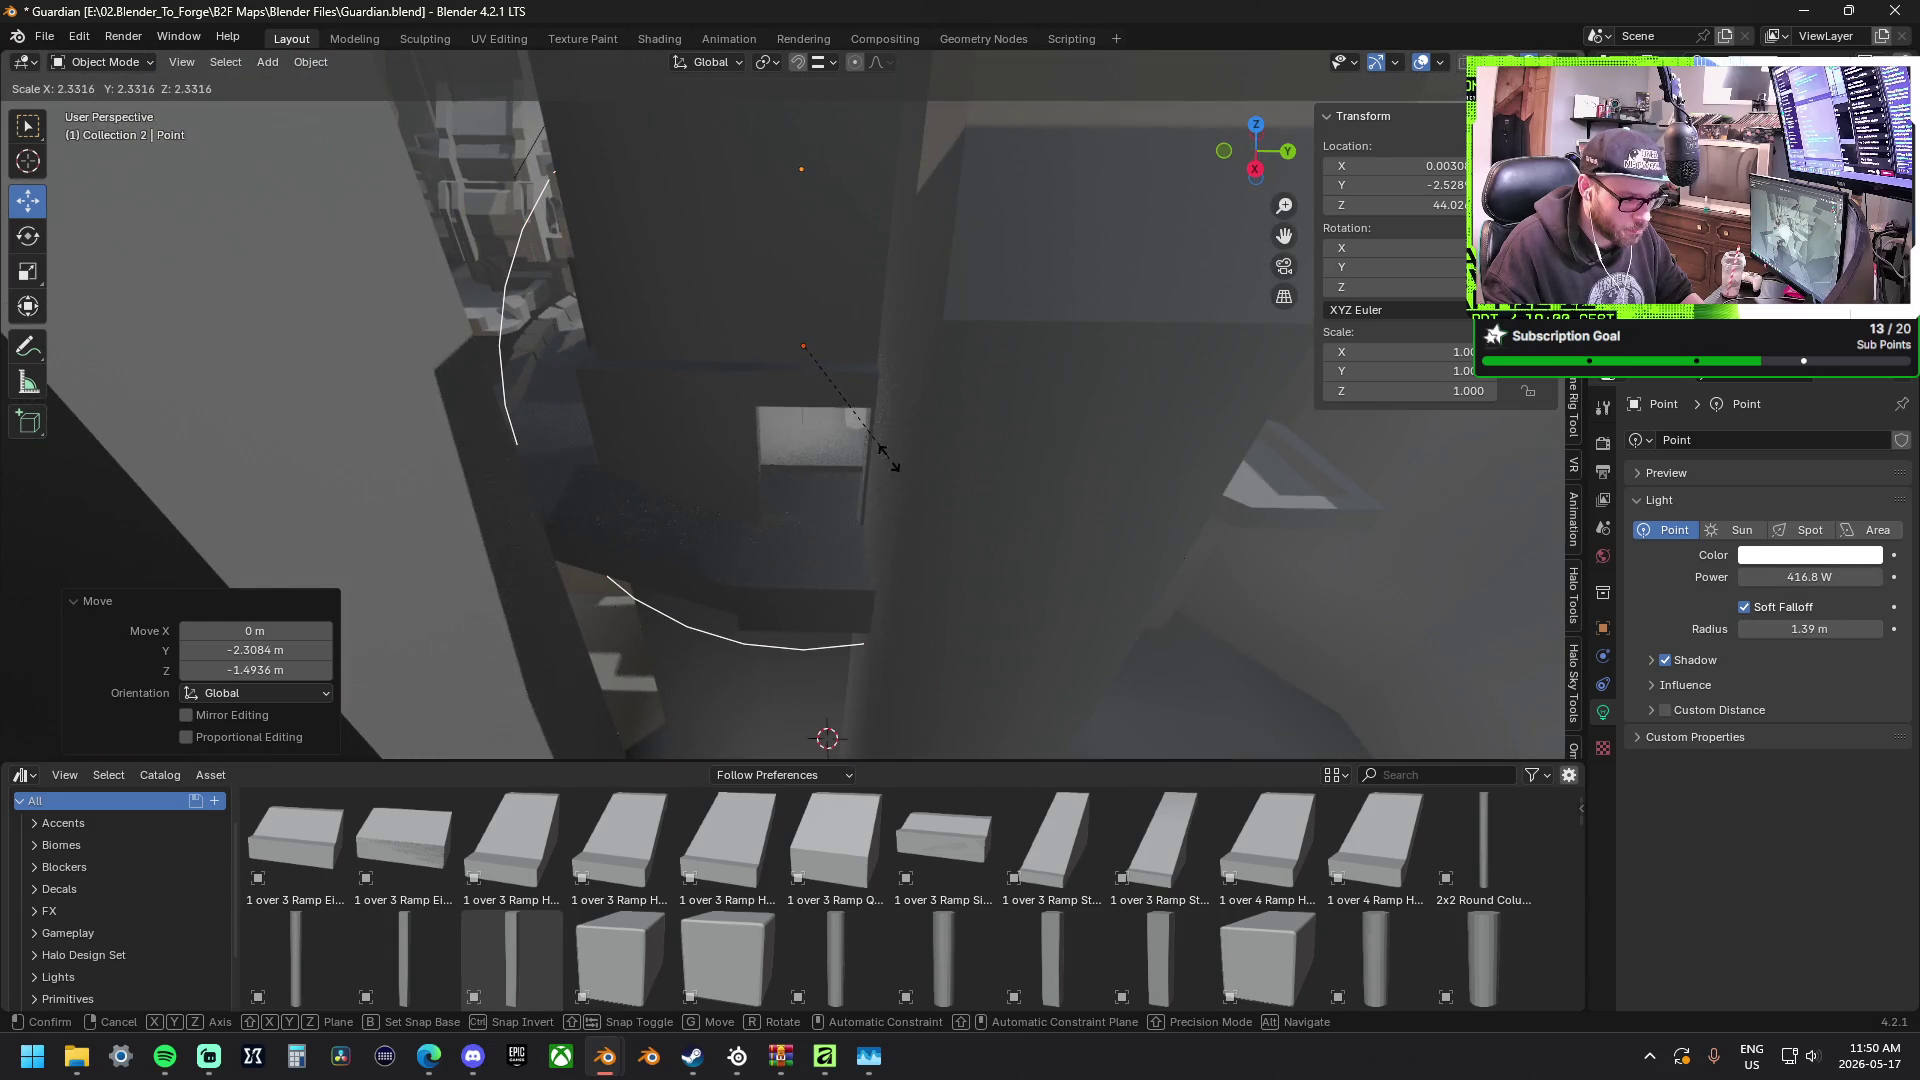
{"action": "left_click", "coordinate": [887, 461]}
{"action": "mouse_move", "coordinate": [712, 382]}
{"action": "middle_mouse_down"}
{"action": "mouse_move", "coordinate": [898, 438]}
{"action": "mouse_move", "coordinate": [858, 432]}
{"action": "middle_mouse_up"}
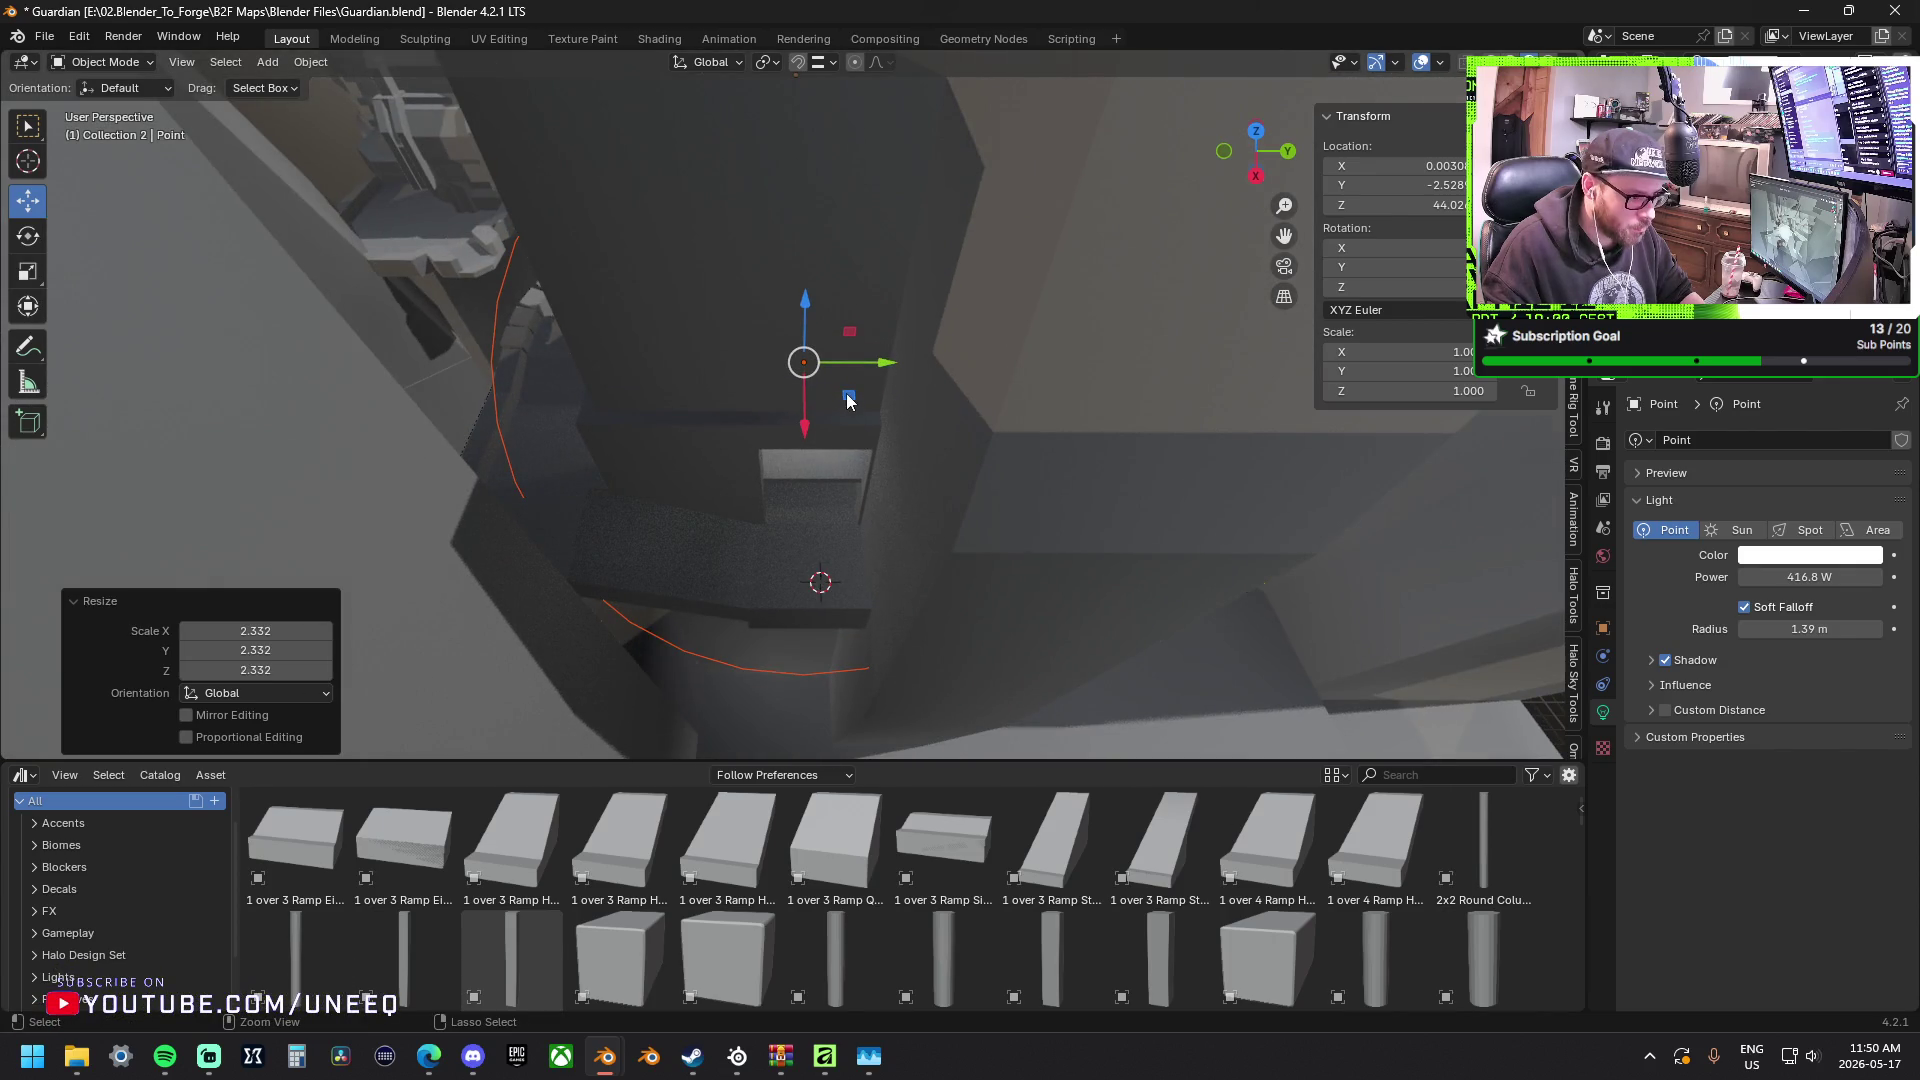
Paste three more light copies at the same height: in the corridor, by the upper-left wall and nearby.
{"action": "key", "text": "ctrl+v"}
{"action": "key", "text": "g"}
{"action": "key", "text": "shift+z"}
{"action": "left_click", "coordinate": [814, 725]}
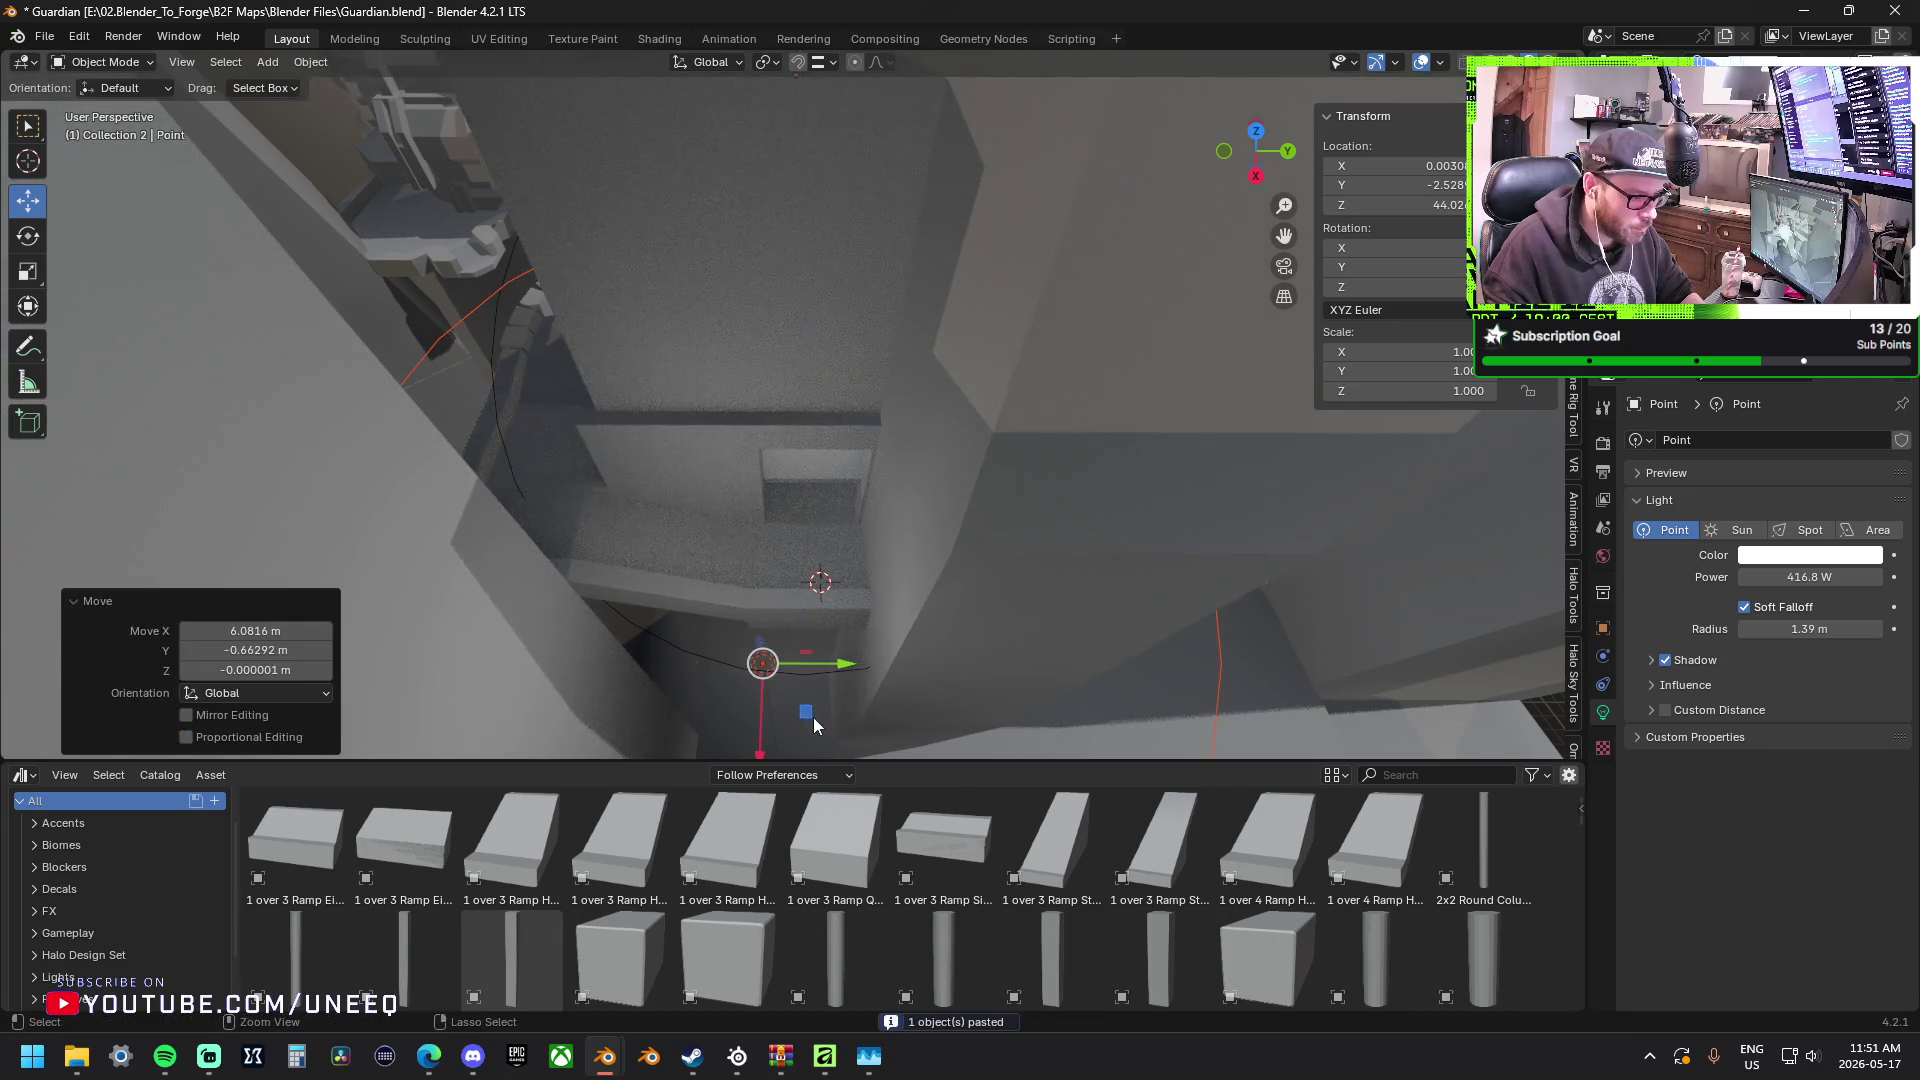
{"action": "key", "text": "ctrl+v"}
{"action": "key", "text": "g"}
{"action": "key", "text": "shift+z"}
{"action": "left_click", "coordinate": [503, 300]}
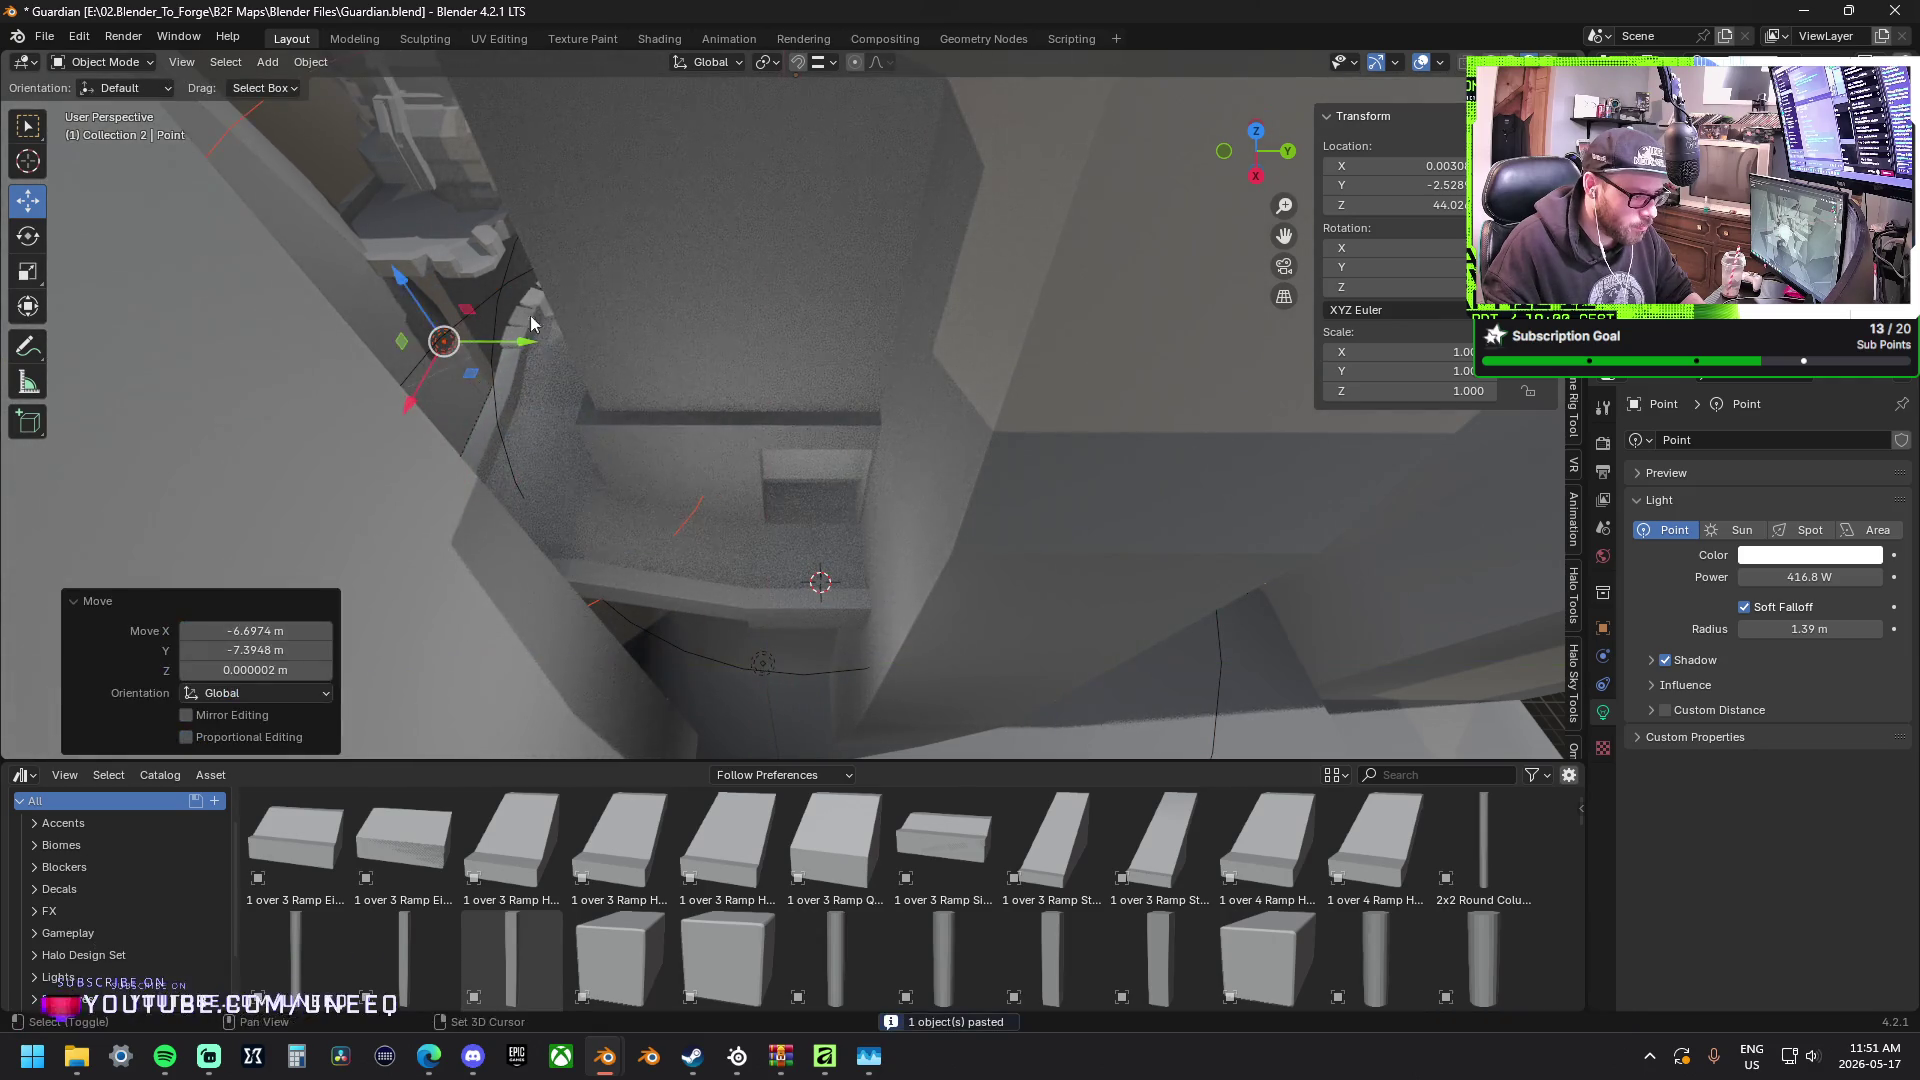
{"action": "scroll", "coordinate": [503, 300], "scroll_direction": "down", "scroll_amount": 8}
{"action": "scroll", "coordinate": [759, 452], "scroll_direction": "up", "scroll_amount": 4}
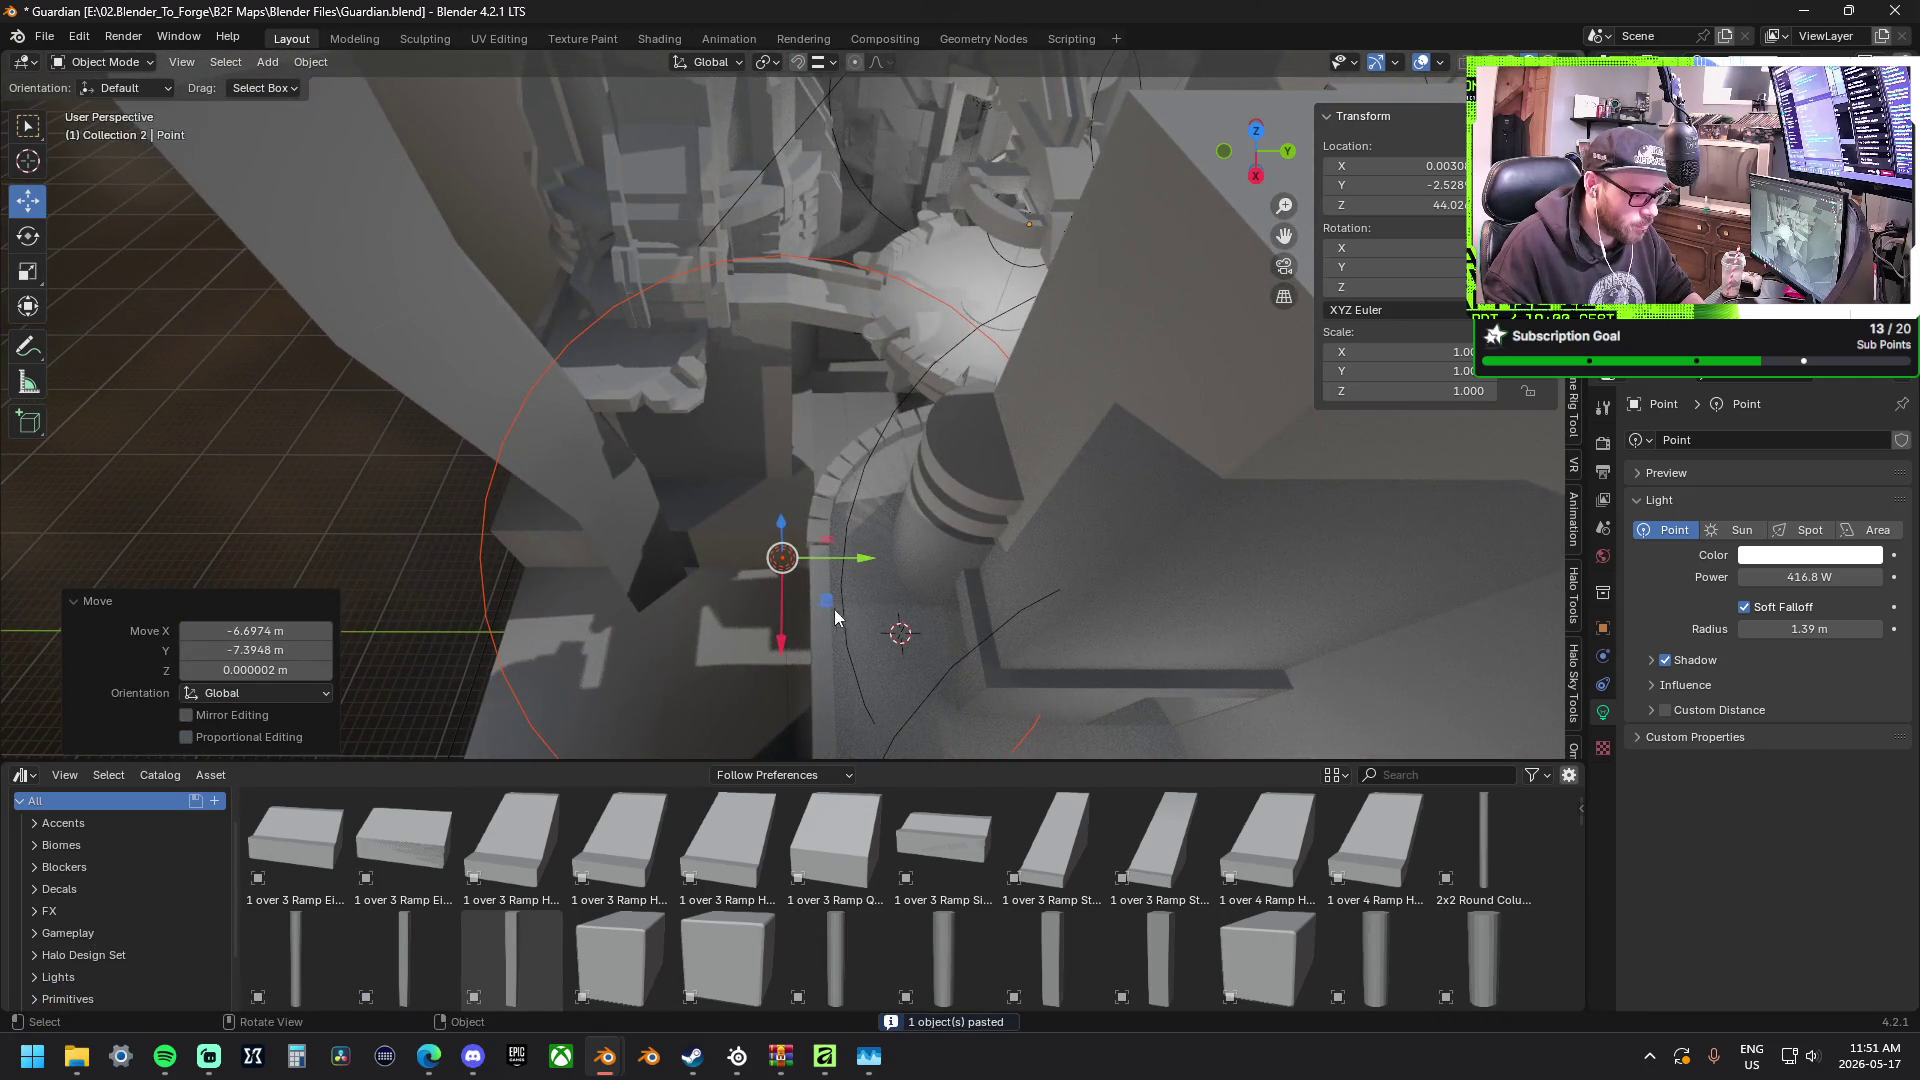
{"action": "key", "text": "ctrl+v"}
{"action": "key", "text": "g"}
{"action": "key", "text": "shift+z"}
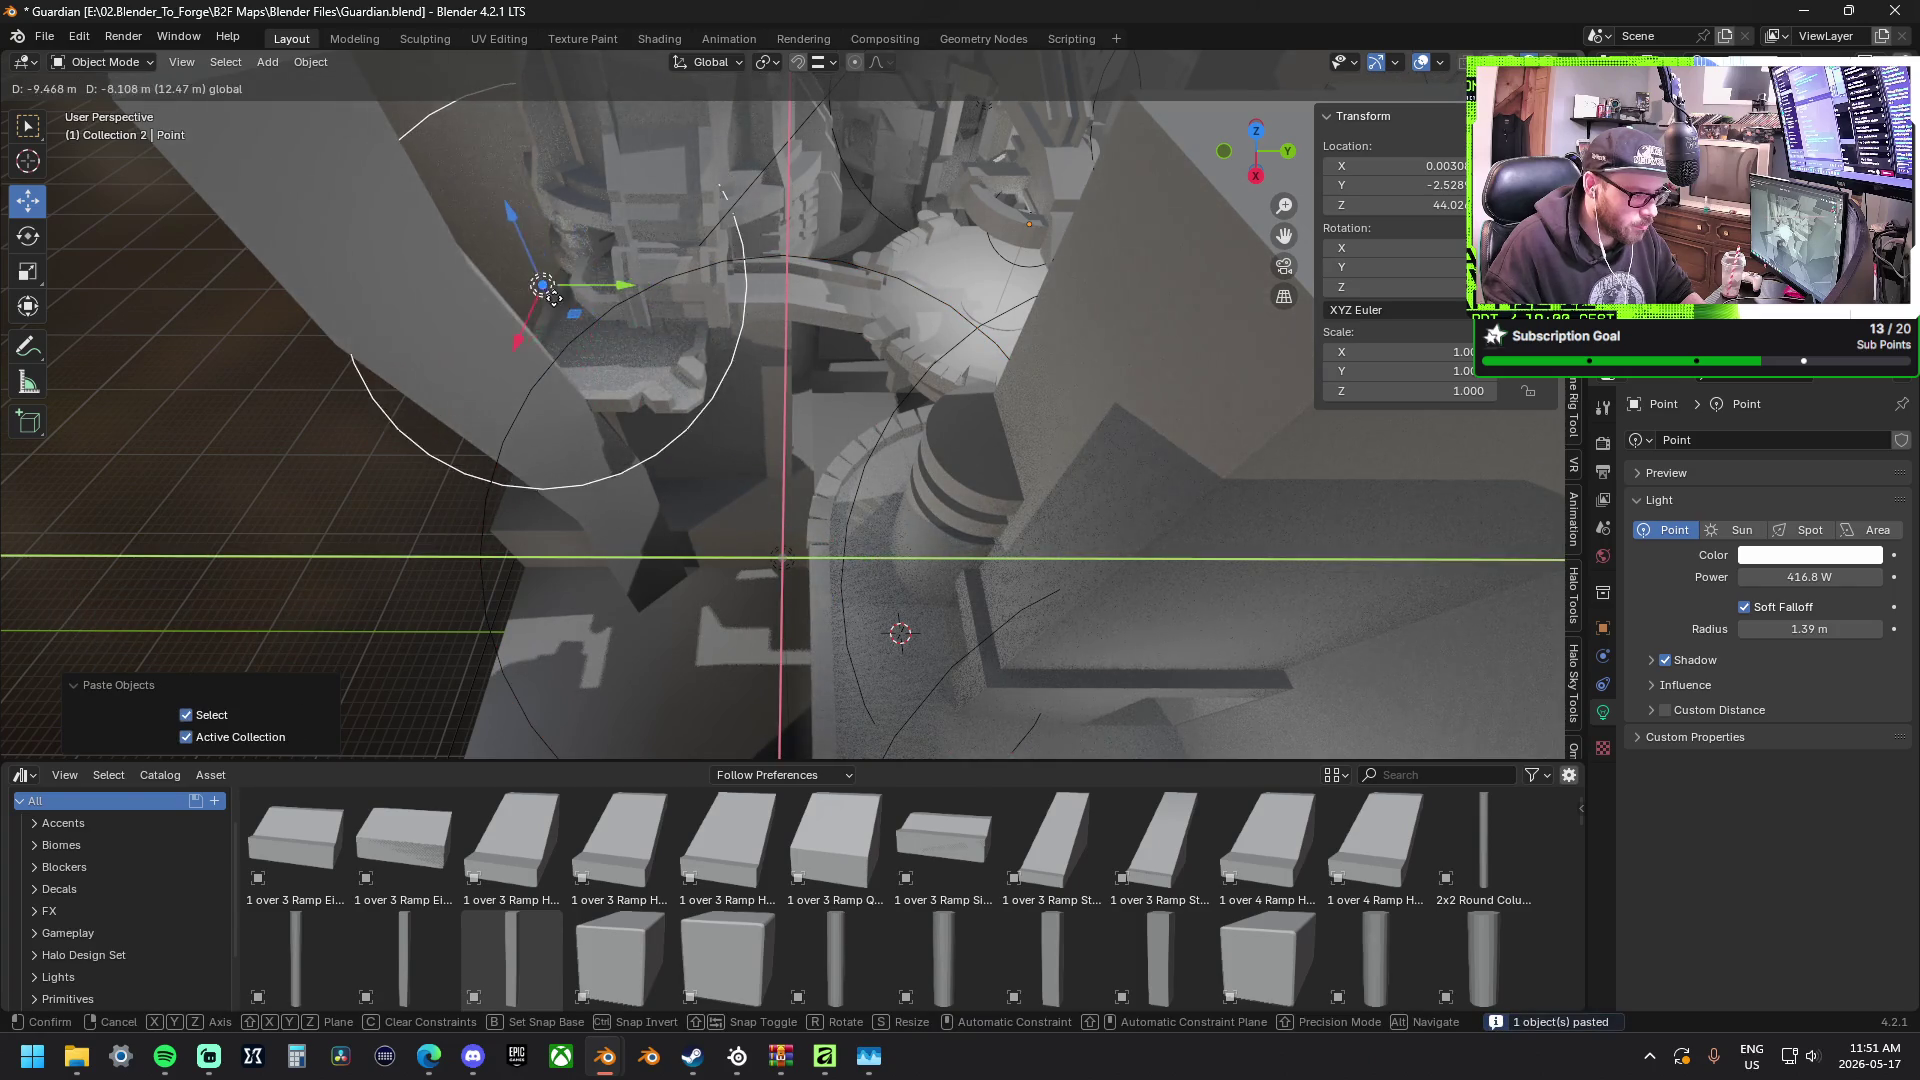
{"action": "left_click", "coordinate": [555, 285]}
Paste a light copy and set it down beside the tower at the same height.
{"action": "middle_click_drag", "start_coordinate": [555, 285], "coordinate": [1060, 375]}
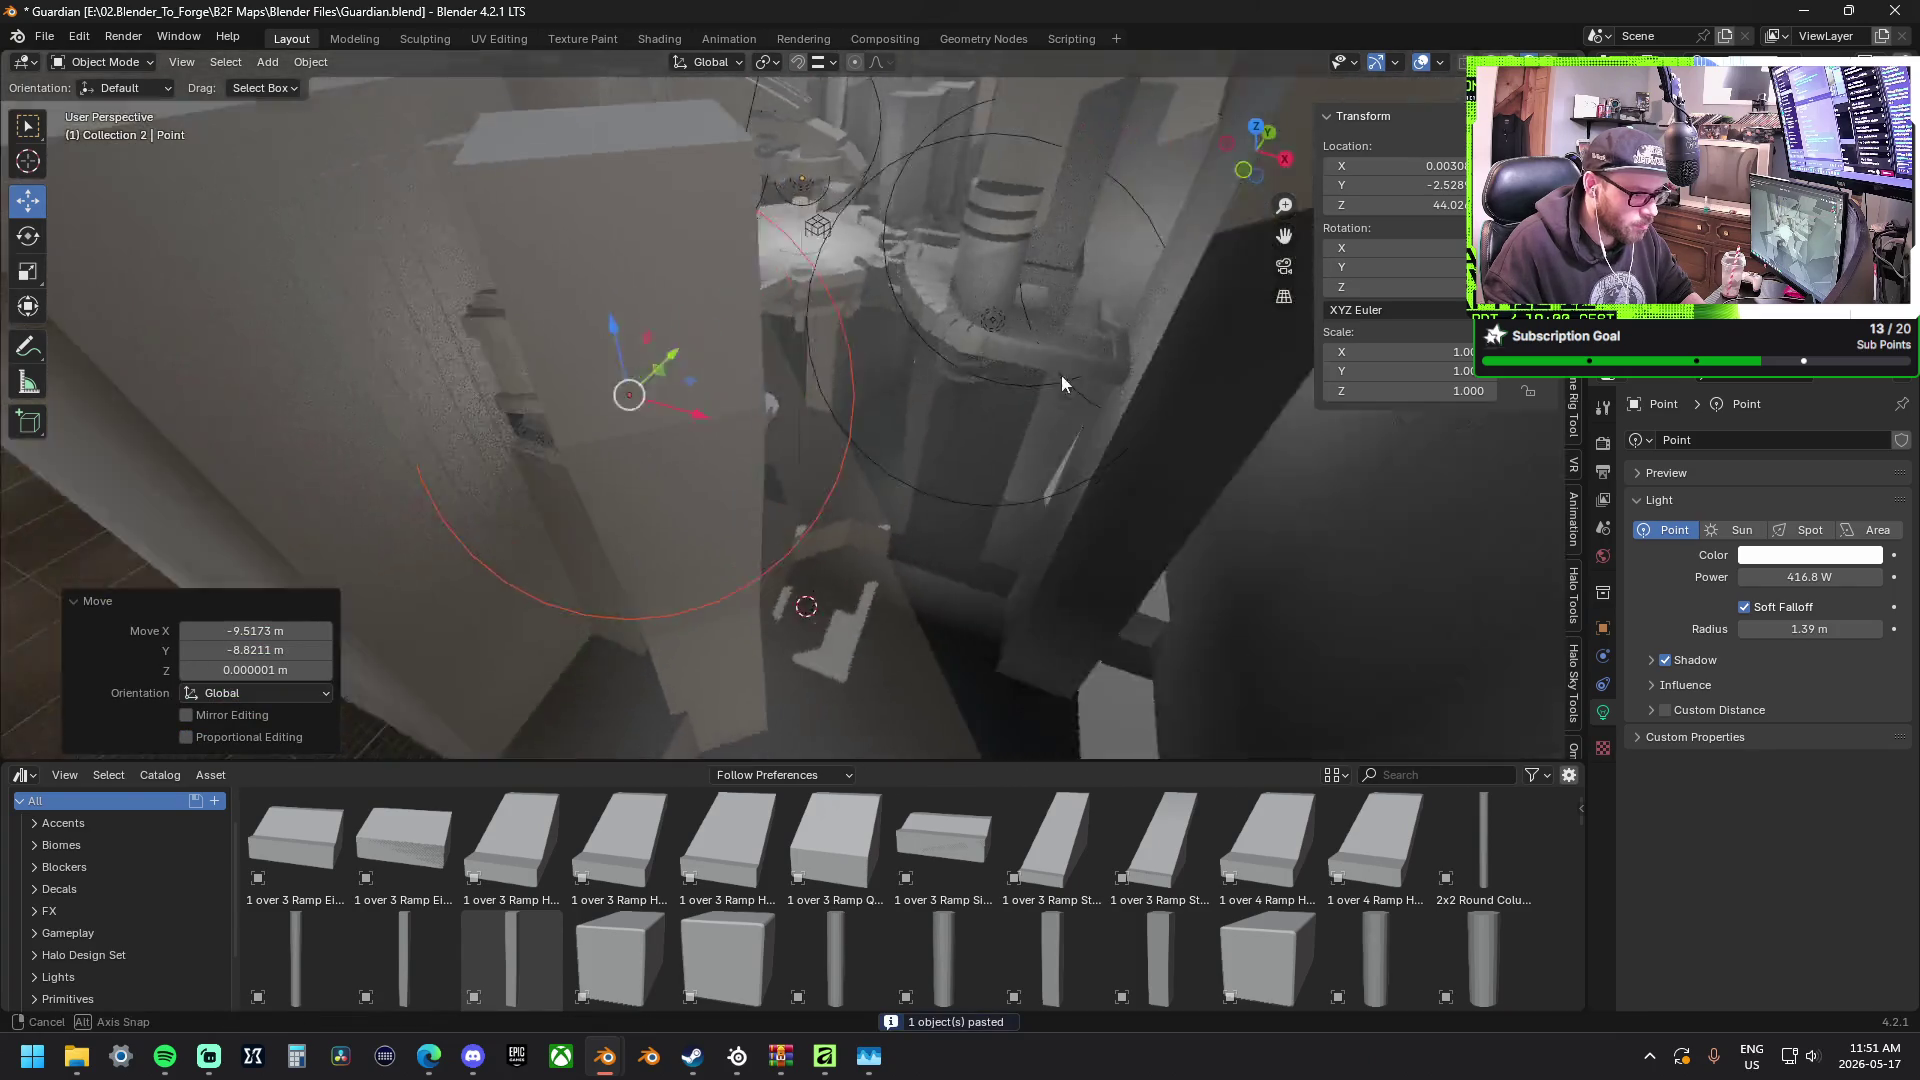
{"action": "middle_click_drag", "start_coordinate": [1061, 383], "coordinate": [827, 292]}
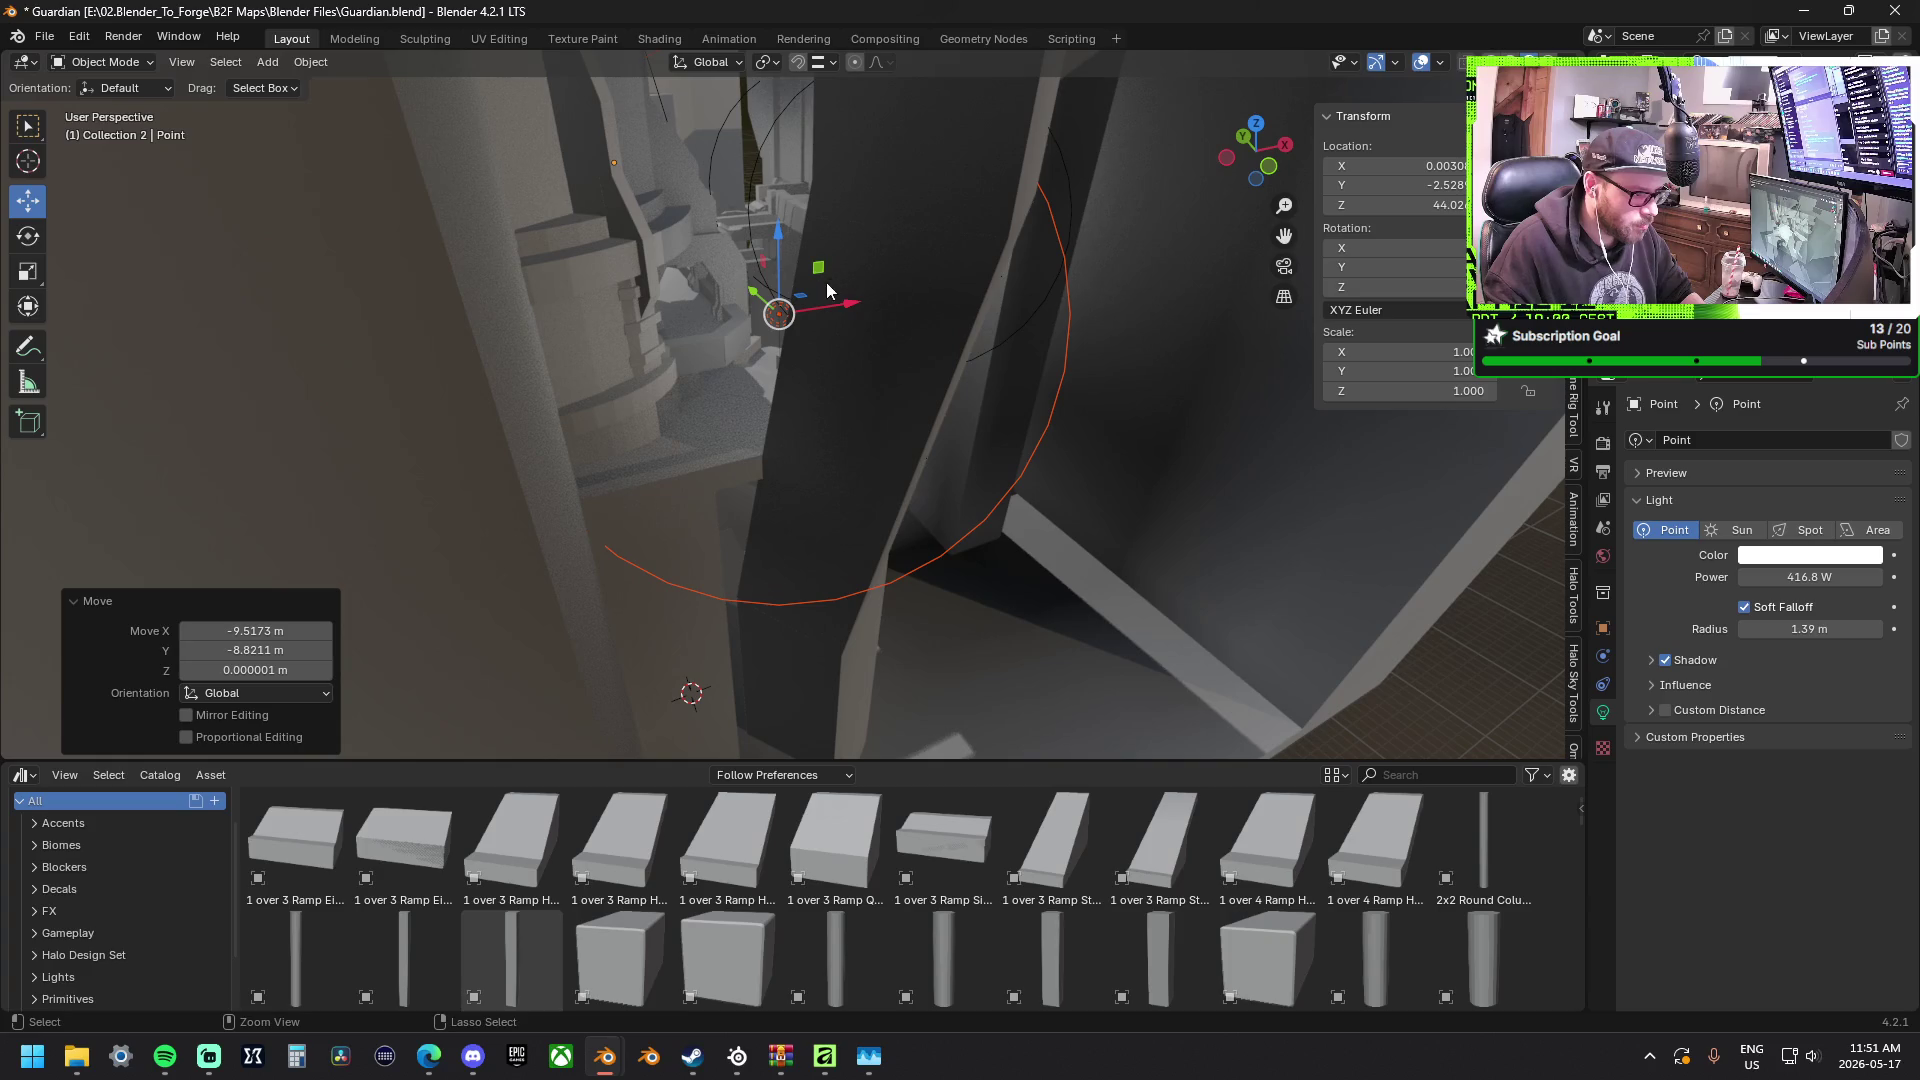
{"action": "key", "text": "ctrl+v"}
{"action": "key", "text": "g"}
{"action": "key", "text": "shift+z"}
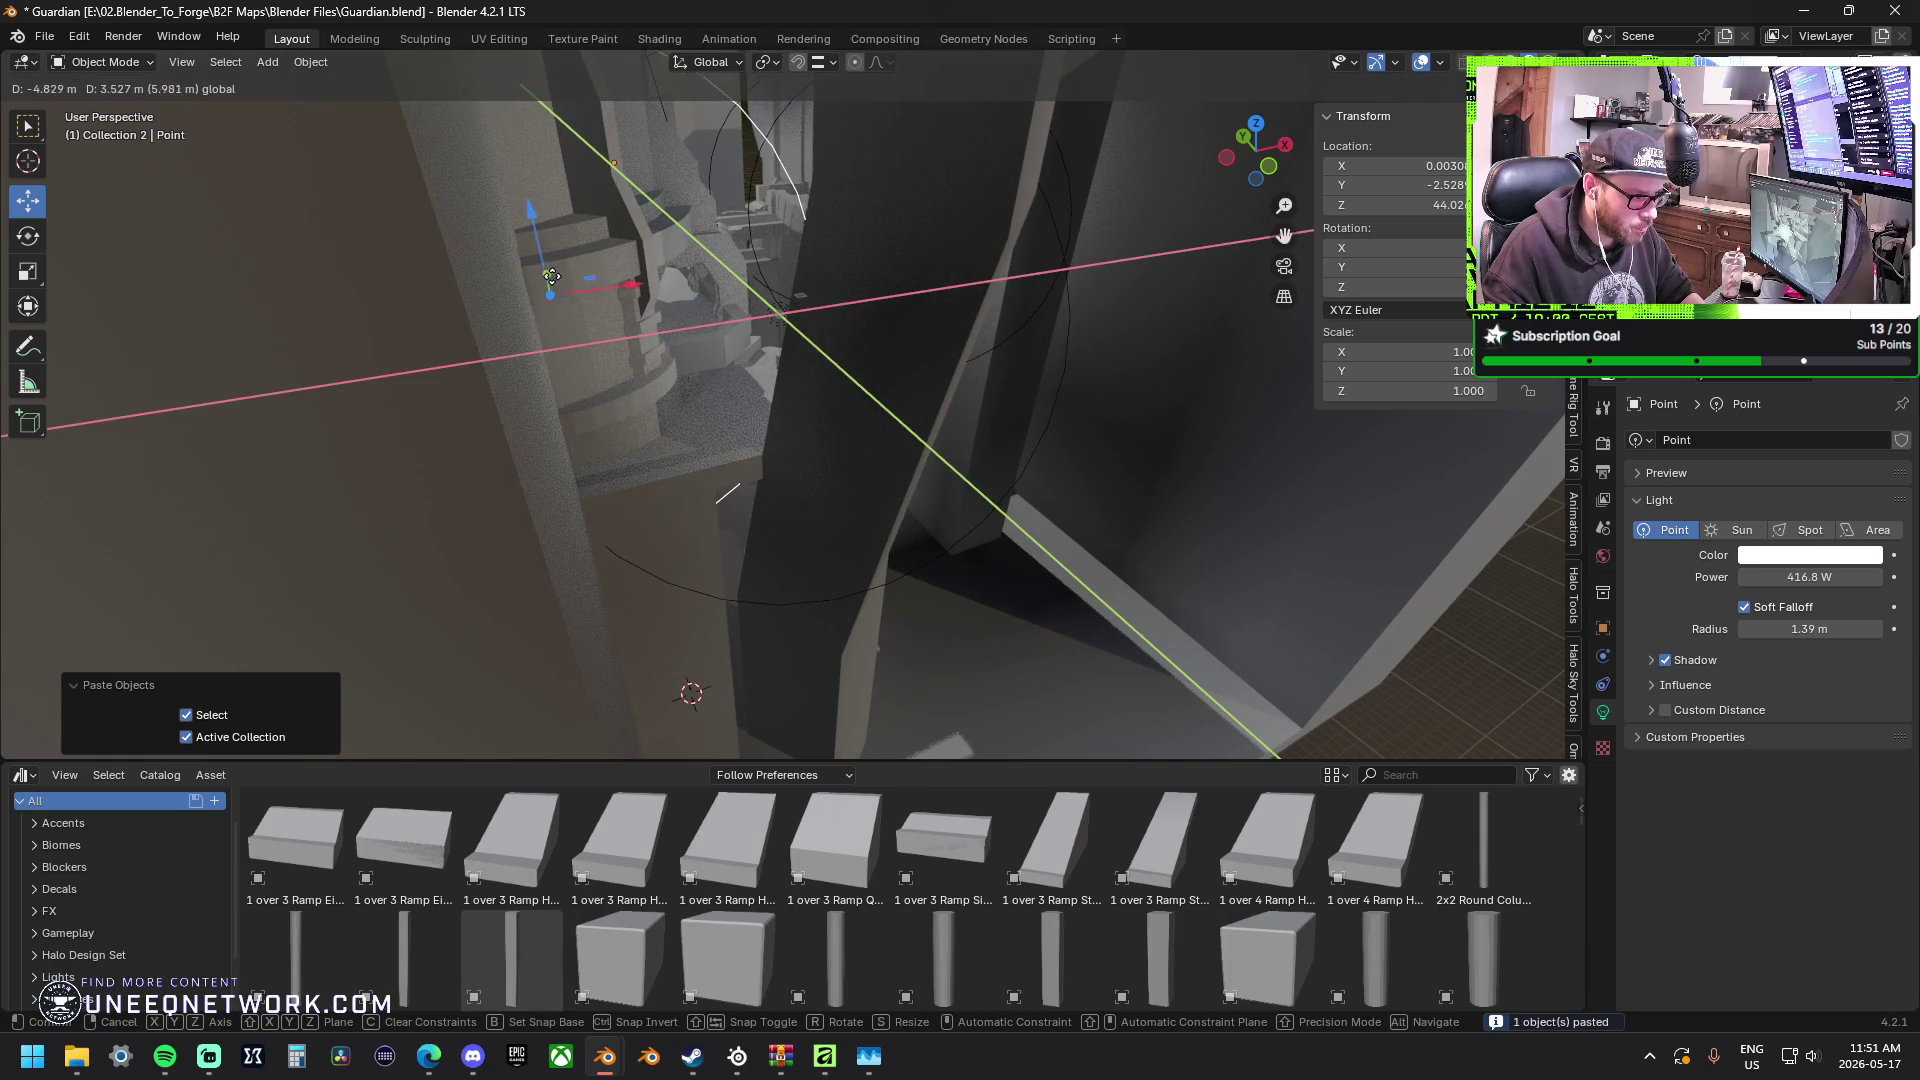
{"action": "left_click", "coordinate": [551, 276]}
Paste one more light copy, slide it across the map and lower it vertically into place.
{"action": "mouse_move", "coordinate": [717, 314]}
{"action": "middle_mouse_down"}
{"action": "mouse_move", "coordinate": [279, 424]}
{"action": "mouse_move", "coordinate": [475, 250]}
{"action": "middle_mouse_up"}
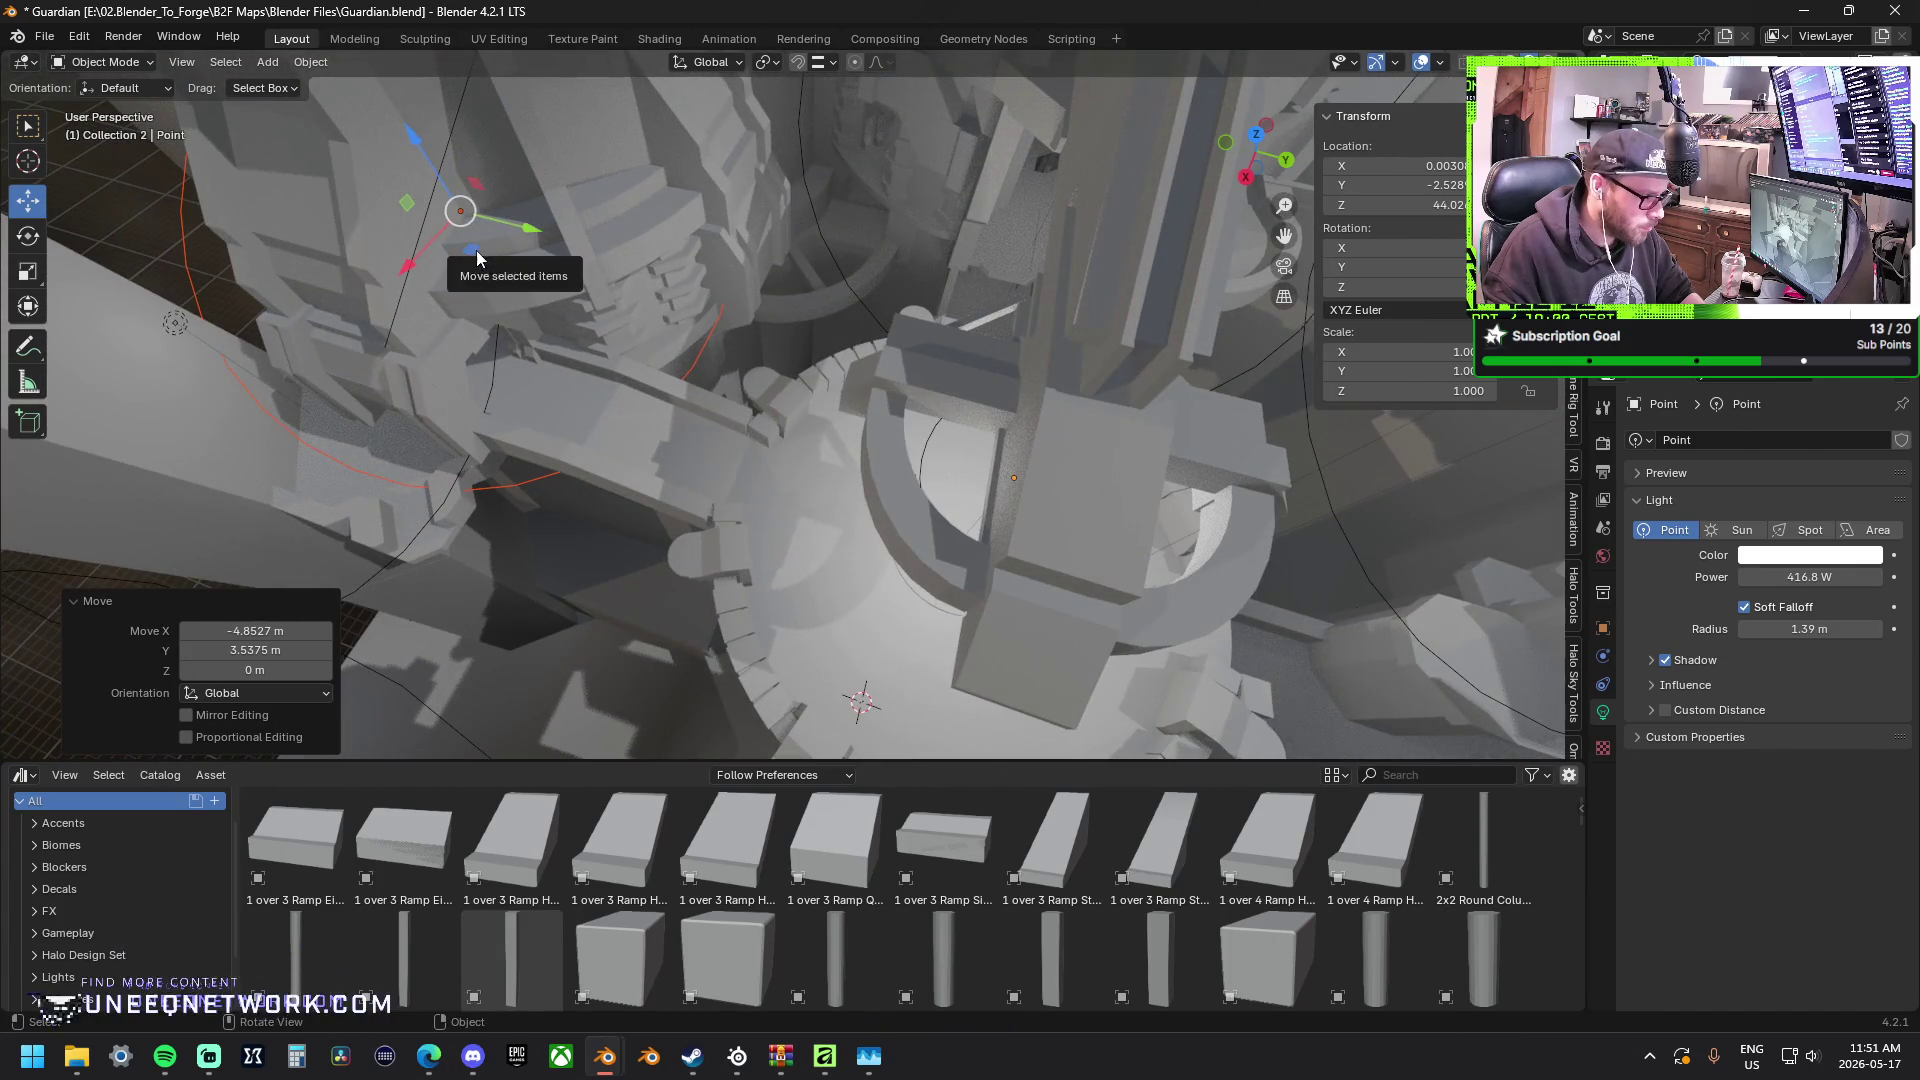
{"action": "left_click_drag", "start_coordinate": [476, 251], "coordinate": [638, 268]}
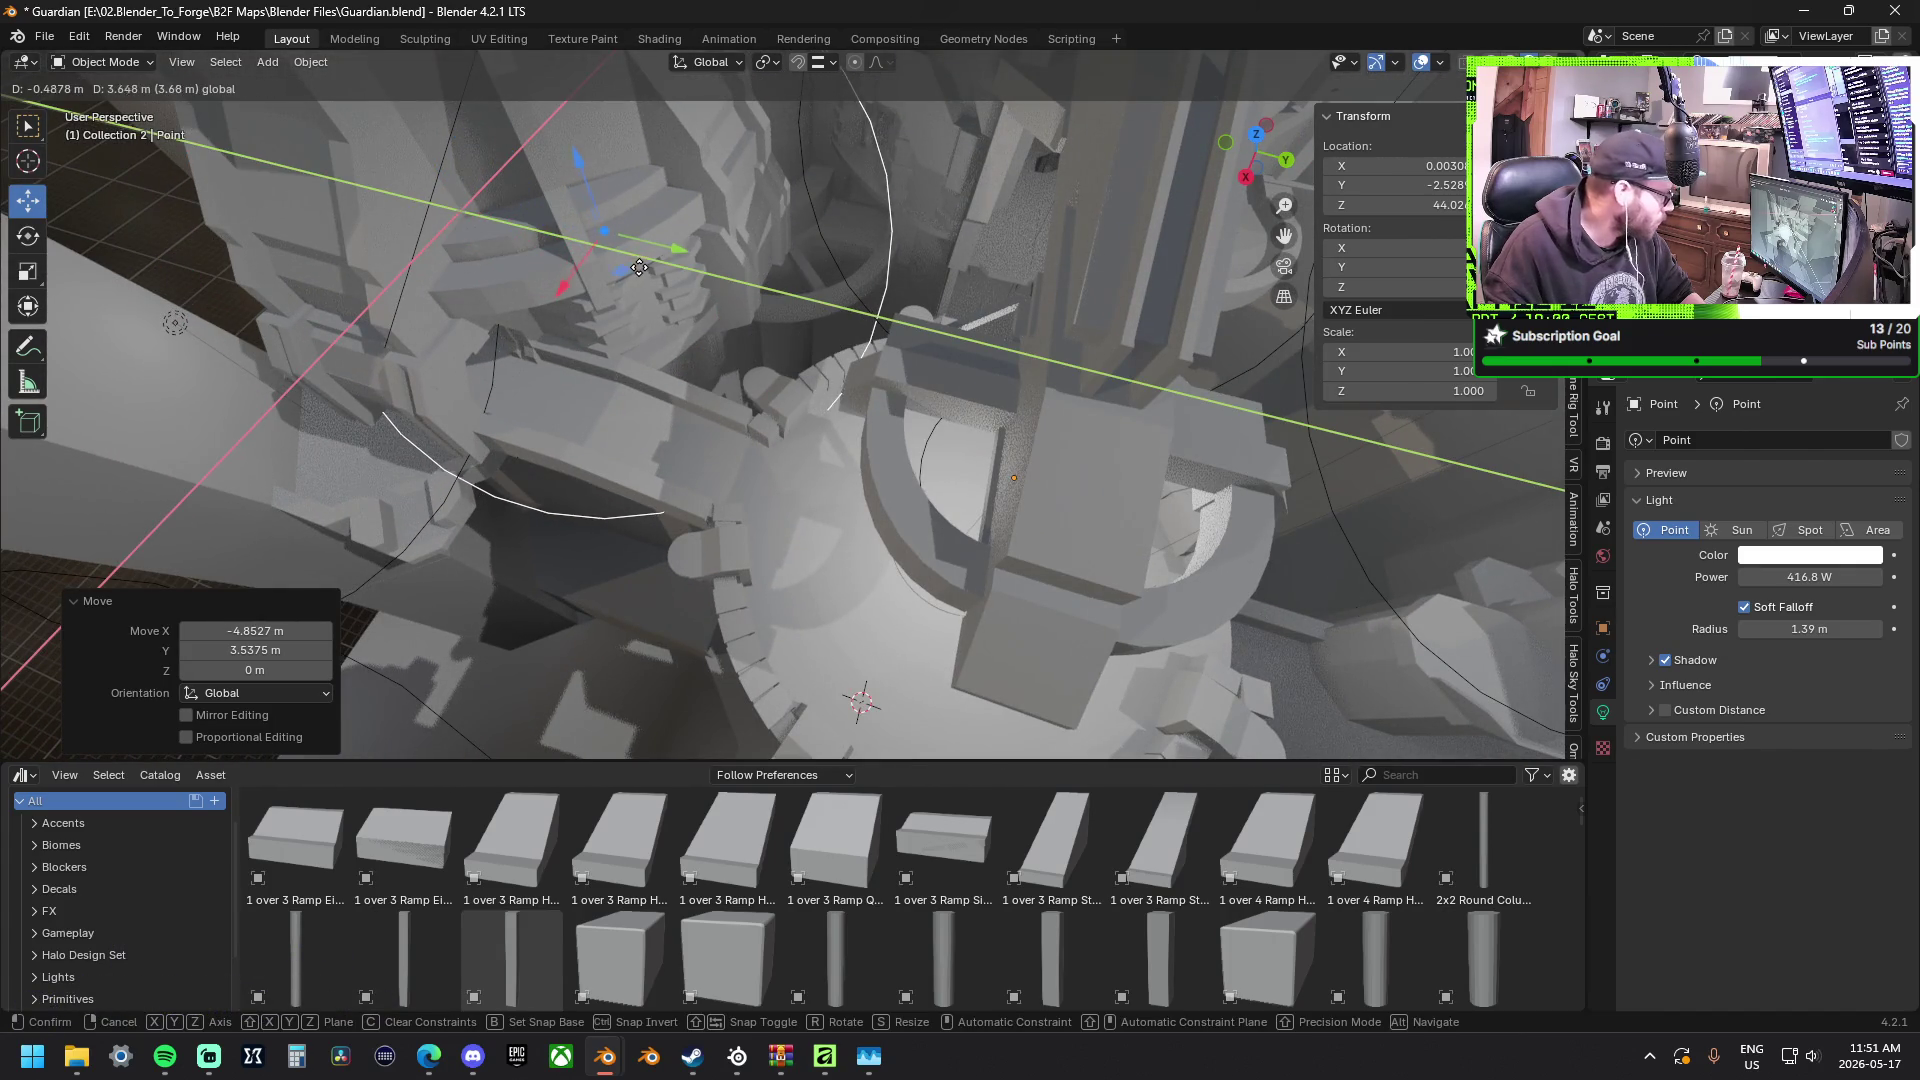
{"action": "key", "text": "ctrl+v"}
{"action": "left_click_drag", "start_coordinate": [638, 267], "coordinate": [829, 146]}
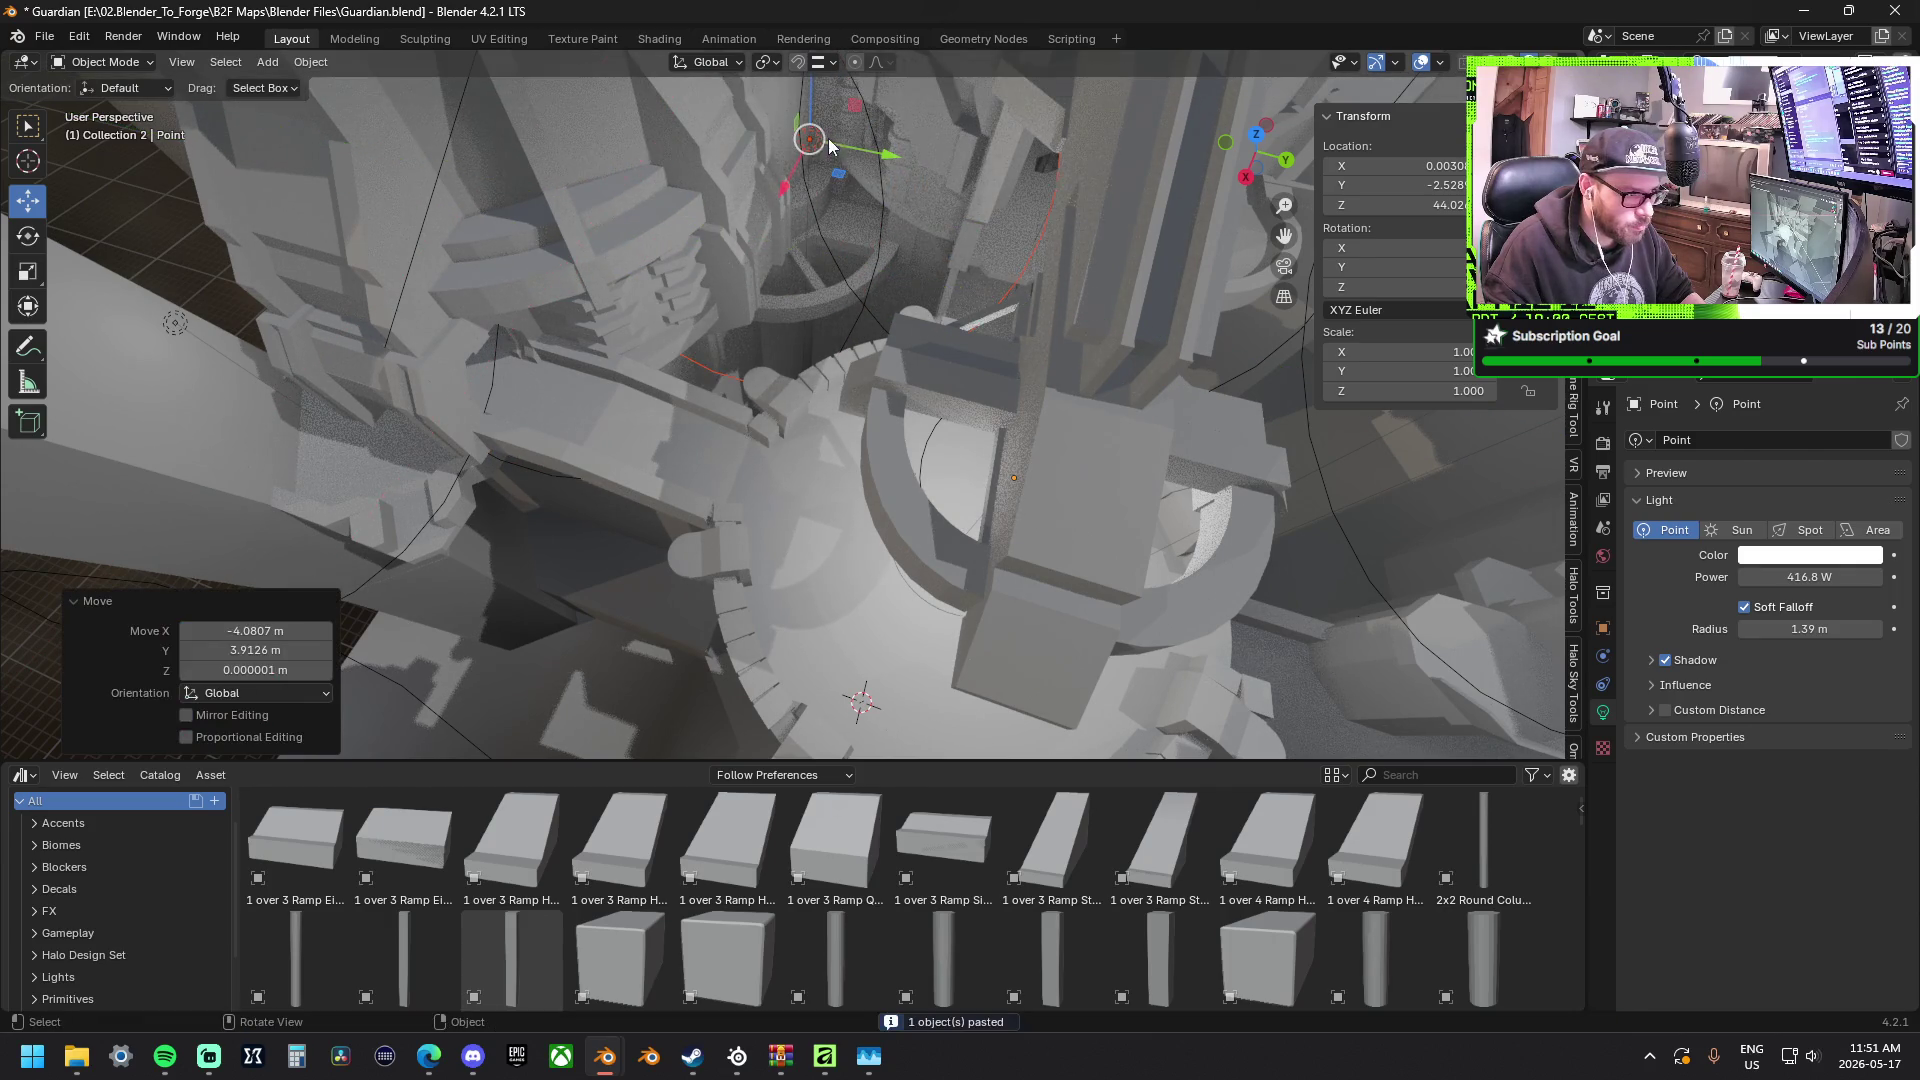
{"action": "mouse_move", "coordinate": [813, 94]}
{"action": "left_mouse_down"}
{"action": "mouse_move", "coordinate": [817, 256]}
{"action": "mouse_move", "coordinate": [884, 317]}
{"action": "left_mouse_up"}
{"action": "mouse_move", "coordinate": [884, 285]}
{"action": "middle_mouse_down"}
{"action": "mouse_move", "coordinate": [824, 334]}
{"action": "mouse_move", "coordinate": [701, 262]}
{"action": "middle_mouse_up"}
{"action": "left_click_drag", "start_coordinate": [700, 263], "coordinate": [667, 228]}
Paste a light copy and move it across the floor to a spot about 14 m away.
{"action": "key", "text": "ctrl+v"}
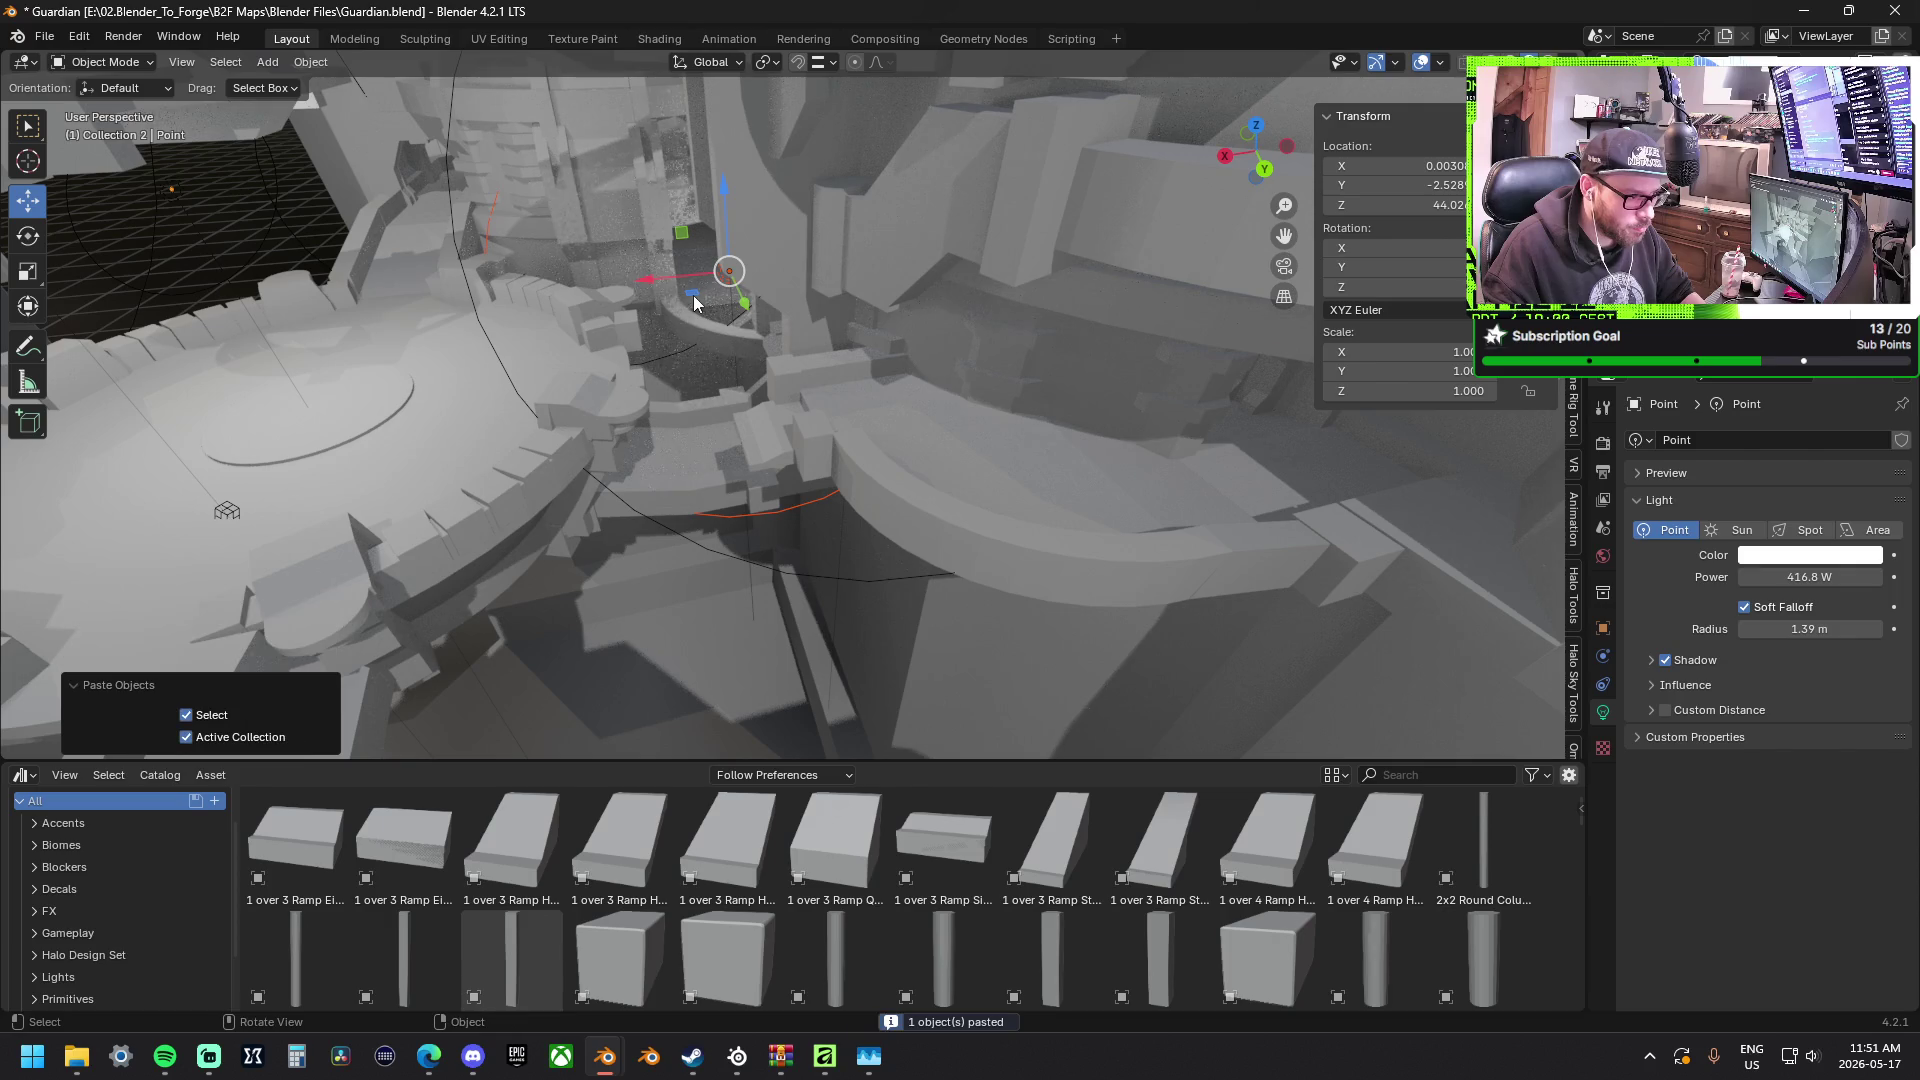
{"action": "left_click_drag", "start_coordinate": [695, 308], "coordinate": [938, 427]}
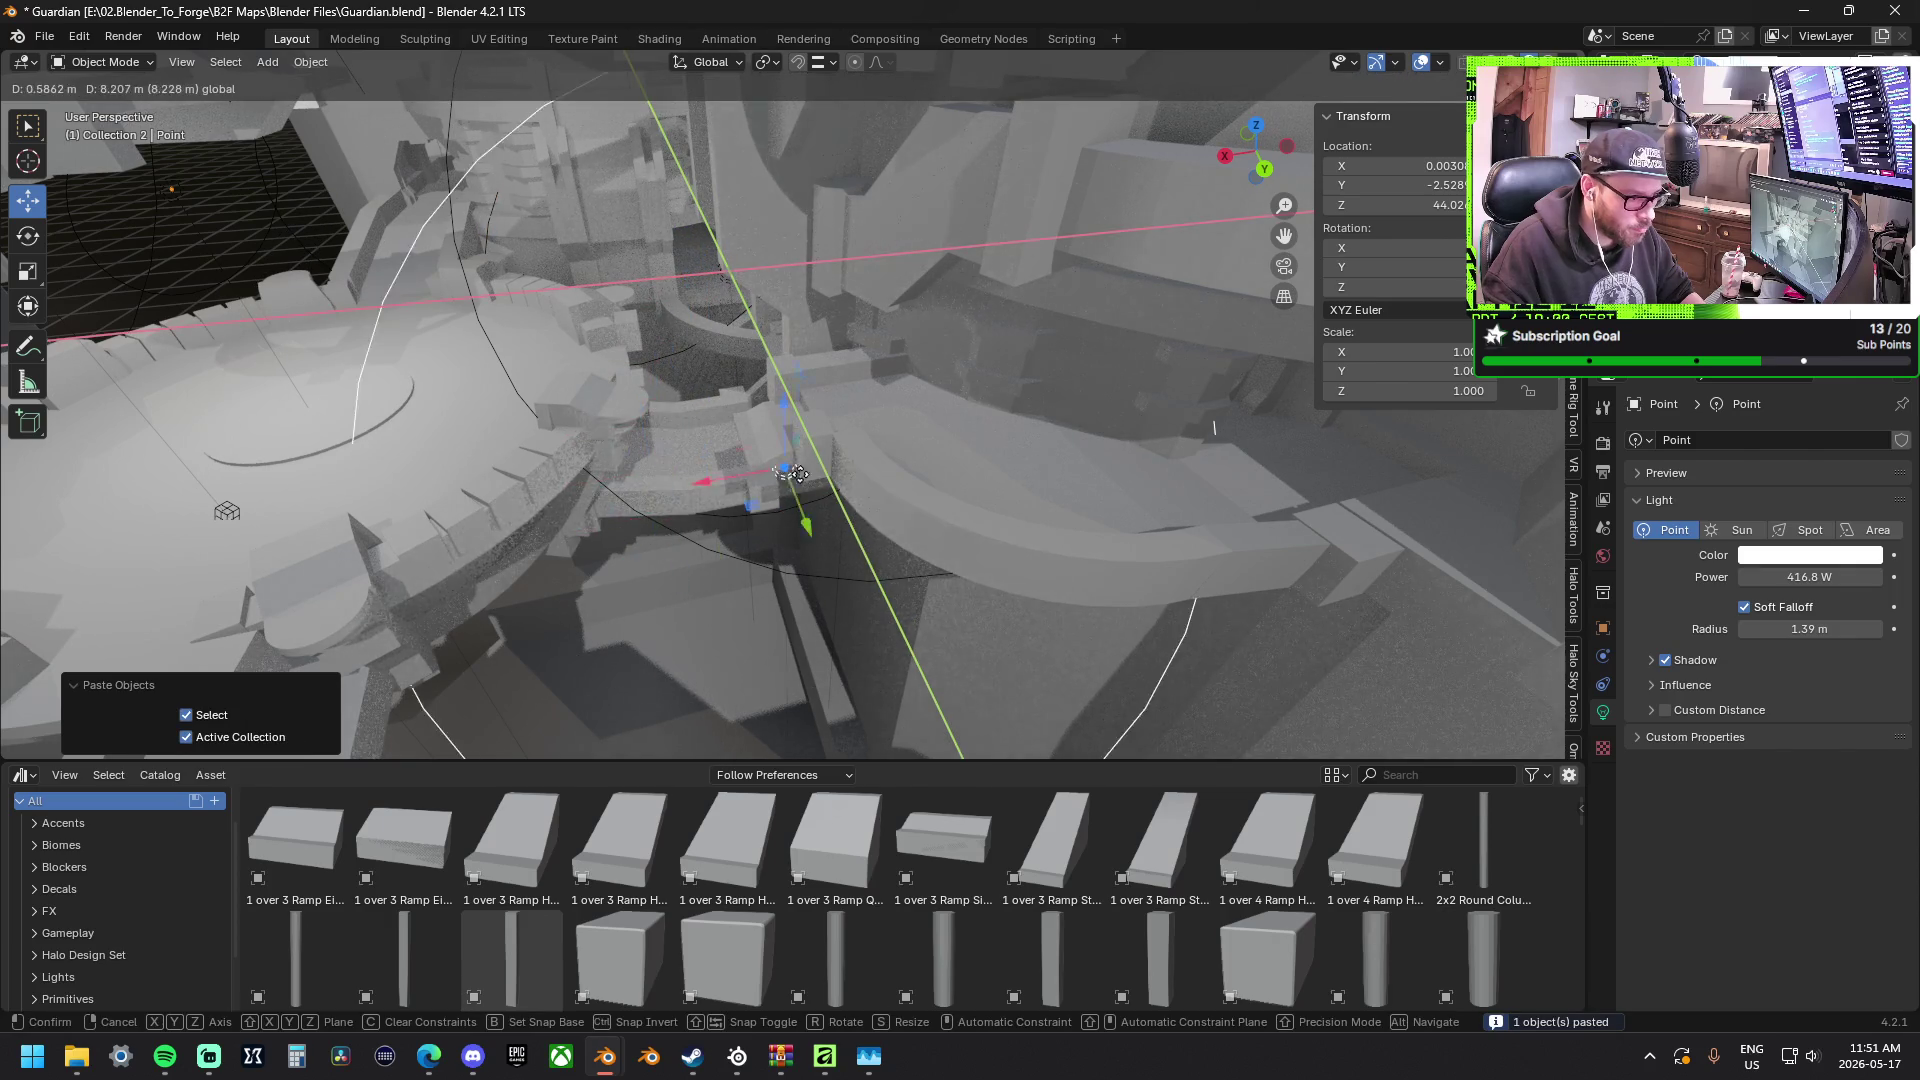
{"action": "left_click_drag", "start_coordinate": [937, 427], "coordinate": [1035, 402]}
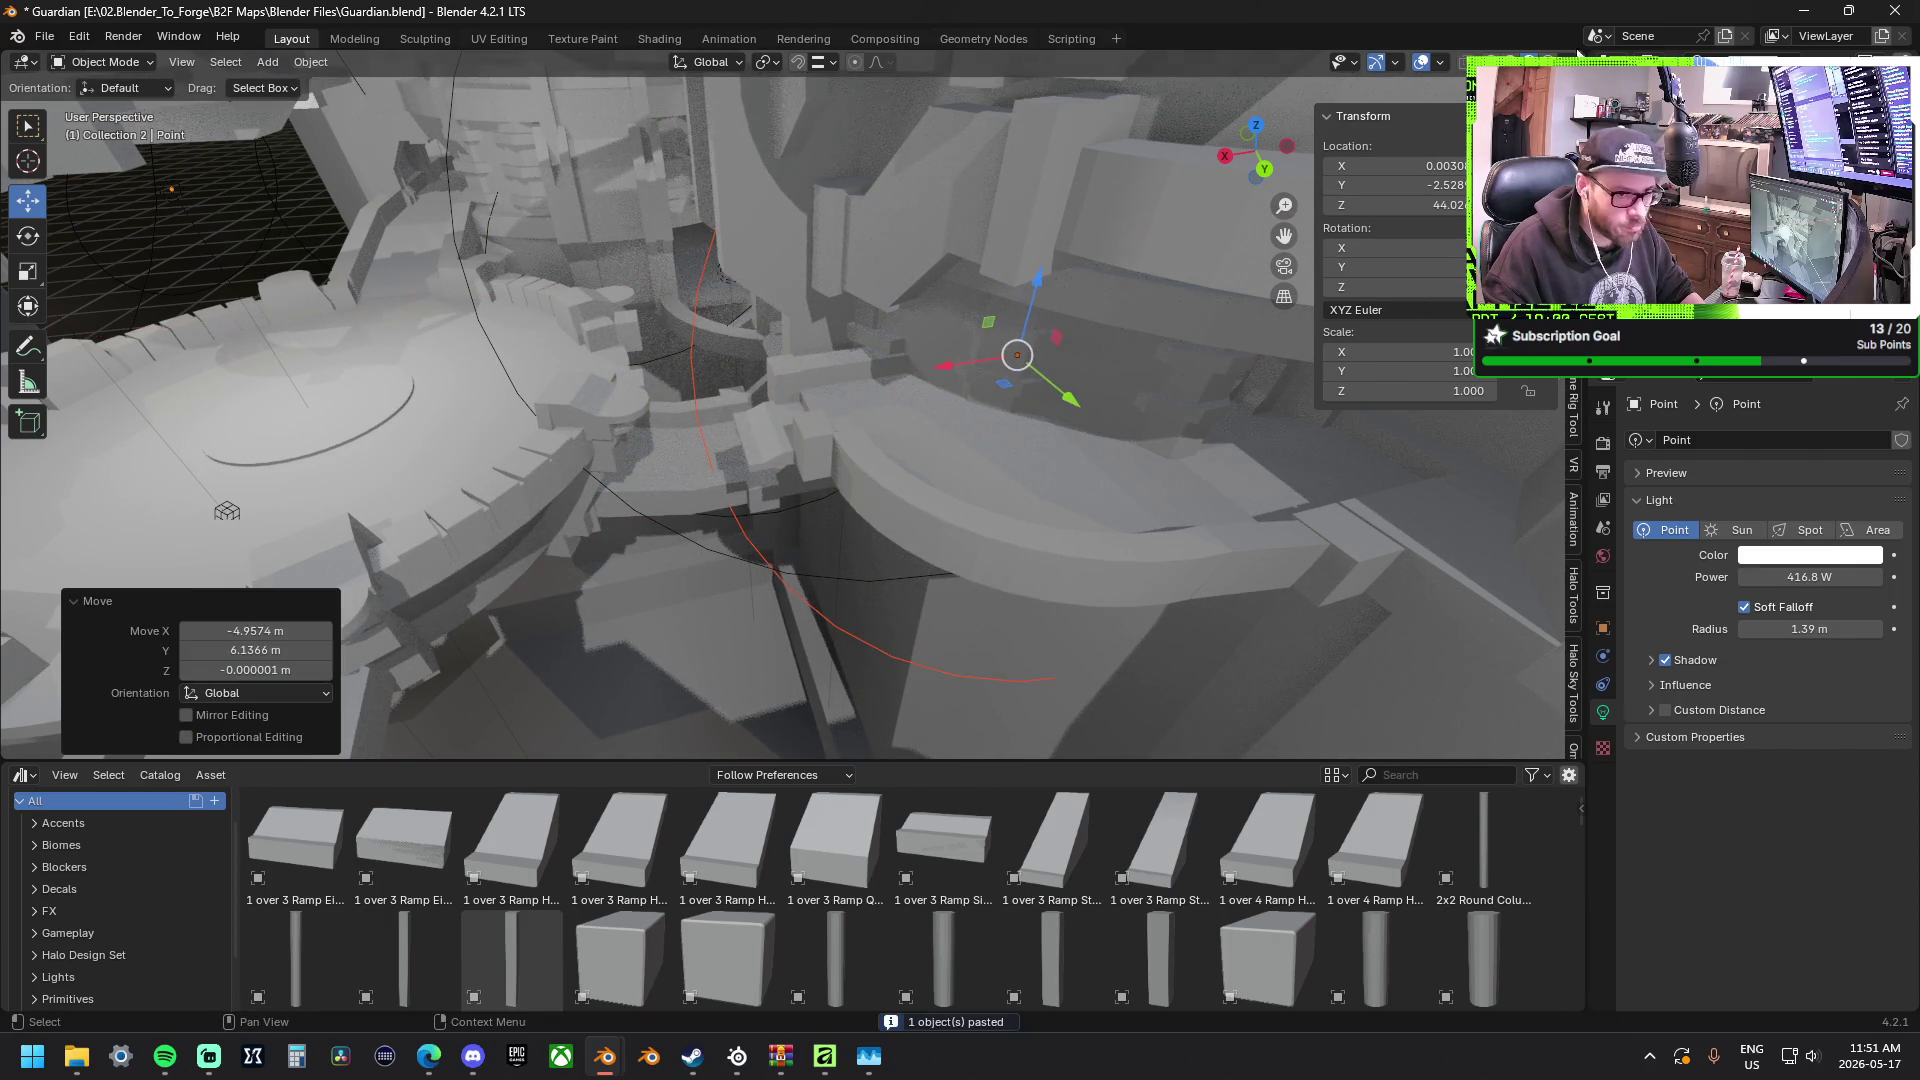
{"action": "left_click", "coordinate": [1437, 61]}
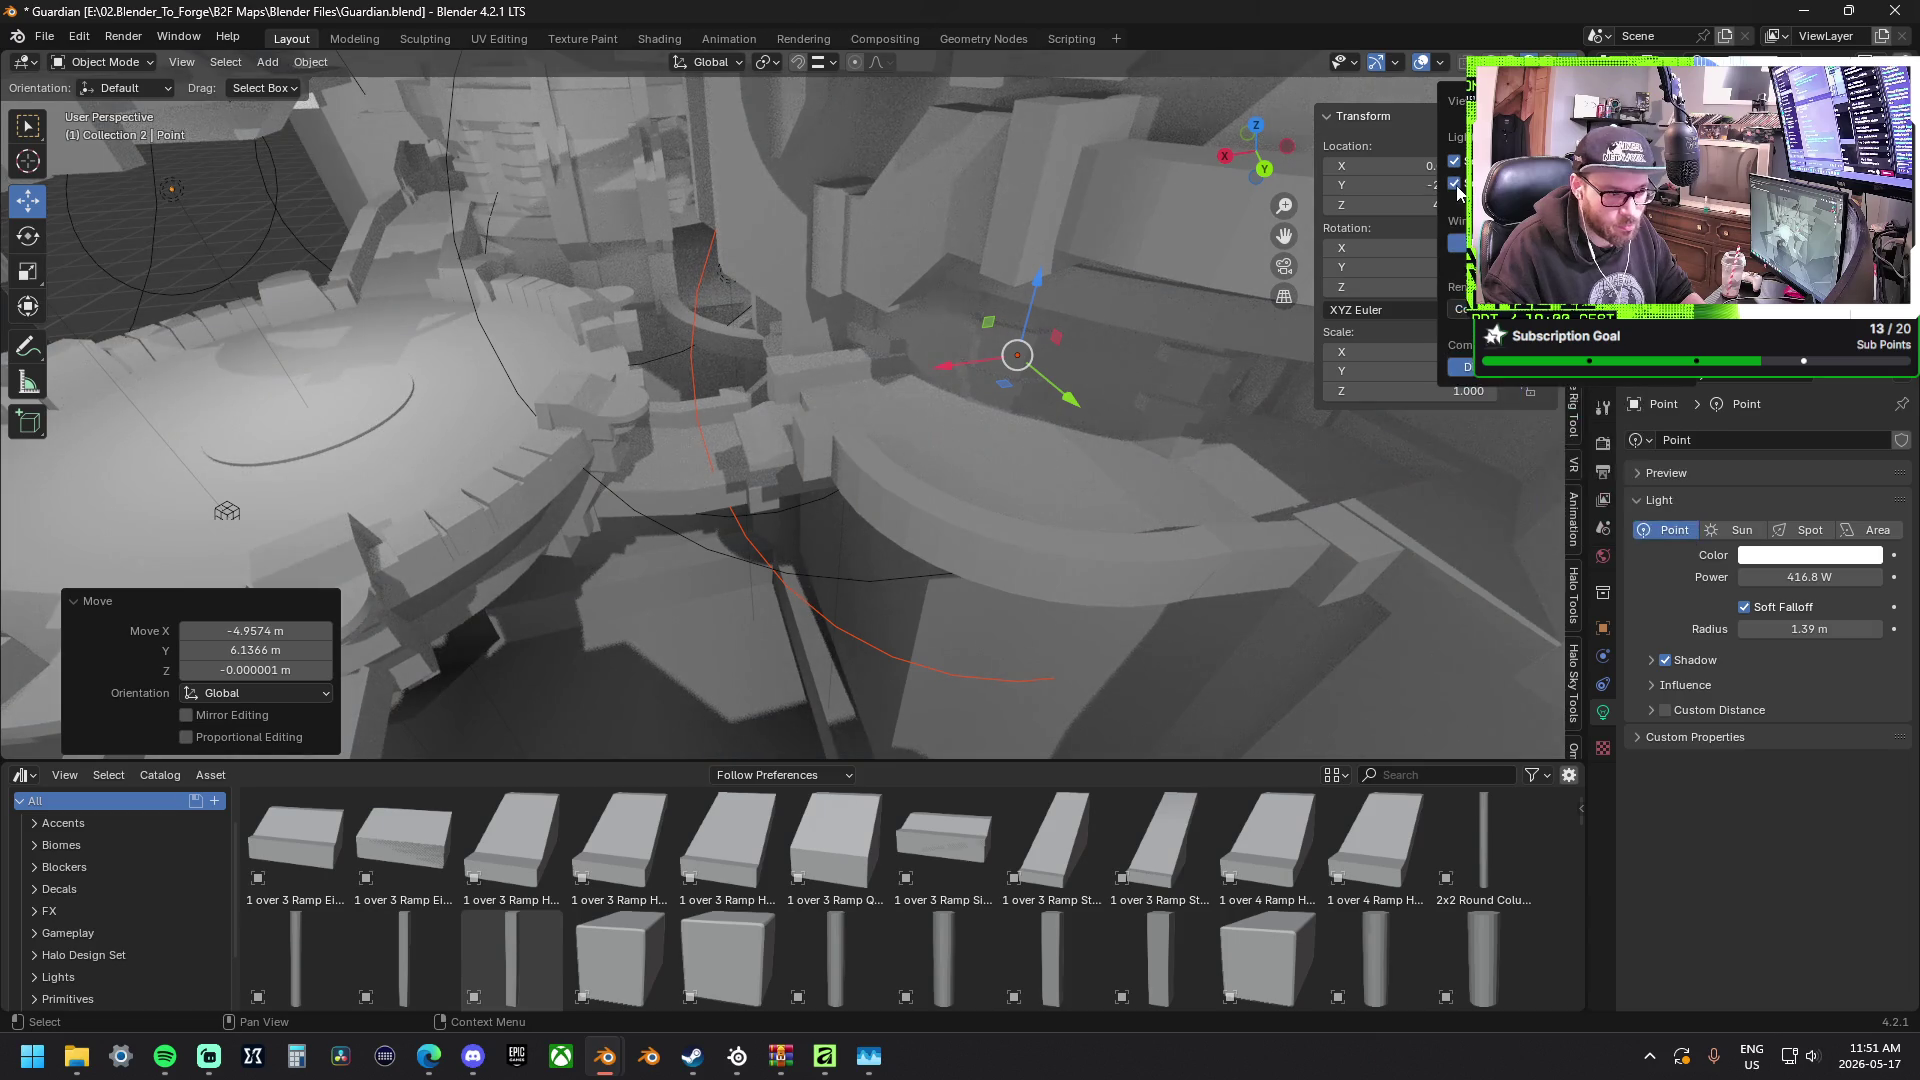
{"action": "mouse_move", "coordinate": [908, 455]}
{"action": "middle_mouse_down"}
{"action": "mouse_move", "coordinate": [1034, 424]}
{"action": "mouse_move", "coordinate": [777, 440]}
{"action": "mouse_move", "coordinate": [803, 401]}
{"action": "mouse_move", "coordinate": [941, 329]}
{"action": "mouse_move", "coordinate": [701, 547]}
{"action": "mouse_move", "coordinate": [708, 359]}
{"action": "mouse_move", "coordinate": [745, 297]}
{"action": "middle_mouse_up"}
Paste another copy to the left of the platform, set its radius to 0 m, and paste one more.
{"action": "key", "text": "ctrl+c"}
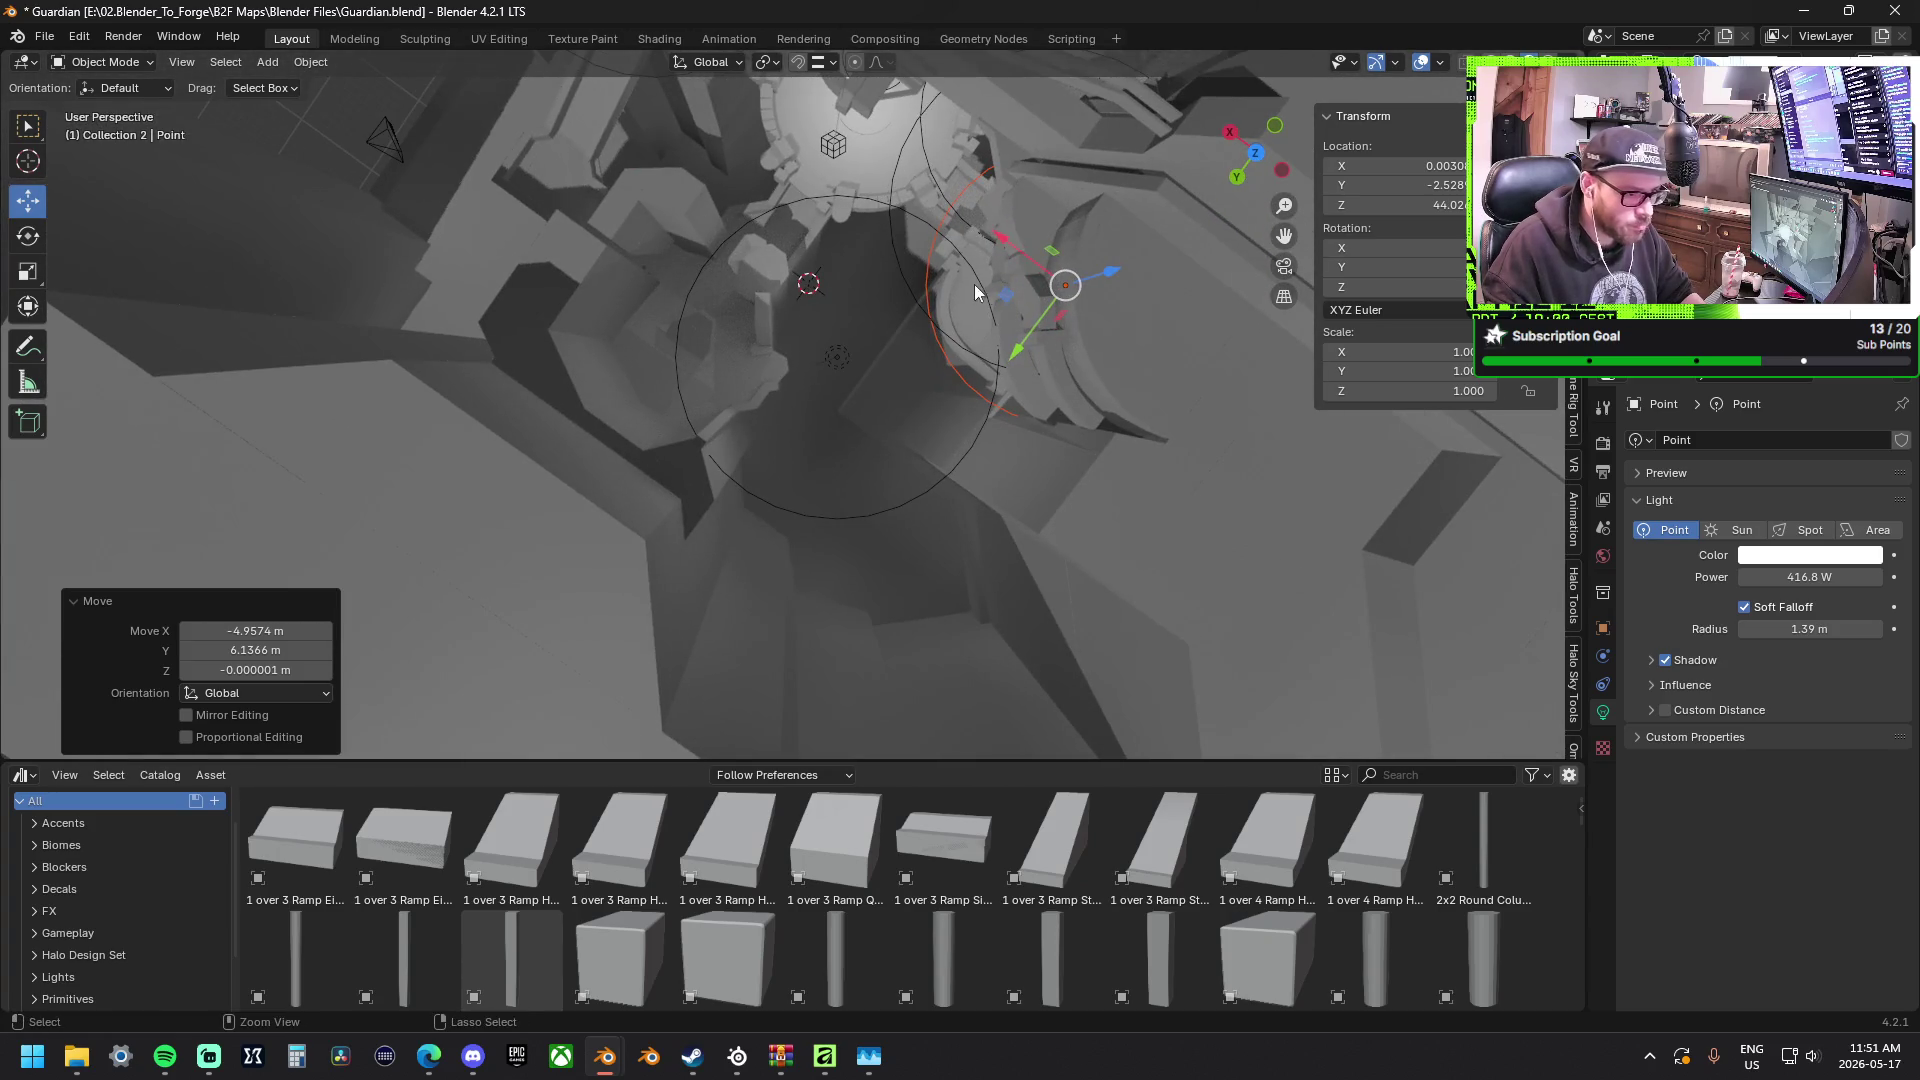
{"action": "key", "text": "ctrl+v"}
{"action": "key", "text": "g"}
{"action": "key", "text": "shift+z"}
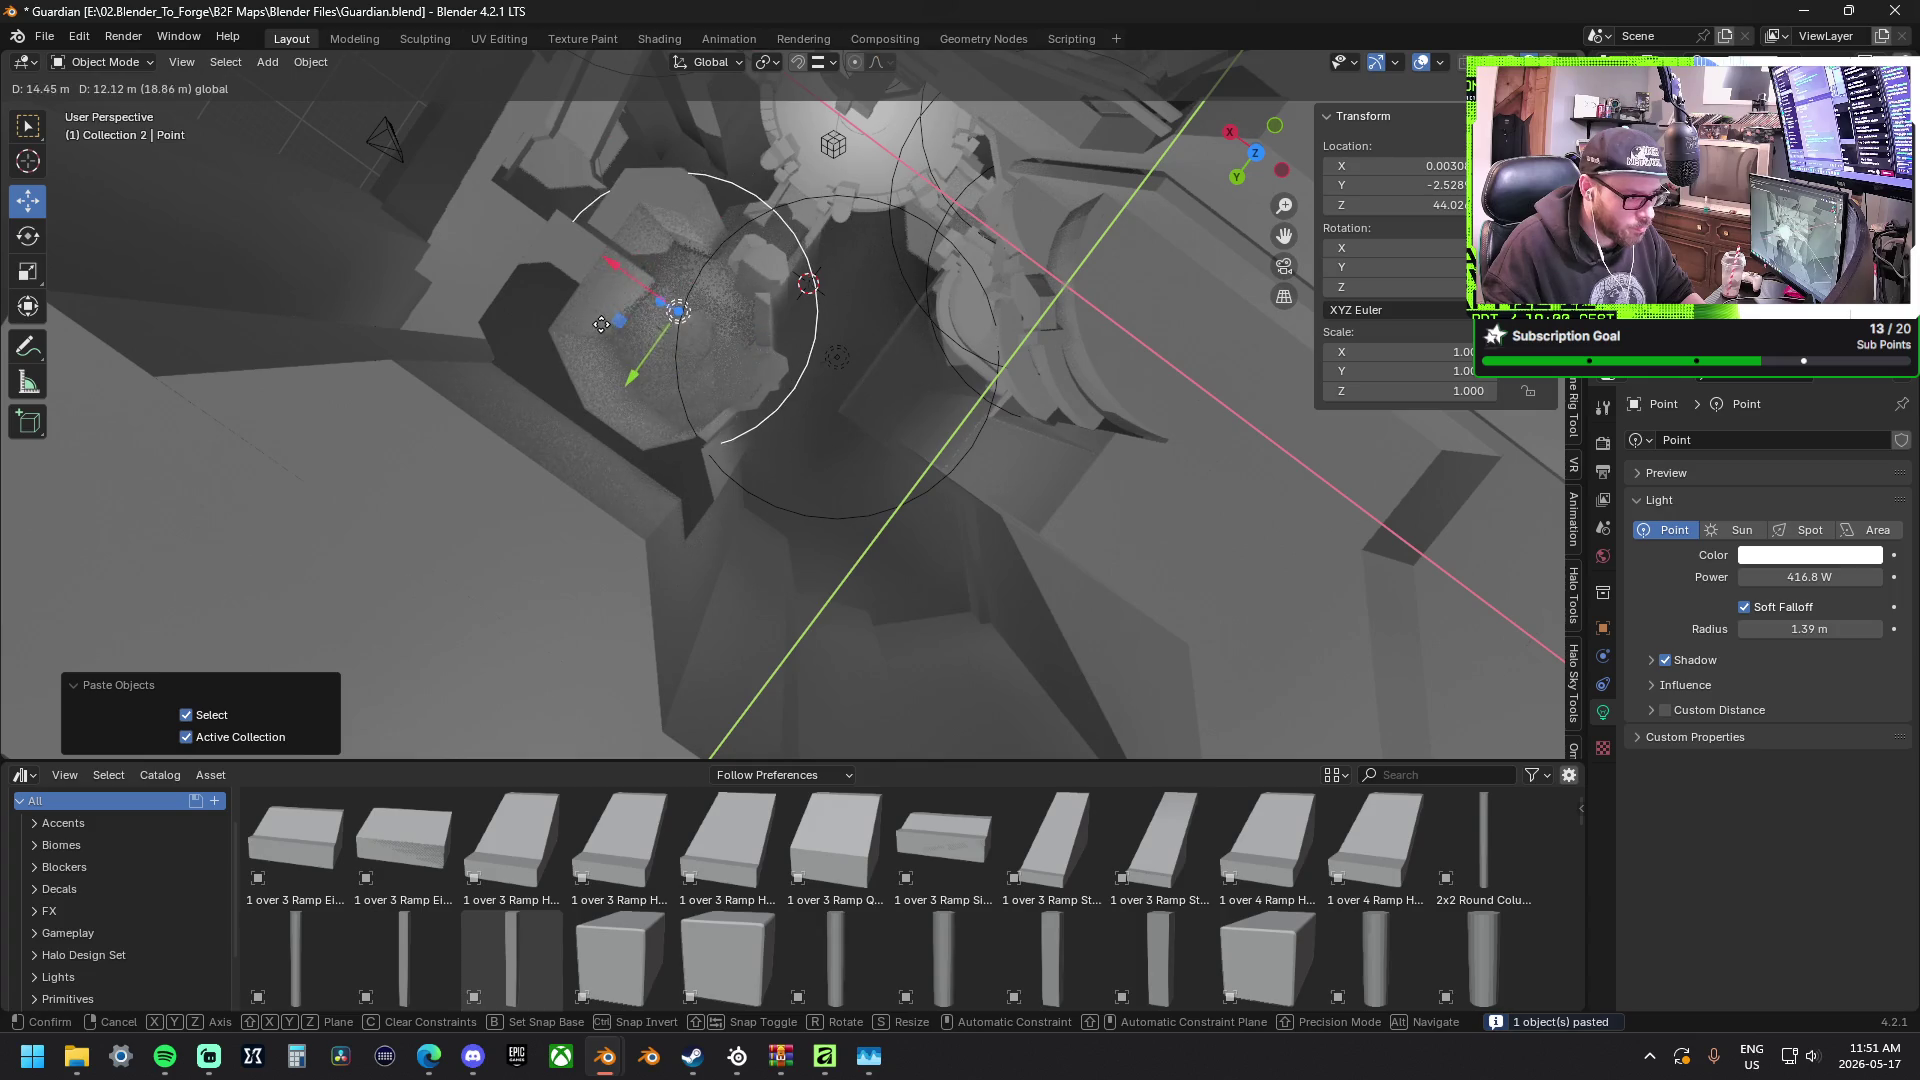
{"action": "left_click", "coordinate": [570, 331]}
{"action": "left_click_drag", "start_coordinate": [1808, 628], "coordinate": [1755, 628]}
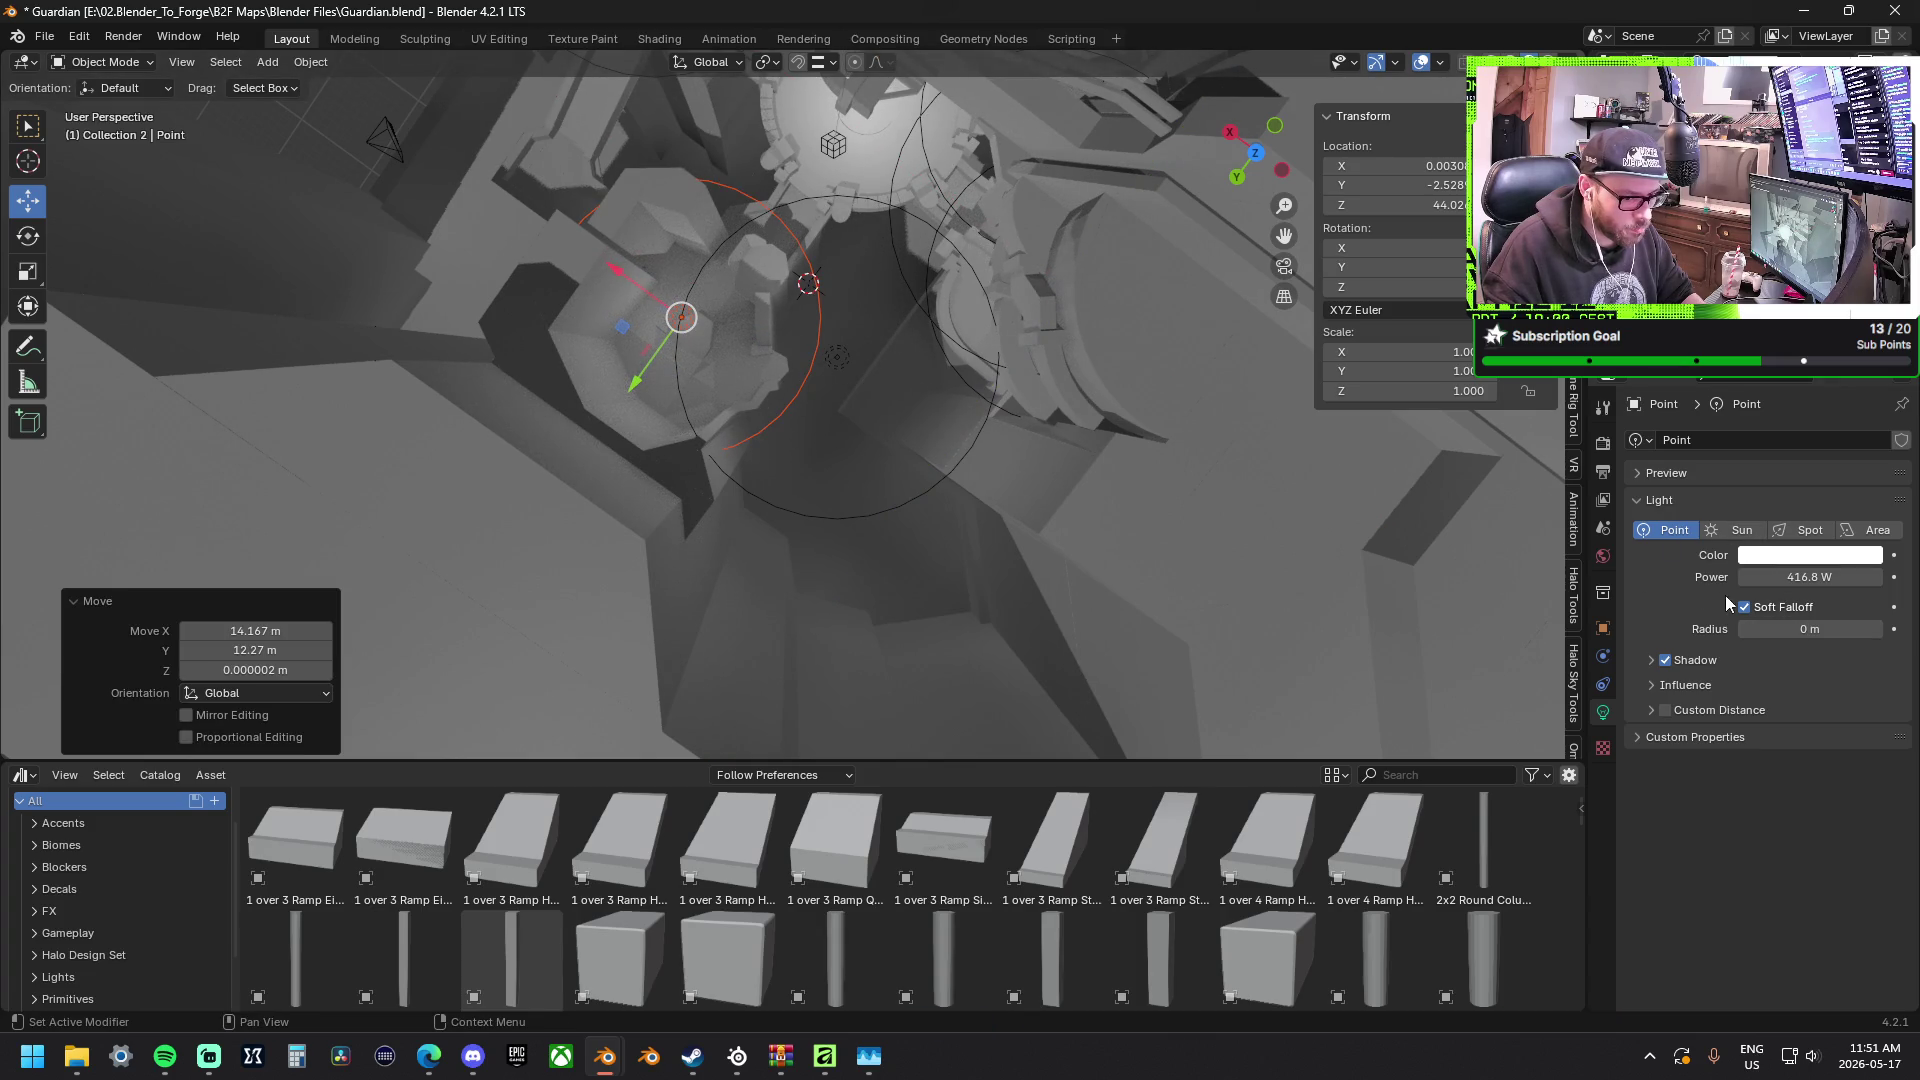
{"action": "mouse_move", "coordinate": [1406, 504]}
{"action": "middle_mouse_down"}
{"action": "mouse_move", "coordinate": [951, 296]}
{"action": "mouse_move", "coordinate": [1202, 158]}
{"action": "mouse_move", "coordinate": [769, 352]}
{"action": "middle_mouse_up"}
{"action": "key", "text": "ctrl+v"}
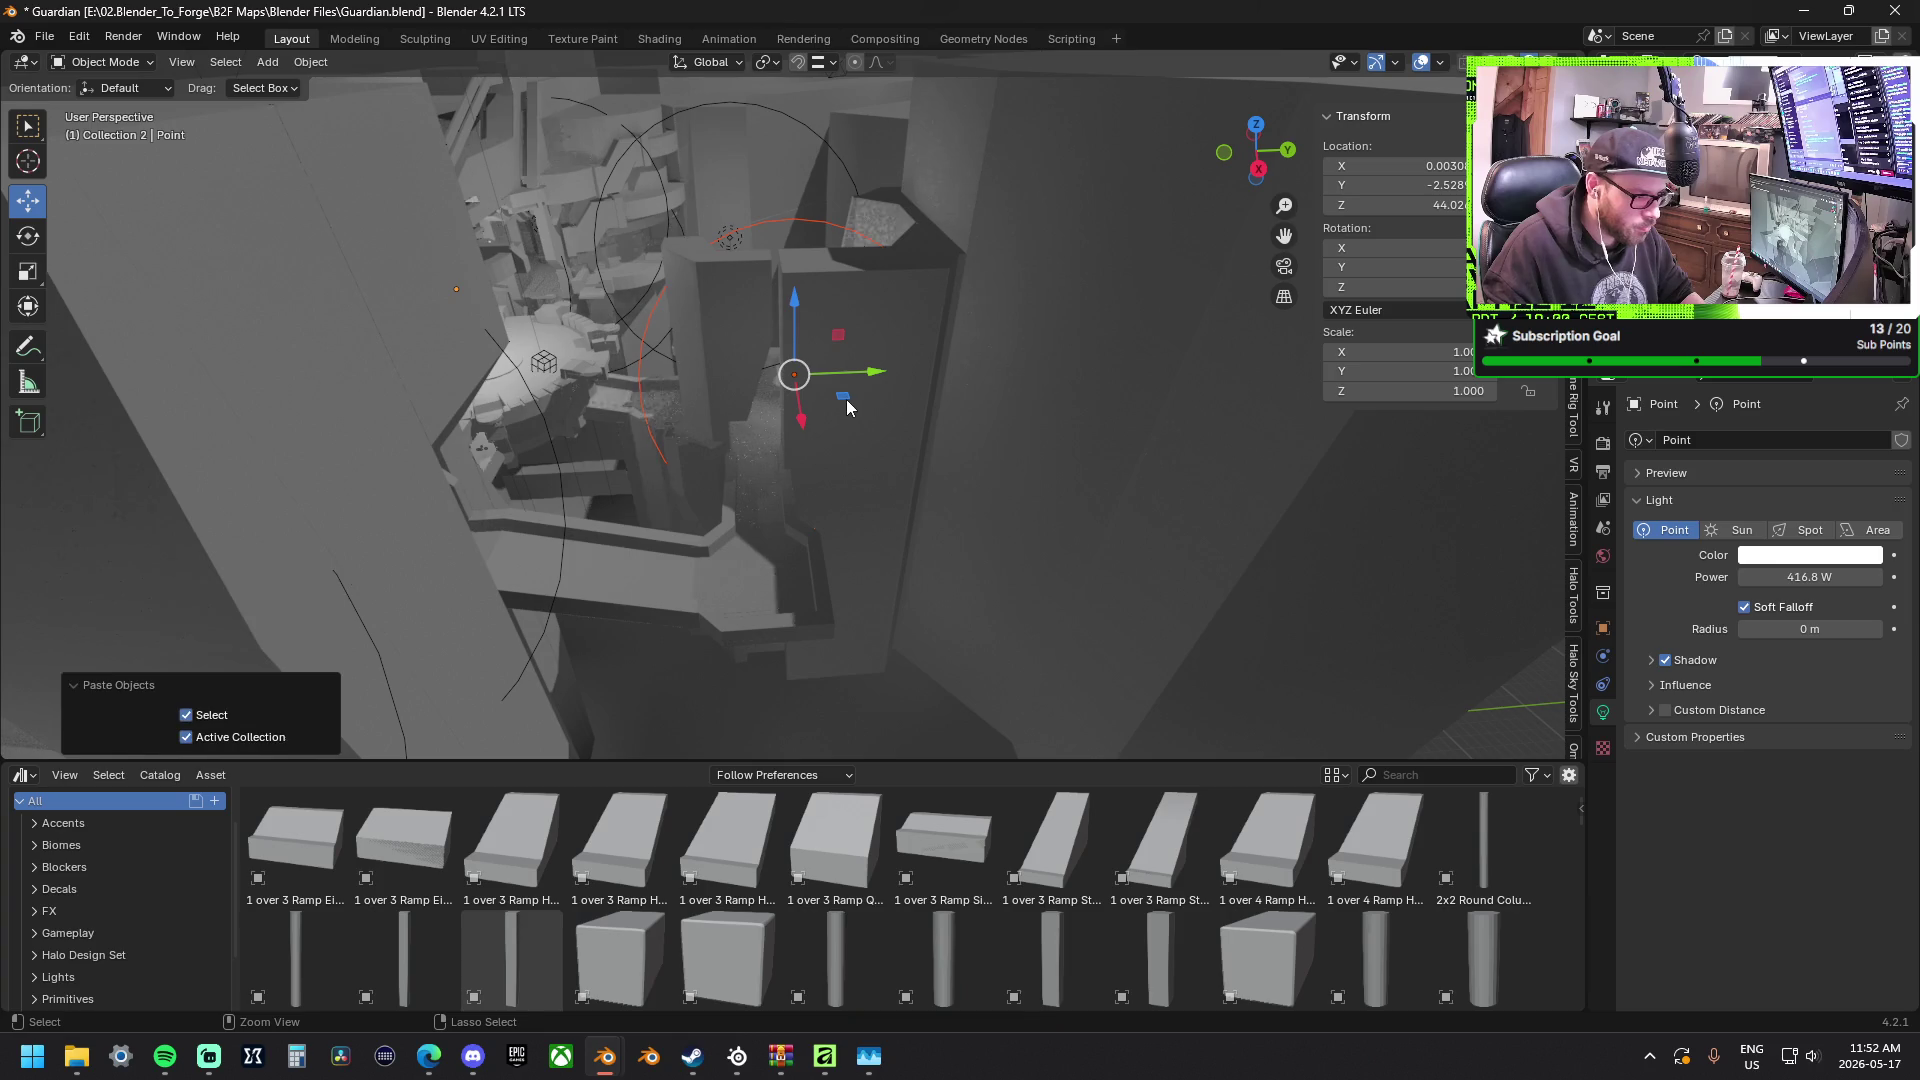
Move the pasted light into the lower corridor near X 13.2 m, Y 1.4 m and trigger a render.
{"action": "key", "text": "g"}
{"action": "key", "text": "shift+z"}
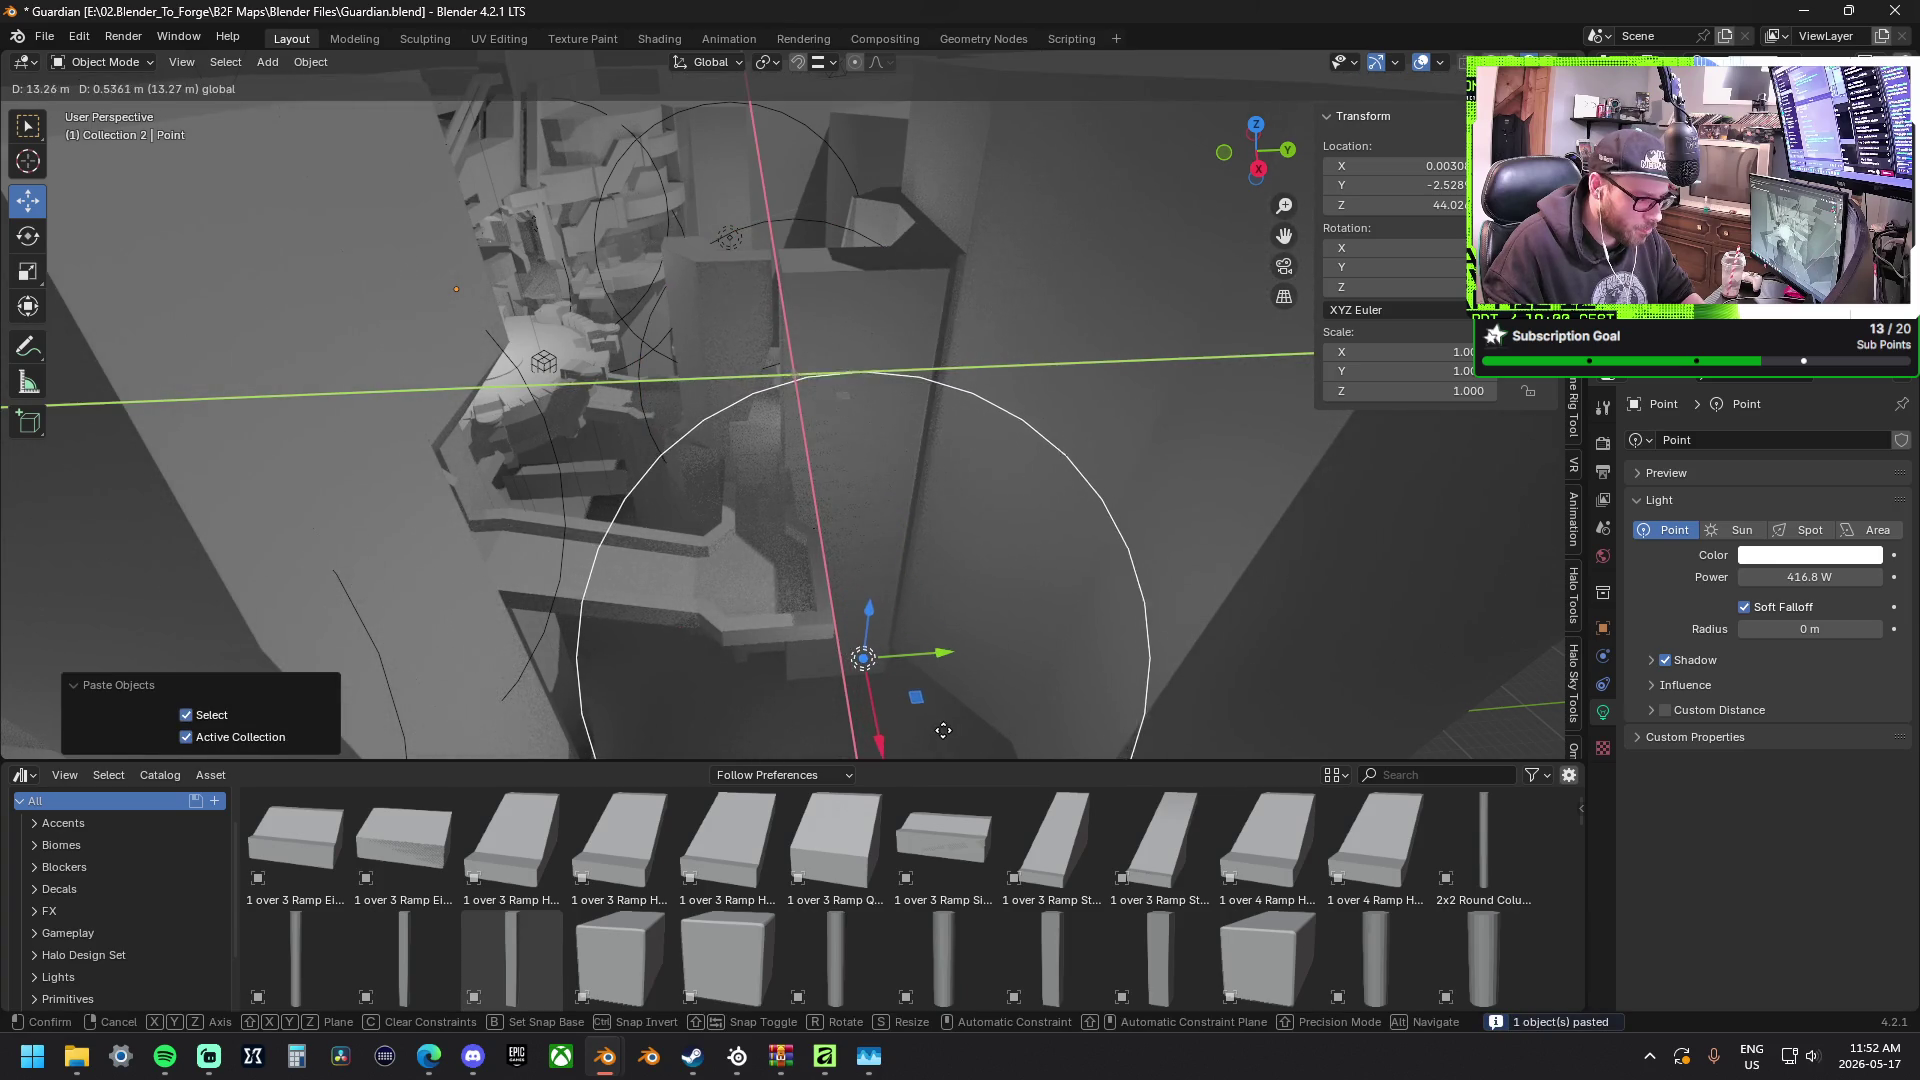
{"action": "left_click", "coordinate": [970, 664]}
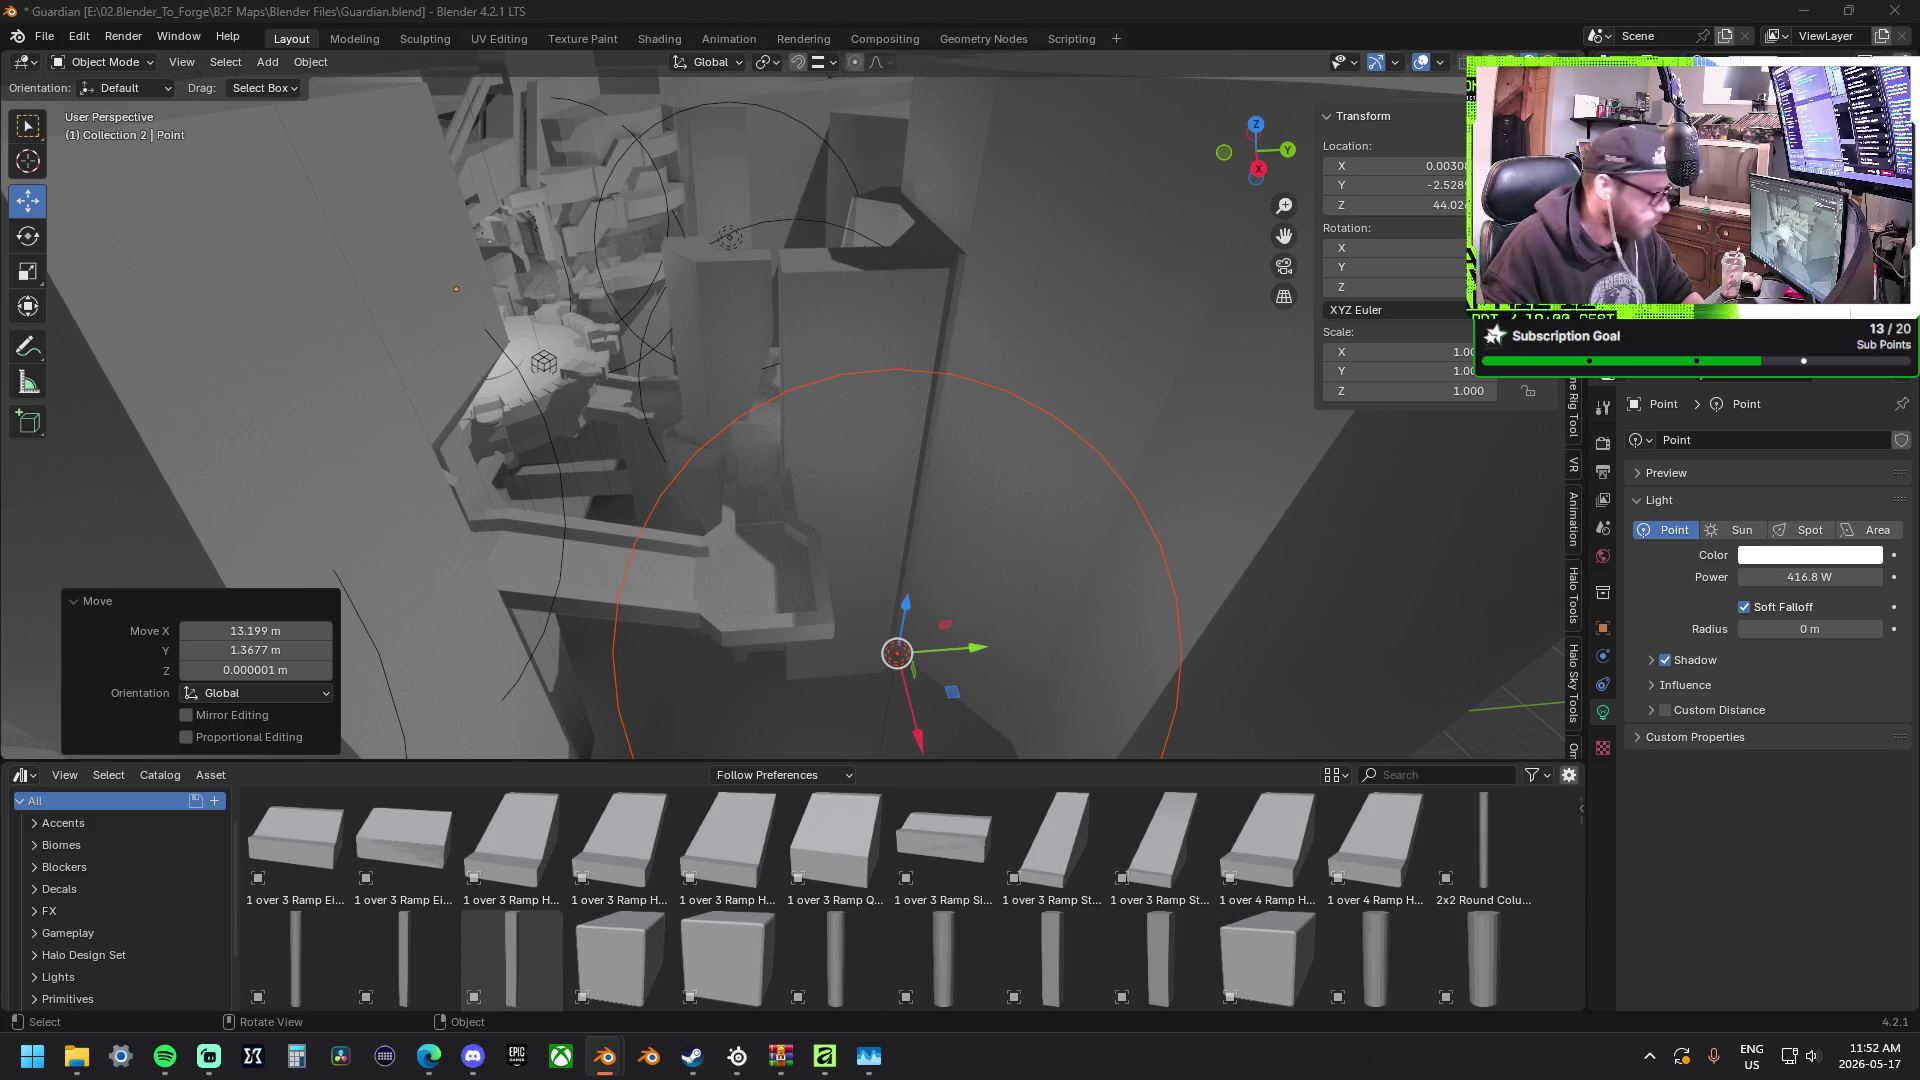
{"action": "key", "text": "F12"}
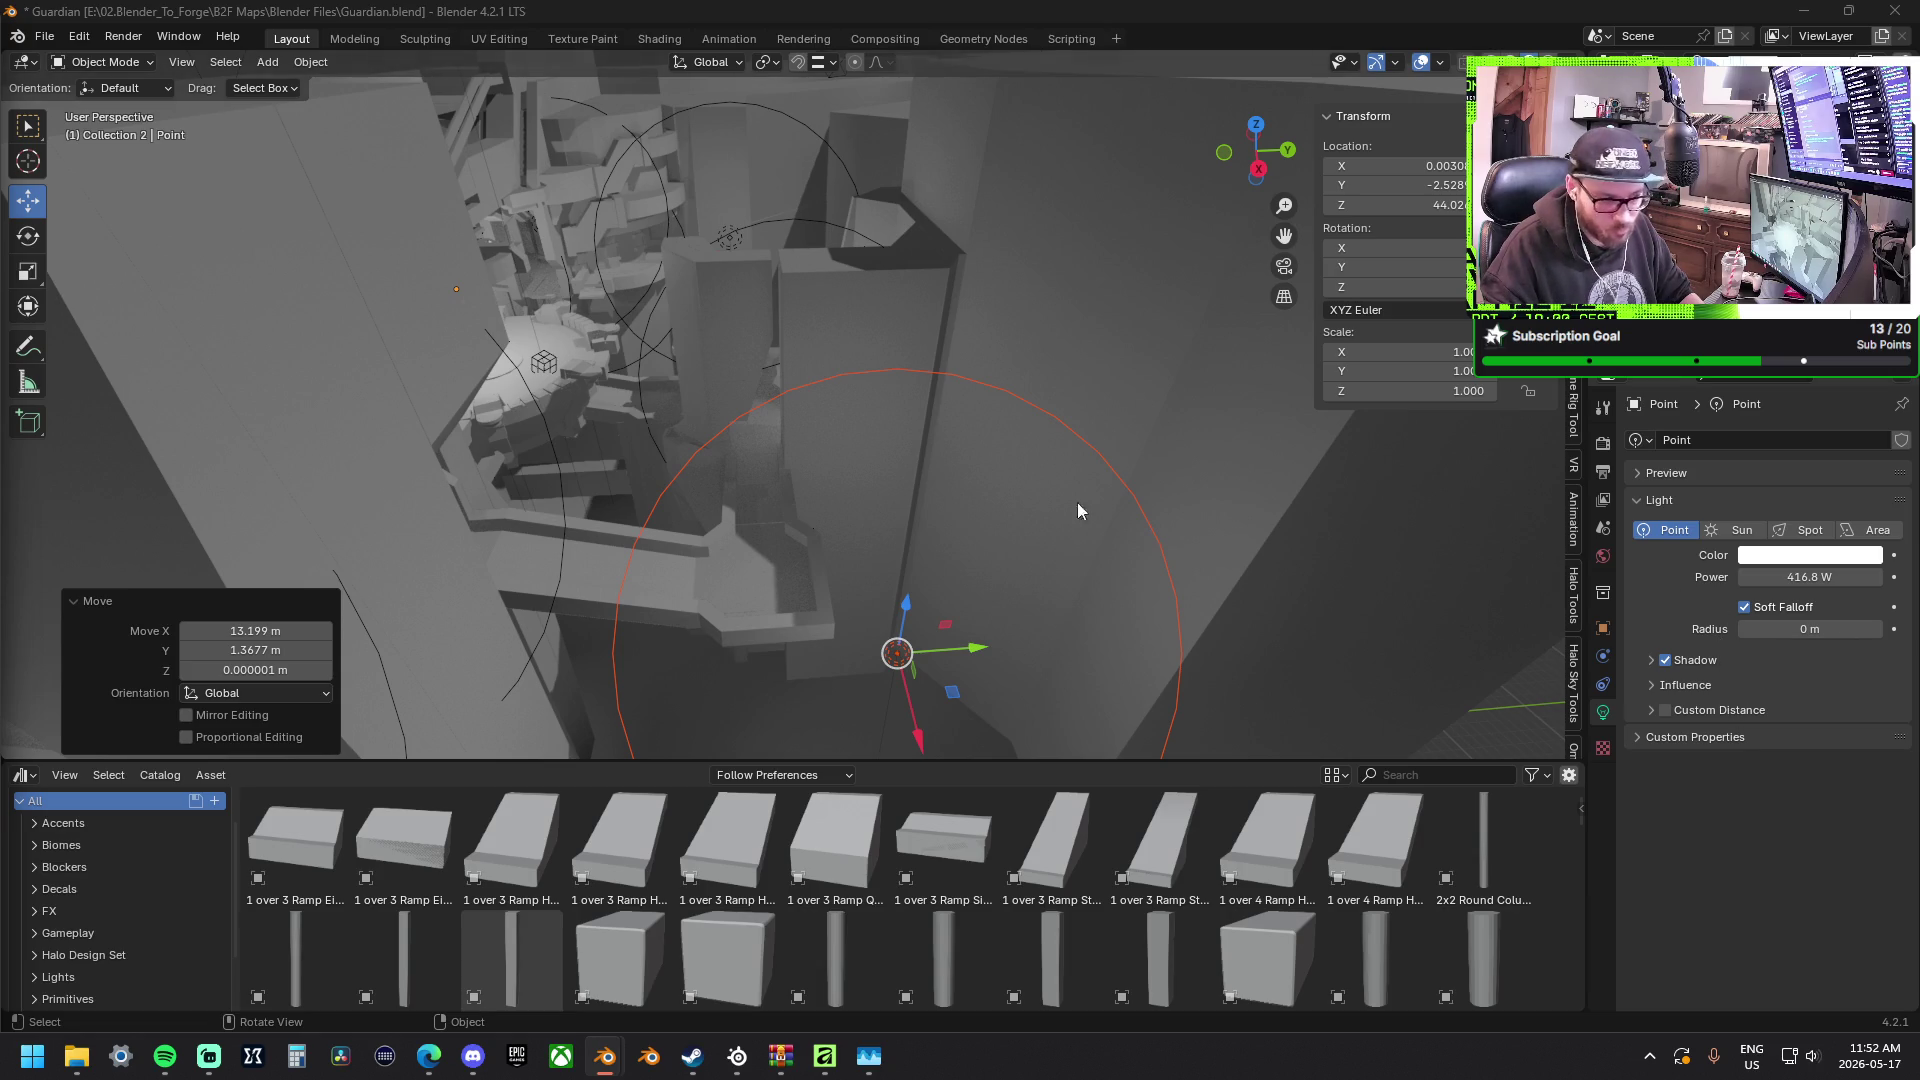
{"action": "middle_click_drag", "start_coordinate": [844, 355], "coordinate": [777, 382]}
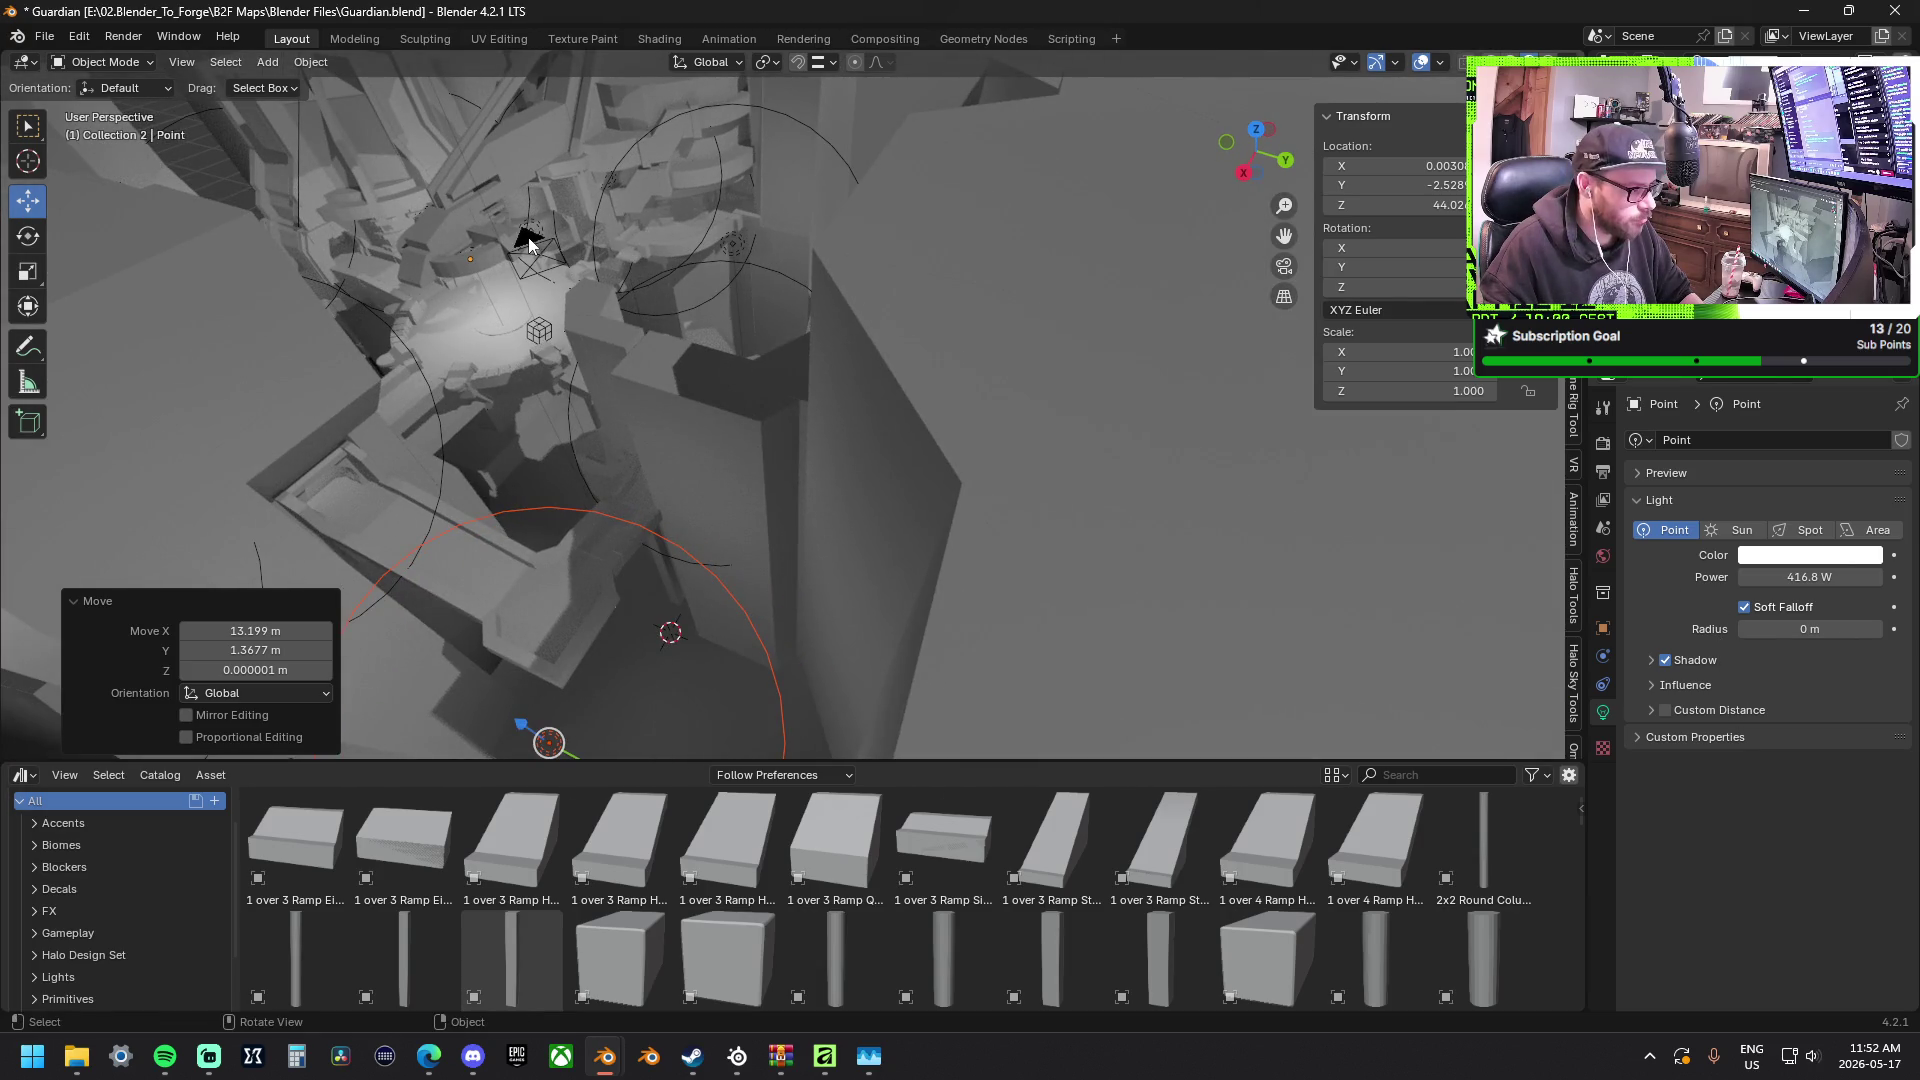
Select the camera and set its focal length to 20 mm instead of 23.66 mm.
{"action": "left_click", "coordinate": [536, 249]}
{"action": "middle_click_drag", "start_coordinate": [547, 298], "coordinate": [599, 289]}
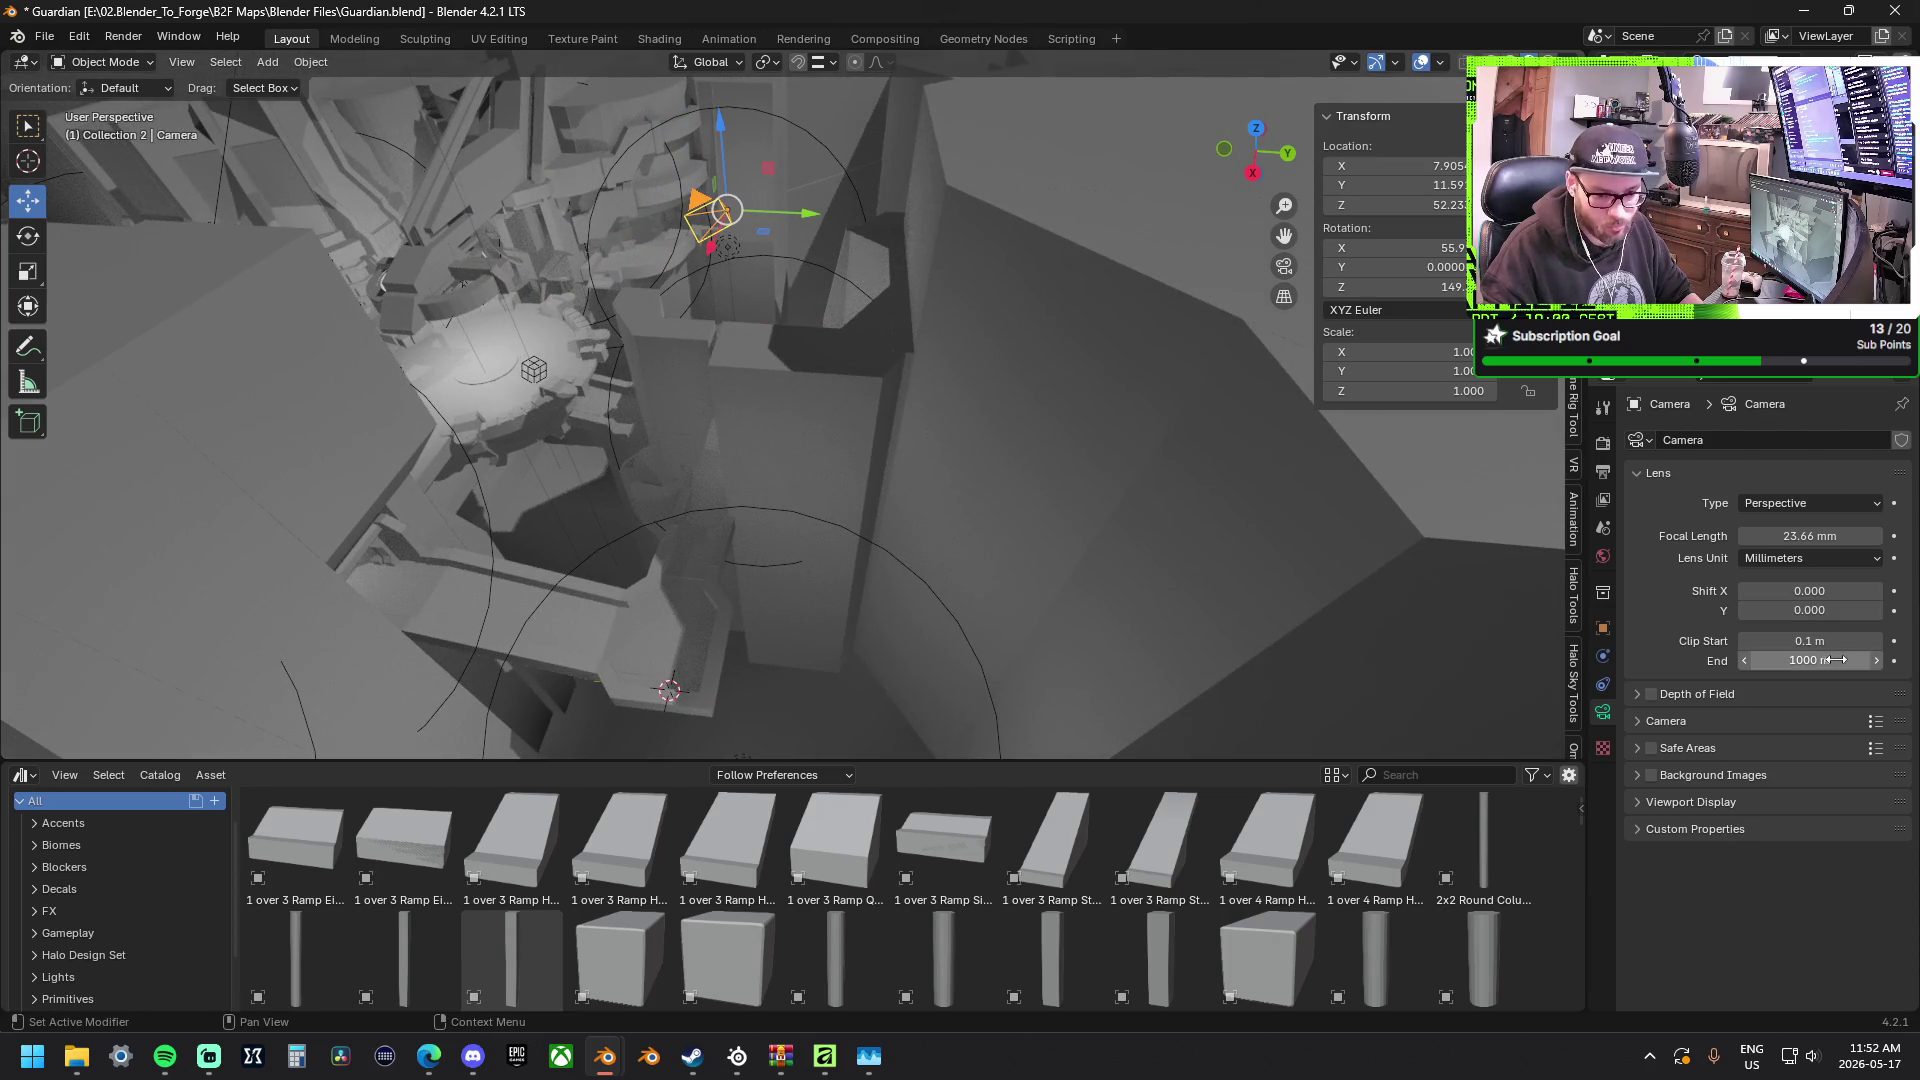
{"action": "left_click_drag", "start_coordinate": [1810, 535], "coordinate": [1755, 536]}
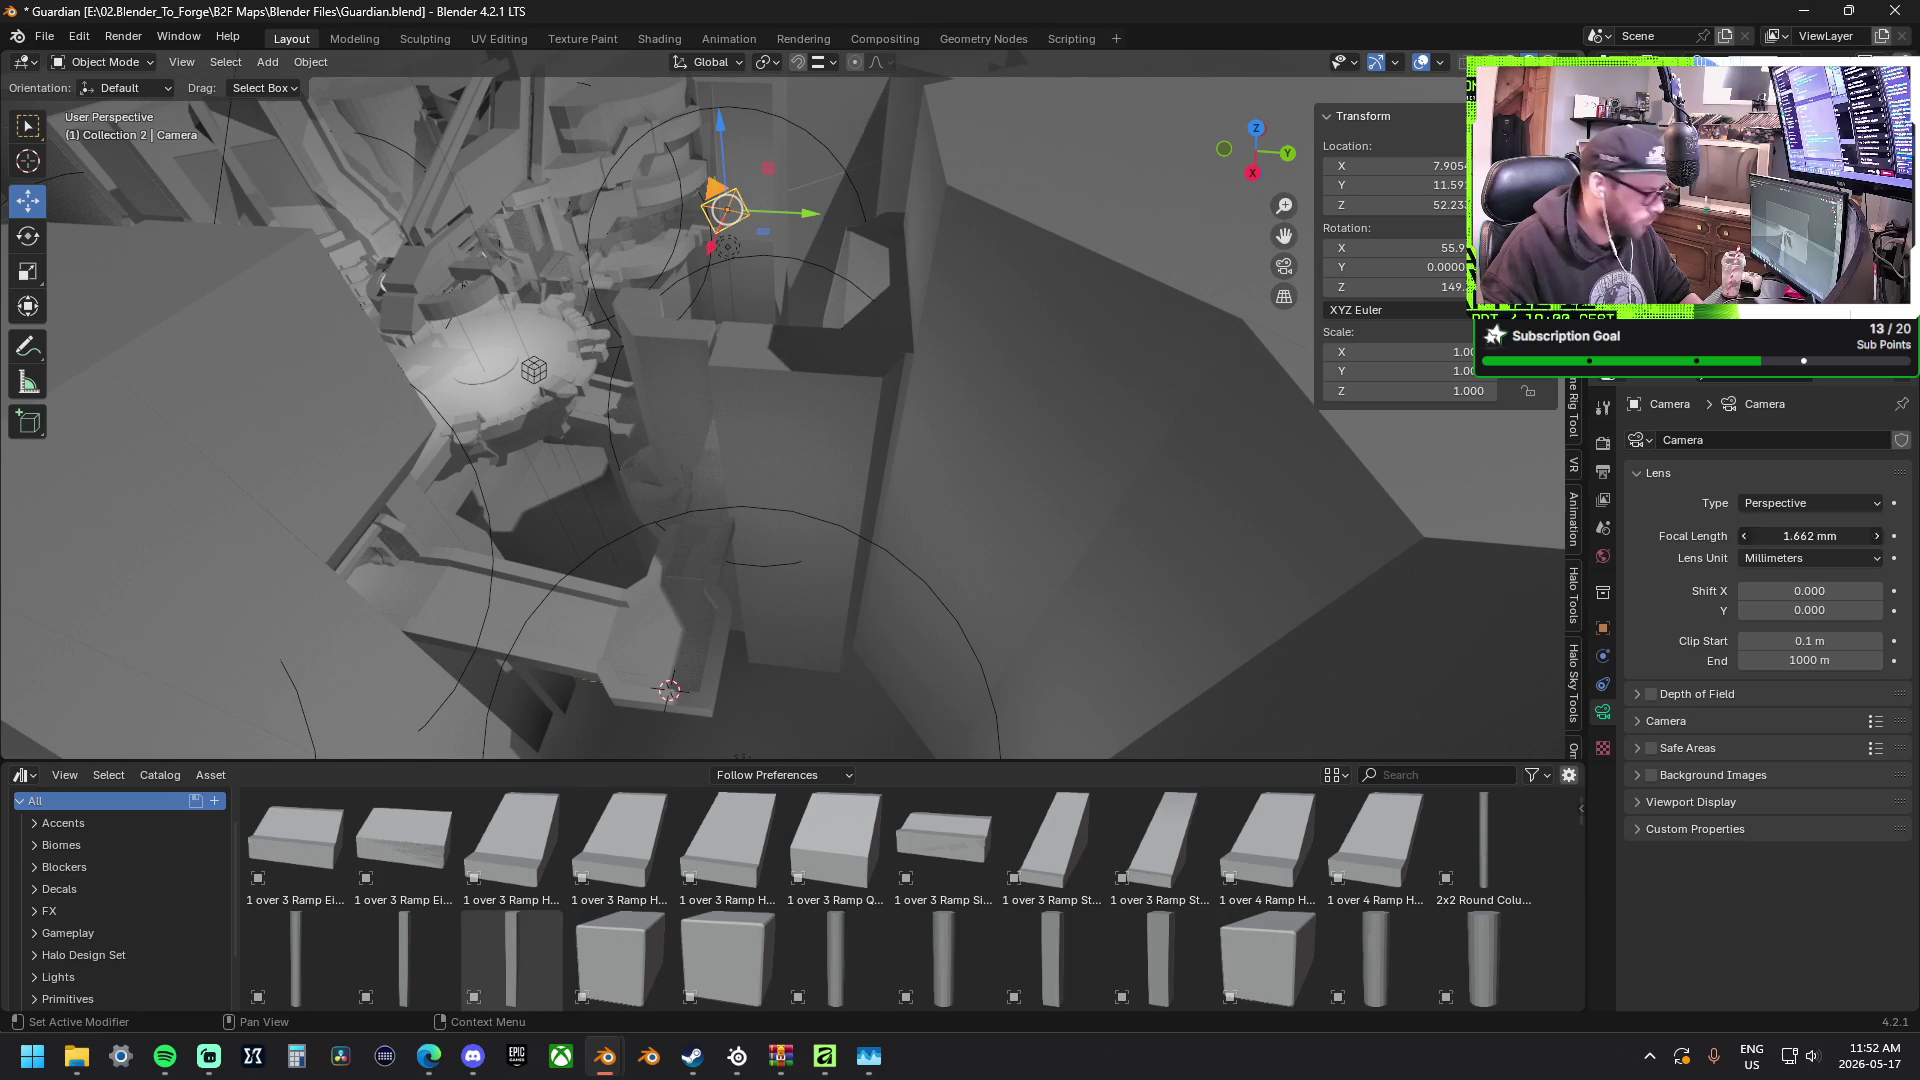
{"action": "left_click", "coordinate": [1810, 536]}
{"action": "type", "text": "20"}
{"action": "key", "text": "Return"}
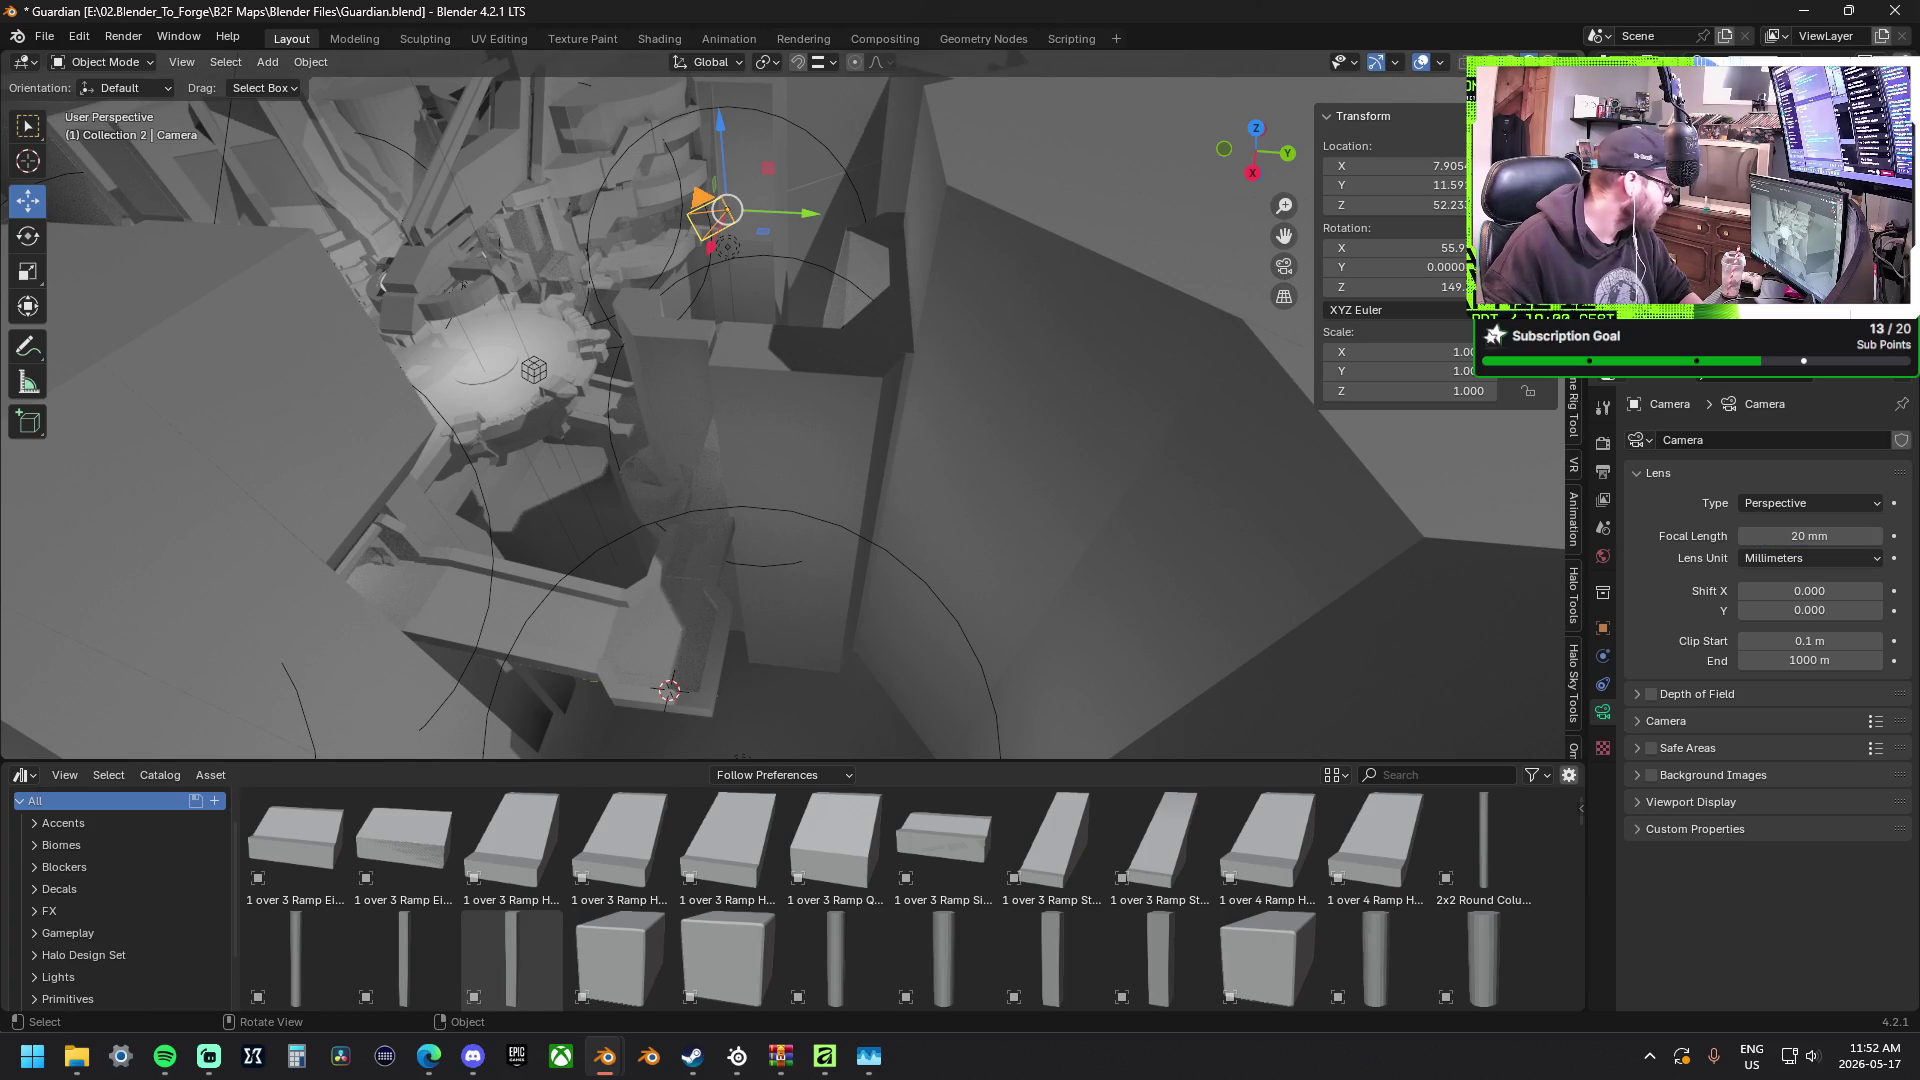
{"action": "middle_click_drag", "start_coordinate": [619, 232], "coordinate": [691, 362]}
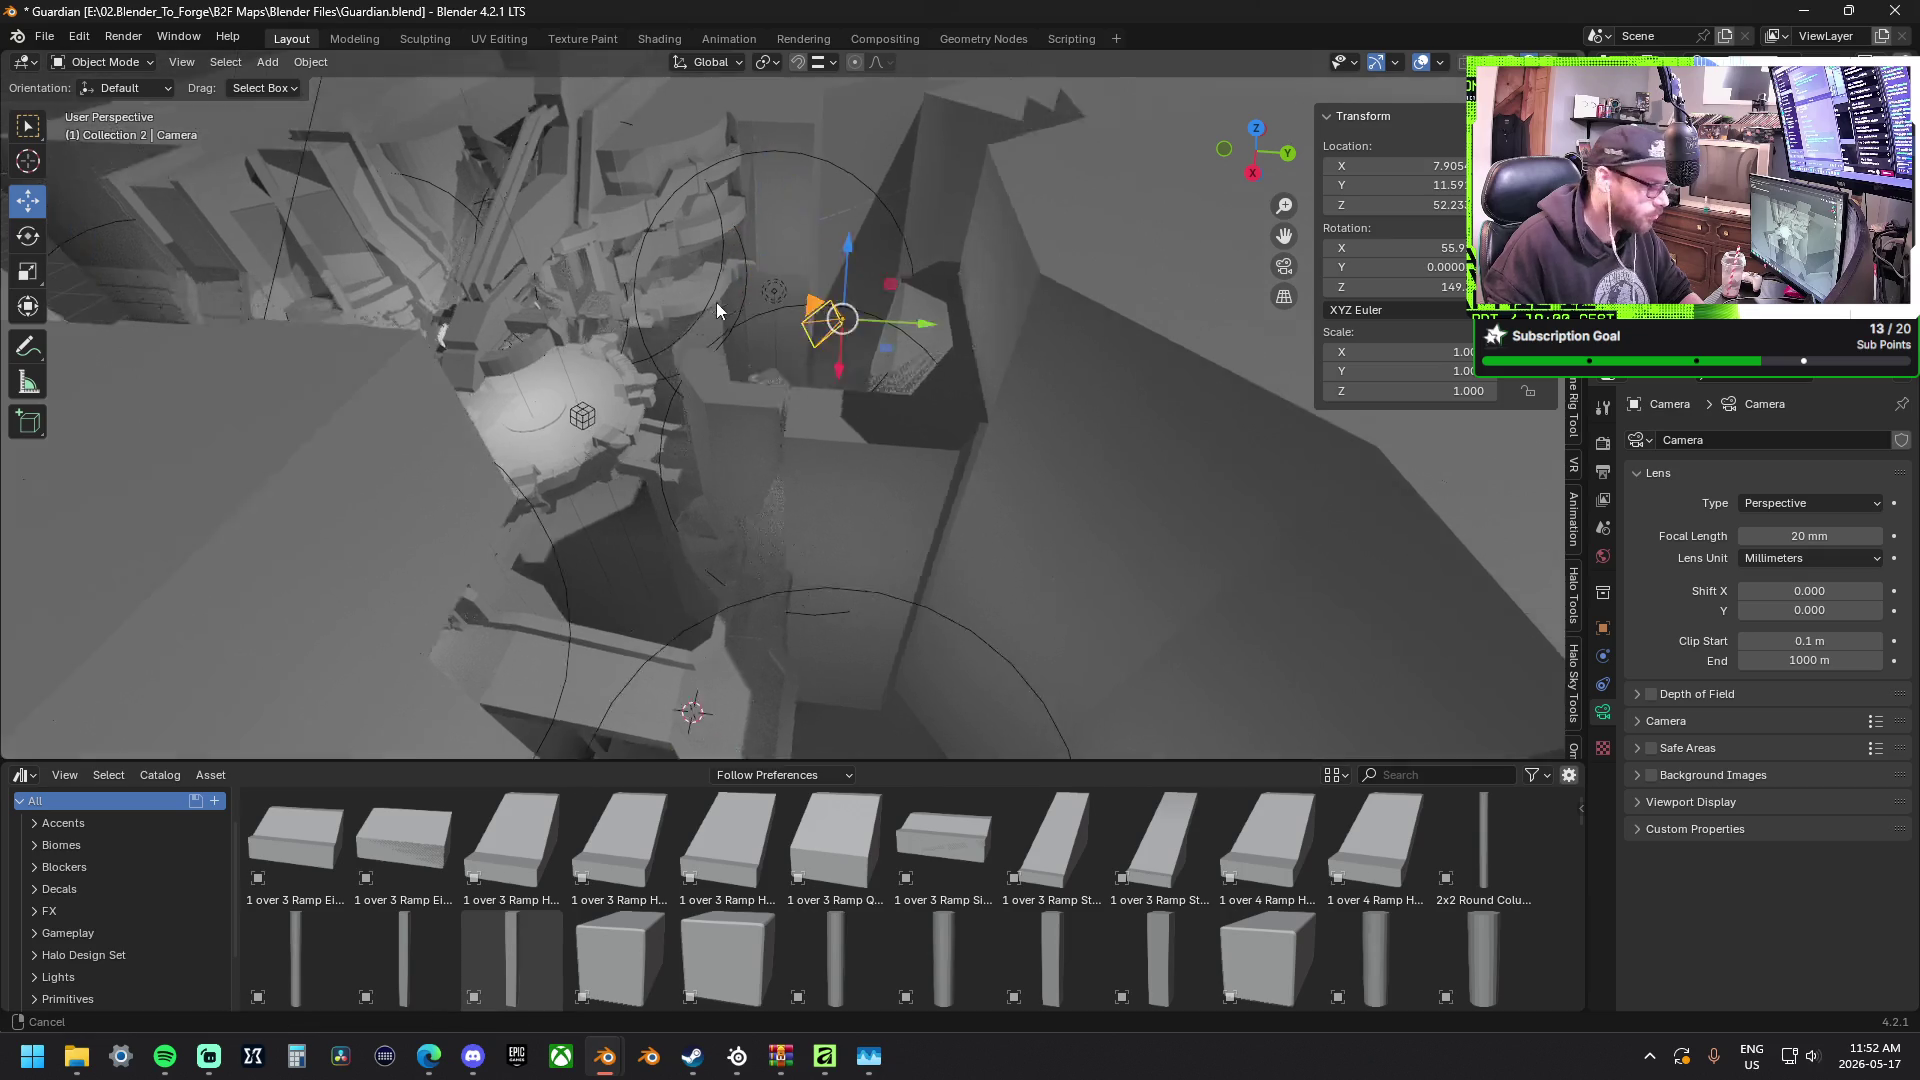
Lower the camera to about 49.7 m and shift it horizontally to roughly X −4.3 m, Y 10.8 m.
{"action": "mouse_move", "coordinate": [964, 583]}
{"action": "left_mouse_down"}
{"action": "mouse_move", "coordinate": [1014, 477]}
{"action": "mouse_move", "coordinate": [1004, 507]}
{"action": "left_mouse_up"}
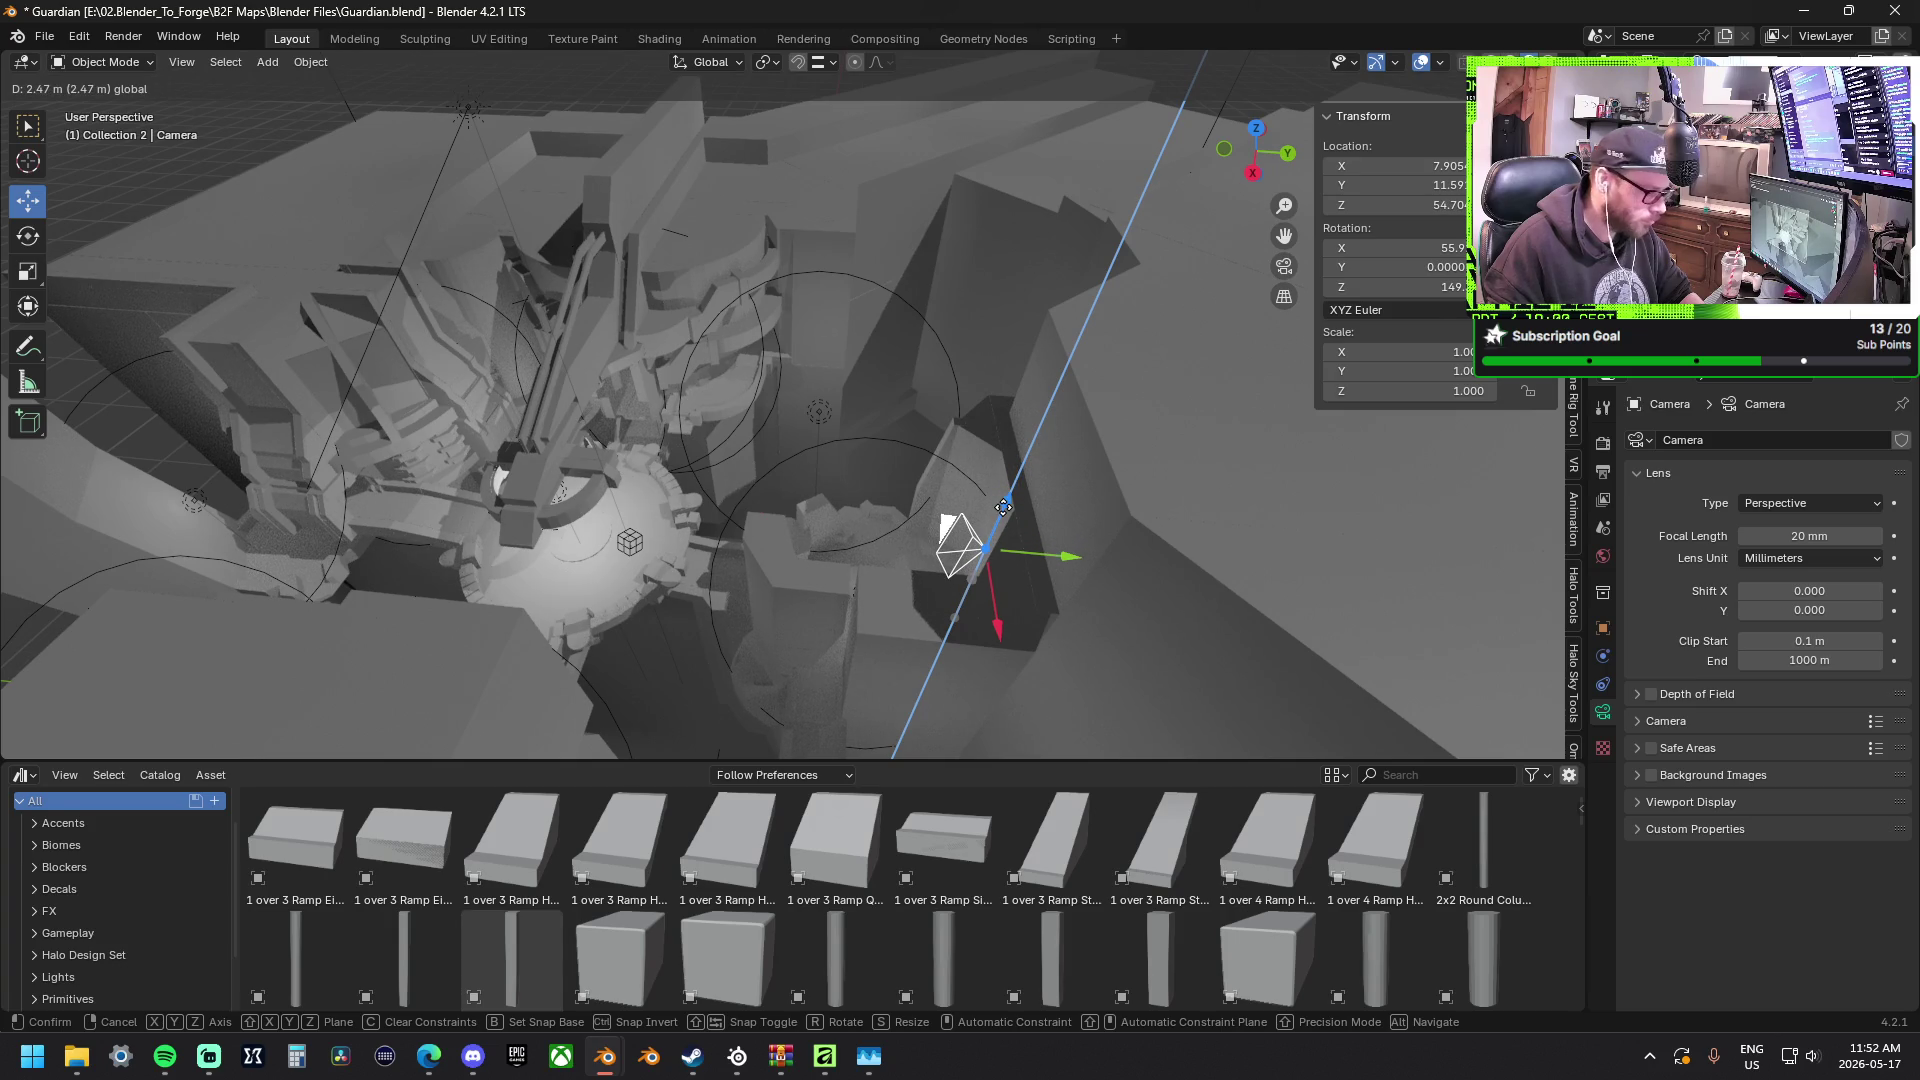
{"action": "mouse_move", "coordinate": [1004, 508]}
{"action": "left_mouse_down"}
{"action": "mouse_move", "coordinate": [944, 732]}
{"action": "mouse_move", "coordinate": [935, 335]}
{"action": "mouse_move", "coordinate": [939, 353]}
{"action": "left_mouse_up"}
{"action": "key", "text": "g"}
{"action": "key", "text": "shift+z"}
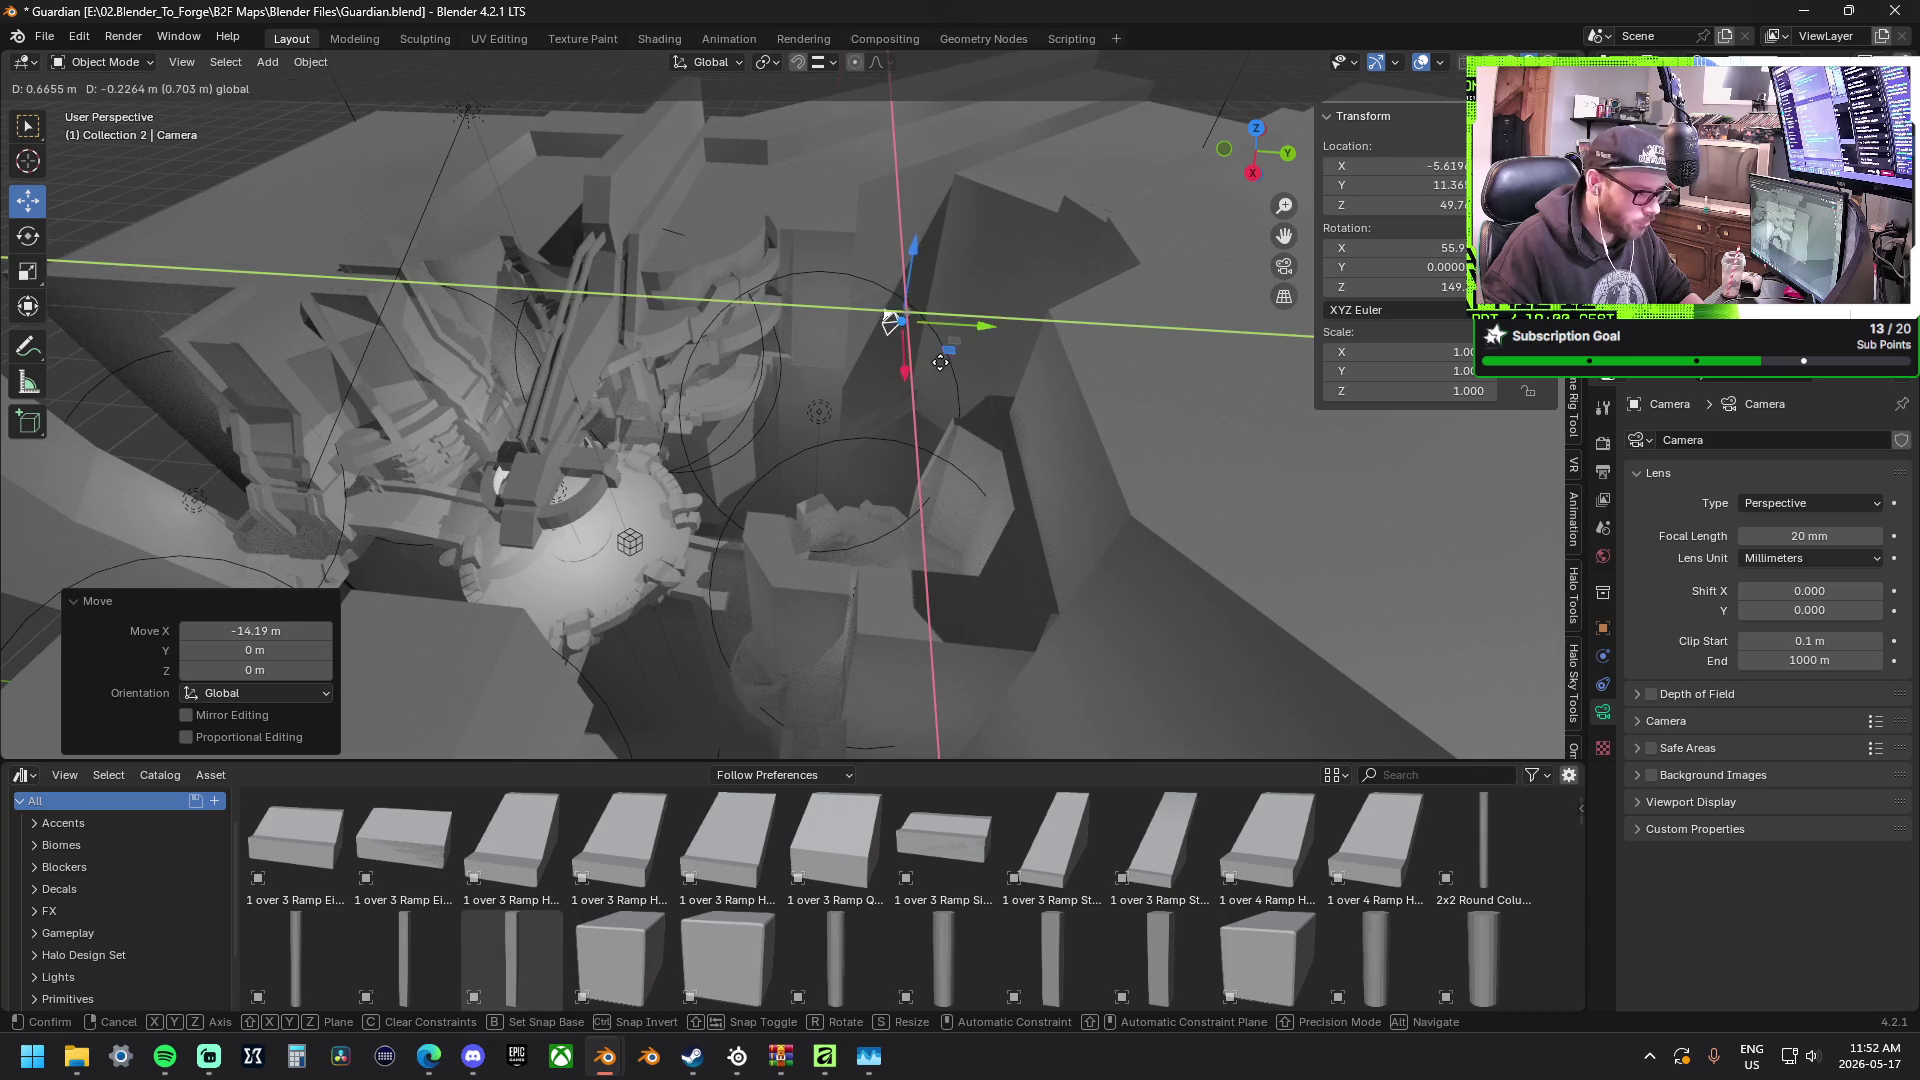
{"action": "left_click", "coordinate": [928, 376]}
Turn the camera 44.2° around the vertical axis with the Rotate tool.
{"action": "left_click", "coordinate": [29, 236]}
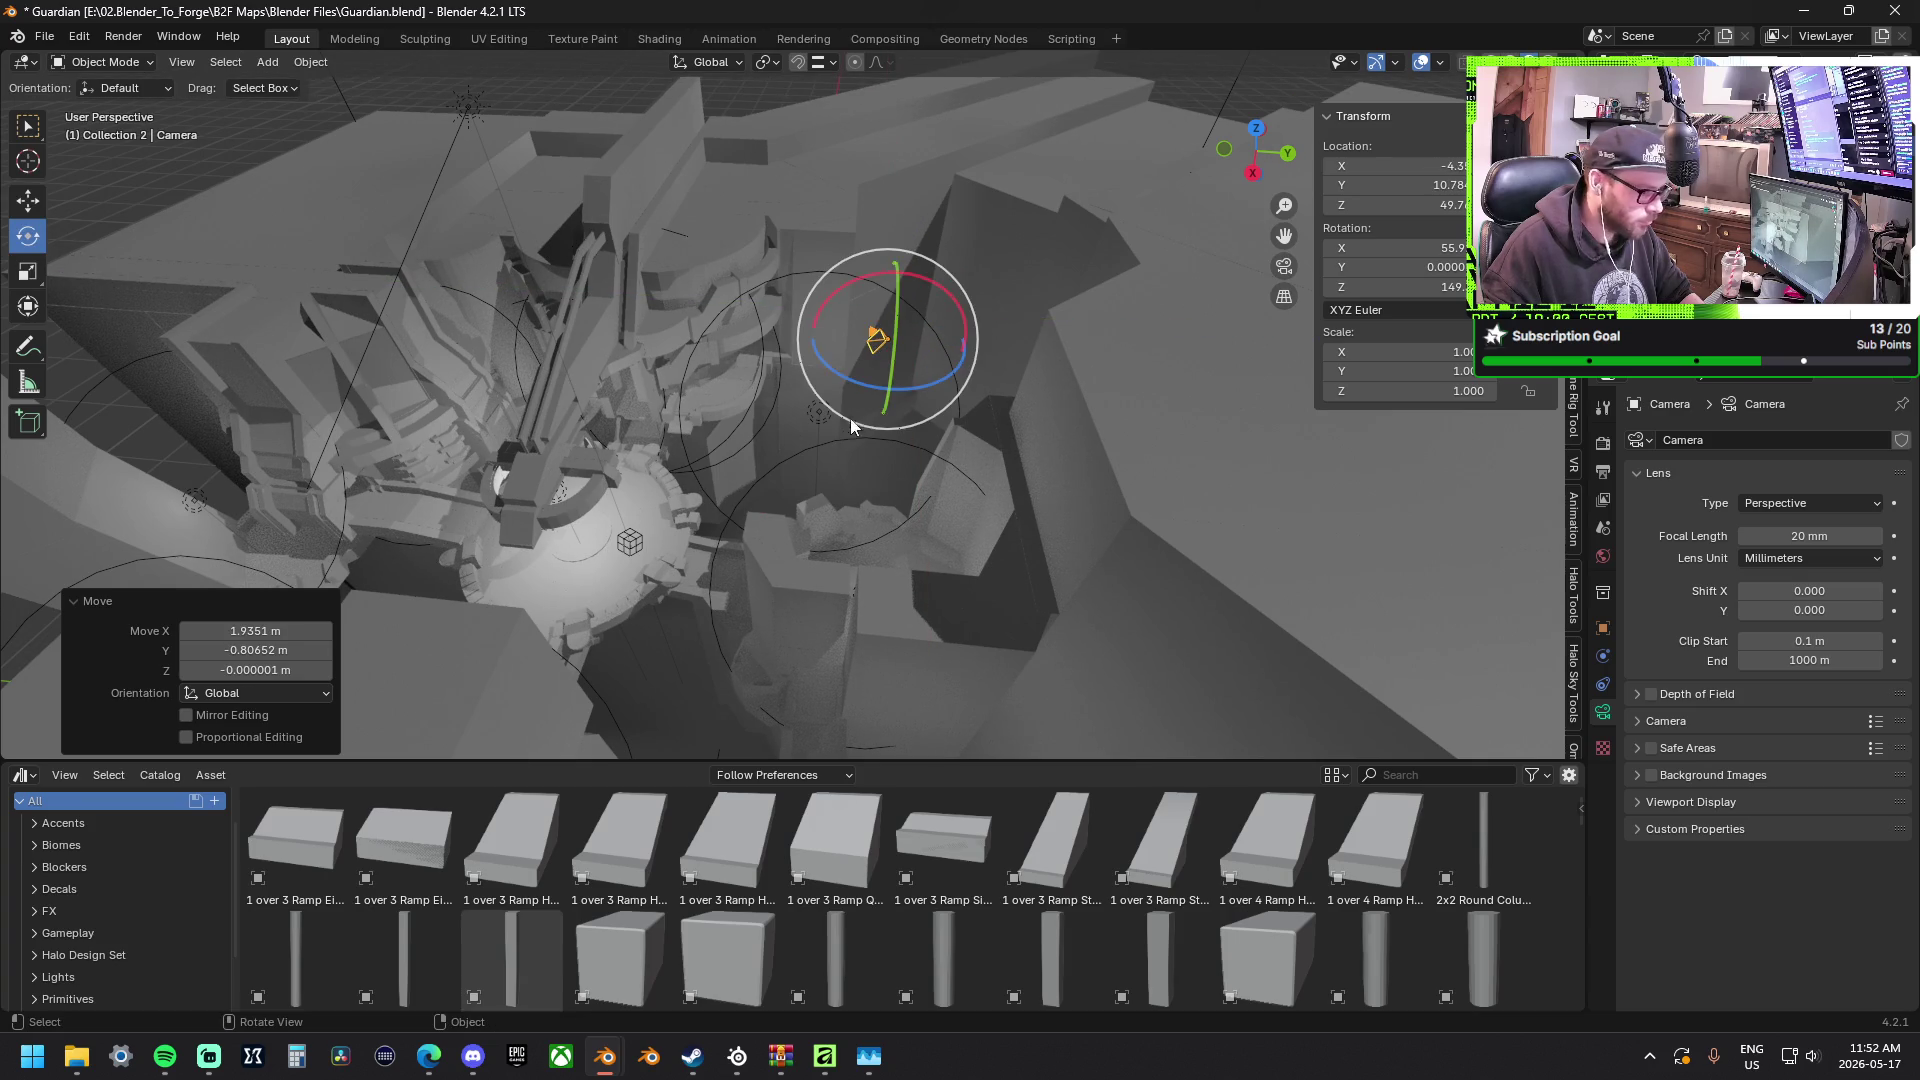
{"action": "mouse_move", "coordinate": [851, 388]}
{"action": "left_mouse_down"}
{"action": "mouse_move", "coordinate": [931, 416]}
{"action": "mouse_move", "coordinate": [895, 420]}
{"action": "left_mouse_up"}
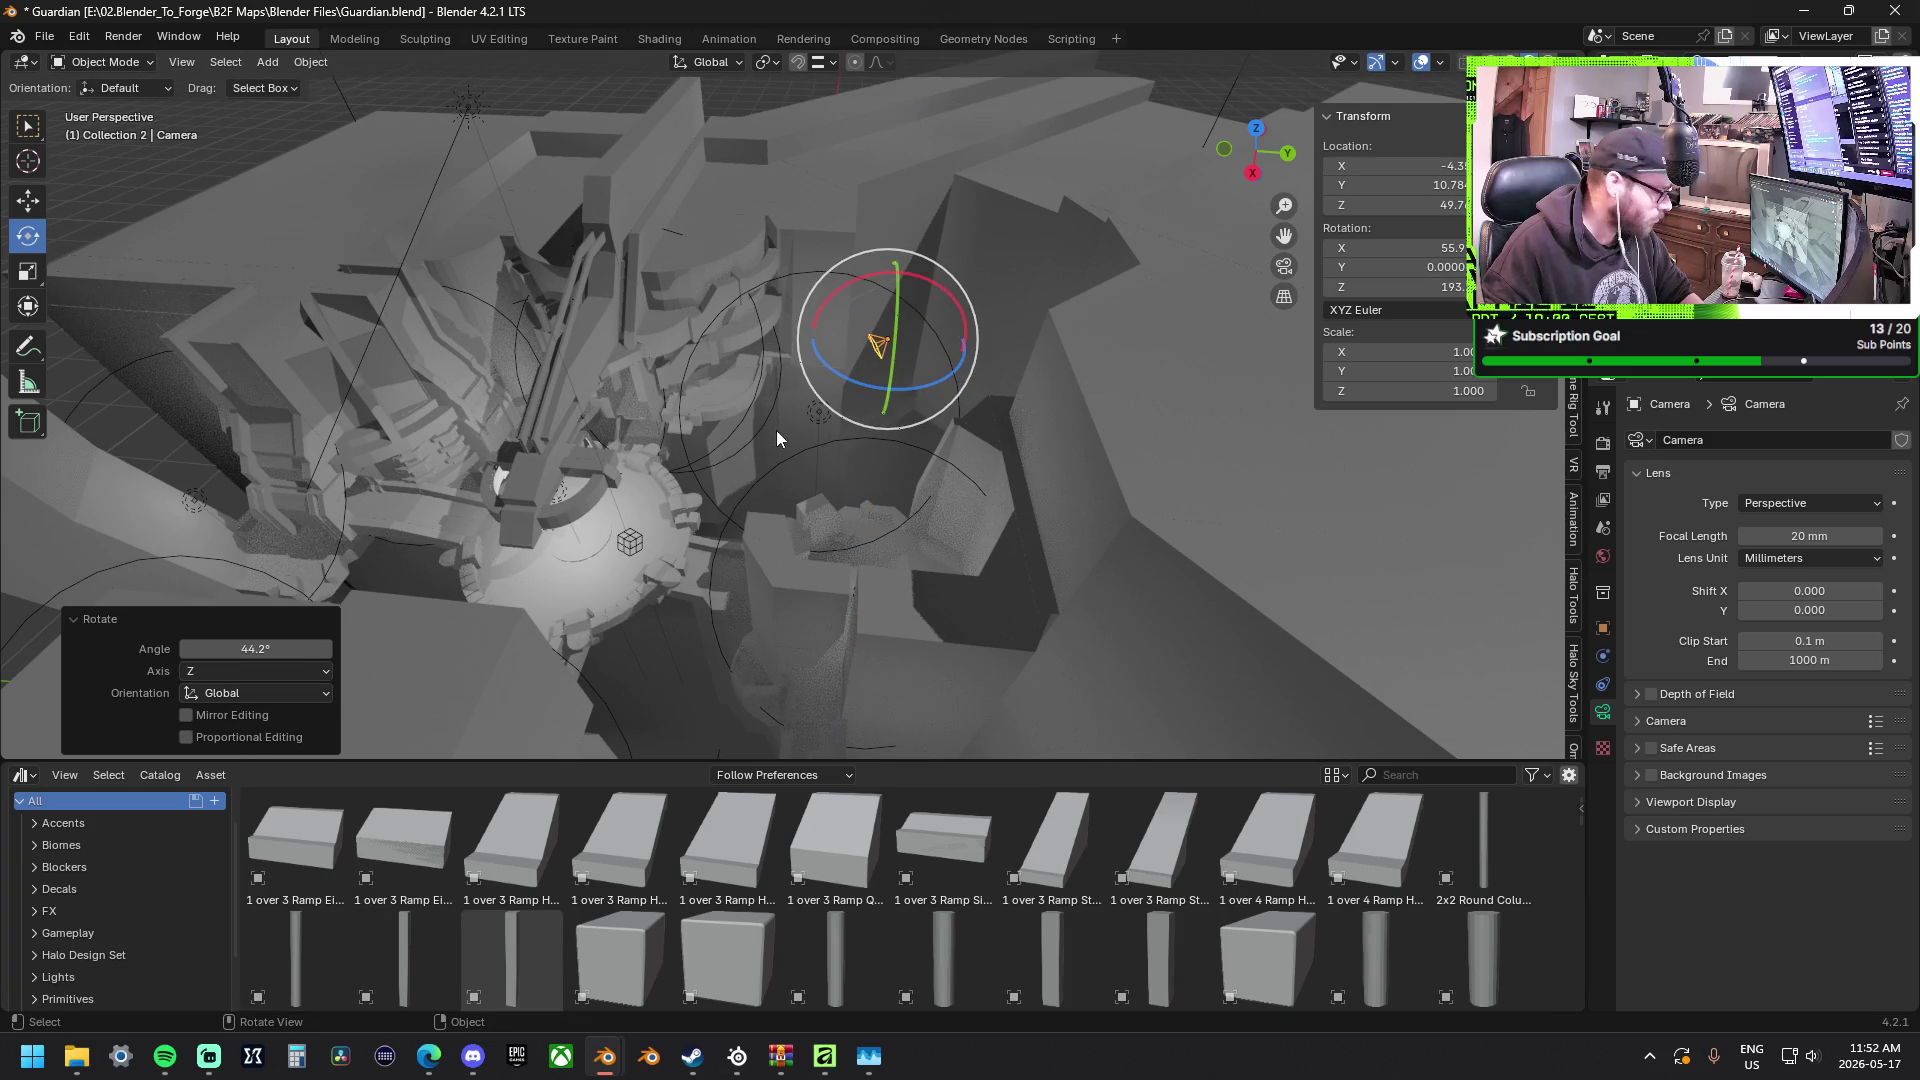
{"action": "middle_click_drag", "start_coordinate": [779, 430], "coordinate": [667, 453]}
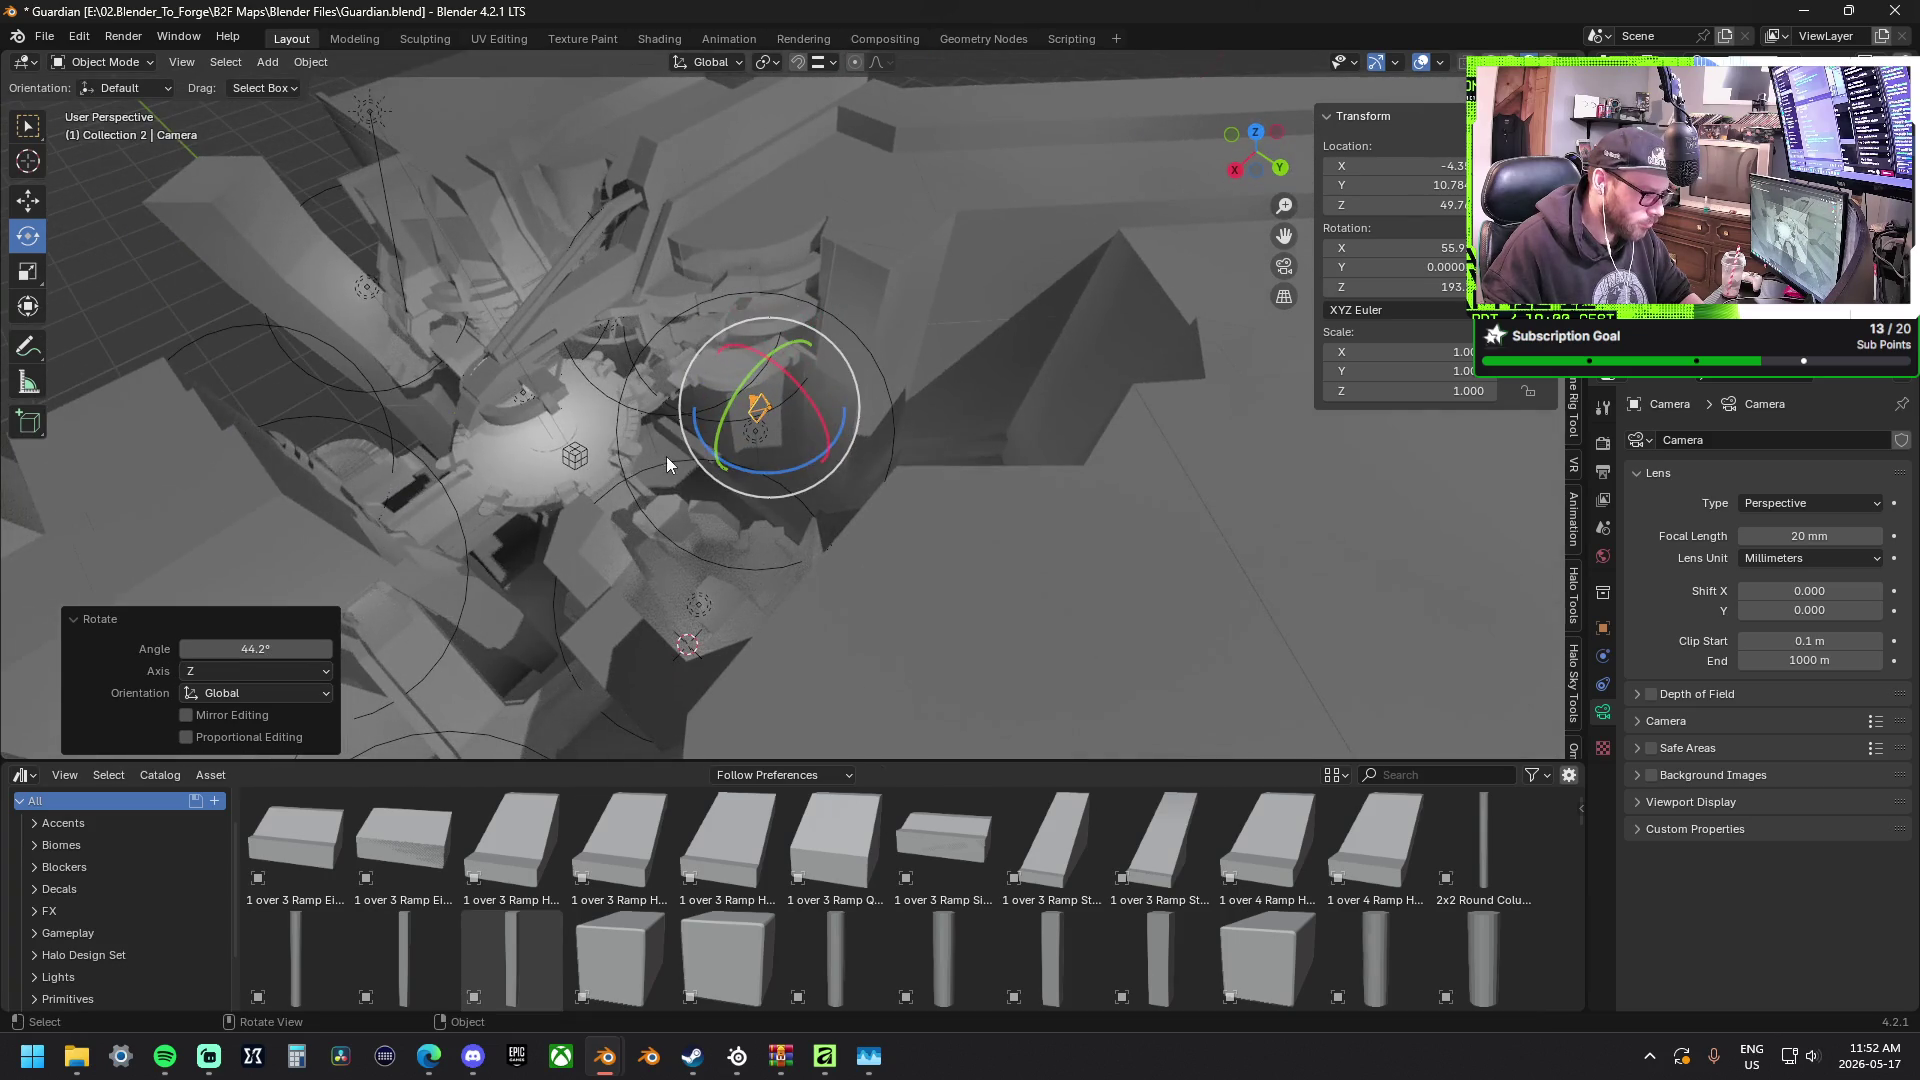
Select the point light and paste a copy placed beside the platform at the same height.
{"action": "left_click", "coordinate": [524, 398]}
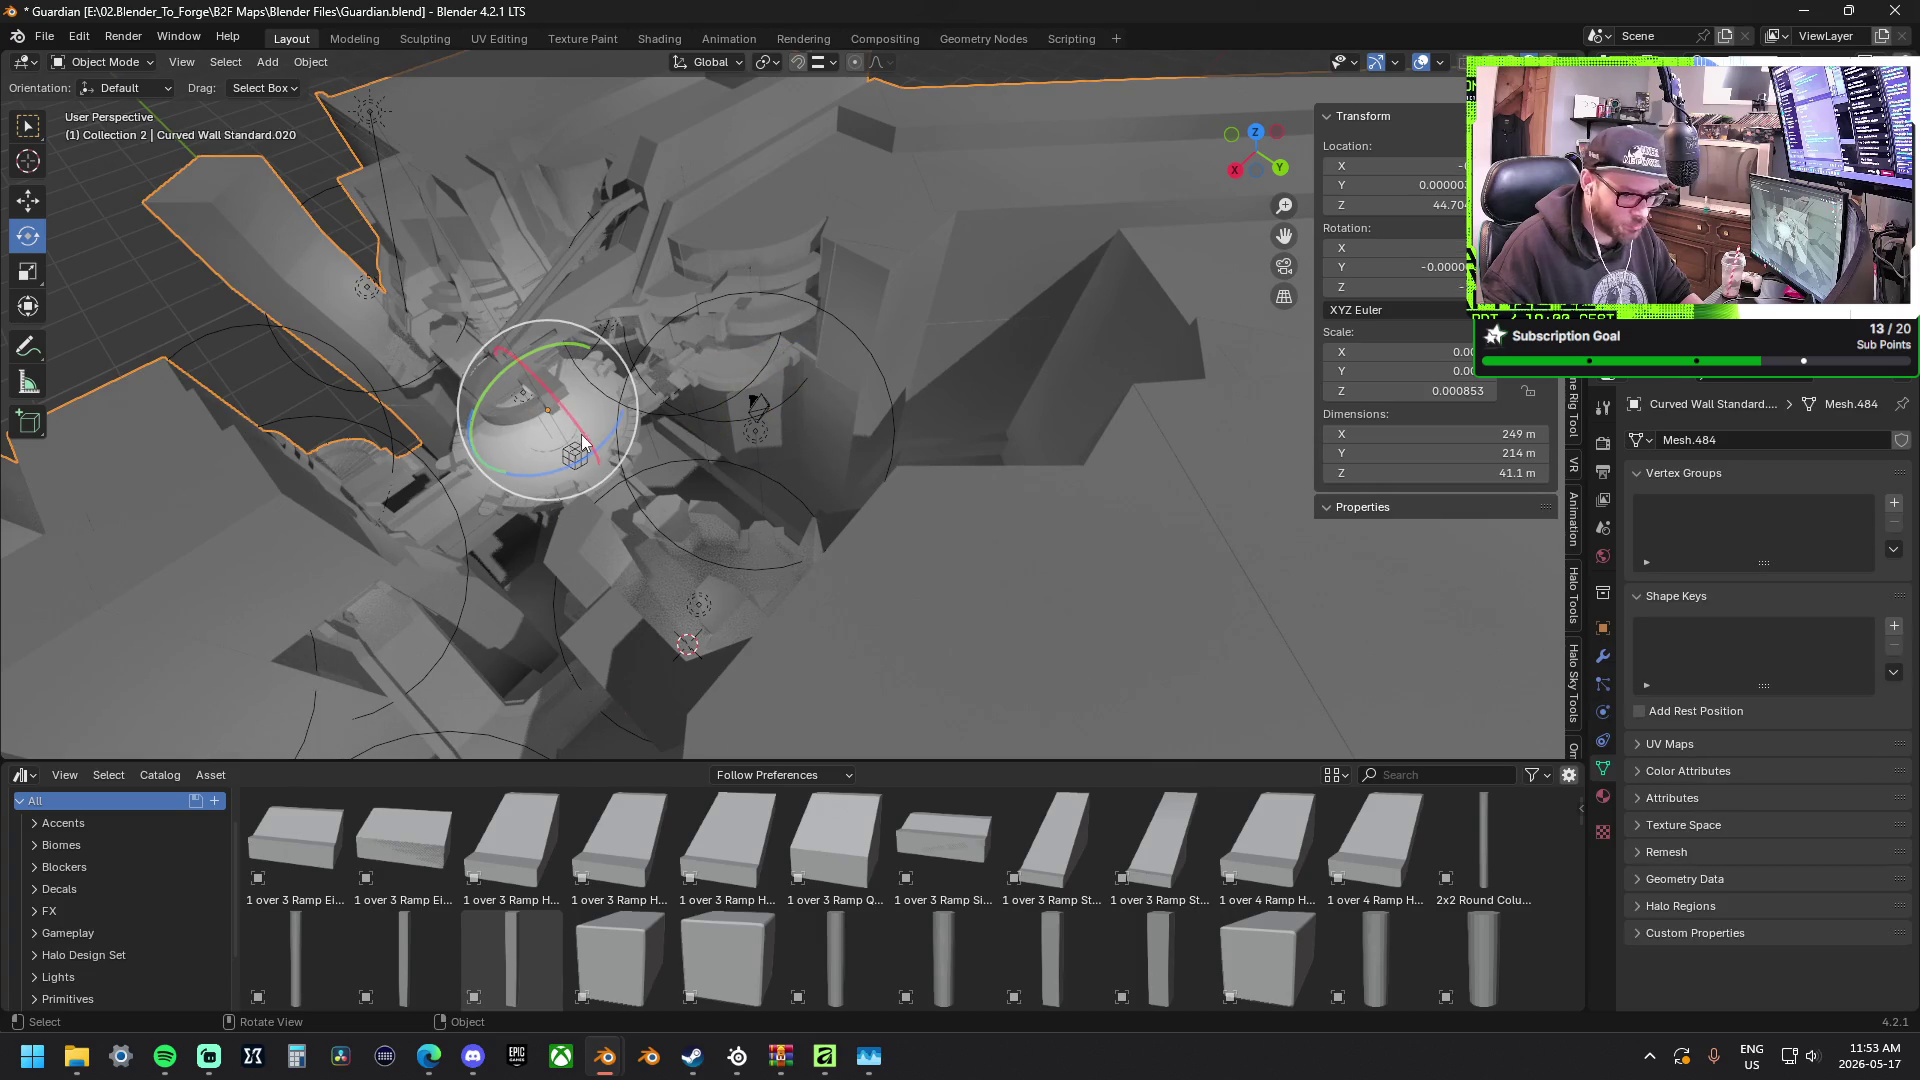
{"action": "left_click", "coordinate": [524, 393]}
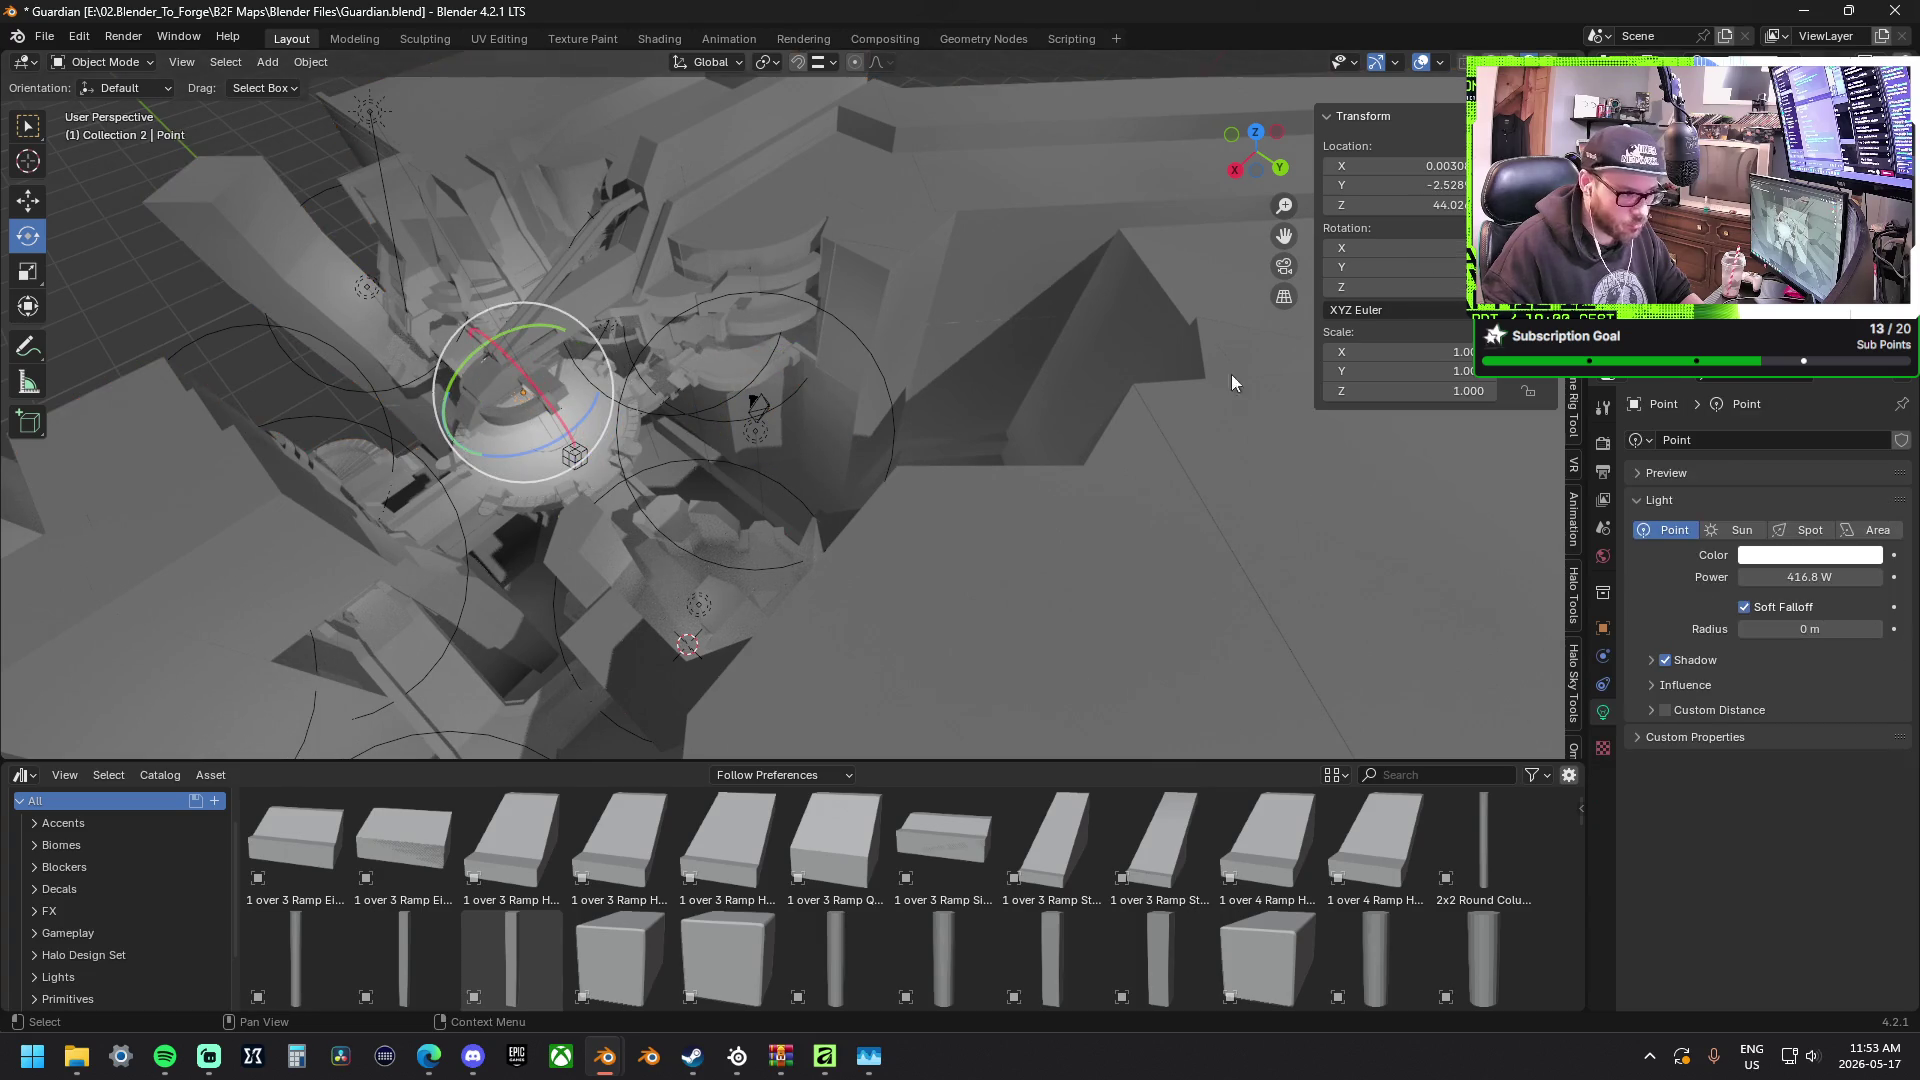
{"action": "mouse_move", "coordinate": [677, 416]}
{"action": "middle_mouse_down"}
{"action": "mouse_move", "coordinate": [628, 424]}
{"action": "mouse_move", "coordinate": [722, 324]}
{"action": "middle_mouse_up"}
{"action": "key", "text": "w"}
{"action": "left_click", "coordinate": [28, 200]}
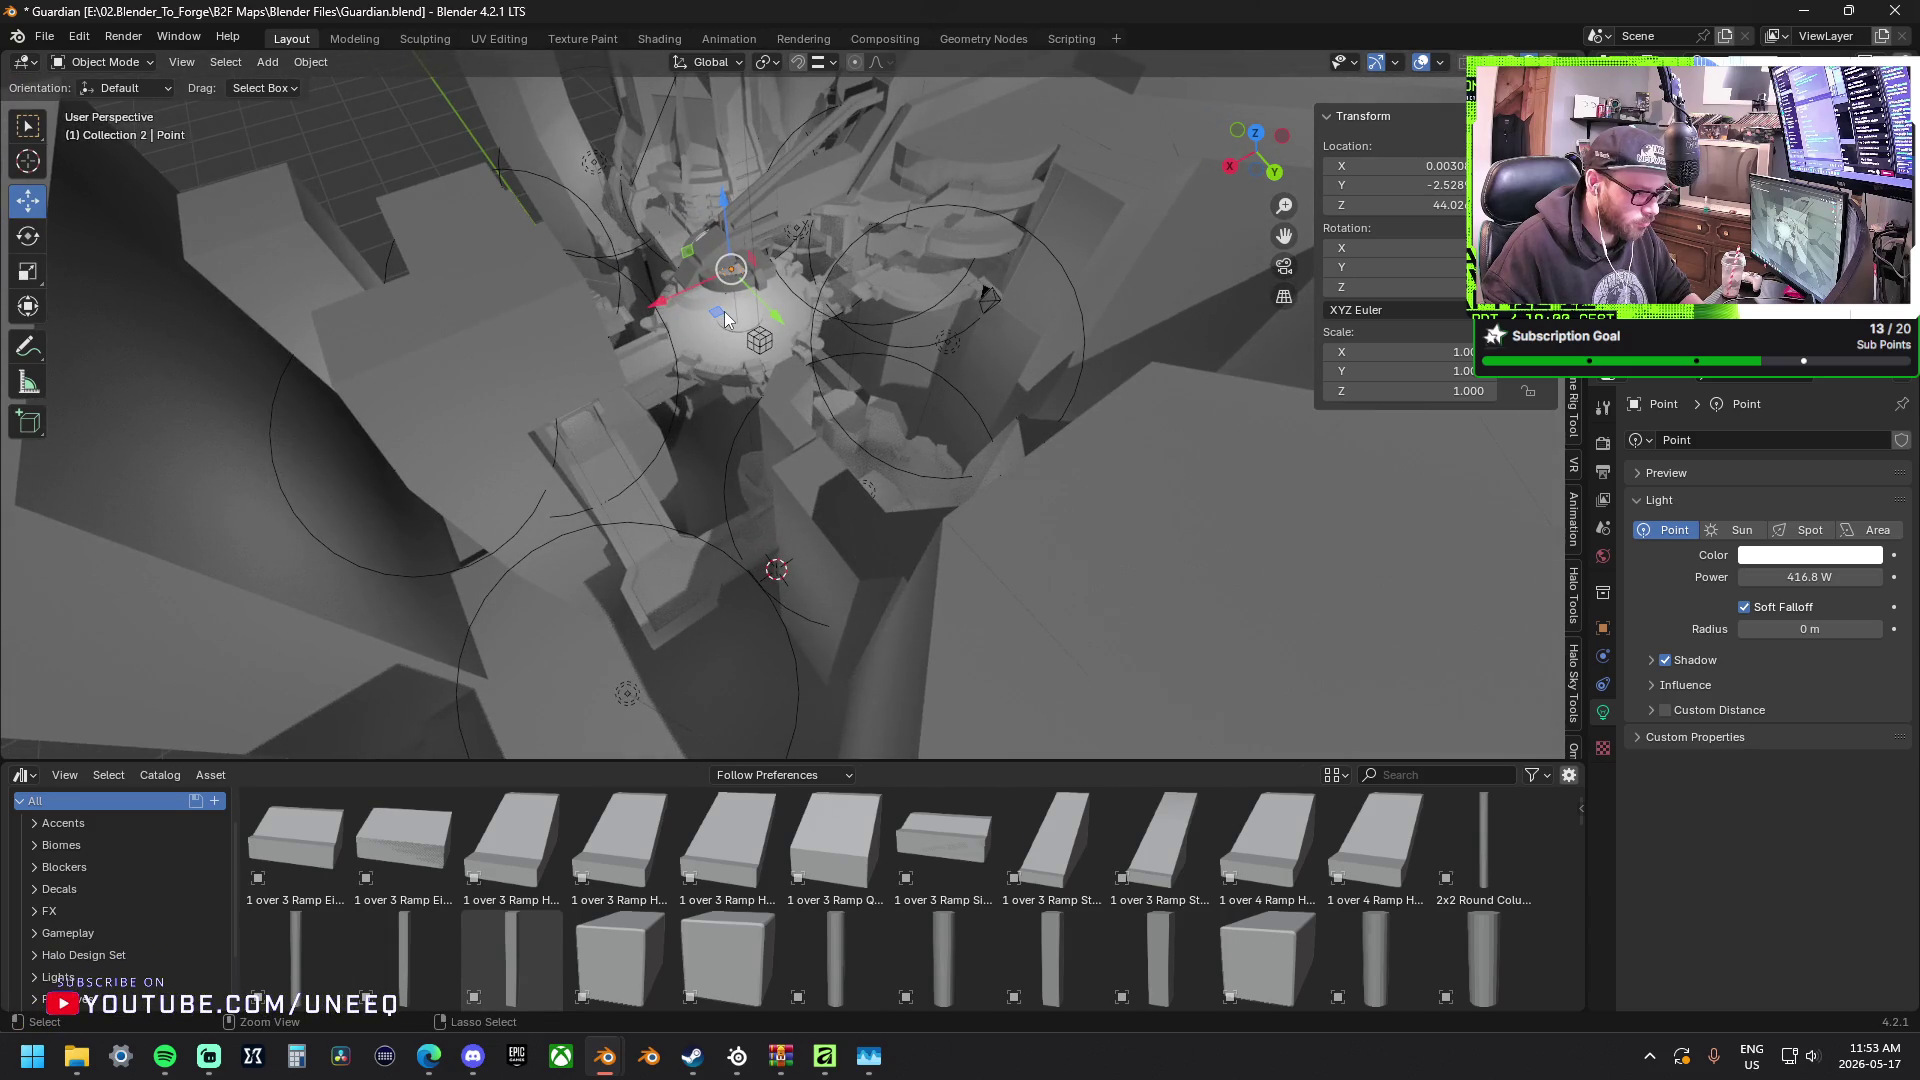
{"action": "key", "text": "ctrl+v"}
{"action": "key", "text": "g"}
{"action": "key", "text": "shift+z"}
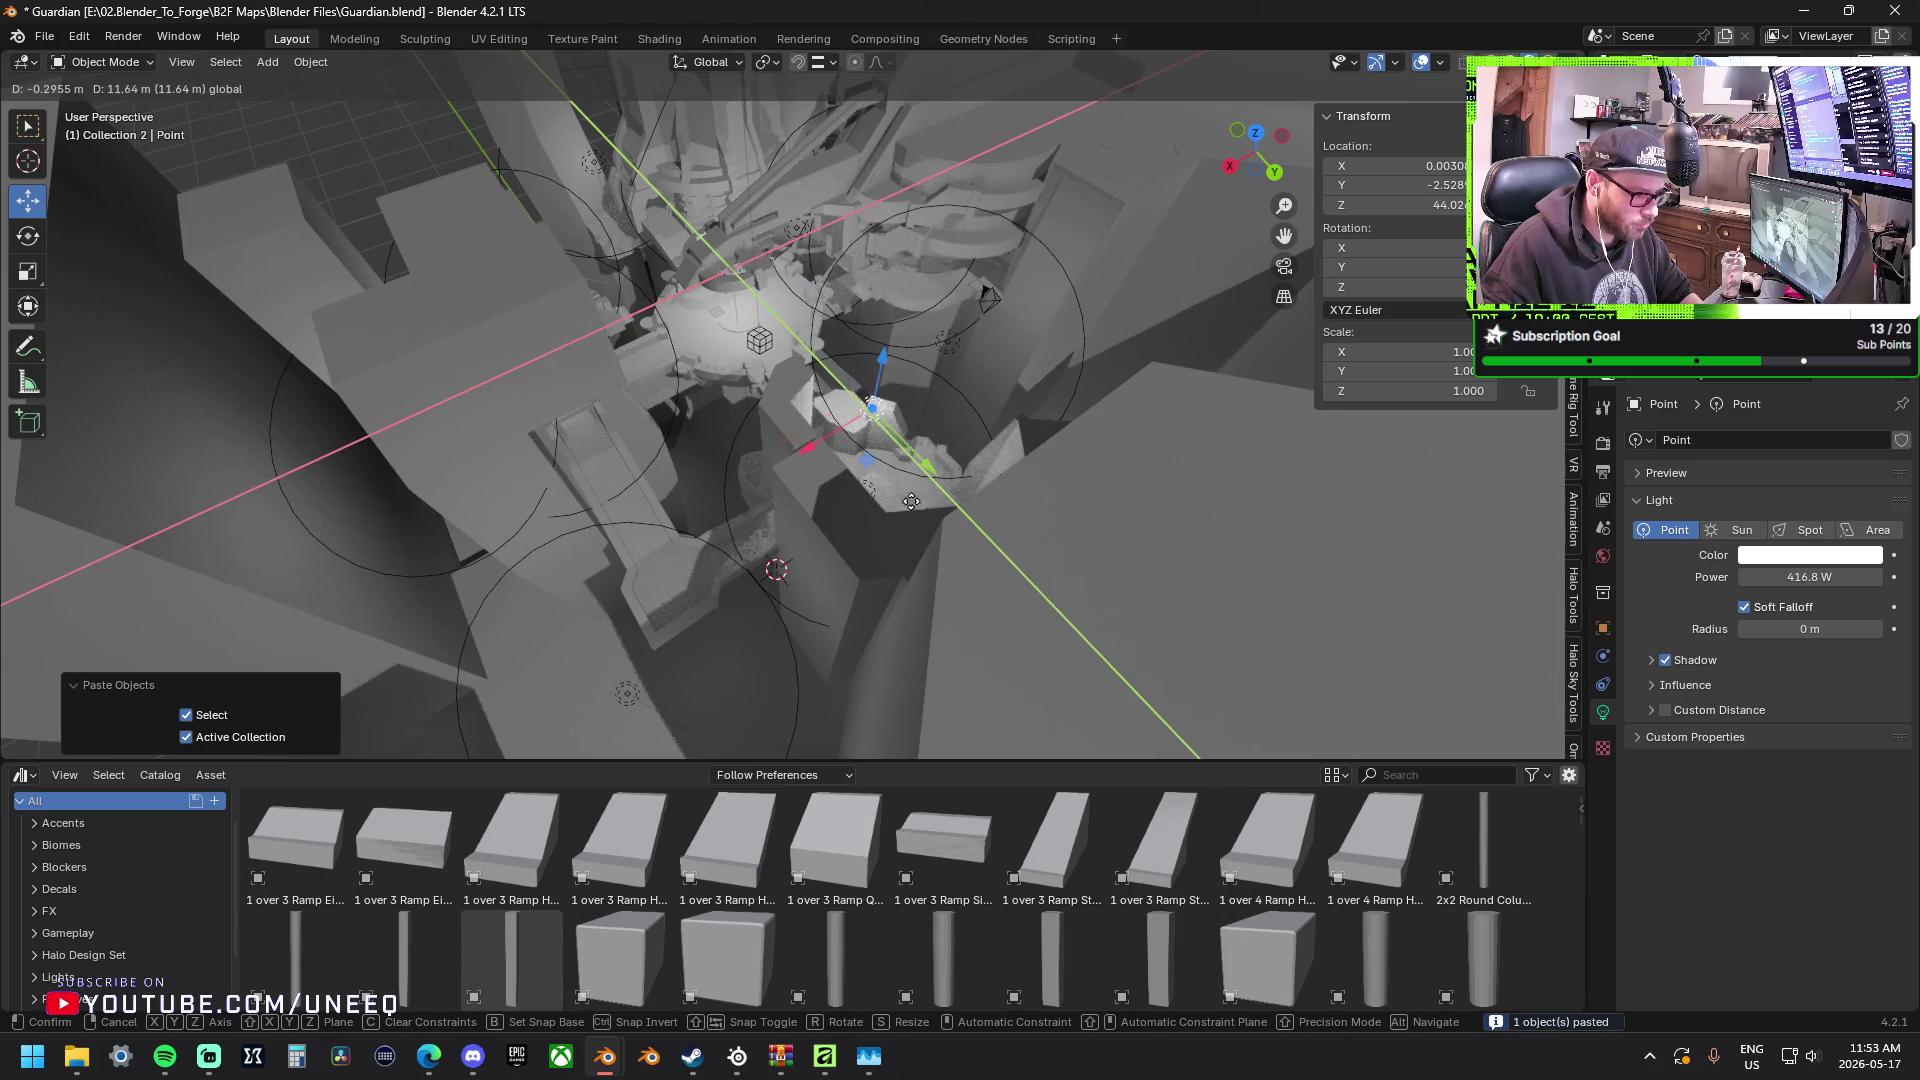
{"action": "left_click", "coordinate": [899, 524]}
Paste a second light copy and place it about 13.7 m along X and −2 m along Y.
{"action": "key", "text": "ctrl+c"}
{"action": "key", "text": "ctrl+v"}
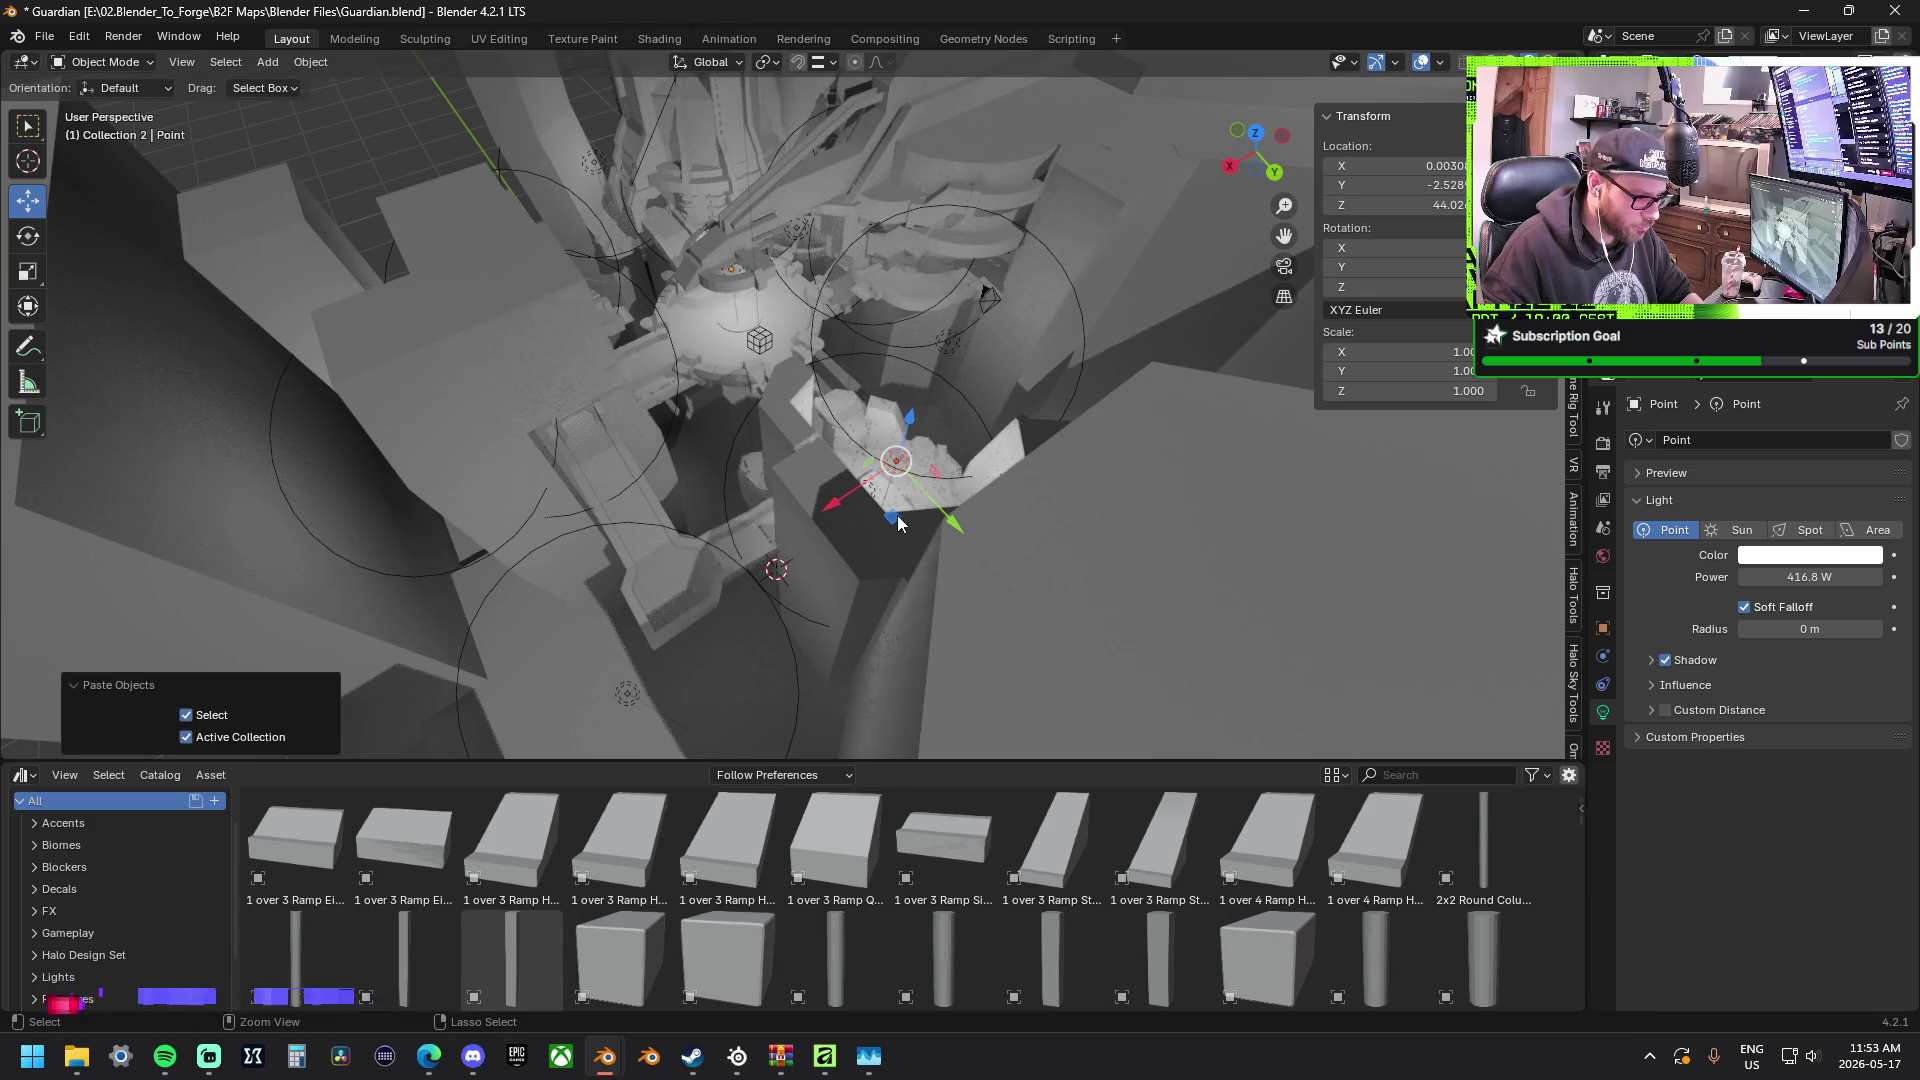
{"action": "key", "text": "g"}
{"action": "key", "text": "shift+z"}
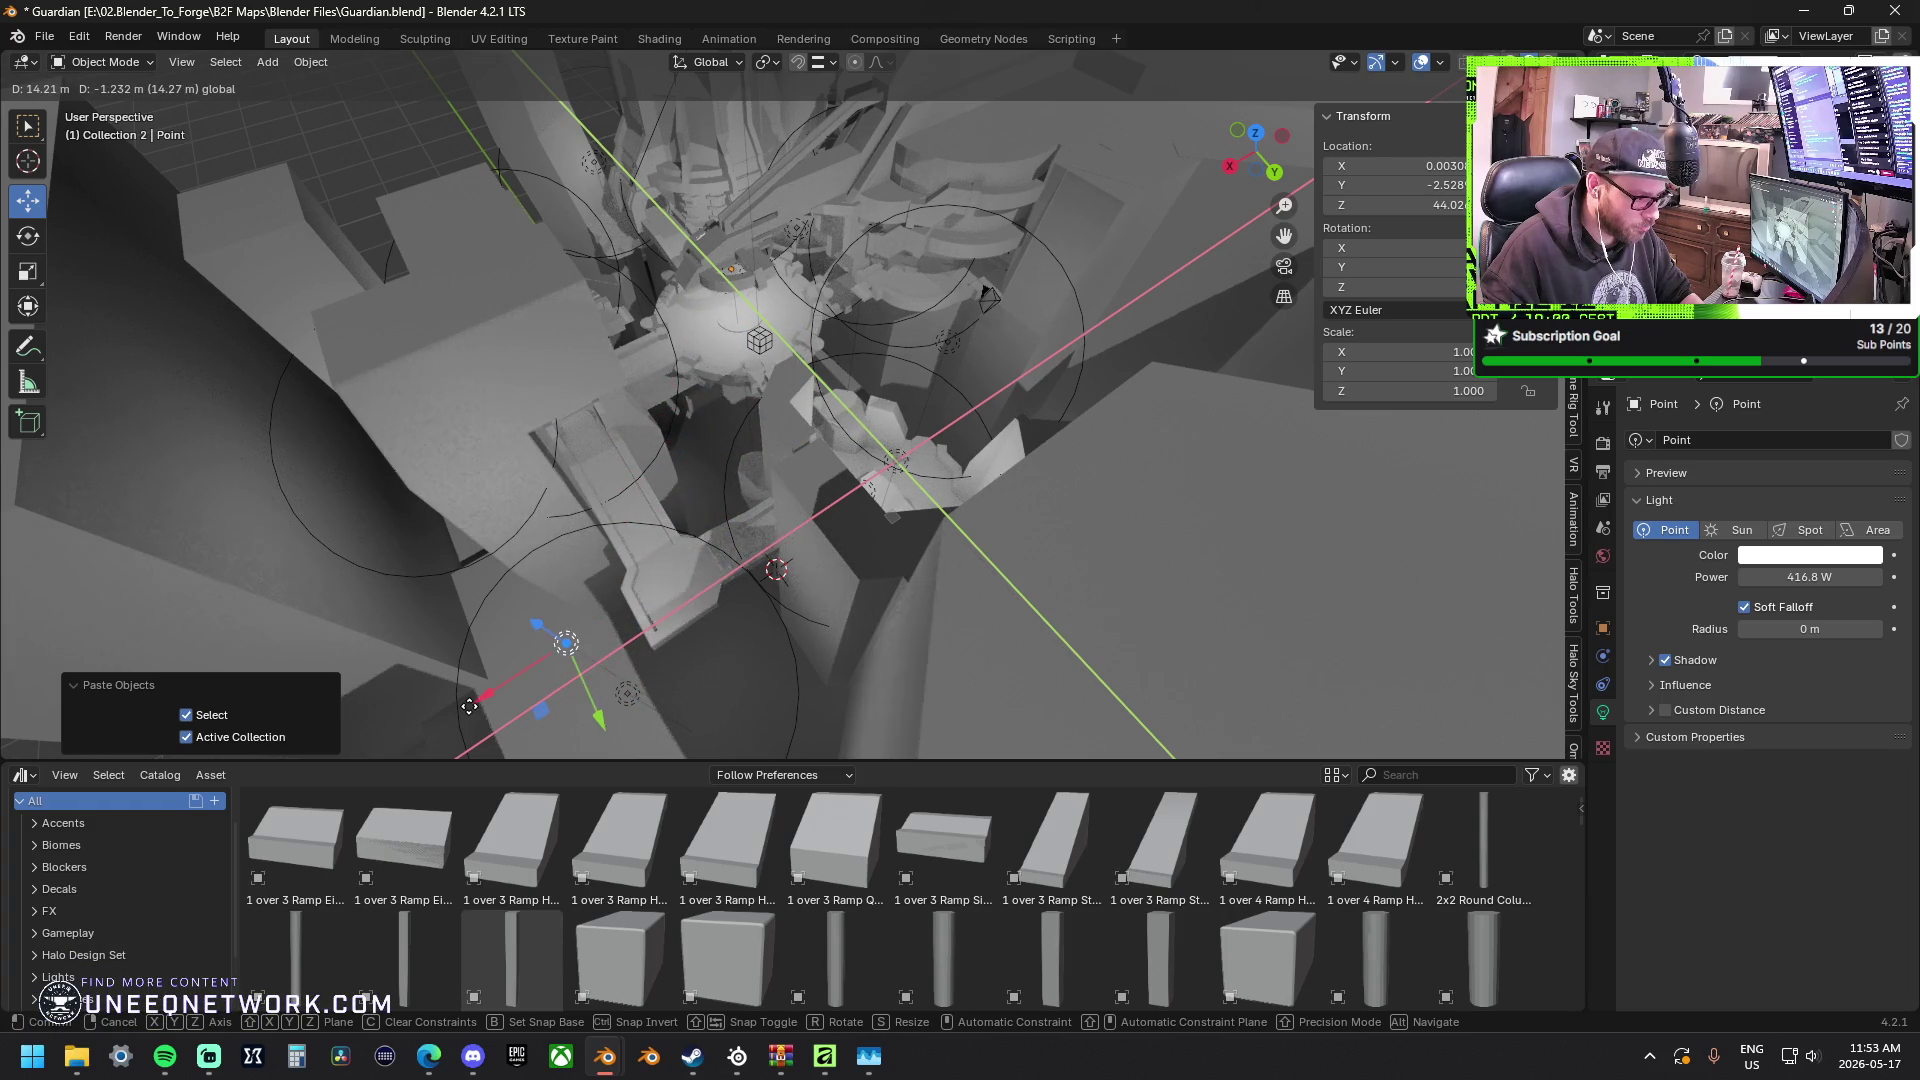
{"action": "left_click", "coordinate": [475, 677]}
{"action": "middle_click_drag", "start_coordinate": [828, 415], "coordinate": [701, 446]}
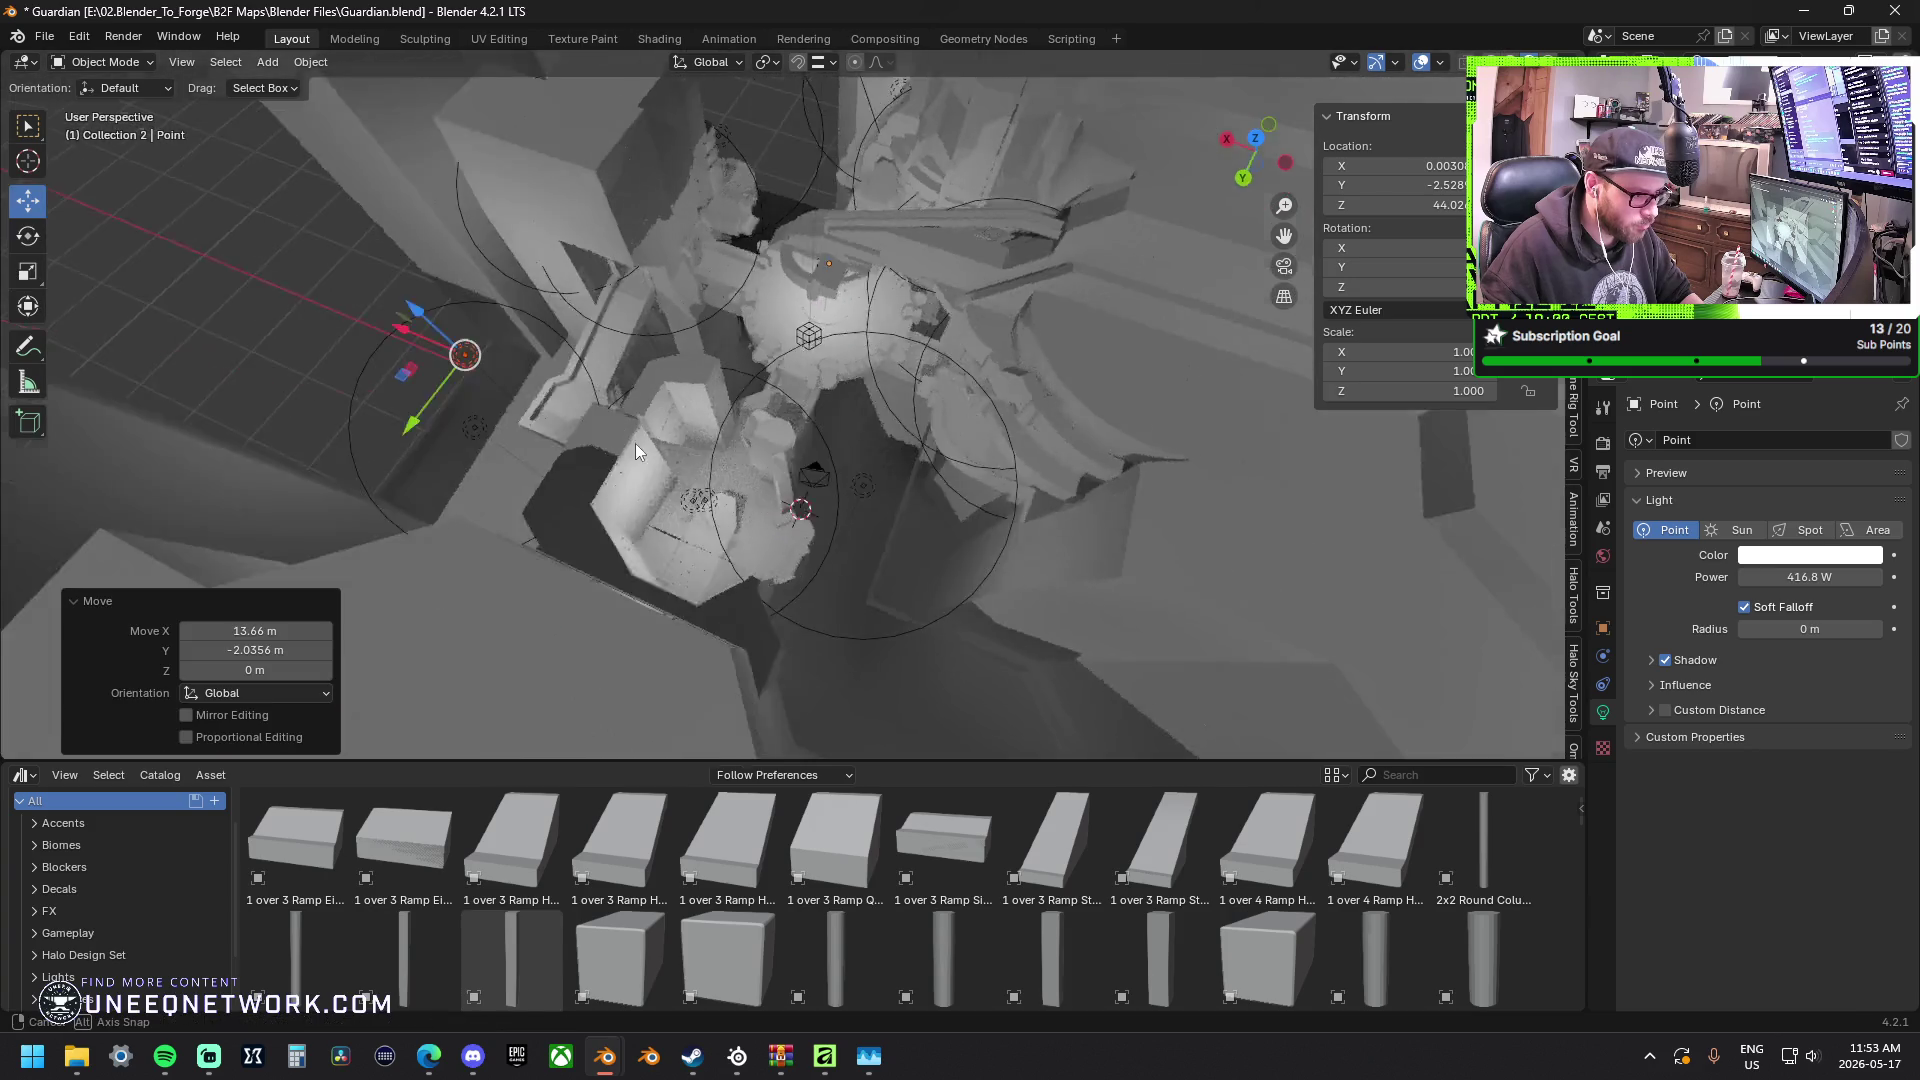
Shift the camera horizontally to near X −7 m, Y 10.2 m, turn it 19.7° around Z and start a render.
{"action": "left_click", "coordinate": [731, 456]}
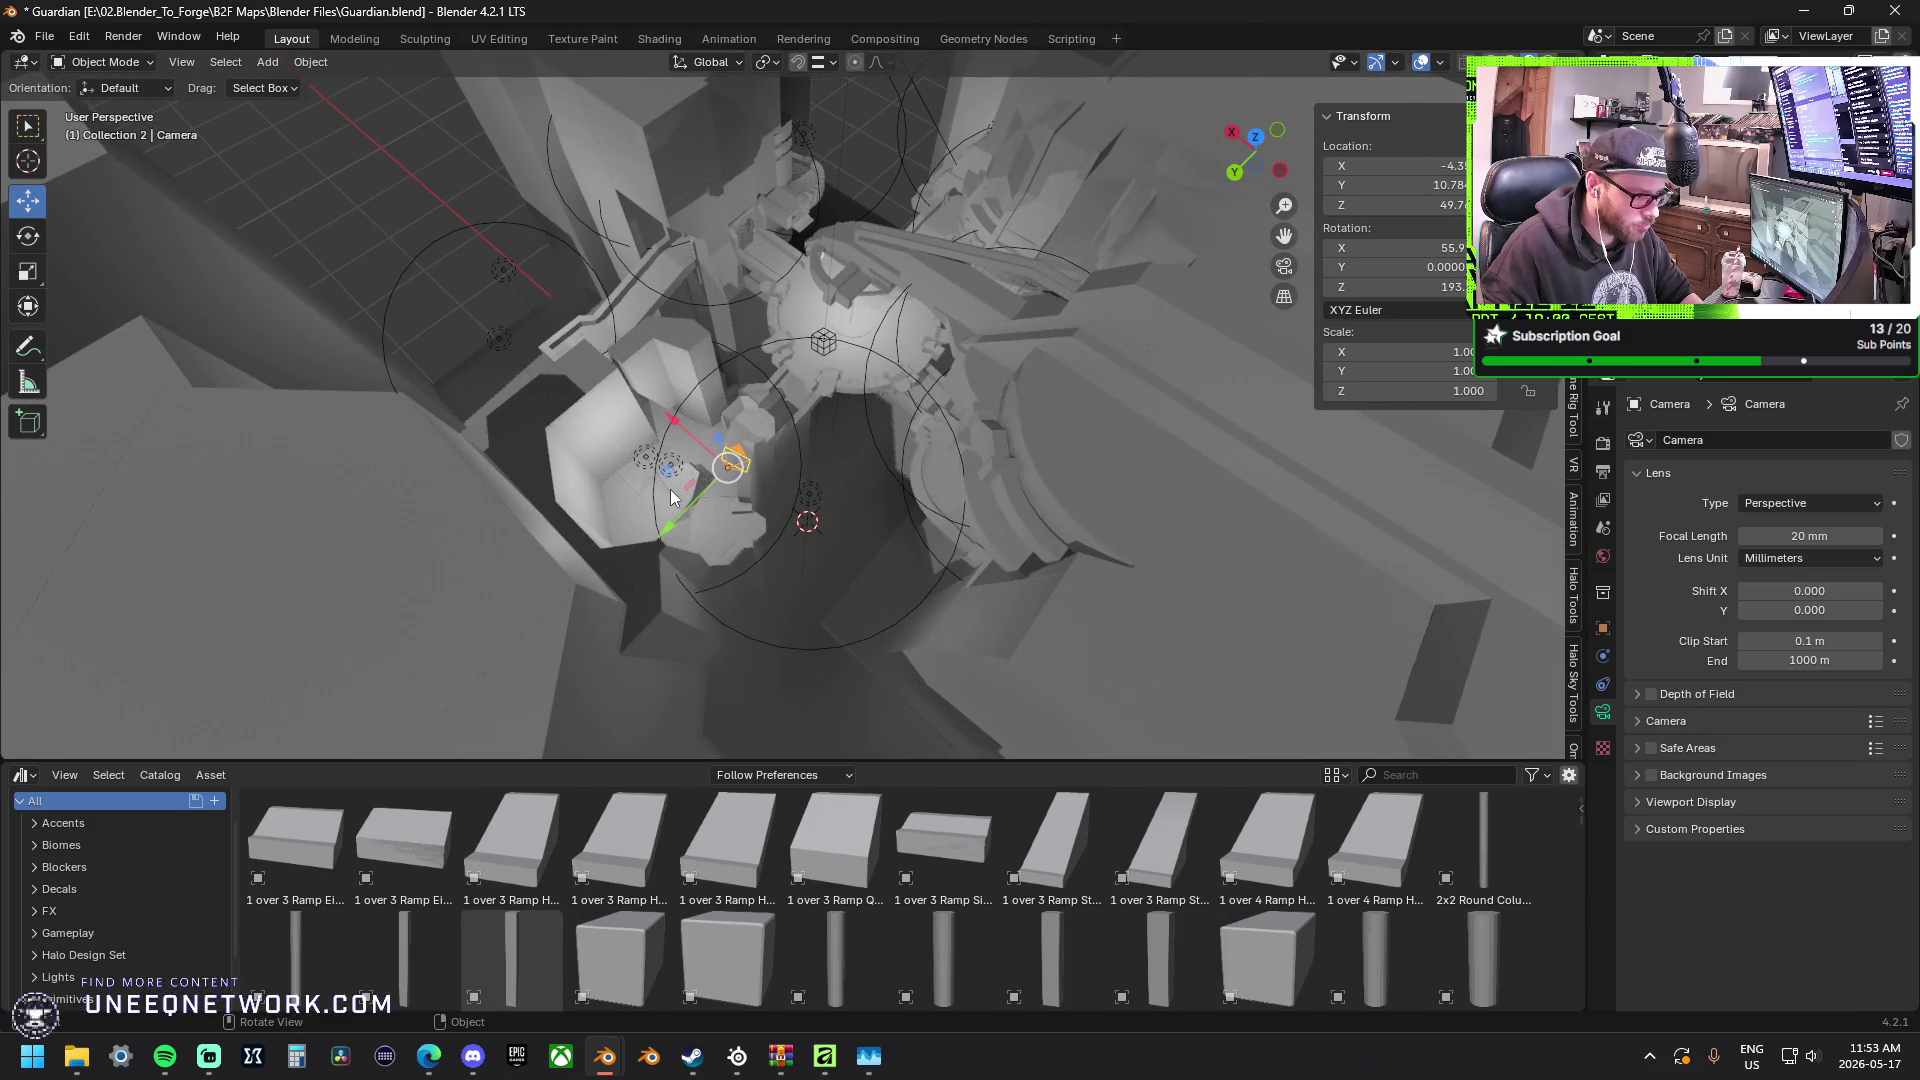
{"action": "key", "text": "g"}
{"action": "key", "text": "shift+z"}
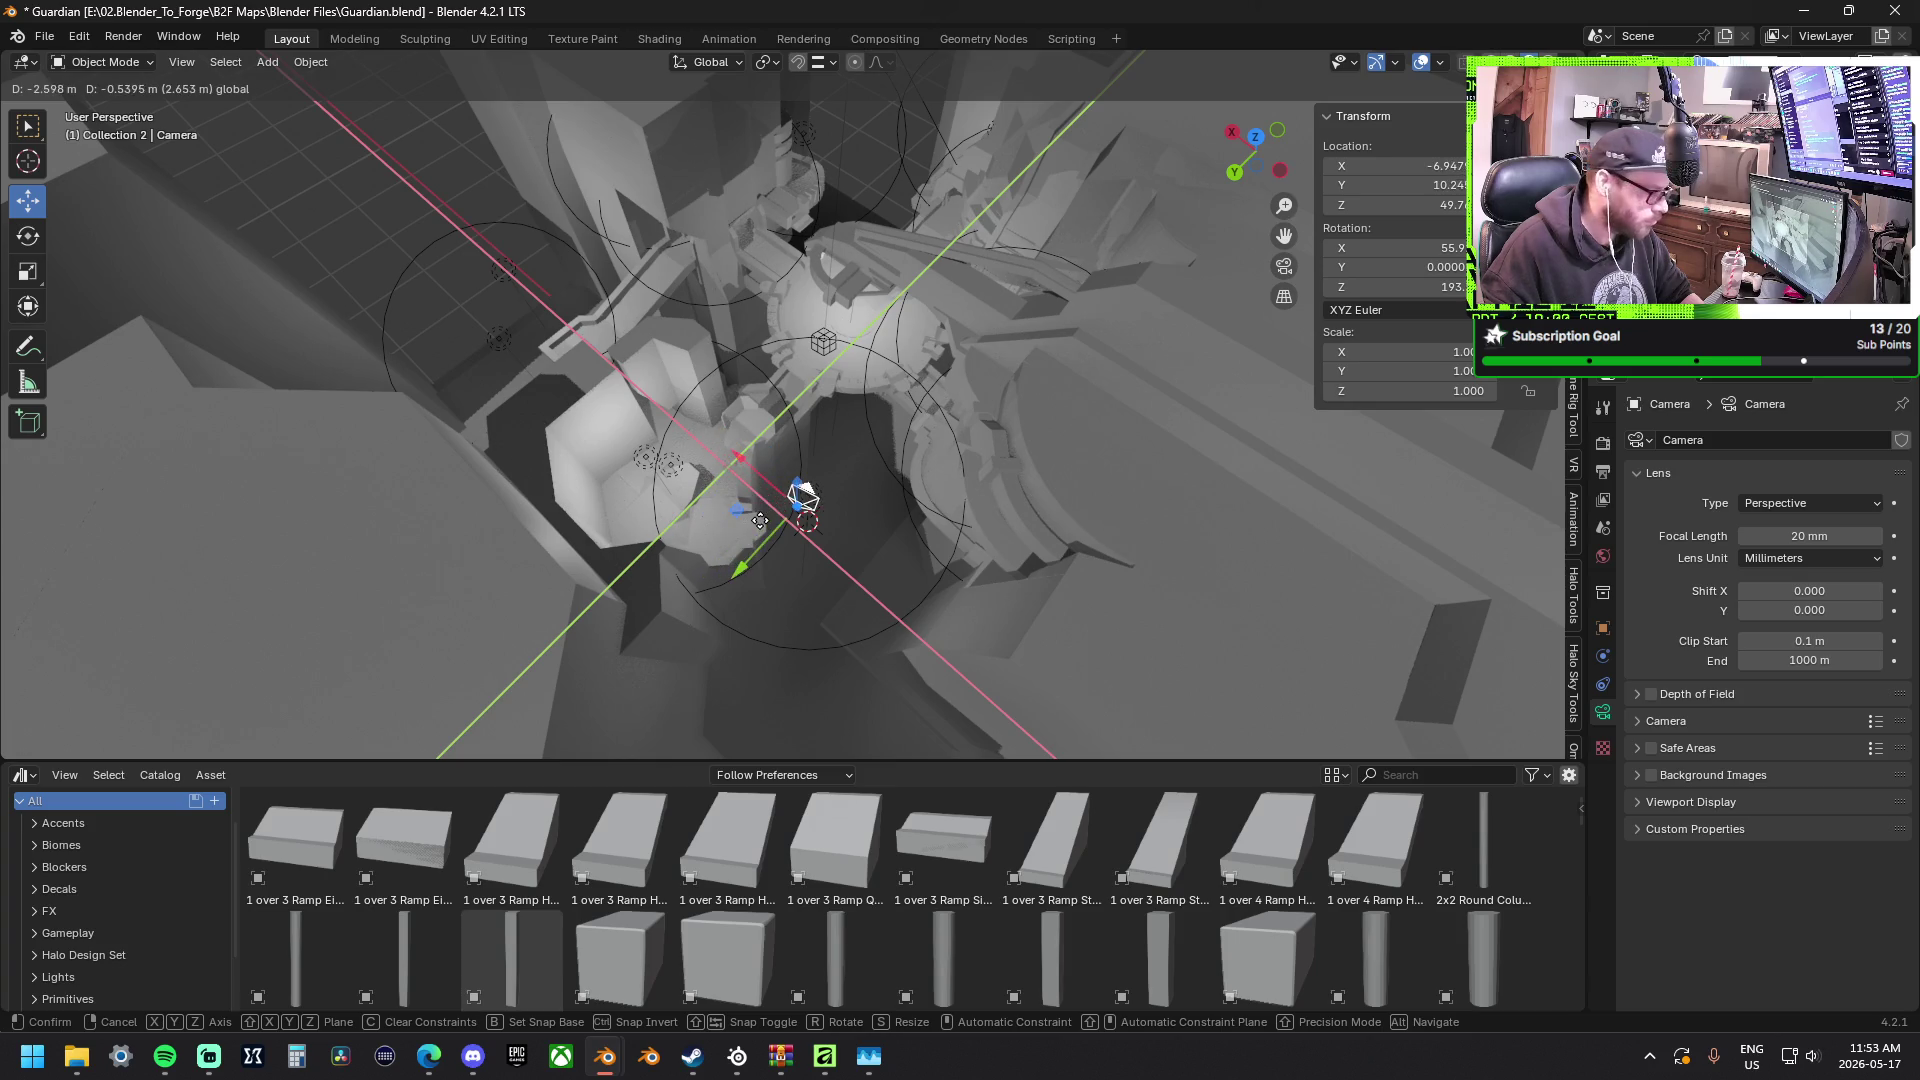
{"action": "left_click", "coordinate": [758, 526]}
{"action": "left_click", "coordinate": [37, 236]}
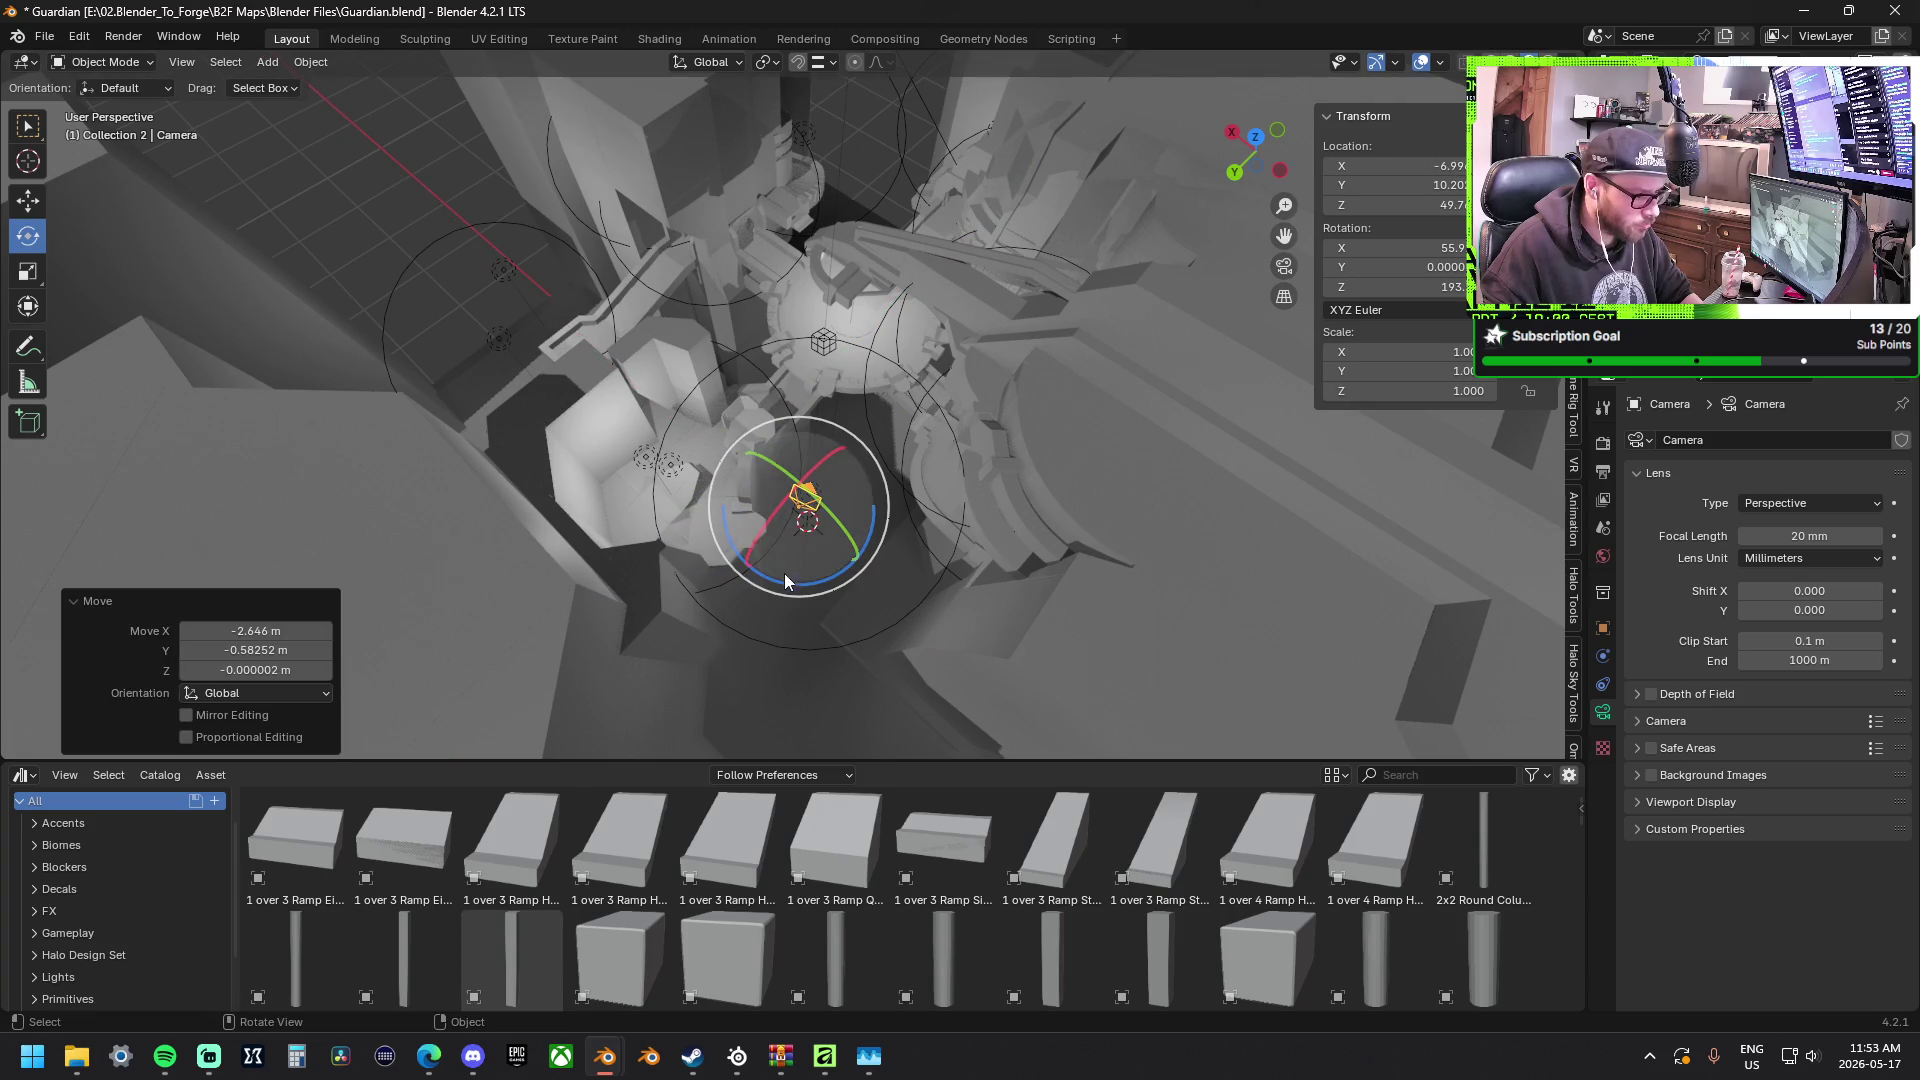
{"action": "left_click_drag", "start_coordinate": [792, 582], "coordinate": [821, 596]}
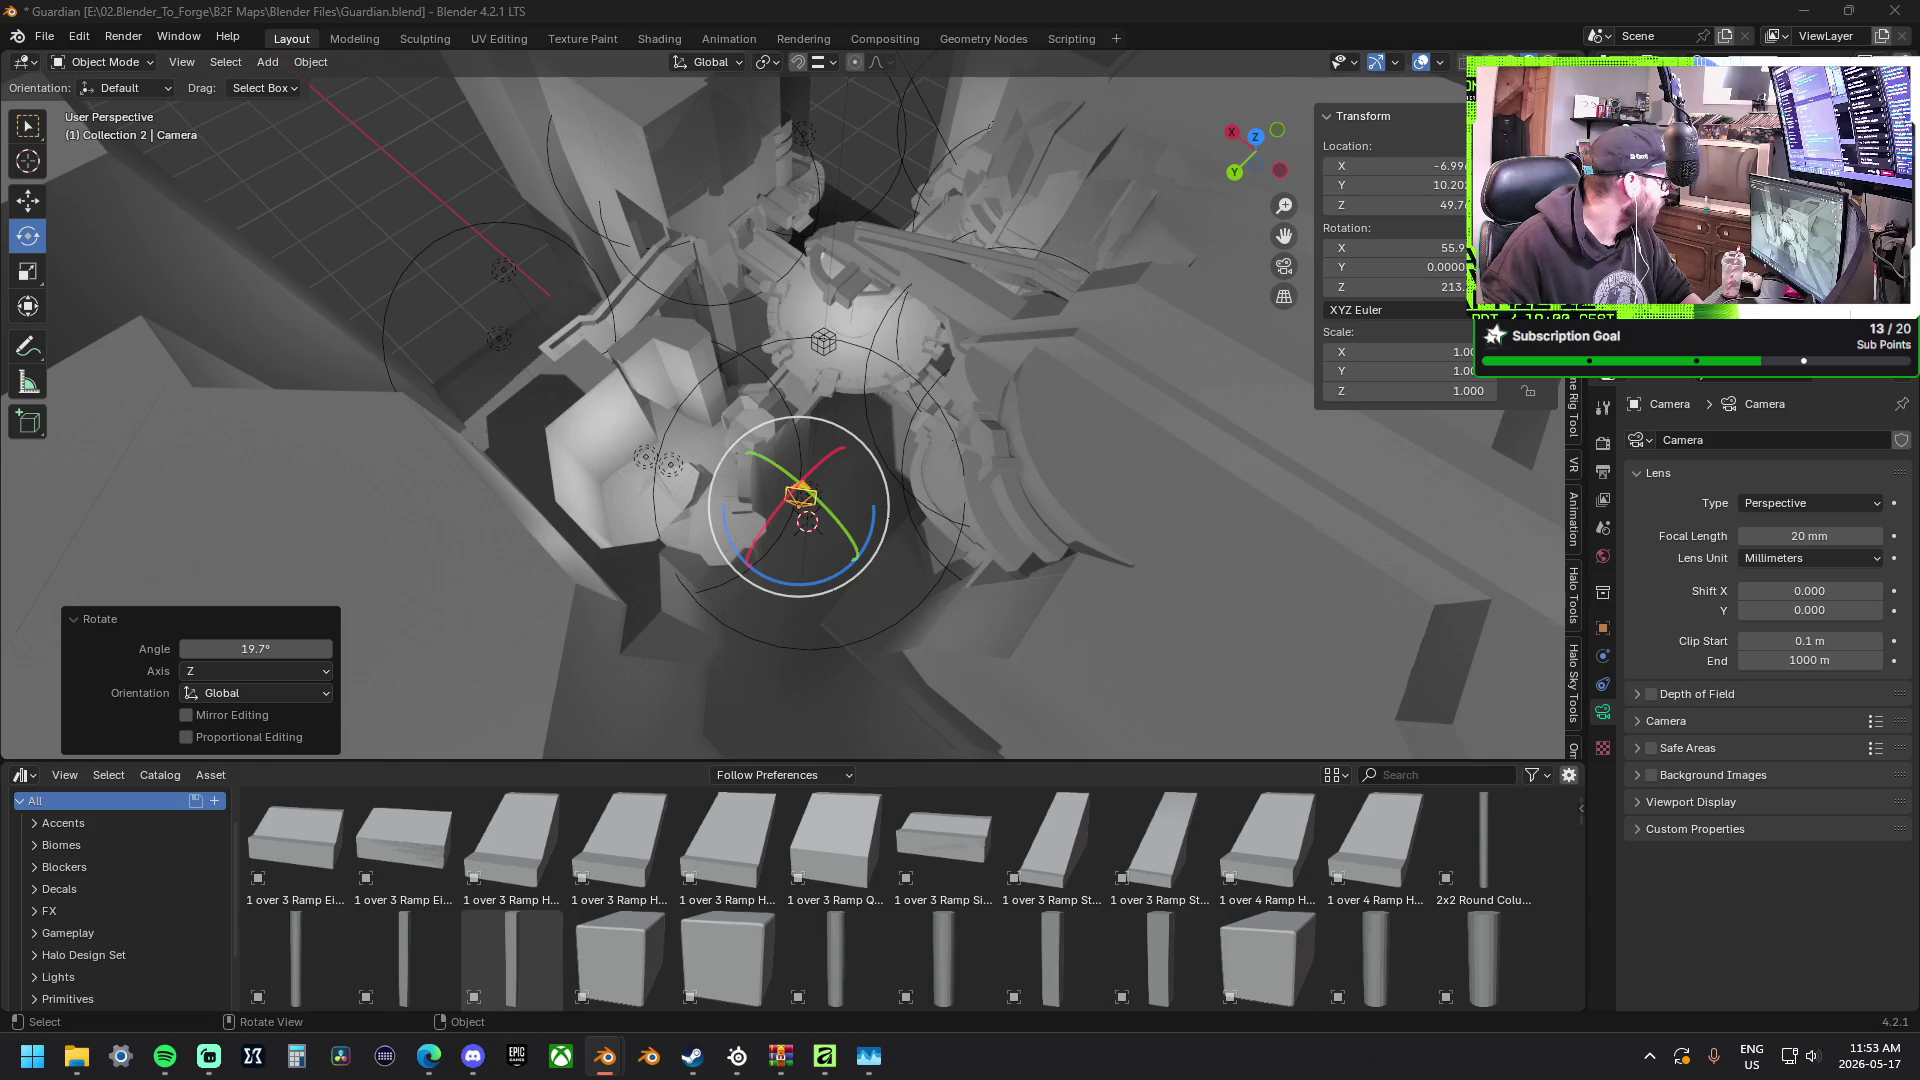
{"action": "key", "text": "F12"}
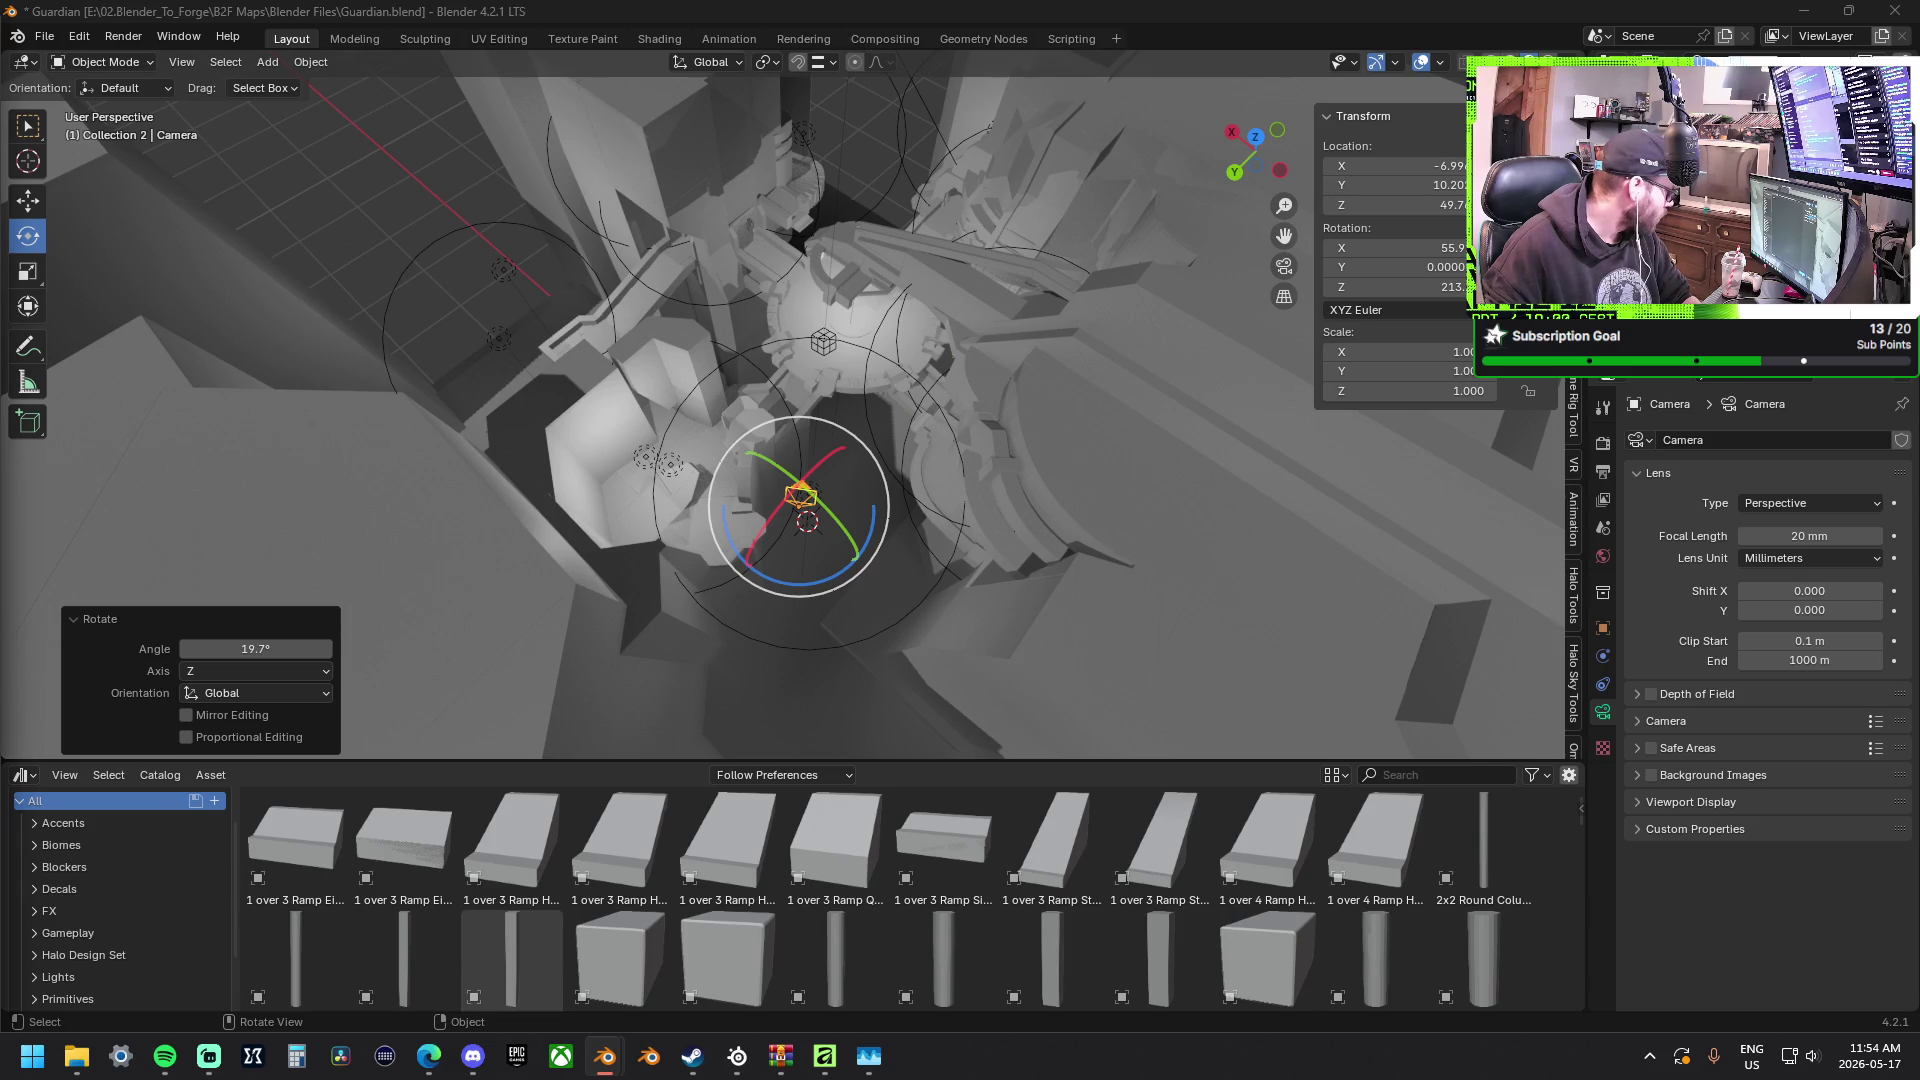
Render the camera view twice with F12 while orbiting over the central circular platform.
{"action": "mouse_move", "coordinate": [788, 523]}
{"action": "middle_mouse_down"}
{"action": "mouse_move", "coordinate": [797, 478]}
{"action": "mouse_move", "coordinate": [769, 432]}
{"action": "mouse_move", "coordinate": [806, 351]}
{"action": "mouse_move", "coordinate": [866, 319]}
{"action": "mouse_move", "coordinate": [814, 424]}
{"action": "mouse_move", "coordinate": [729, 514]}
{"action": "mouse_move", "coordinate": [788, 365]}
{"action": "middle_mouse_up"}
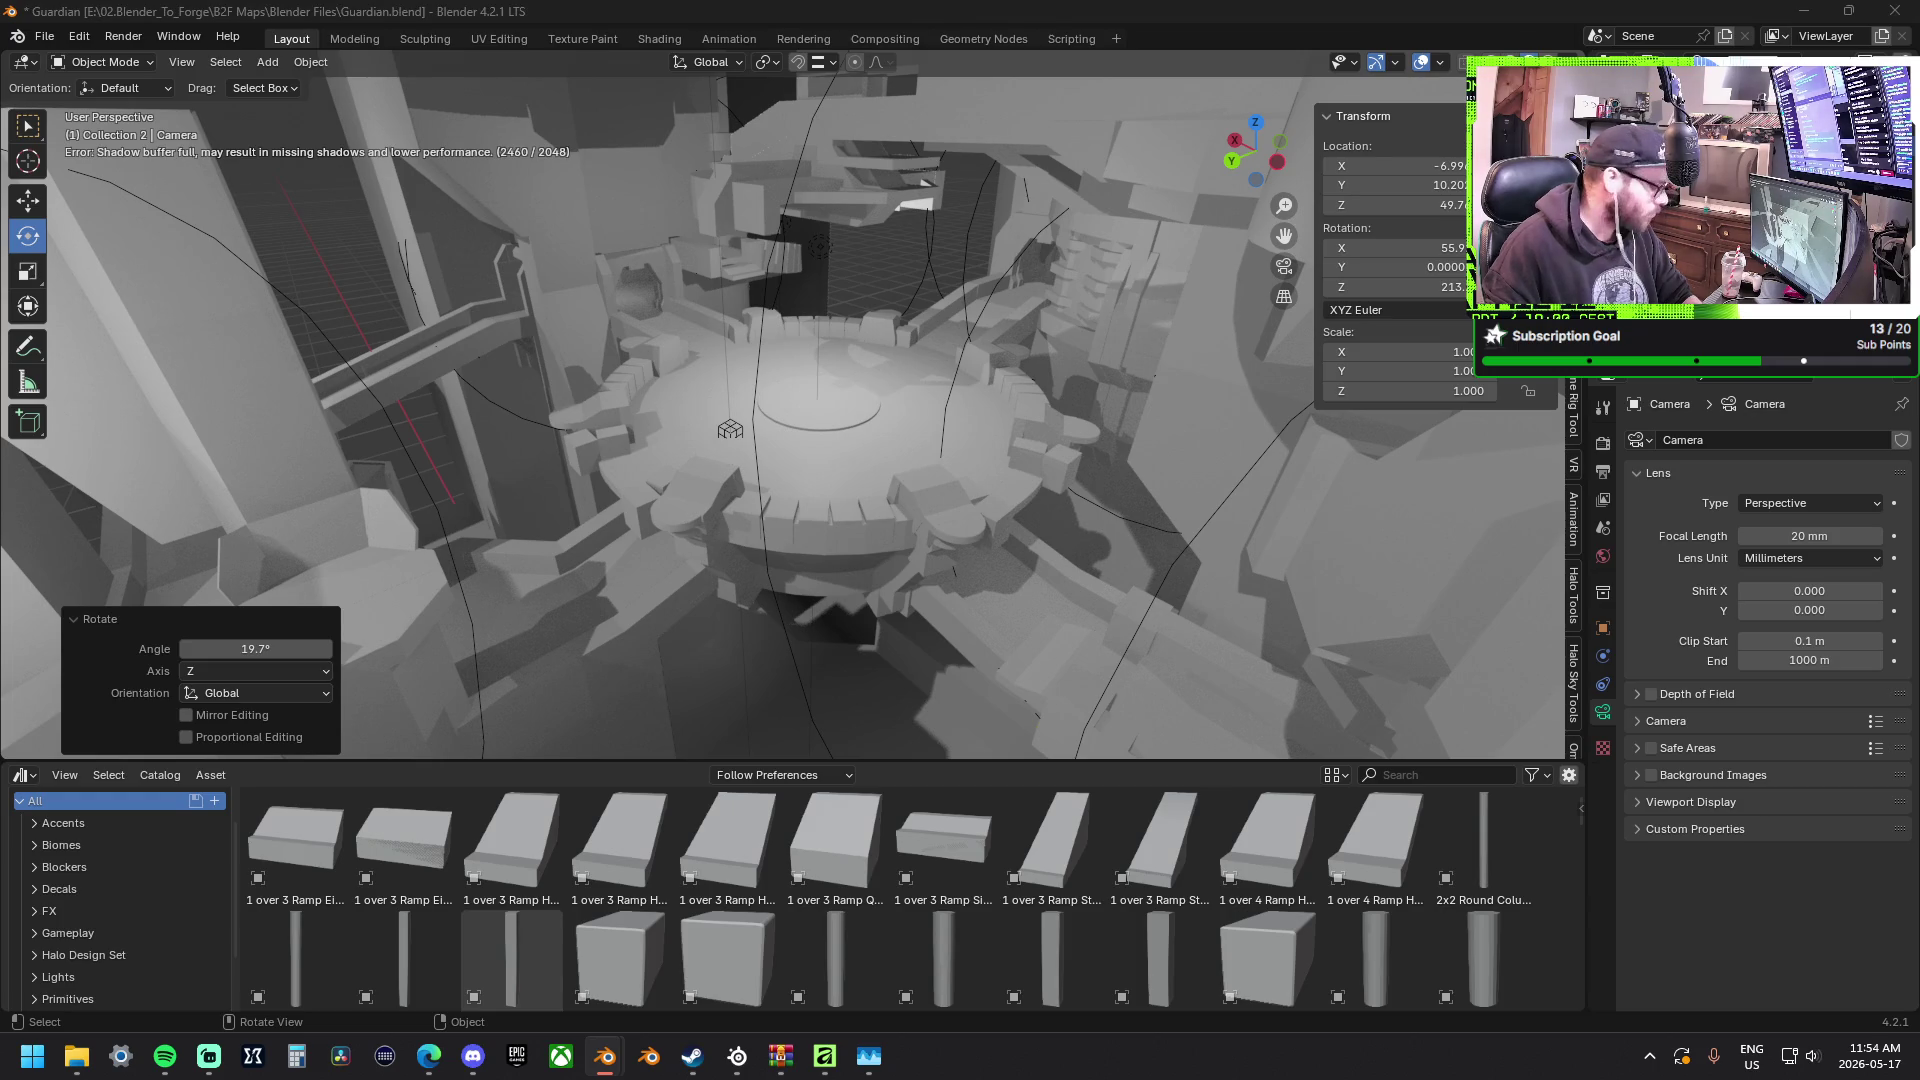
{"action": "key", "text": "F12"}
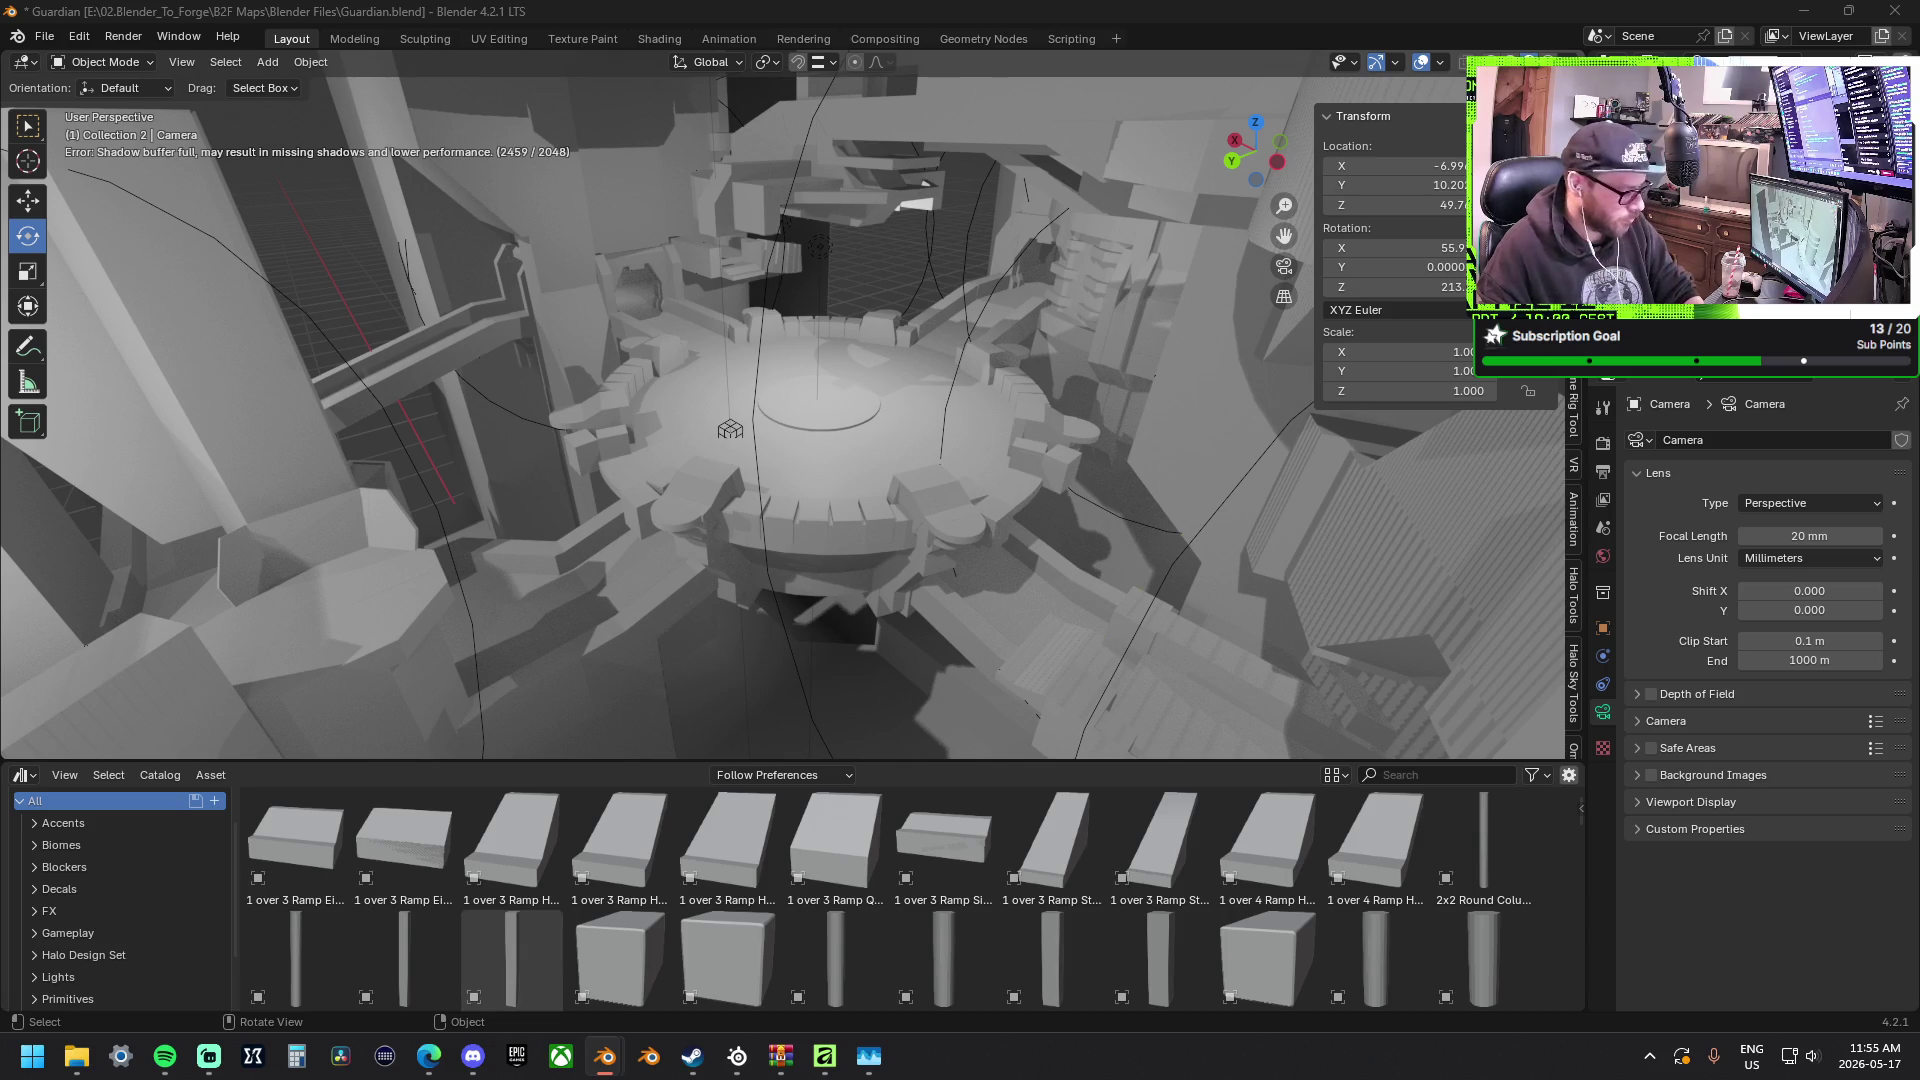
{"action": "key", "text": "F12"}
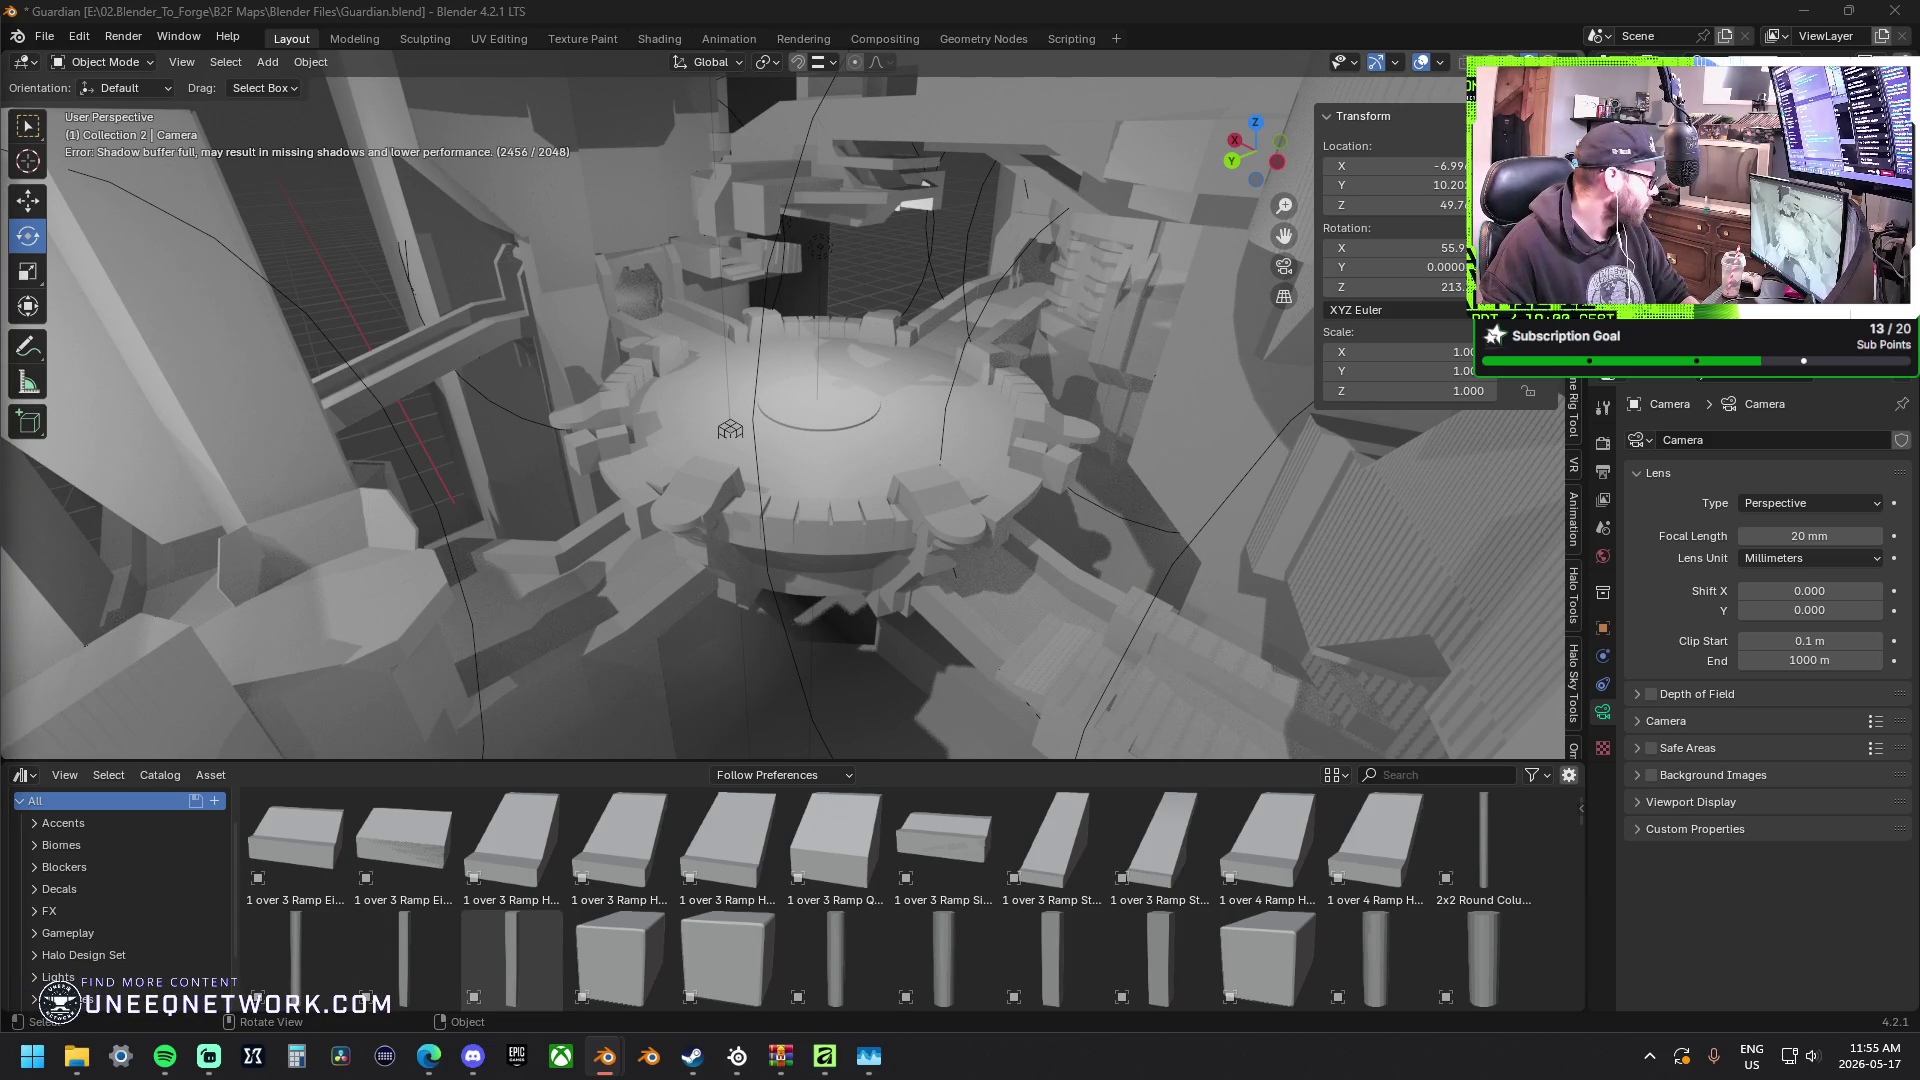
{"action": "mouse_move", "coordinate": [661, 312]}
{"action": "middle_mouse_down"}
{"action": "mouse_move", "coordinate": [731, 343]}
{"action": "mouse_move", "coordinate": [662, 316]}
{"action": "mouse_move", "coordinate": [628, 254]}
{"action": "mouse_move", "coordinate": [766, 290]}
{"action": "mouse_move", "coordinate": [736, 288]}
{"action": "middle_mouse_up"}
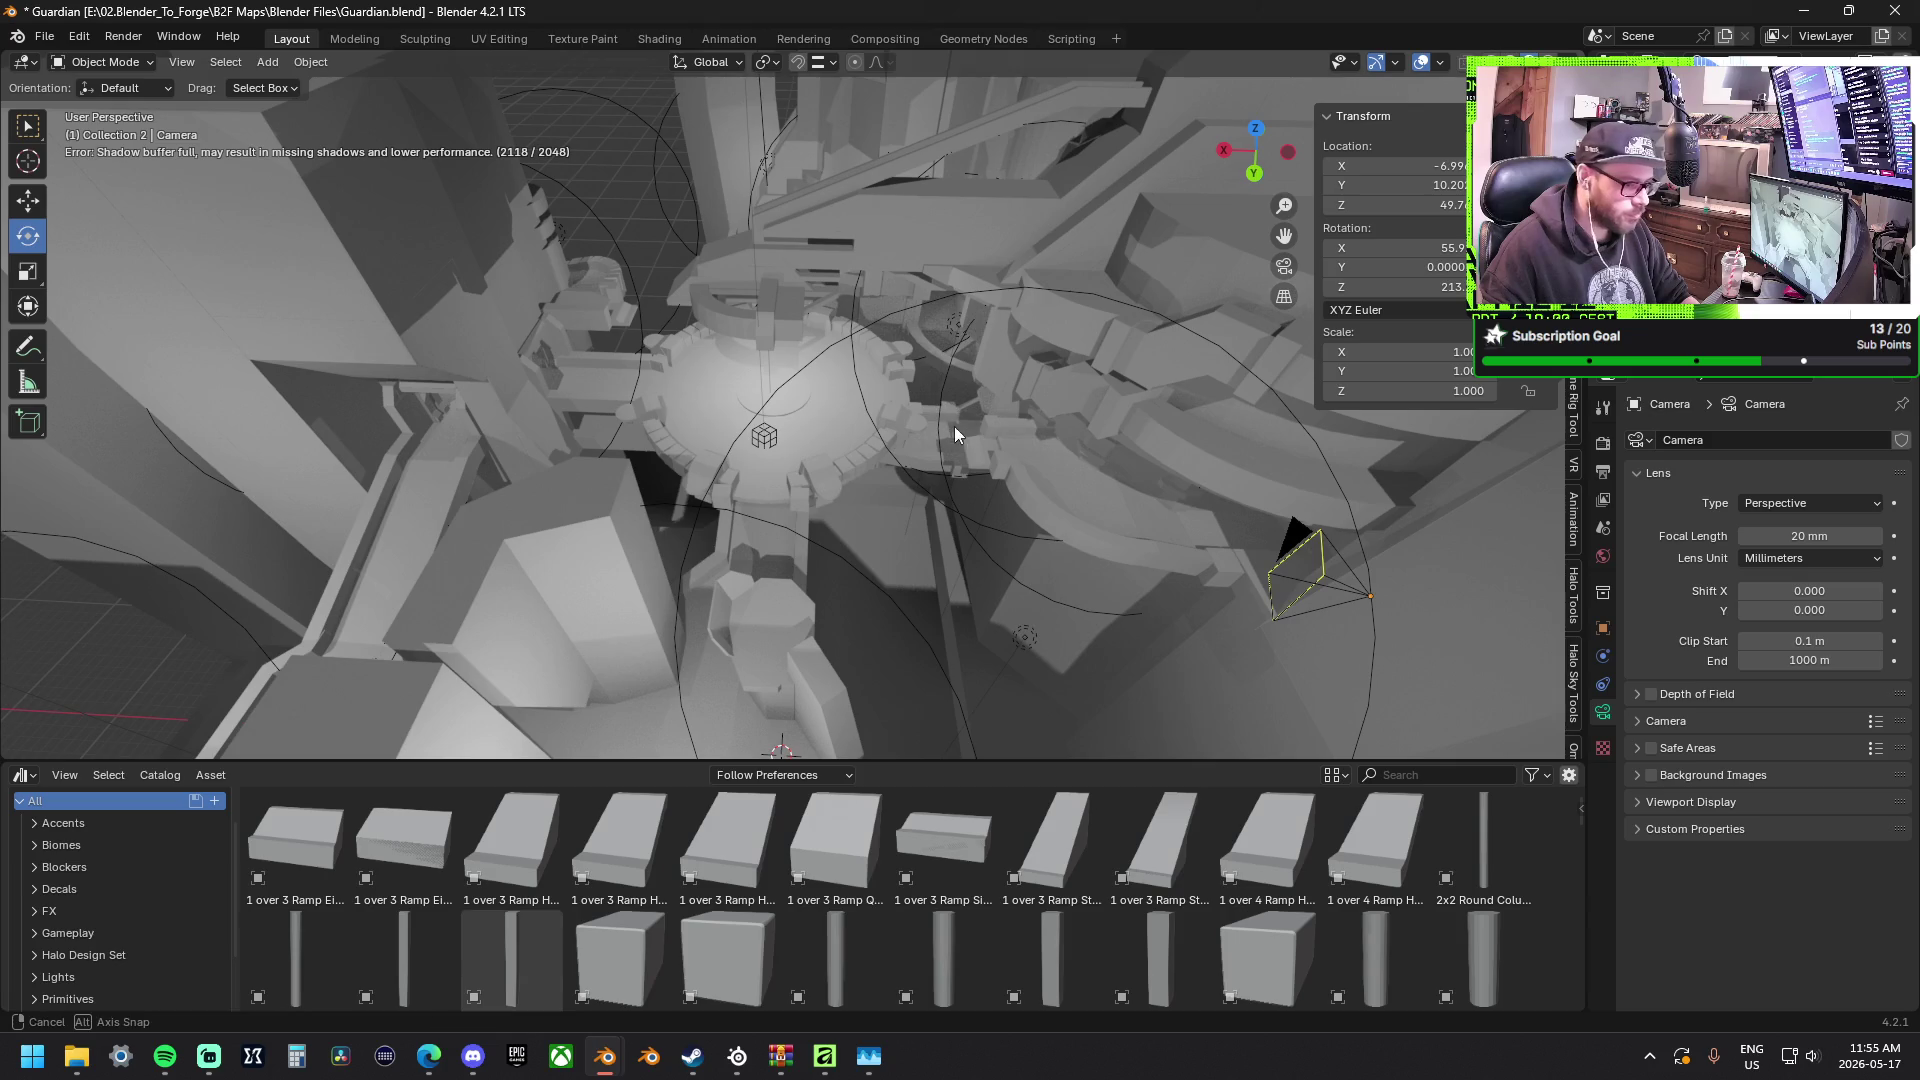
{"action": "middle_click_drag", "start_coordinate": [953, 426], "coordinate": [1066, 431]}
{"action": "scroll", "coordinate": [851, 365], "scroll_direction": "down", "scroll_amount": 5}
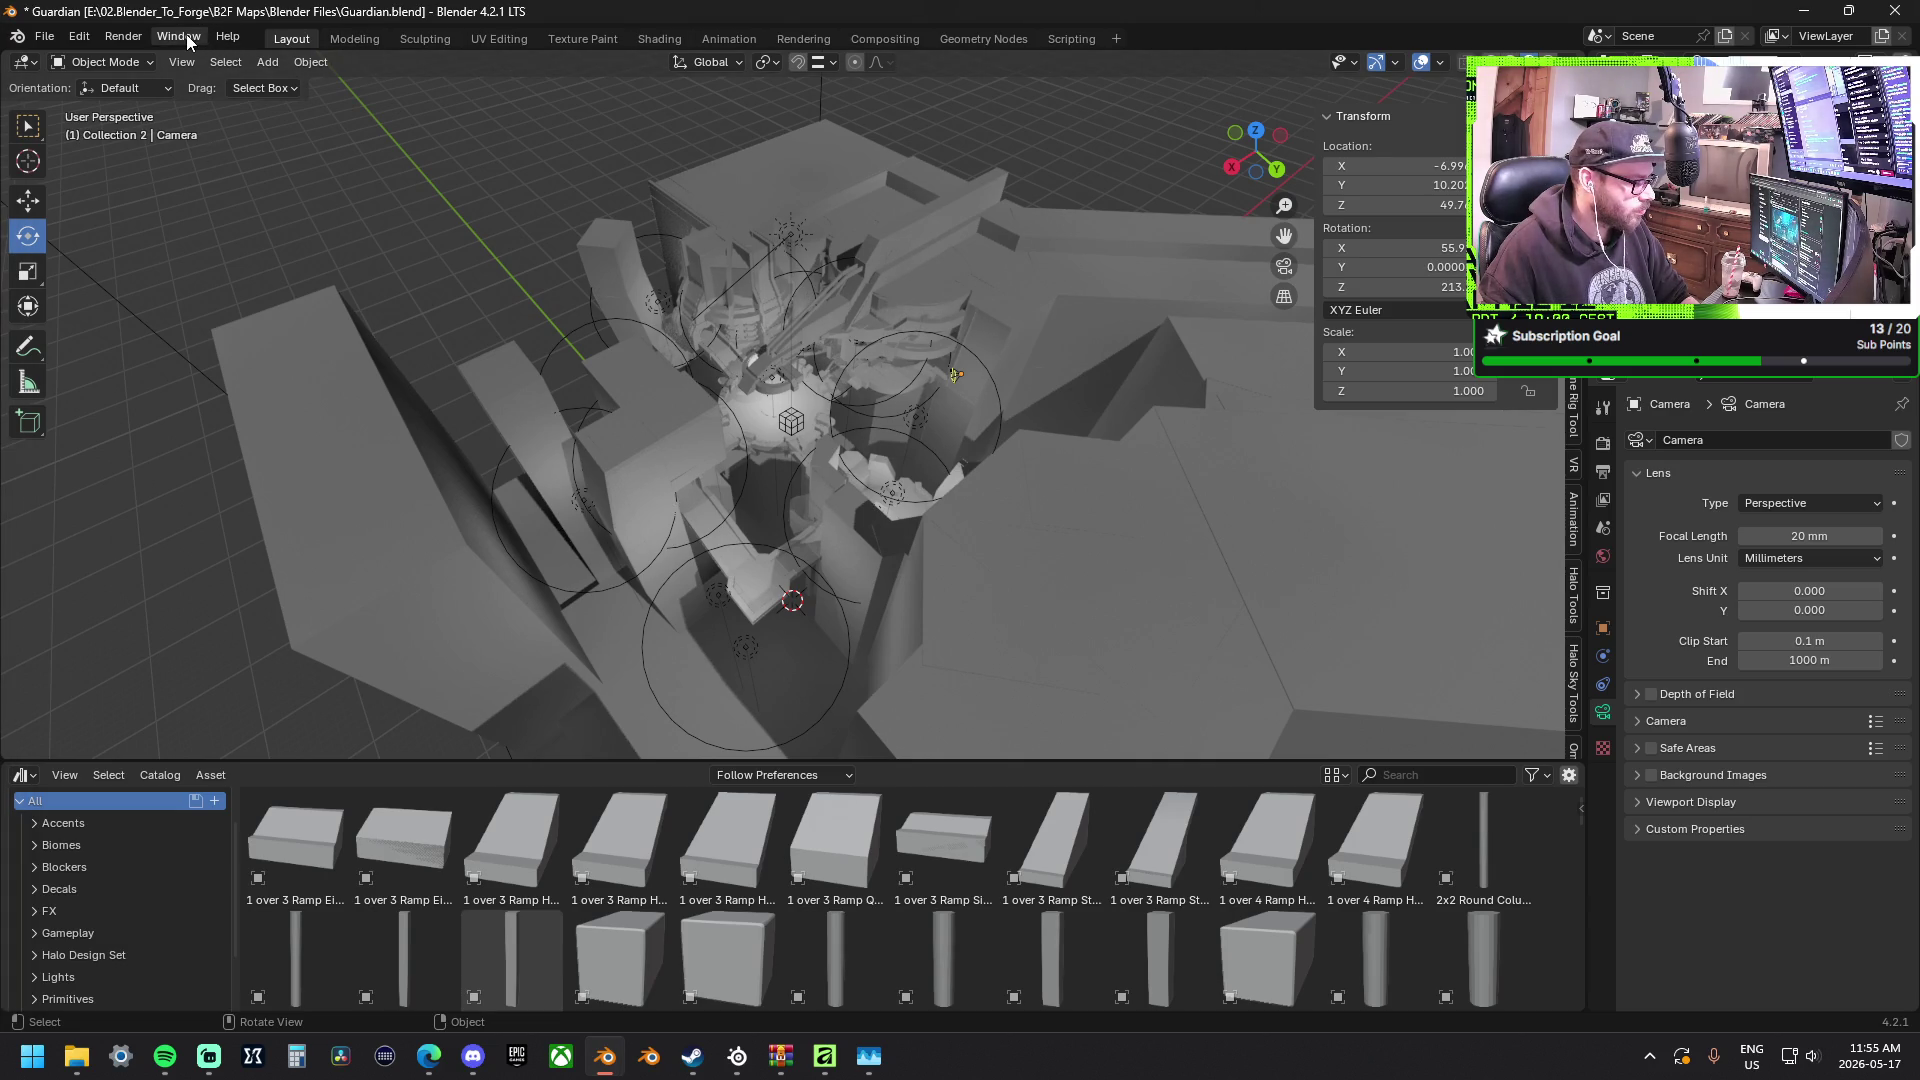
{"action": "scroll", "coordinate": [714, 379], "scroll_direction": "up", "scroll_amount": 3}
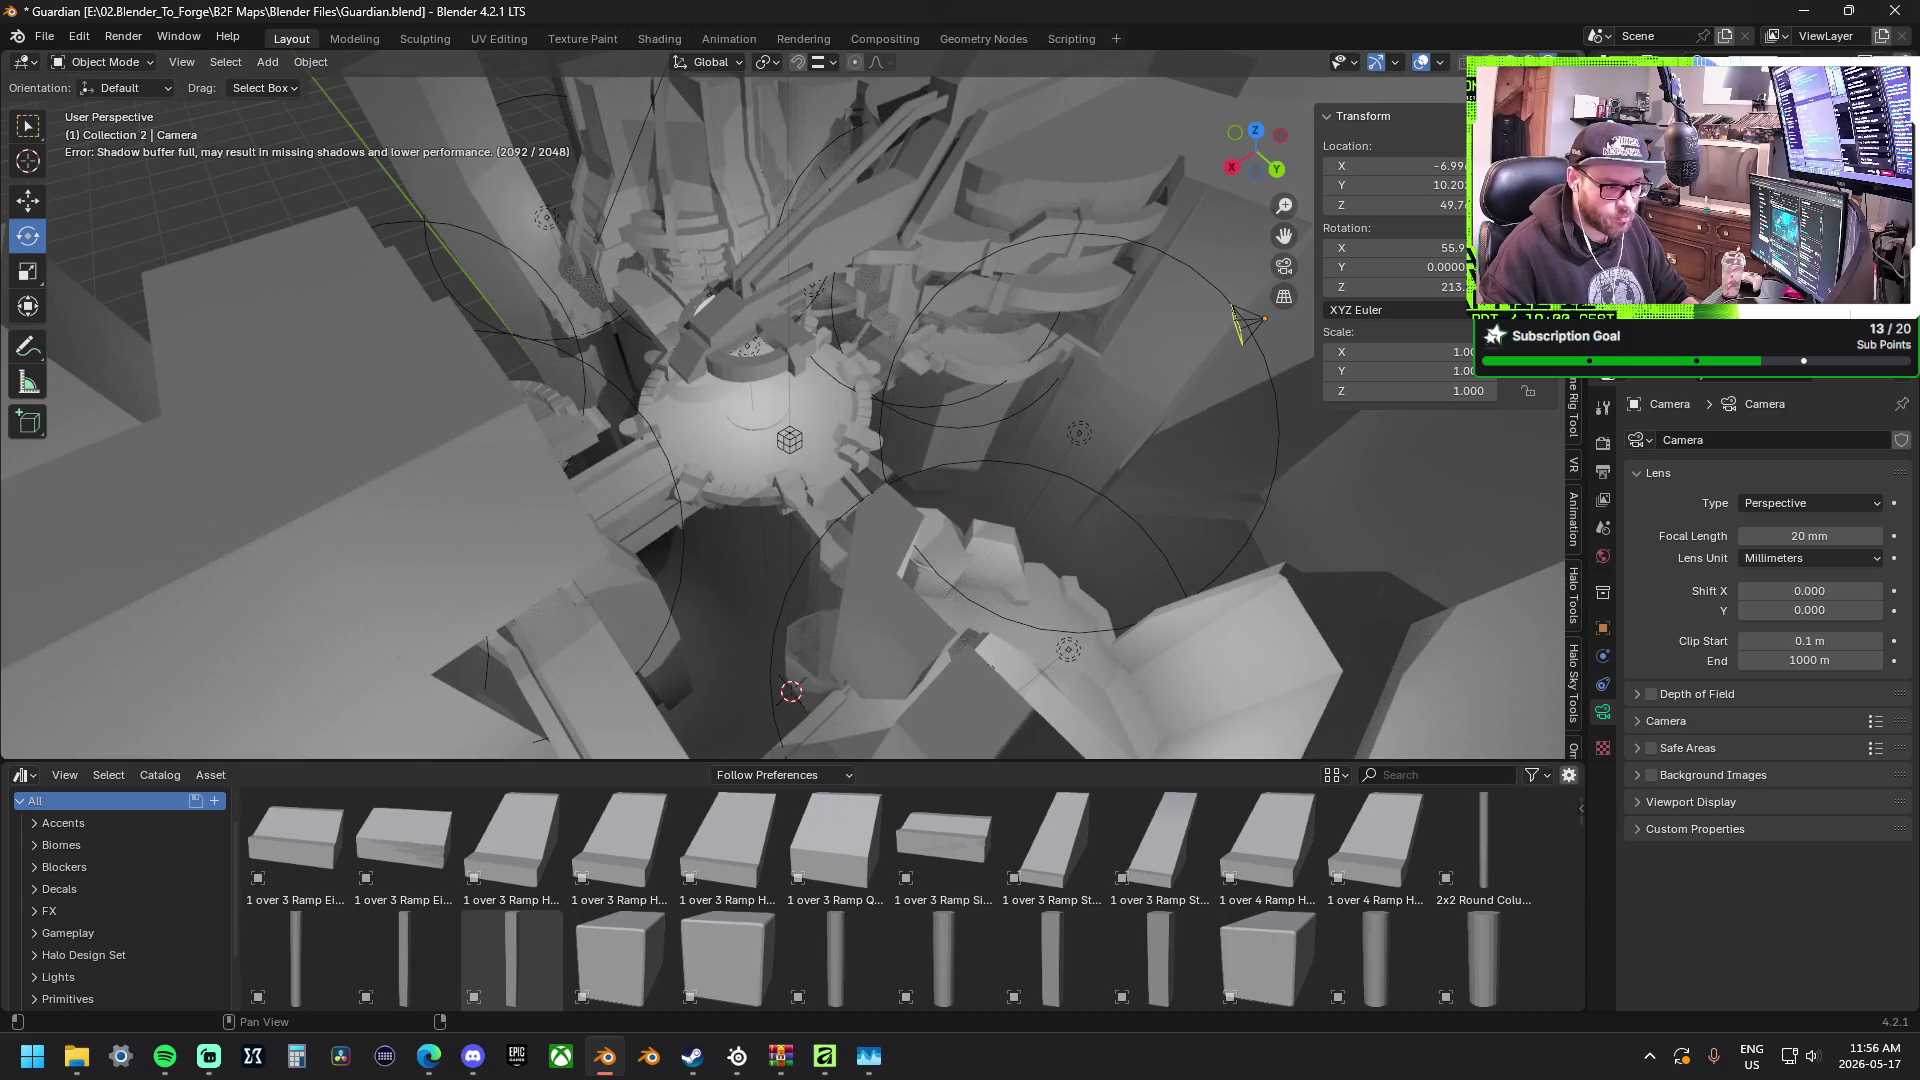
{"action": "mouse_move", "coordinate": [1273, 182]}
{"action": "middle_mouse_down"}
{"action": "mouse_move", "coordinate": [801, 342]}
{"action": "mouse_move", "coordinate": [1091, 356]}
{"action": "mouse_move", "coordinate": [1117, 344]}
{"action": "mouse_move", "coordinate": [569, 439]}
{"action": "mouse_move", "coordinate": [645, 423]}
{"action": "mouse_move", "coordinate": [611, 392]}
{"action": "mouse_move", "coordinate": [520, 389]}
{"action": "mouse_move", "coordinate": [512, 416]}
{"action": "mouse_move", "coordinate": [546, 352]}
{"action": "middle_mouse_up"}
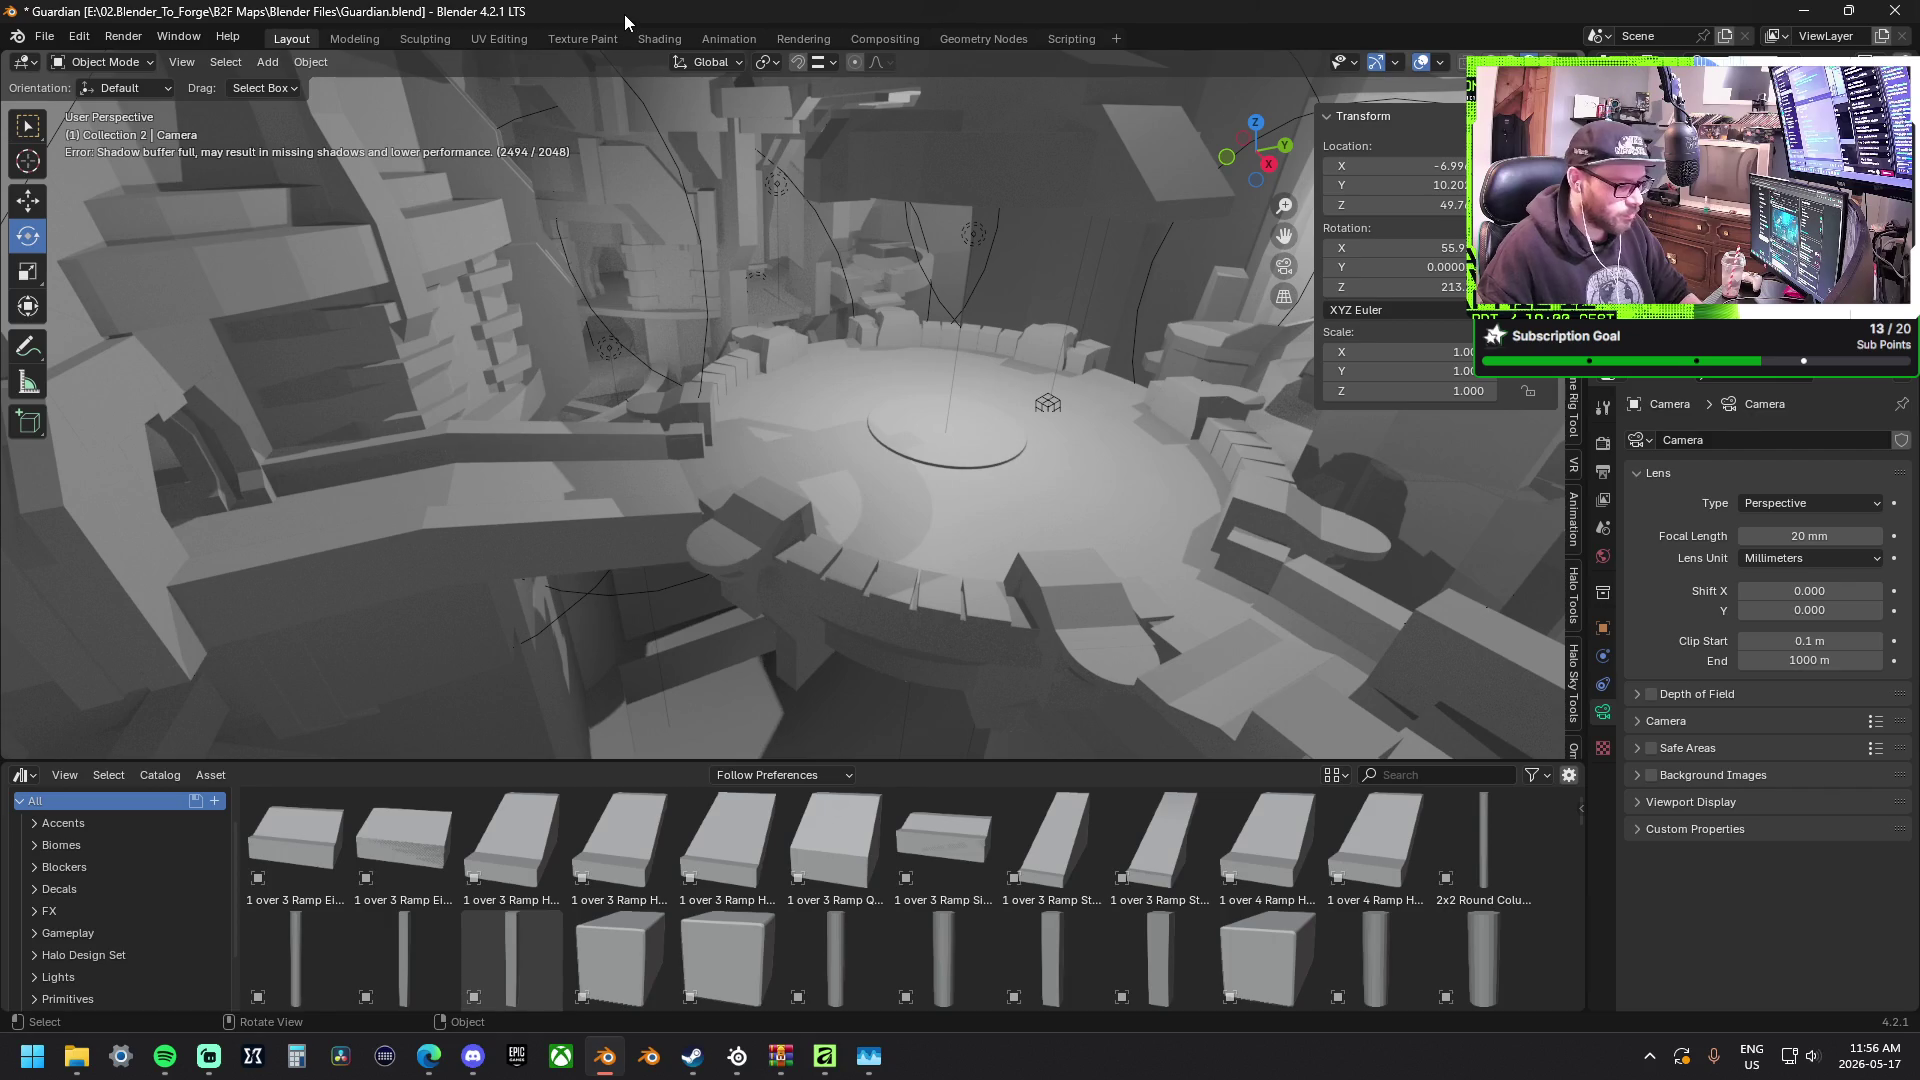
{"action": "key", "text": "F12"}
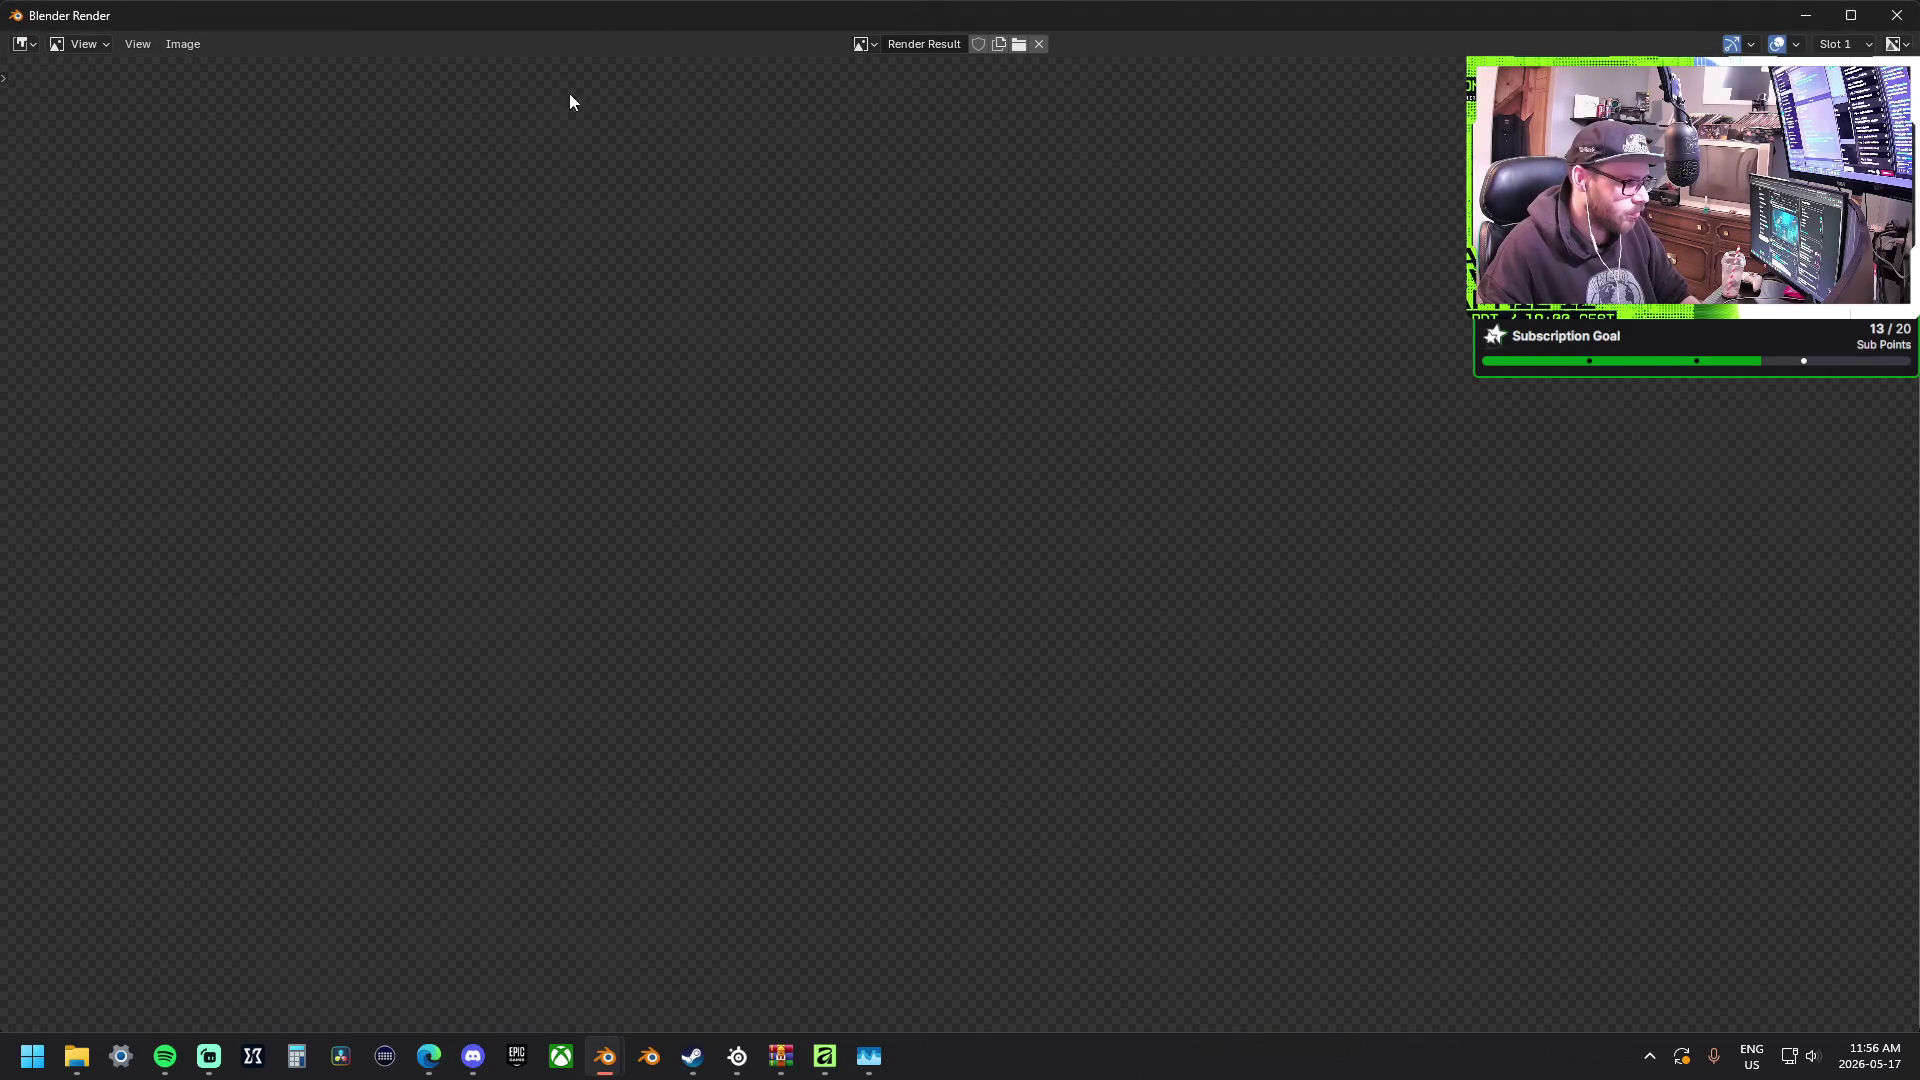
Snap the Blender Render window aside, dismiss Snap Assist and return to the Guardian scene.
{"action": "key", "text": "super+Left"}
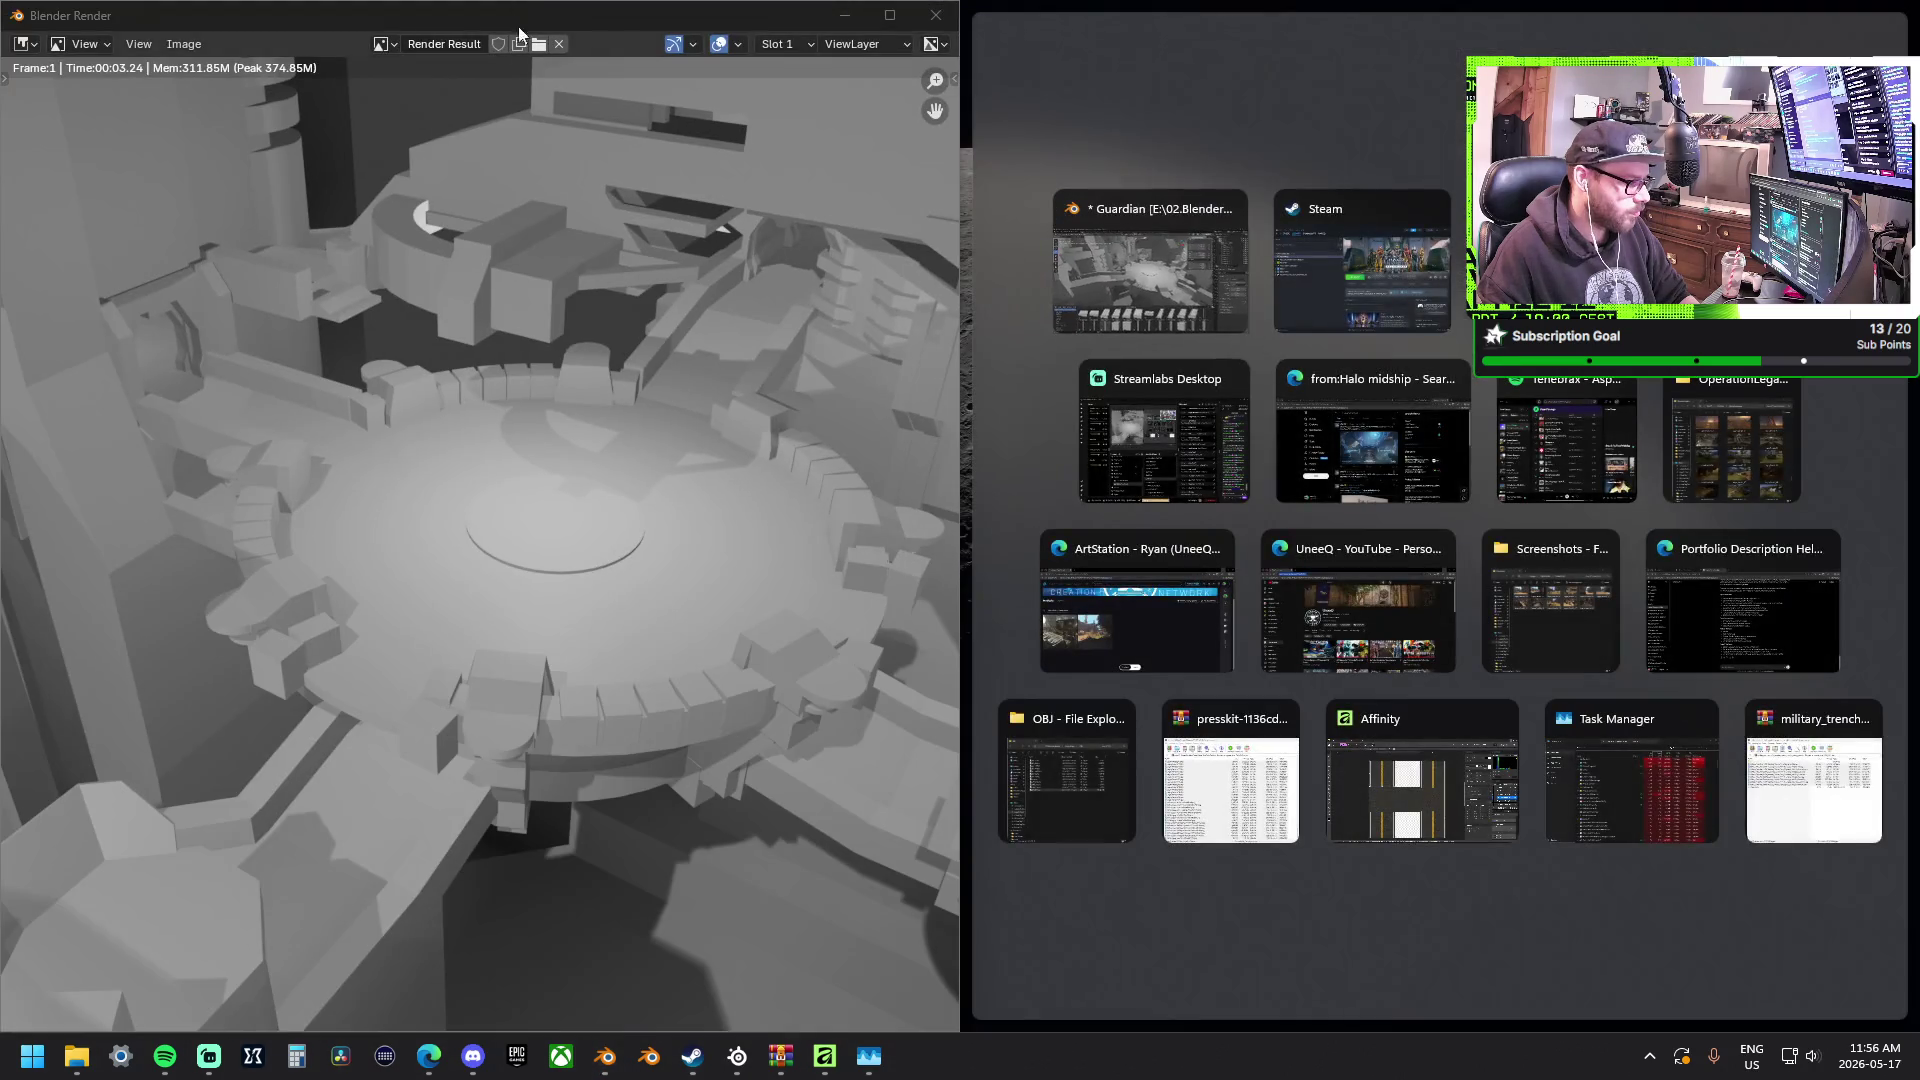
{"action": "key", "text": "Escape"}
{"action": "key", "text": "Escape"}
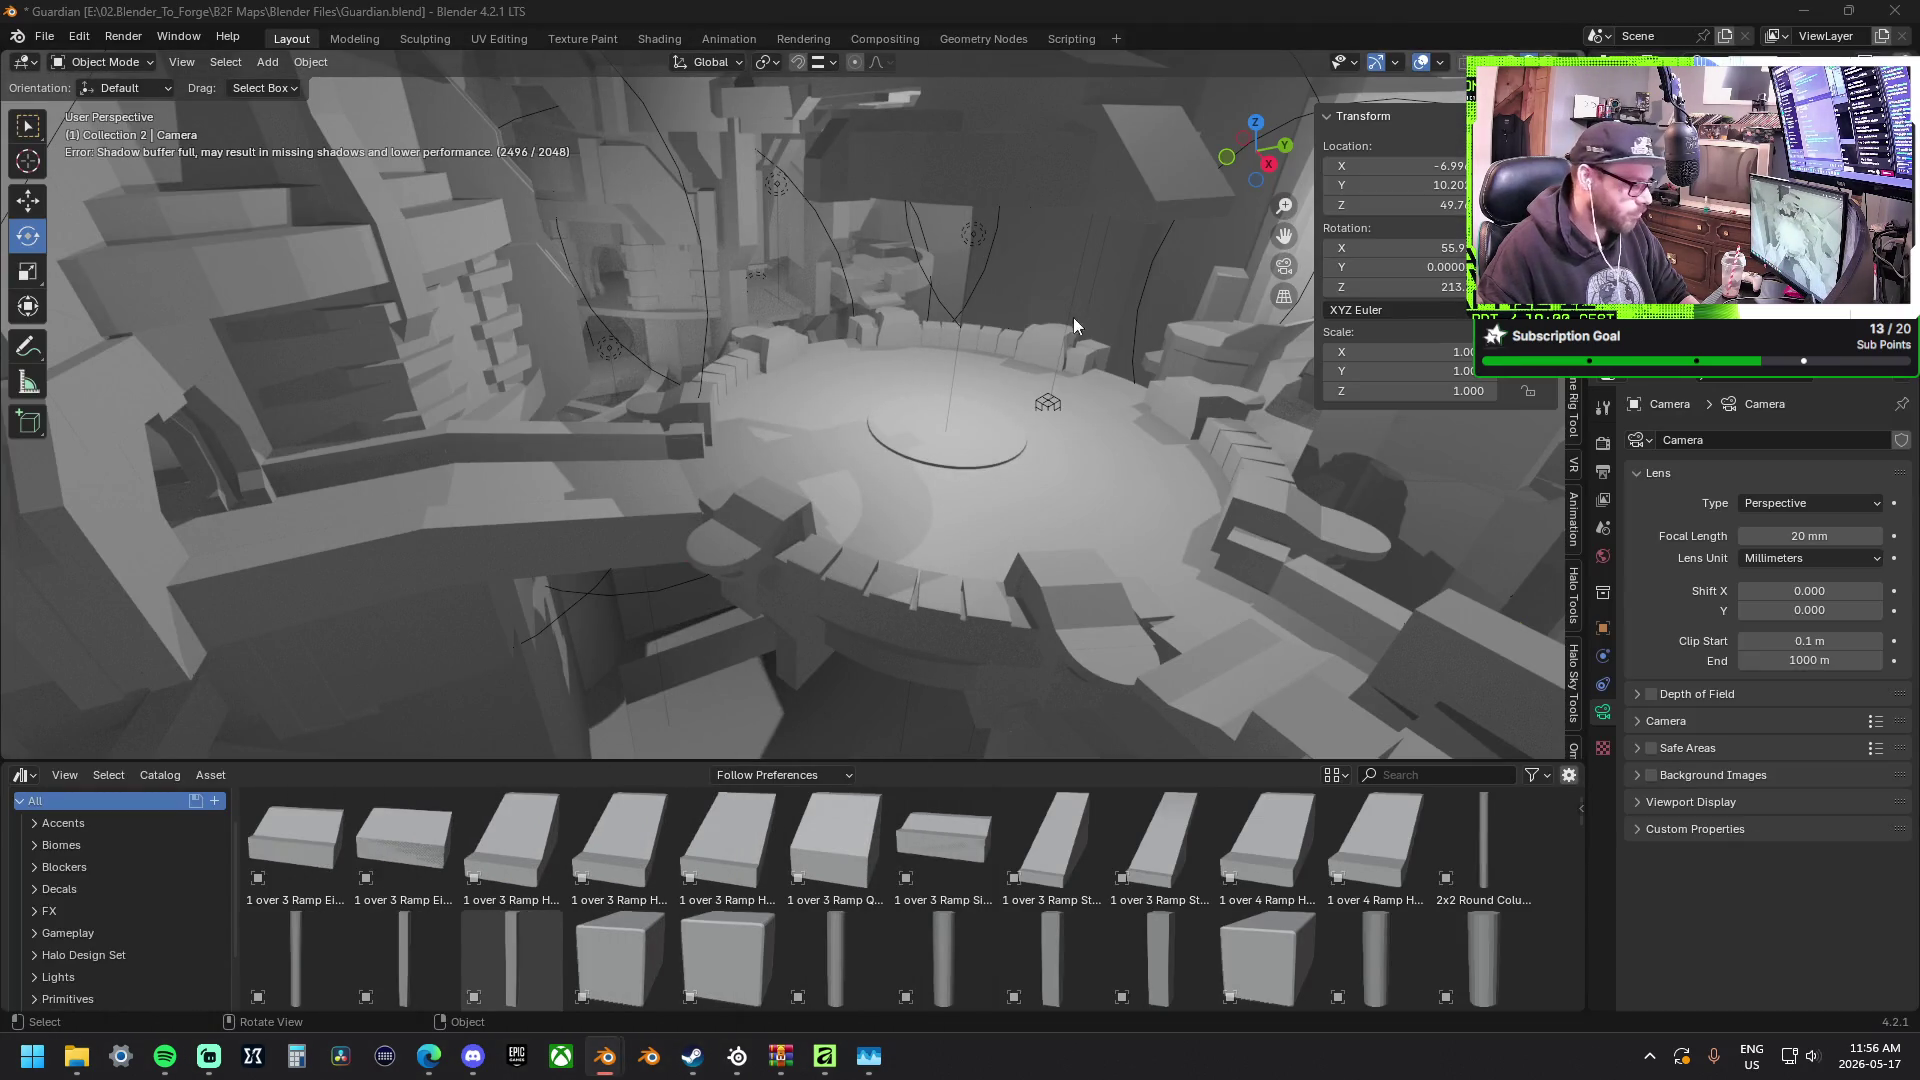
{"action": "middle_click_drag", "start_coordinate": [1073, 328], "coordinate": [1101, 274]}
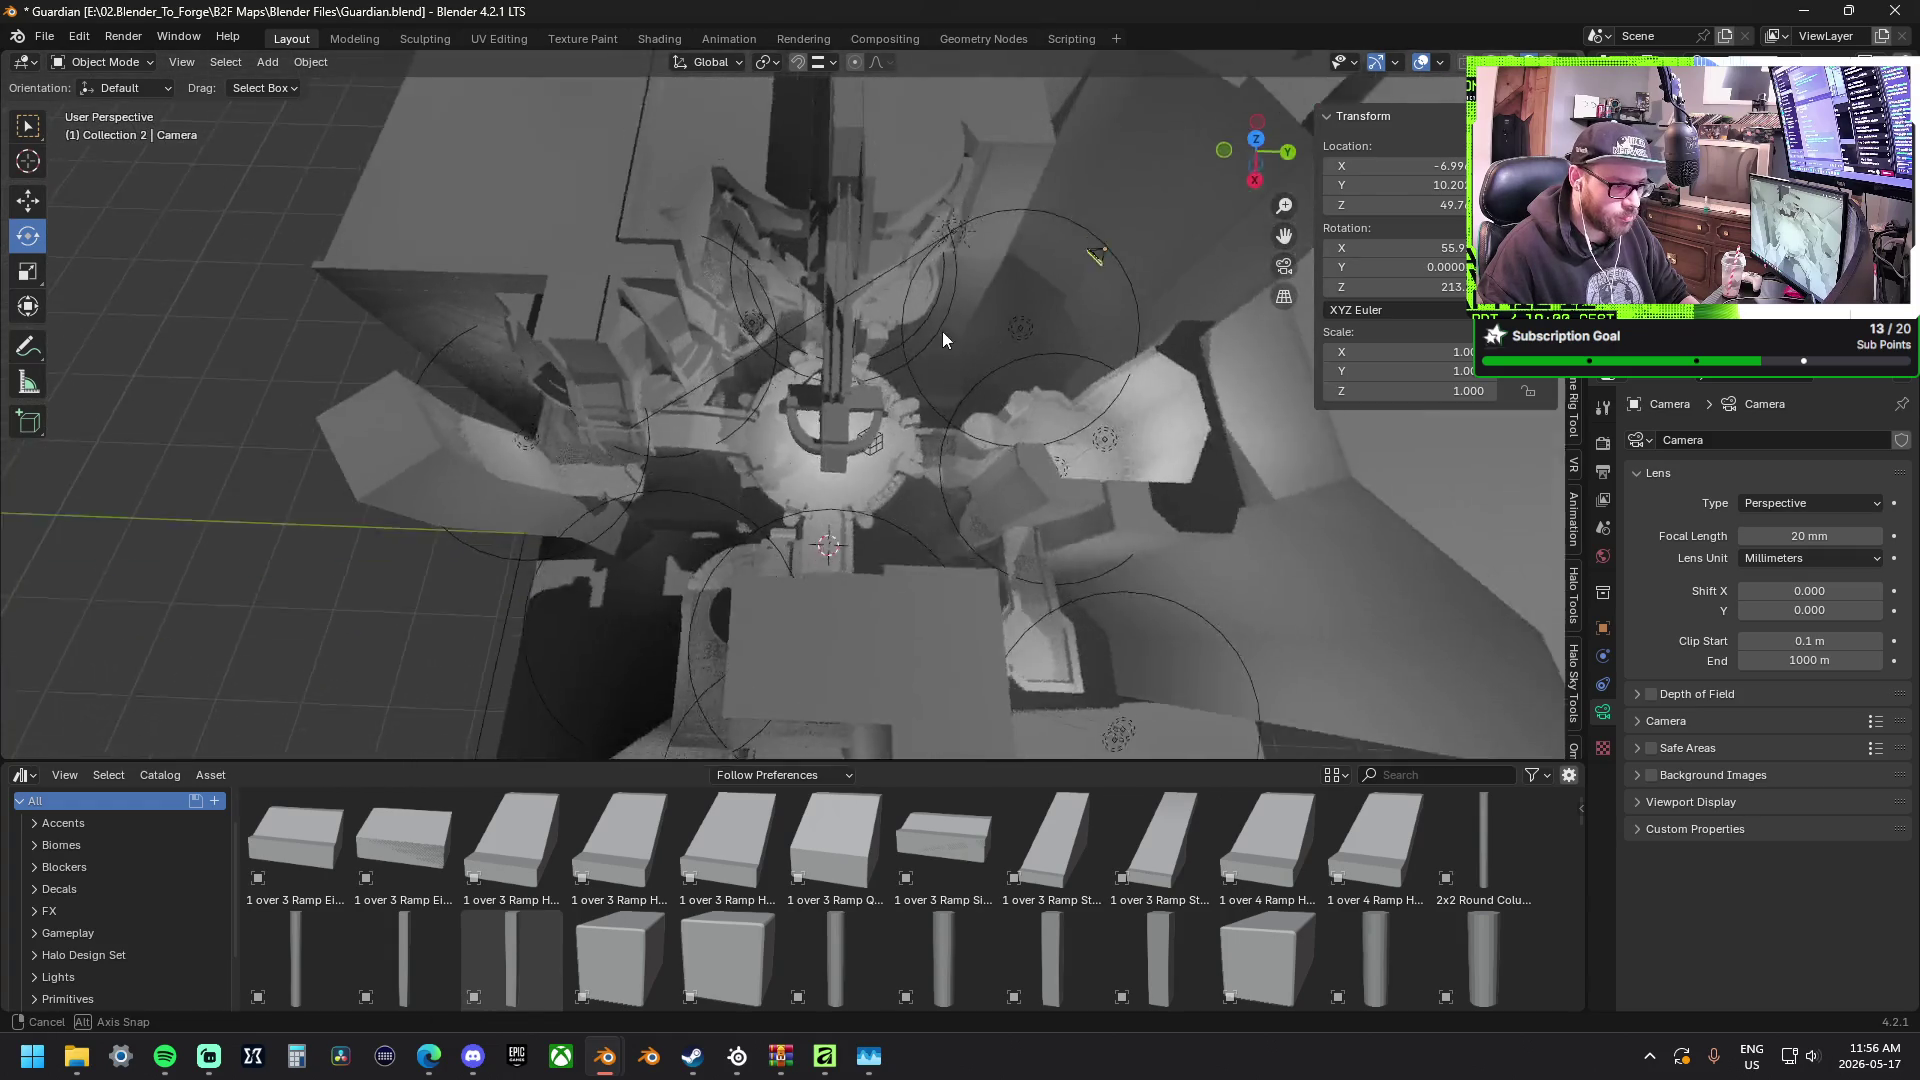
From a top-down view, slide the camera left across the map and spin it around Z.
{"action": "middle_click_drag", "start_coordinate": [1102, 275], "coordinate": [842, 322]}
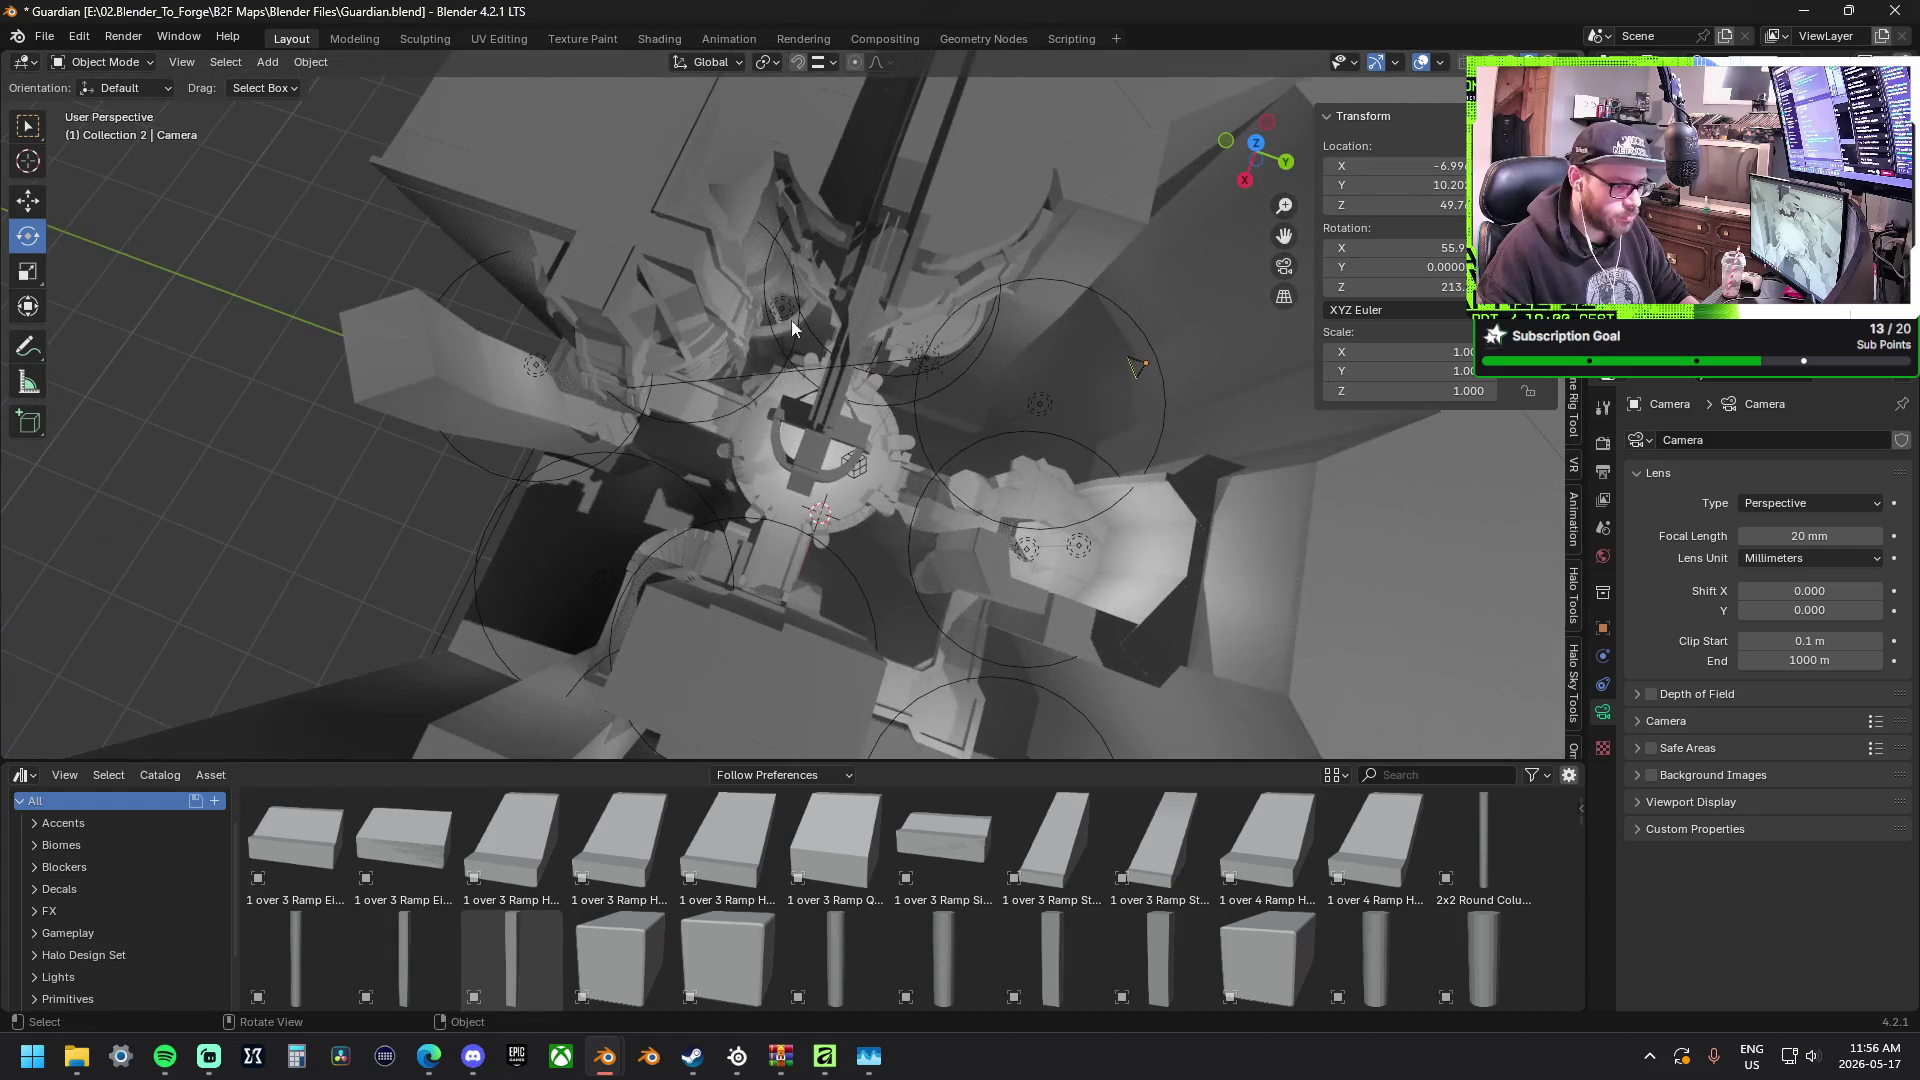
{"action": "left_click", "coordinate": [29, 205]}
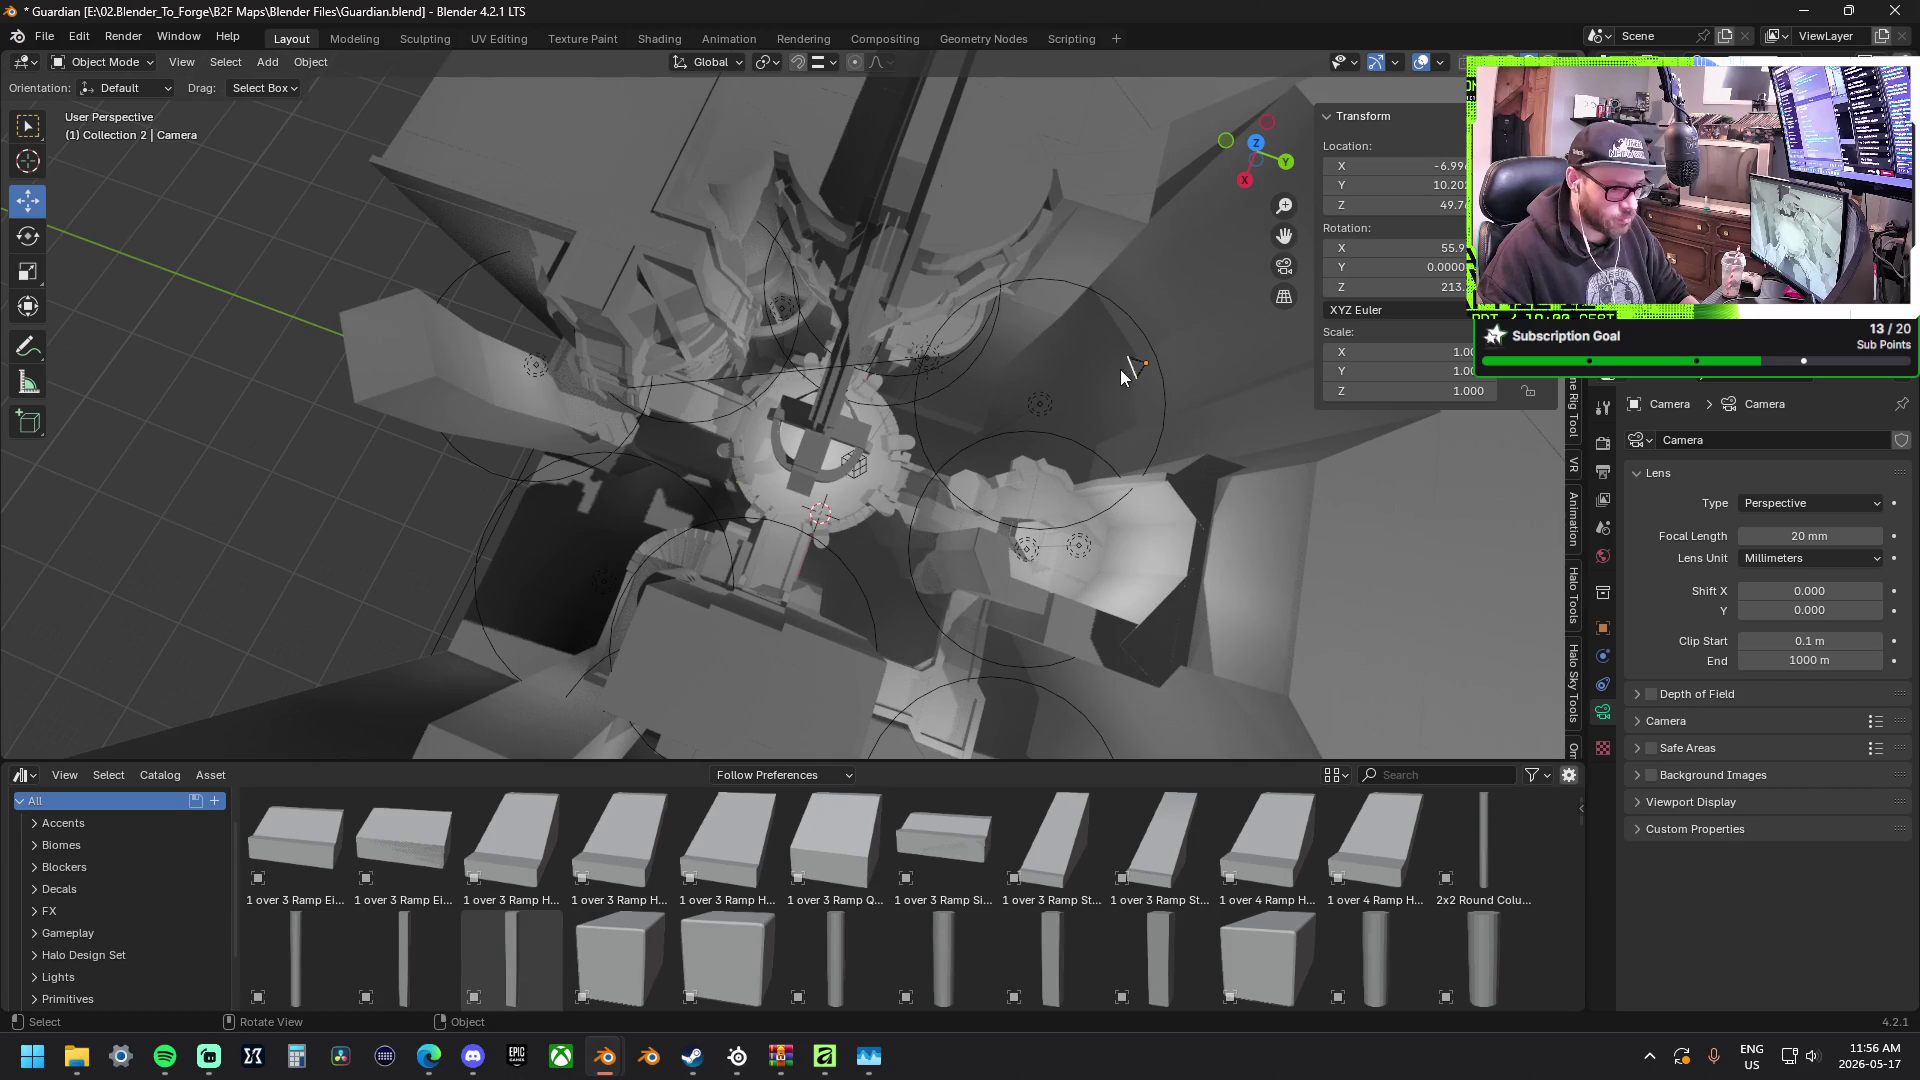
{"action": "mouse_move", "coordinate": [1182, 417]}
{"action": "left_mouse_down"}
{"action": "mouse_move", "coordinate": [602, 508]}
{"action": "mouse_move", "coordinate": [626, 498]}
{"action": "left_mouse_up"}
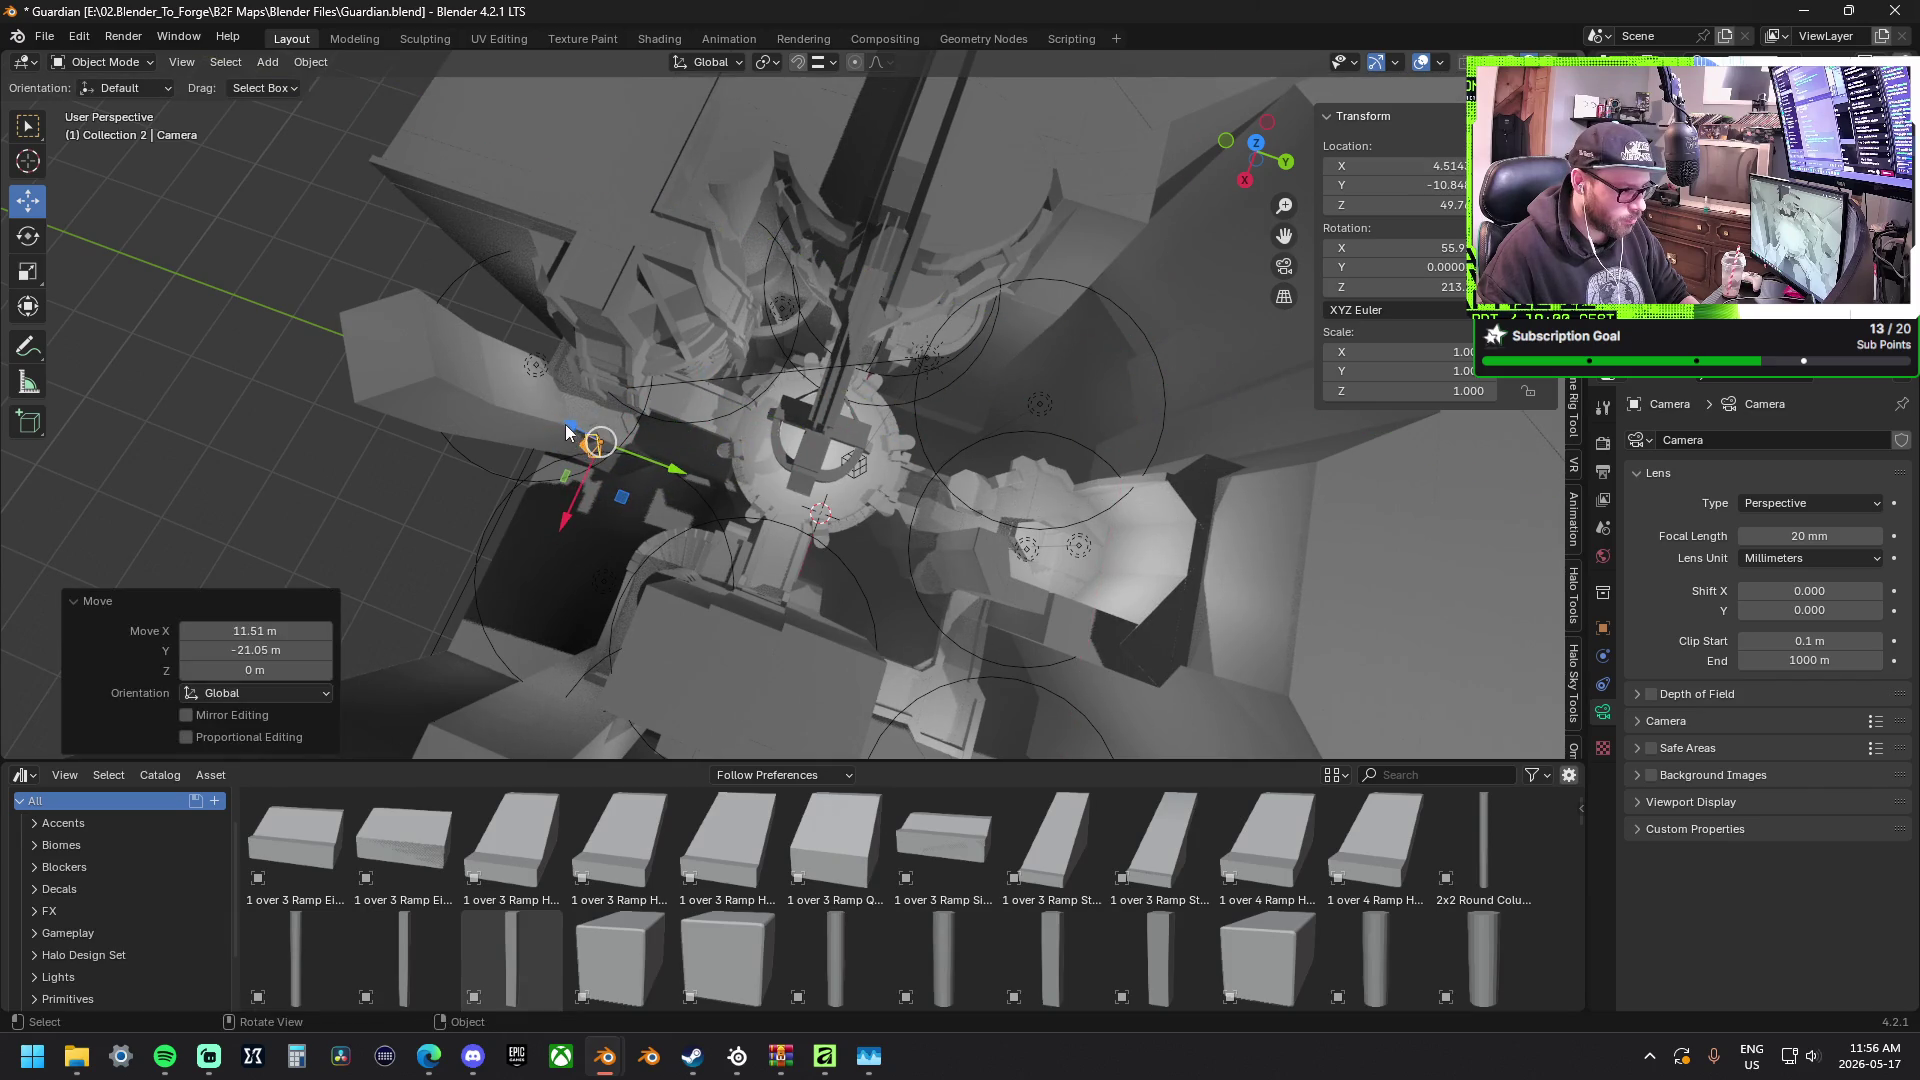
{"action": "left_click", "coordinate": [29, 236]}
{"action": "mouse_move", "coordinate": [600, 518]}
{"action": "left_mouse_down"}
{"action": "mouse_move", "coordinate": [752, 477]}
{"action": "mouse_move", "coordinate": [583, 286]}
{"action": "left_mouse_up"}
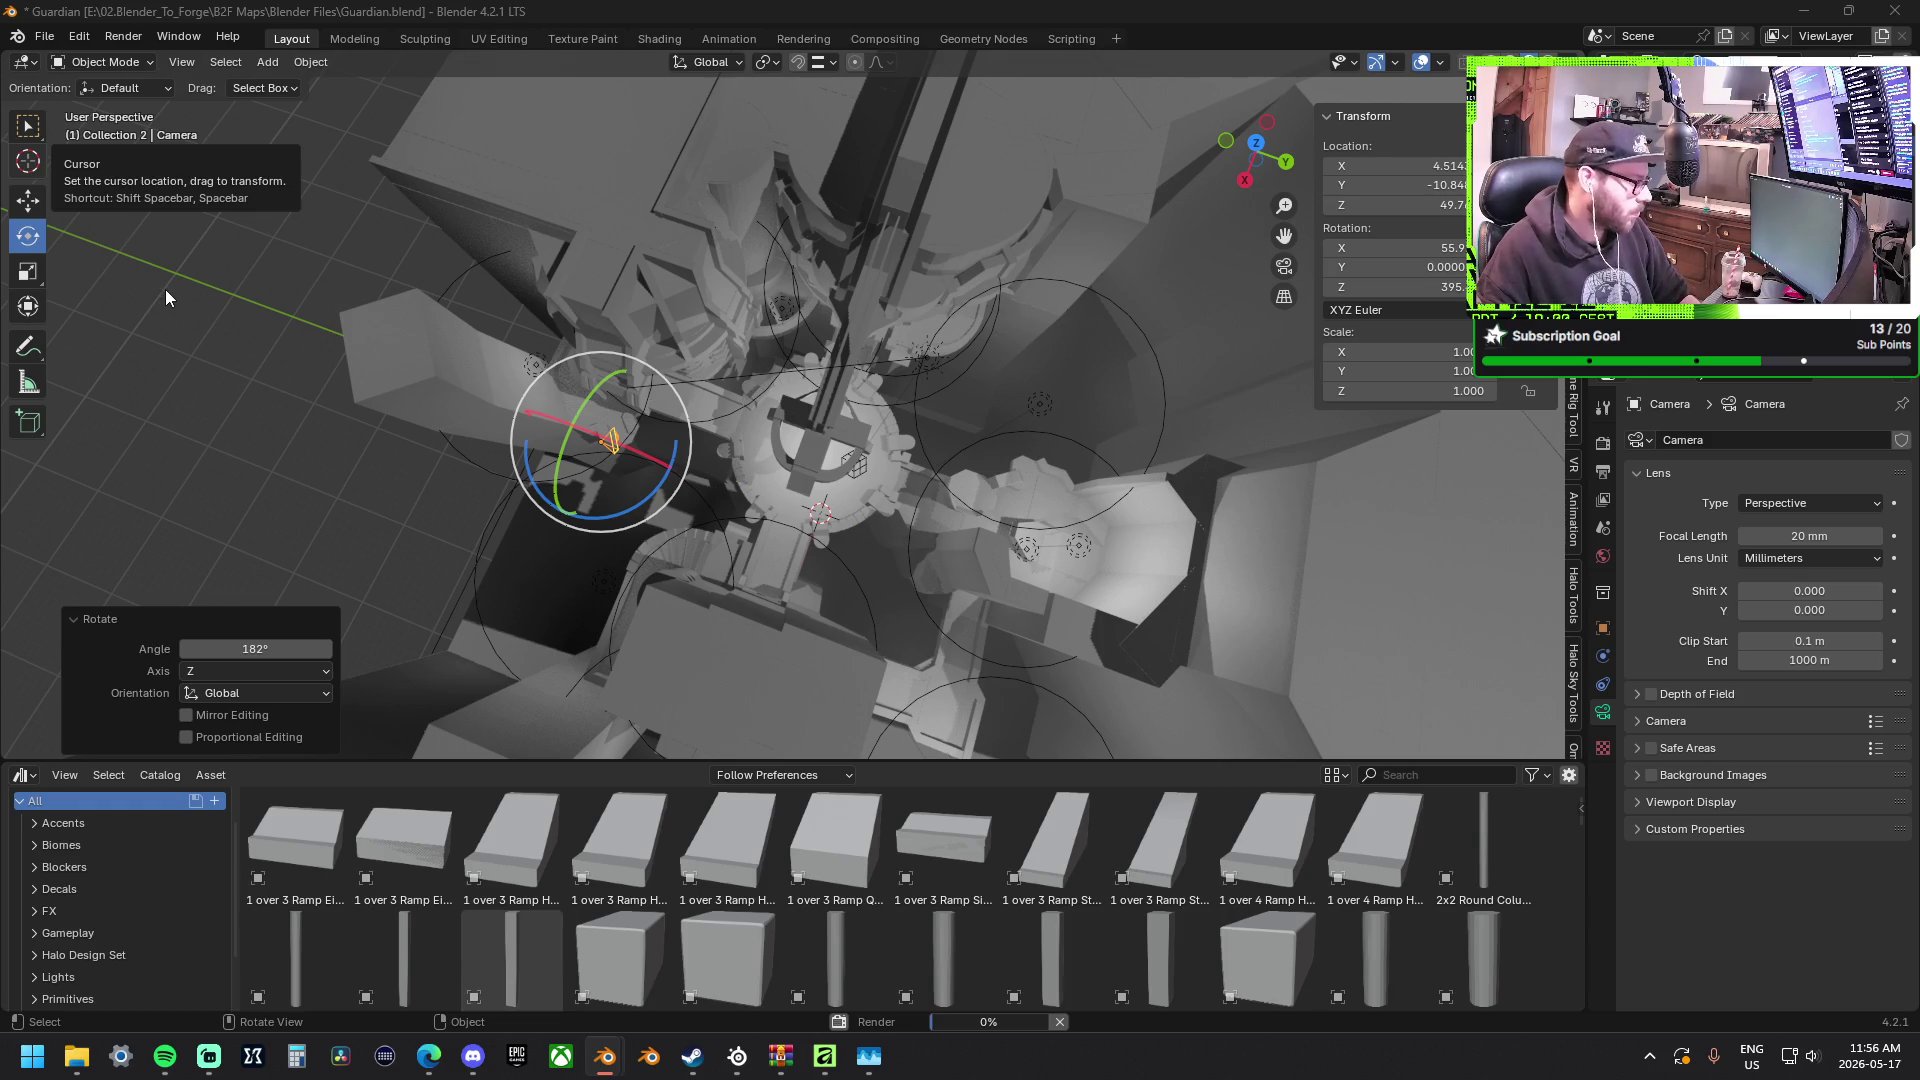
{"action": "scroll", "coordinate": [166, 290], "scroll_direction": "up", "scroll_amount": 1}
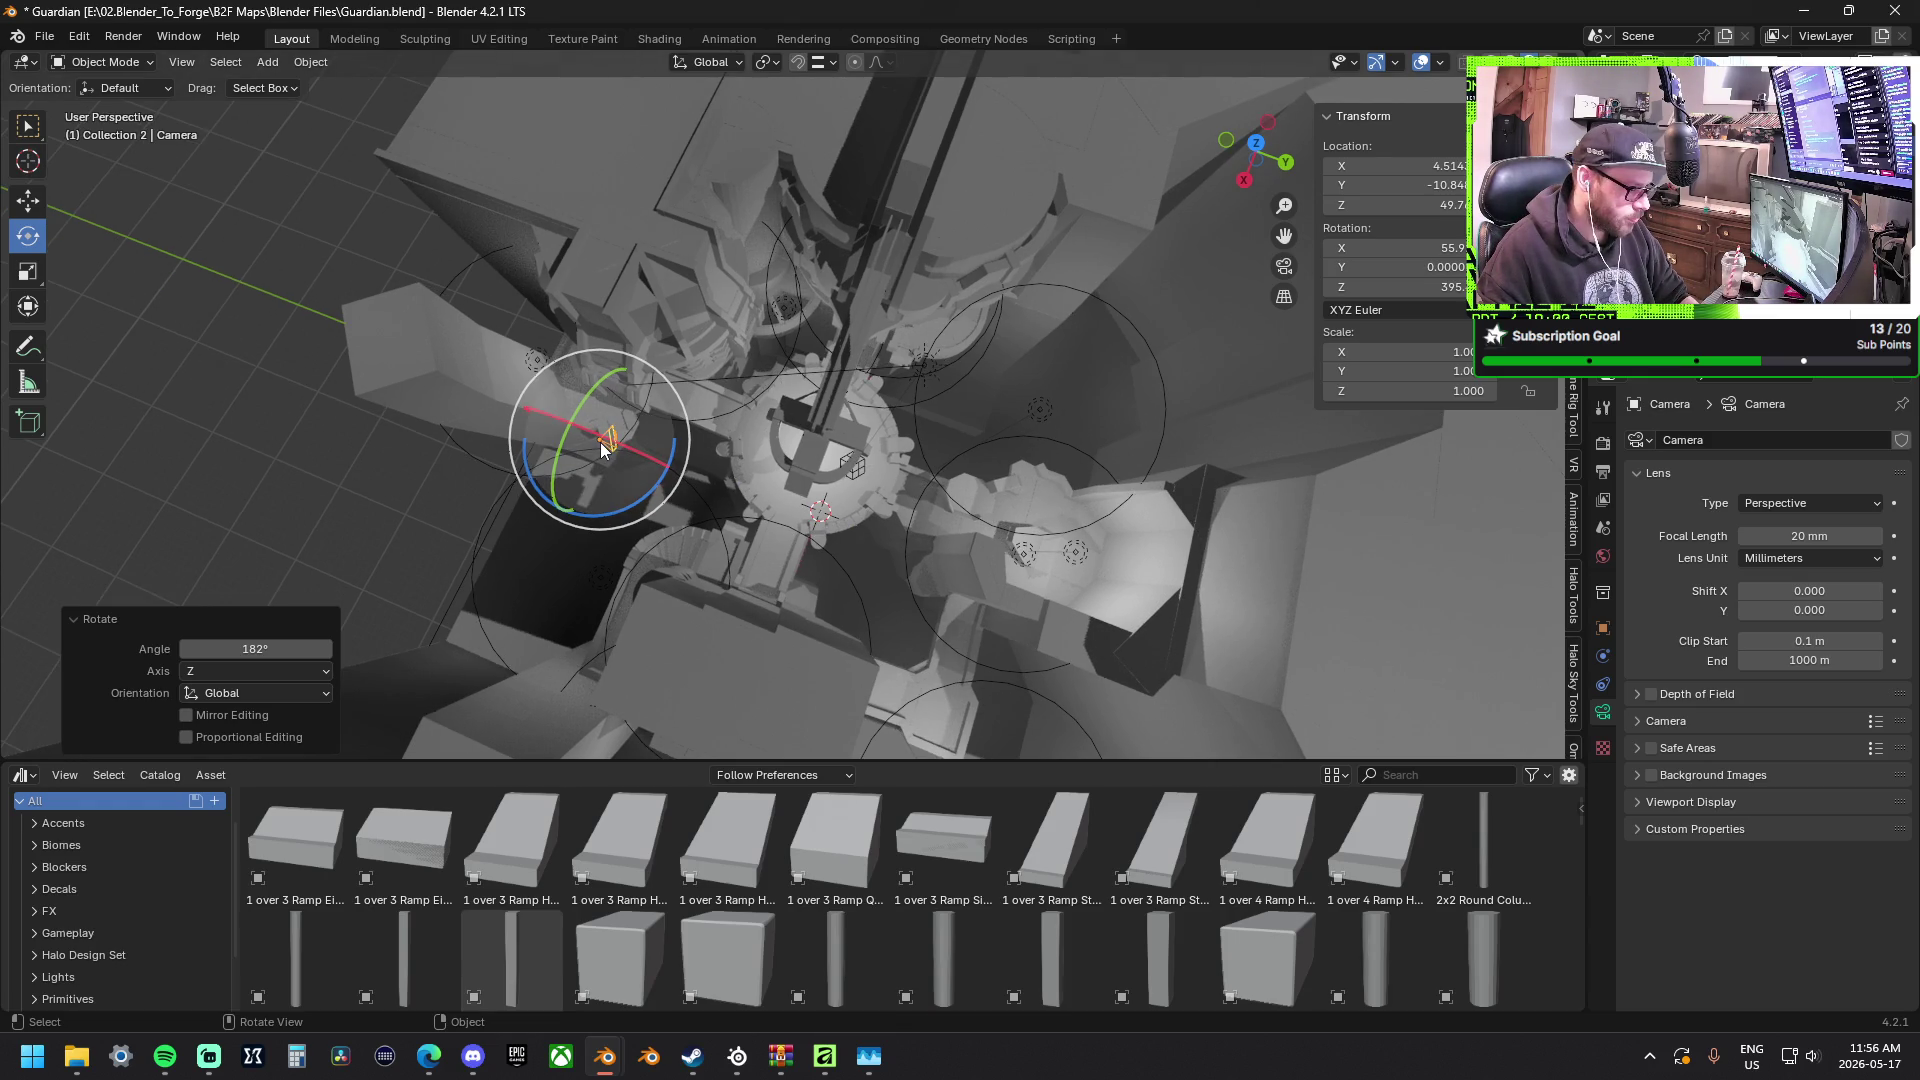
Slide the camera toward the platform and lower it by about 5.7 m.
{"action": "left_click", "coordinate": [27, 199]}
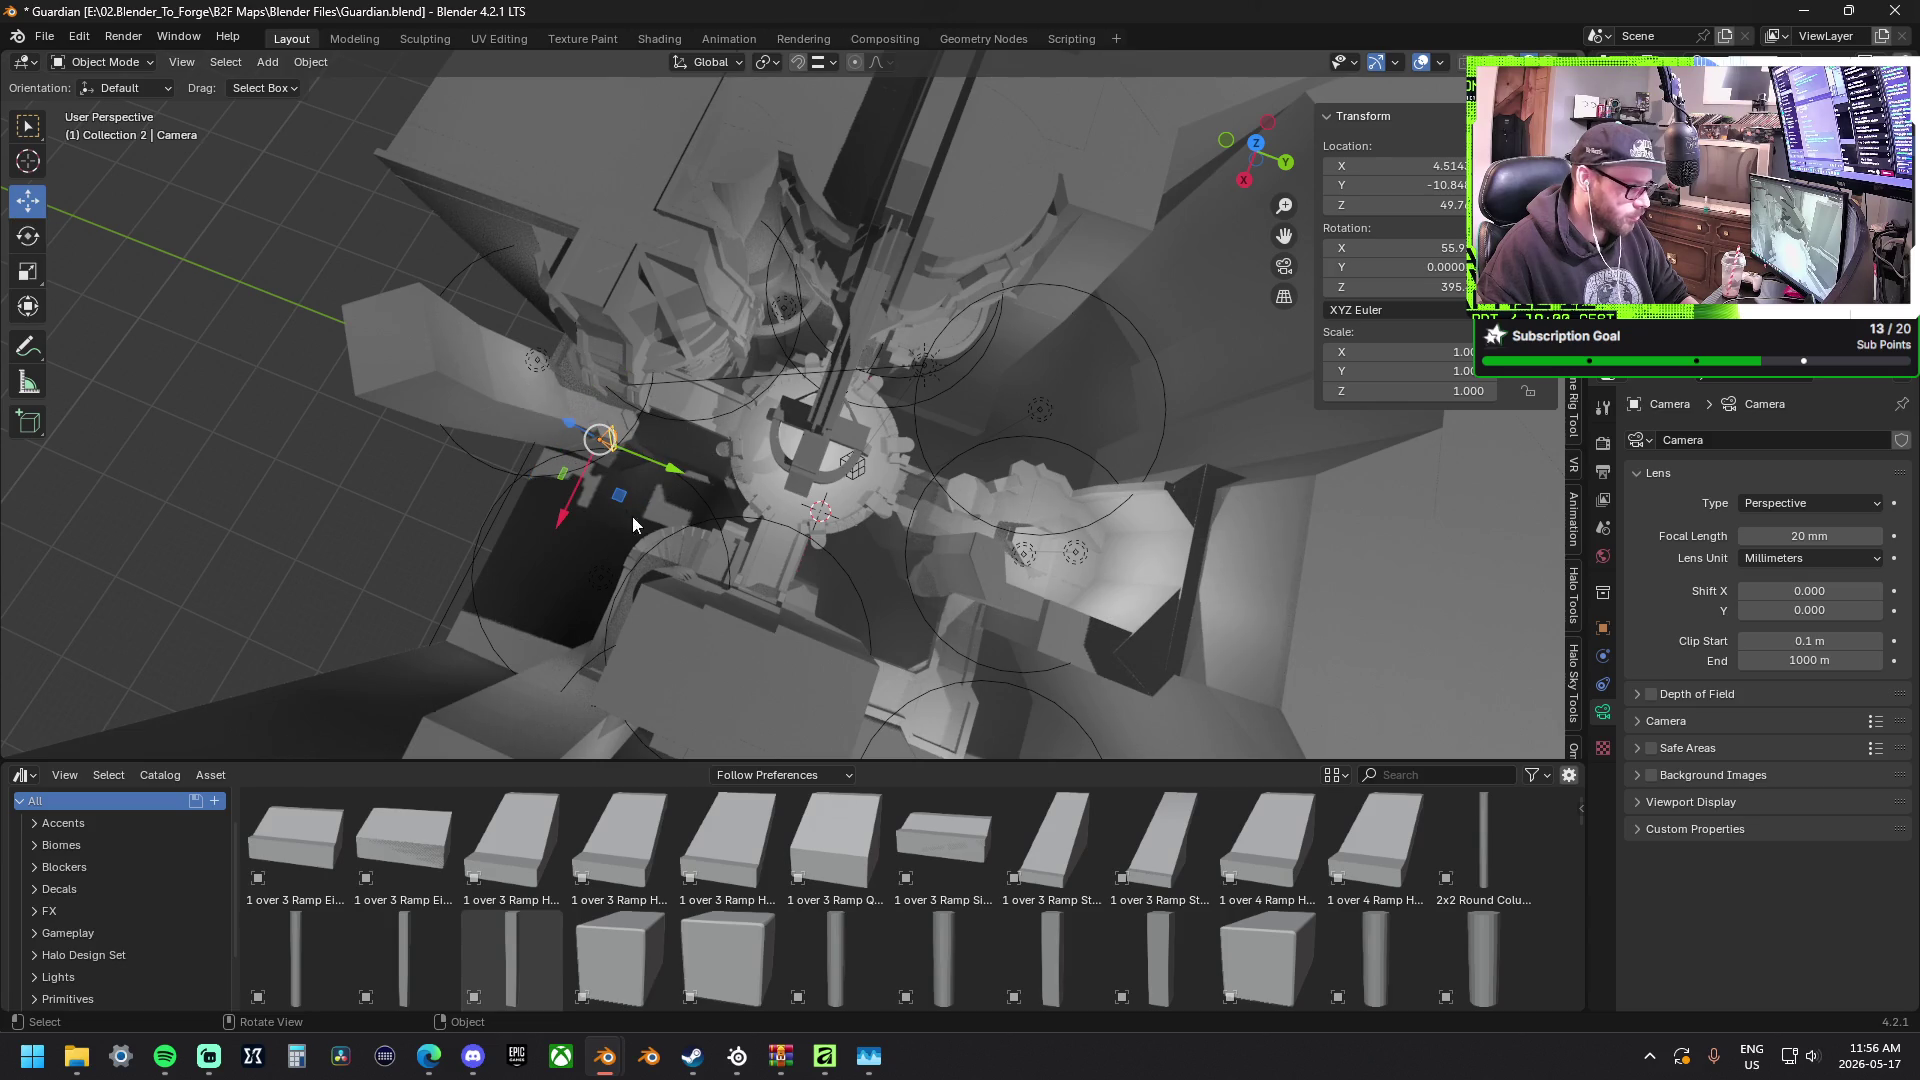
{"action": "left_click_drag", "start_coordinate": [619, 505], "coordinate": [746, 499]}
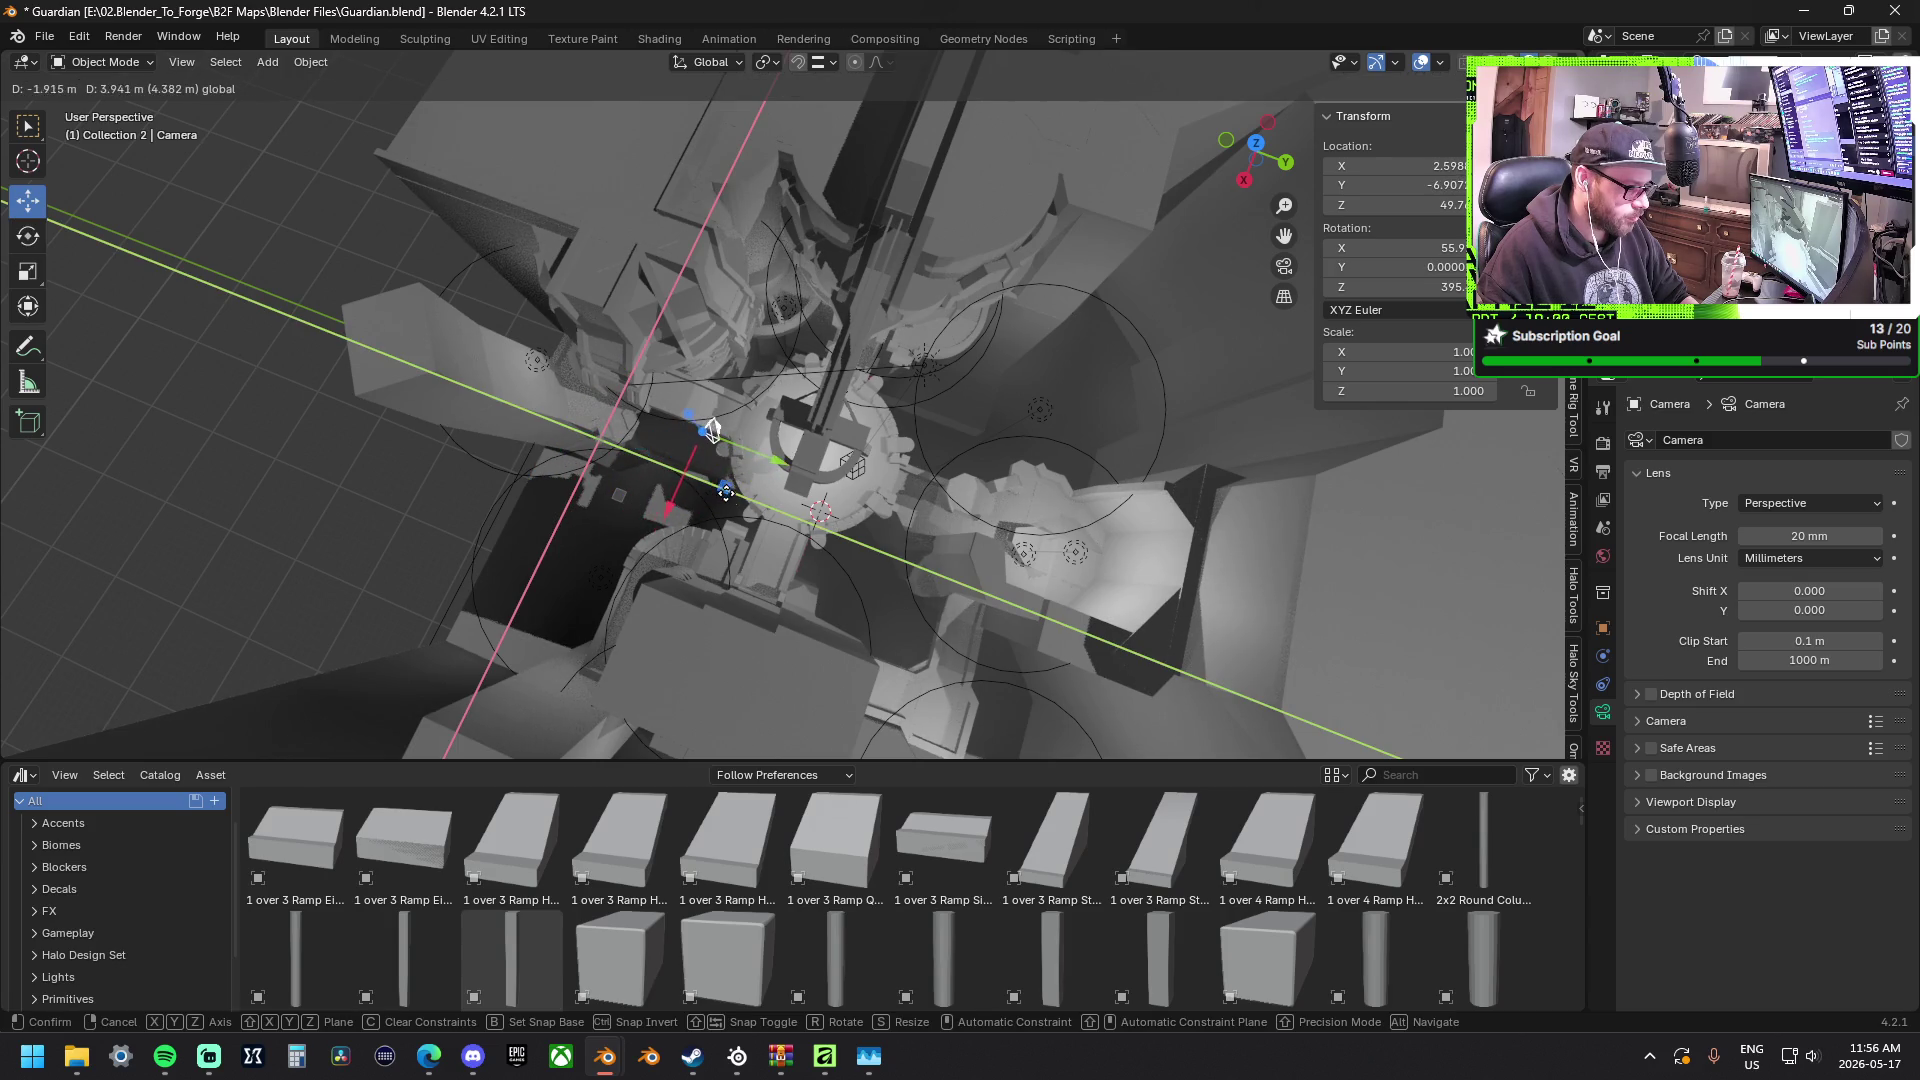
{"action": "middle_click_drag", "start_coordinate": [746, 499], "coordinate": [718, 403]}
{"action": "scroll", "coordinate": [735, 360], "scroll_direction": "up", "scroll_amount": 2}
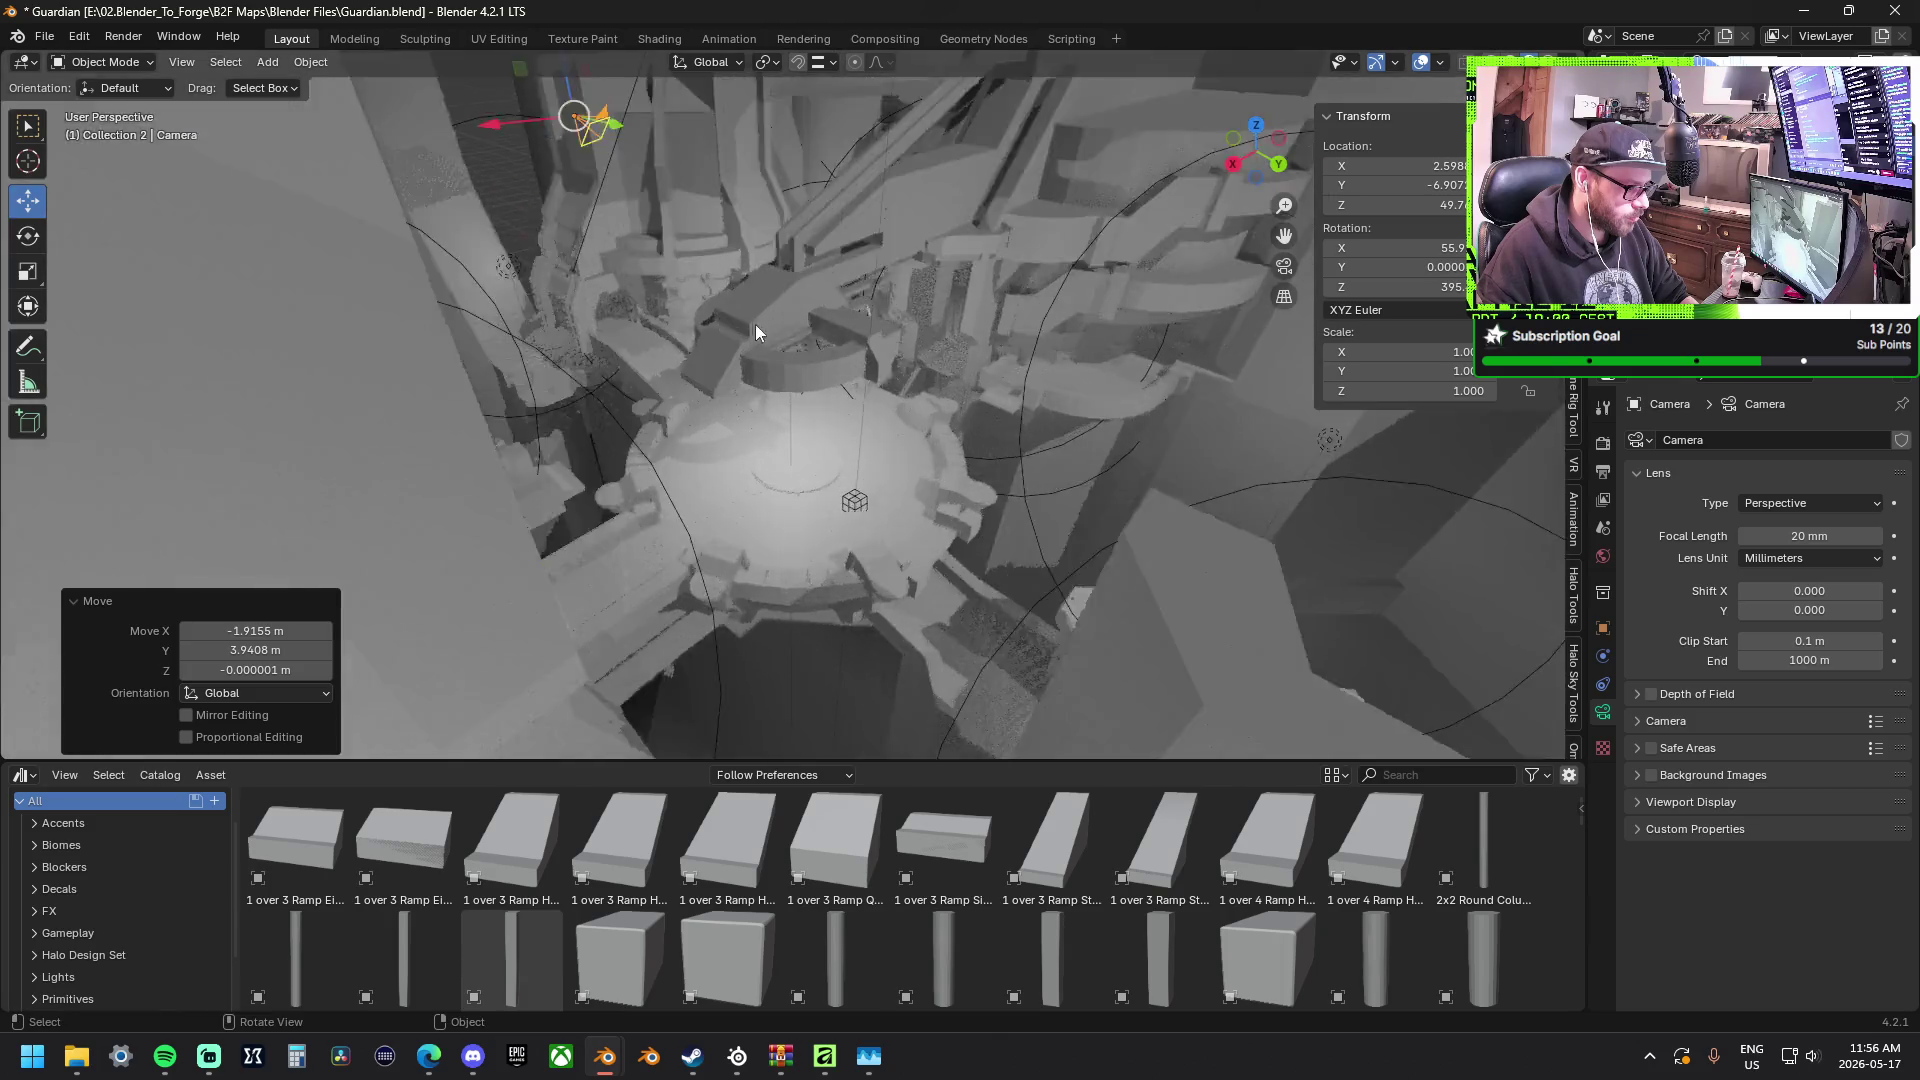
{"action": "scroll", "coordinate": [752, 325], "scroll_direction": "up", "scroll_amount": 2}
{"action": "middle_click_drag", "start_coordinate": [772, 329], "coordinate": [765, 417]}
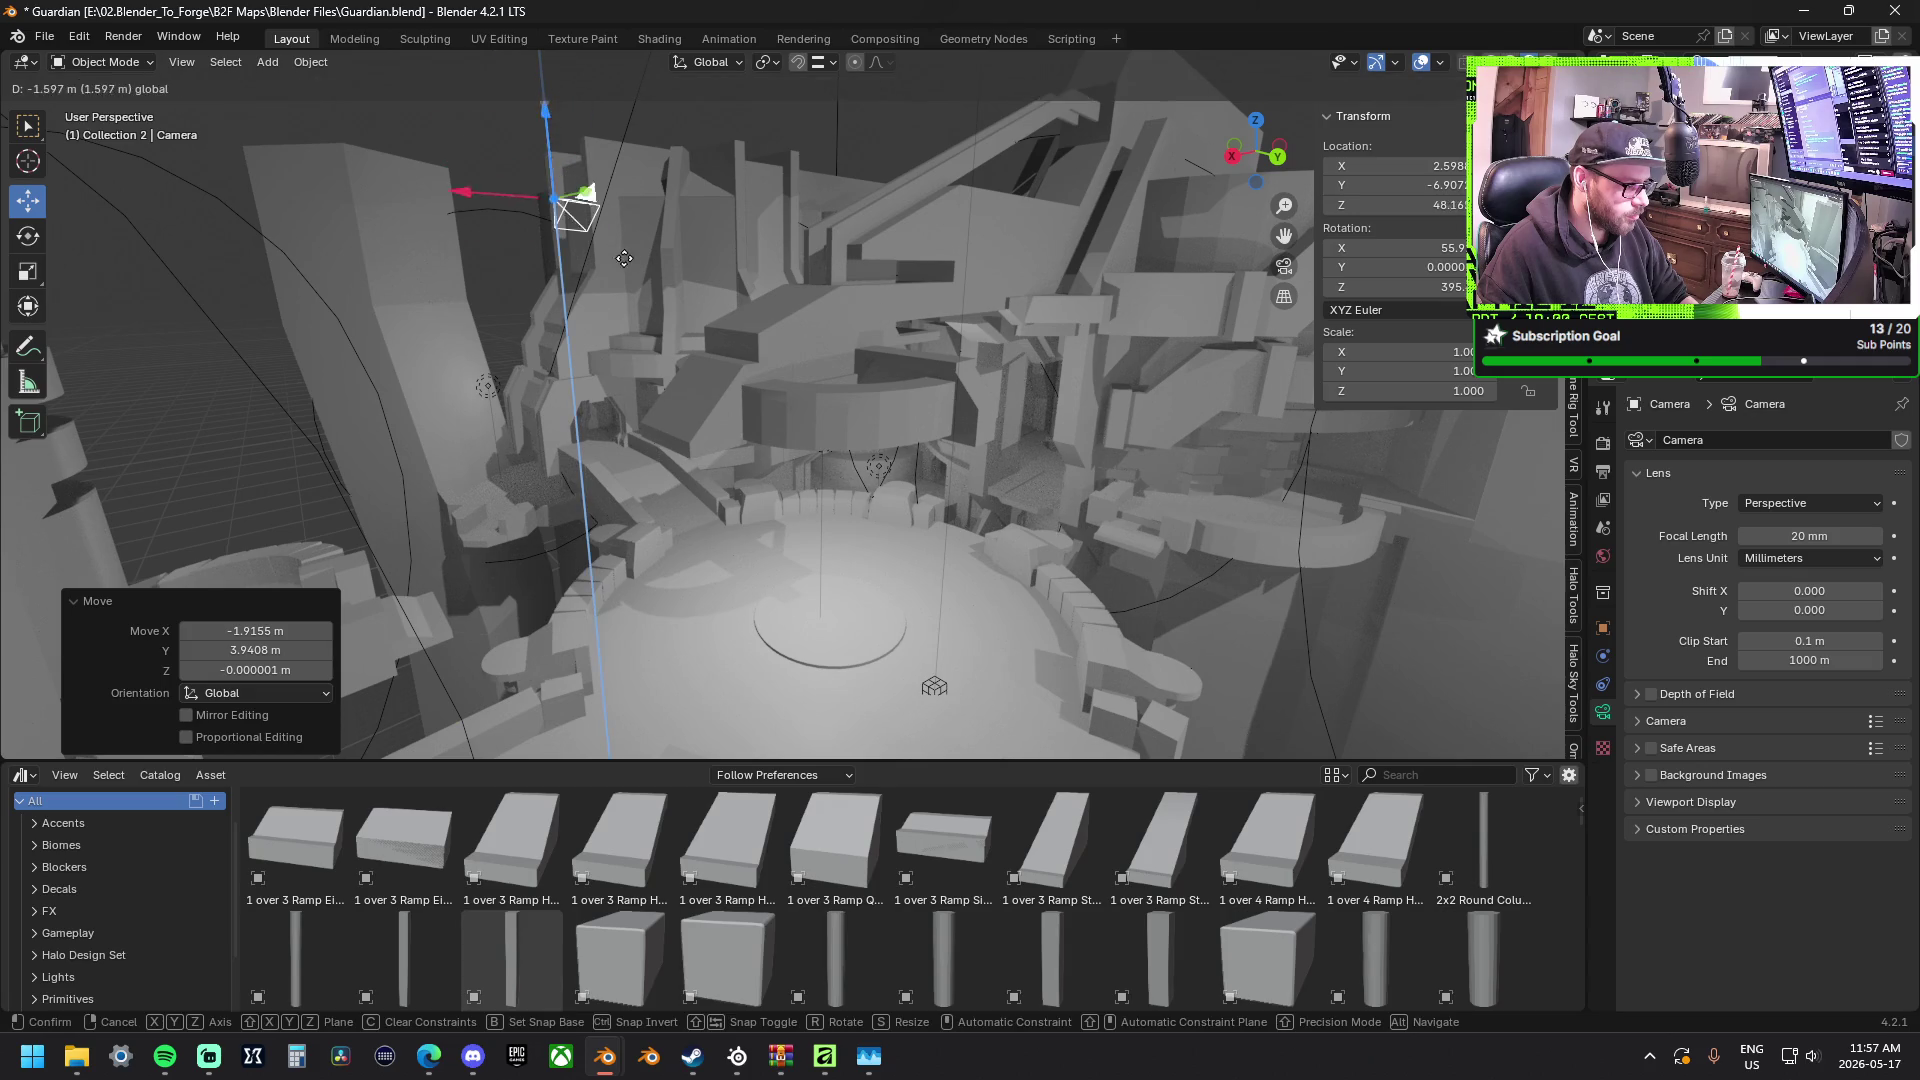
{"action": "left_click_drag", "start_coordinate": [544, 93], "coordinate": [609, 437]}
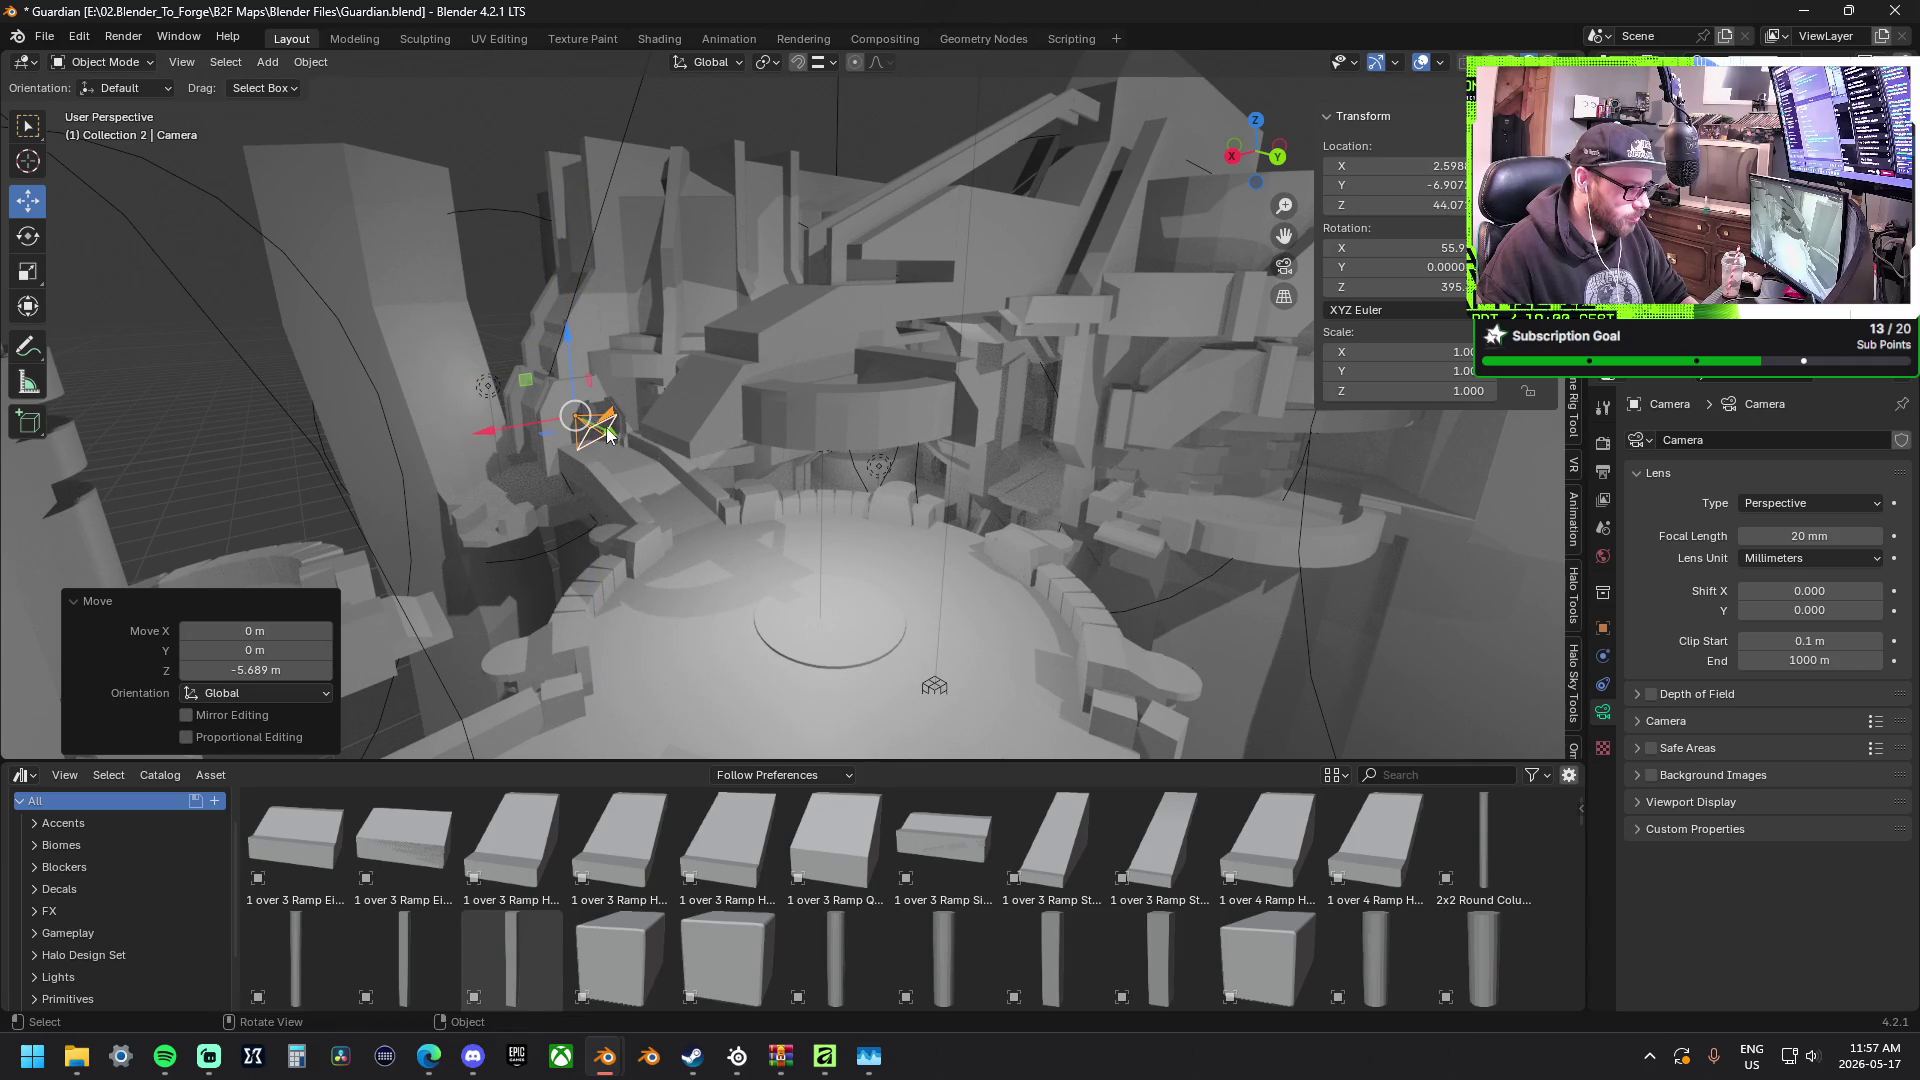
{"action": "mouse_move", "coordinate": [607, 424]}
{"action": "middle_mouse_down"}
{"action": "mouse_move", "coordinate": [649, 433]}
{"action": "mouse_move", "coordinate": [58, 208]}
{"action": "middle_mouse_up"}
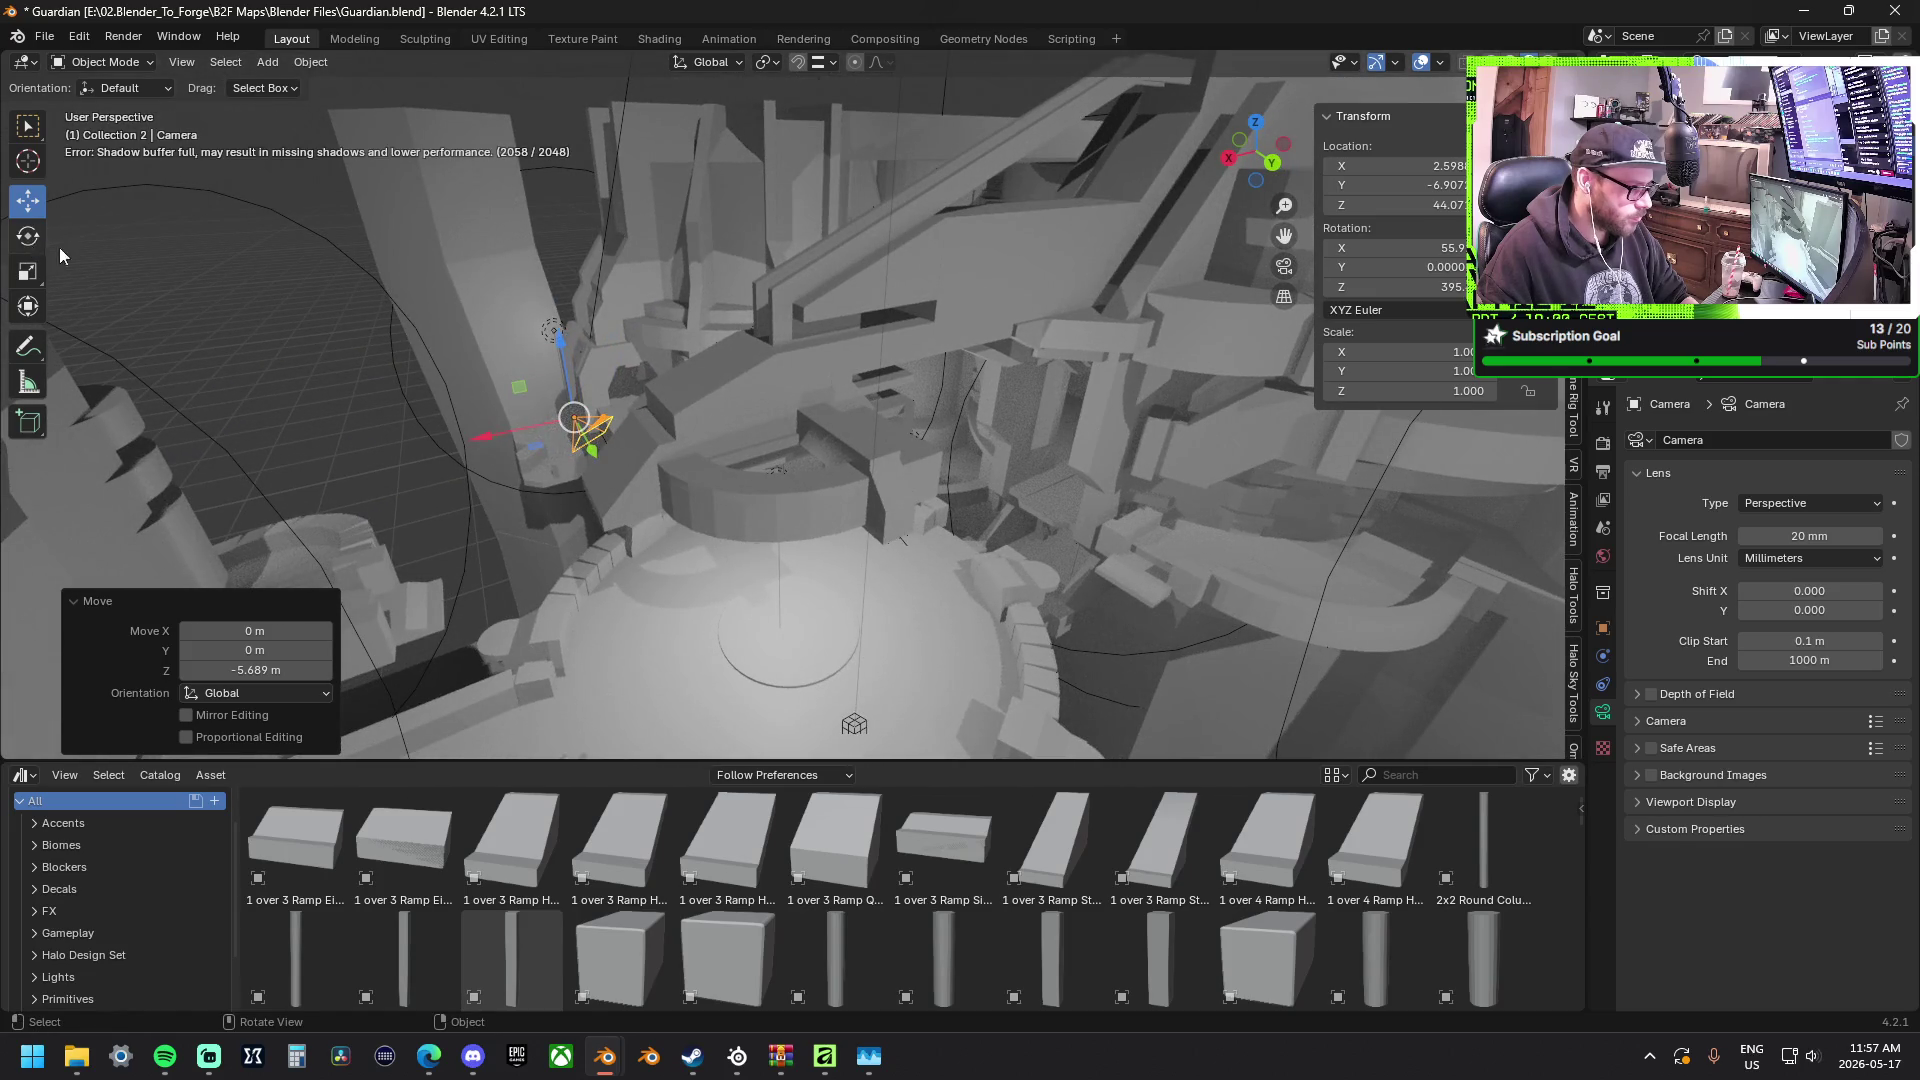
Nudge the focal length to 23.91 mm, undo the camera back to 49.7 m and open Transform Orientations.
{"action": "left_click", "coordinate": [27, 236]}
{"action": "mouse_move", "coordinate": [1051, 300]}
{"action": "middle_mouse_down"}
{"action": "mouse_move", "coordinate": [962, 386]}
{"action": "mouse_move", "coordinate": [615, 458]}
{"action": "middle_mouse_up"}
{"action": "left_click_drag", "start_coordinate": [620, 469], "coordinate": [602, 463]}
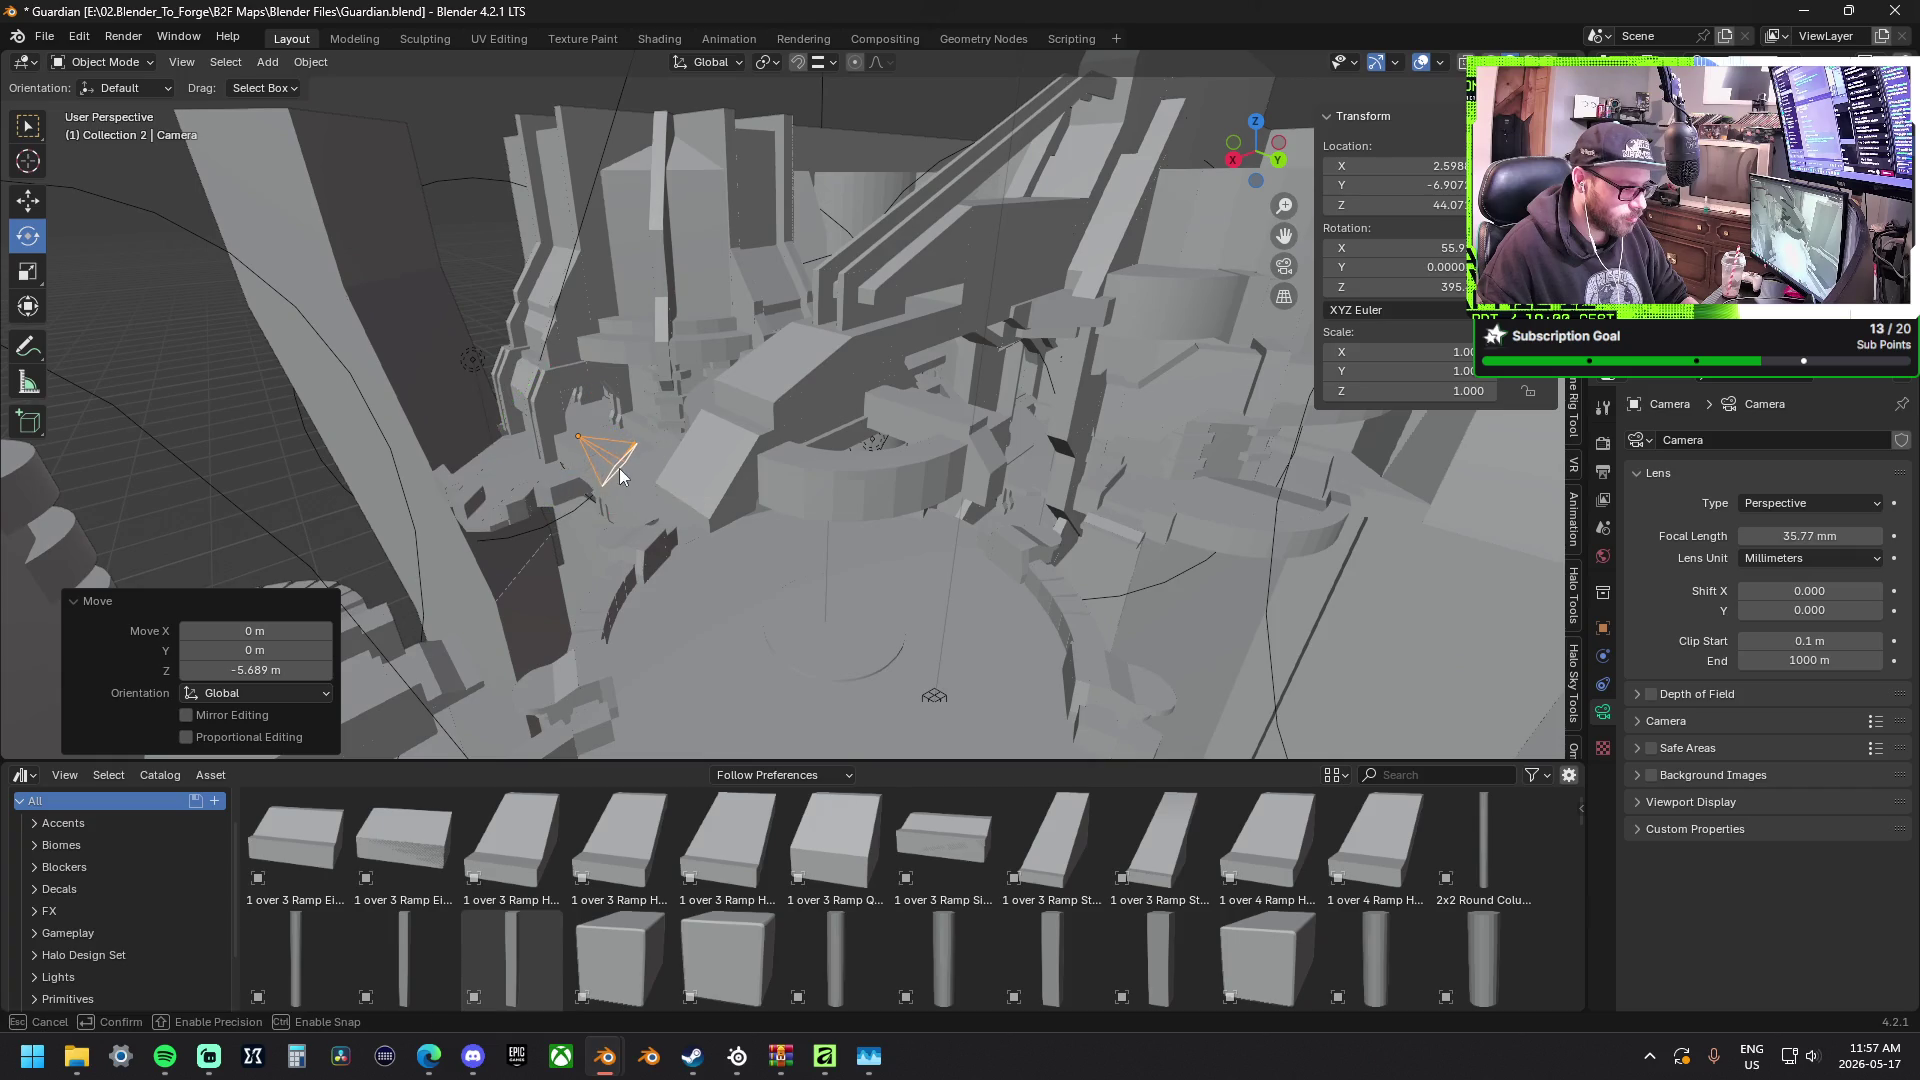
{"action": "key", "text": "ctrl+z"}
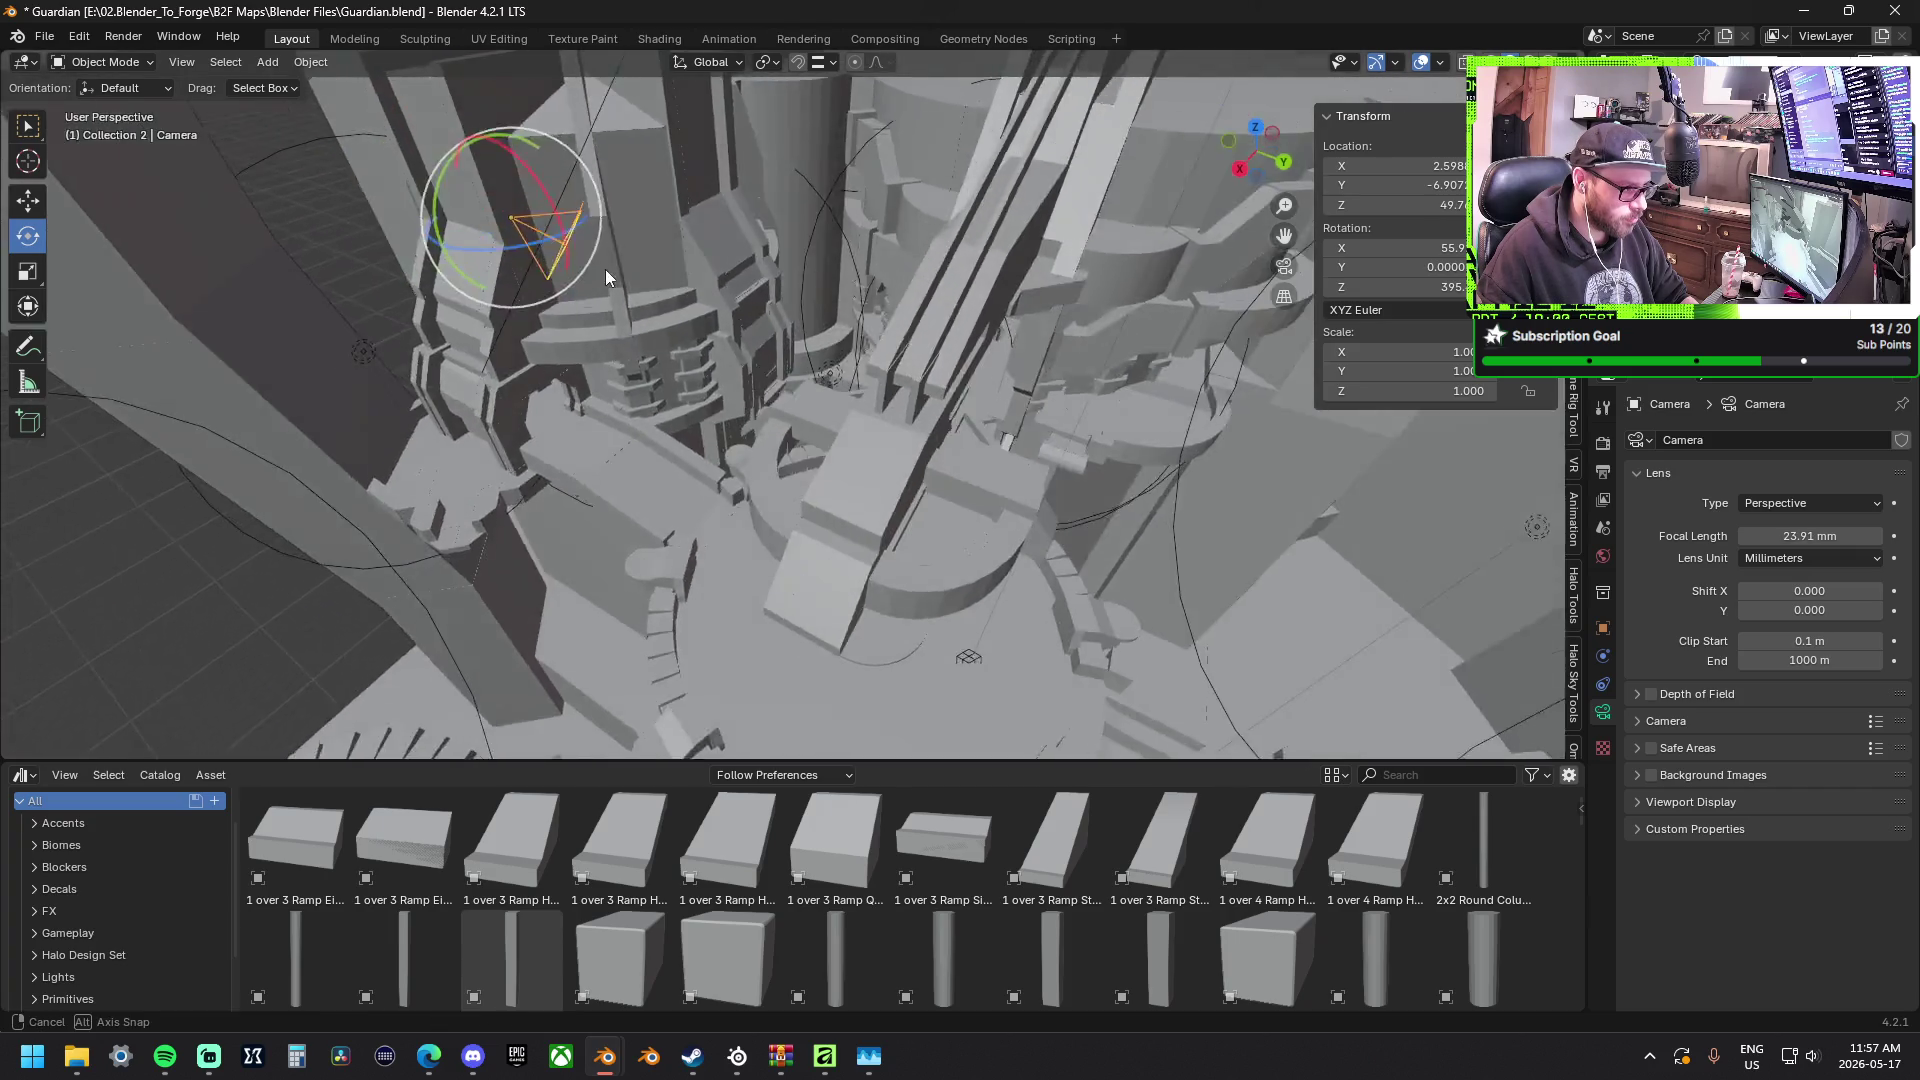
{"action": "middle_click_drag", "start_coordinate": [569, 230], "coordinate": [634, 309]}
{"action": "left_click", "coordinate": [730, 65]}
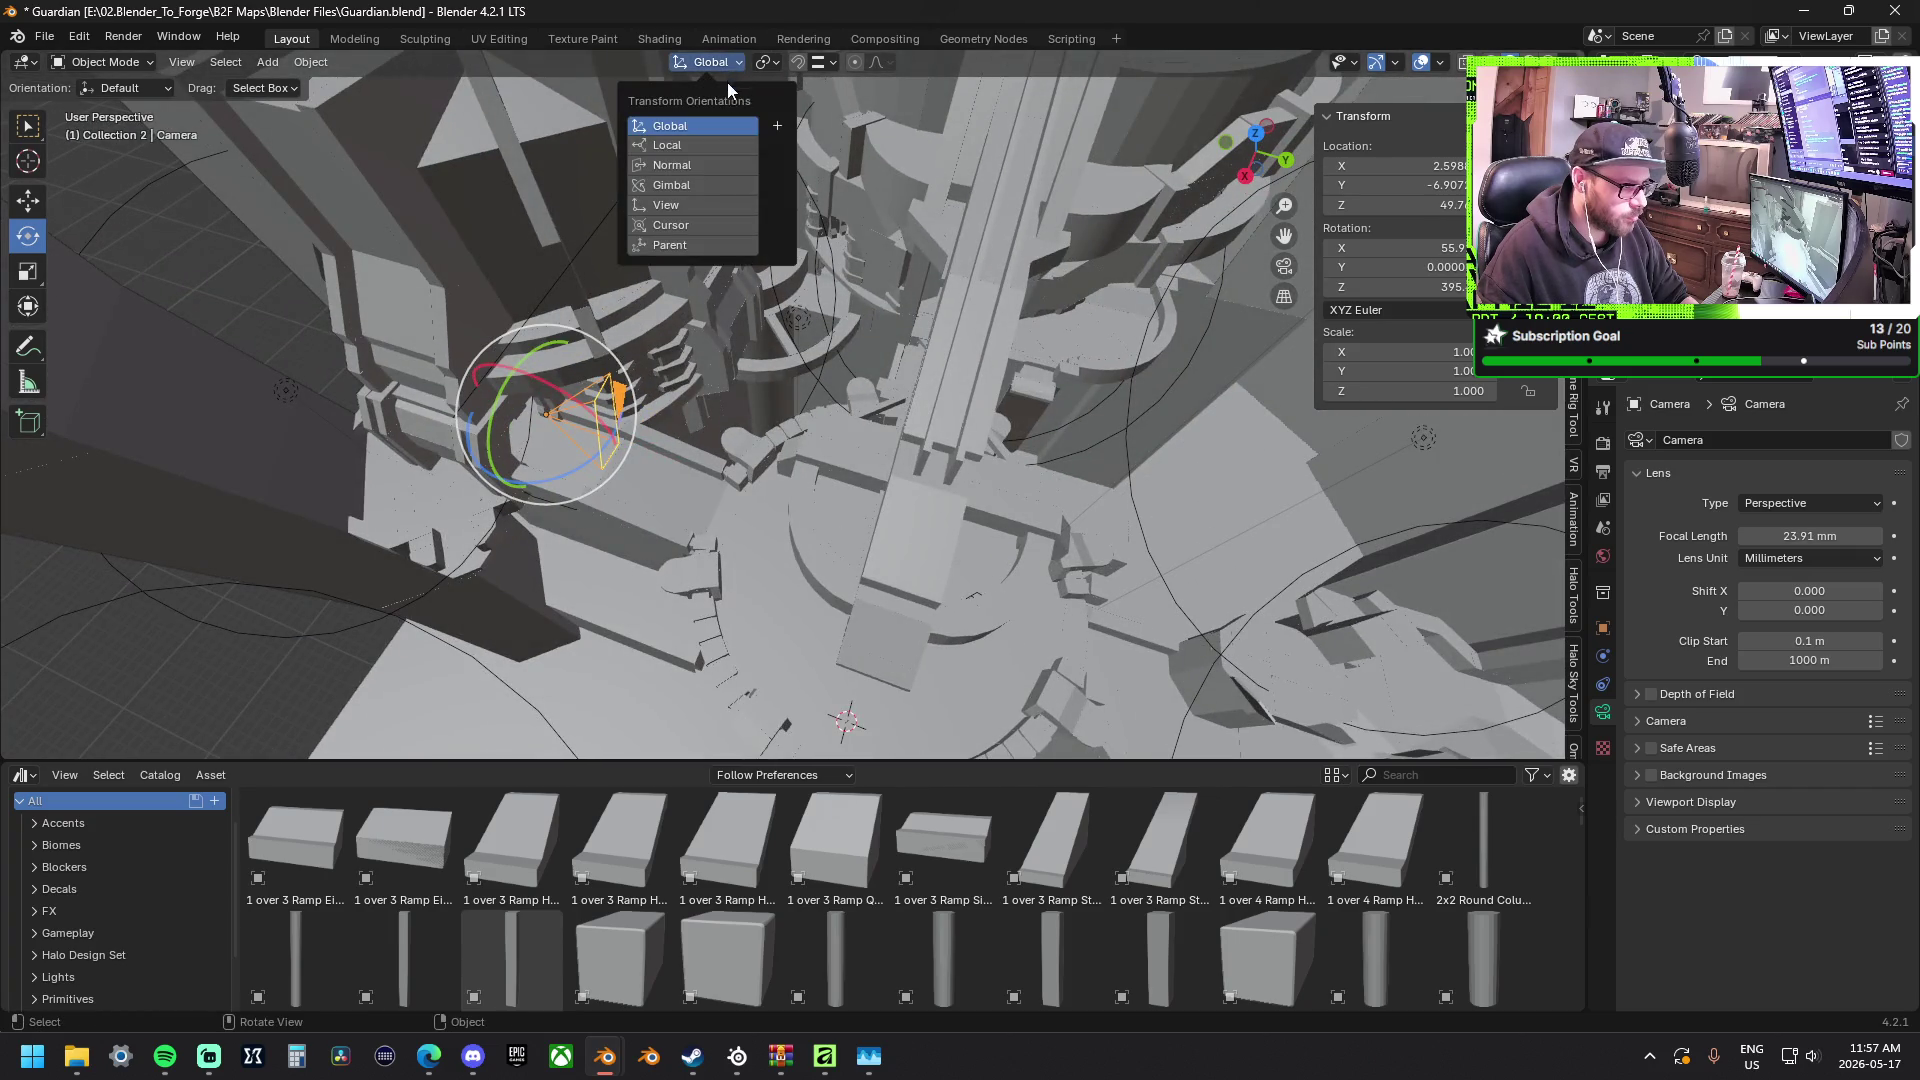
Tilt the camera from 55.9° to 75.6° about its local X axis, then return to Global orientation.
{"action": "left_click", "coordinate": [703, 145]}
{"action": "mouse_move", "coordinate": [604, 391]}
{"action": "left_mouse_down"}
{"action": "mouse_move", "coordinate": [579, 364]}
{"action": "mouse_move", "coordinate": [685, 183]}
{"action": "left_mouse_up"}
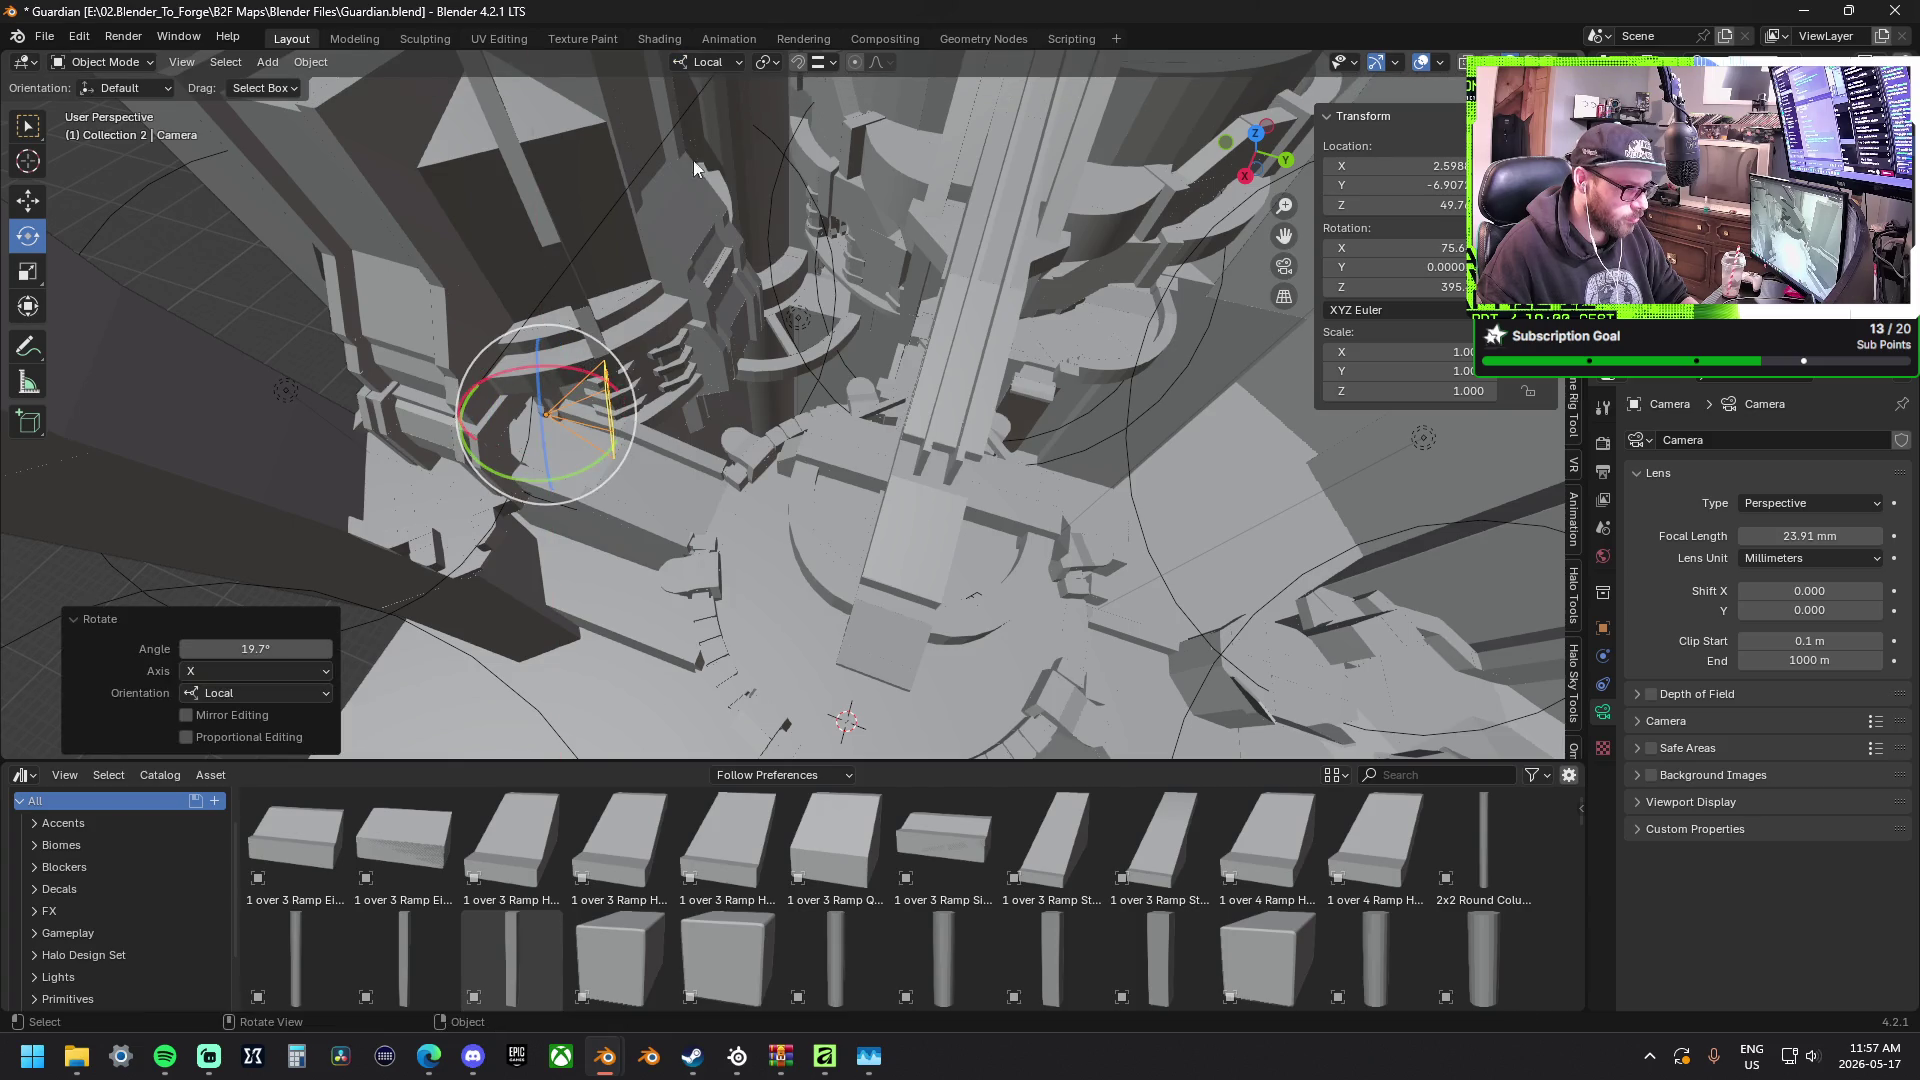
{"action": "left_click", "coordinate": [704, 62]}
{"action": "left_click", "coordinate": [708, 121]}
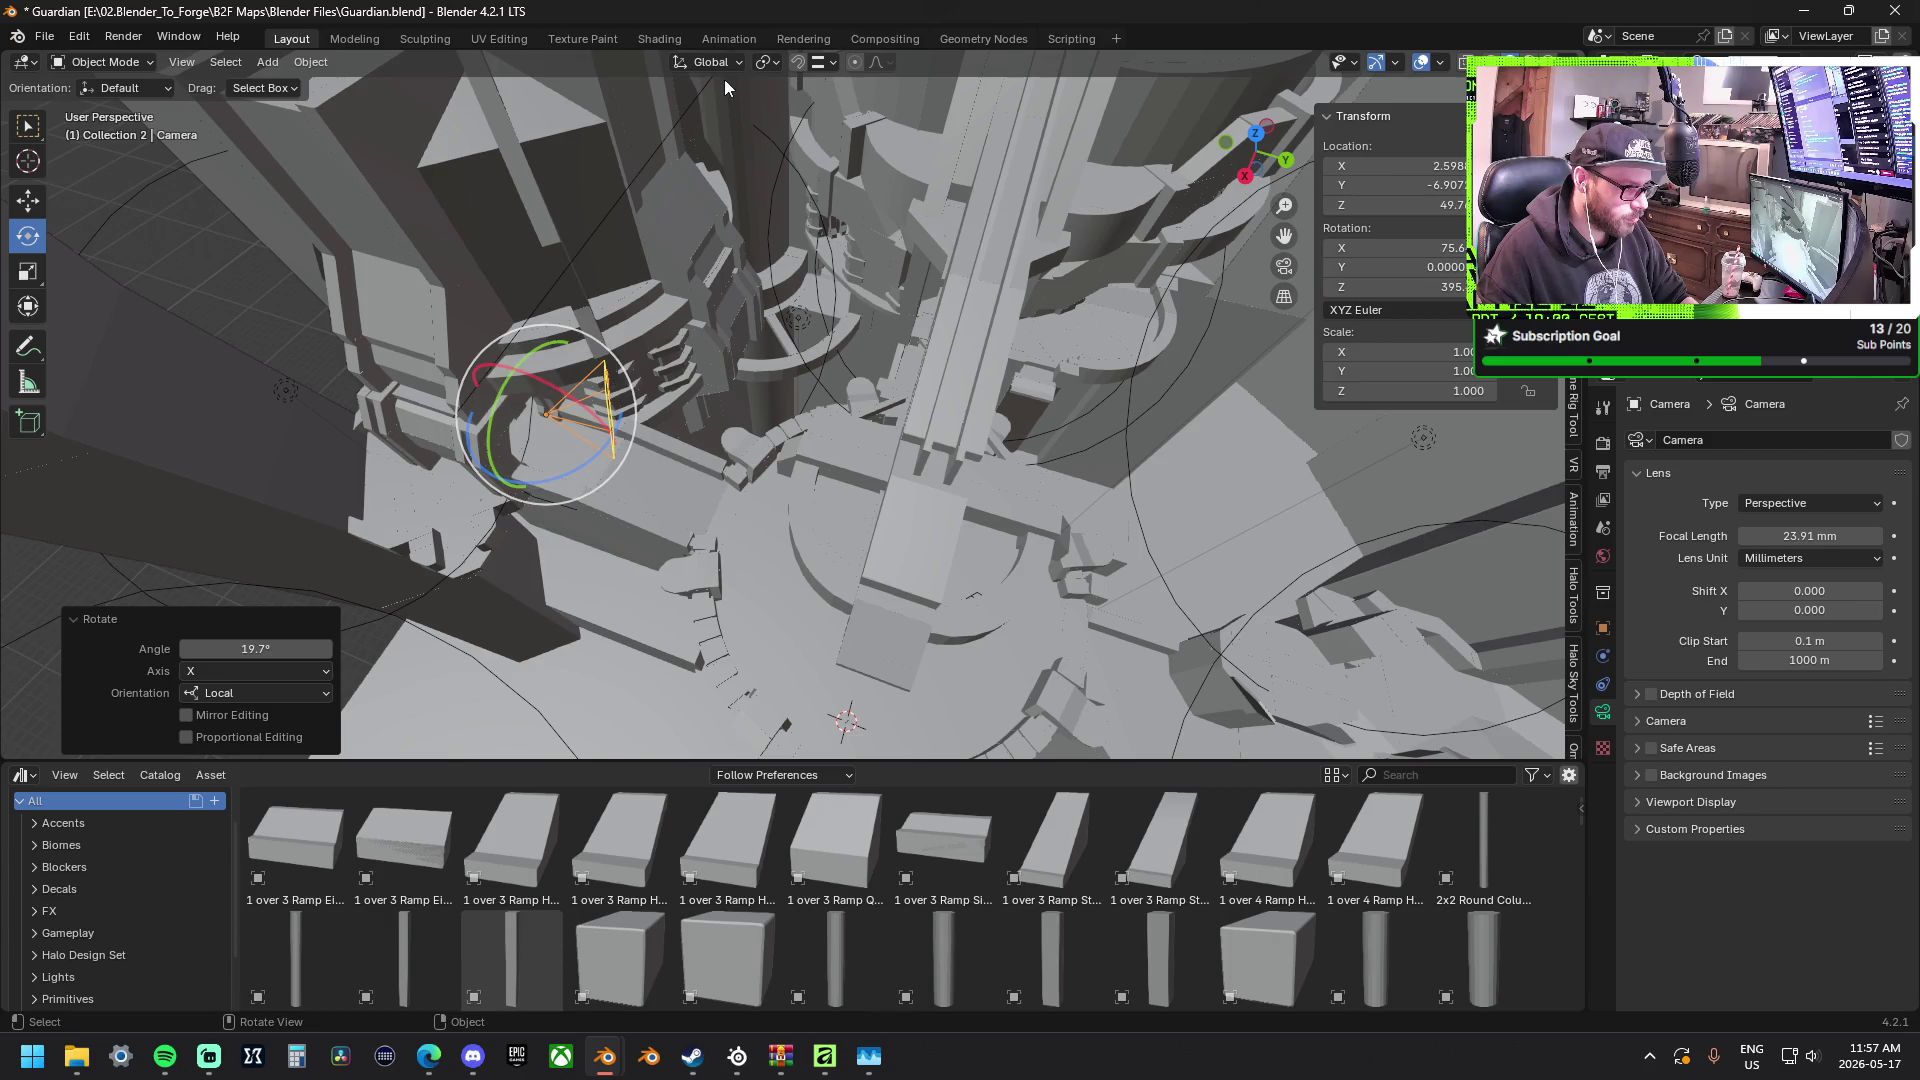
{"action": "key", "text": "w"}
Shift the camera about 10.5 m along X and 8 m lower, to near X −15.6, Y −3.6, Z 41.8 m.
{"action": "left_click", "coordinate": [30, 202]}
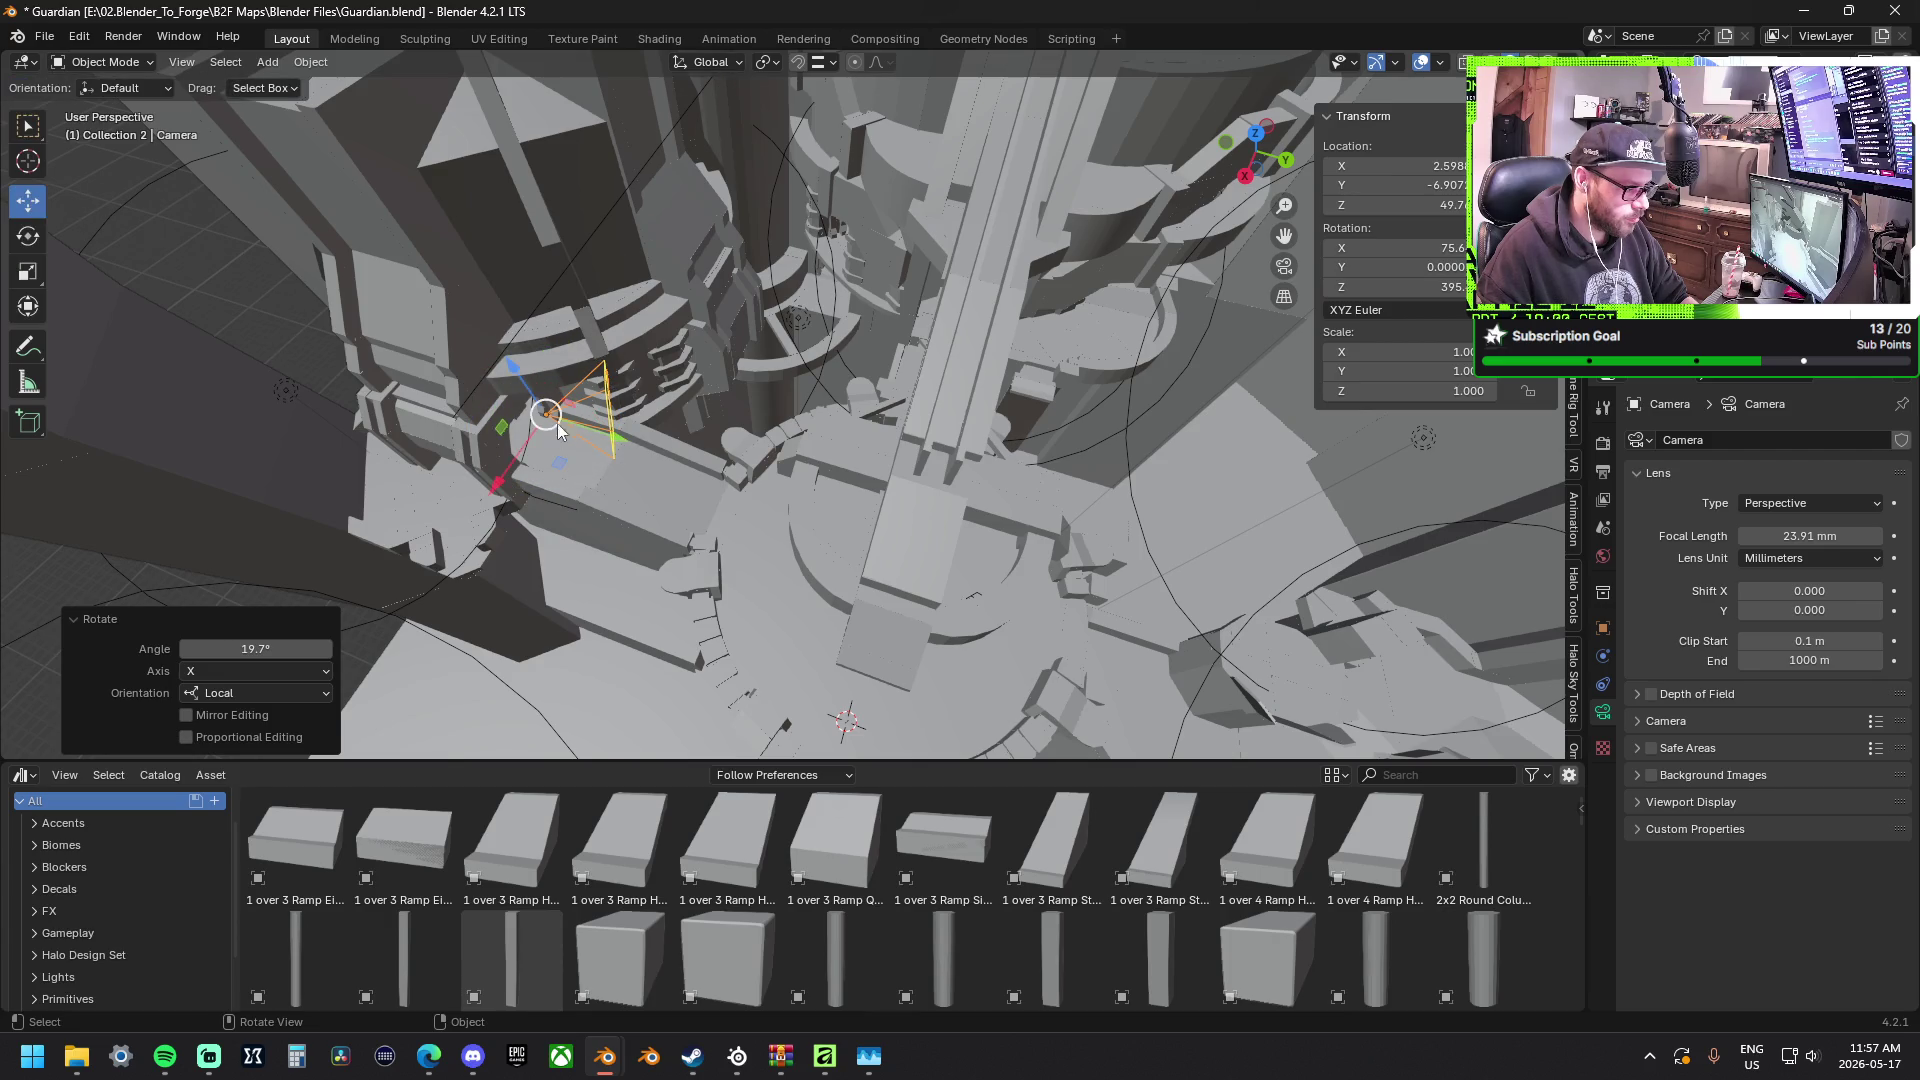
{"action": "mouse_move", "coordinate": [559, 458]}
{"action": "left_mouse_down"}
{"action": "mouse_move", "coordinate": [975, 158]}
{"action": "mouse_move", "coordinate": [965, 130]}
{"action": "mouse_move", "coordinate": [991, 420]}
{"action": "left_mouse_up"}
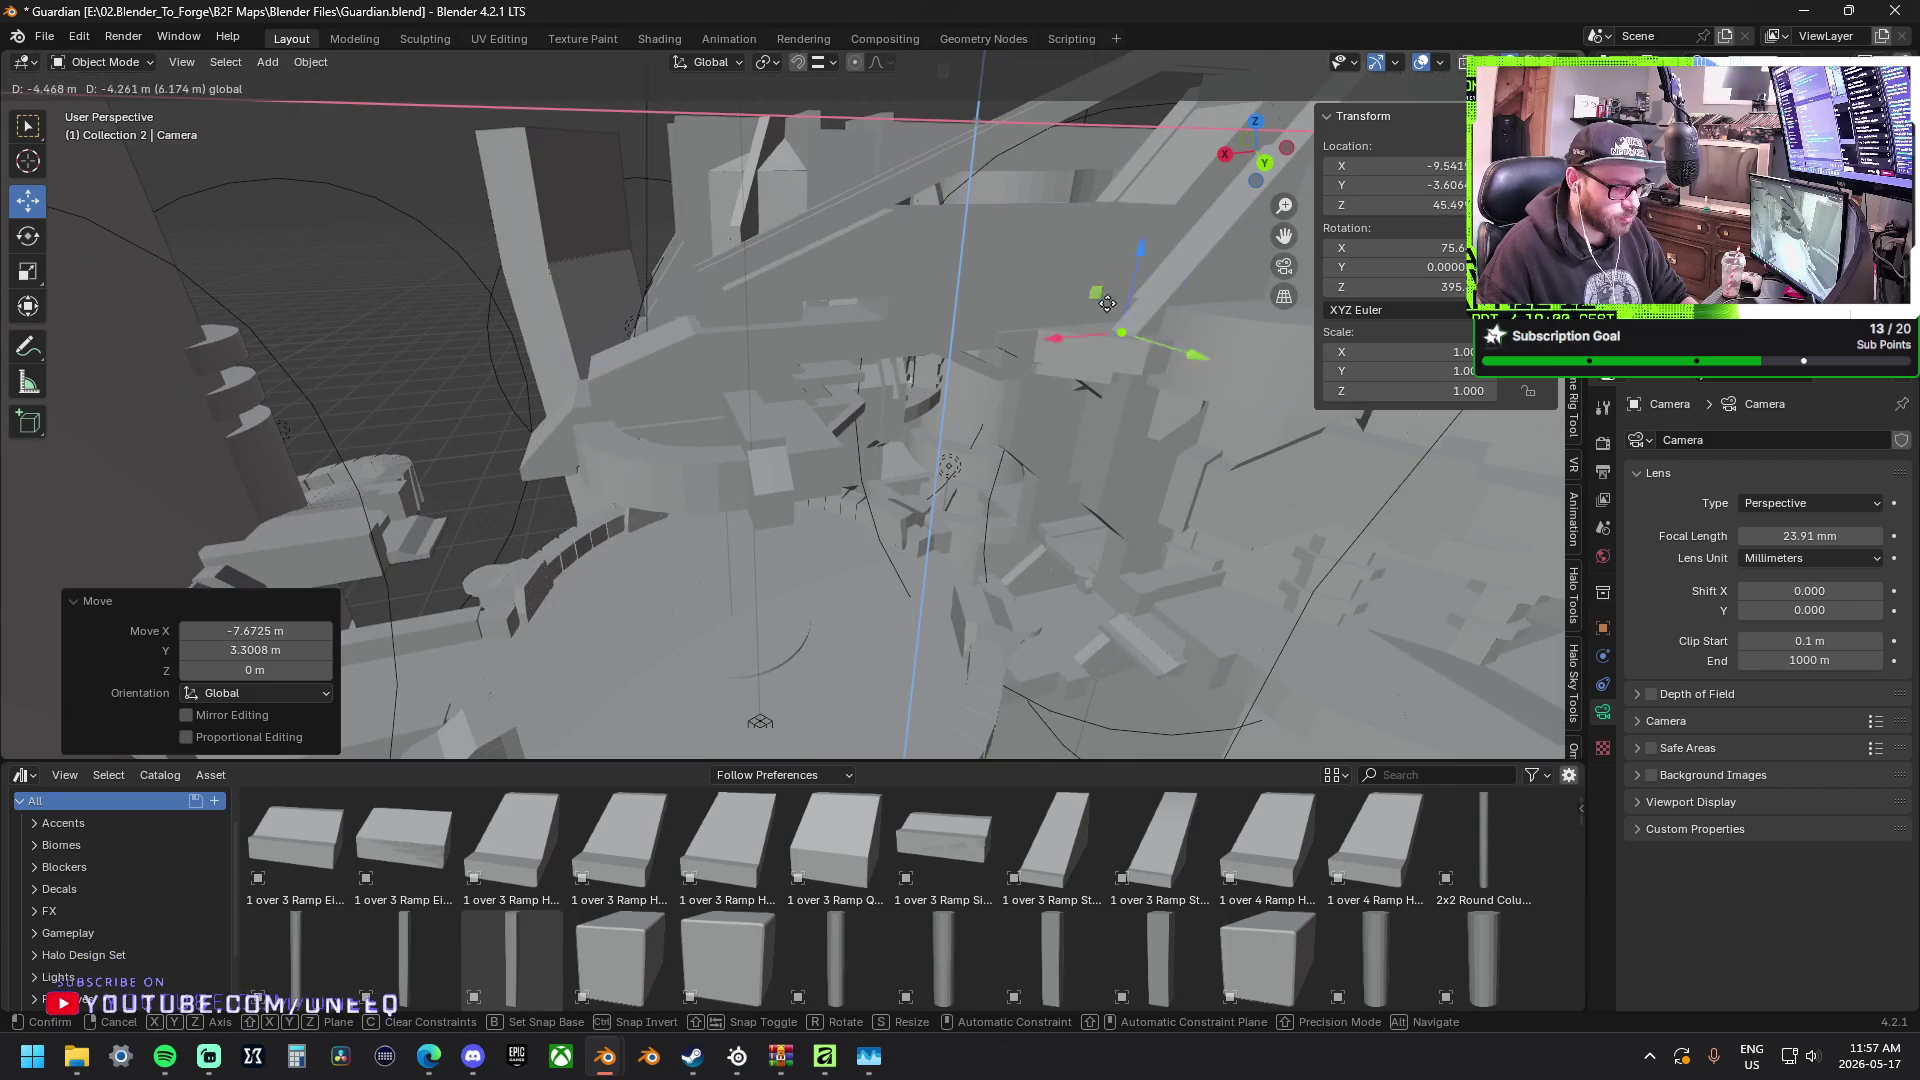
{"action": "middle_click_drag", "start_coordinate": [991, 413], "coordinate": [1111, 342]}
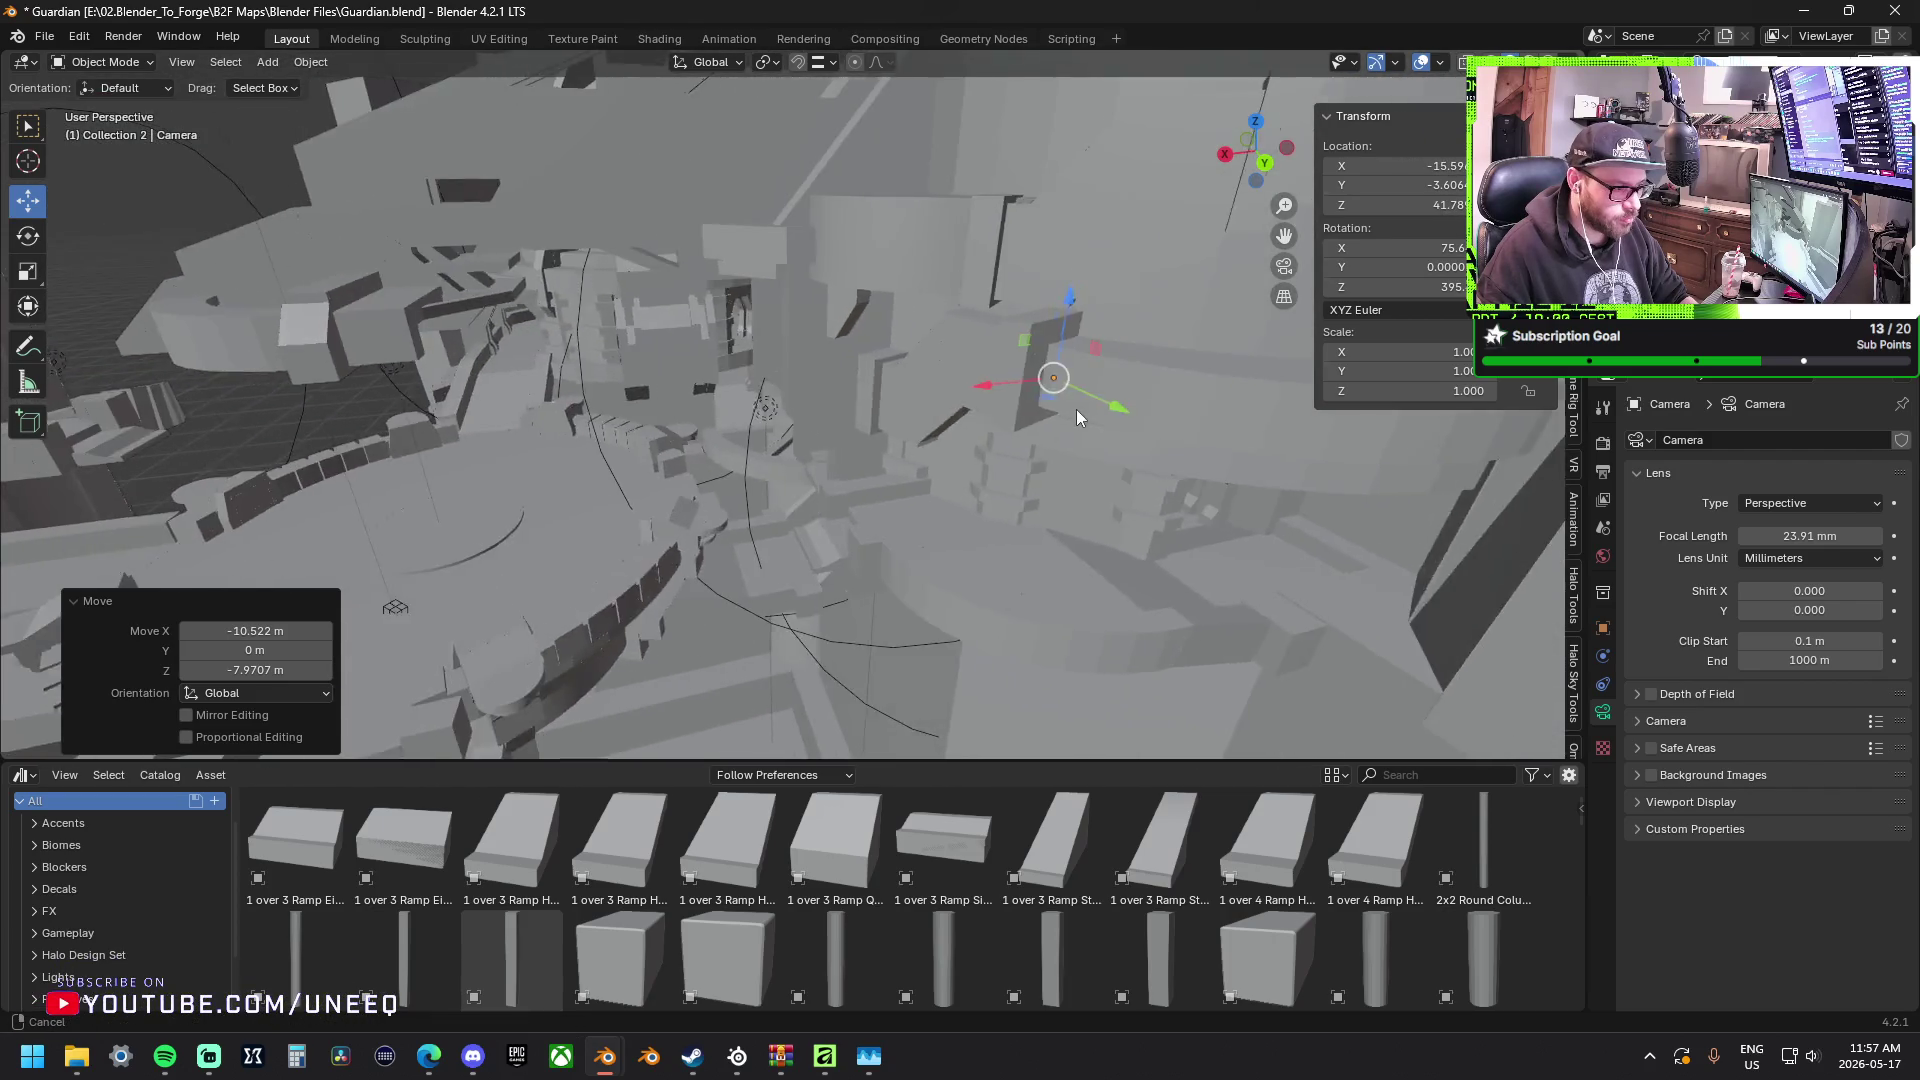
{"action": "mouse_move", "coordinate": [713, 361]}
{"action": "middle_mouse_down"}
{"action": "mouse_move", "coordinate": [872, 332]}
{"action": "mouse_move", "coordinate": [1070, 362]}
{"action": "mouse_move", "coordinate": [695, 381]}
{"action": "middle_mouse_up"}
{"action": "mouse_move", "coordinate": [731, 434]}
{"action": "middle_mouse_down"}
{"action": "mouse_move", "coordinate": [382, 471]}
{"action": "mouse_move", "coordinate": [442, 455]}
{"action": "middle_mouse_up"}
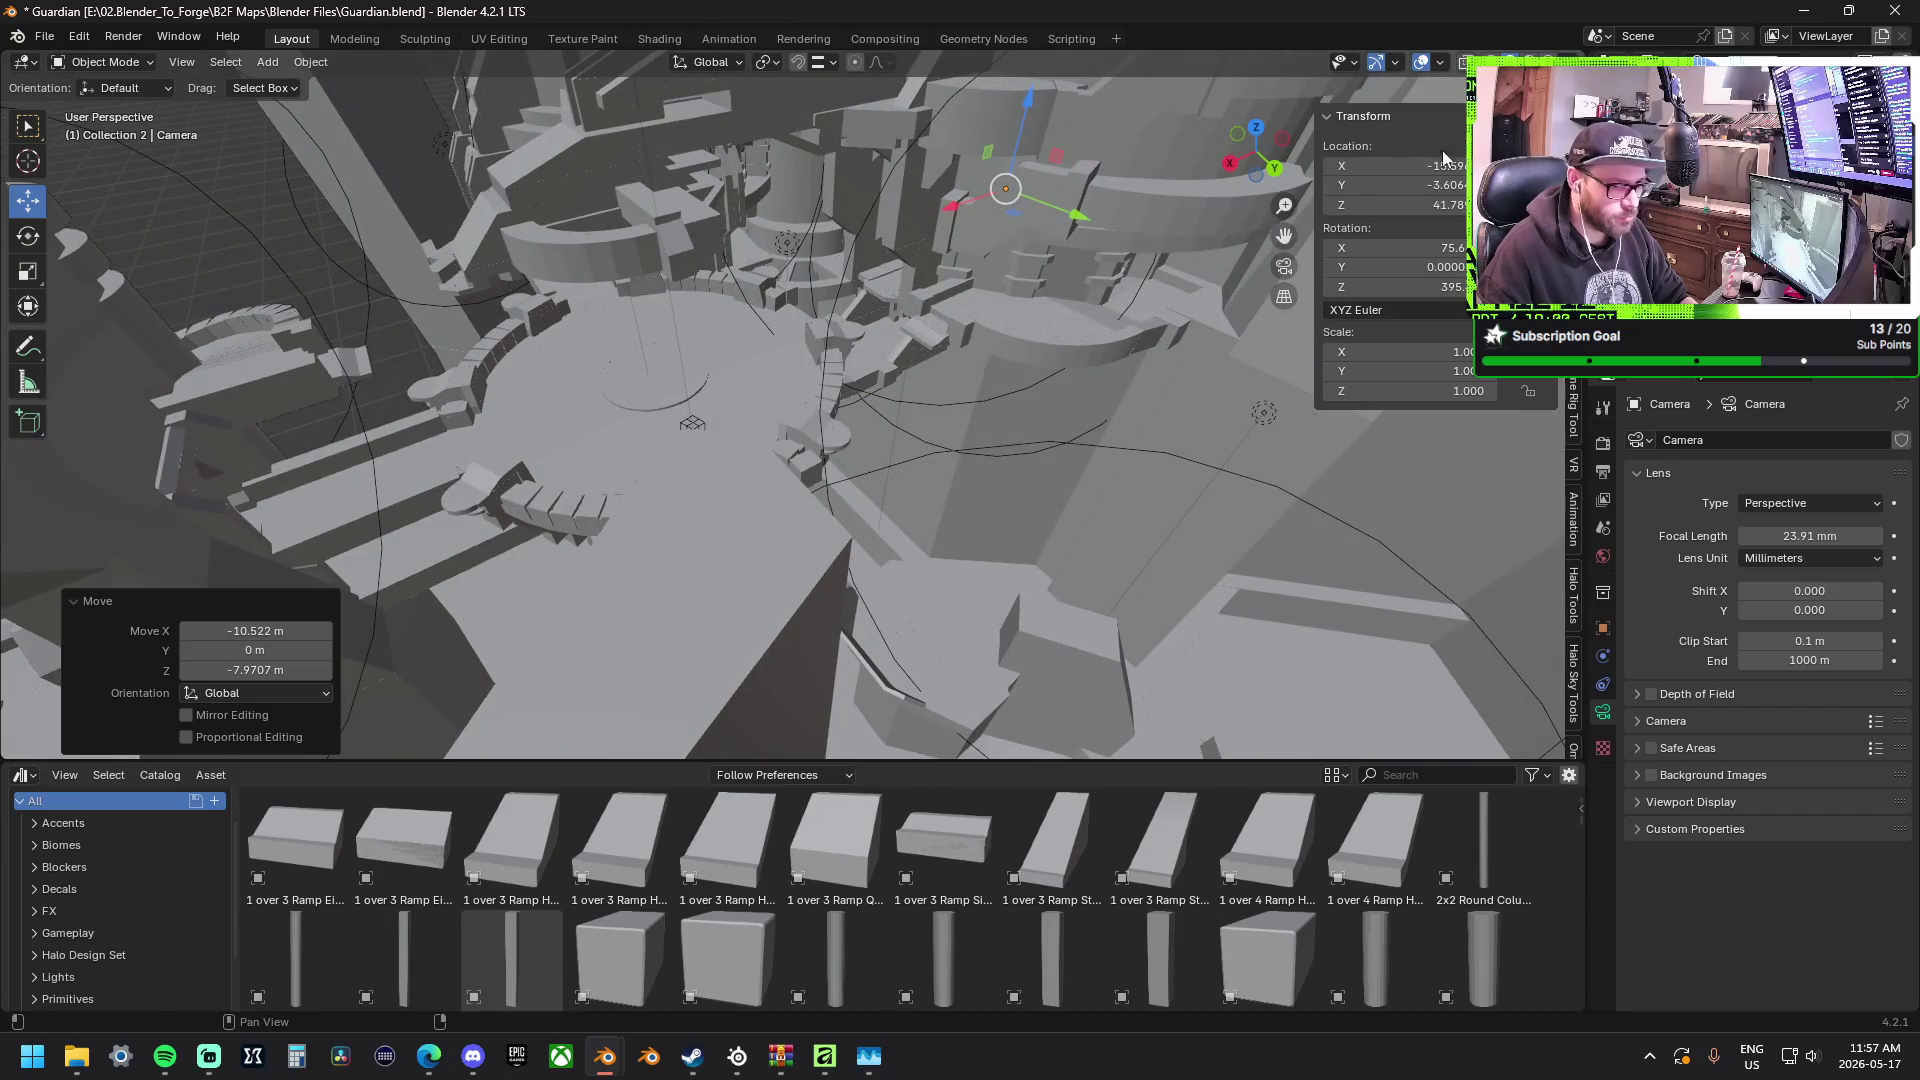
Set viewport Color to Single with Value about 0.55 and Background to World.
{"action": "left_click", "coordinate": [1568, 61]}
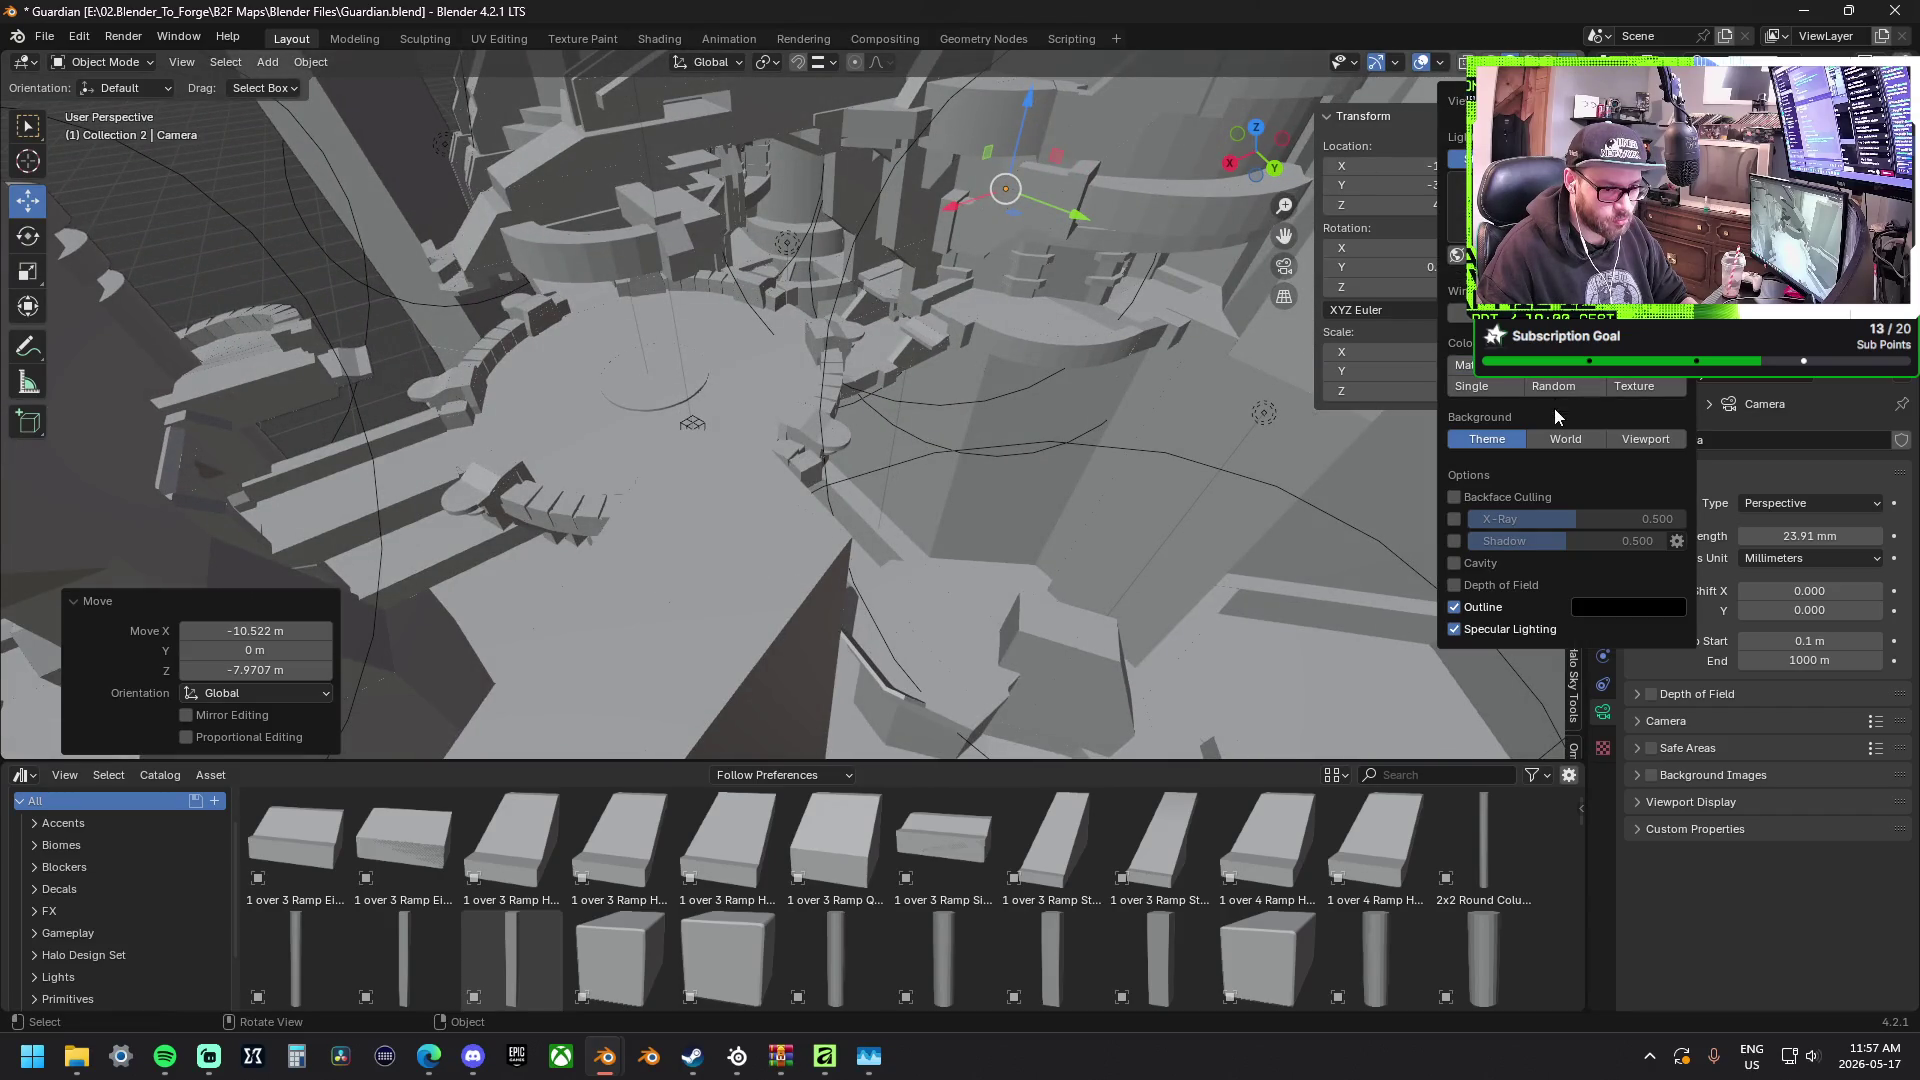
{"action": "left_click", "coordinate": [1632, 440]}
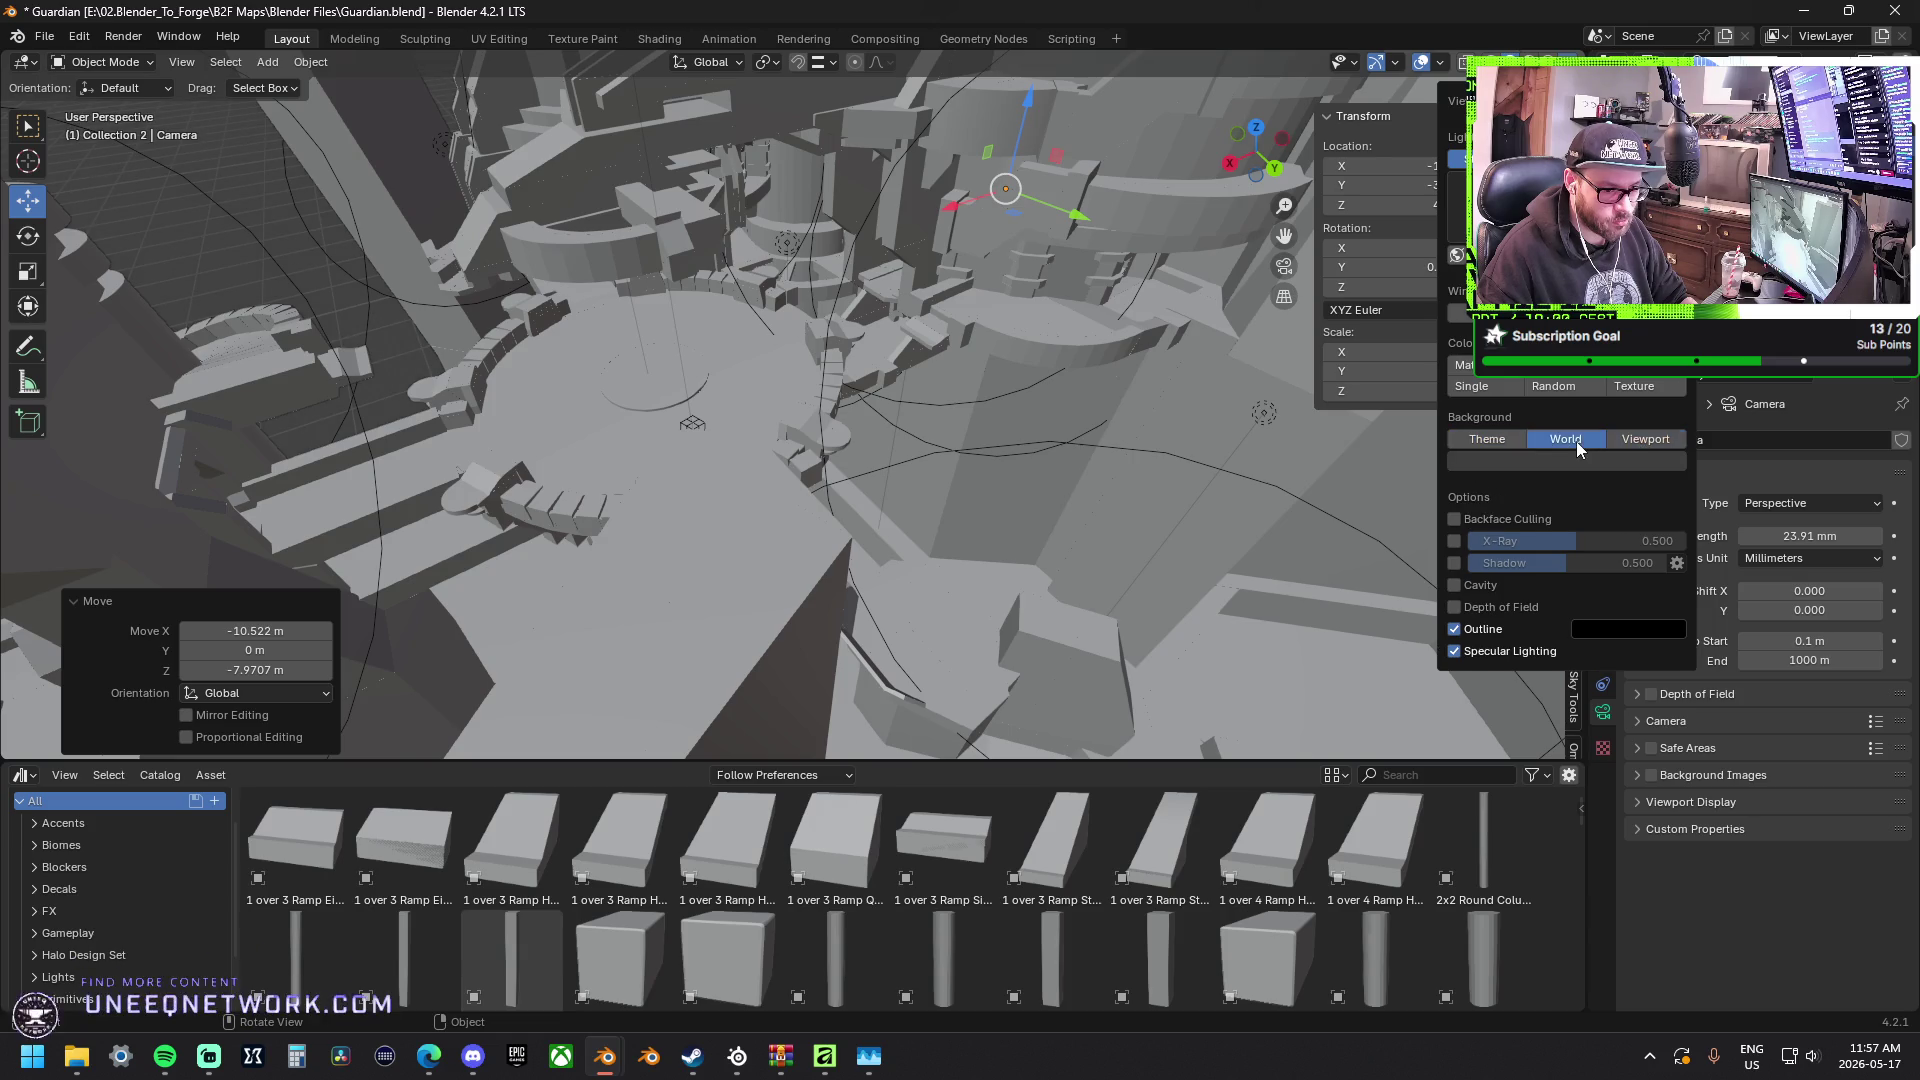
{"action": "left_click", "coordinate": [1568, 440]}
{"action": "left_click", "coordinate": [1512, 387]}
{"action": "left_click", "coordinate": [1519, 409]}
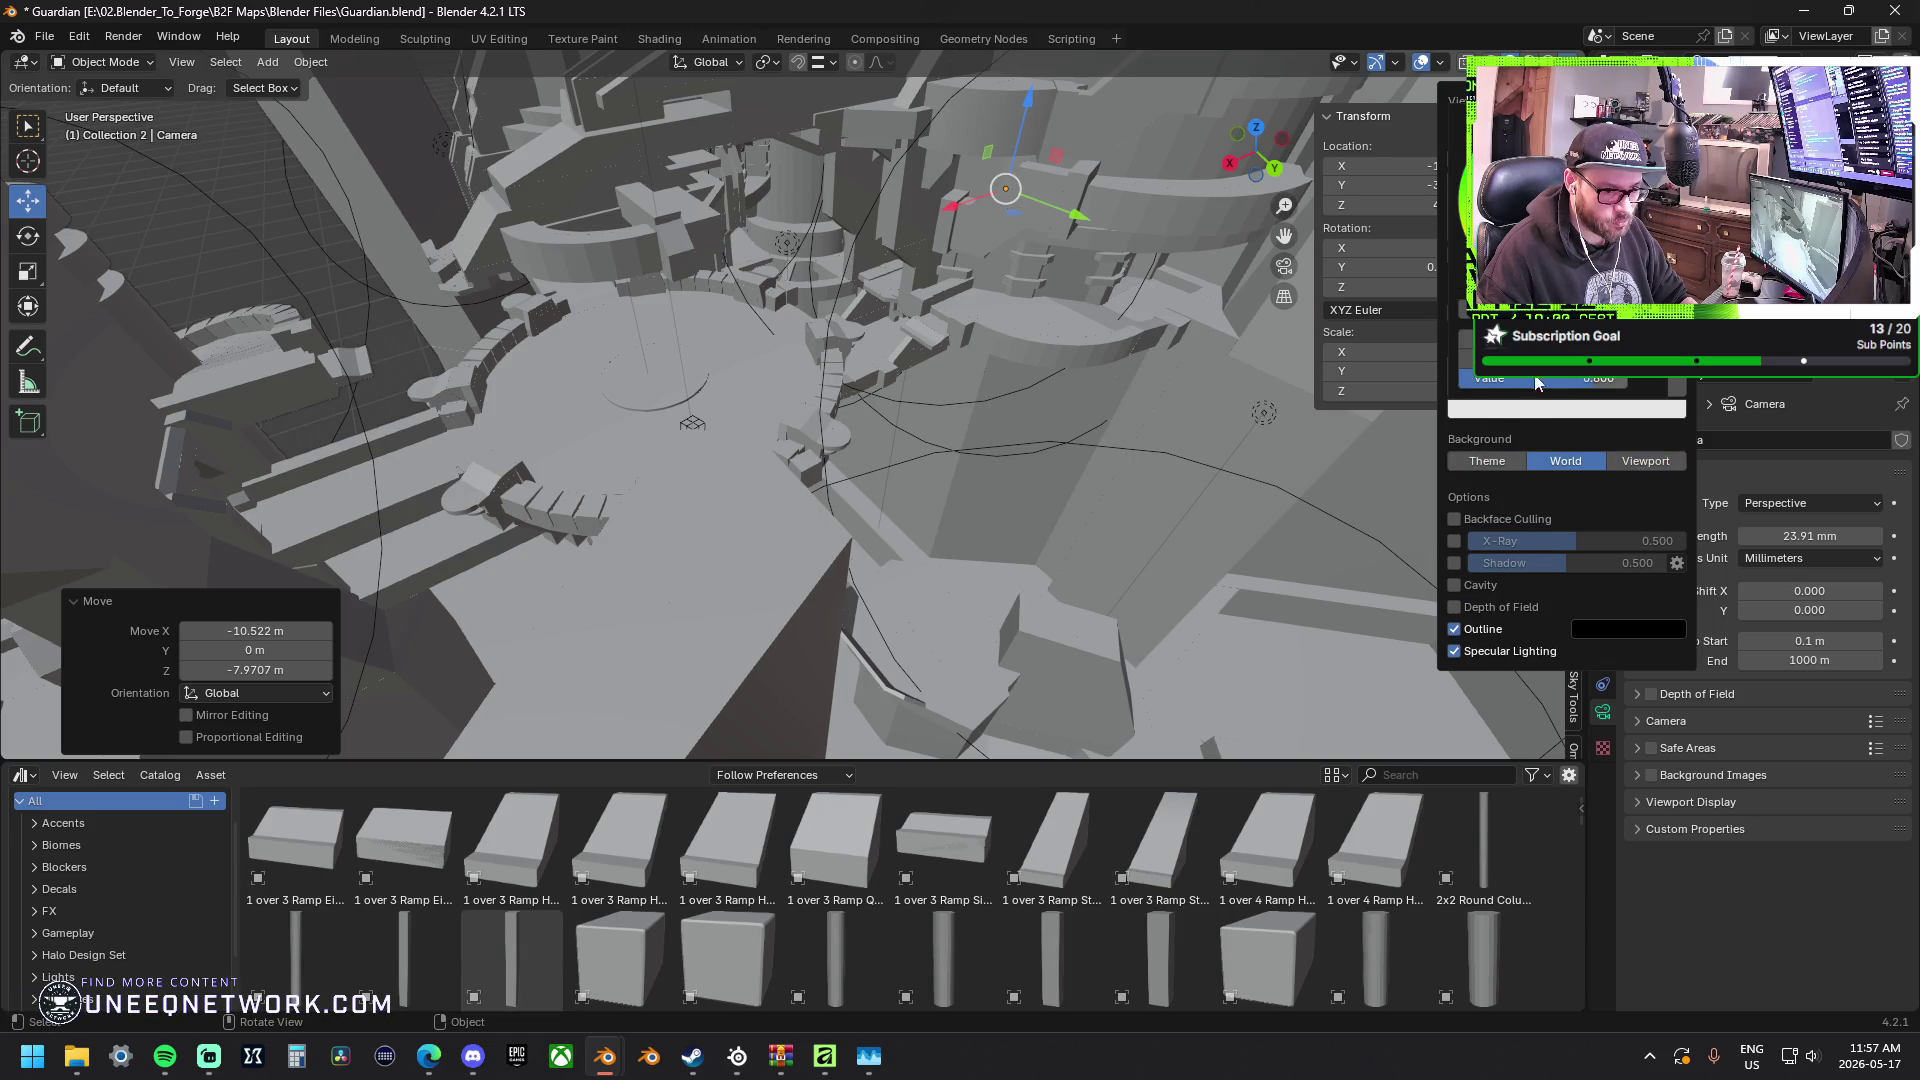
{"action": "left_click_drag", "start_coordinate": [1598, 379], "coordinate": [1546, 378]}
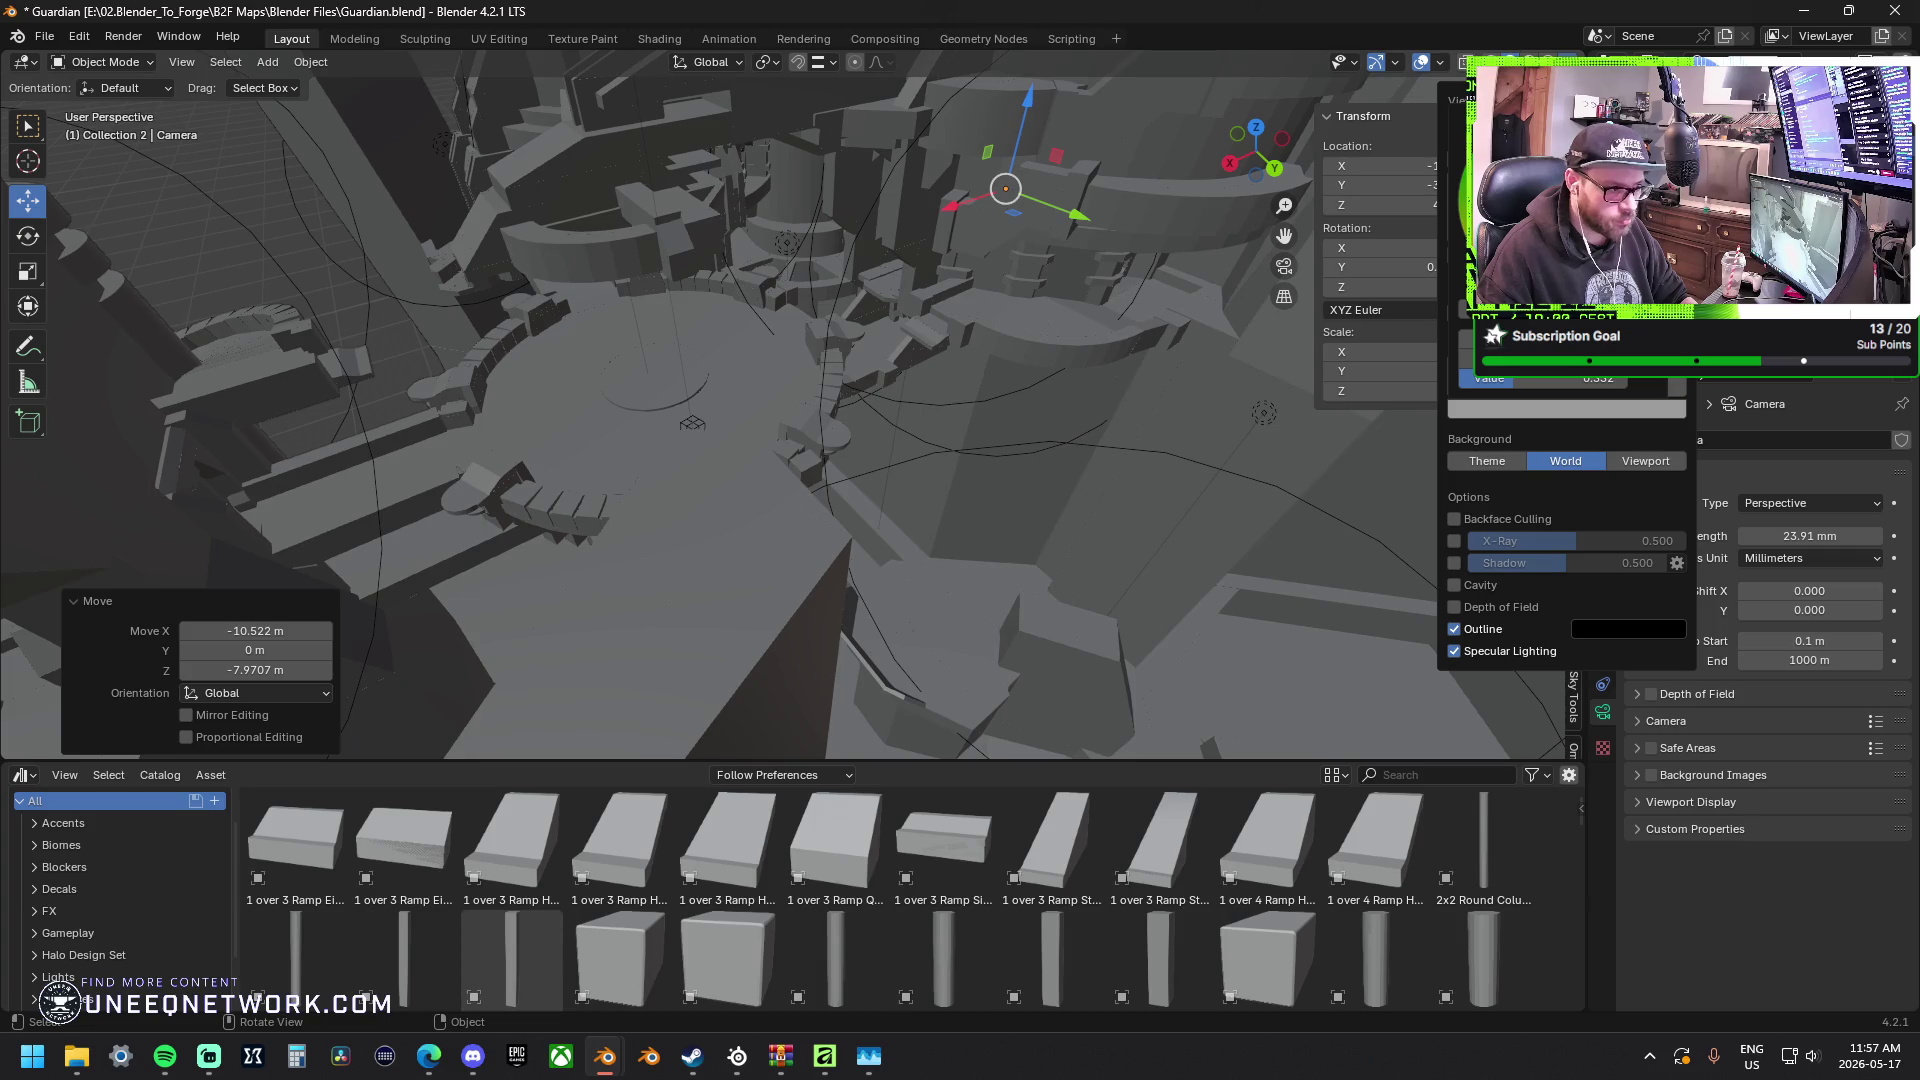
{"action": "mouse_move", "coordinate": [1154, 204]}
{"action": "middle_mouse_down"}
{"action": "mouse_move", "coordinate": [848, 267]}
{"action": "mouse_move", "coordinate": [942, 510]}
{"action": "mouse_move", "coordinate": [808, 560]}
{"action": "mouse_move", "coordinate": [893, 412]}
{"action": "mouse_move", "coordinate": [921, 299]}
{"action": "middle_mouse_up"}
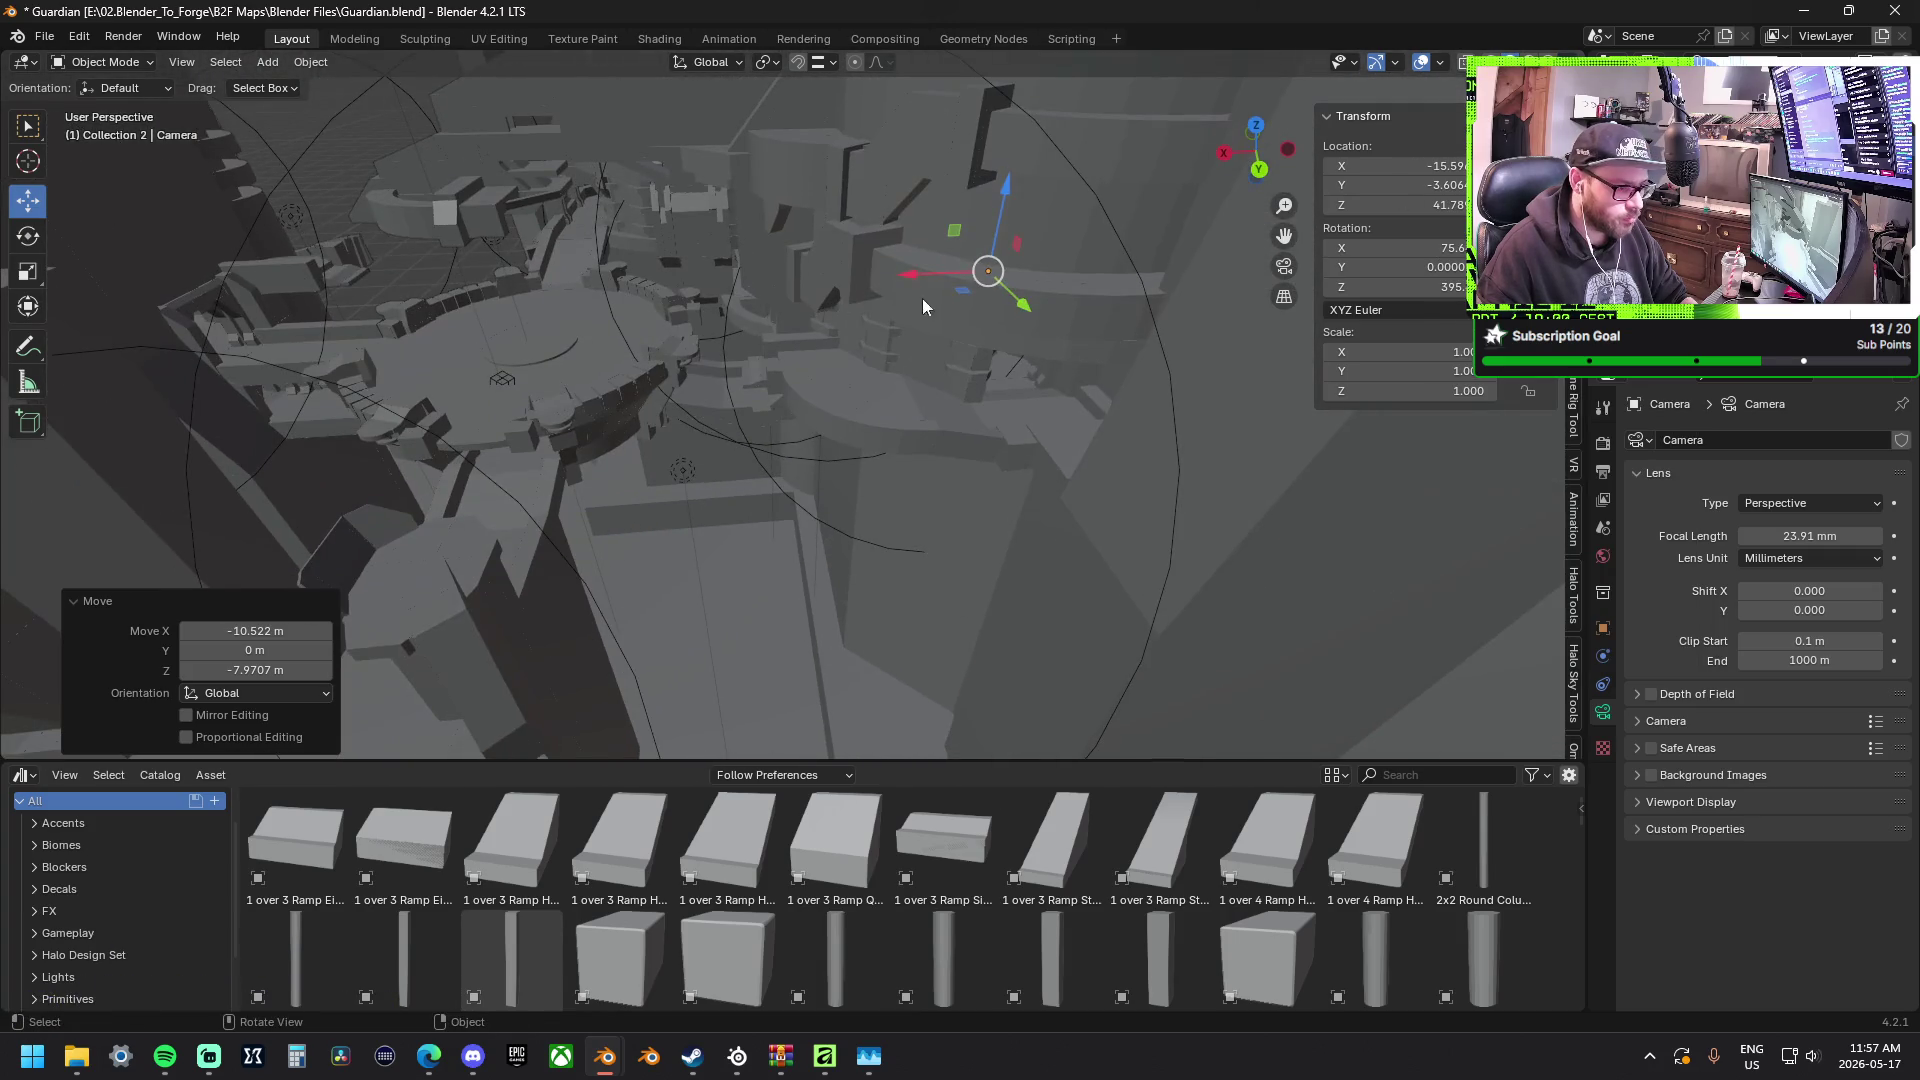
Slide the camera across the horizontal plane in toward the central platform.
{"action": "left_click_drag", "start_coordinate": [967, 298], "coordinate": [965, 342]}
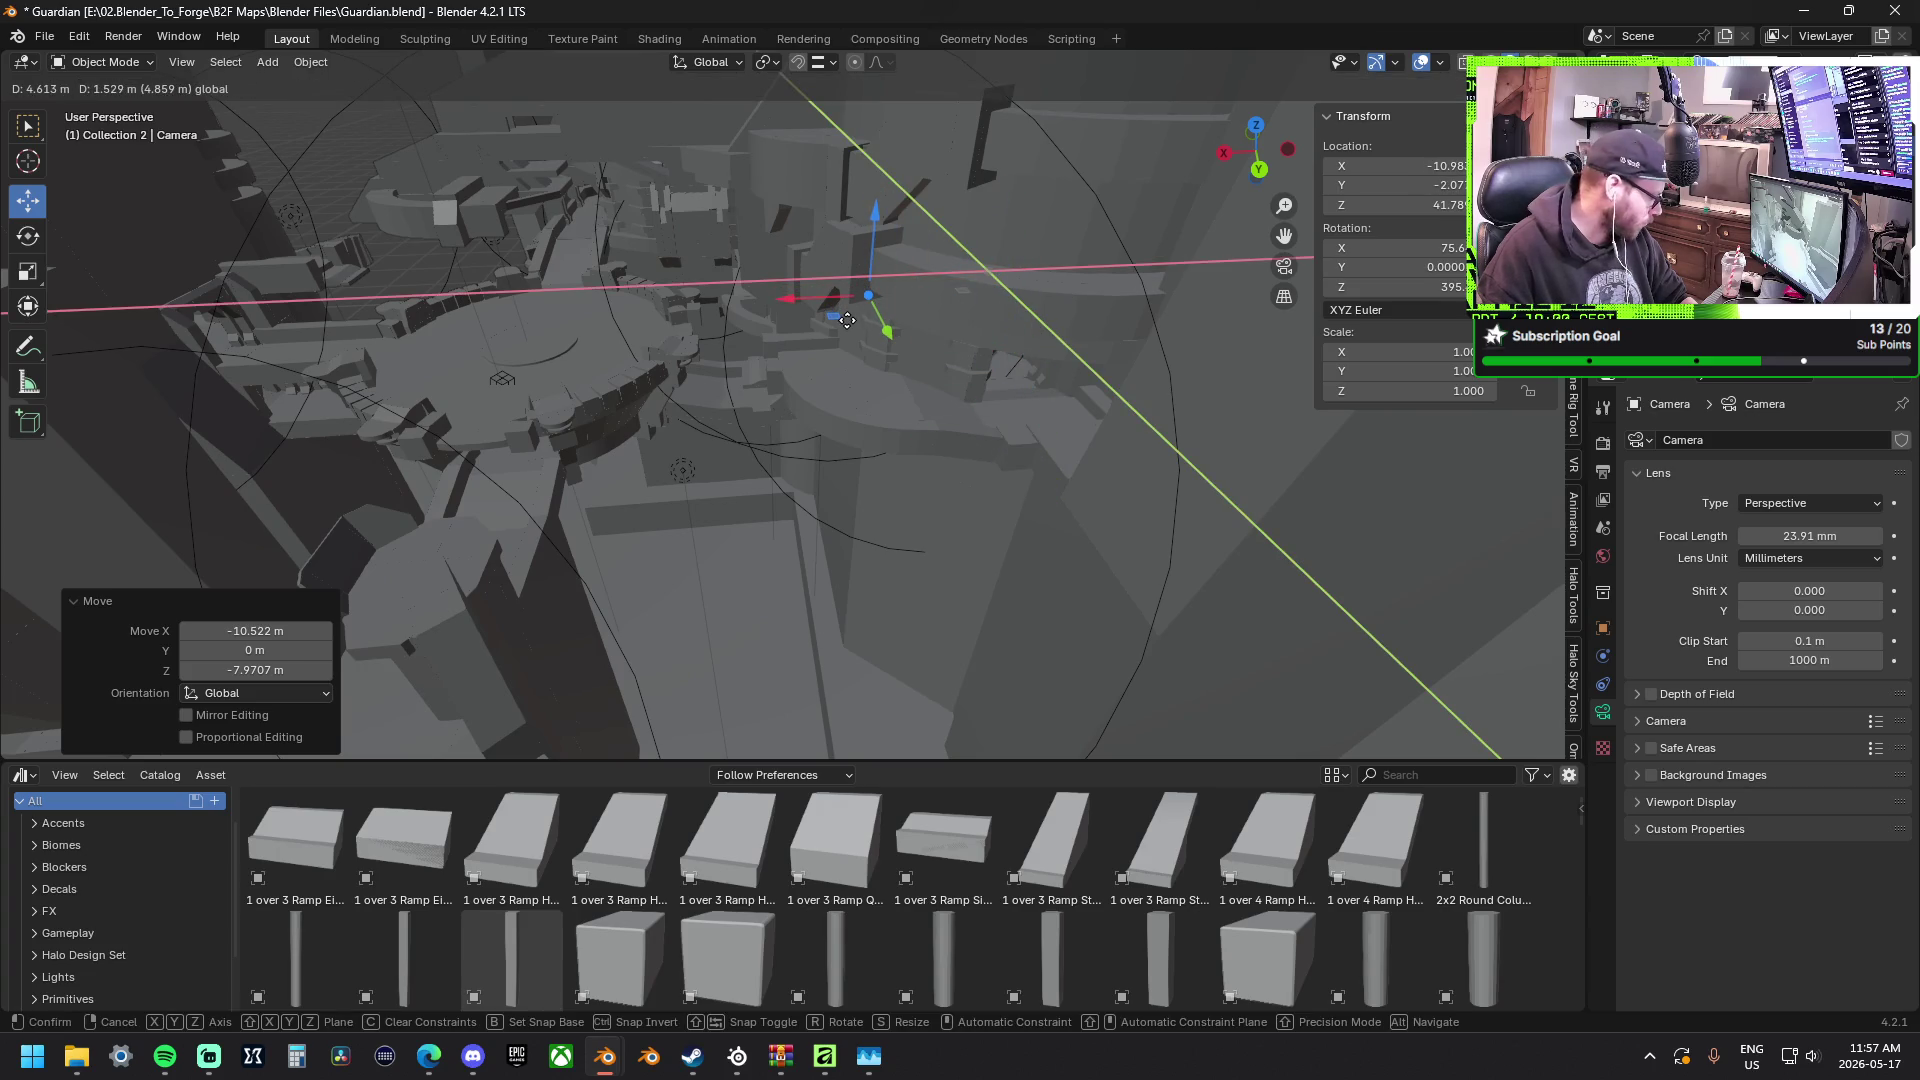
{"action": "left_click_drag", "start_coordinate": [965, 343], "coordinate": [848, 319]}
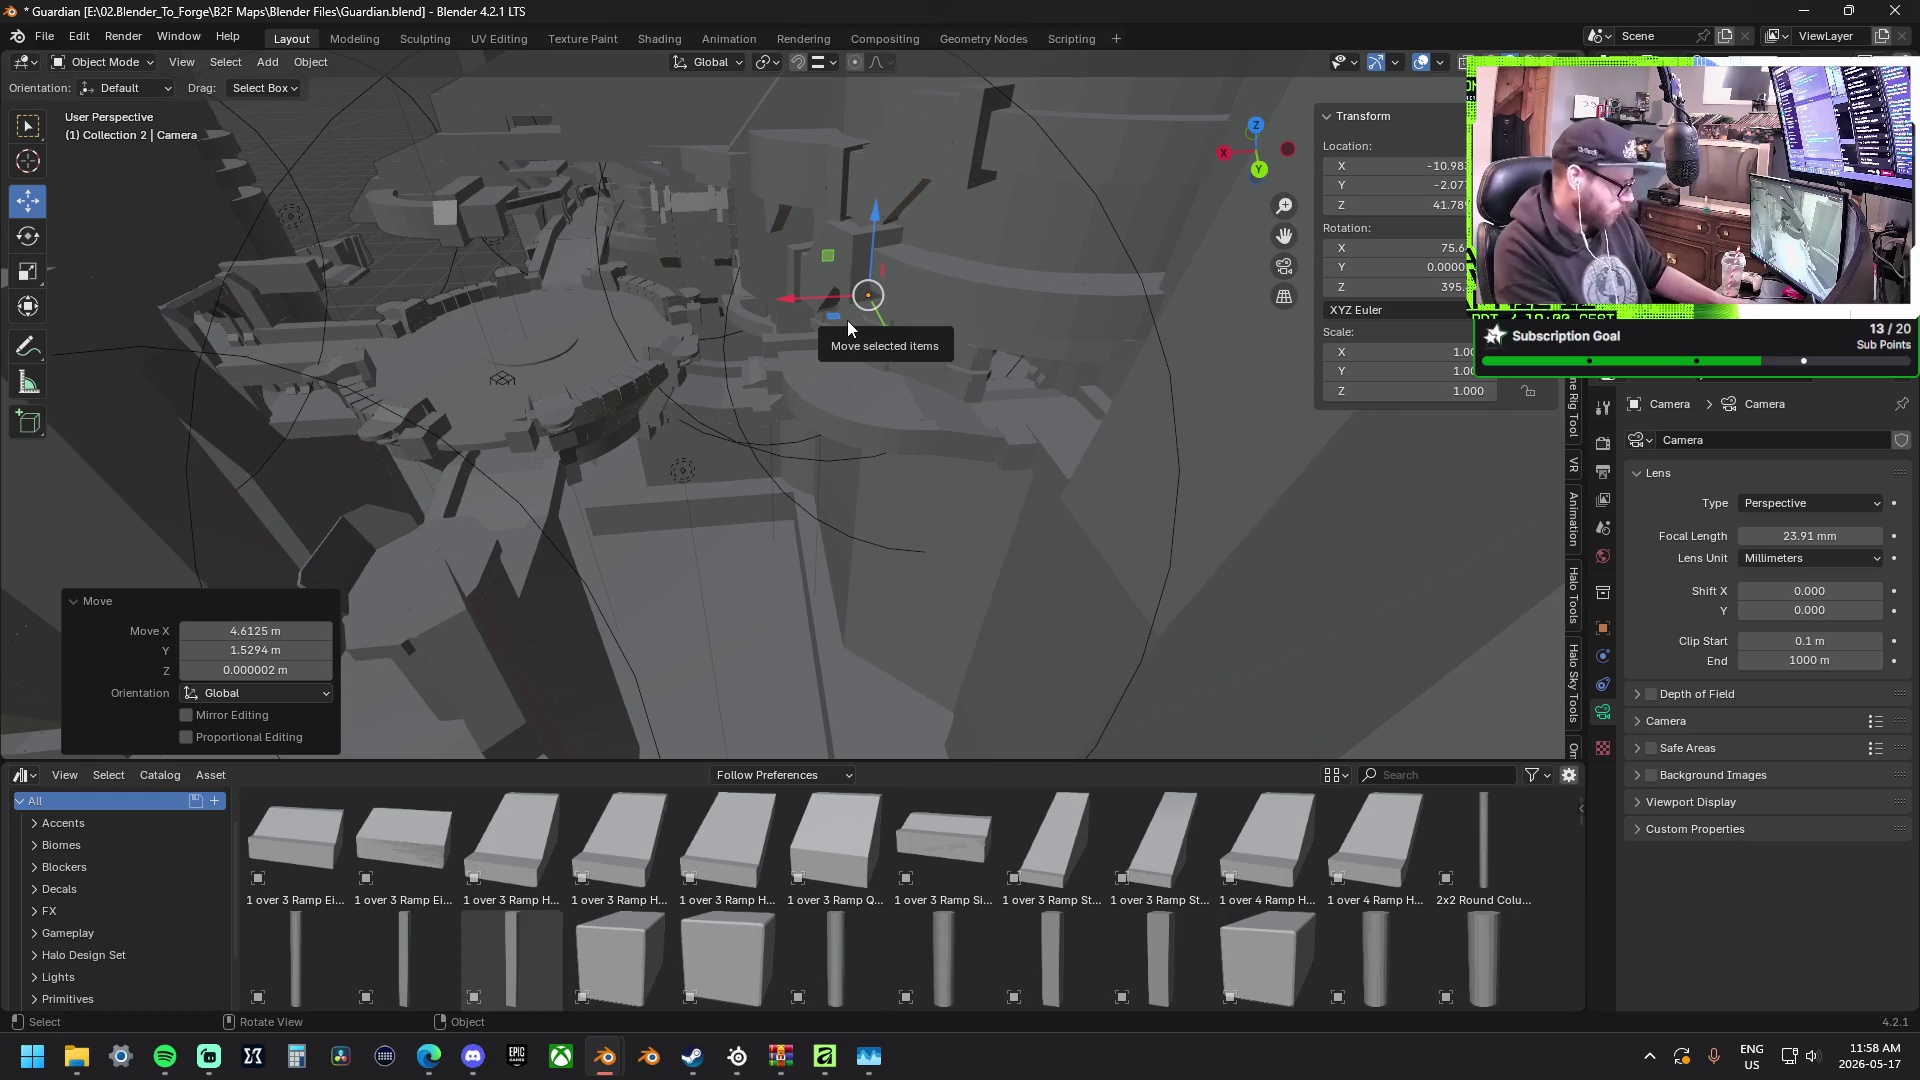
{"action": "mouse_move", "coordinate": [848, 320]}
{"action": "middle_mouse_down"}
{"action": "mouse_move", "coordinate": [605, 314]}
{"action": "mouse_move", "coordinate": [733, 266]}
{"action": "mouse_move", "coordinate": [838, 279]}
{"action": "mouse_move", "coordinate": [873, 329]}
{"action": "mouse_move", "coordinate": [627, 425]}
{"action": "mouse_move", "coordinate": [766, 290]}
{"action": "mouse_move", "coordinate": [874, 382]}
{"action": "mouse_move", "coordinate": [641, 353]}
{"action": "mouse_move", "coordinate": [851, 310]}
{"action": "mouse_move", "coordinate": [902, 343]}
{"action": "mouse_move", "coordinate": [795, 290]}
{"action": "middle_mouse_up"}
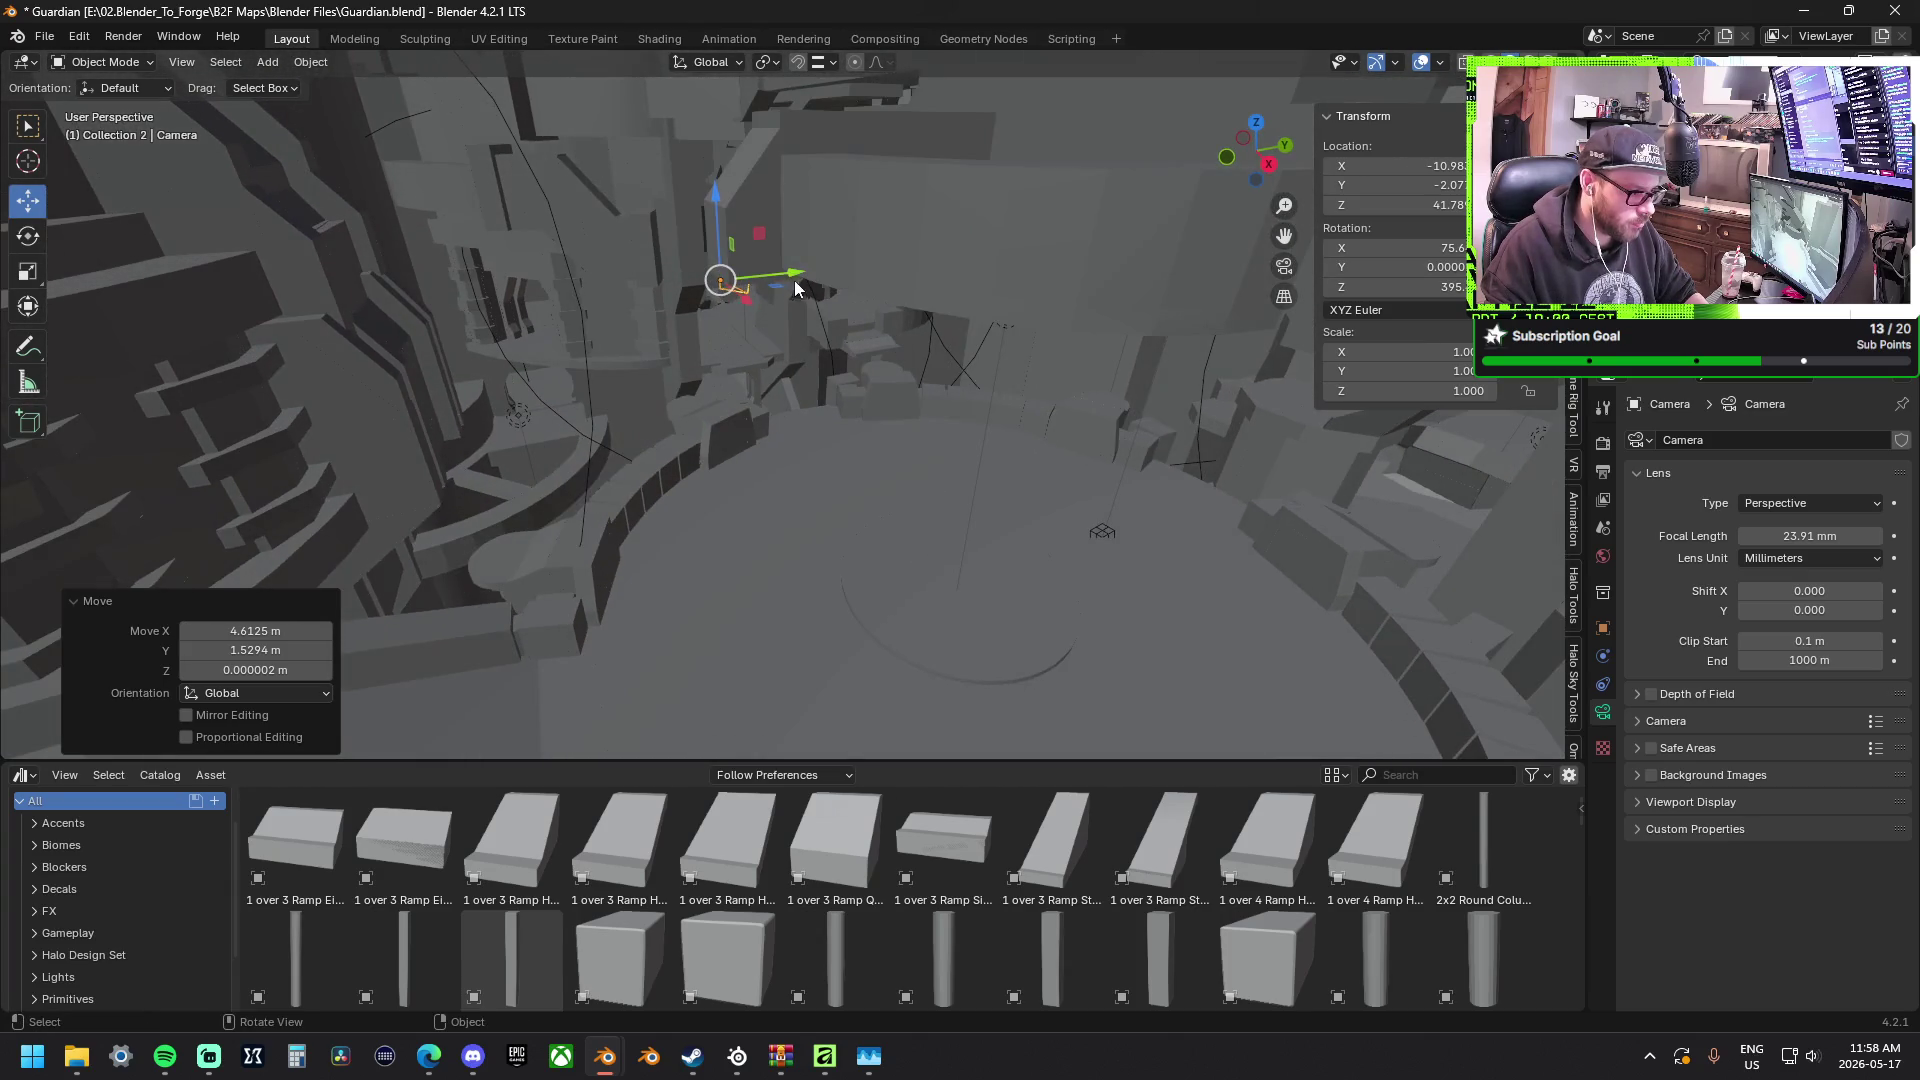
{"action": "key", "text": "g"}
{"action": "key", "text": "shift+z"}
{"action": "left_click", "coordinate": [574, 505]}
{"action": "mouse_move", "coordinate": [573, 505]}
{"action": "middle_mouse_down"}
{"action": "mouse_move", "coordinate": [605, 514]}
{"action": "mouse_move", "coordinate": [698, 420]}
{"action": "middle_mouse_up"}
Raise the camera vertically to about Z 43.2 m.
{"action": "key", "text": "g"}
{"action": "key", "text": "z"}
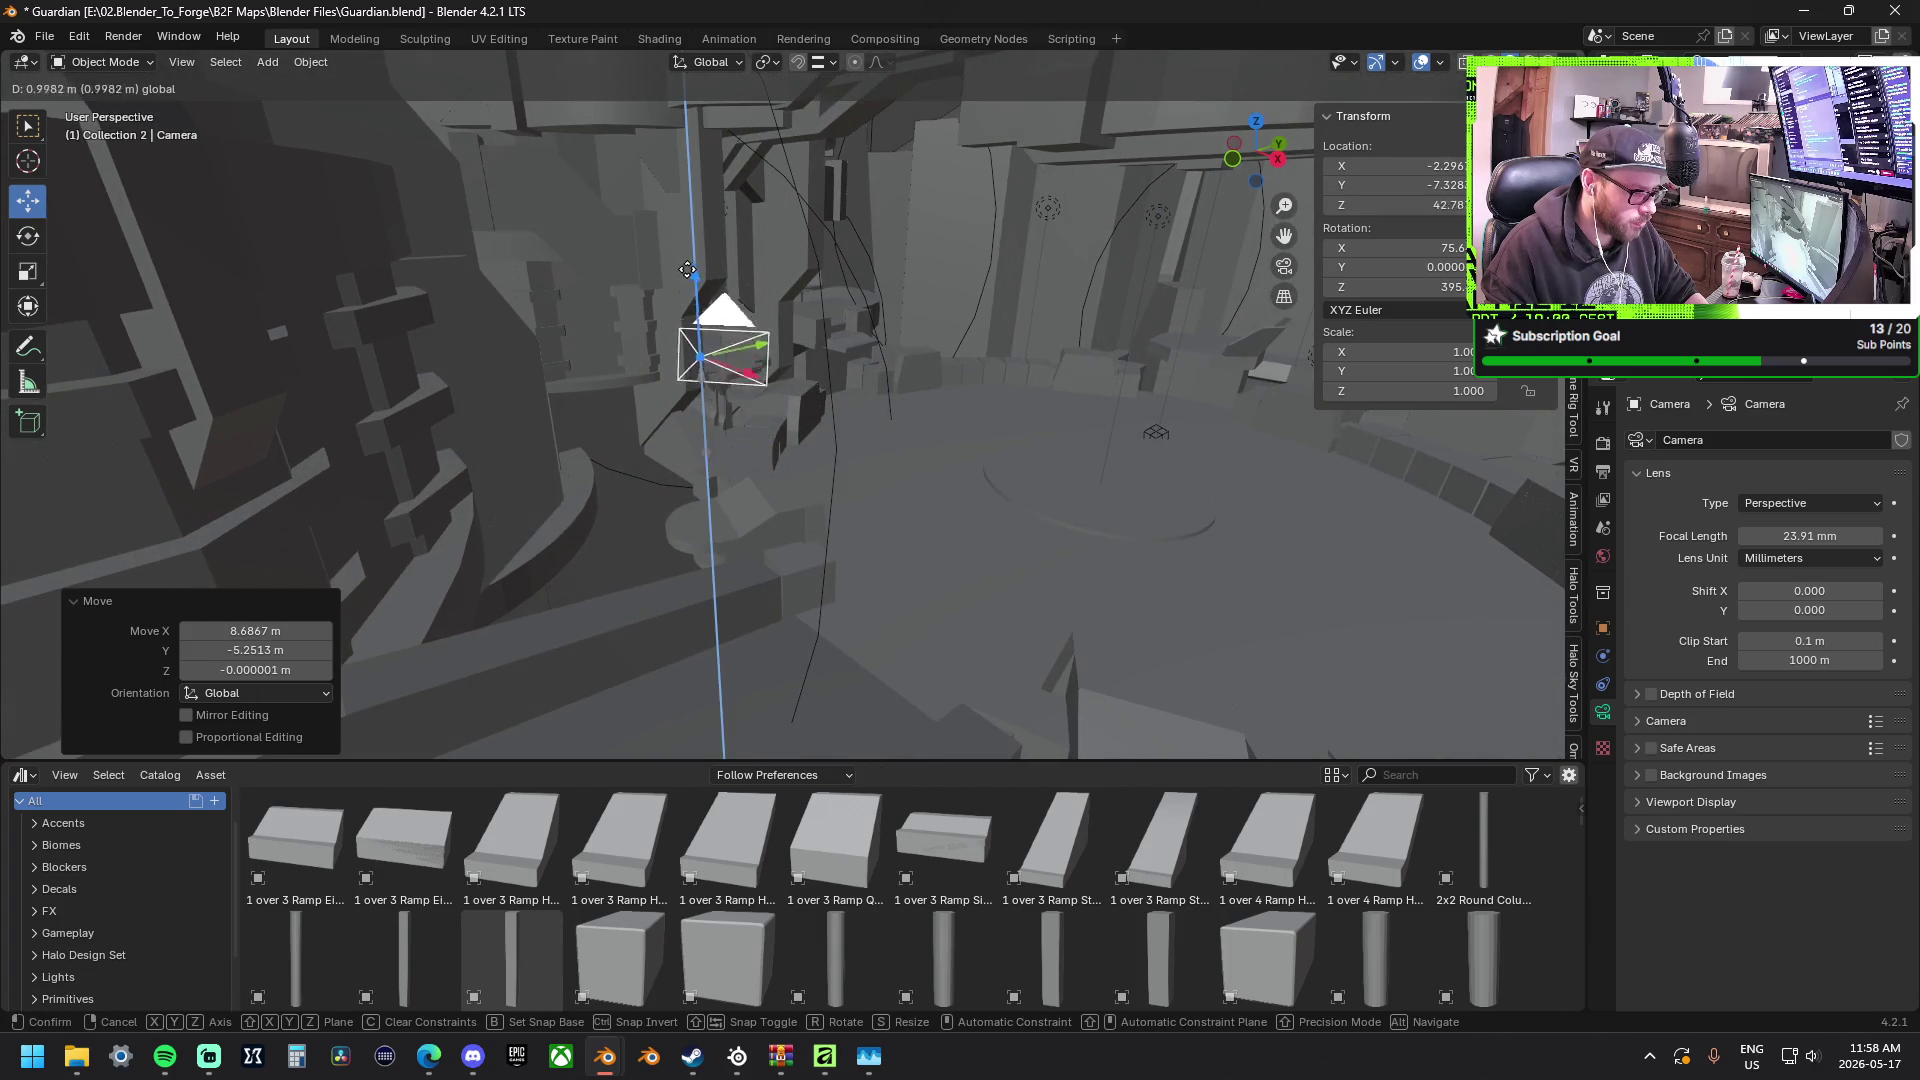
{"action": "left_click", "coordinate": [688, 100]}
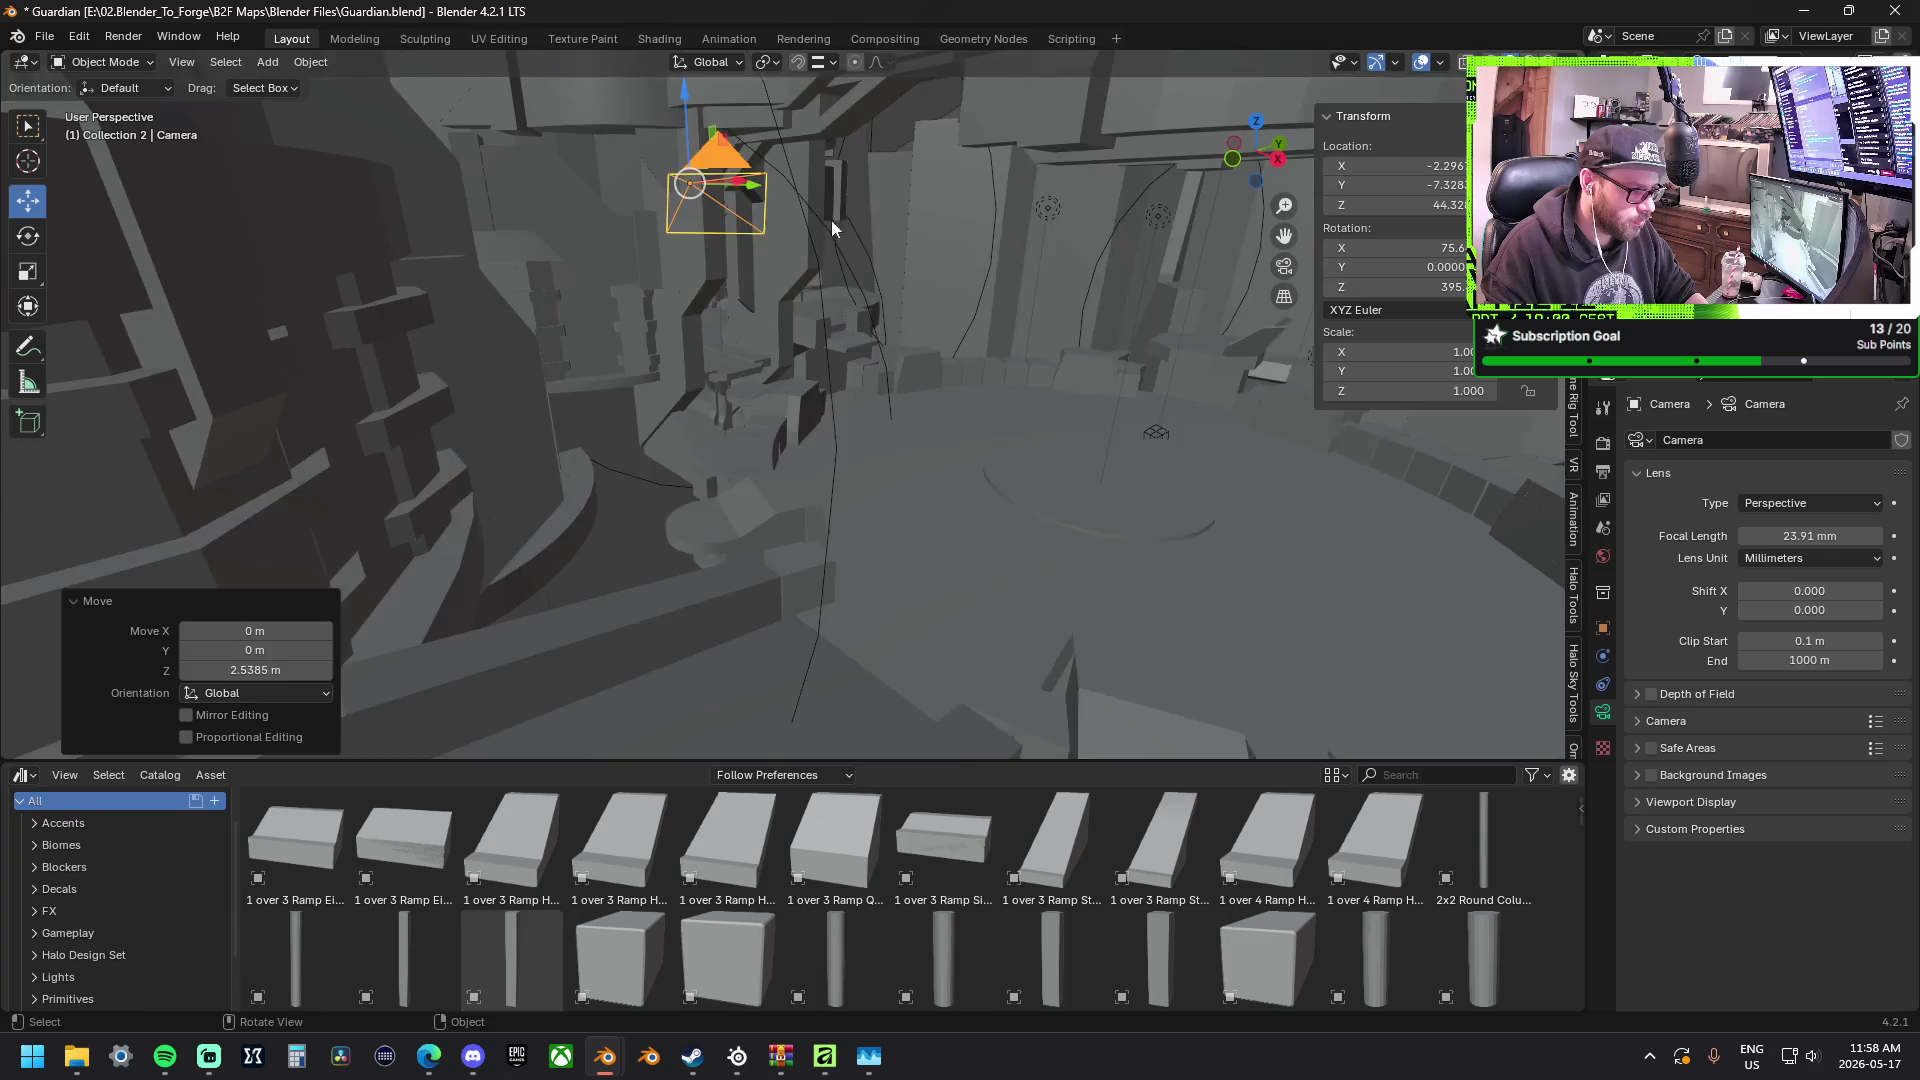
{"action": "middle_click_drag", "start_coordinate": [835, 221], "coordinate": [391, 297]}
Nudge the camera freely and off the Y axis to roughly X −2.9 m, Y 0.35 m.
{"action": "key", "text": "g"}
{"action": "left_click", "coordinate": [766, 575]}
{"action": "mouse_move", "coordinate": [767, 575]}
{"action": "middle_mouse_down", "text": "shift"}
{"action": "mouse_move", "coordinate": [692, 341]}
{"action": "mouse_move", "coordinate": [795, 480]}
{"action": "mouse_move", "coordinate": [761, 482]}
{"action": "middle_mouse_up", "text": "shift"}
{"action": "key", "text": "g"}
{"action": "key", "text": "shift+y"}
{"action": "left_click", "coordinate": [716, 478]}
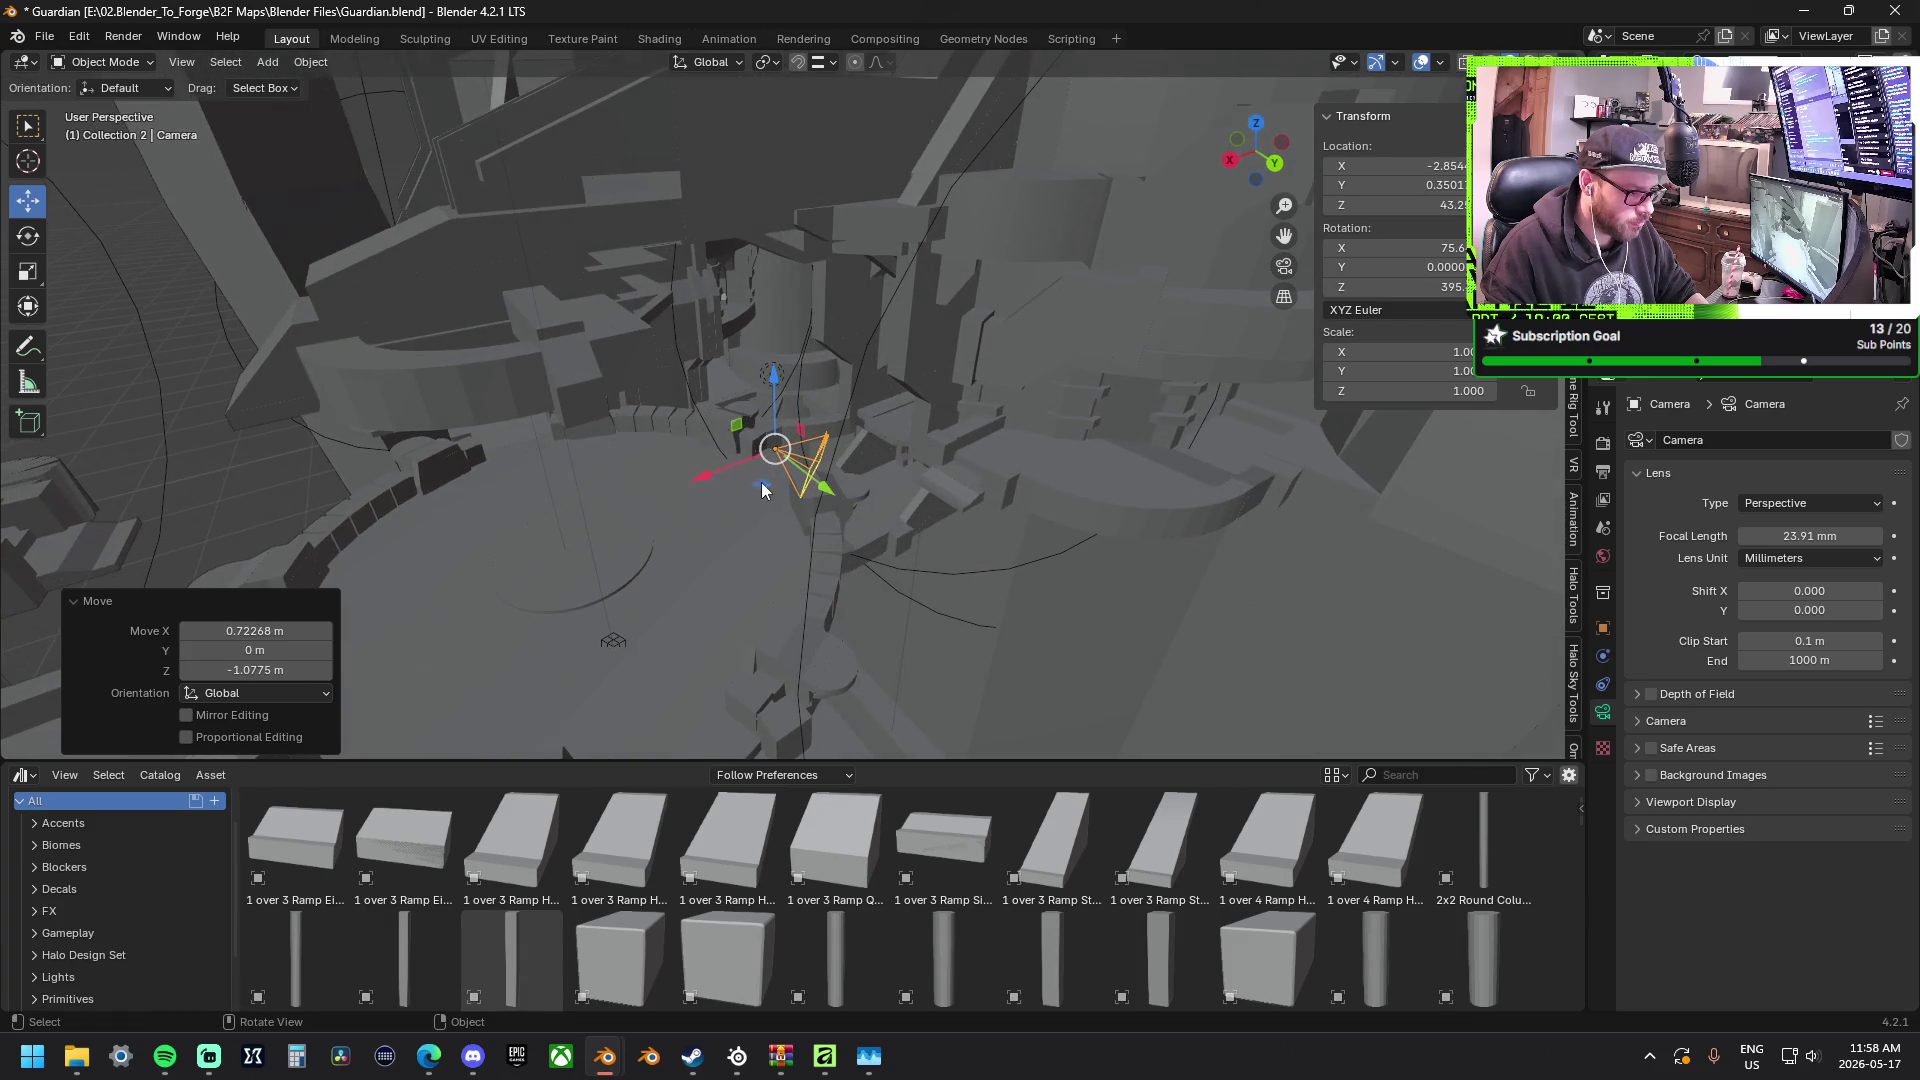
{"action": "left_click", "coordinate": [29, 239]}
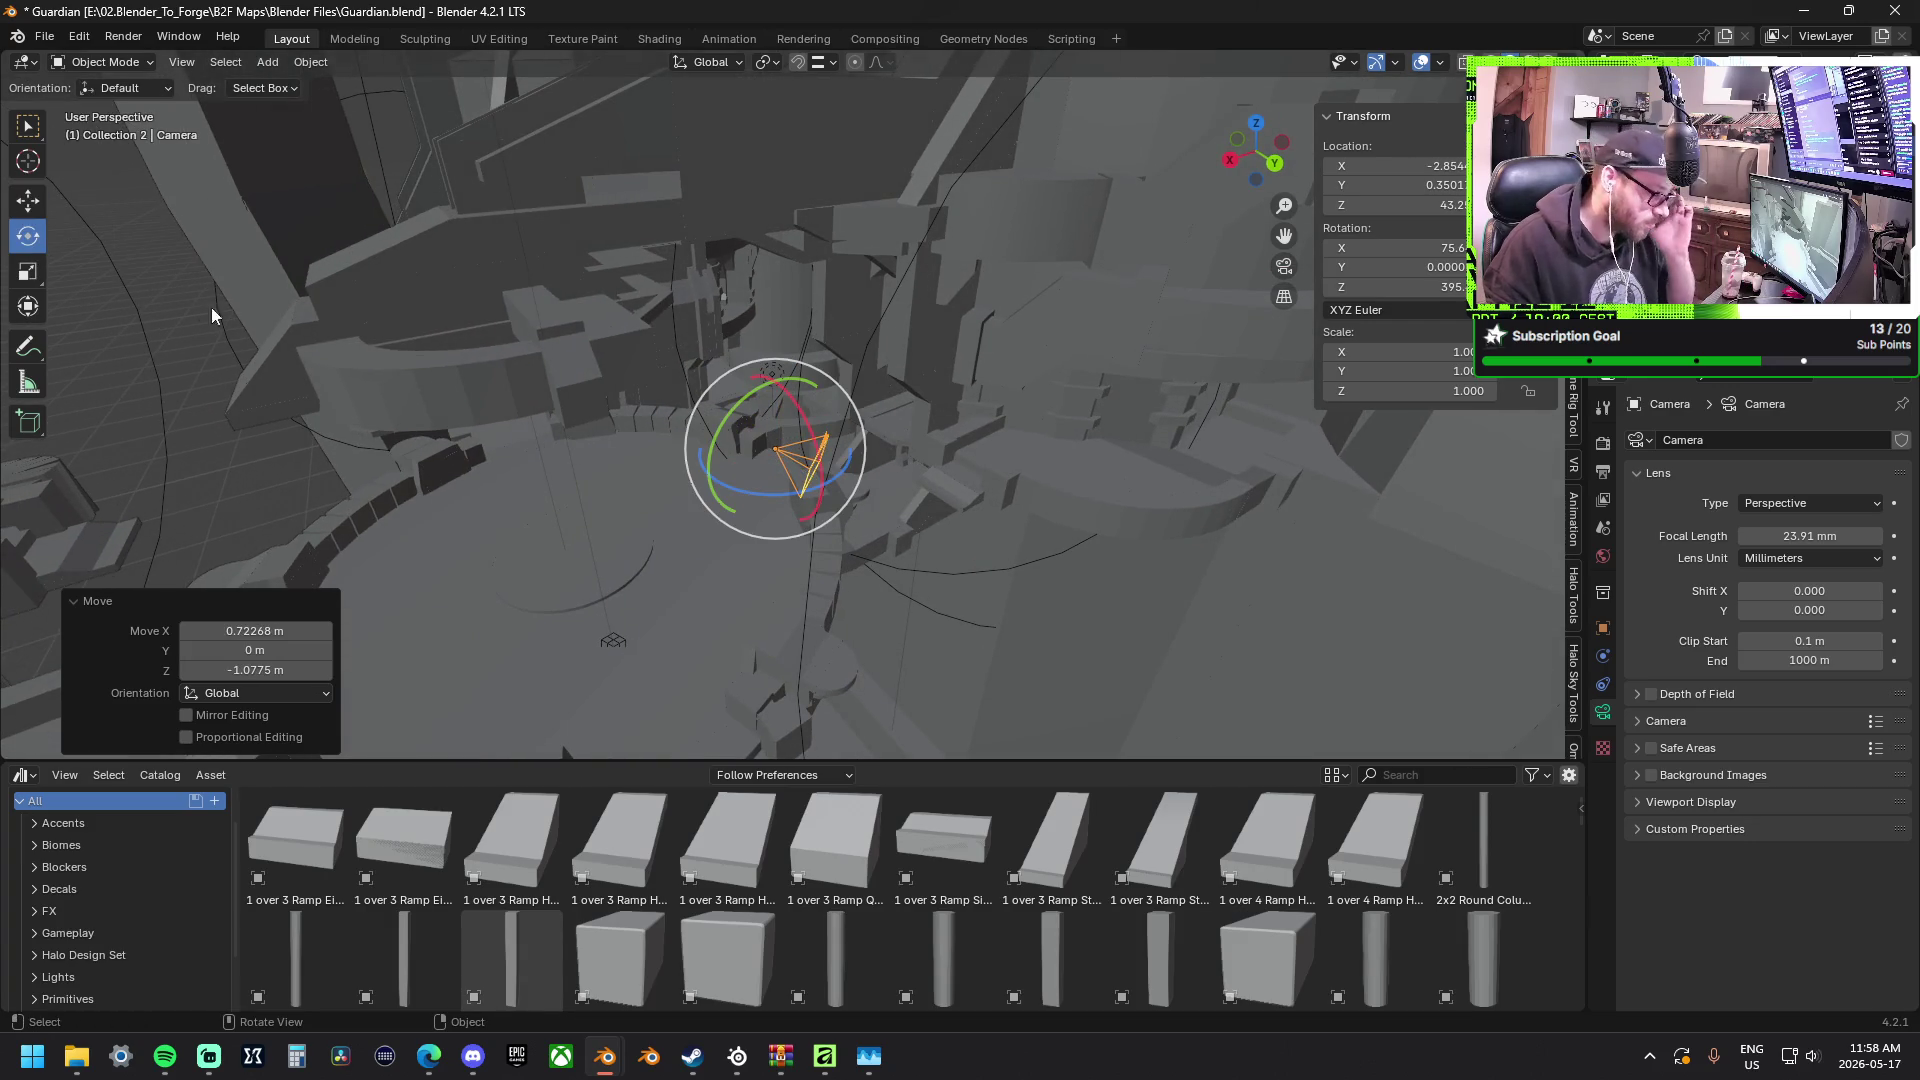
{"action": "right_click", "coordinate": [631, 474]}
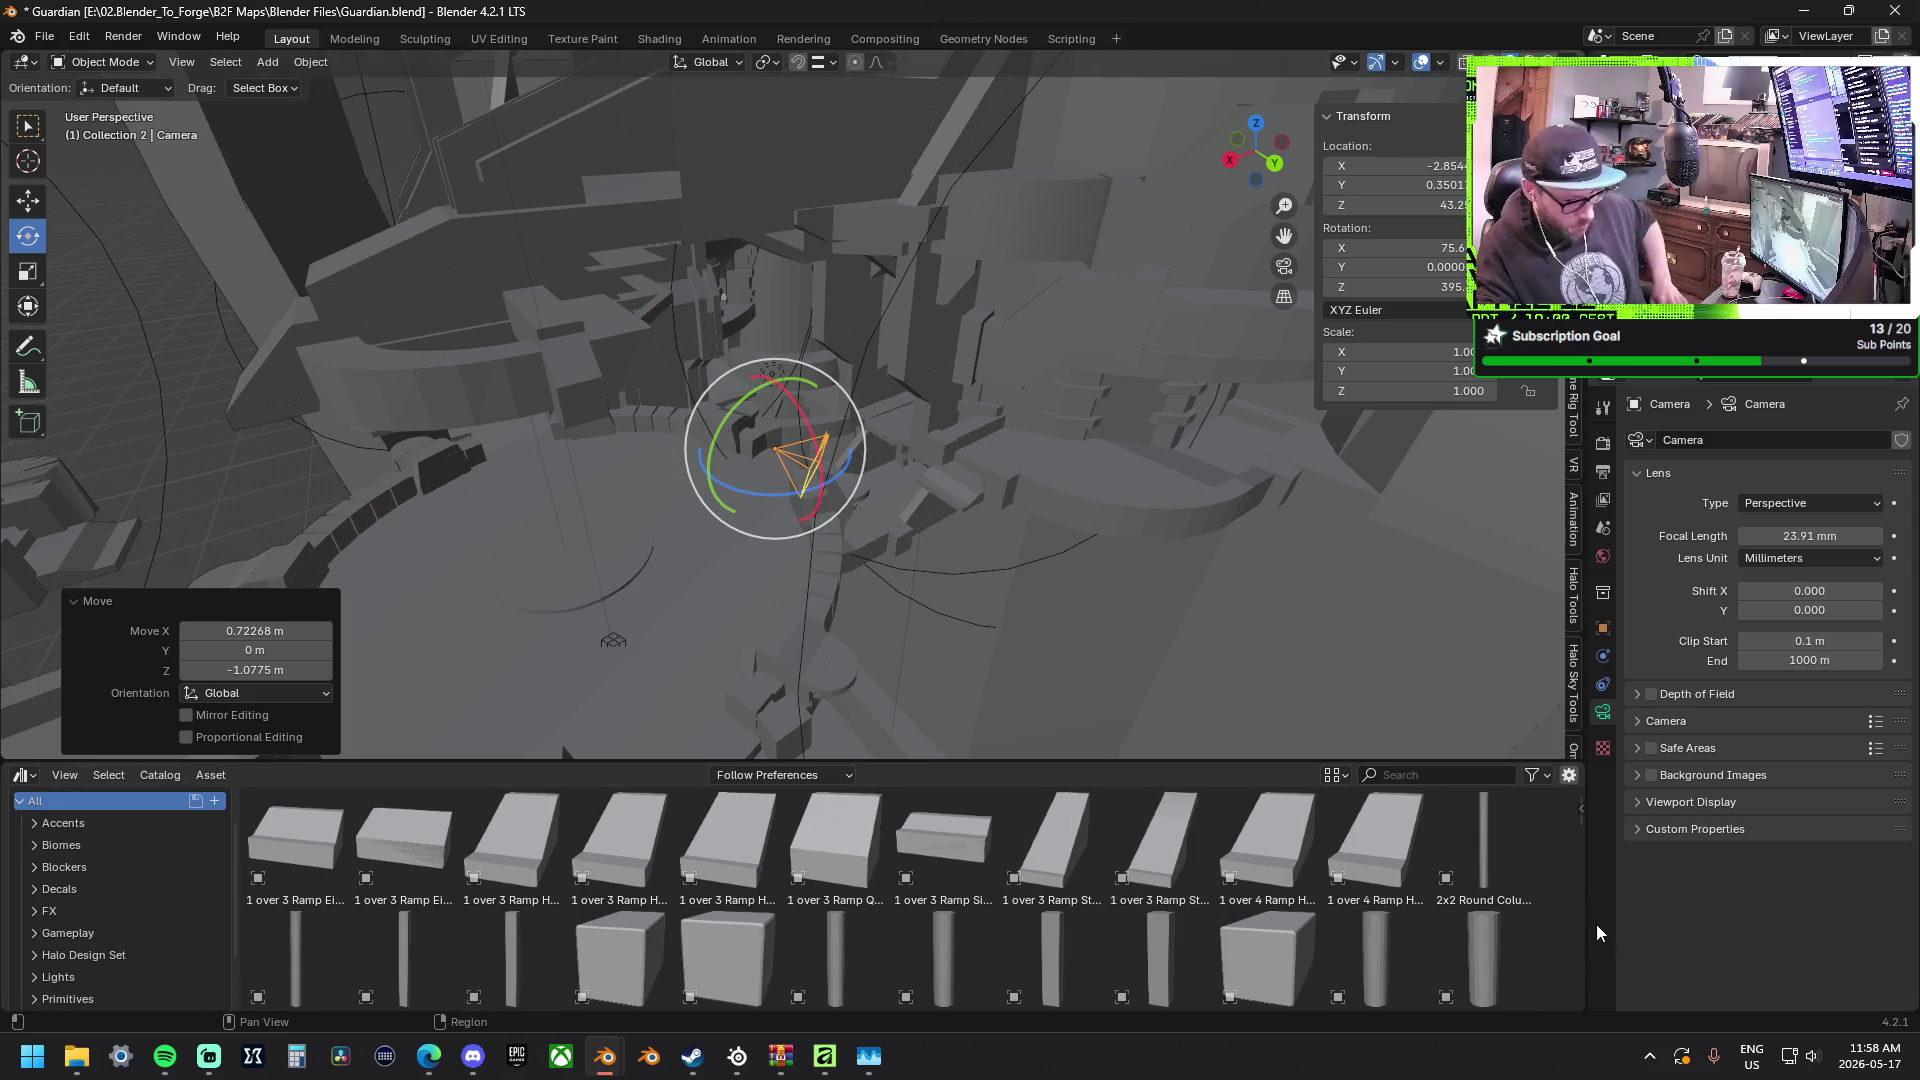
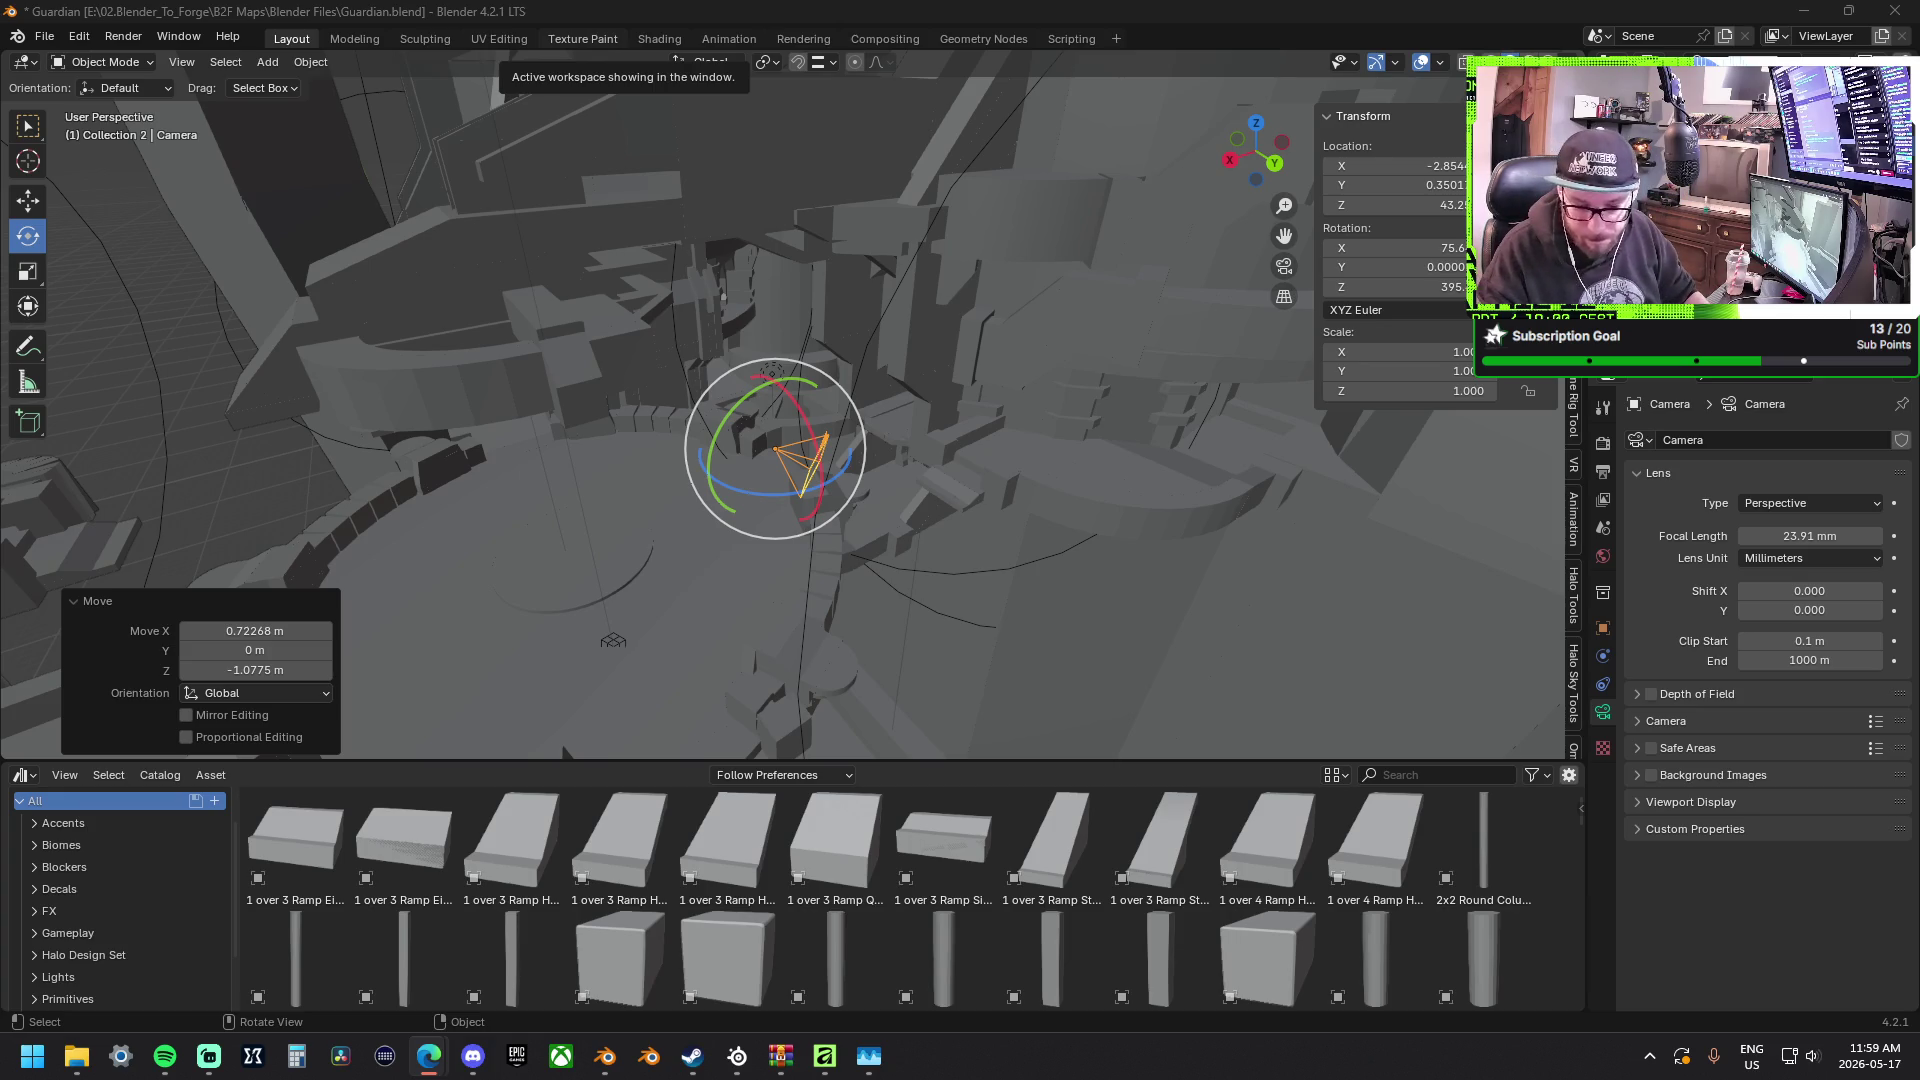
Orbit around the arena scene while toggling between the Move and Rotate tools.
{"action": "mouse_move", "coordinate": [1096, 389]}
{"action": "middle_mouse_down"}
{"action": "mouse_move", "coordinate": [602, 492]}
{"action": "mouse_move", "coordinate": [60, 271]}
{"action": "middle_mouse_up"}
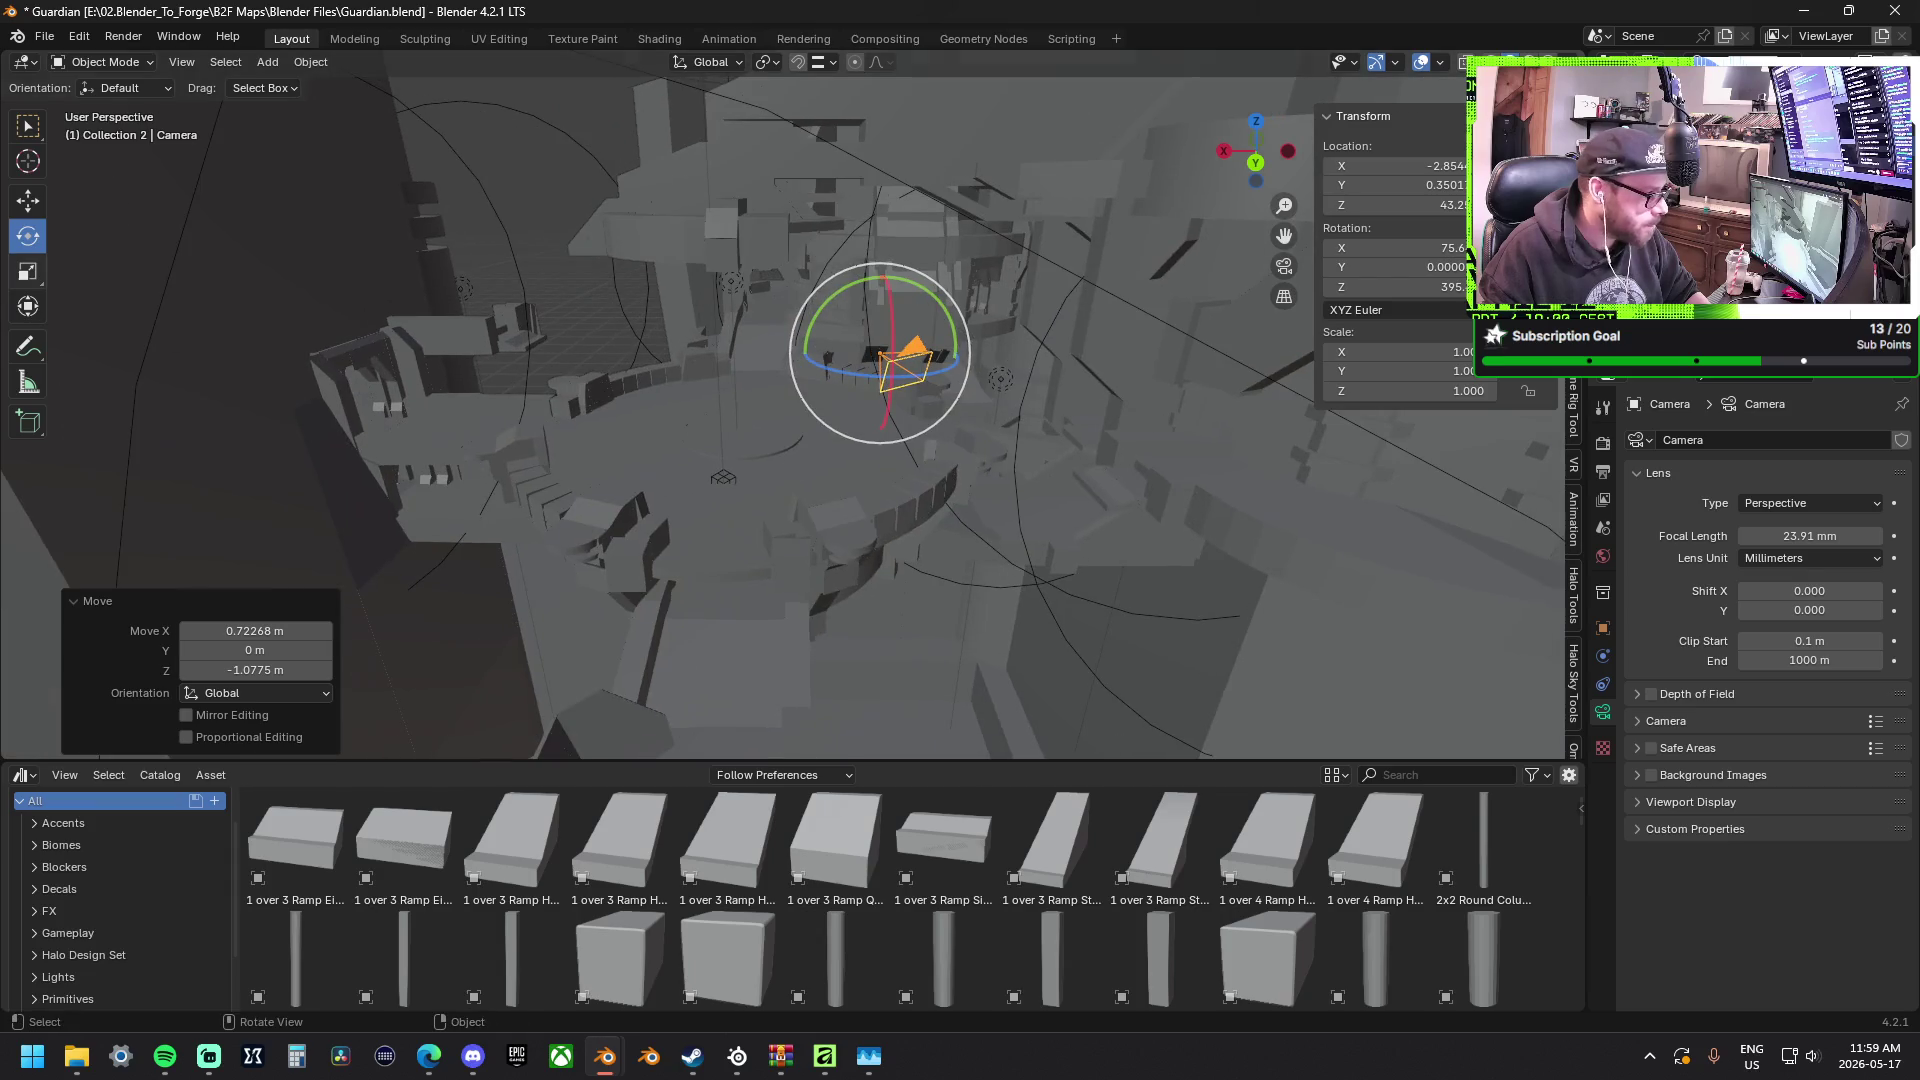
{"action": "left_click", "coordinate": [27, 199]}
{"action": "middle_click_drag", "start_coordinate": [1012, 354], "coordinate": [992, 414]}
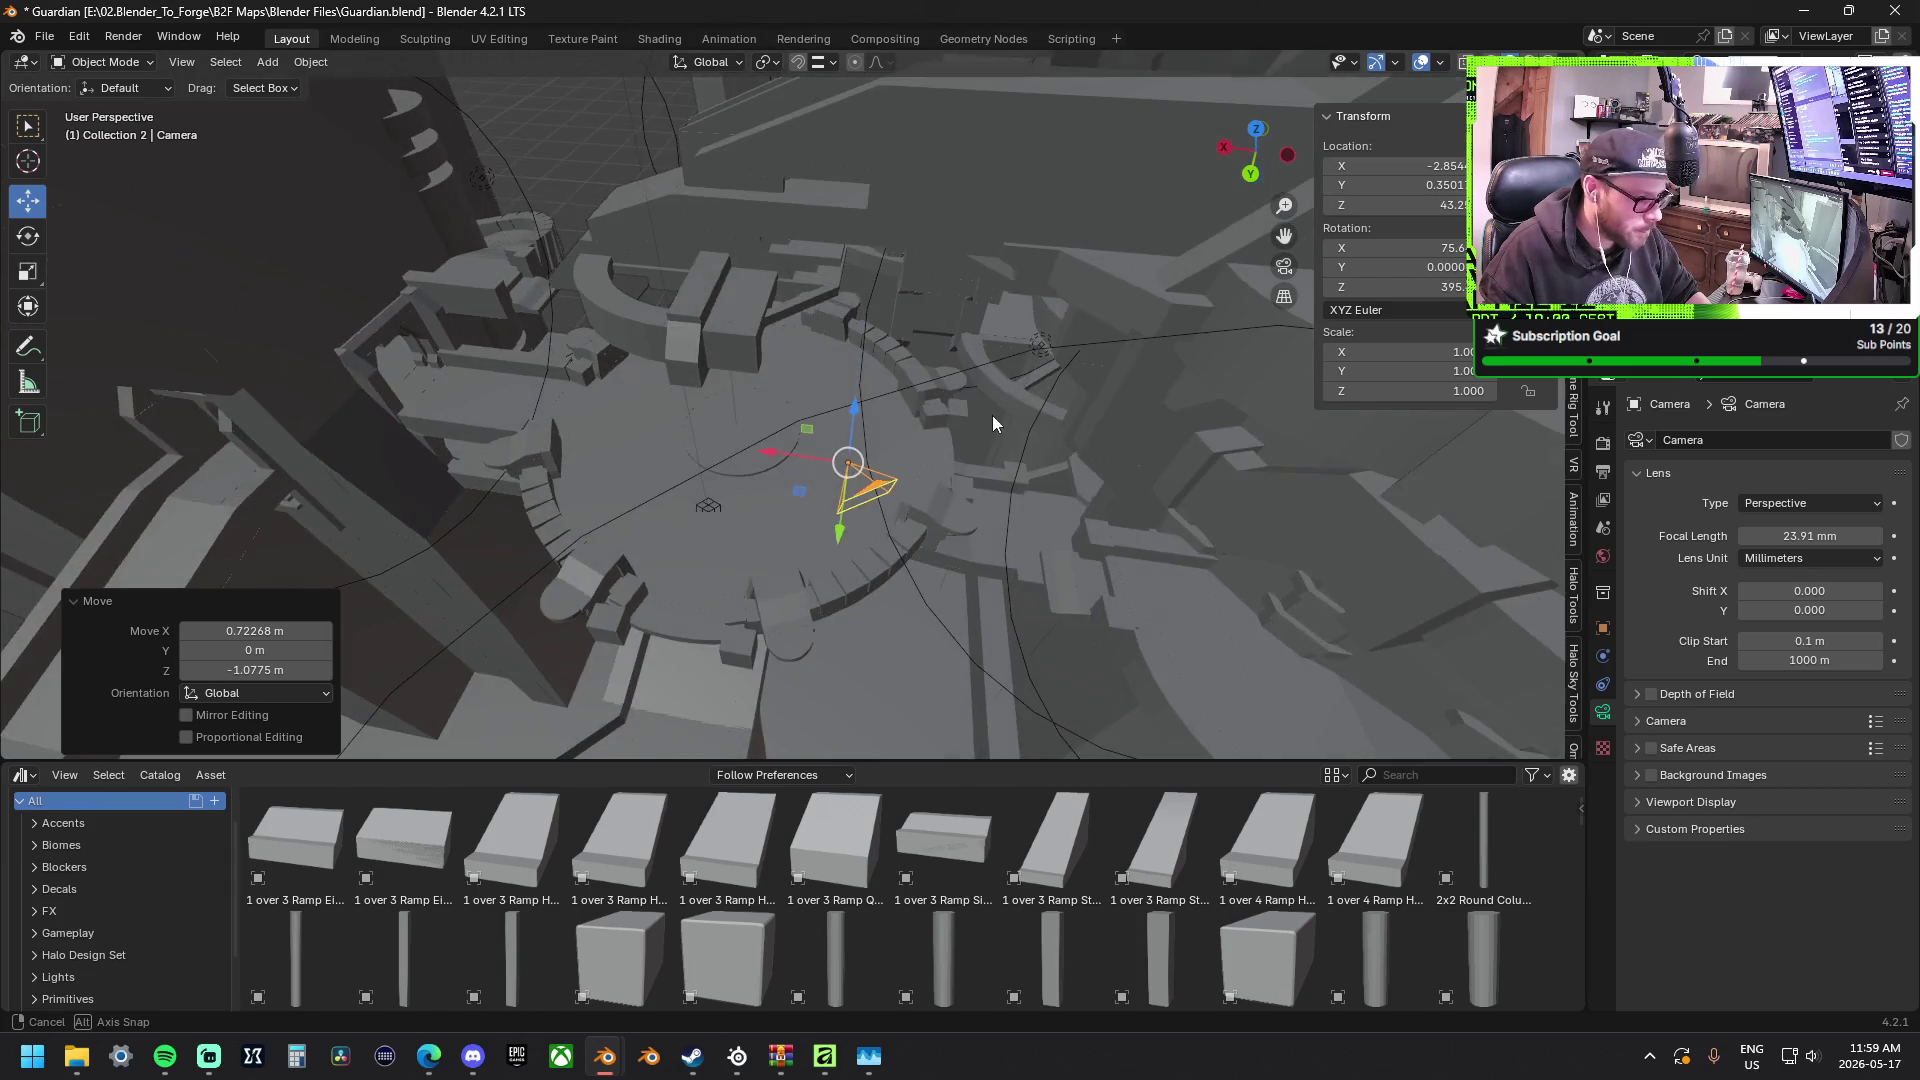
{"action": "middle_click_drag", "start_coordinate": [844, 531], "coordinate": [848, 505]}
{"action": "left_click", "coordinate": [27, 236]}
{"action": "middle_click_drag", "start_coordinate": [865, 419], "coordinate": [797, 457]}
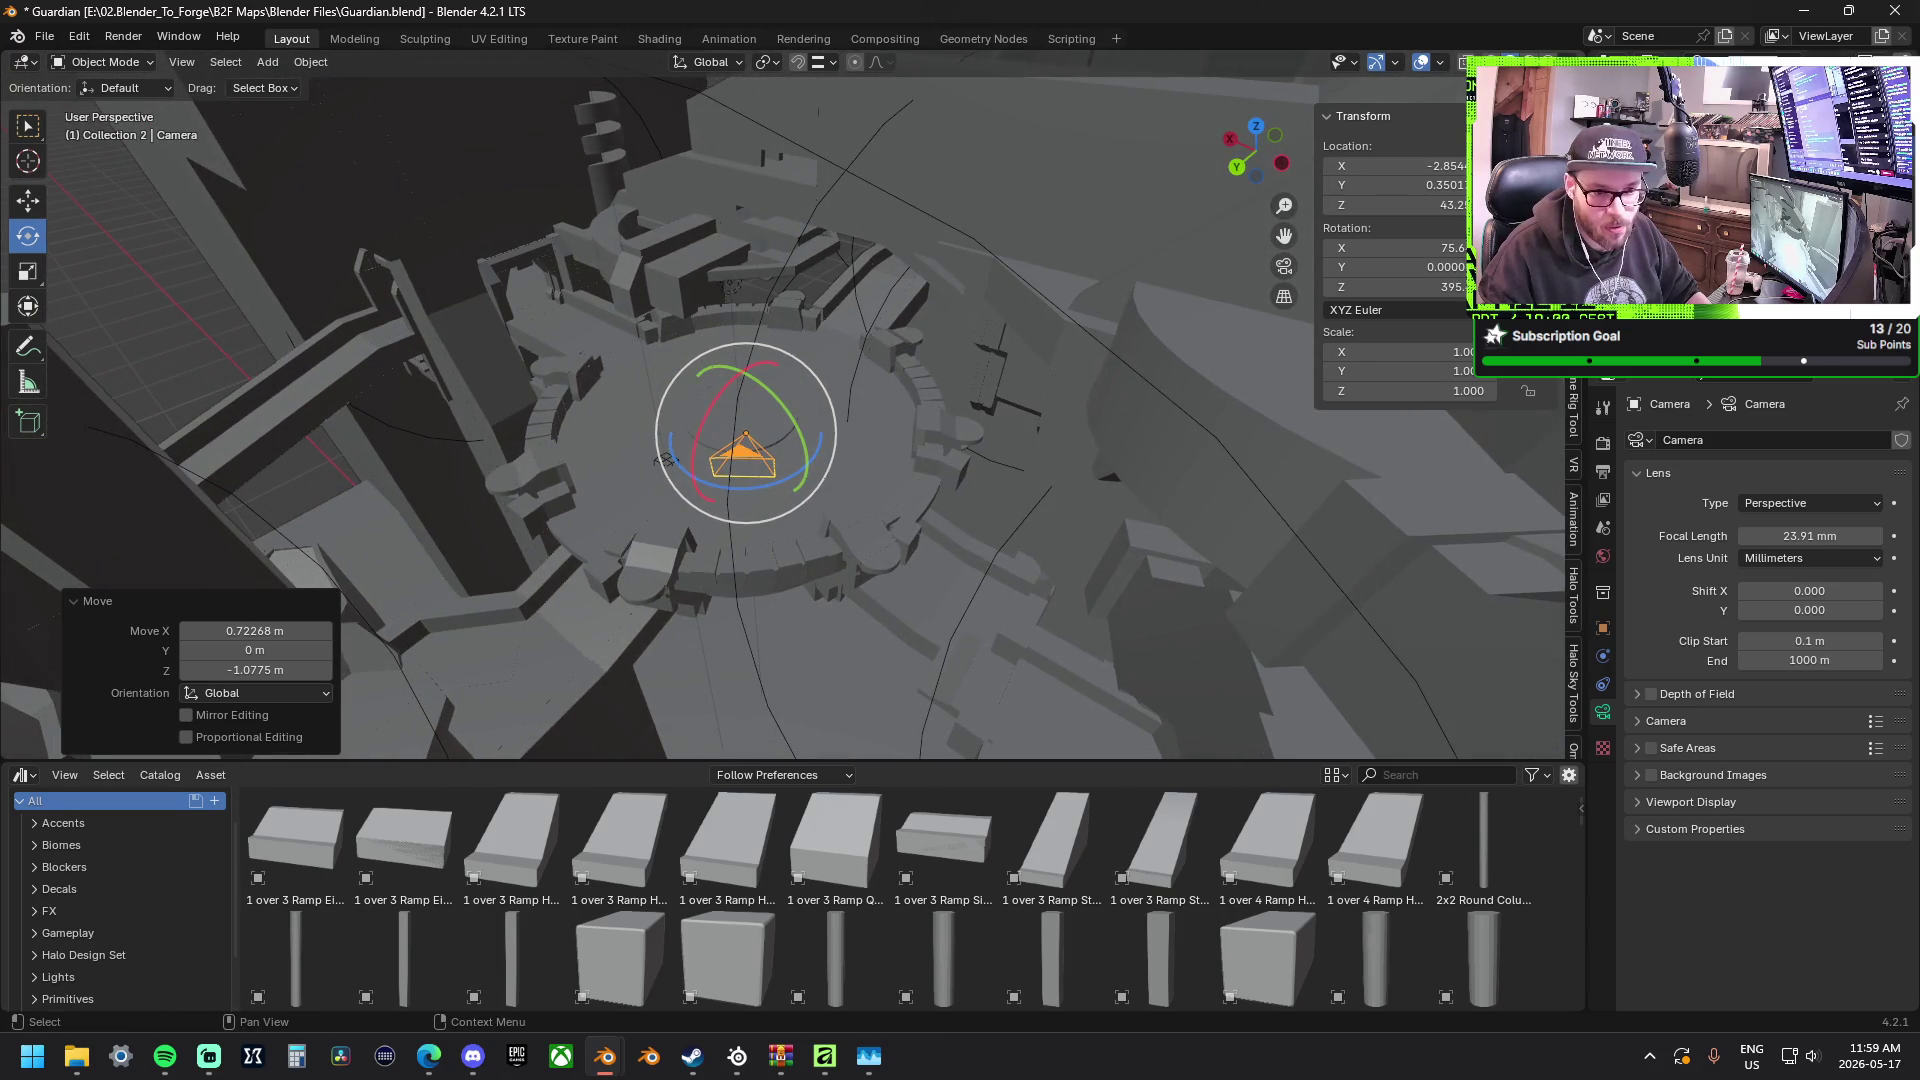
Select the camera and drag it horizontally across the arena with the Move tool.
{"action": "left_click", "coordinate": [729, 287]}
{"action": "left_click", "coordinate": [743, 455]}
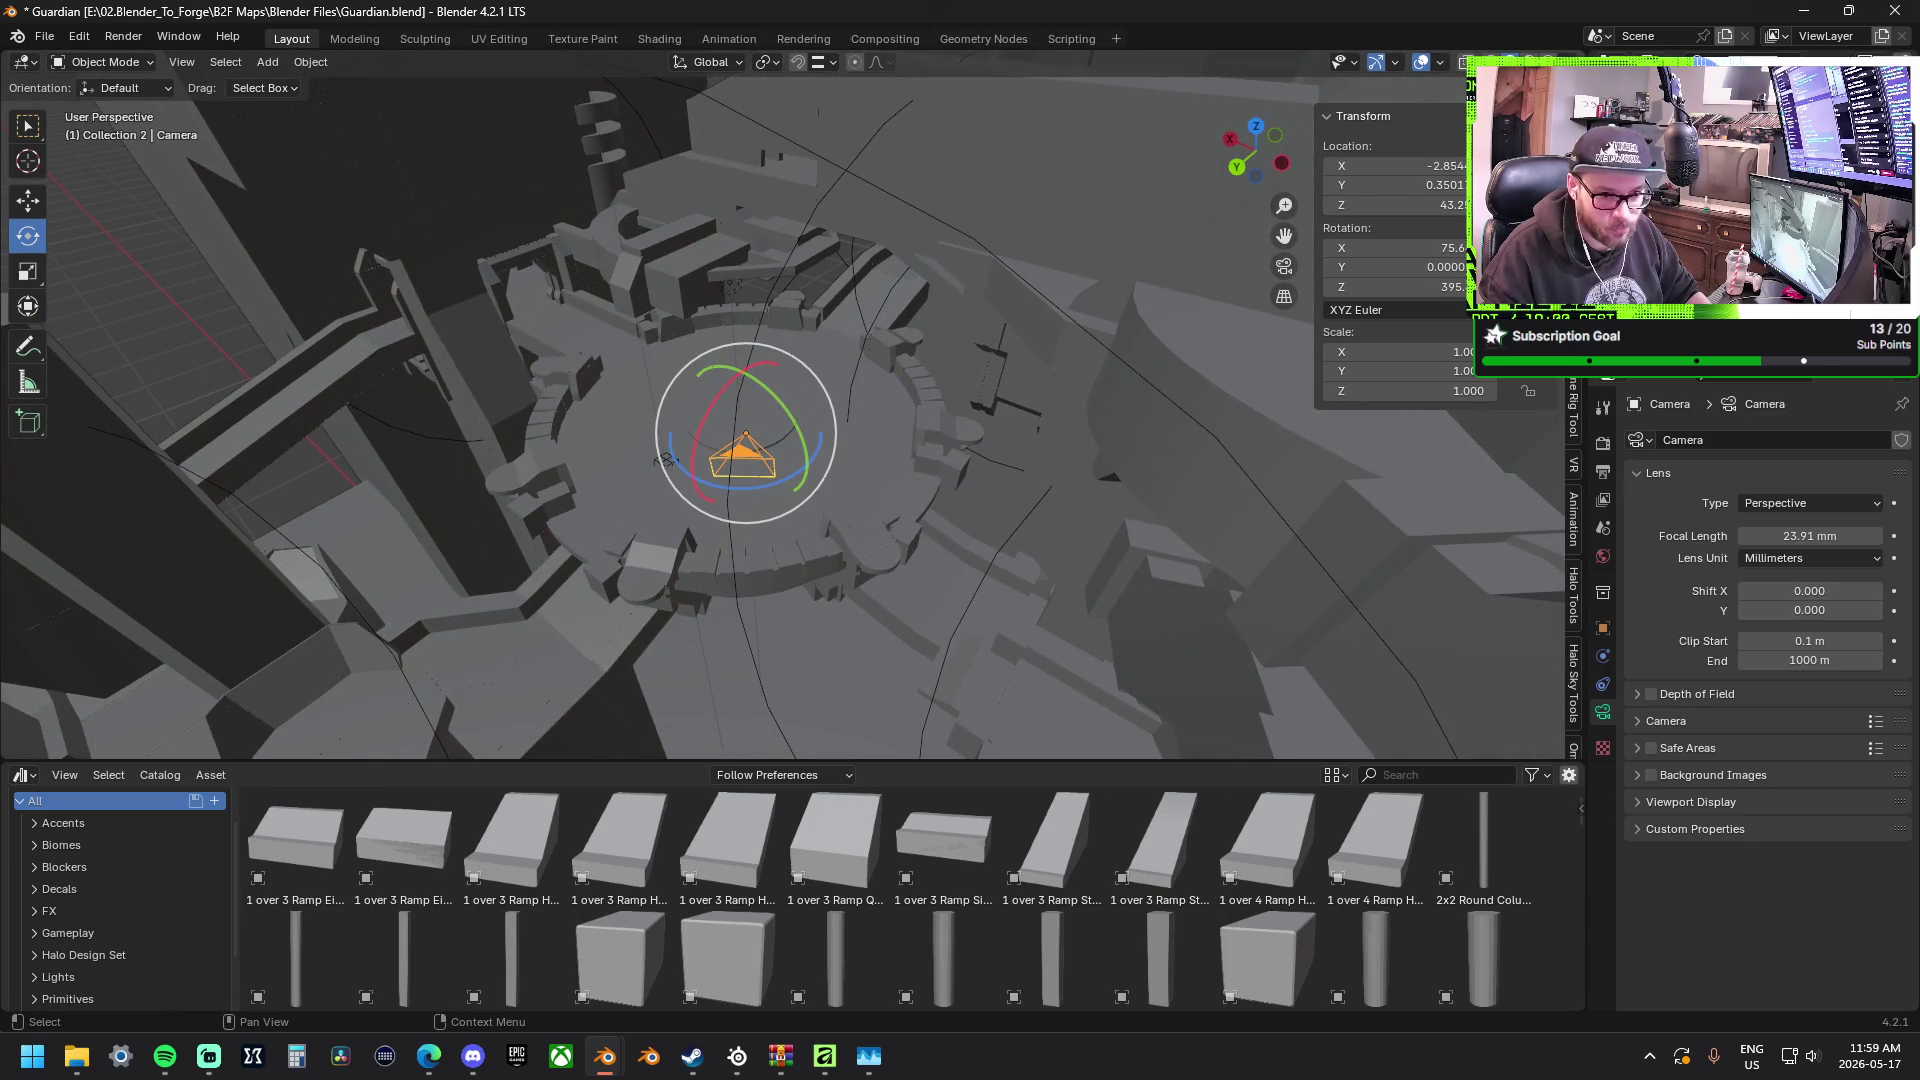
{"action": "middle_click_drag", "start_coordinate": [773, 301], "coordinate": [959, 302]}
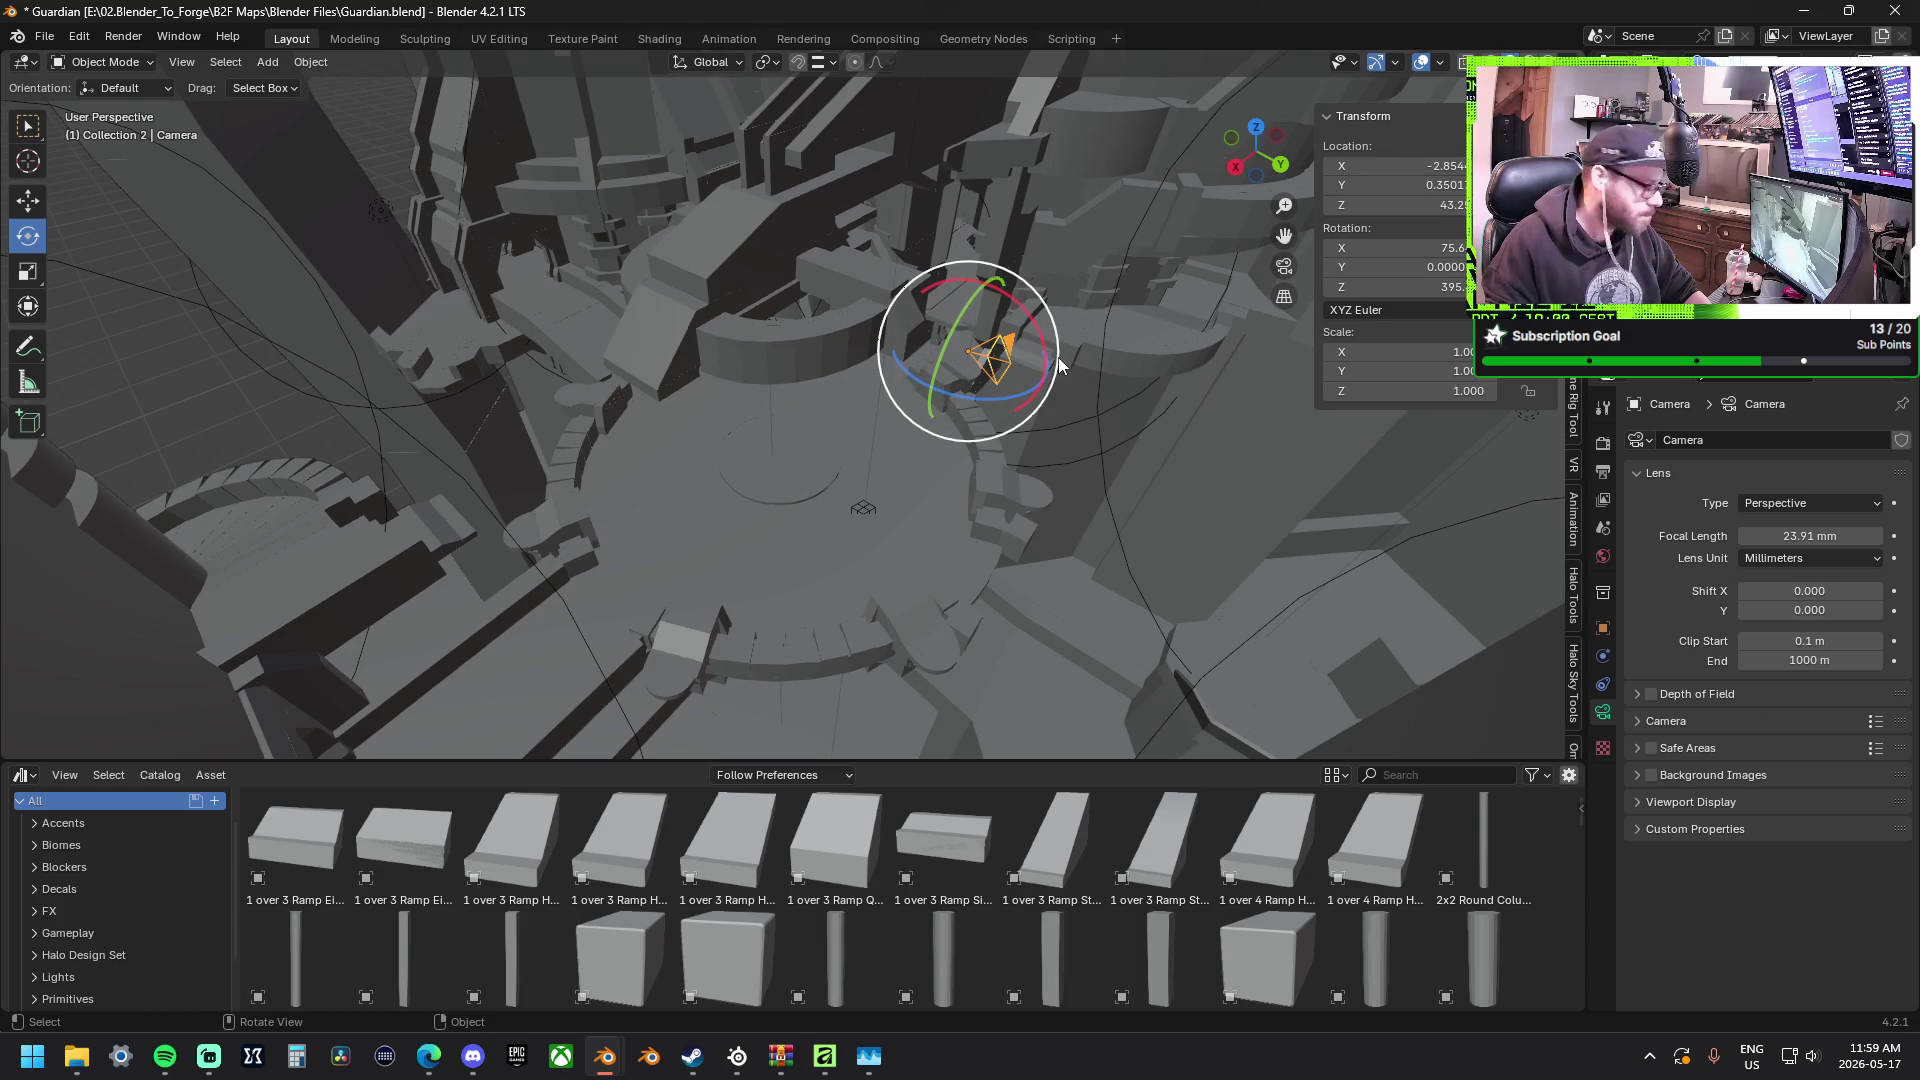
{"action": "left_click", "coordinate": [23, 210]}
{"action": "left_click_drag", "start_coordinate": [988, 386], "coordinate": [844, 268]}
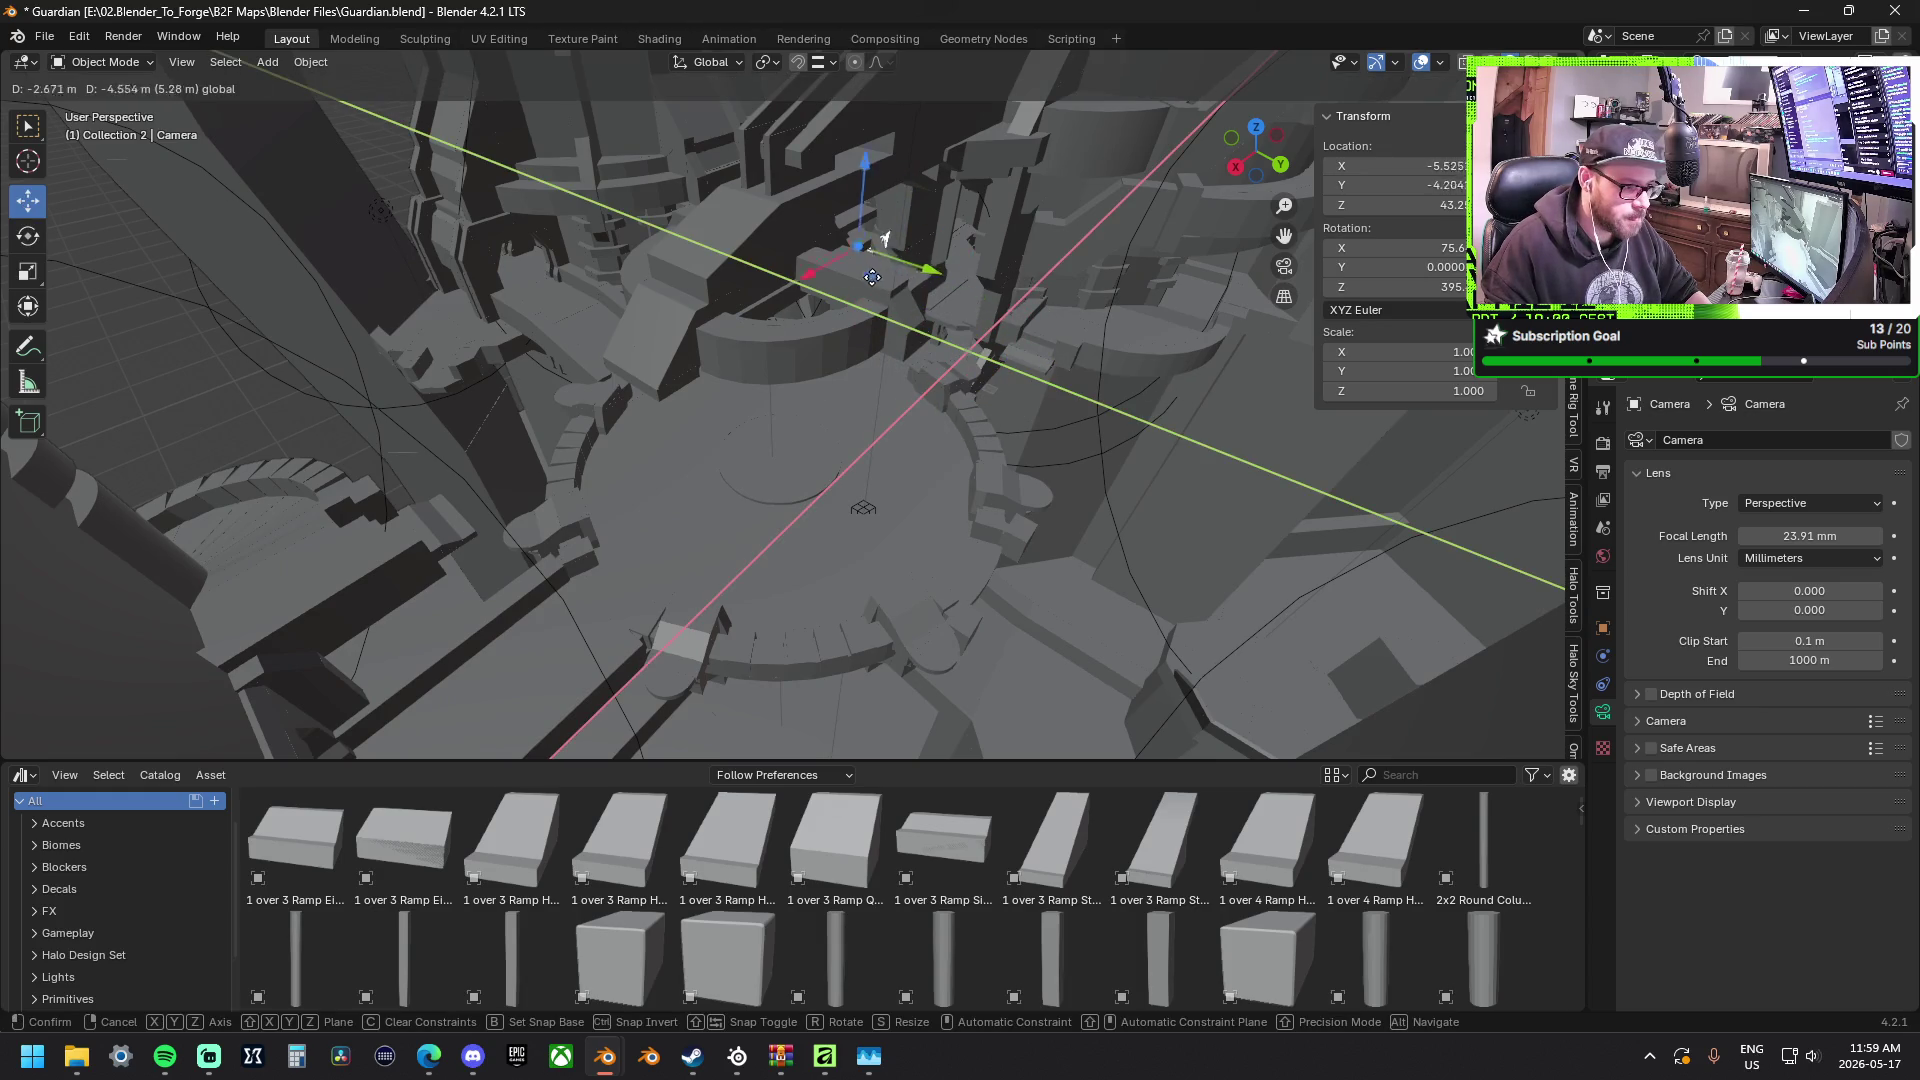
{"action": "left_click", "coordinate": [179, 37]}
{"action": "right_click", "coordinate": [457, 86]}
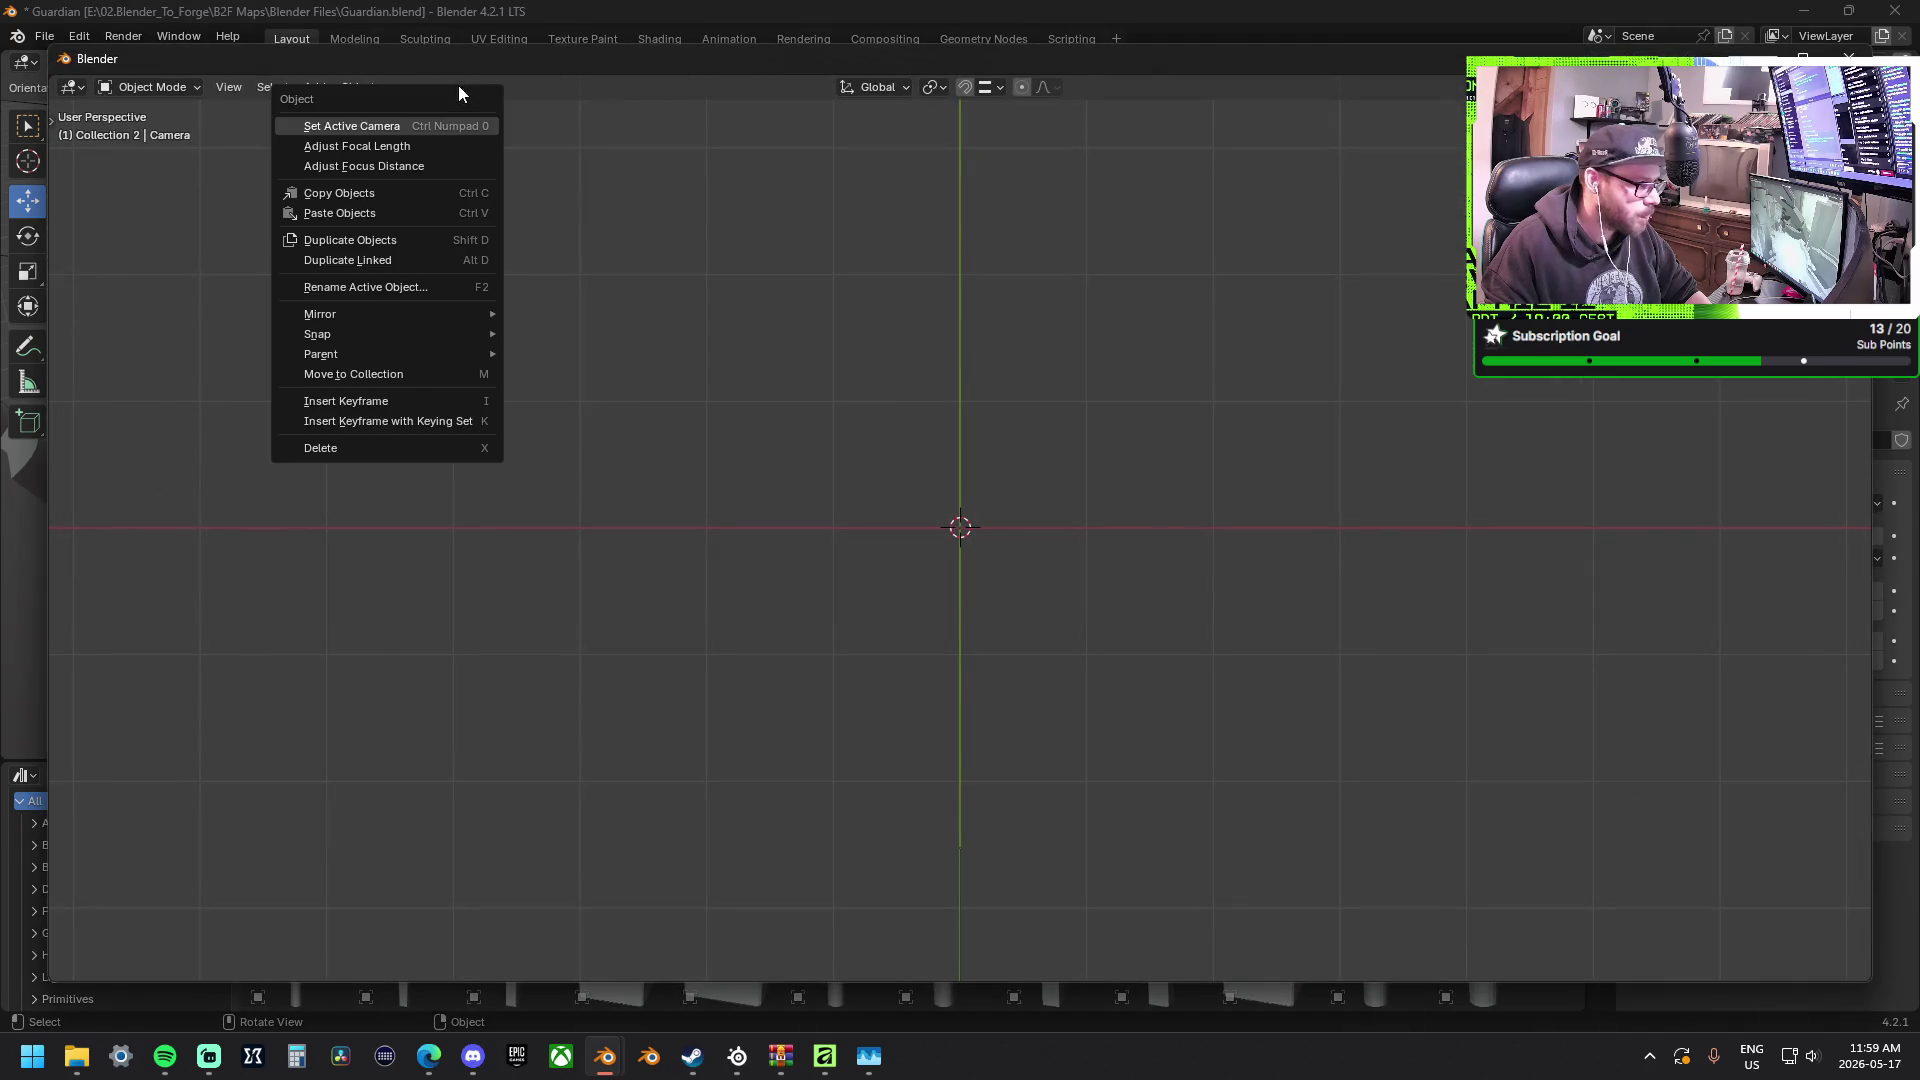
{"action": "left_click", "coordinate": [225, 86]}
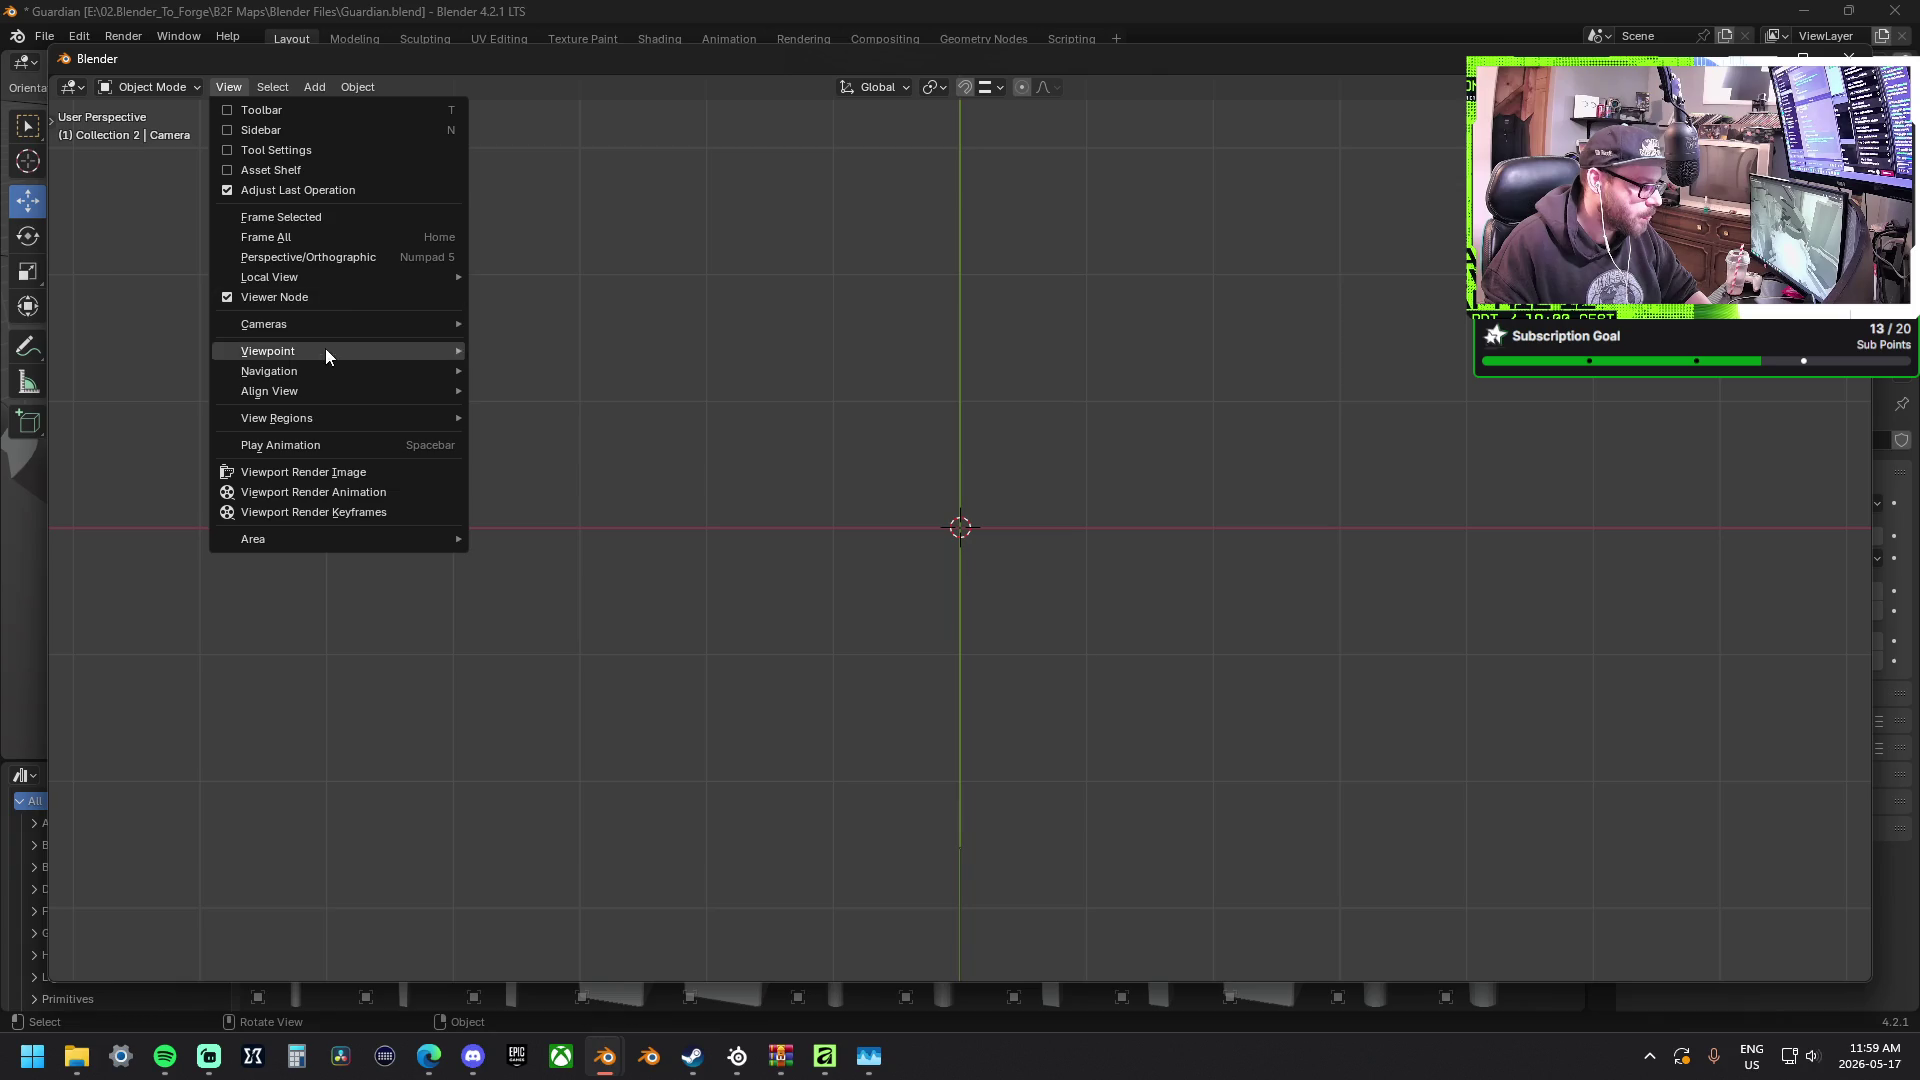
{"action": "mouse_move", "coordinate": [264, 324]}
{"action": "left_click", "coordinate": [557, 347]}
{"action": "right_click", "coordinate": [1008, 525]}
{"action": "mouse_move", "coordinate": [1061, 567]}
{"action": "middle_mouse_down"}
{"action": "mouse_move", "coordinate": [847, 400]}
{"action": "mouse_move", "coordinate": [901, 448]}
{"action": "middle_mouse_up"}
{"action": "left_click", "coordinate": [228, 86]}
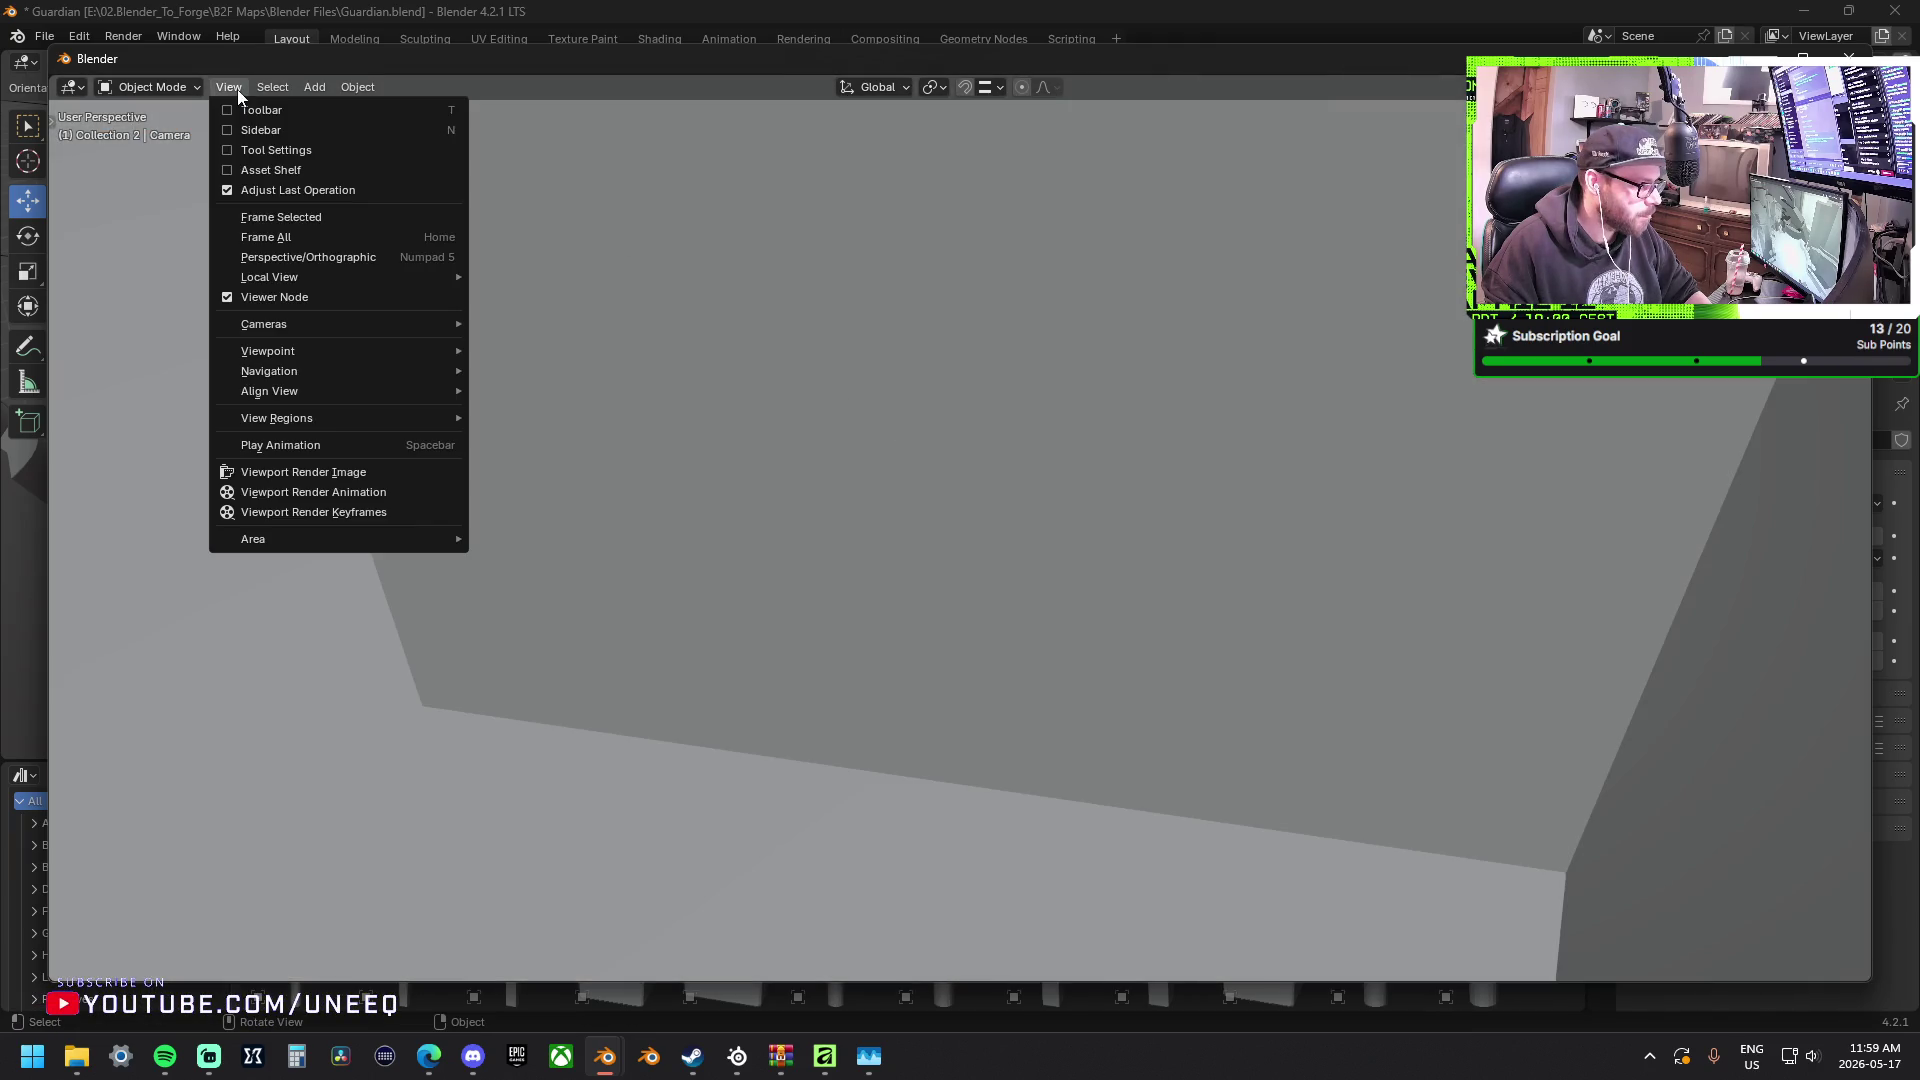
{"action": "left_click", "coordinate": [513, 346]}
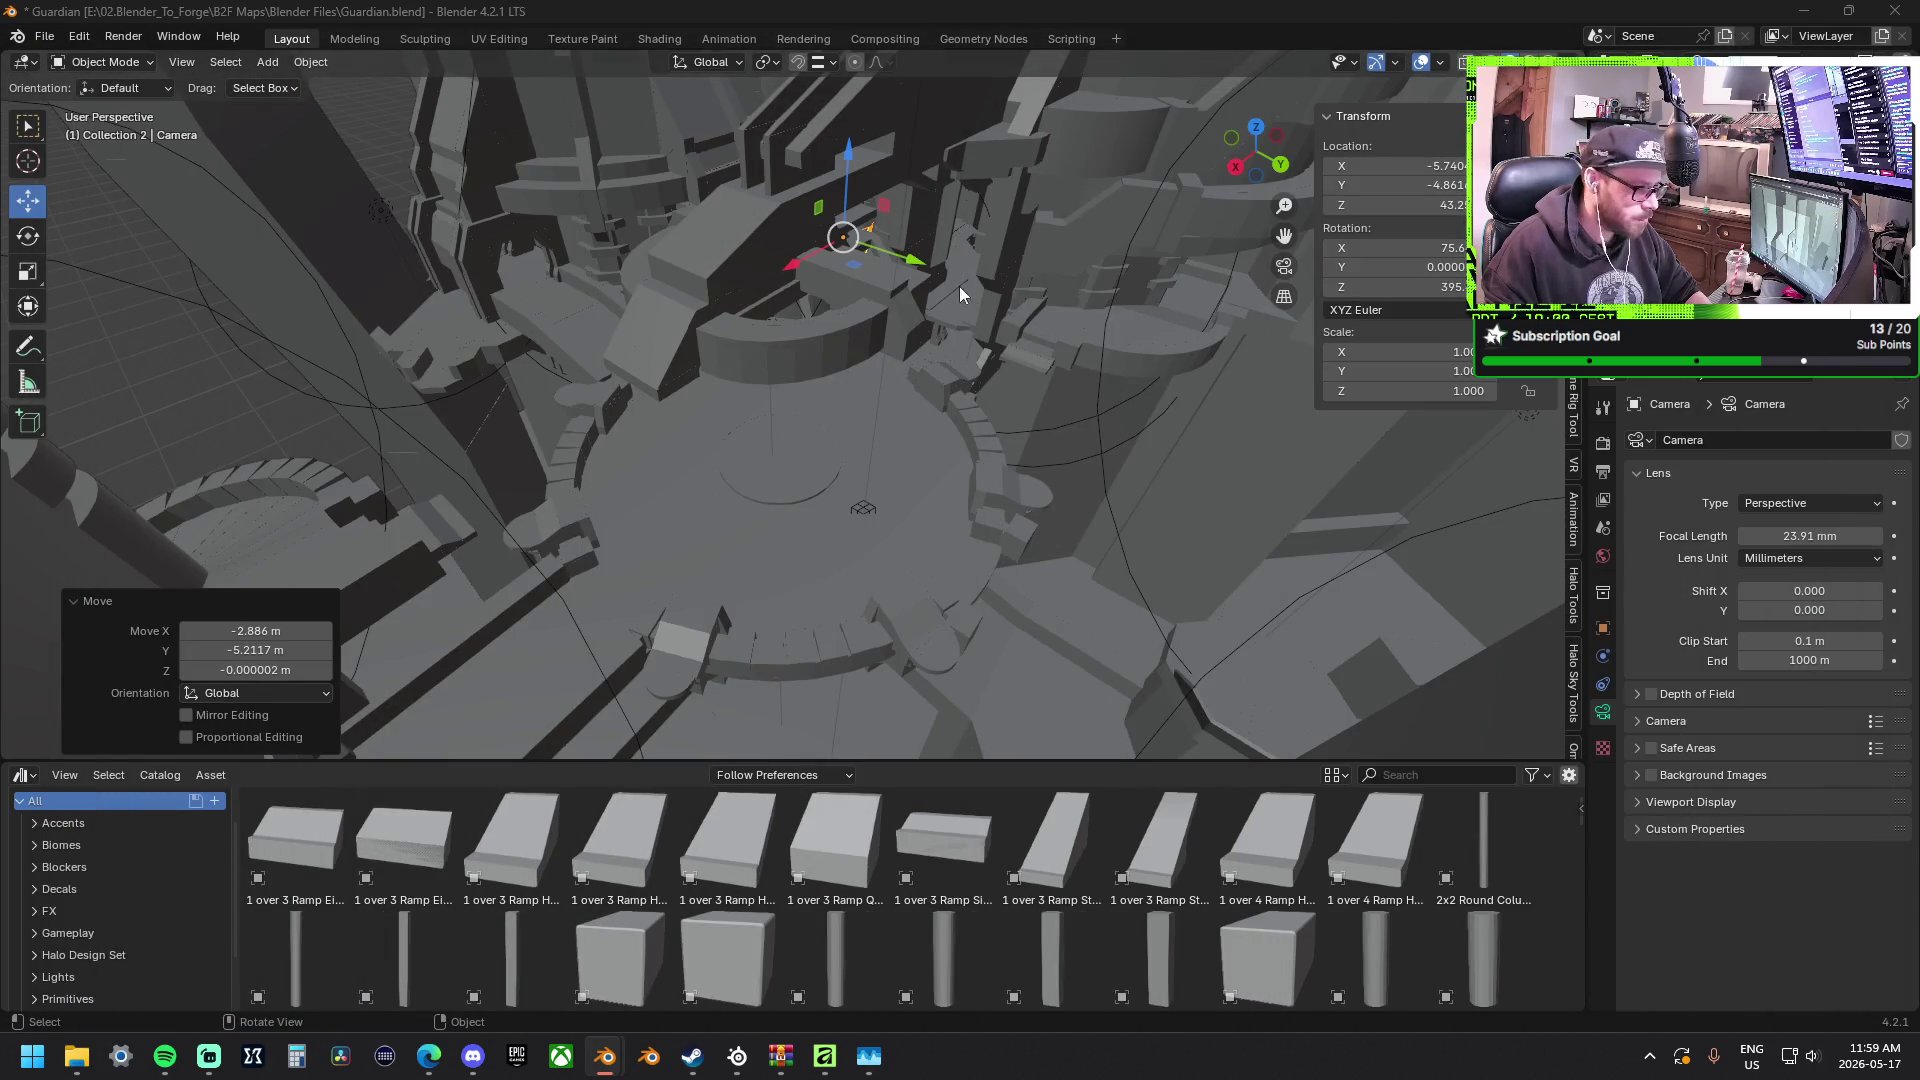
Set the camera focal length to 20 mm and slide it across the floor plane.
{"action": "middle_click_drag", "start_coordinate": [960, 300], "coordinate": [849, 276]}
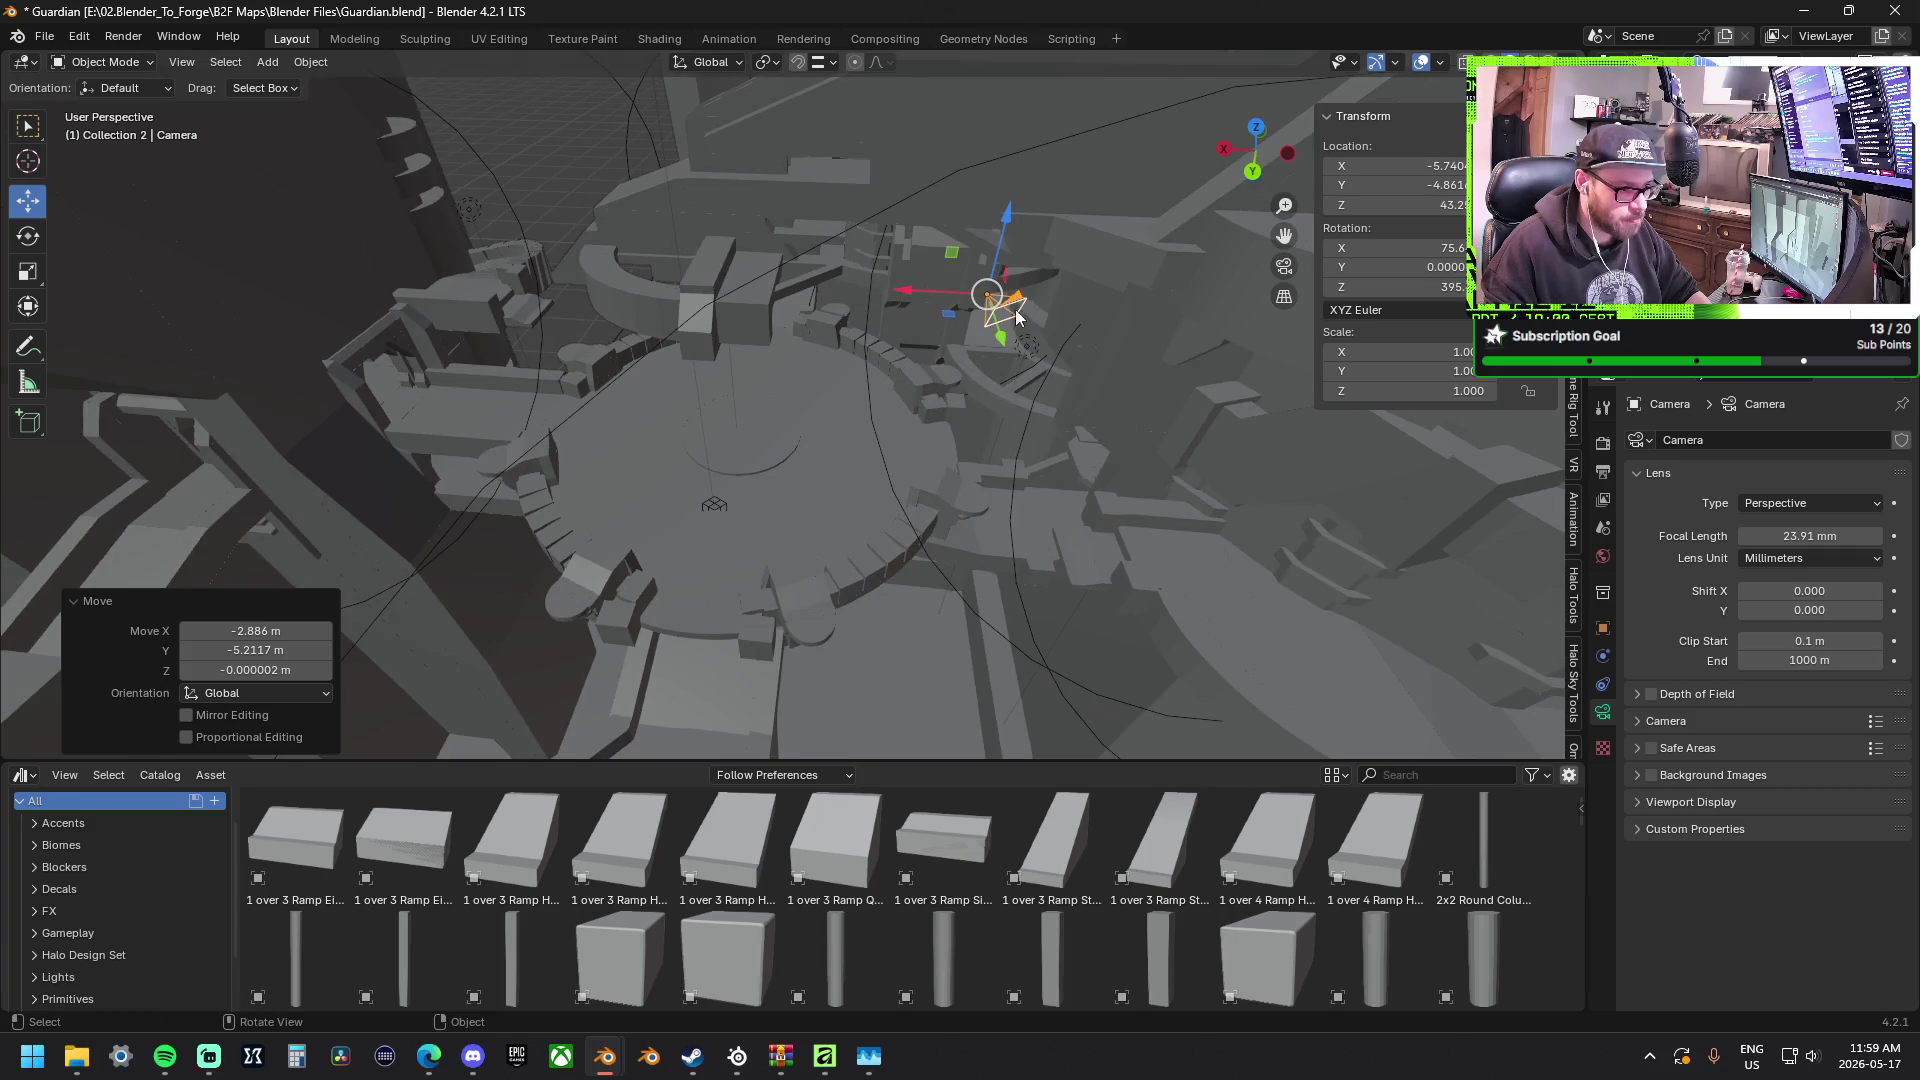
{"action": "left_click", "coordinate": [1808, 535]}
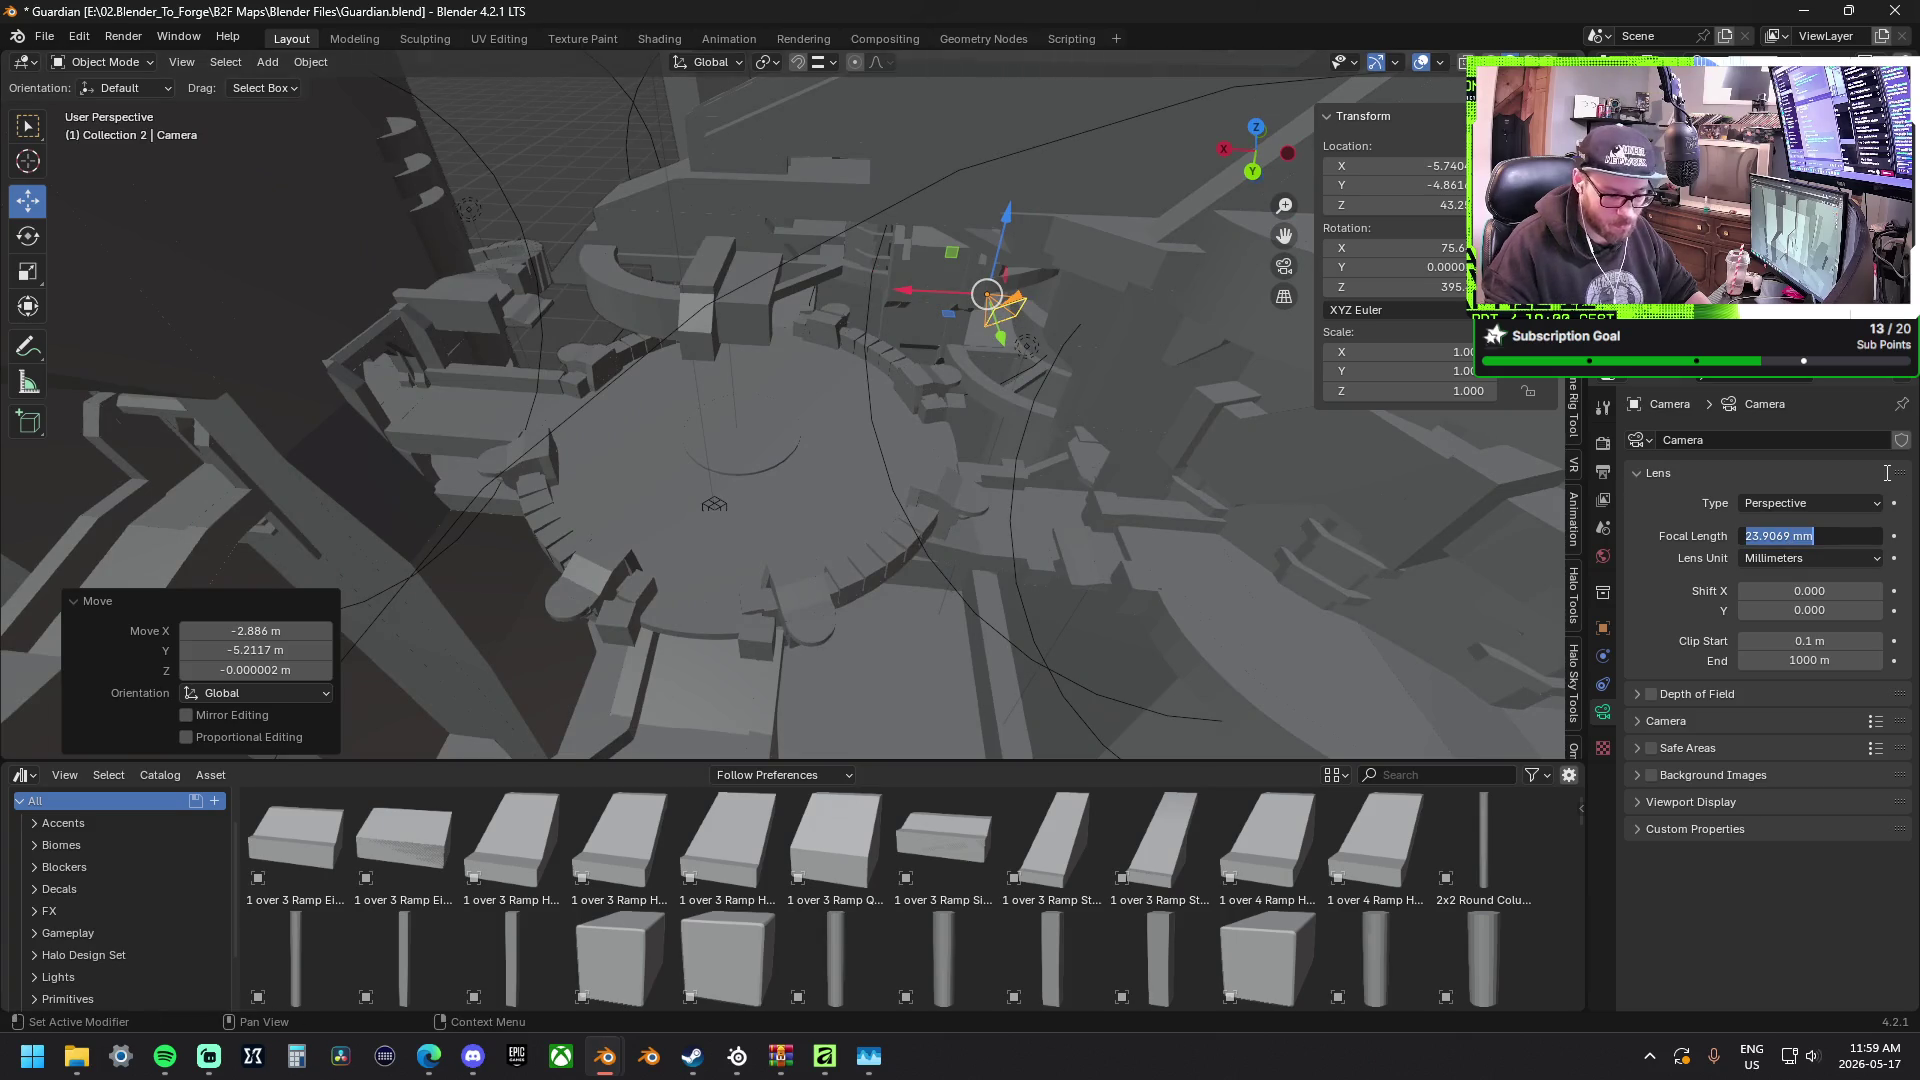
{"action": "type", "text": "20"}
{"action": "key", "text": "Return"}
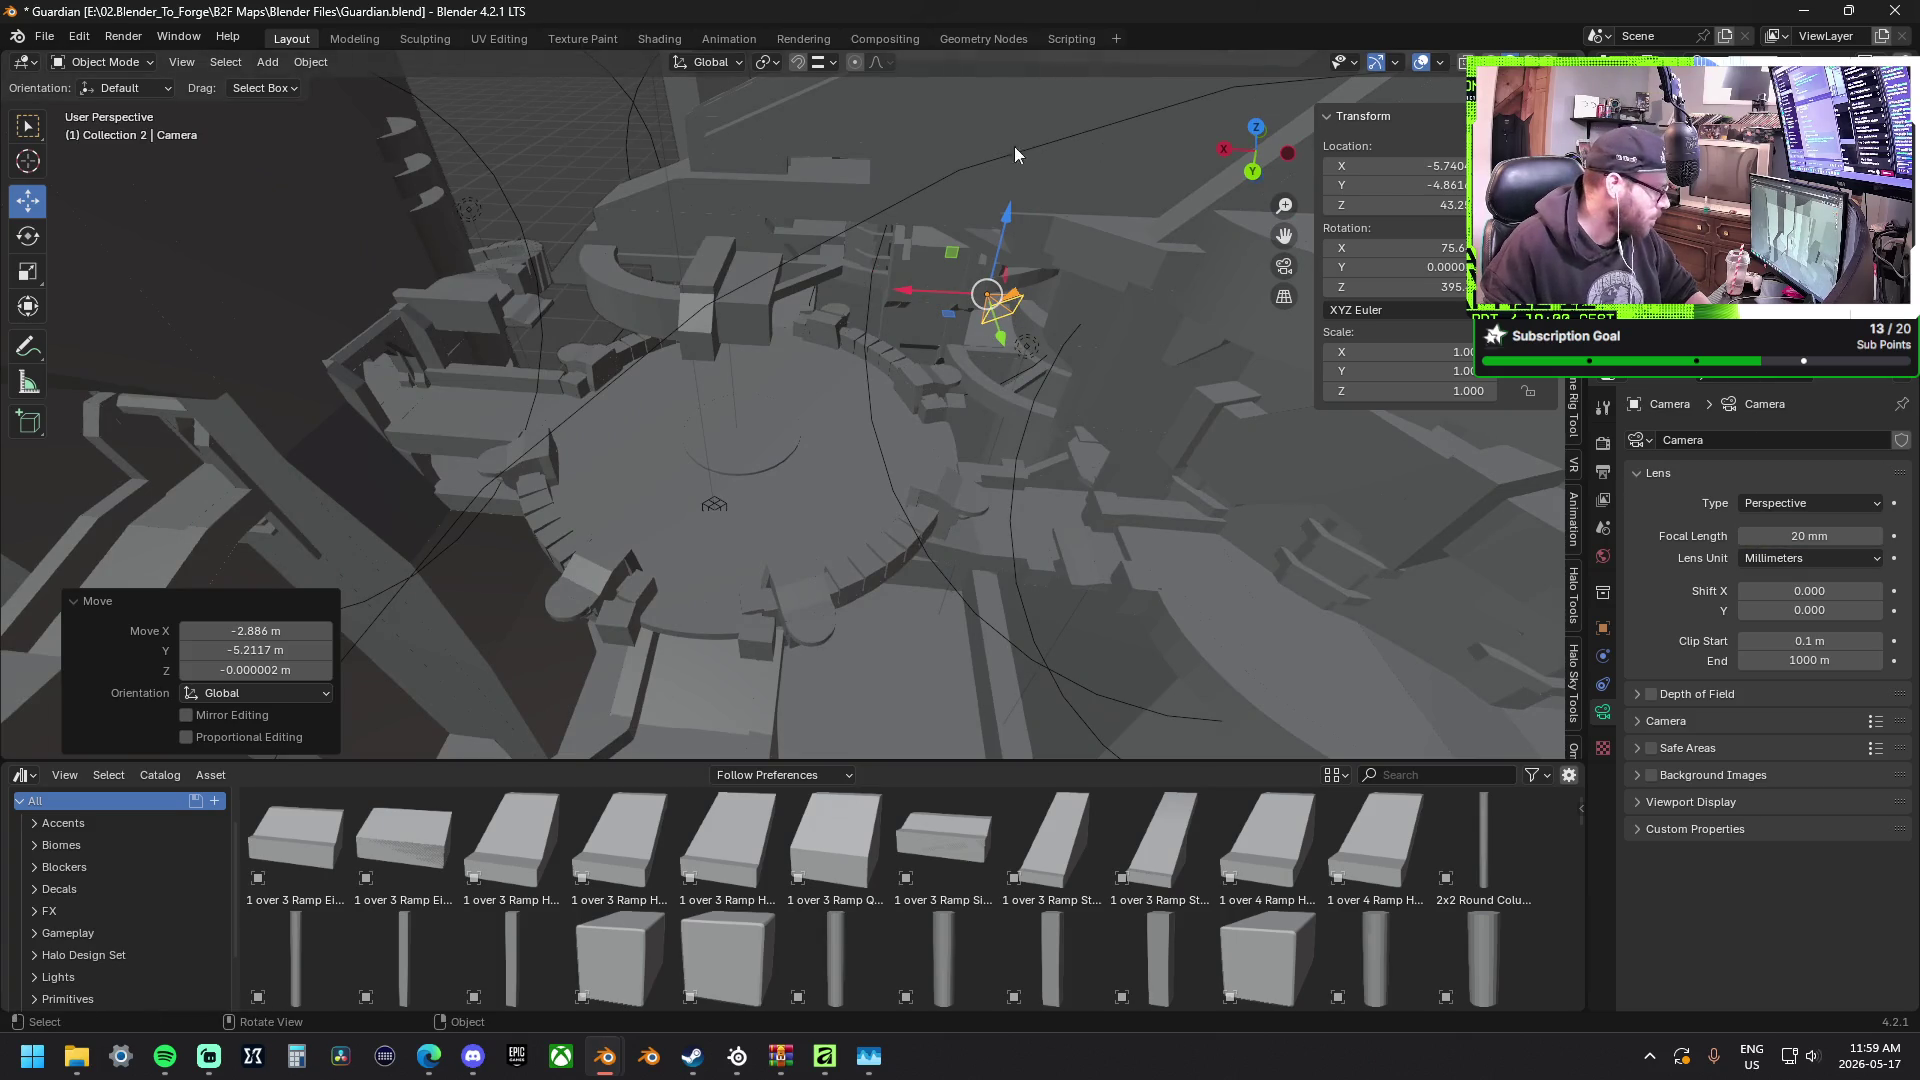
{"action": "mouse_move", "coordinate": [953, 314]}
{"action": "left_mouse_down"}
{"action": "mouse_move", "coordinate": [825, 341]}
{"action": "mouse_move", "coordinate": [696, 285]}
{"action": "mouse_move", "coordinate": [787, 262]}
{"action": "mouse_move", "coordinate": [753, 274]}
{"action": "mouse_move", "coordinate": [676, 239]}
{"action": "left_mouse_up"}
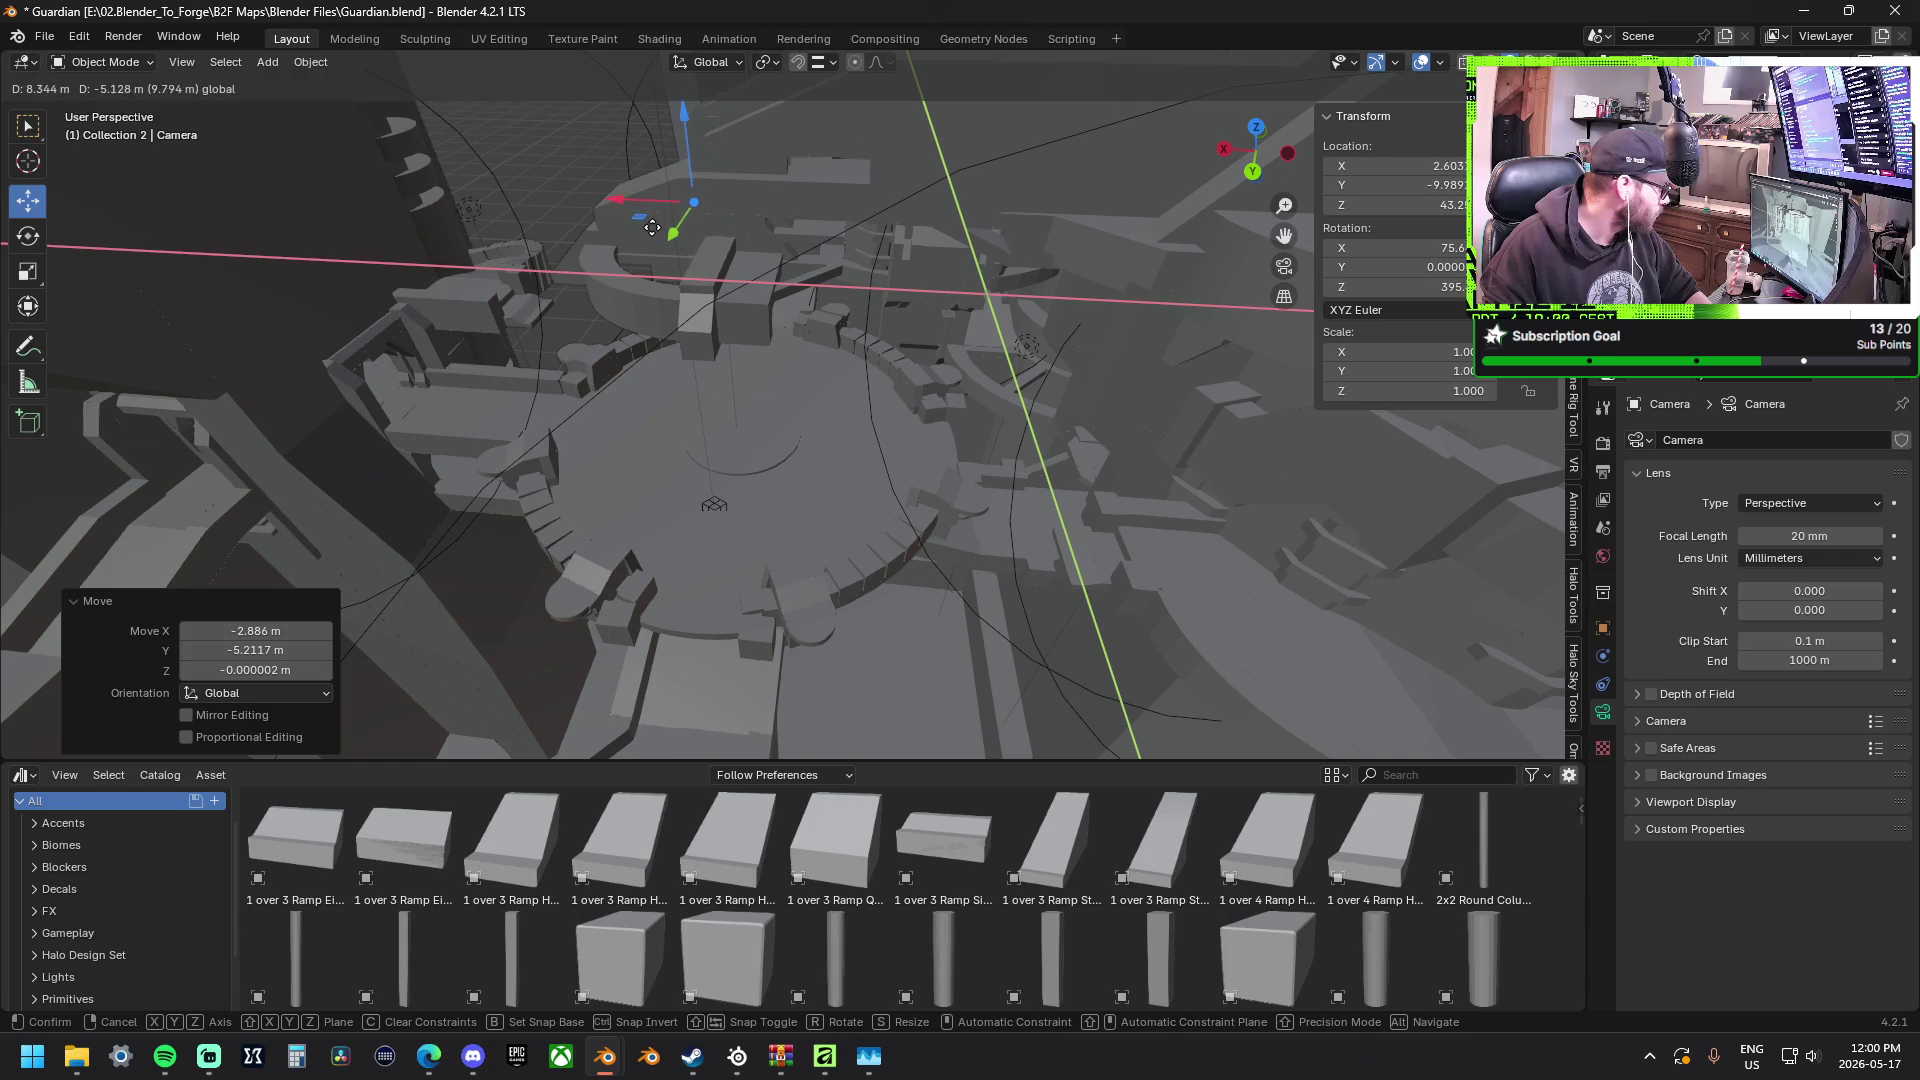
Place the camera, adjust its height on Z and render a test frame with F12.
{"action": "left_click_drag", "start_coordinate": [677, 239], "coordinate": [659, 226]}
{"action": "left_click_drag", "start_coordinate": [686, 131], "coordinate": [680, 151]}
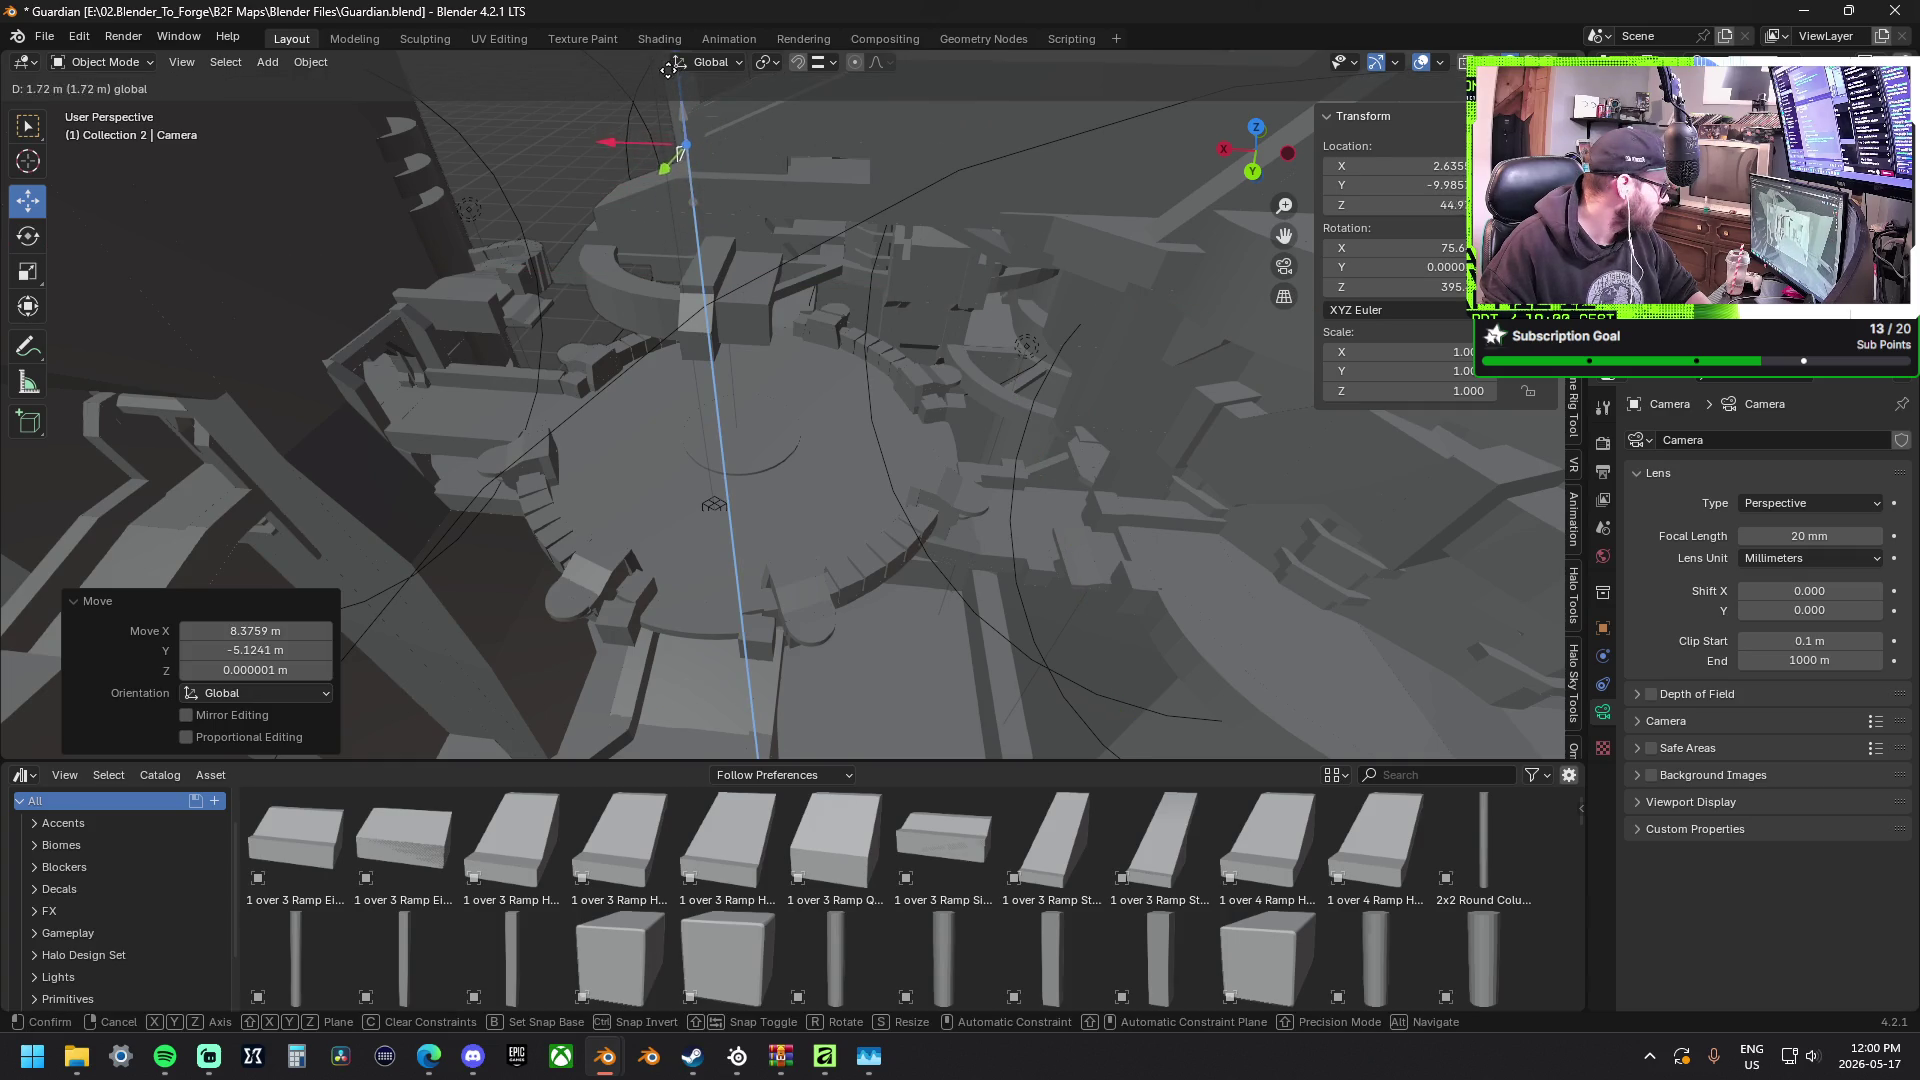
{"action": "mouse_move", "coordinate": [677, 68]}
{"action": "left_mouse_down"}
{"action": "mouse_move", "coordinate": [664, 744]}
{"action": "mouse_move", "coordinate": [668, 129]}
{"action": "left_mouse_up"}
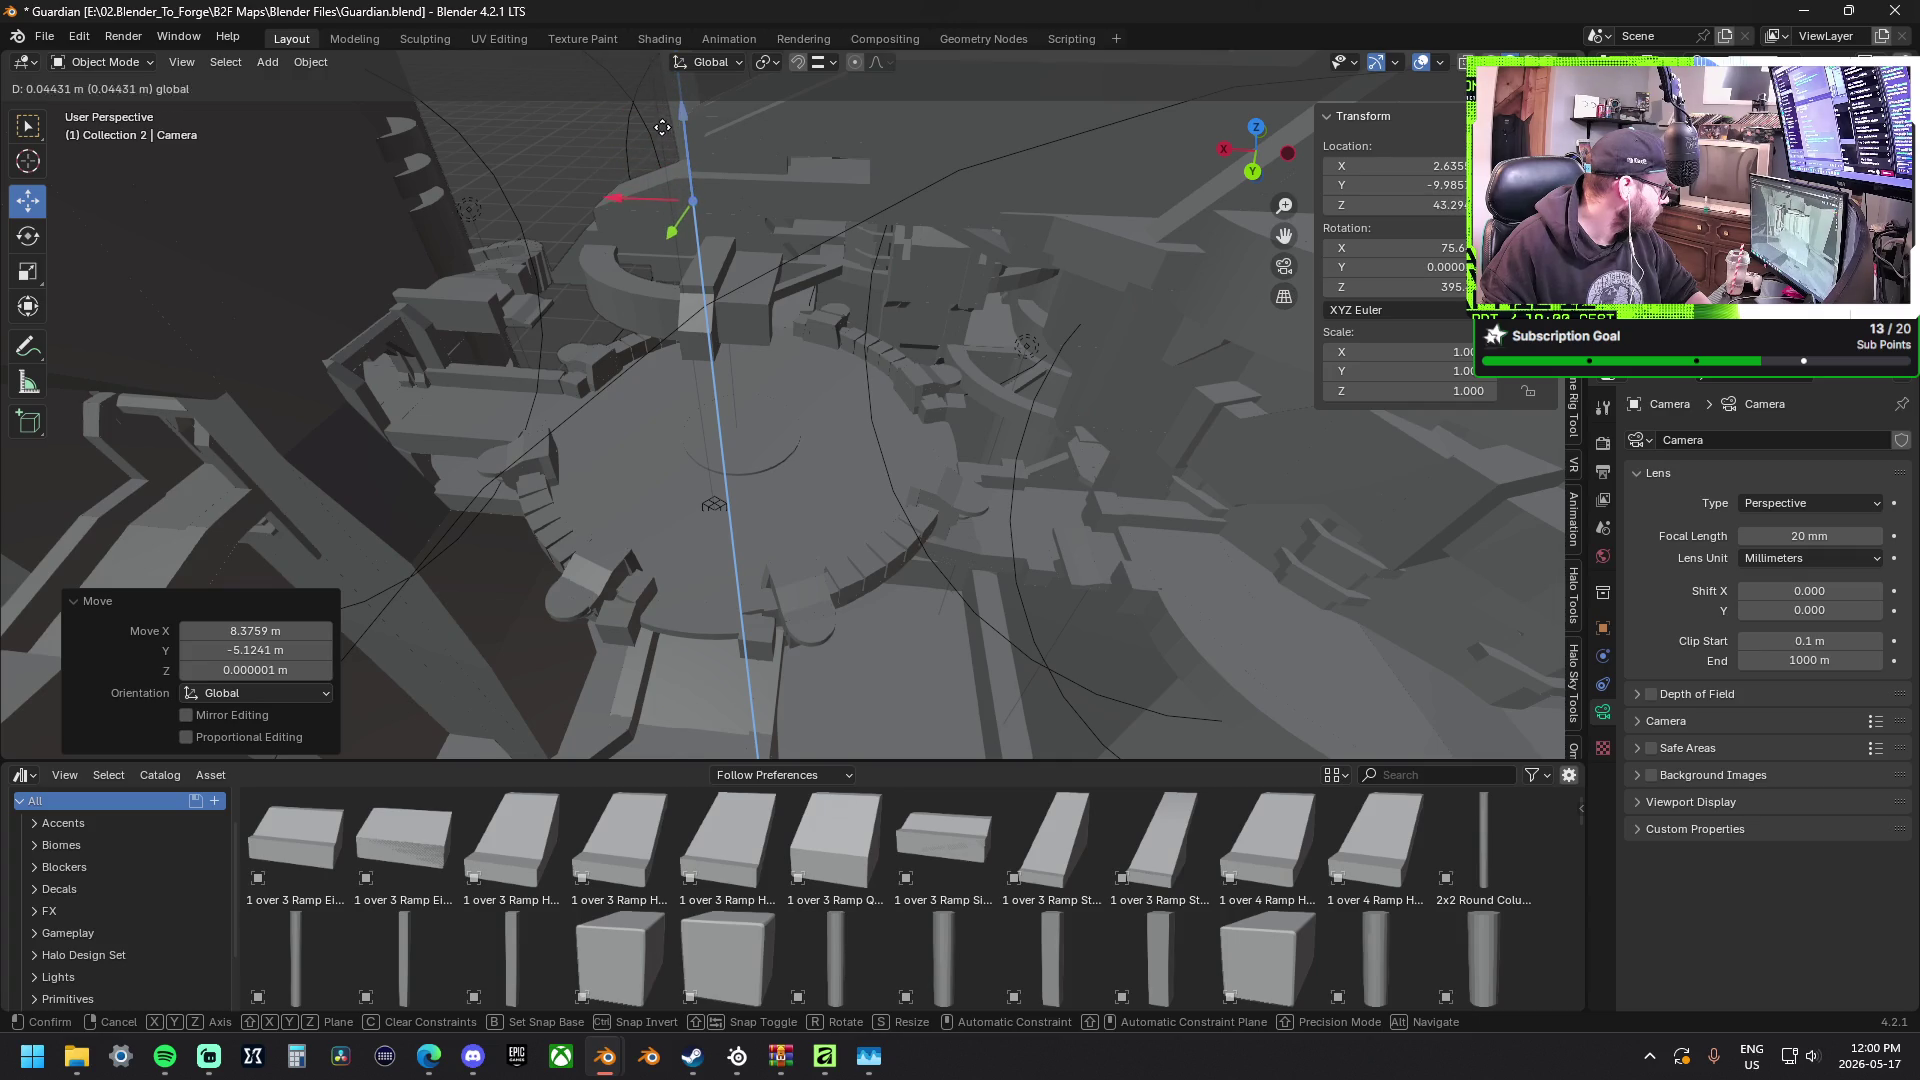
{"action": "left_click", "coordinate": [658, 112]}
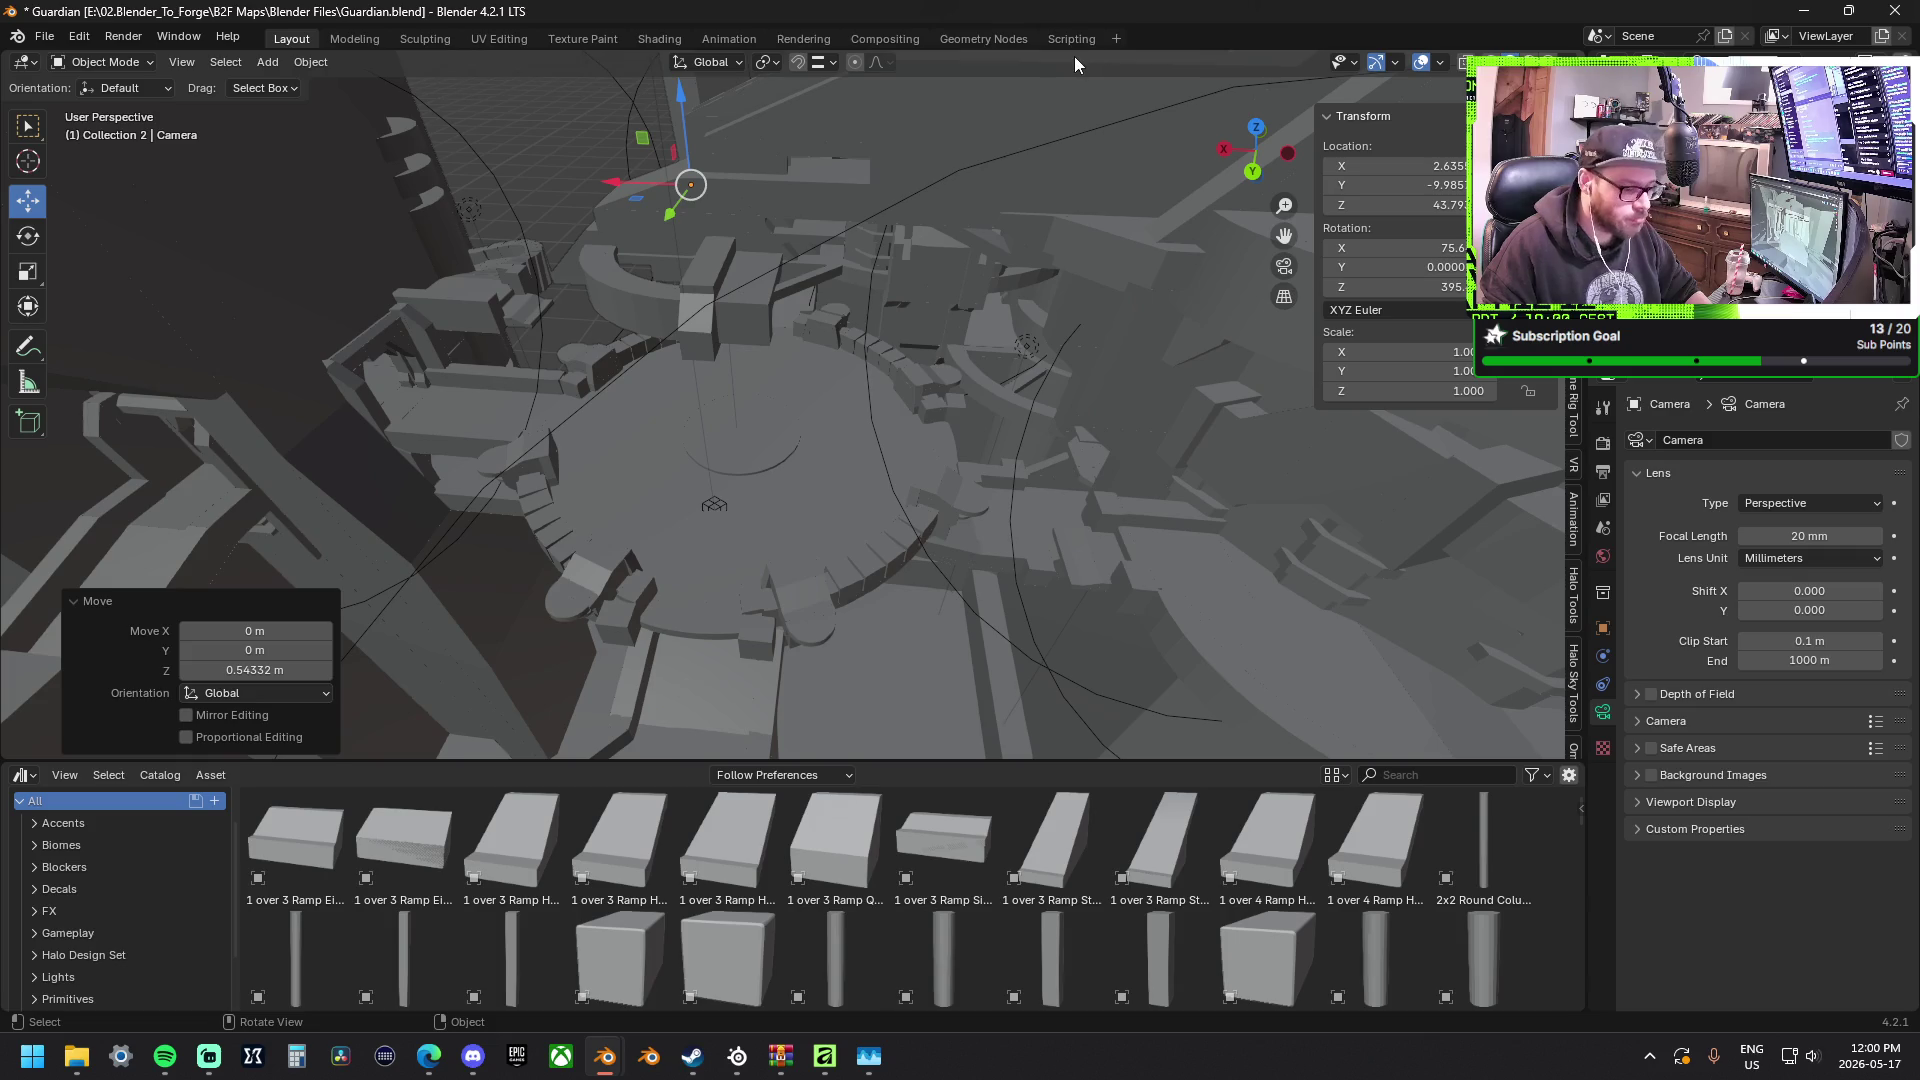
{"action": "key", "text": "F12"}
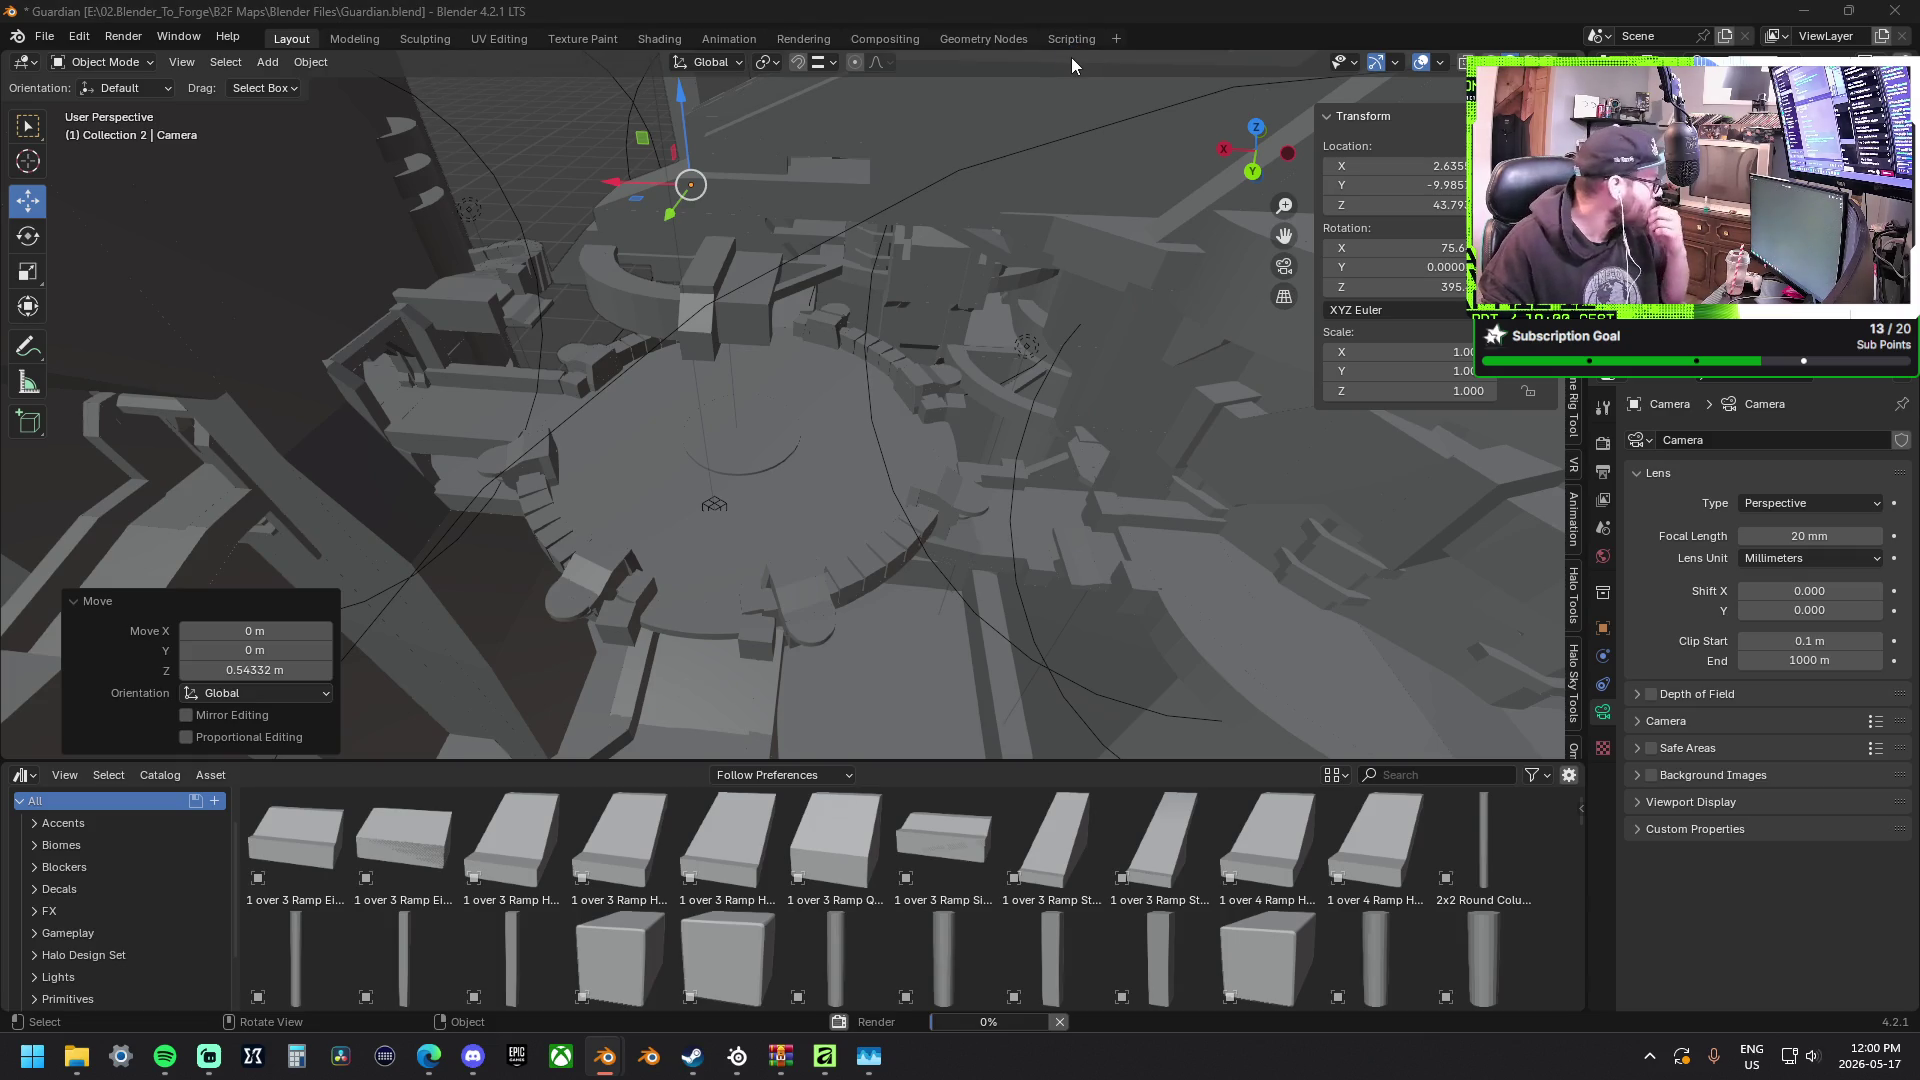
{"action": "right_click", "coordinate": [1071, 57]}
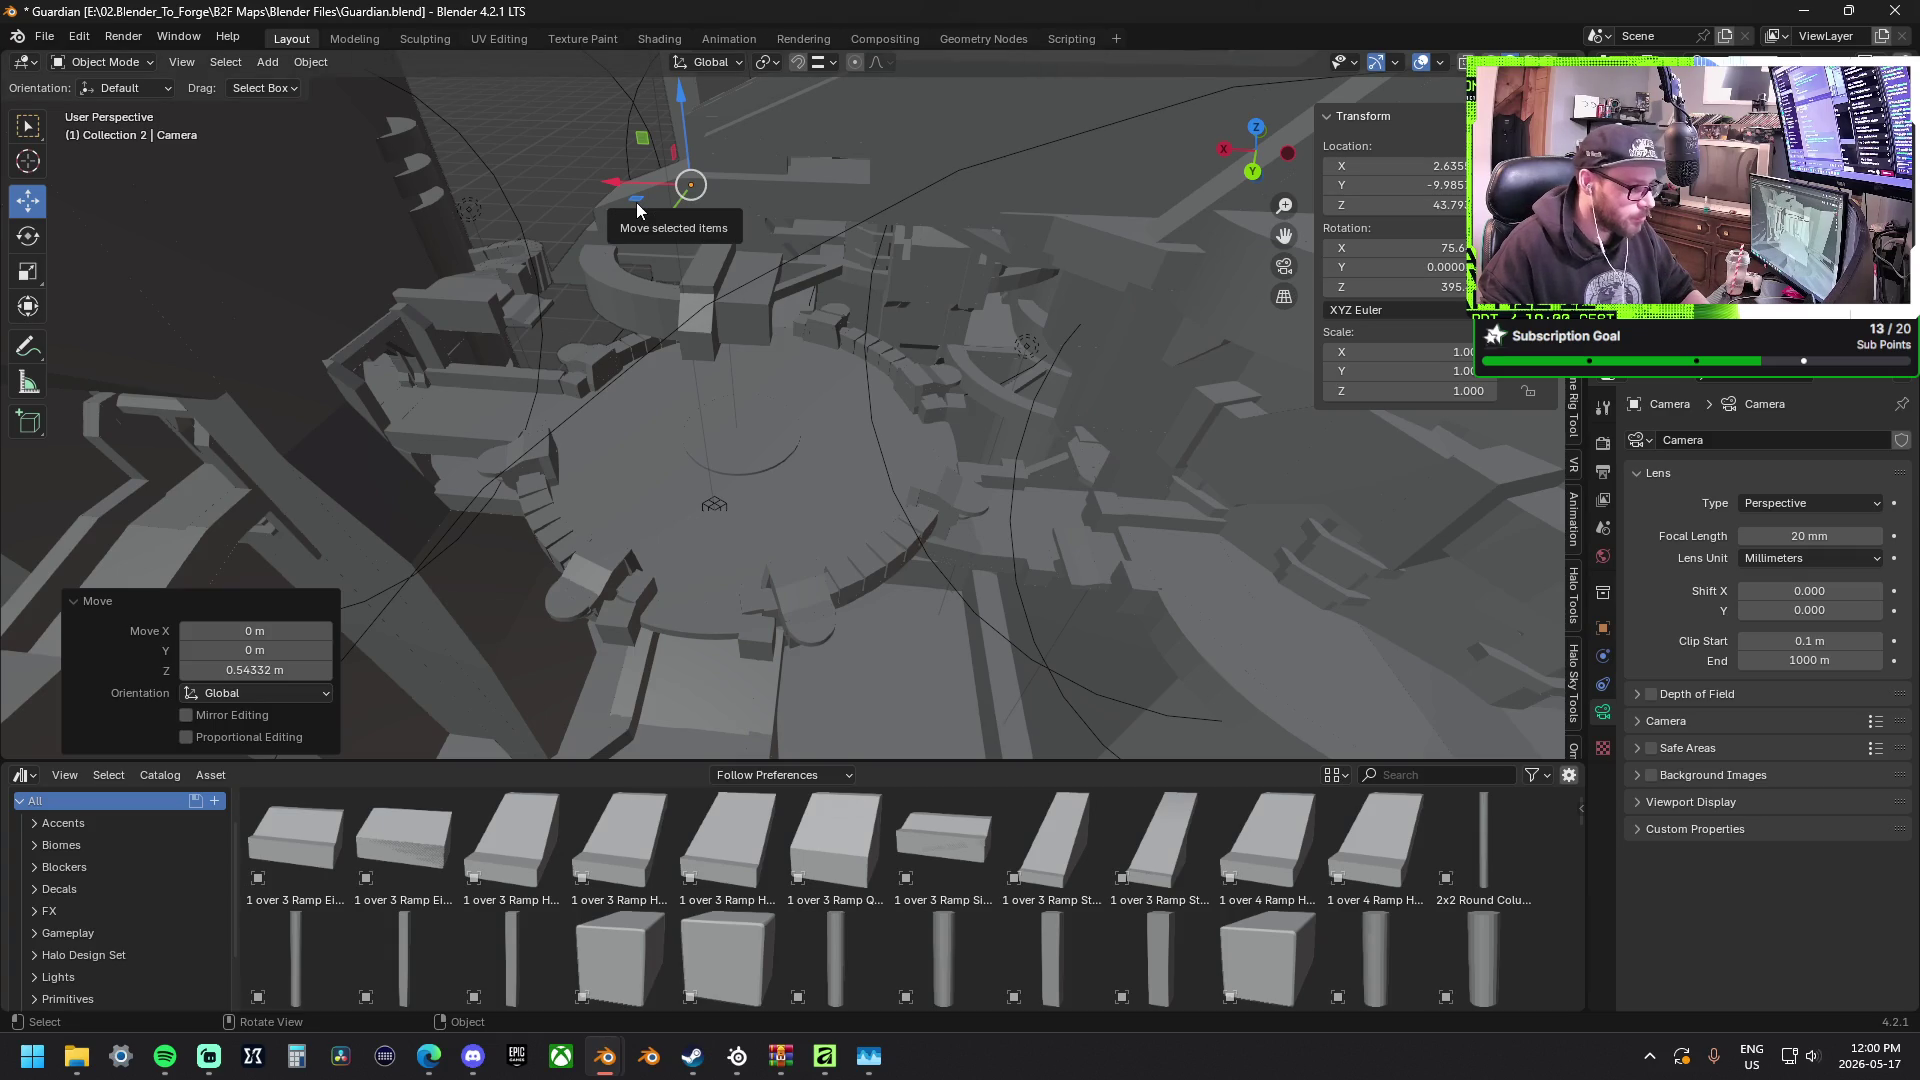
Shift the camera about 4.8 m and 2.7 m across the arena and adjust its height again.
{"action": "mouse_move", "coordinate": [636, 211]}
{"action": "left_mouse_down"}
{"action": "mouse_move", "coordinate": [797, 160]}
{"action": "mouse_move", "coordinate": [829, 174]}
{"action": "left_mouse_up"}
{"action": "mouse_move", "coordinate": [881, 106]}
{"action": "left_mouse_down"}
{"action": "mouse_move", "coordinate": [836, 235]}
{"action": "mouse_move", "coordinate": [942, 281]}
{"action": "mouse_move", "coordinate": [954, 244]}
{"action": "mouse_move", "coordinate": [993, 246]}
{"action": "mouse_move", "coordinate": [977, 250]}
{"action": "left_mouse_up"}
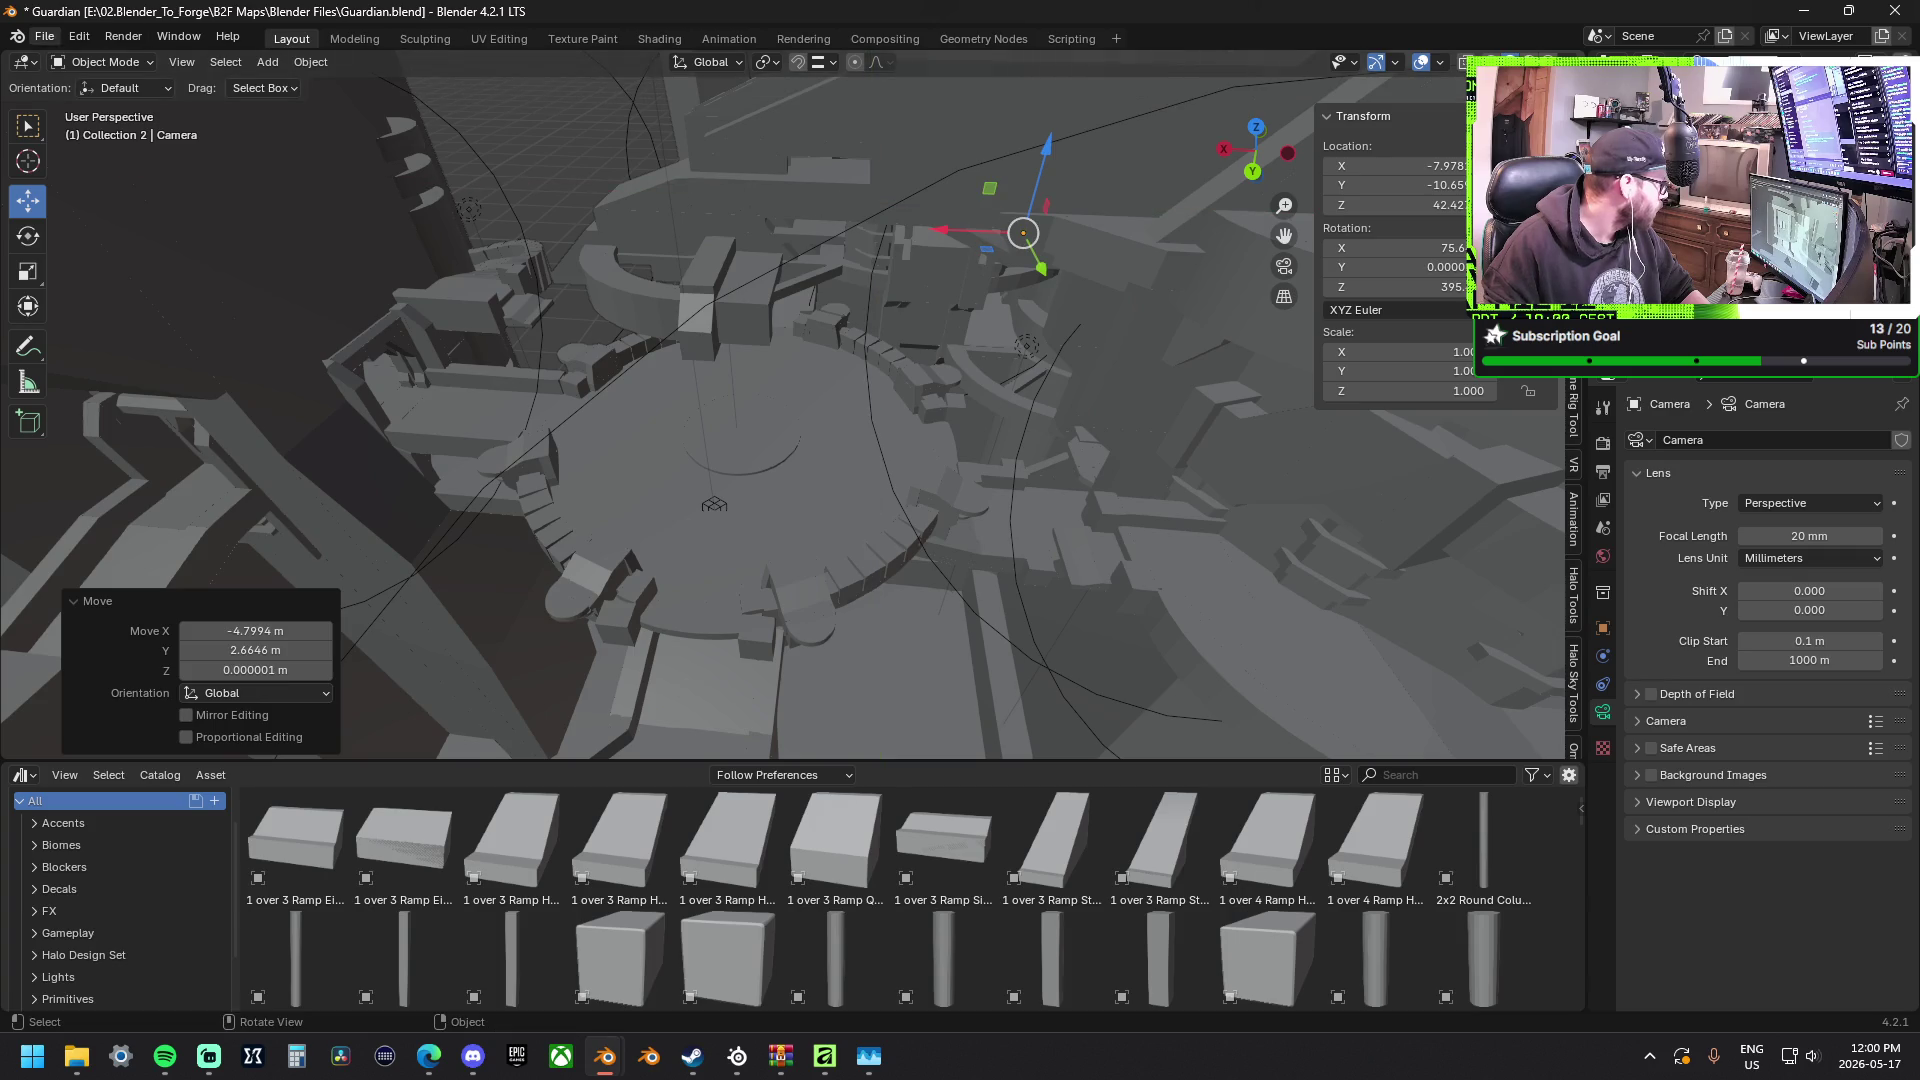
{"action": "left_click", "coordinate": [27, 236]}
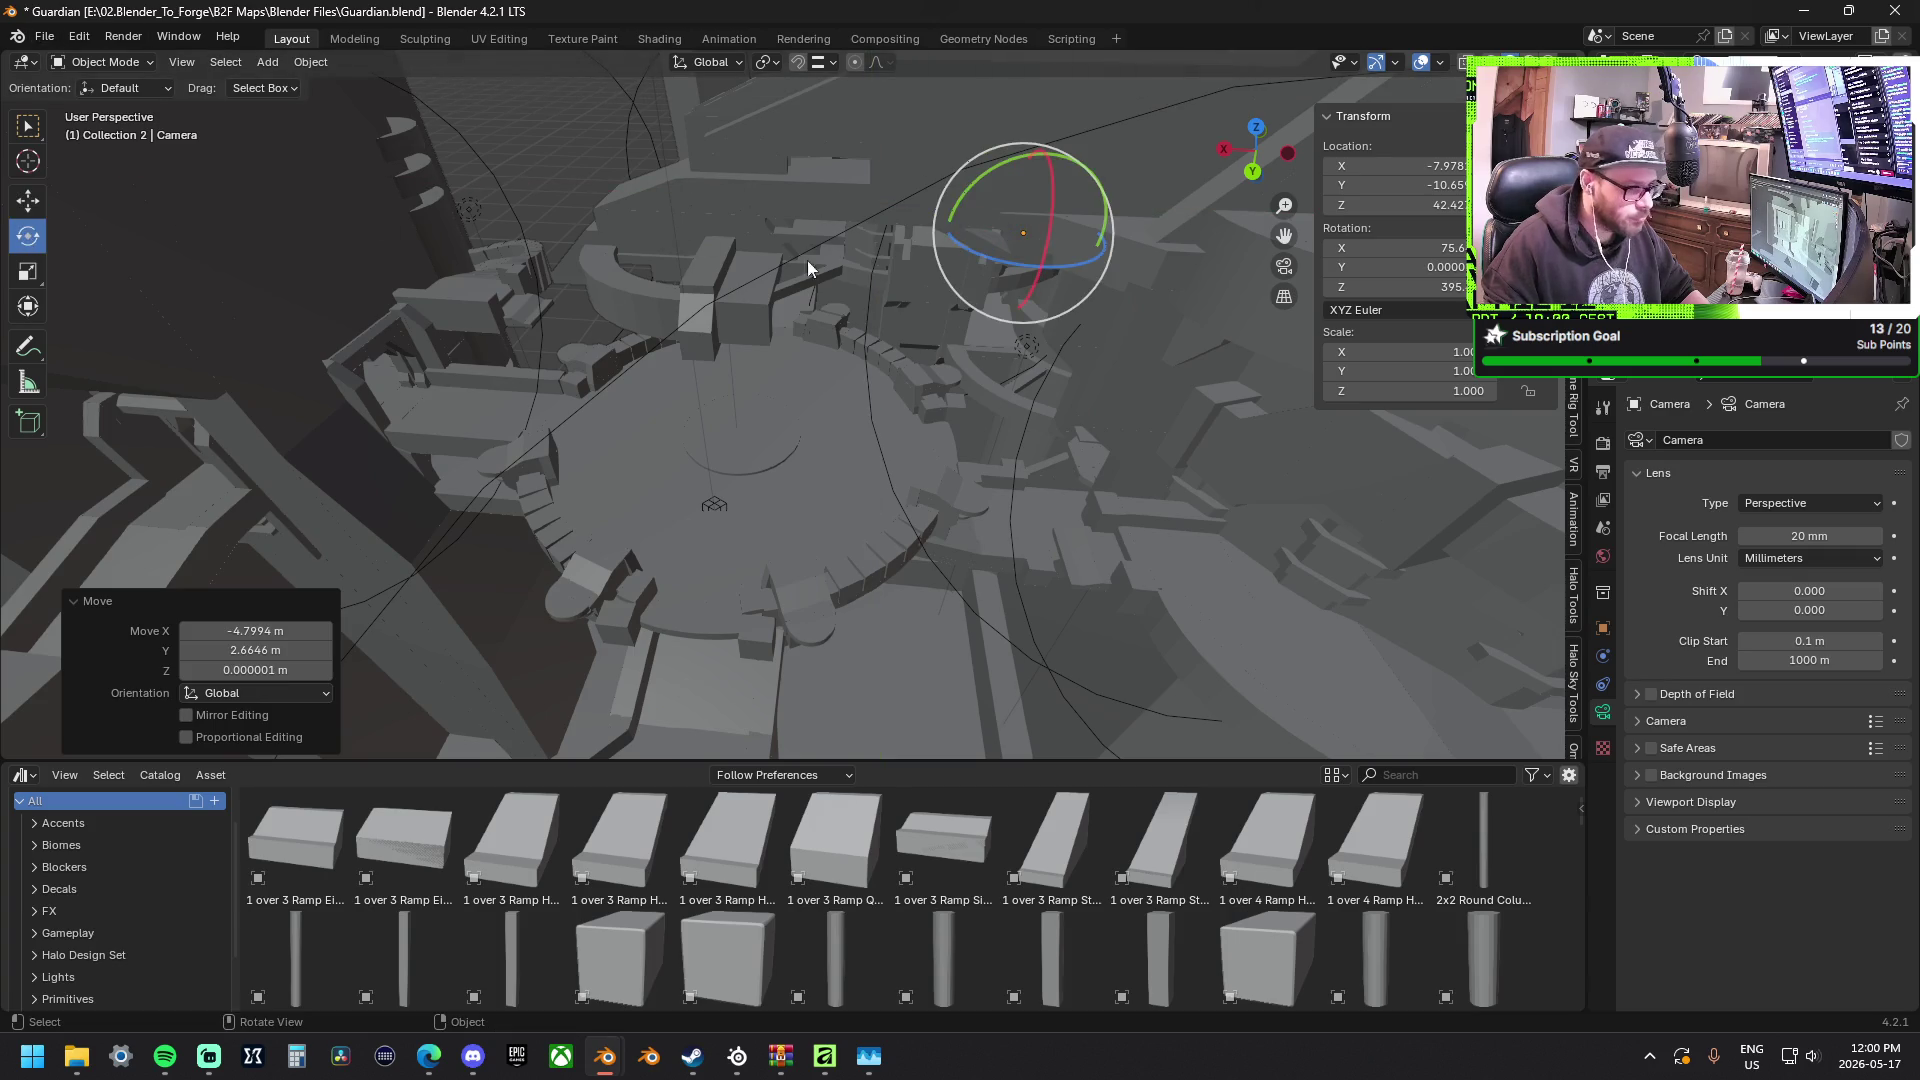
Rotate the camera about its vertical Z axis by roughly -3.8°.
{"action": "left_click_drag", "start_coordinate": [986, 256], "coordinate": [955, 265]}
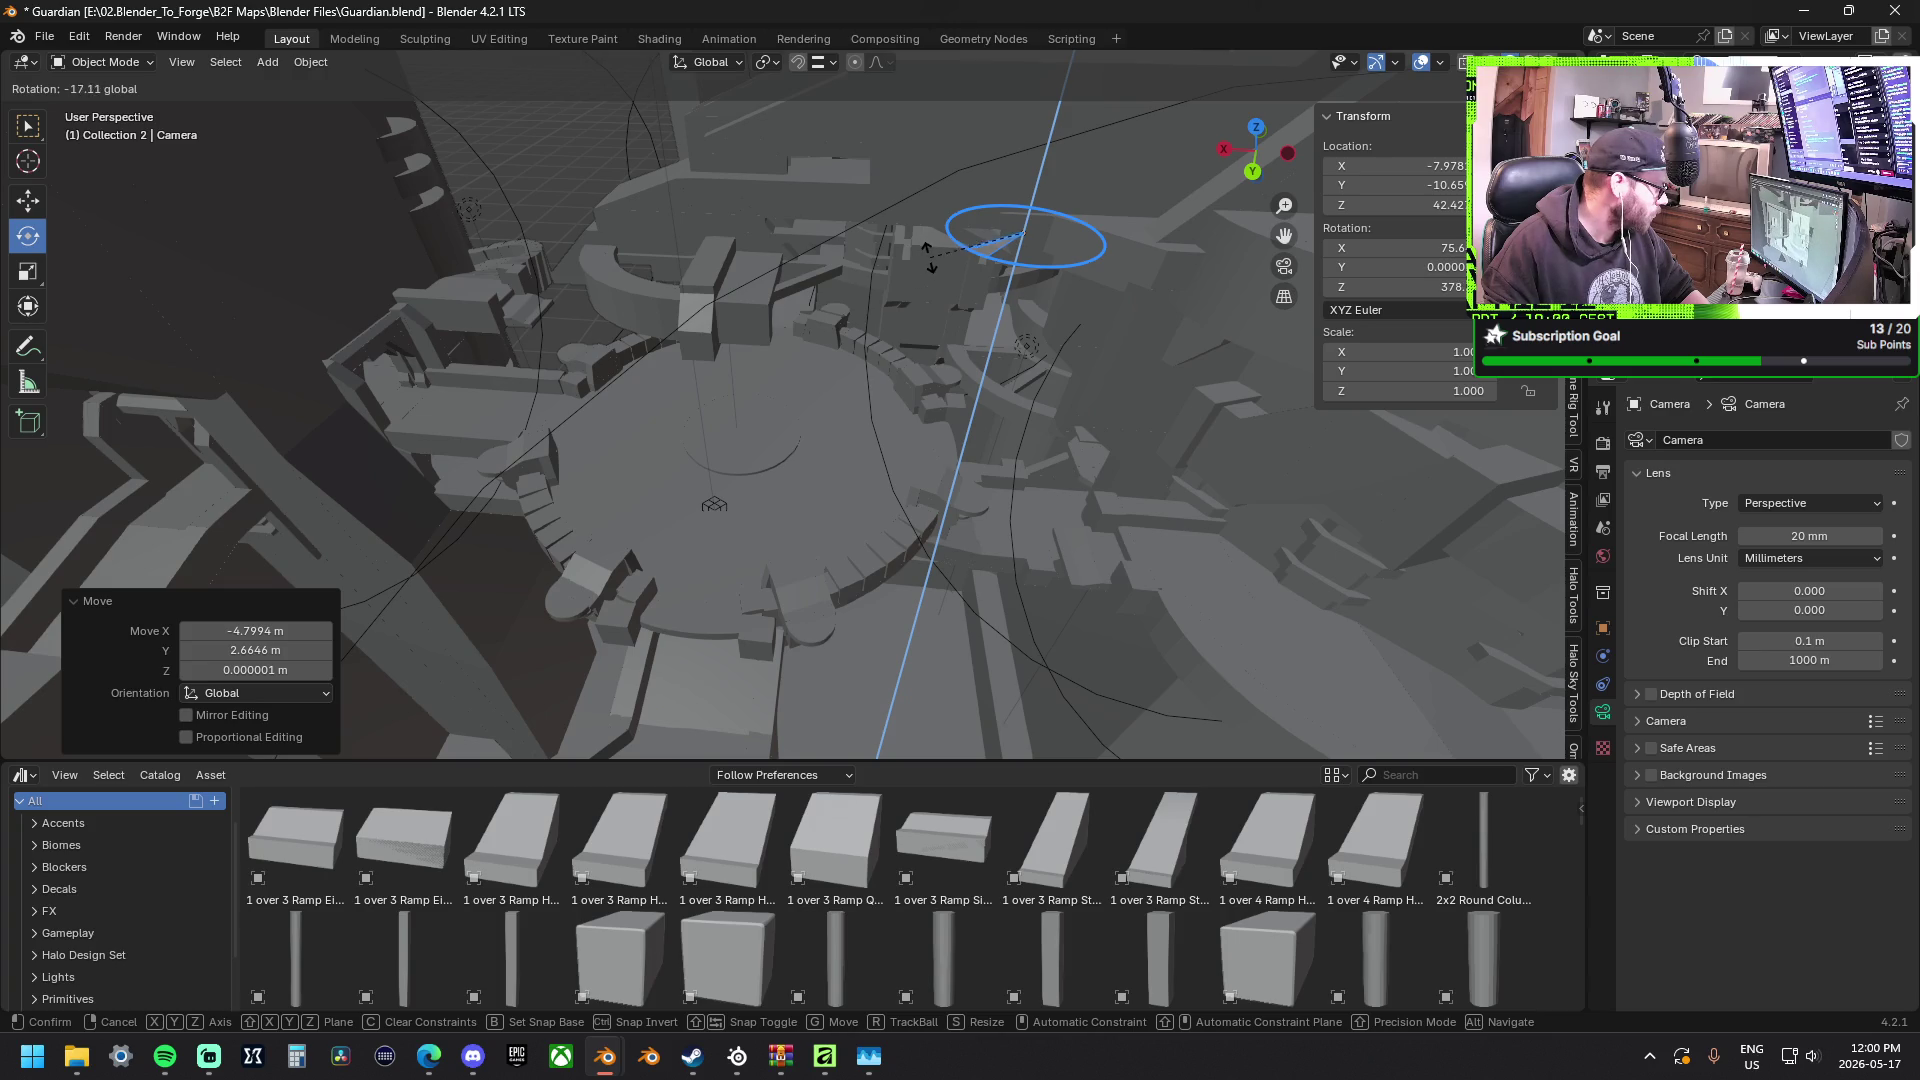
{"action": "left_click_drag", "start_coordinate": [960, 258], "coordinate": [969, 262]}
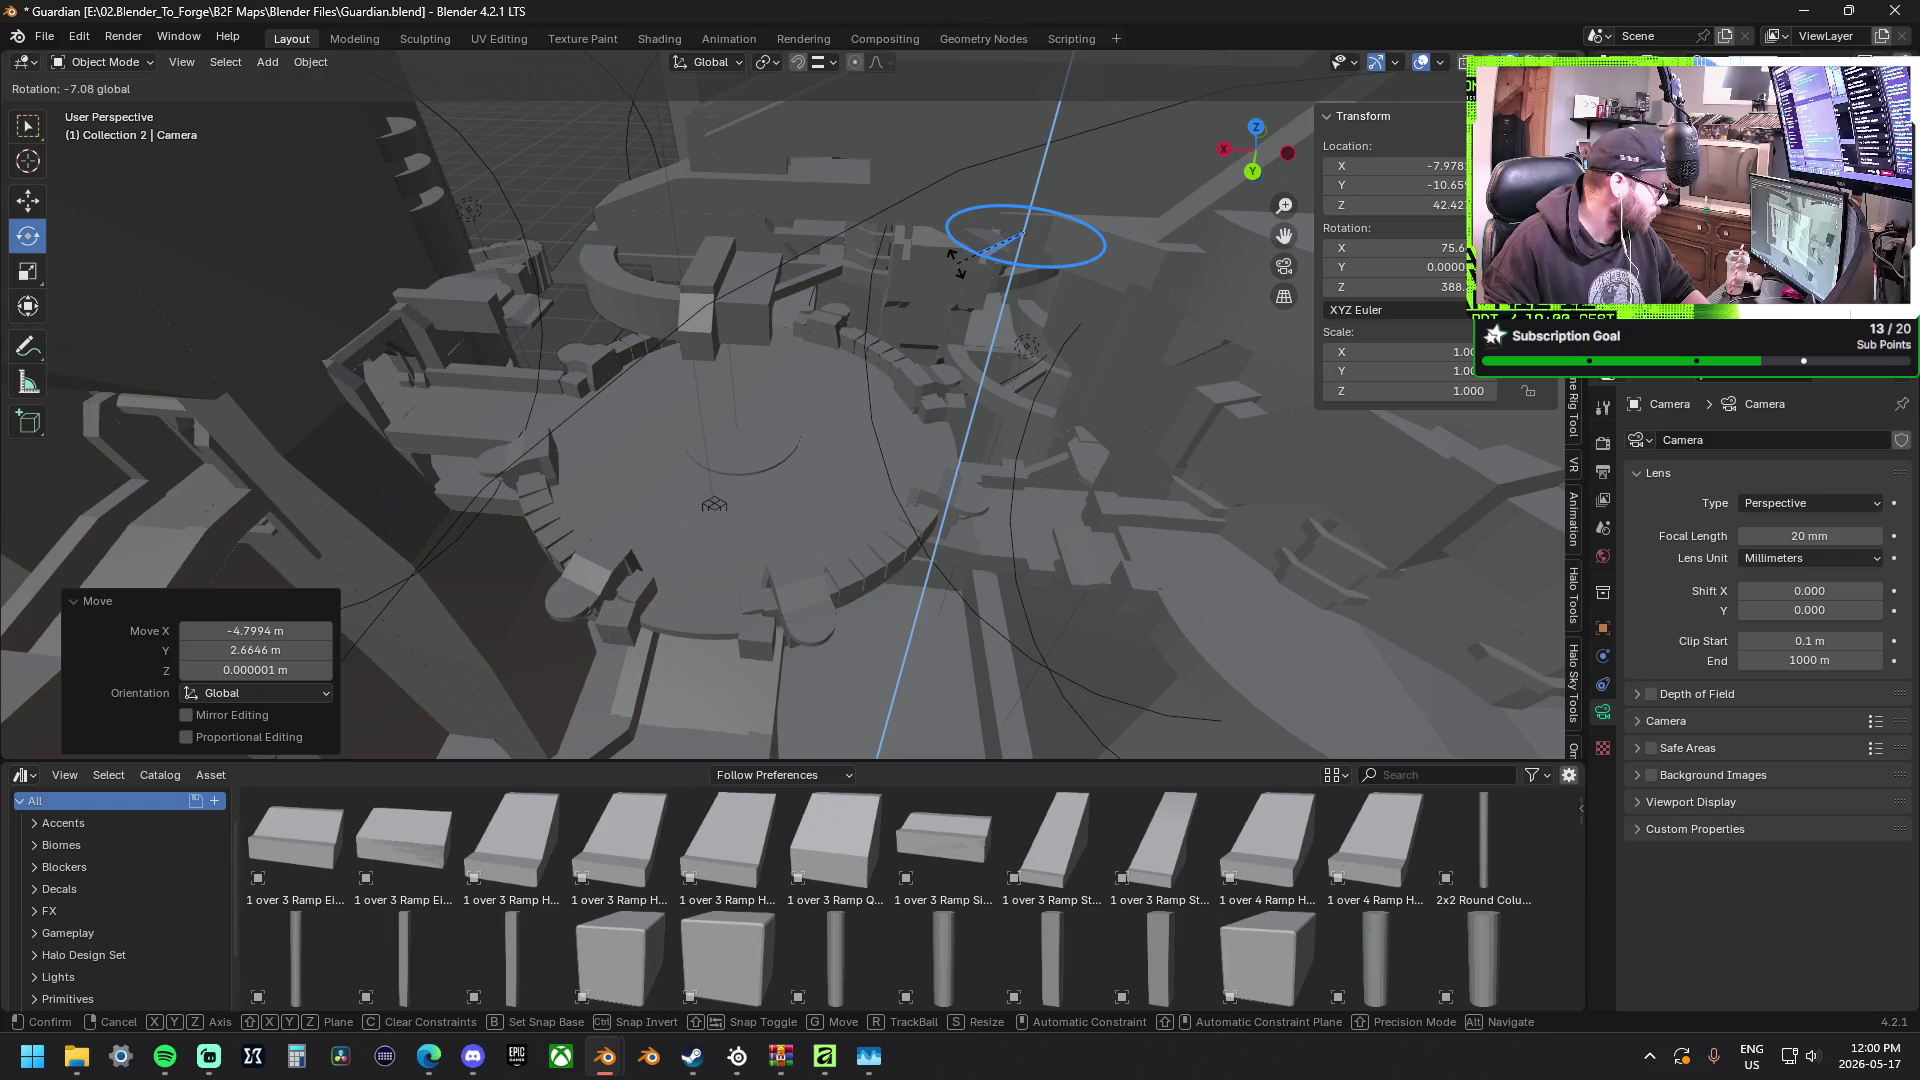
{"action": "left_click", "coordinate": [961, 263]}
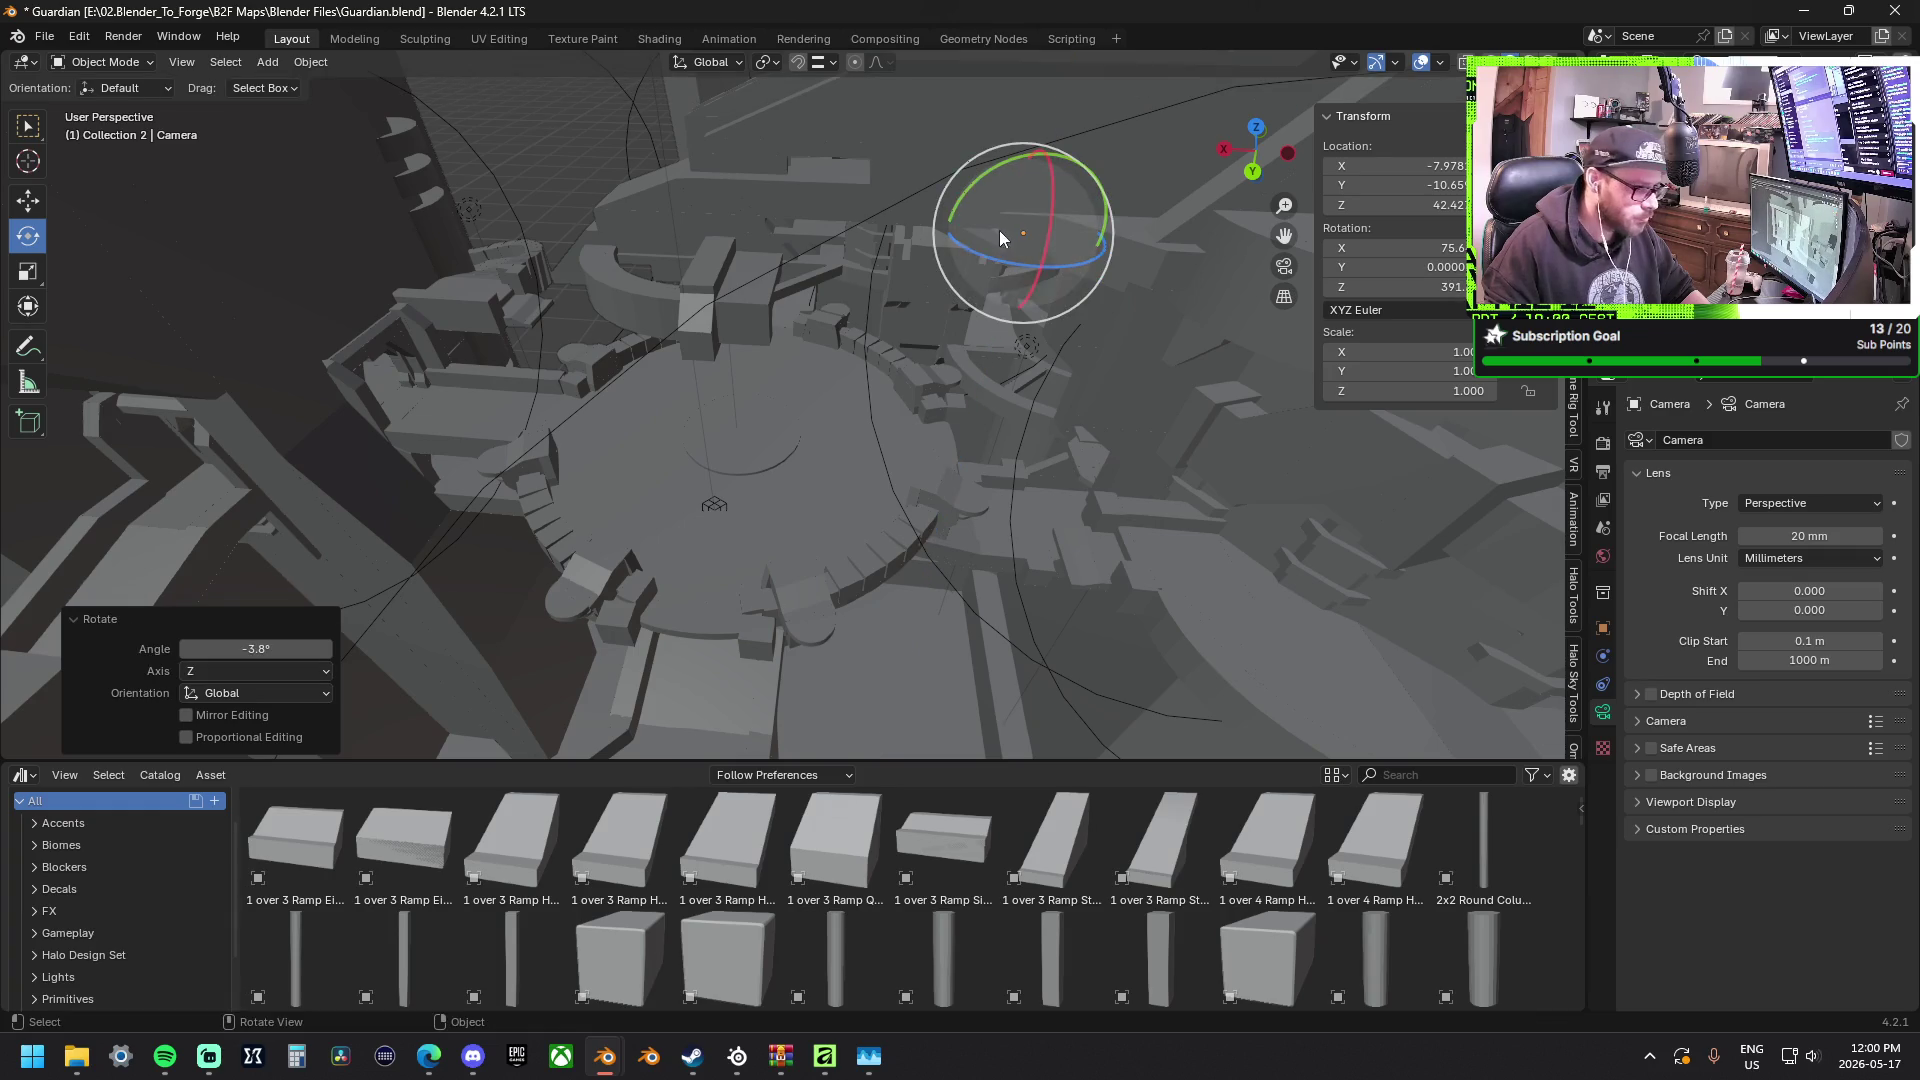
Nudge the camera about 0.72 m along X to near −7.4 m, plus Y and height tweaks.
{"action": "left_click", "coordinate": [28, 200]}
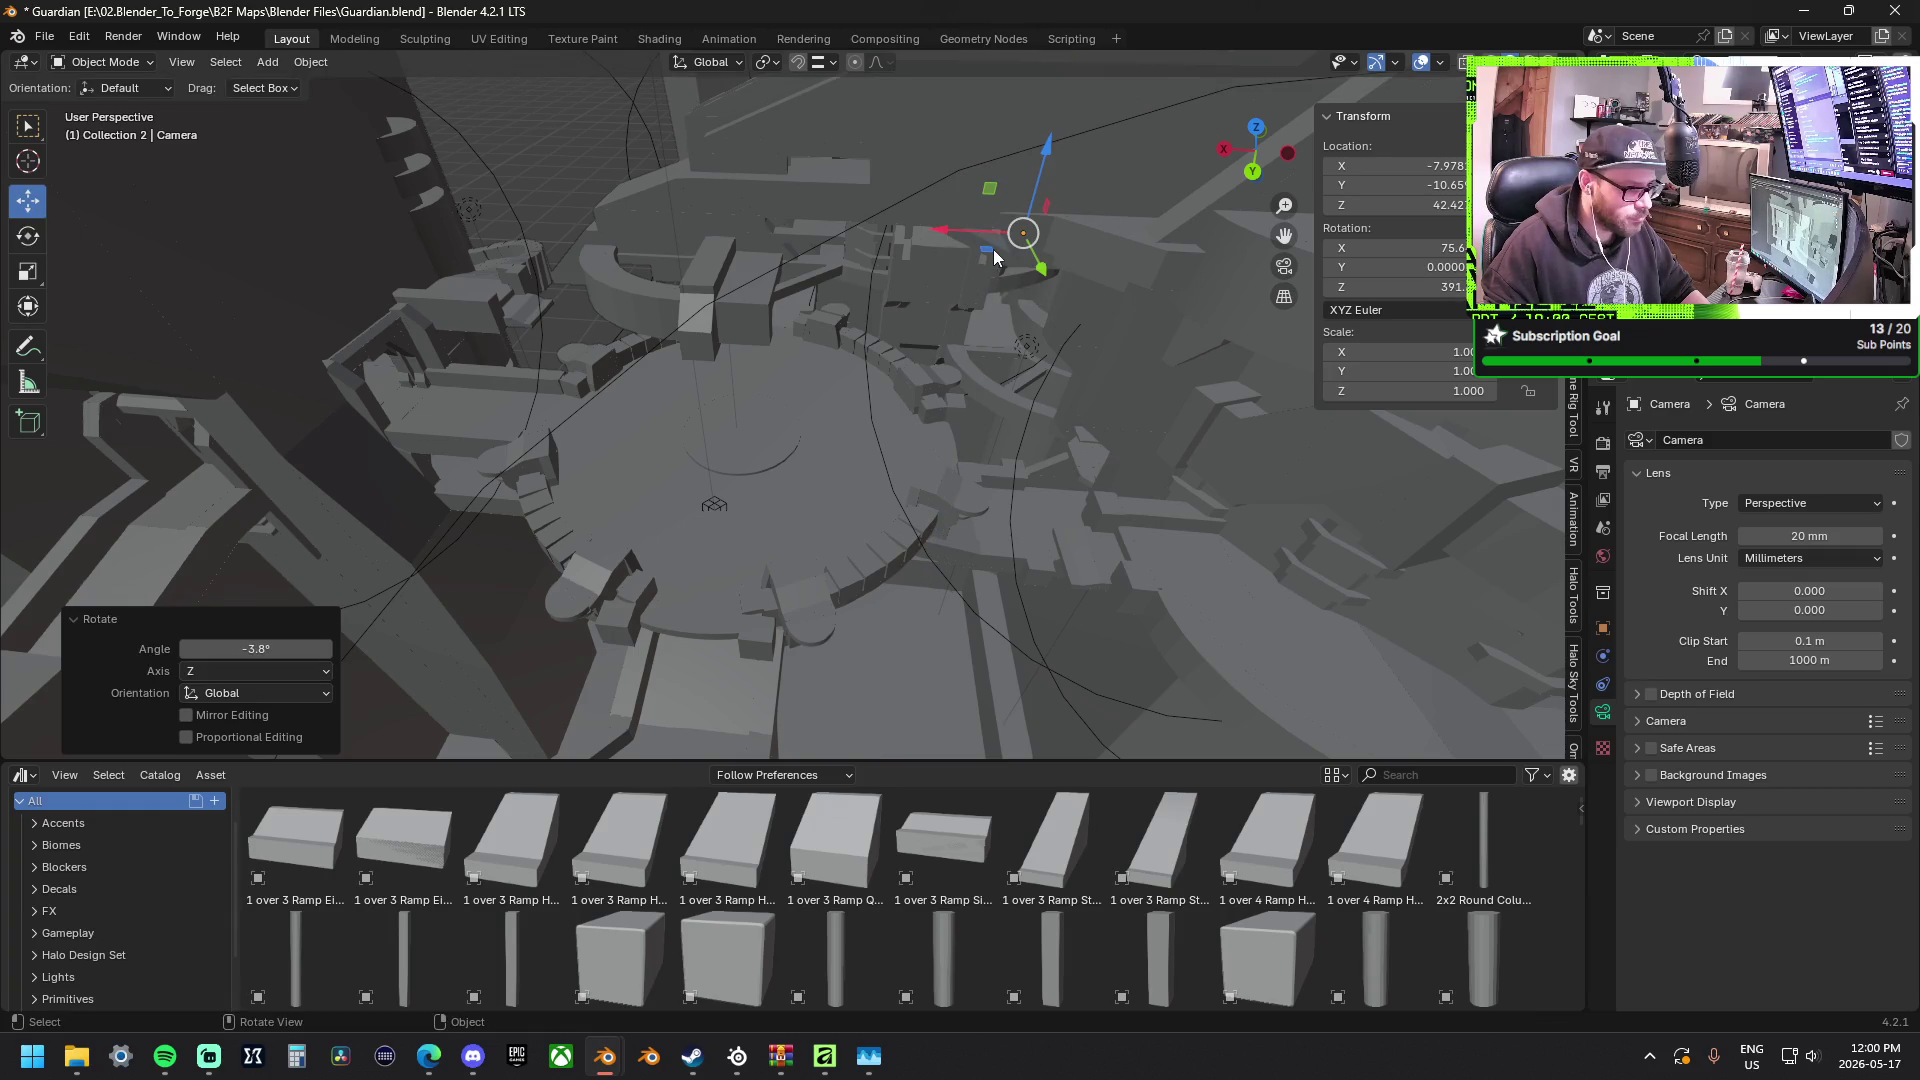
{"action": "left_click_drag", "start_coordinate": [996, 256], "coordinate": [952, 239]}
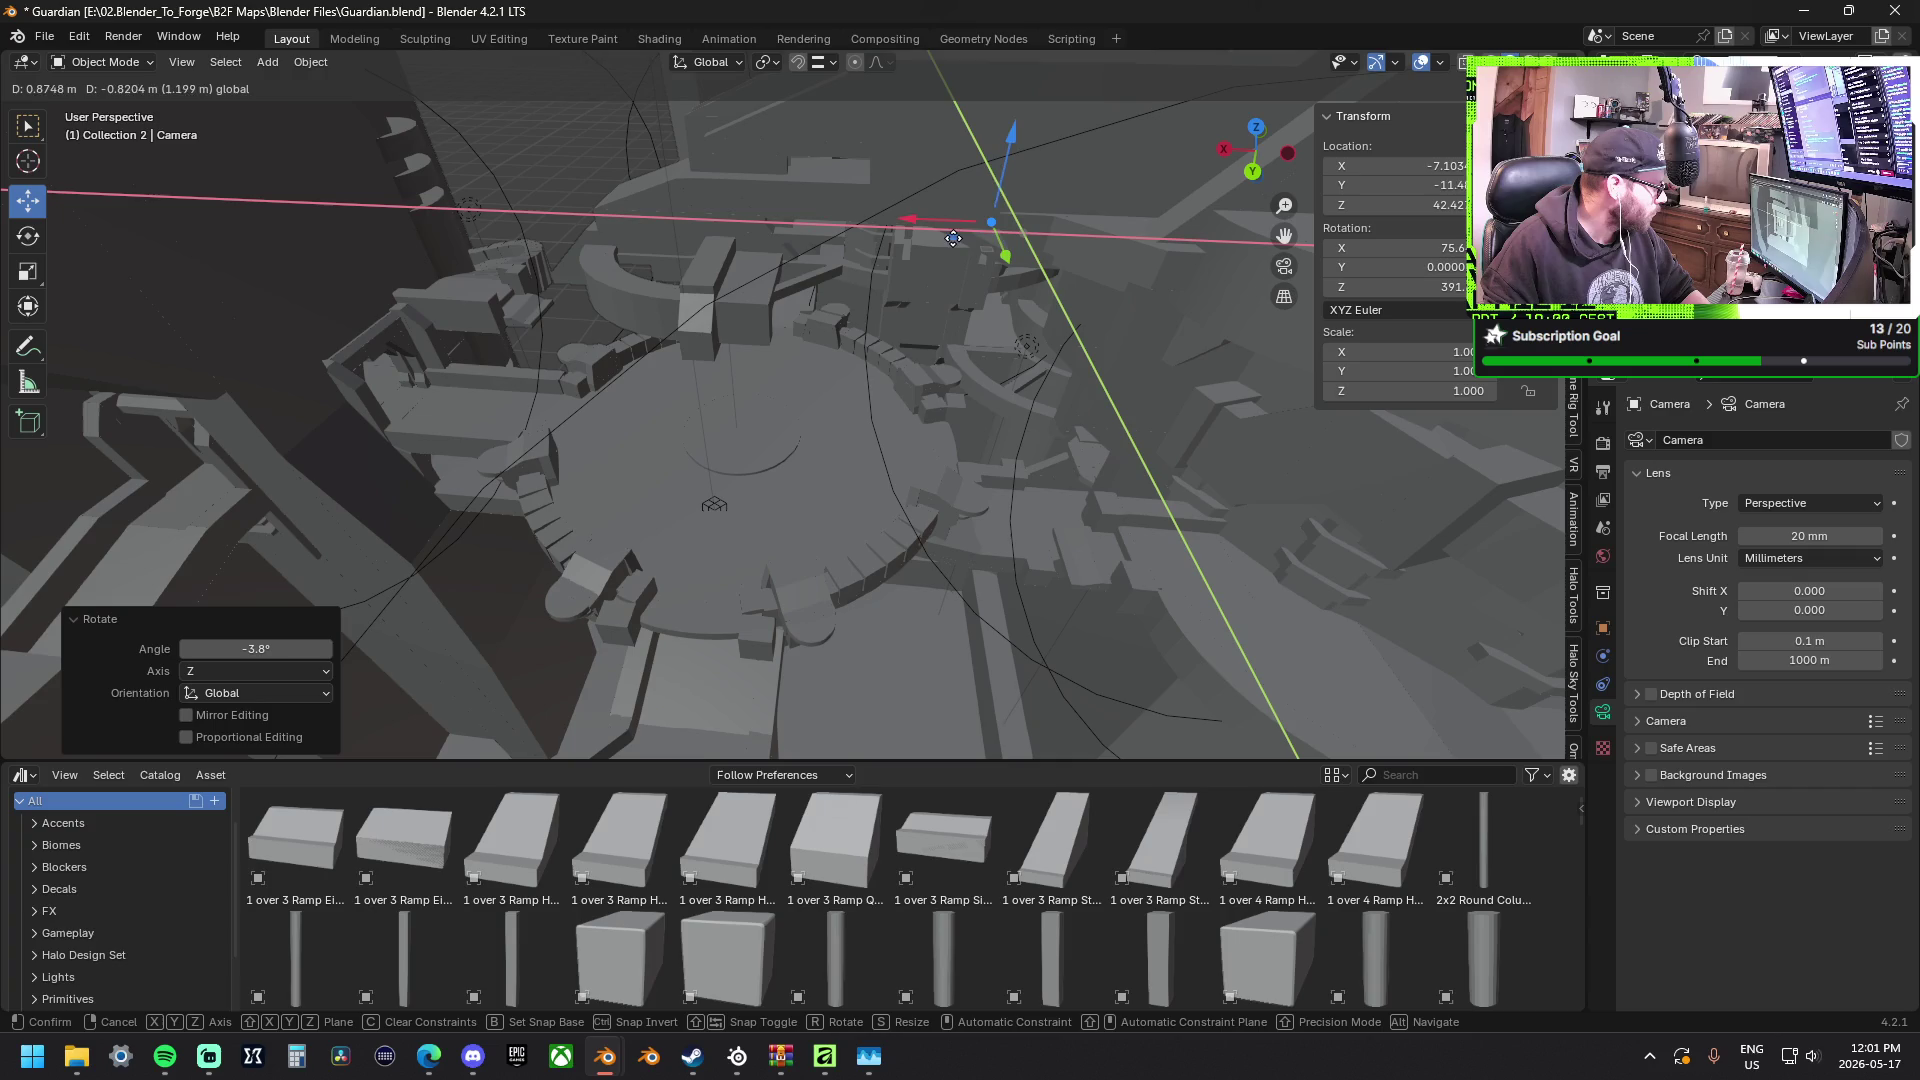
{"action": "mouse_move", "coordinate": [952, 238]}
{"action": "left_mouse_down"}
{"action": "mouse_move", "coordinate": [976, 246]}
{"action": "mouse_move", "coordinate": [935, 225]}
{"action": "left_mouse_up"}
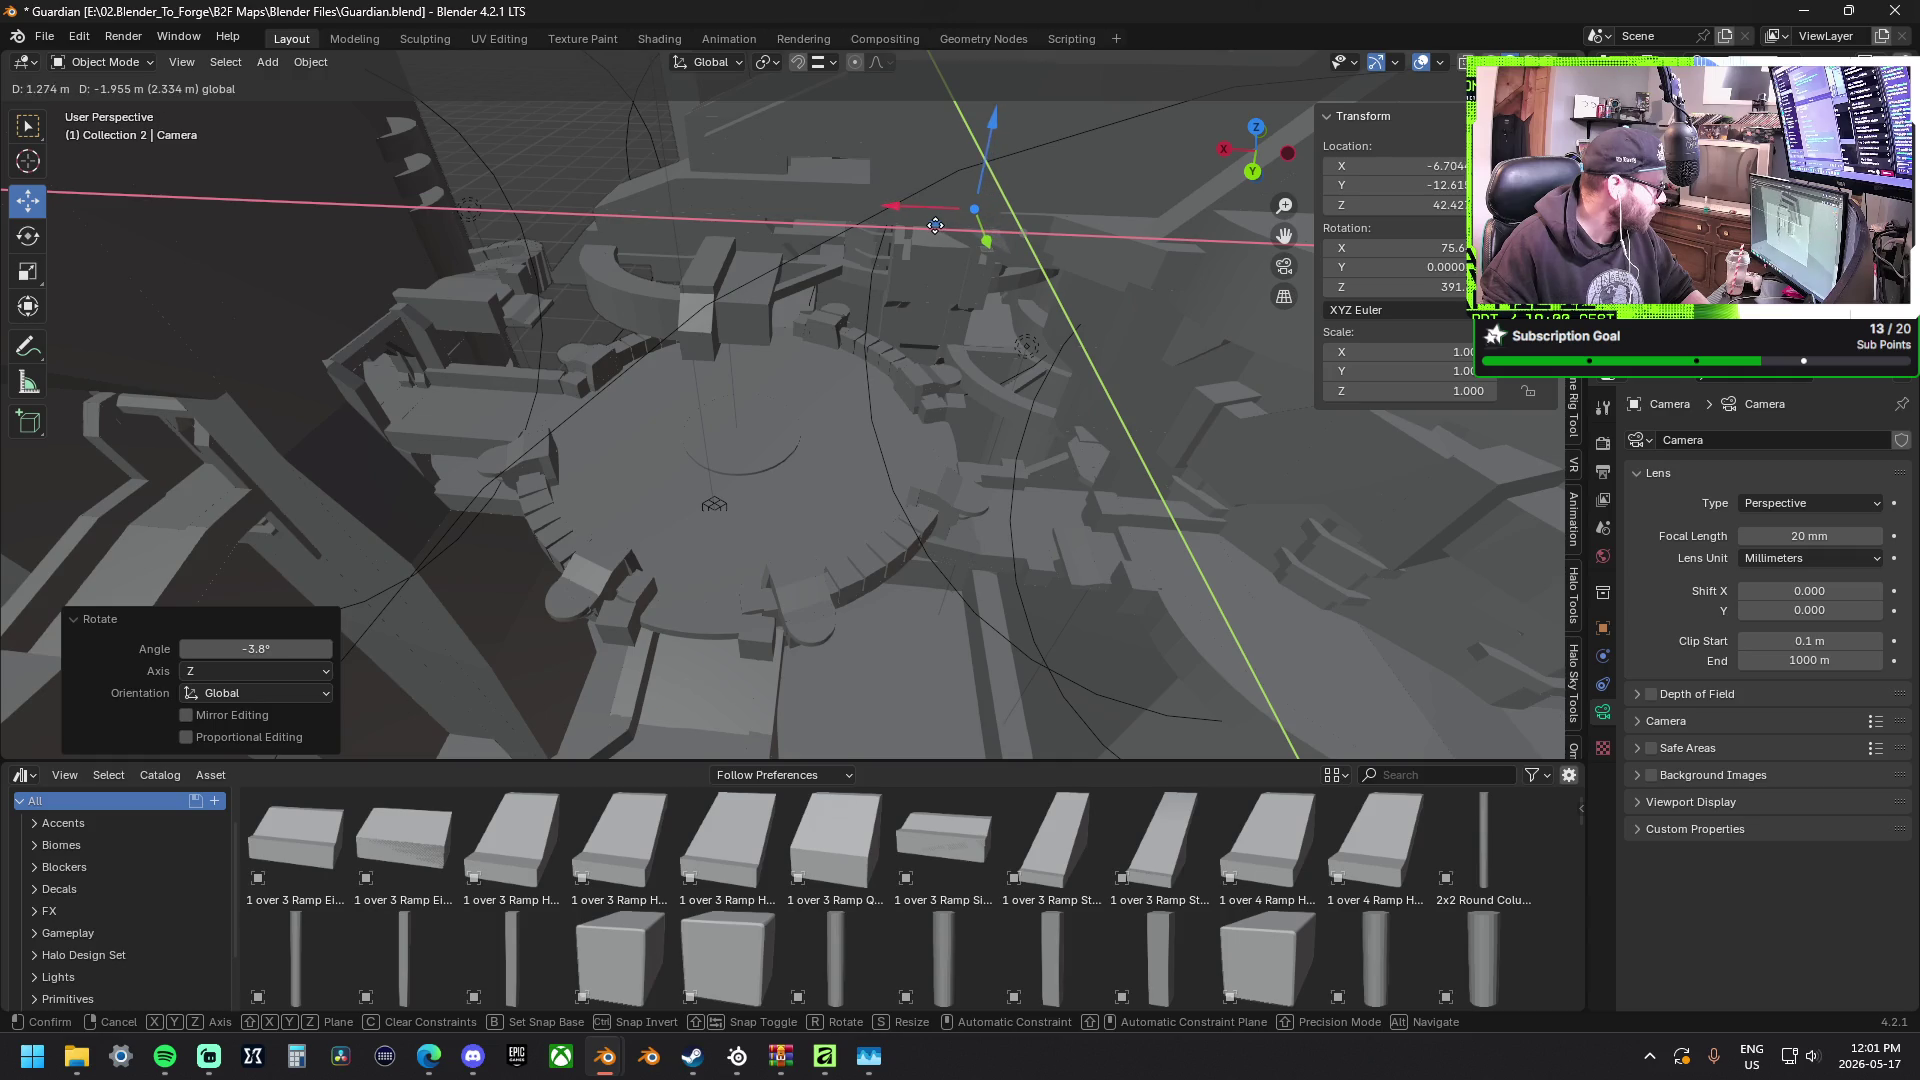
{"action": "left_click_drag", "start_coordinate": [934, 225], "coordinate": [975, 218]}
{"action": "left_click_drag", "start_coordinate": [986, 146], "coordinate": [1000, 120]}
{"action": "left_click_drag", "start_coordinate": [988, 238], "coordinate": [934, 214]}
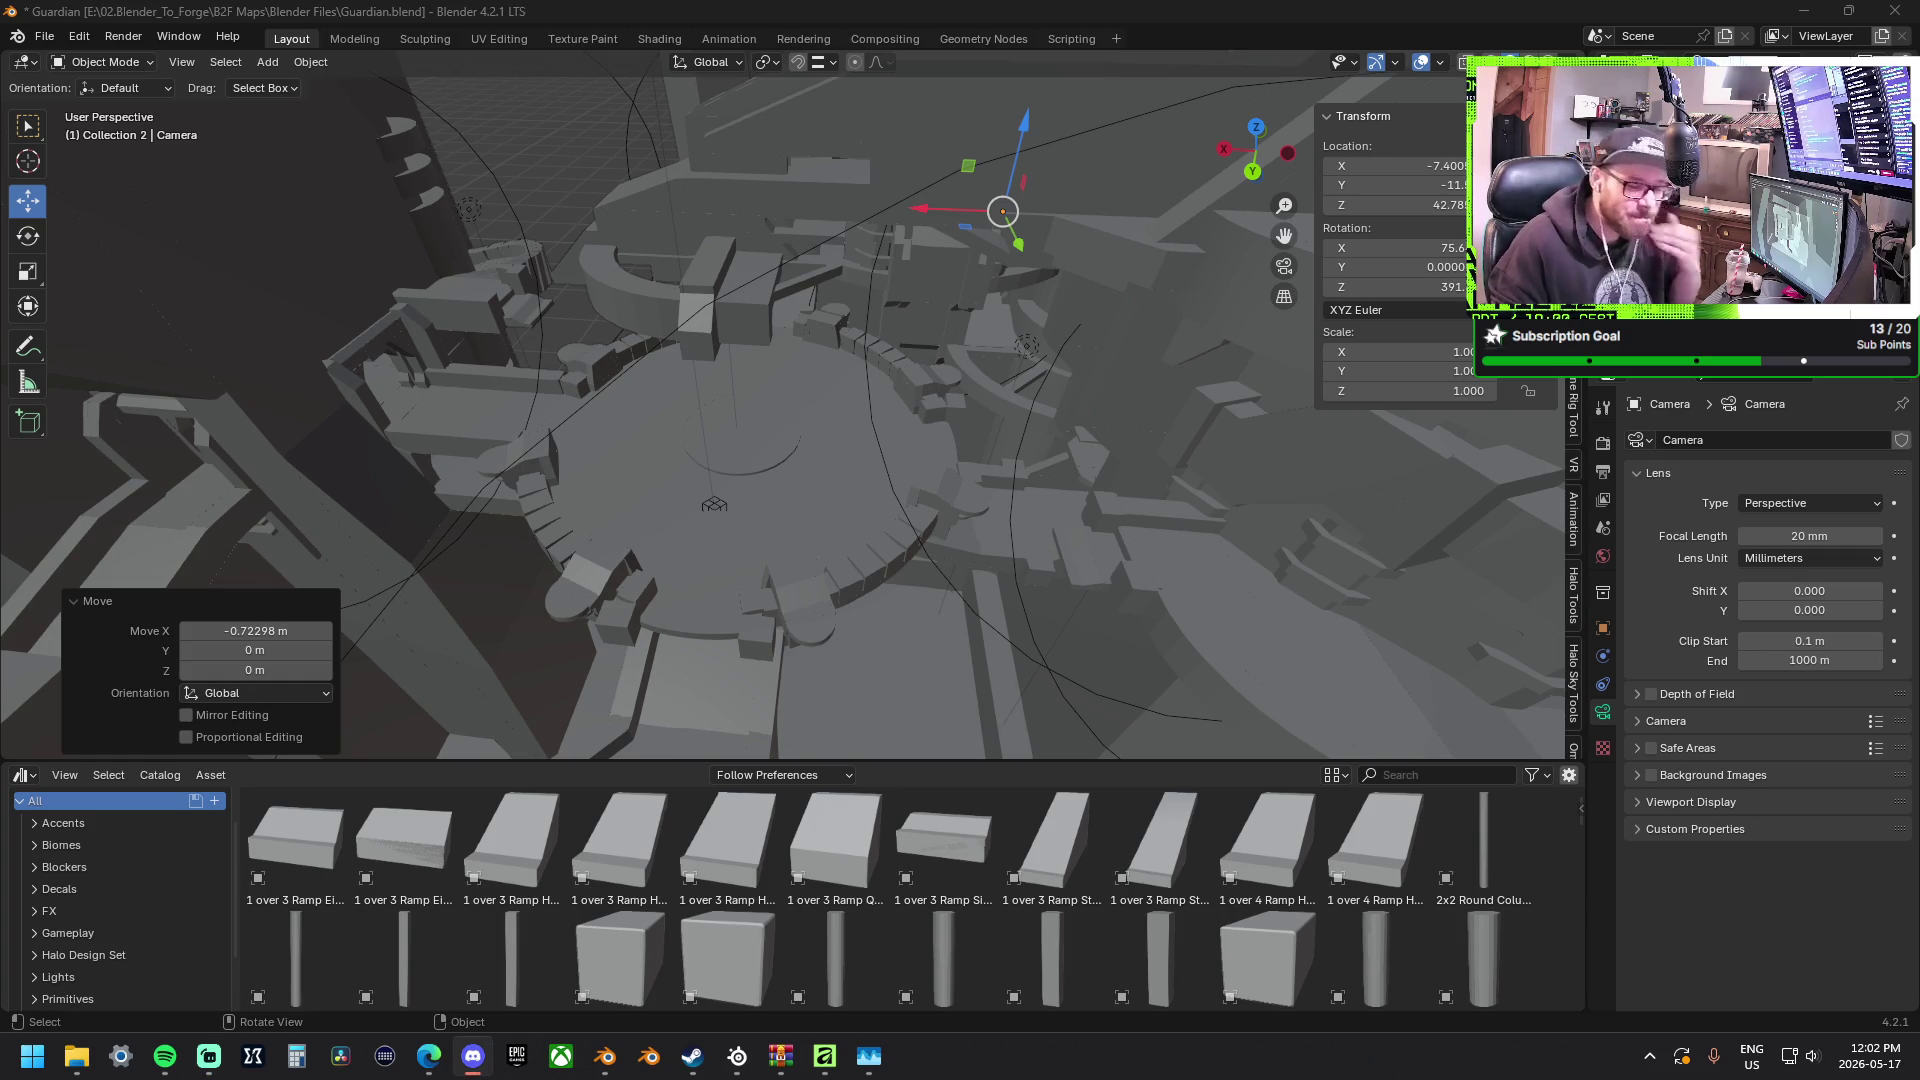
Move the camera down-left, then undo that move.
{"action": "left_click_drag", "start_coordinate": [968, 228], "coordinate": [918, 281]}
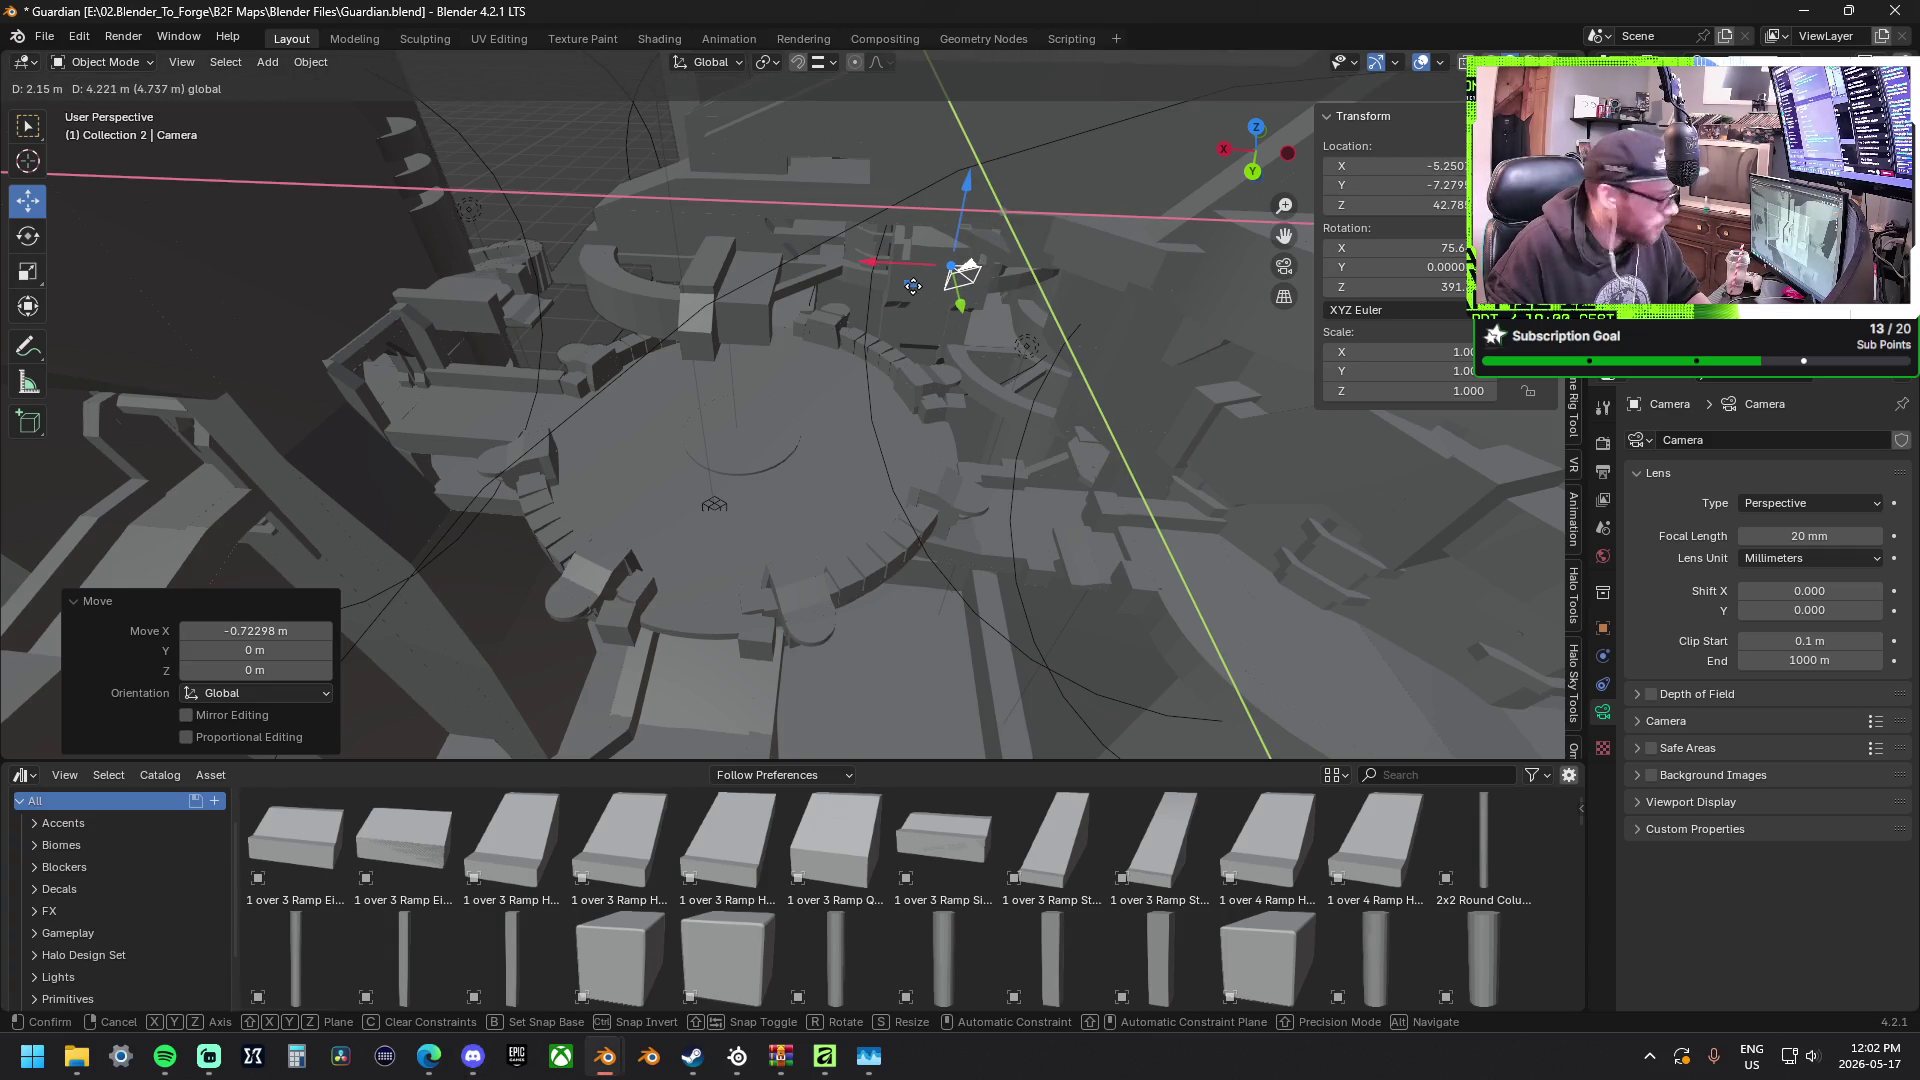
{"action": "left_click", "coordinate": [940, 272]}
{"action": "key", "text": "ctrl+z"}
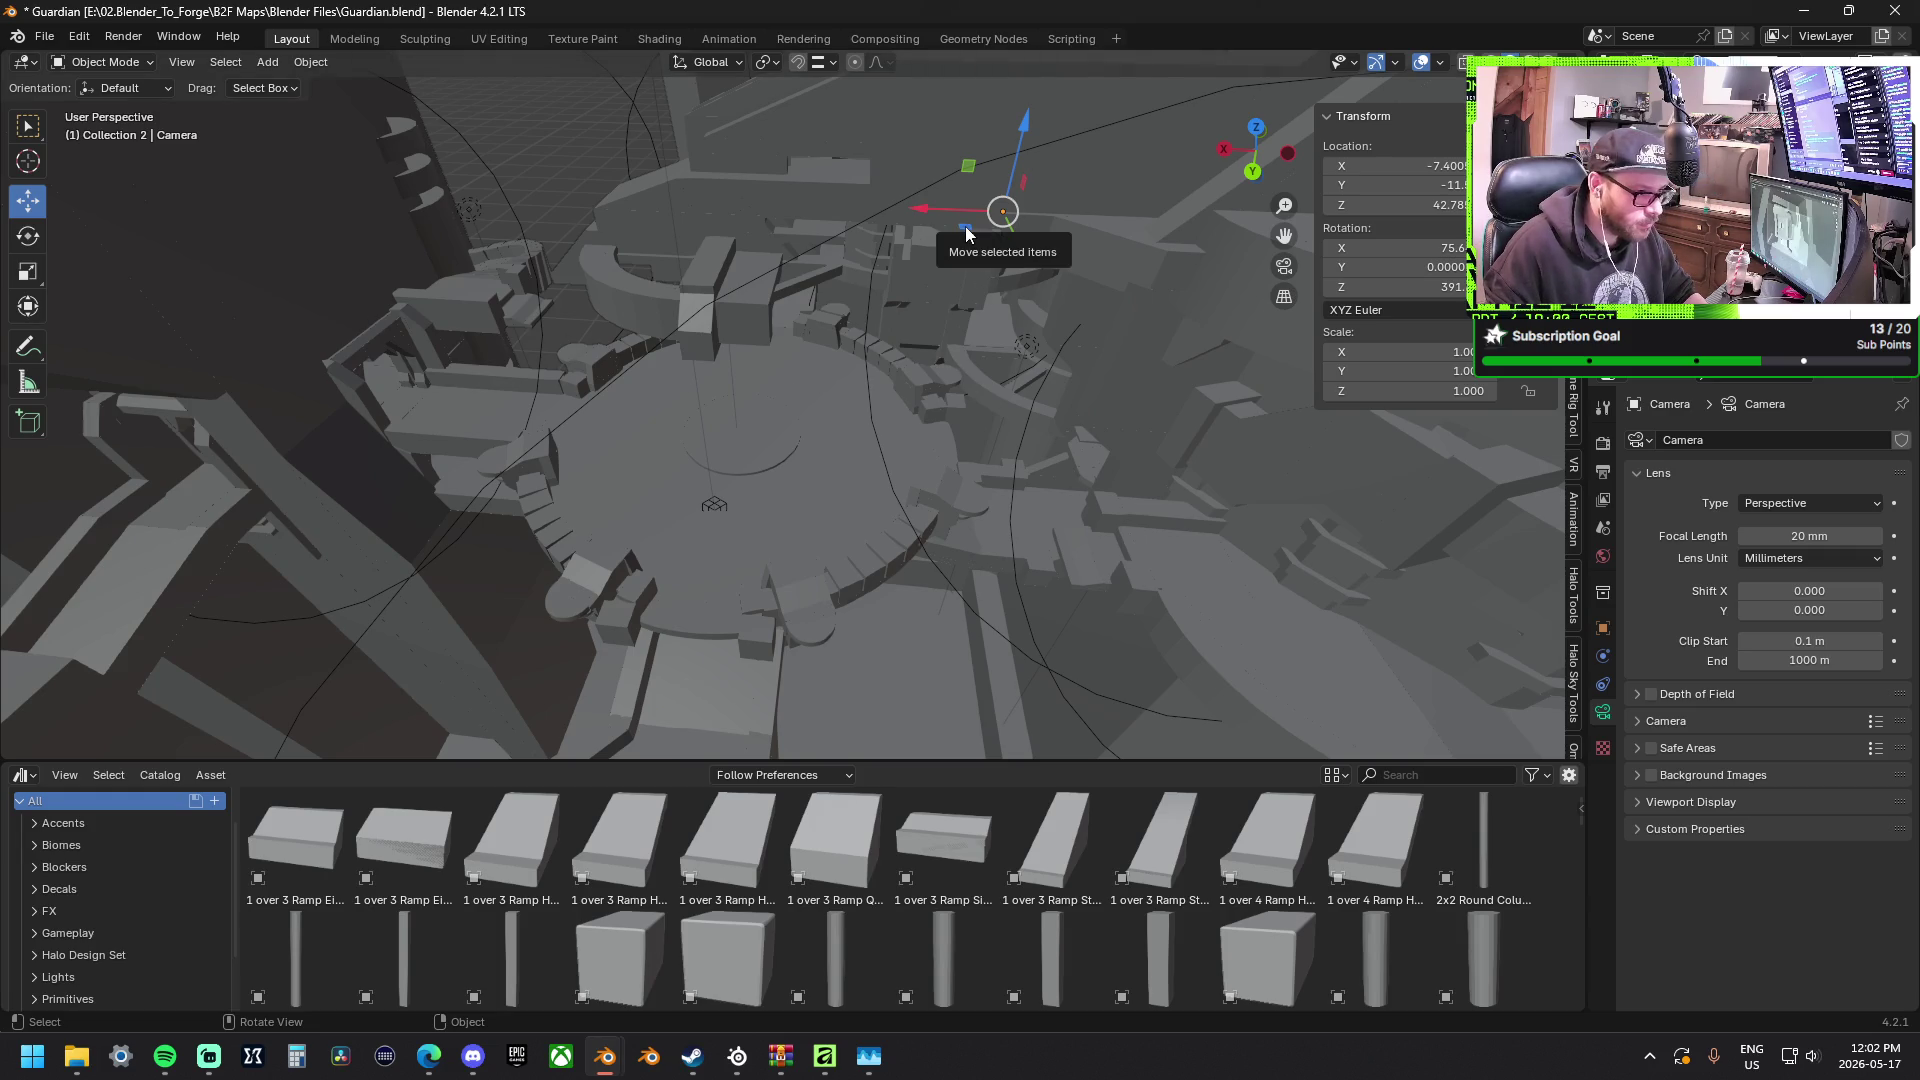
Slide the camera about 0.98 m in X and −2.61 m in Y and raise it slightly.
{"action": "mouse_move", "coordinate": [973, 227]}
{"action": "left_mouse_down"}
{"action": "mouse_move", "coordinate": [950, 279]}
{"action": "mouse_move", "coordinate": [593, 186]}
{"action": "mouse_move", "coordinate": [419, 201]}
{"action": "mouse_move", "coordinate": [490, 213]}
{"action": "left_mouse_up"}
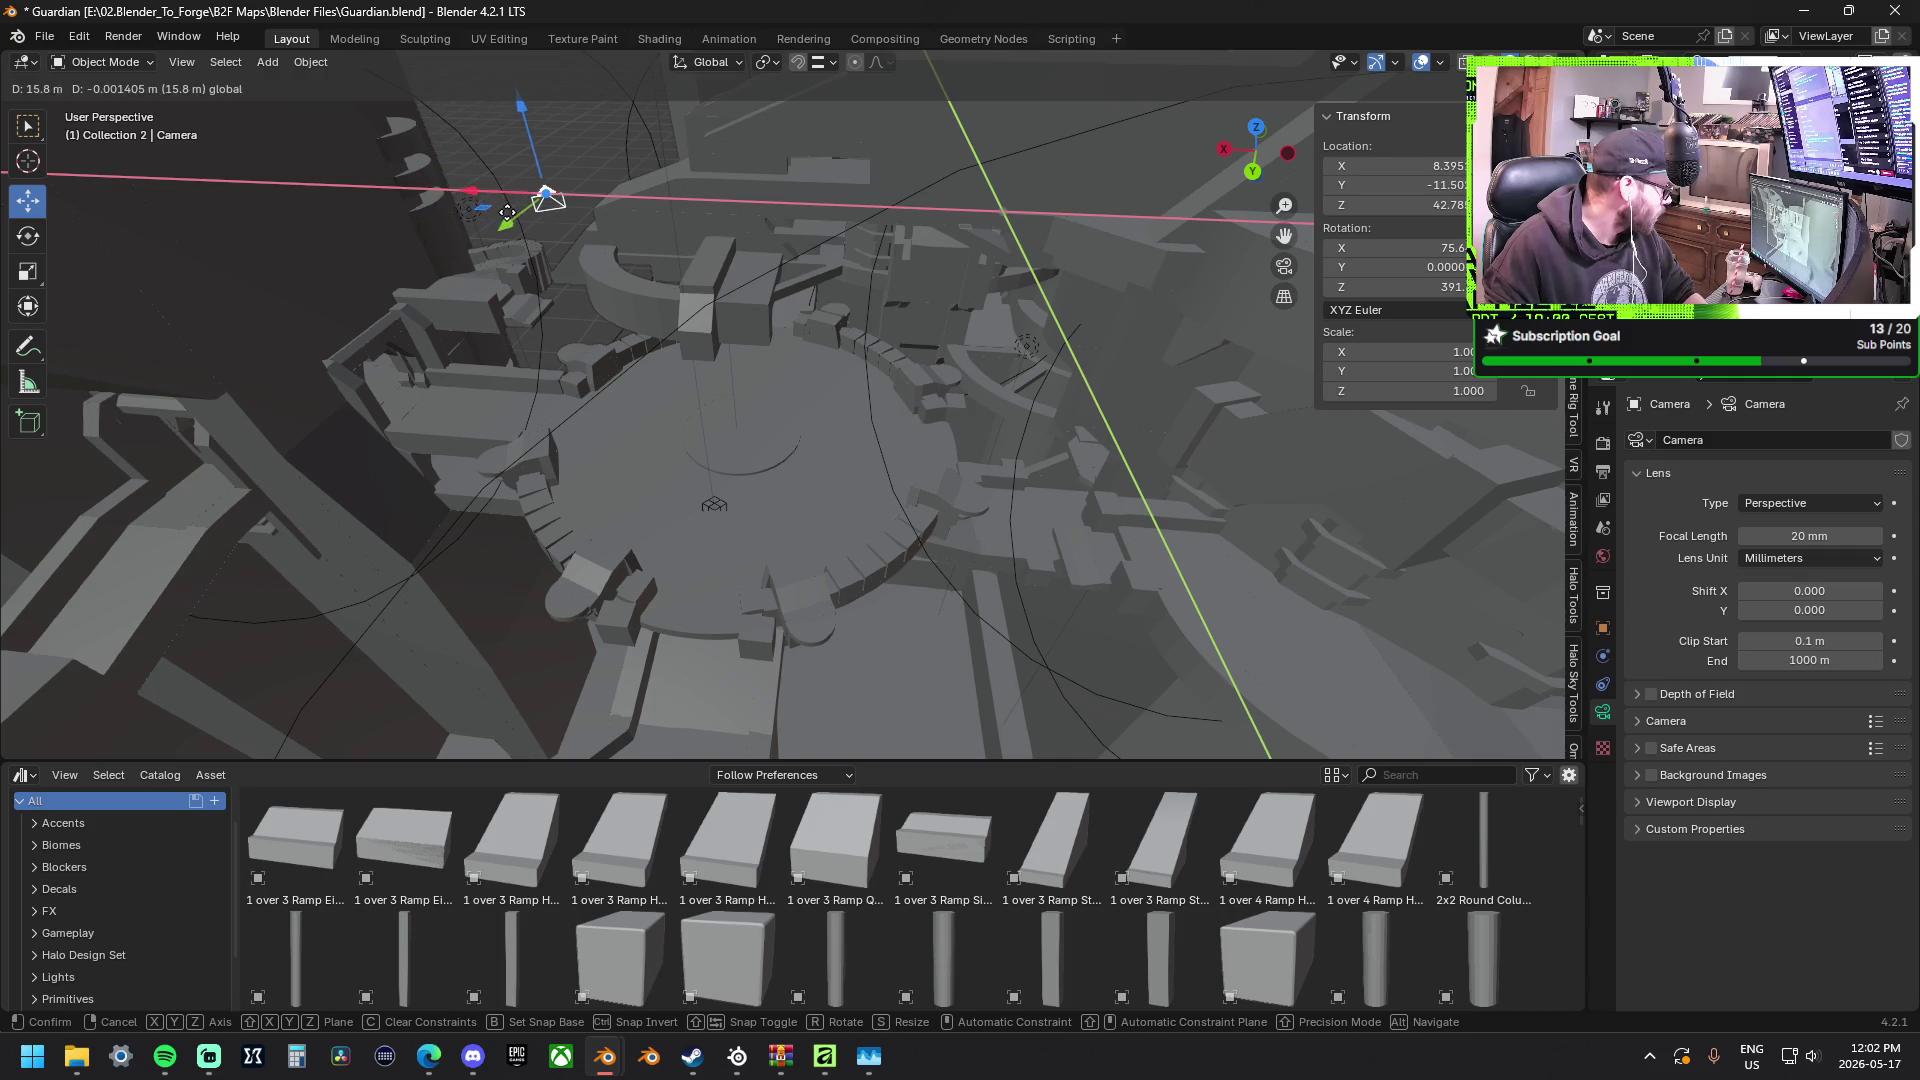
{"action": "mouse_move", "coordinate": [490, 213]}
{"action": "left_mouse_down"}
{"action": "mouse_move", "coordinate": [515, 229]}
{"action": "mouse_move", "coordinate": [510, 202]}
{"action": "left_mouse_up"}
{"action": "left_click_drag", "start_coordinate": [524, 105], "coordinate": [517, 74]}
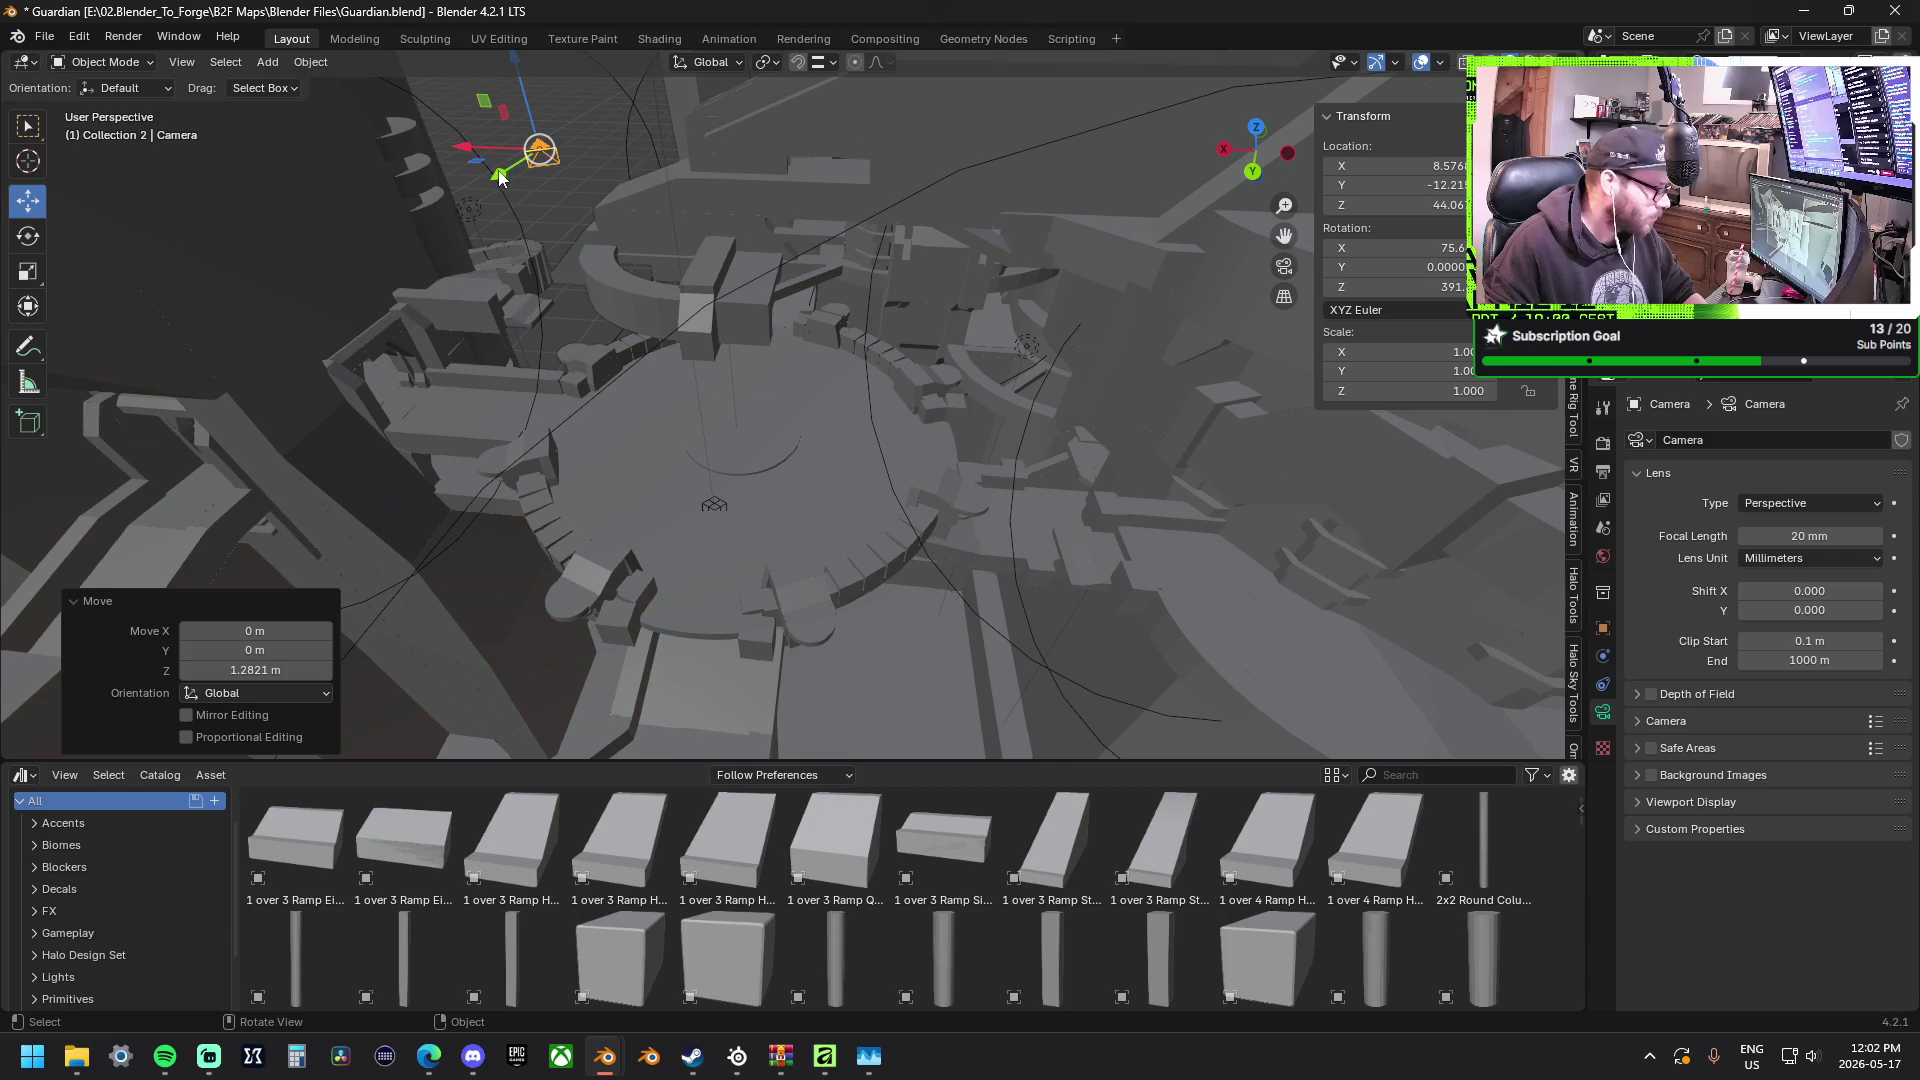
{"action": "mouse_move", "coordinate": [501, 171]}
{"action": "left_mouse_down"}
{"action": "mouse_move", "coordinate": [487, 136]}
{"action": "mouse_move", "coordinate": [563, 166]}
{"action": "left_mouse_up"}
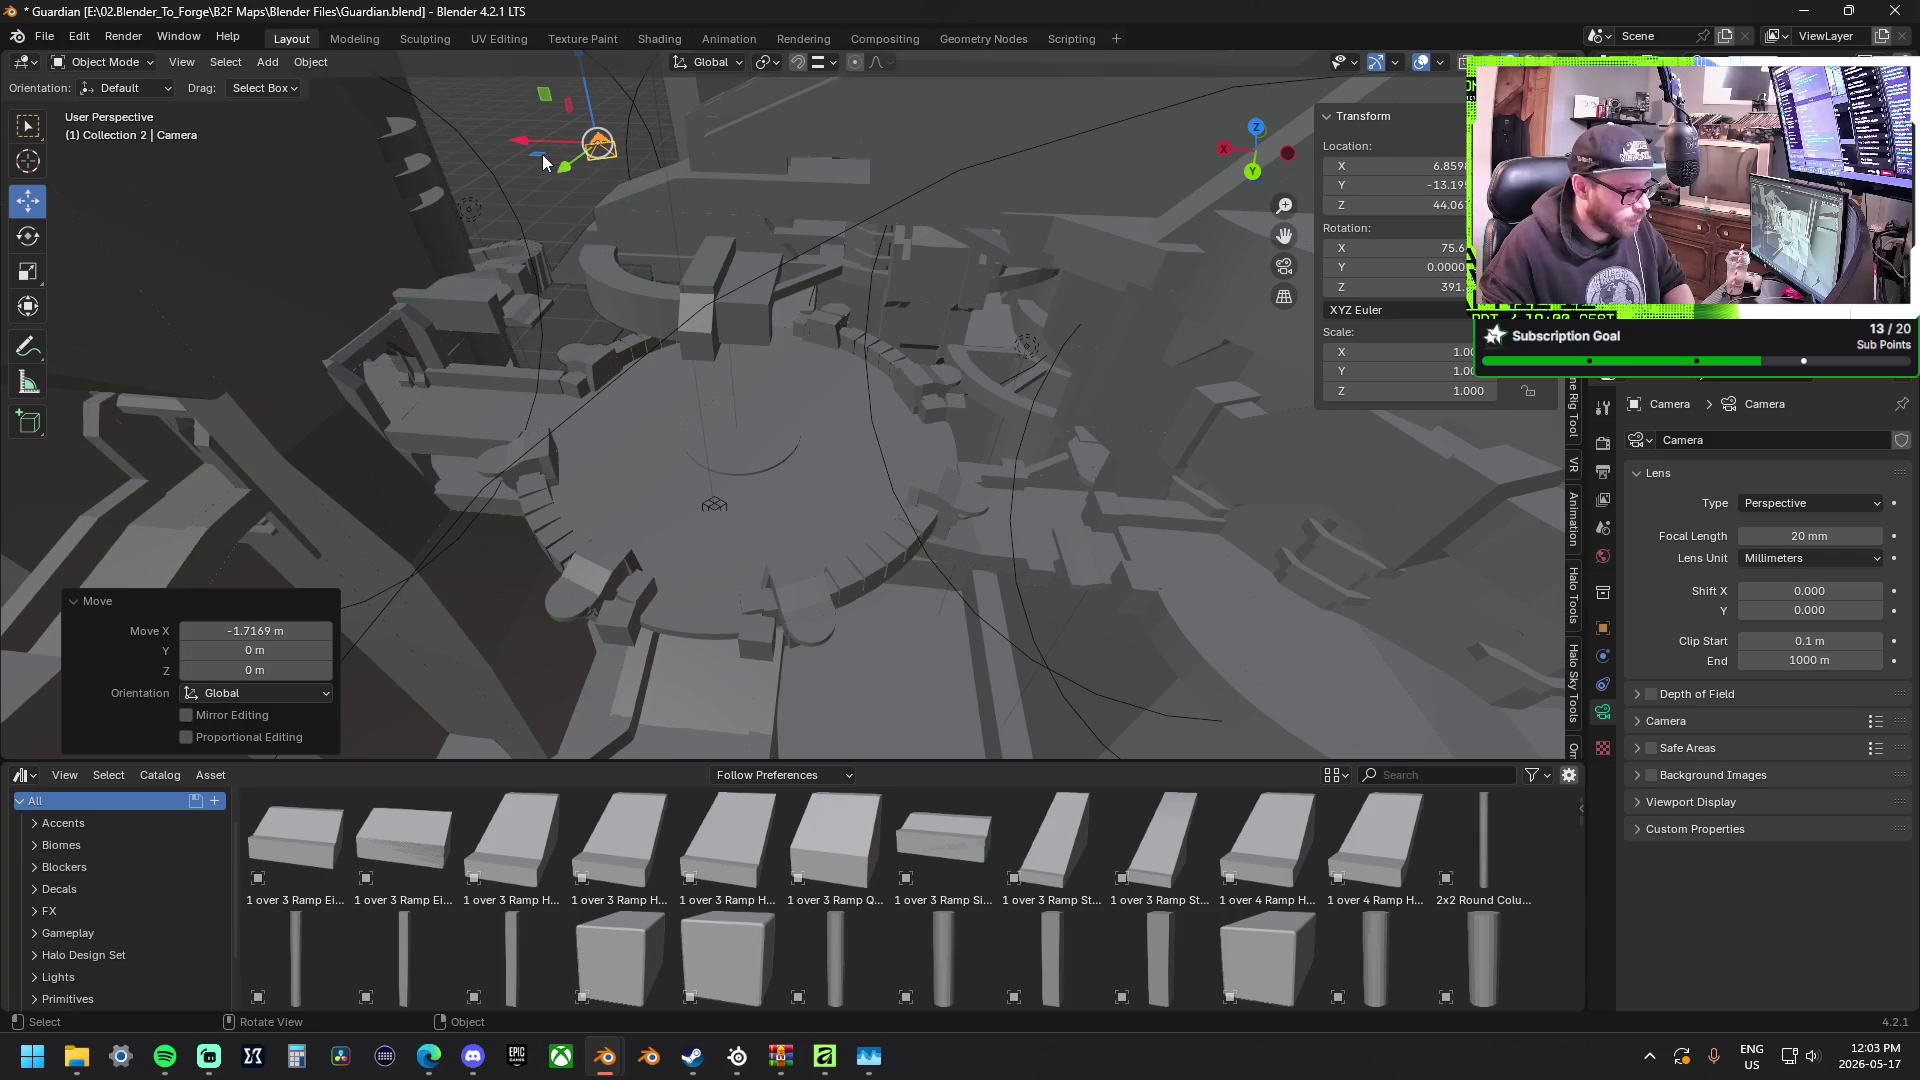
{"action": "left_click_drag", "start_coordinate": [541, 154], "coordinate": [544, 140]}
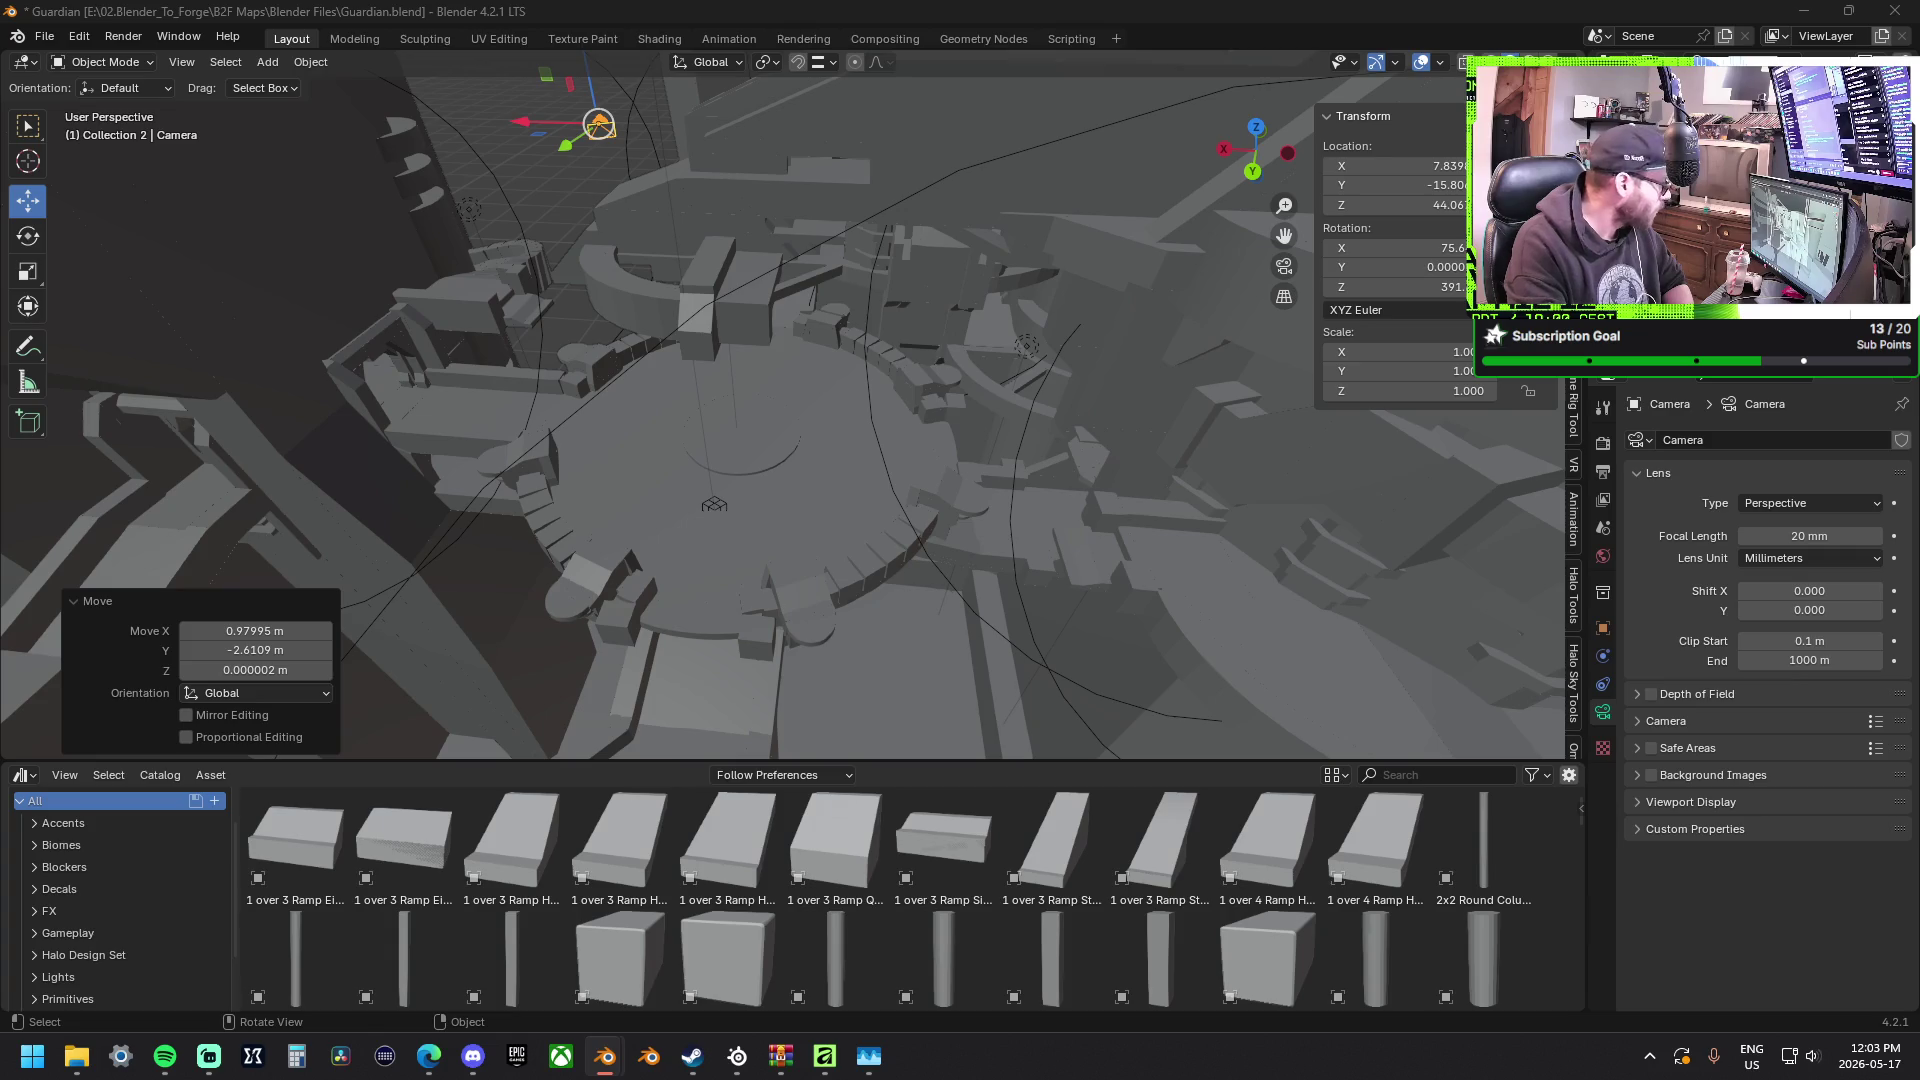
Test-render, then start sliding the camera outward in XY toward 13 m X, −22 m Y.
{"action": "key", "text": "F12"}
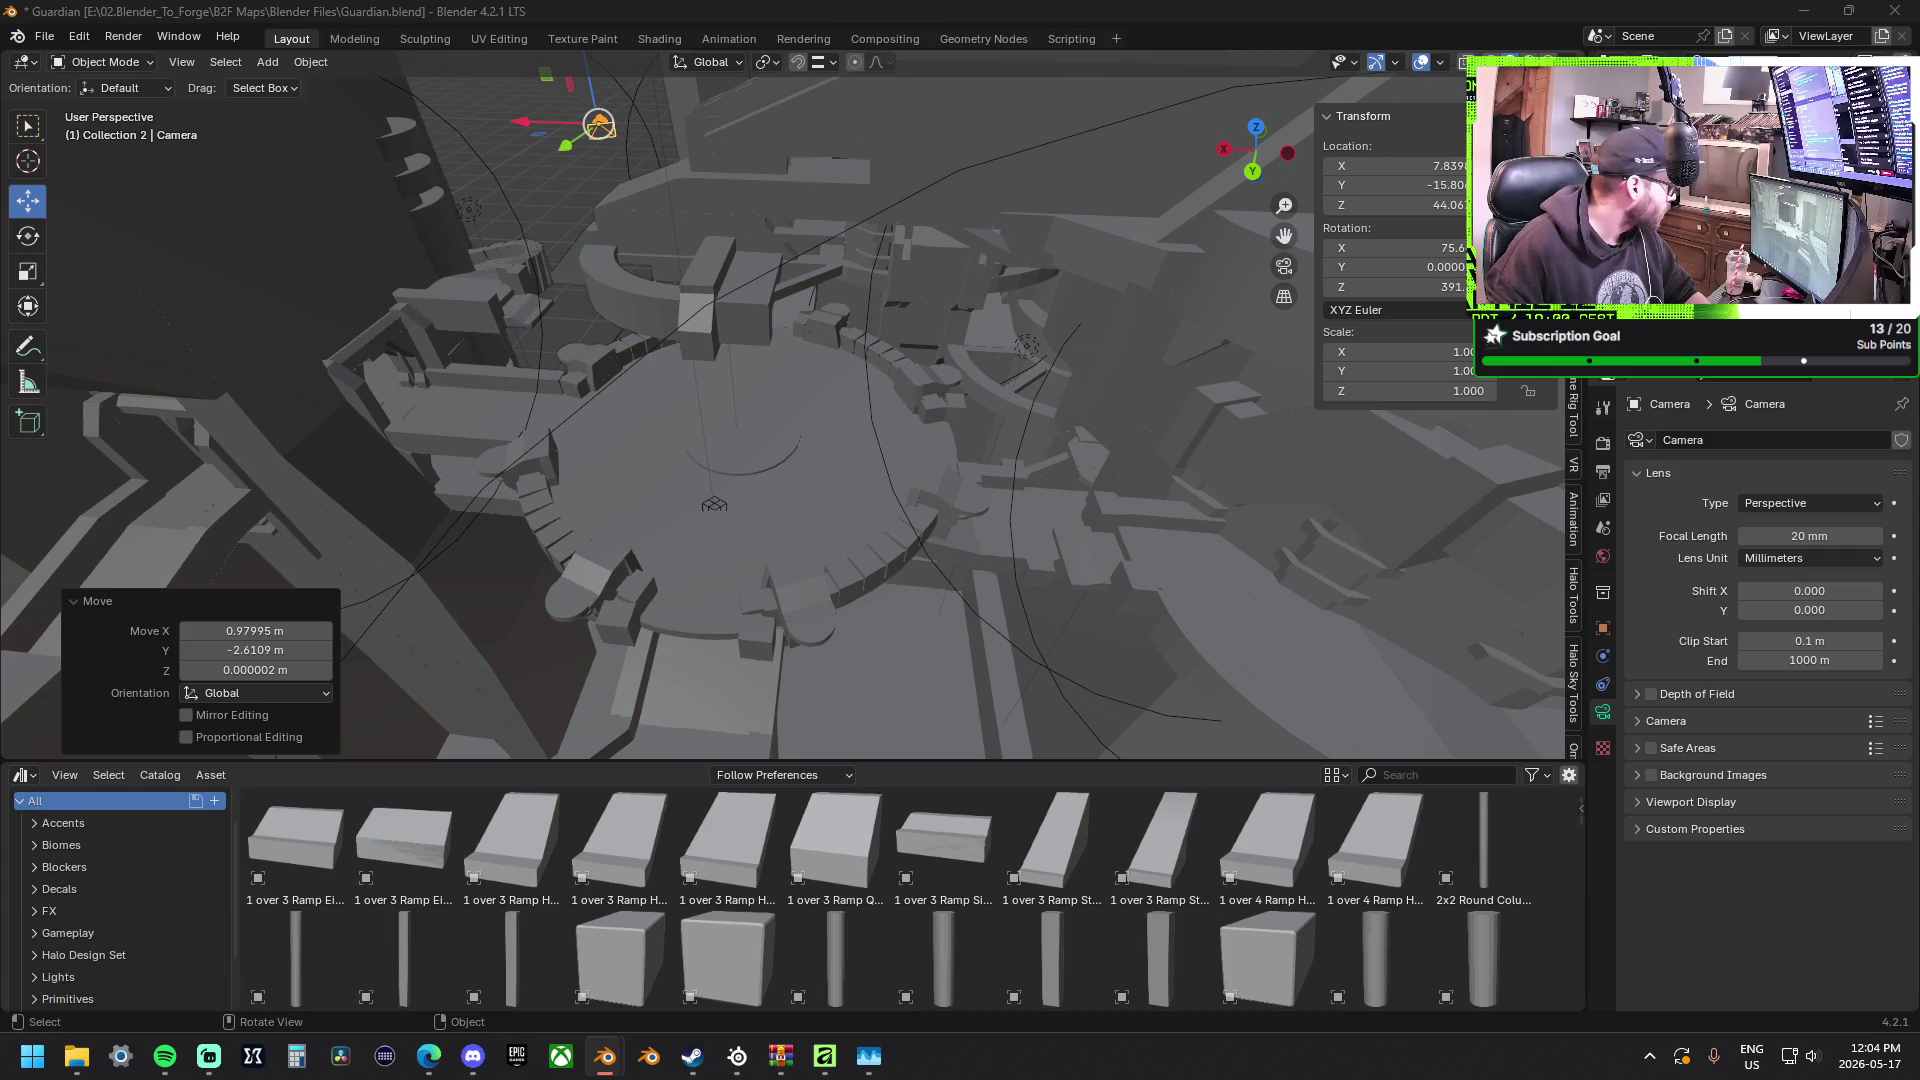
{"action": "key", "text": "g"}
{"action": "key", "text": "shift+z"}
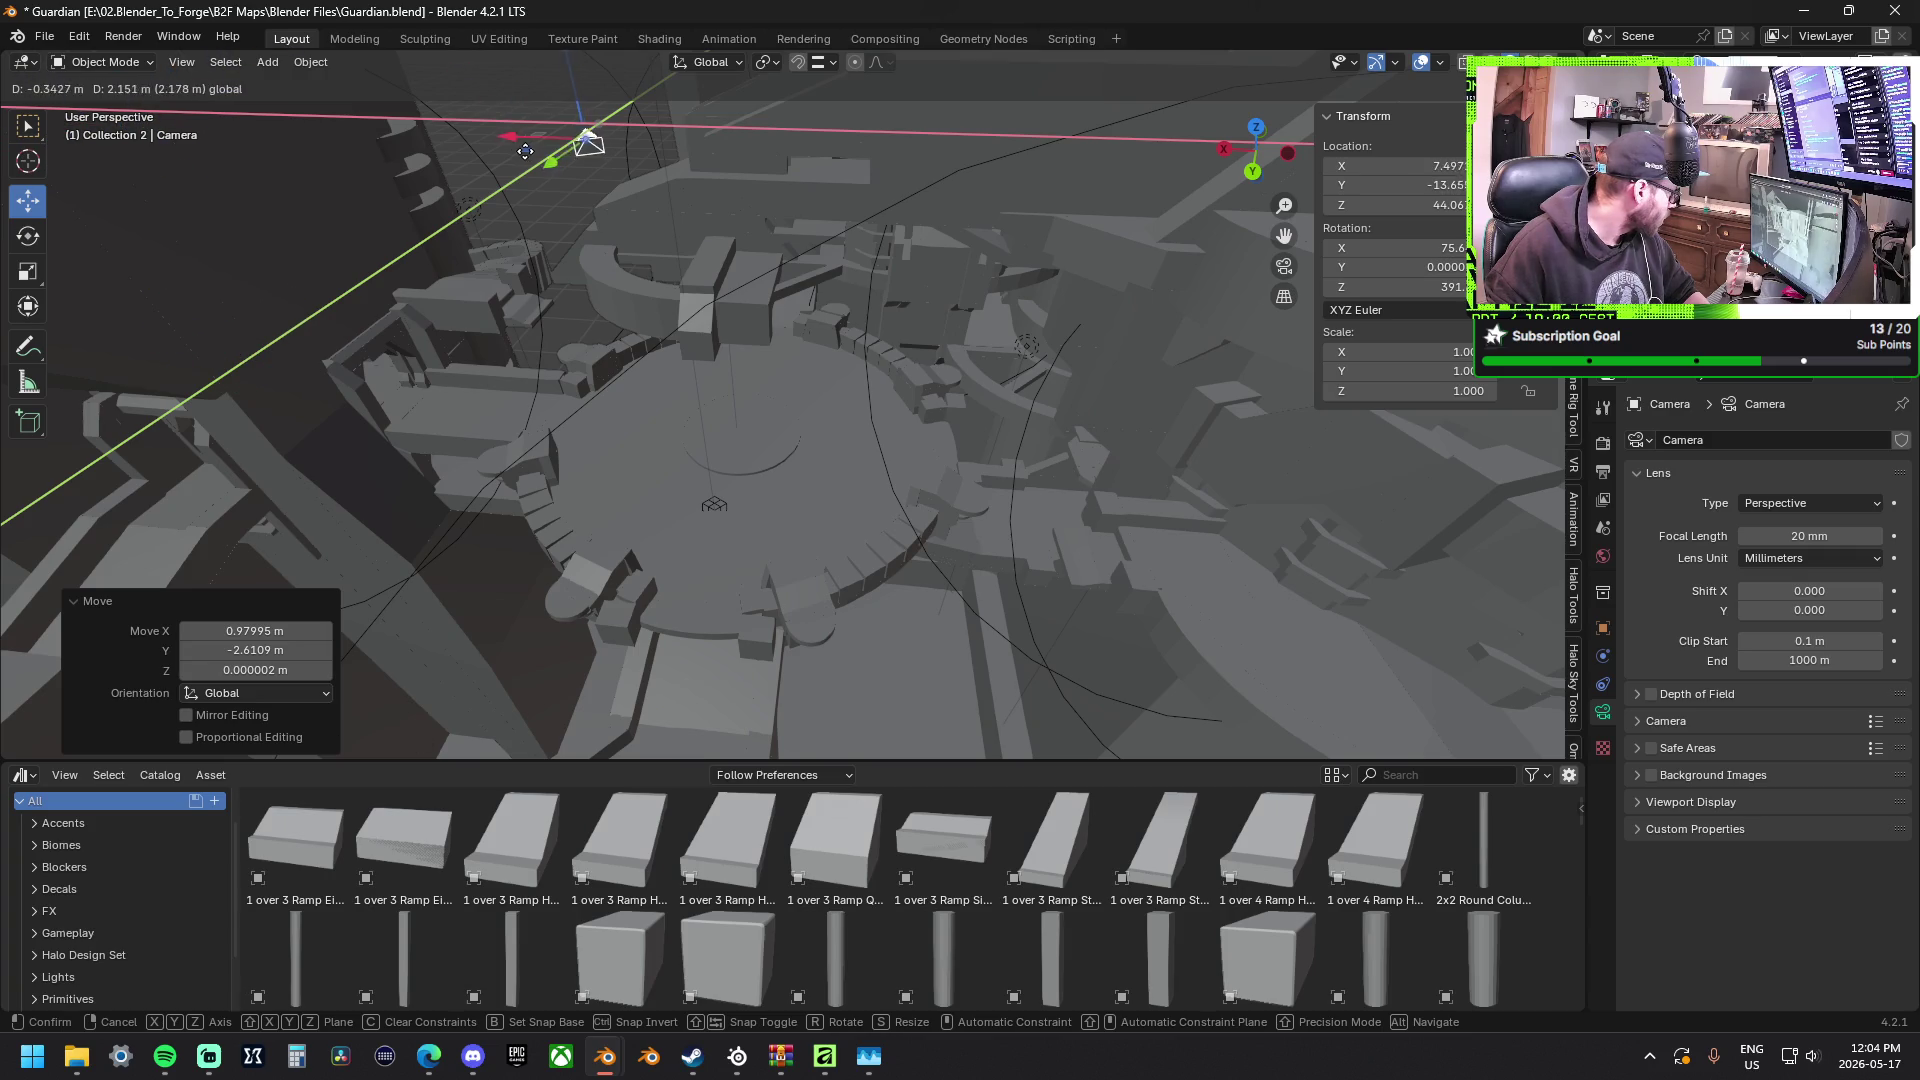
Raise the camera about 19.5 m on Z and slide it horizontally above the map.
{"action": "left_click", "coordinate": [483, 100]}
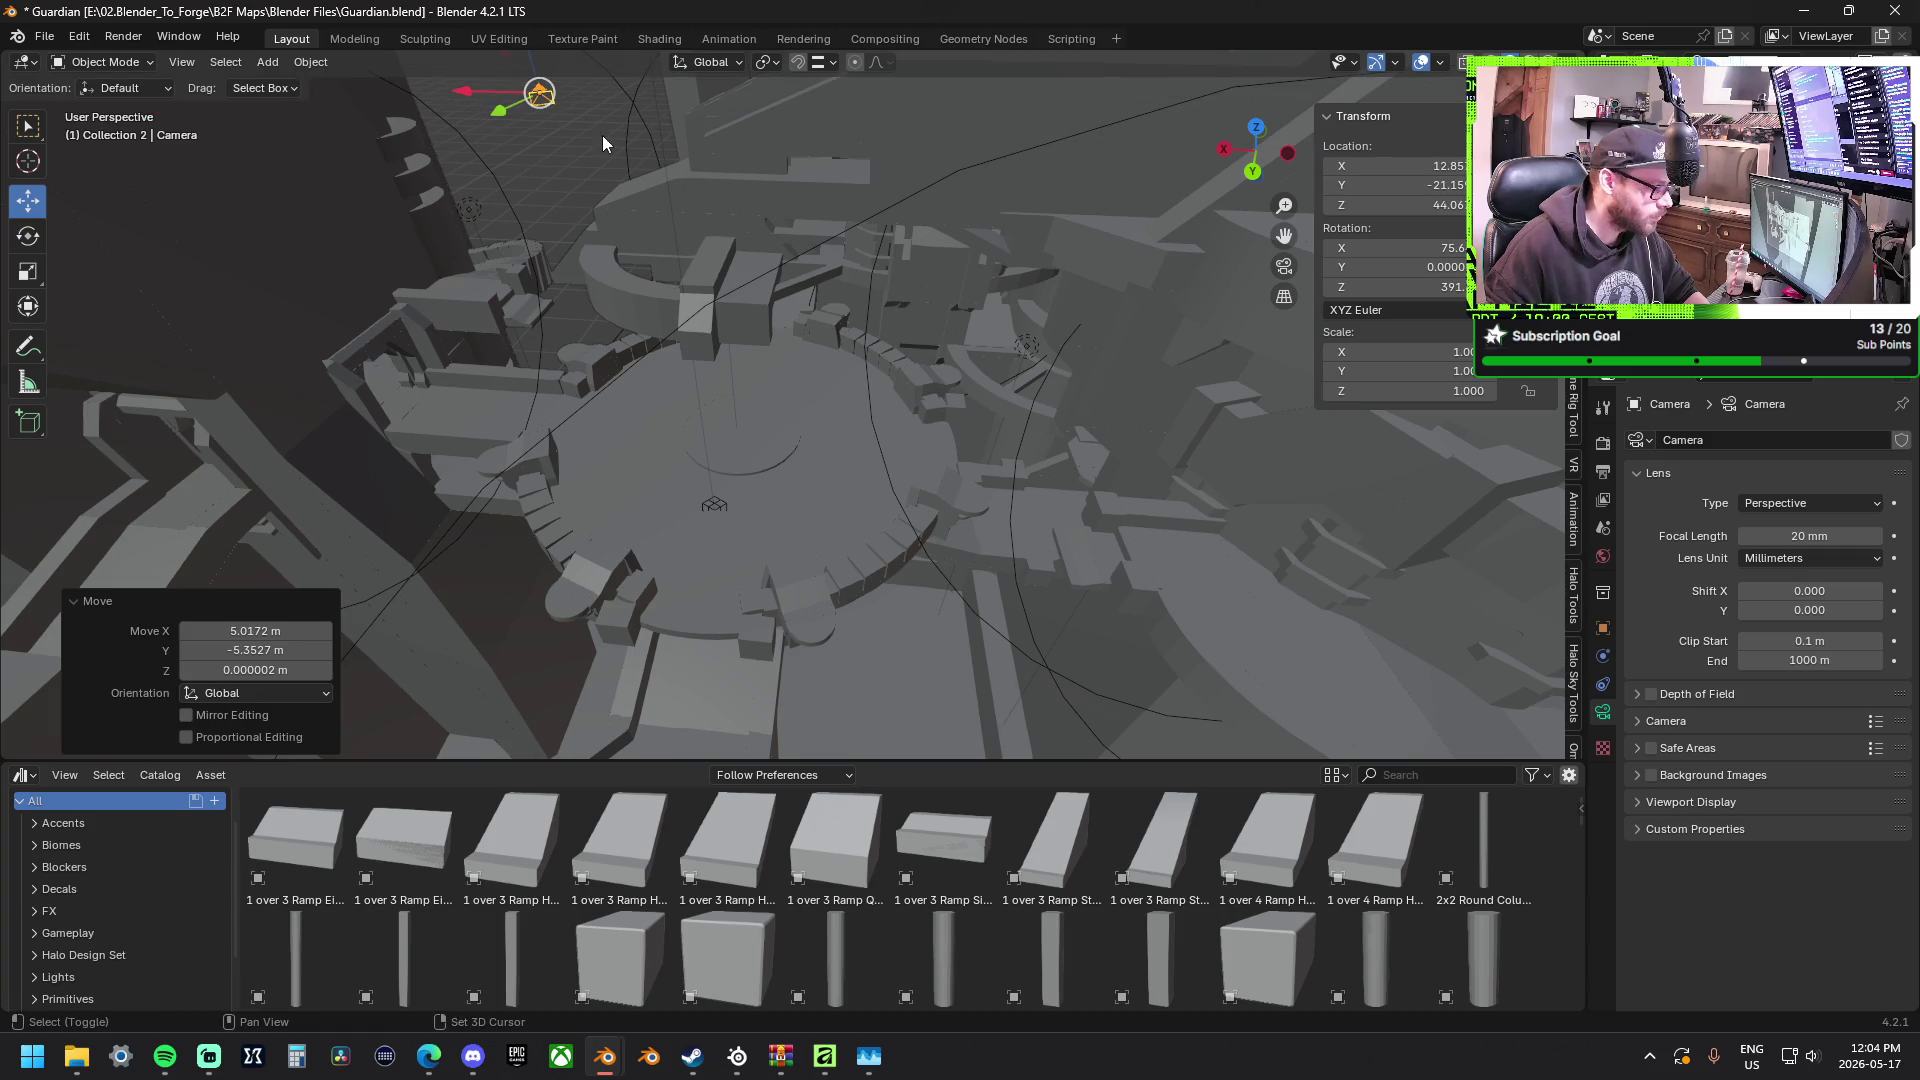
{"action": "middle_click_drag", "start_coordinate": [560, 185], "coordinate": [548, 171]}
{"action": "key", "text": "g"}
{"action": "key", "text": "z"}
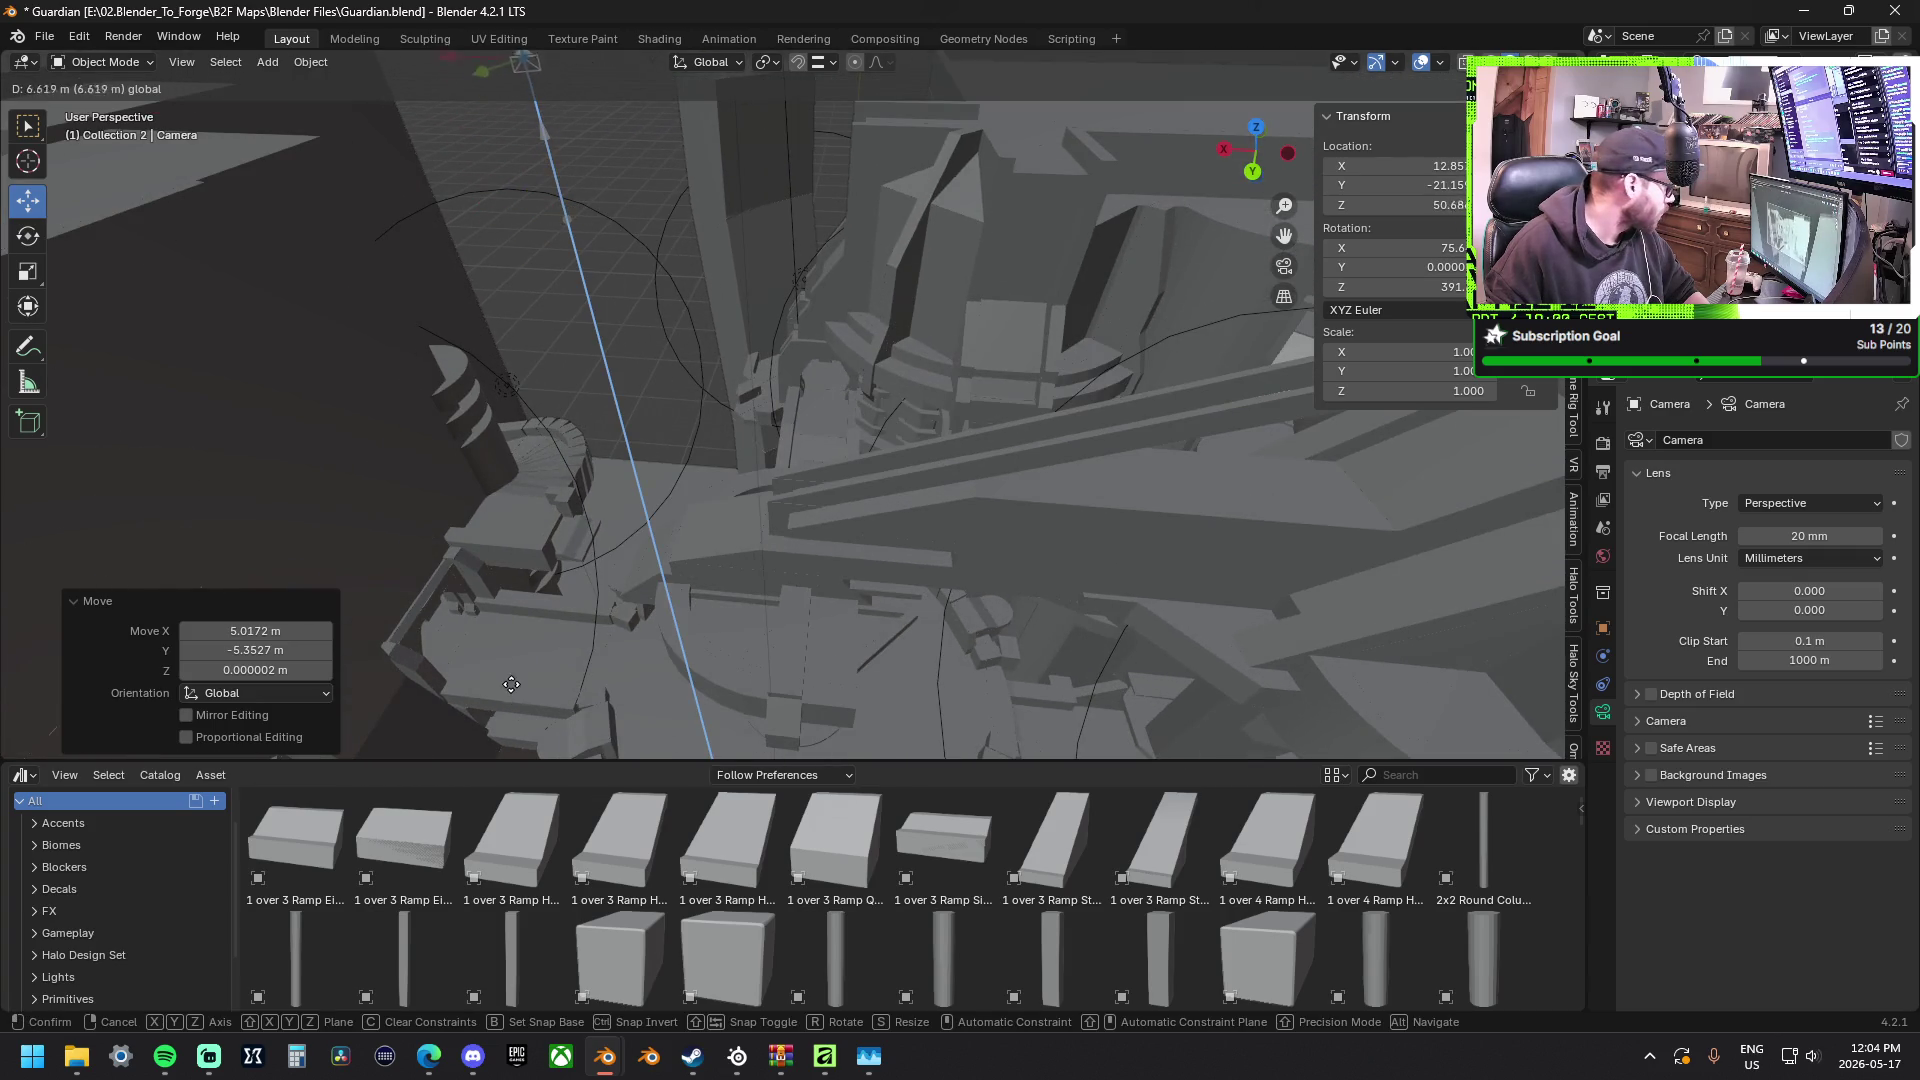
{"action": "left_click", "coordinate": [384, 96]}
{"action": "middle_click_drag", "start_coordinate": [503, 165], "coordinate": [819, 297]}
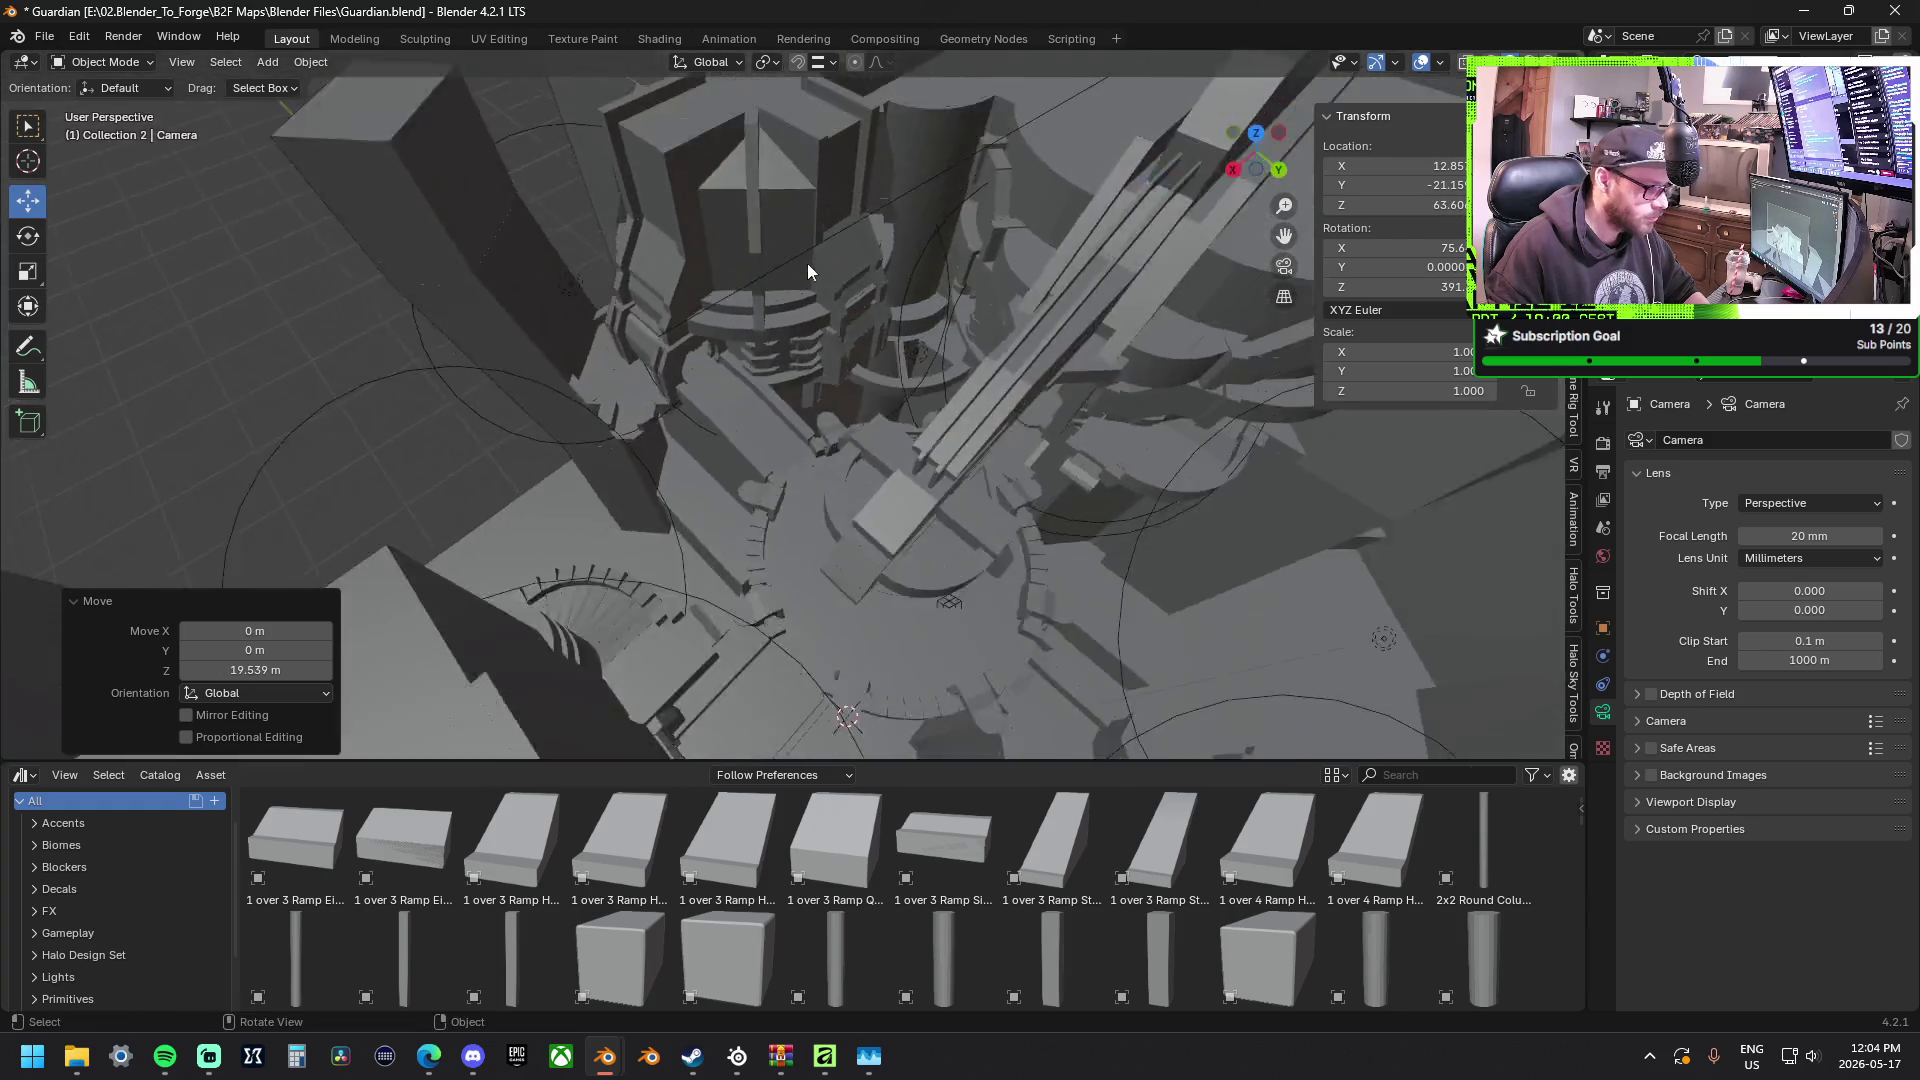
{"action": "key", "text": "g"}
{"action": "key", "text": "shift+z"}
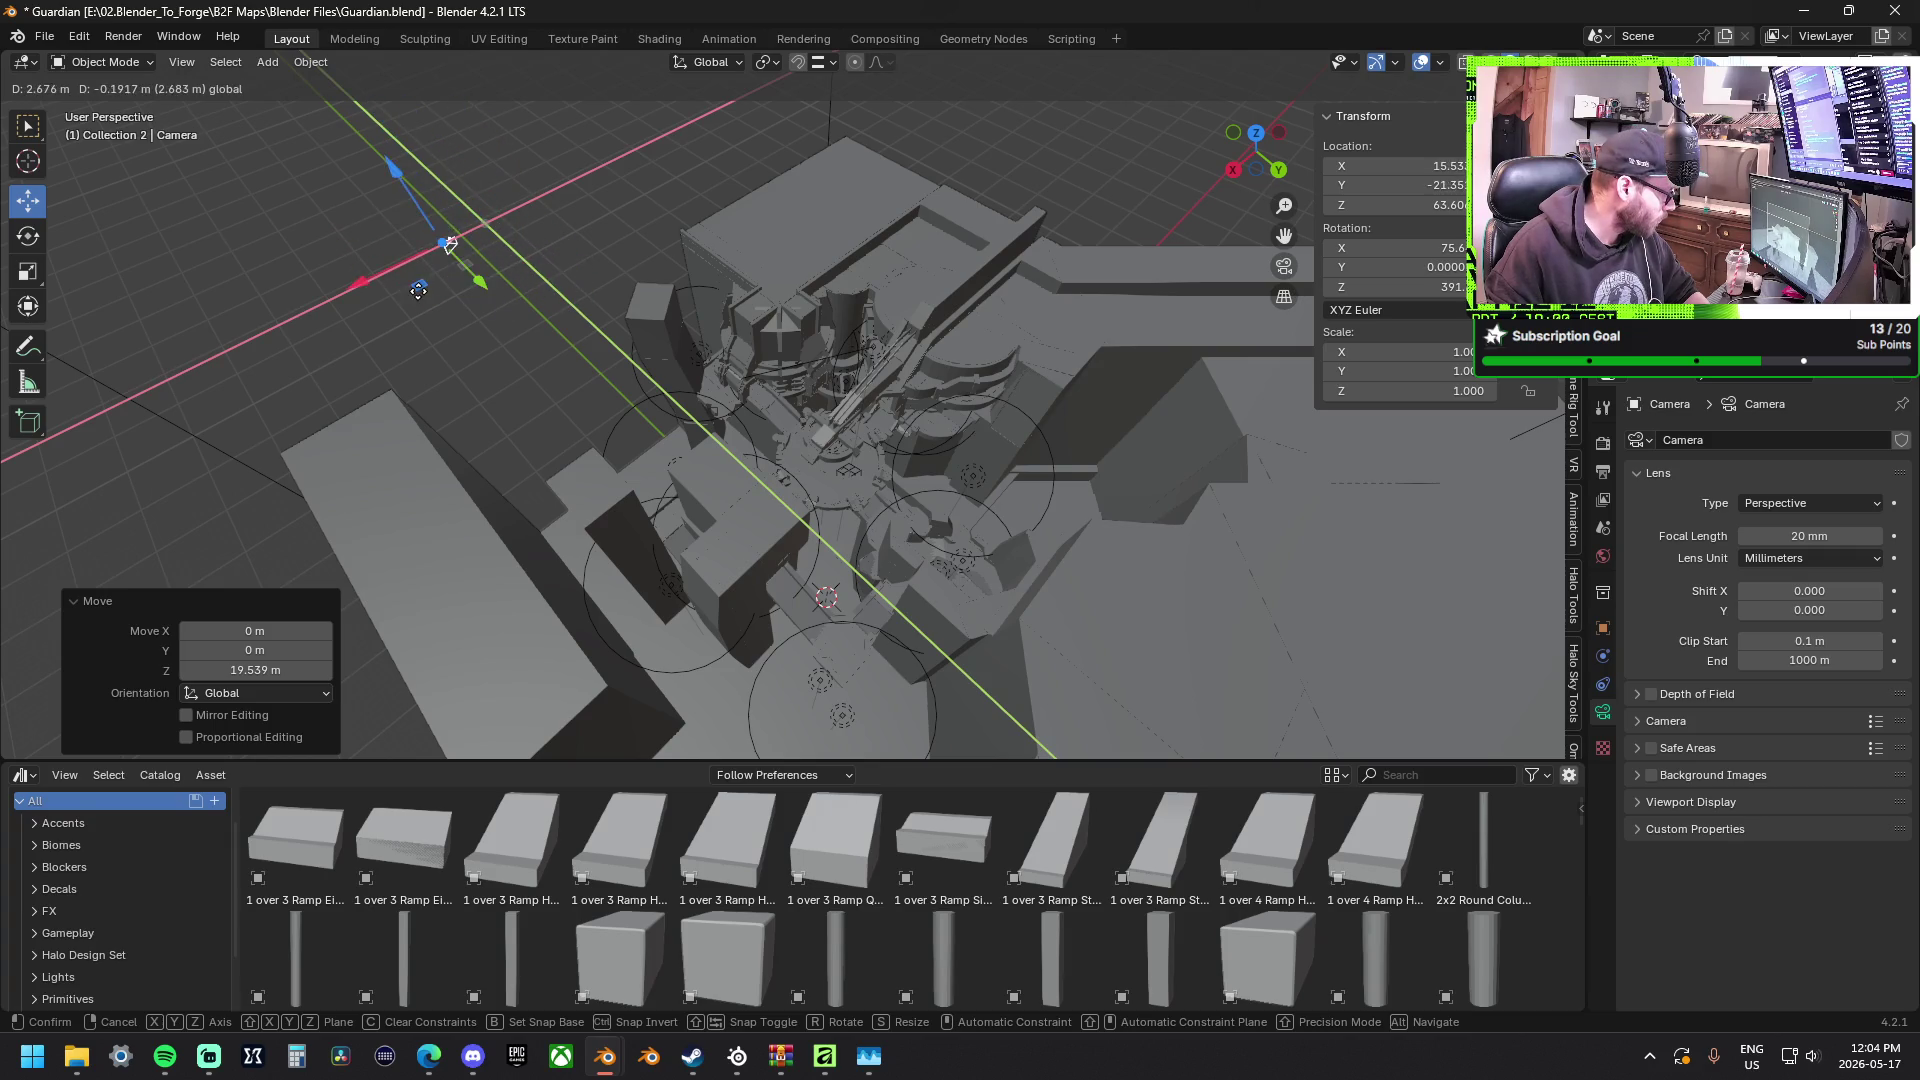
{"action": "left_click", "coordinate": [450, 270]}
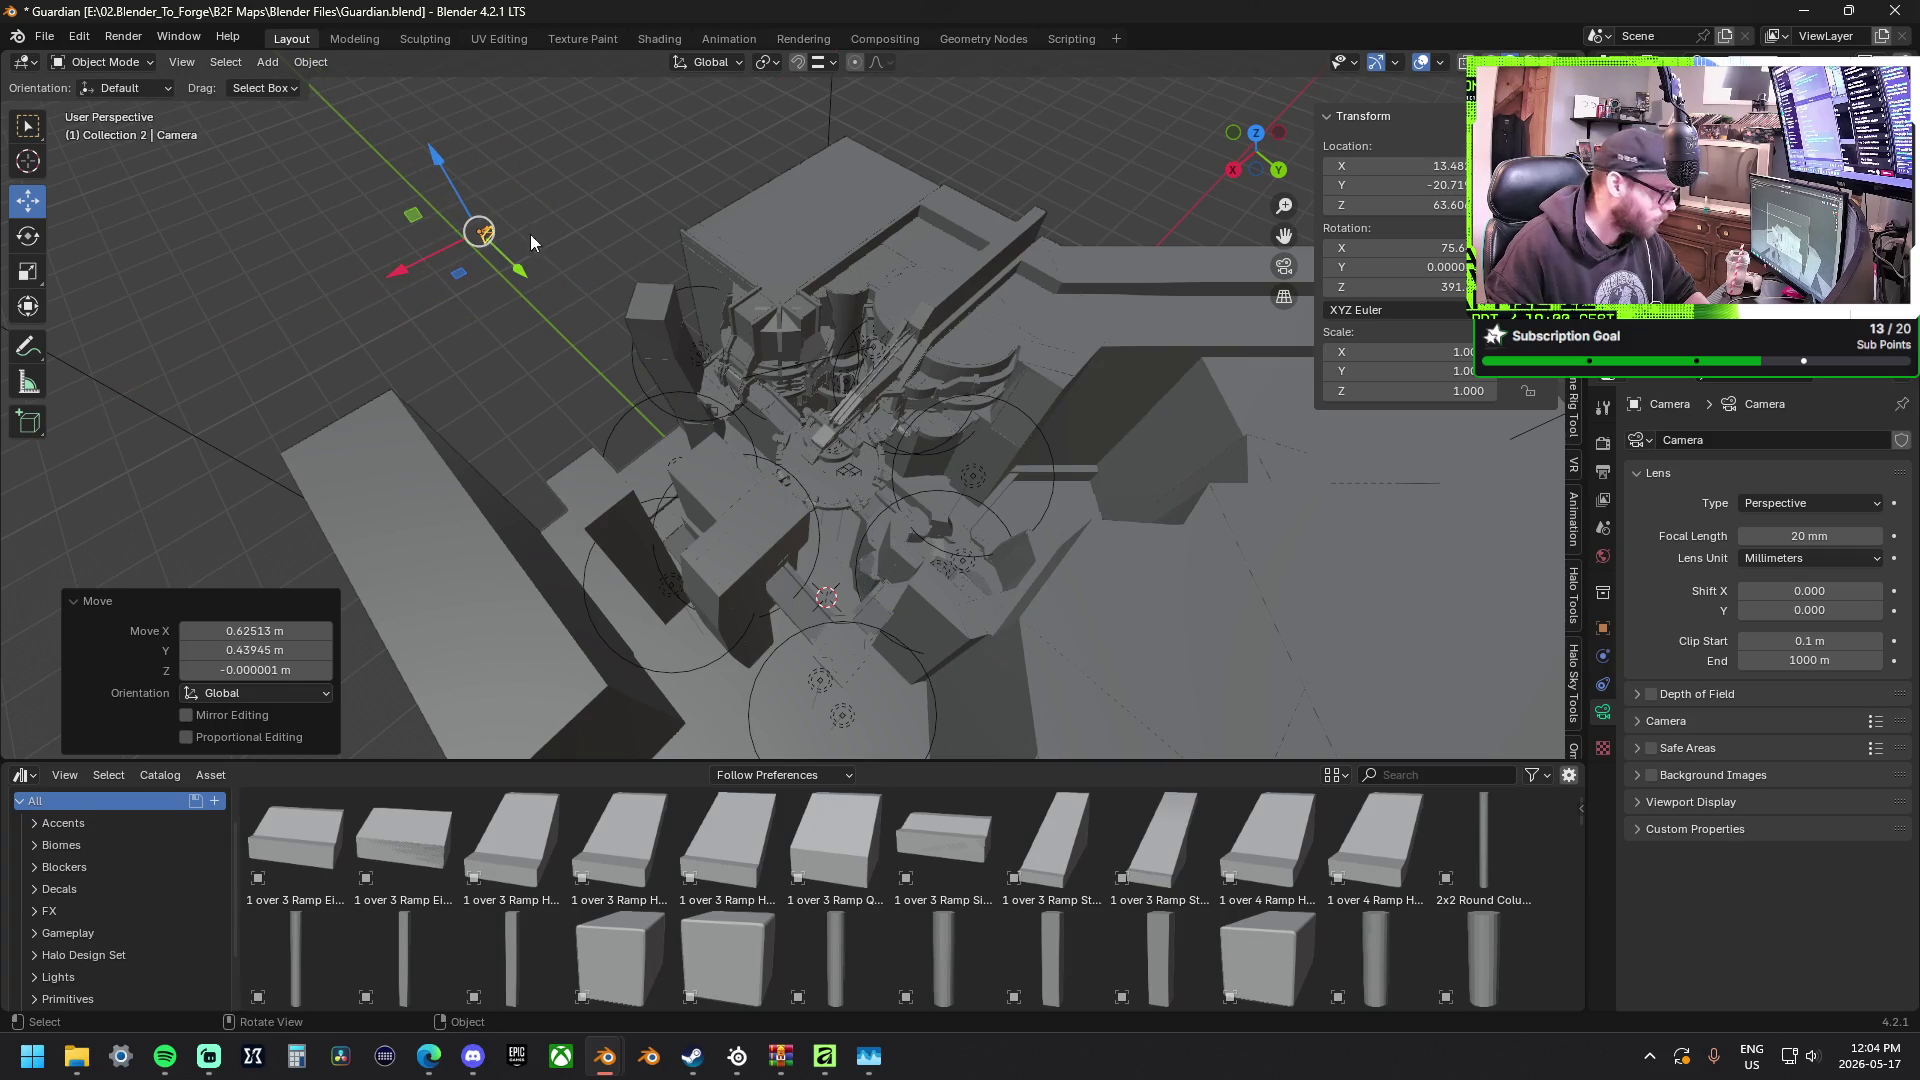
With Local orientation, tilt the camera 28.7° on its own X axis to look down over the map.
{"action": "left_click", "coordinate": [31, 235]}
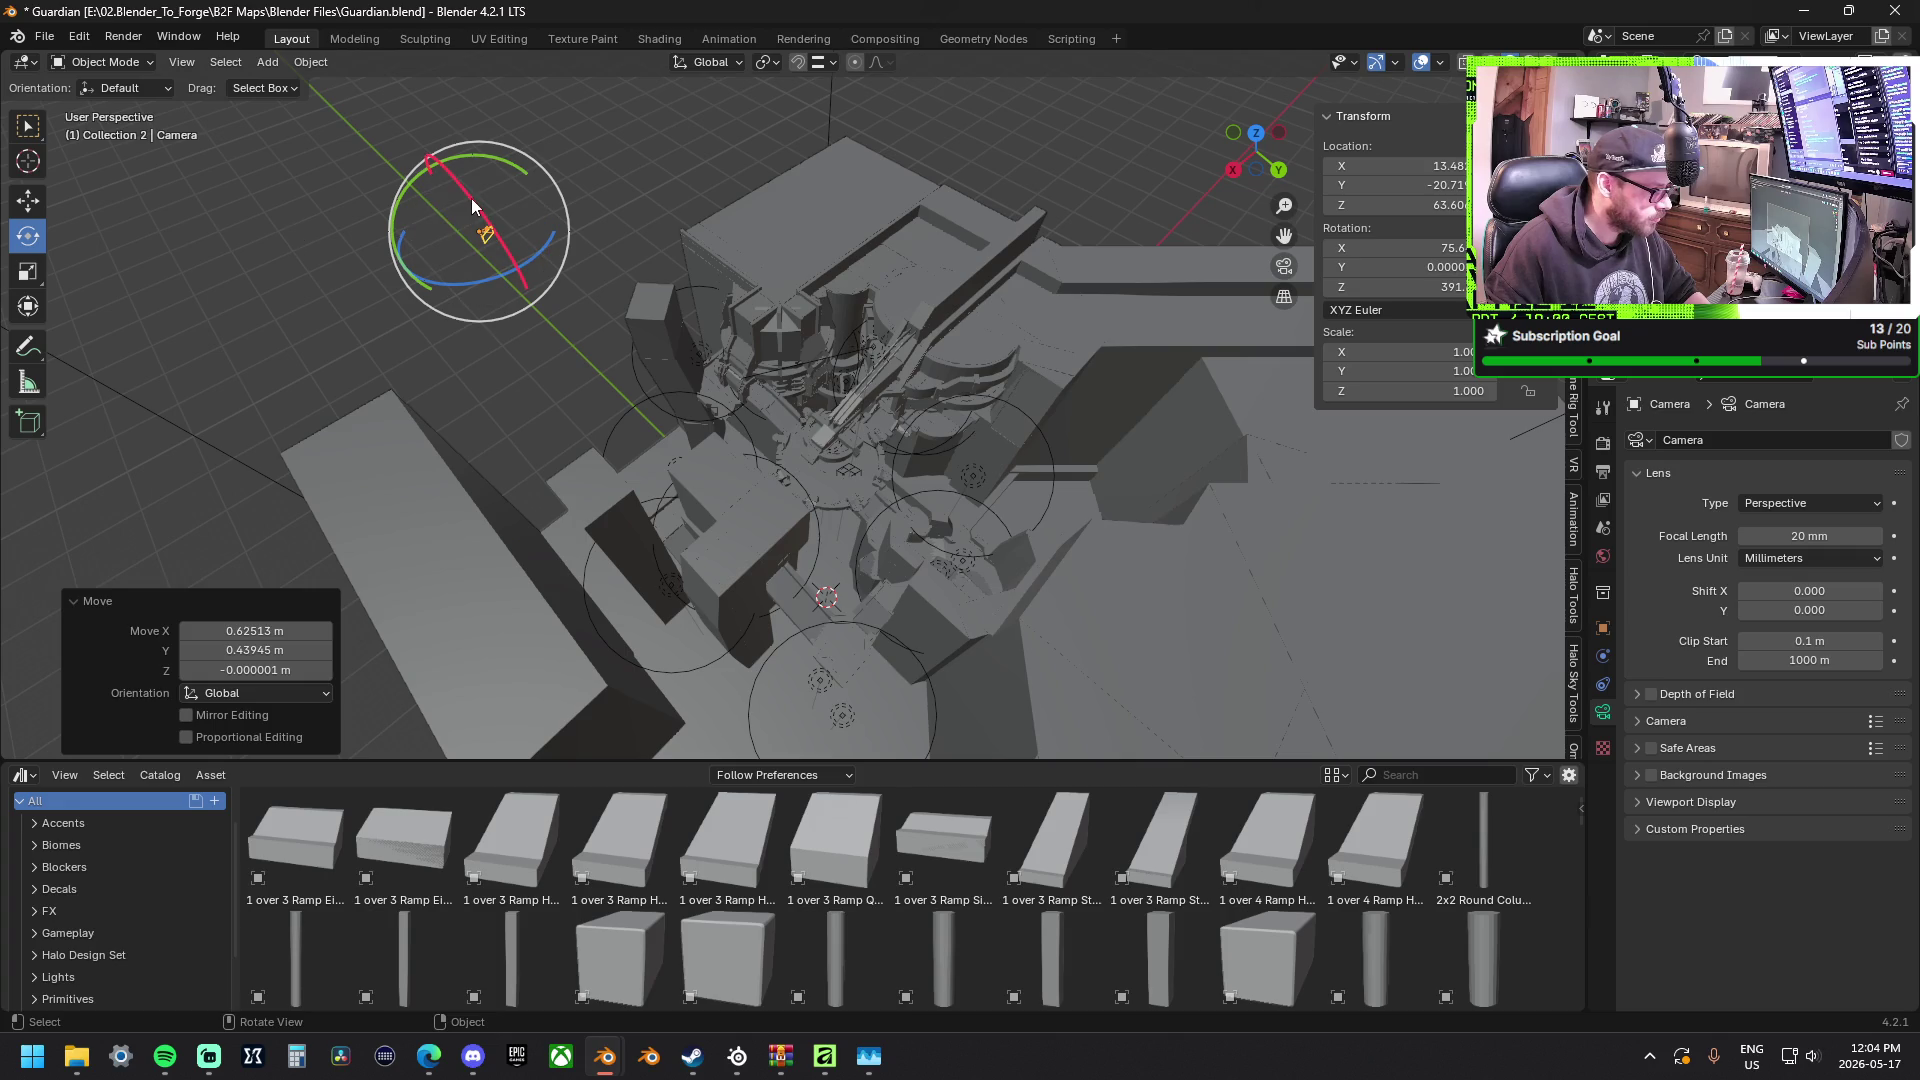
{"action": "left_click", "coordinate": [688, 65]}
{"action": "left_click", "coordinate": [713, 120]}
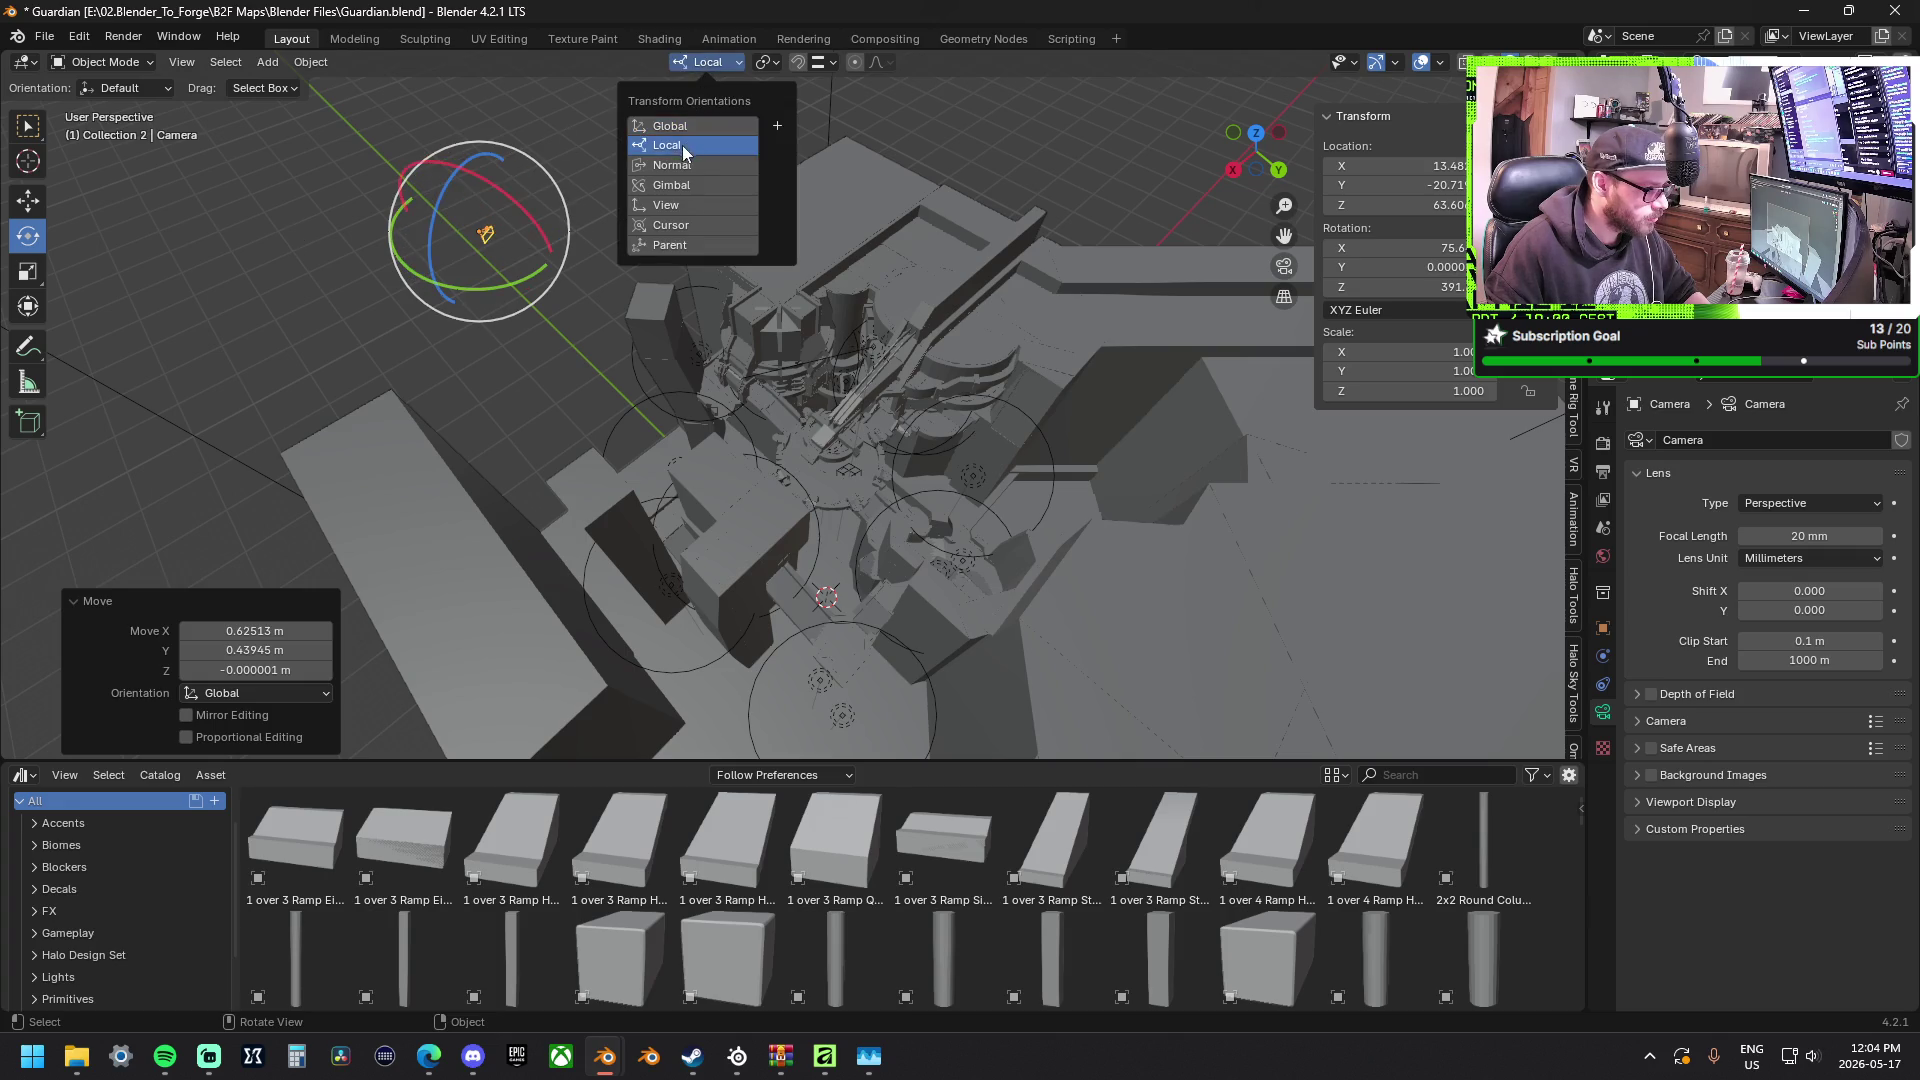
{"action": "left_click_drag", "start_coordinate": [495, 181], "coordinate": [527, 190]}
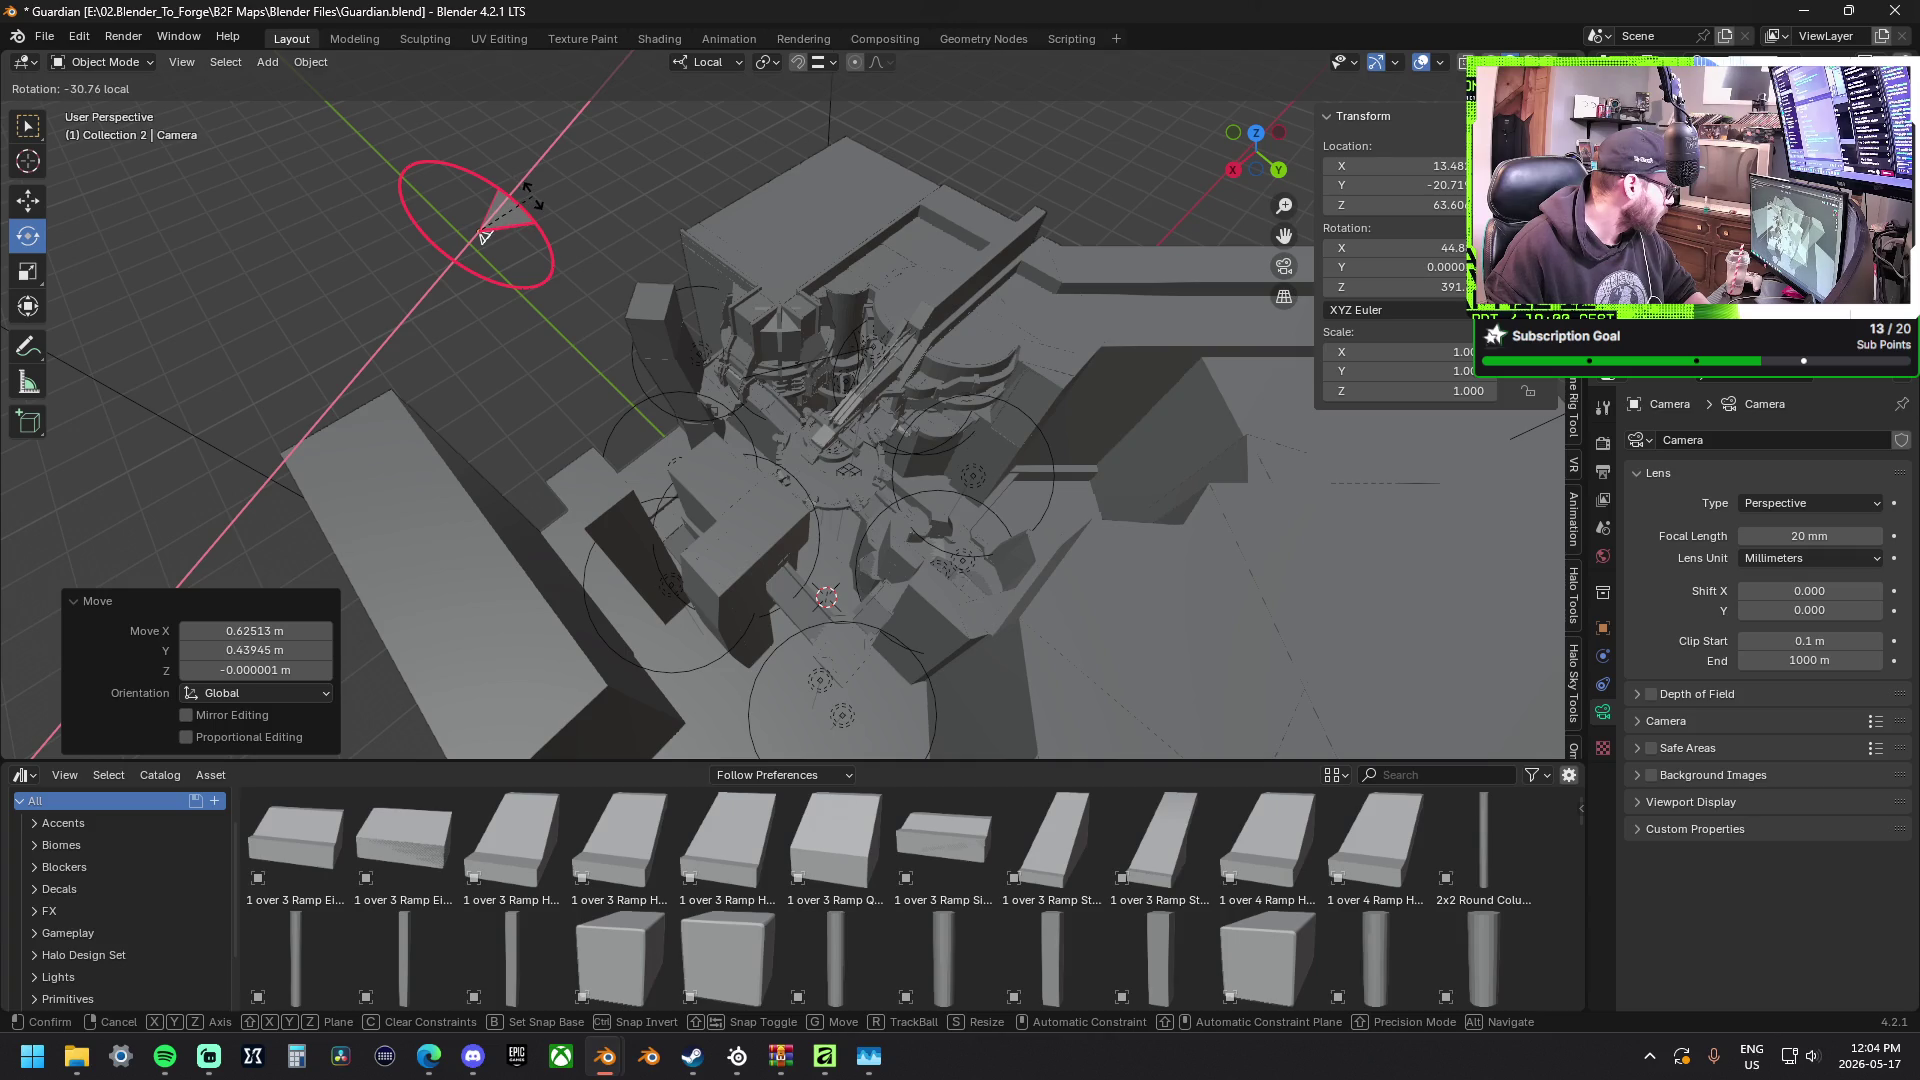
{"action": "left_click_drag", "start_coordinate": [520, 193], "coordinate": [516, 197]}
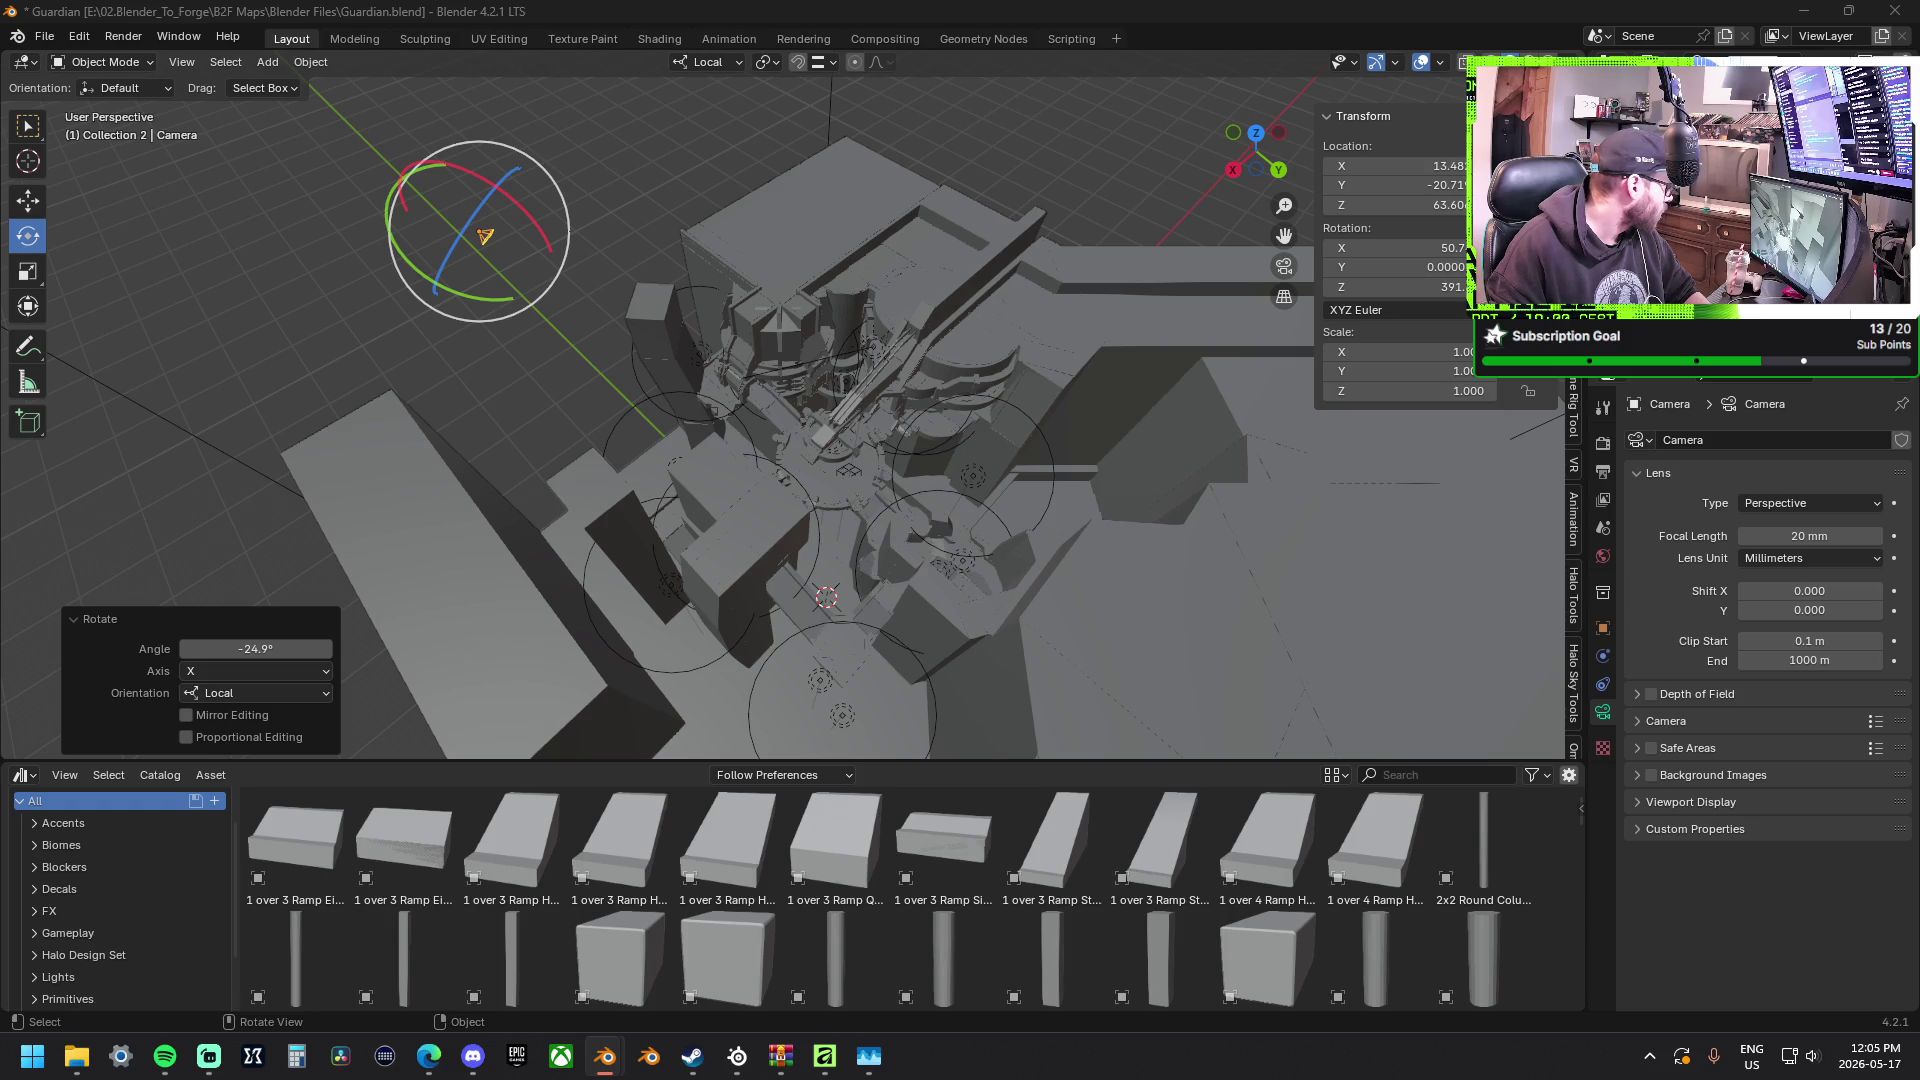
{"action": "left_click_drag", "start_coordinate": [516, 196], "coordinate": [528, 203]}
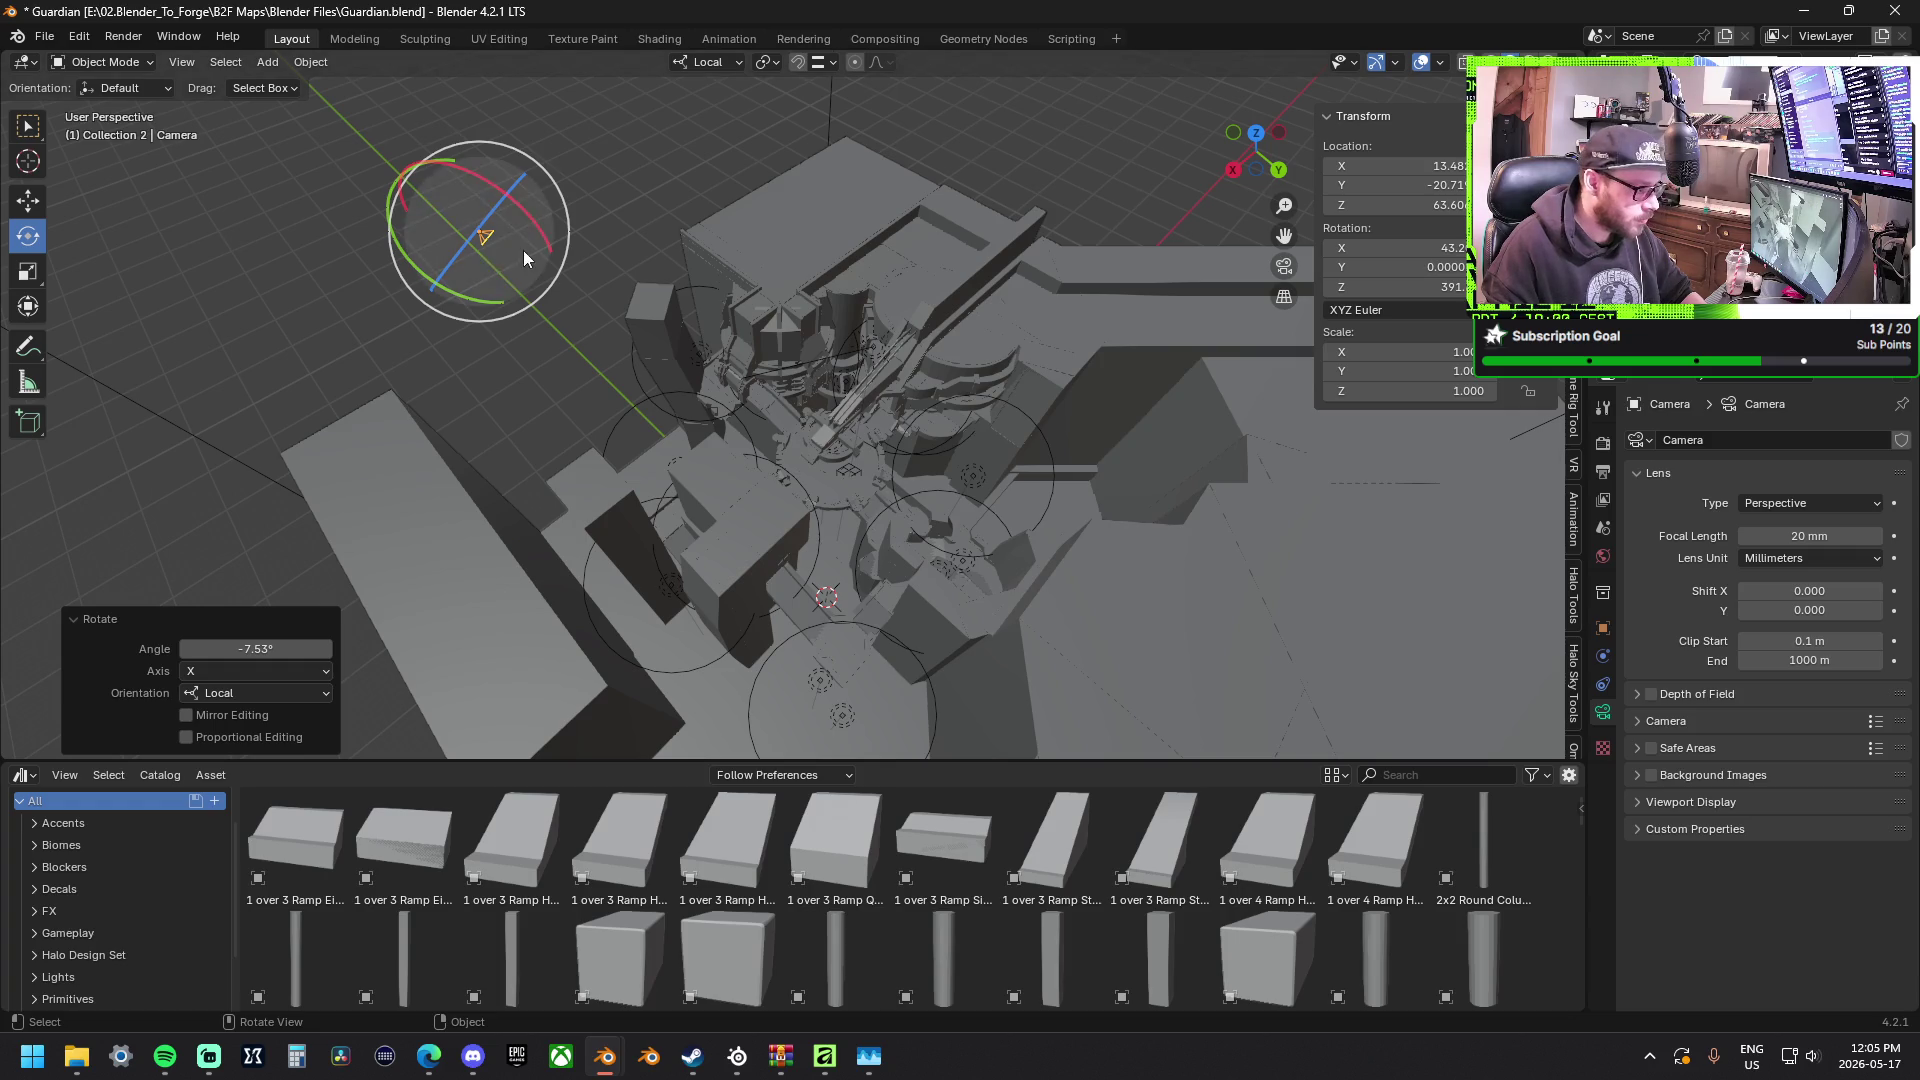
{"action": "left_click_drag", "start_coordinate": [513, 211], "coordinate": [488, 192]}
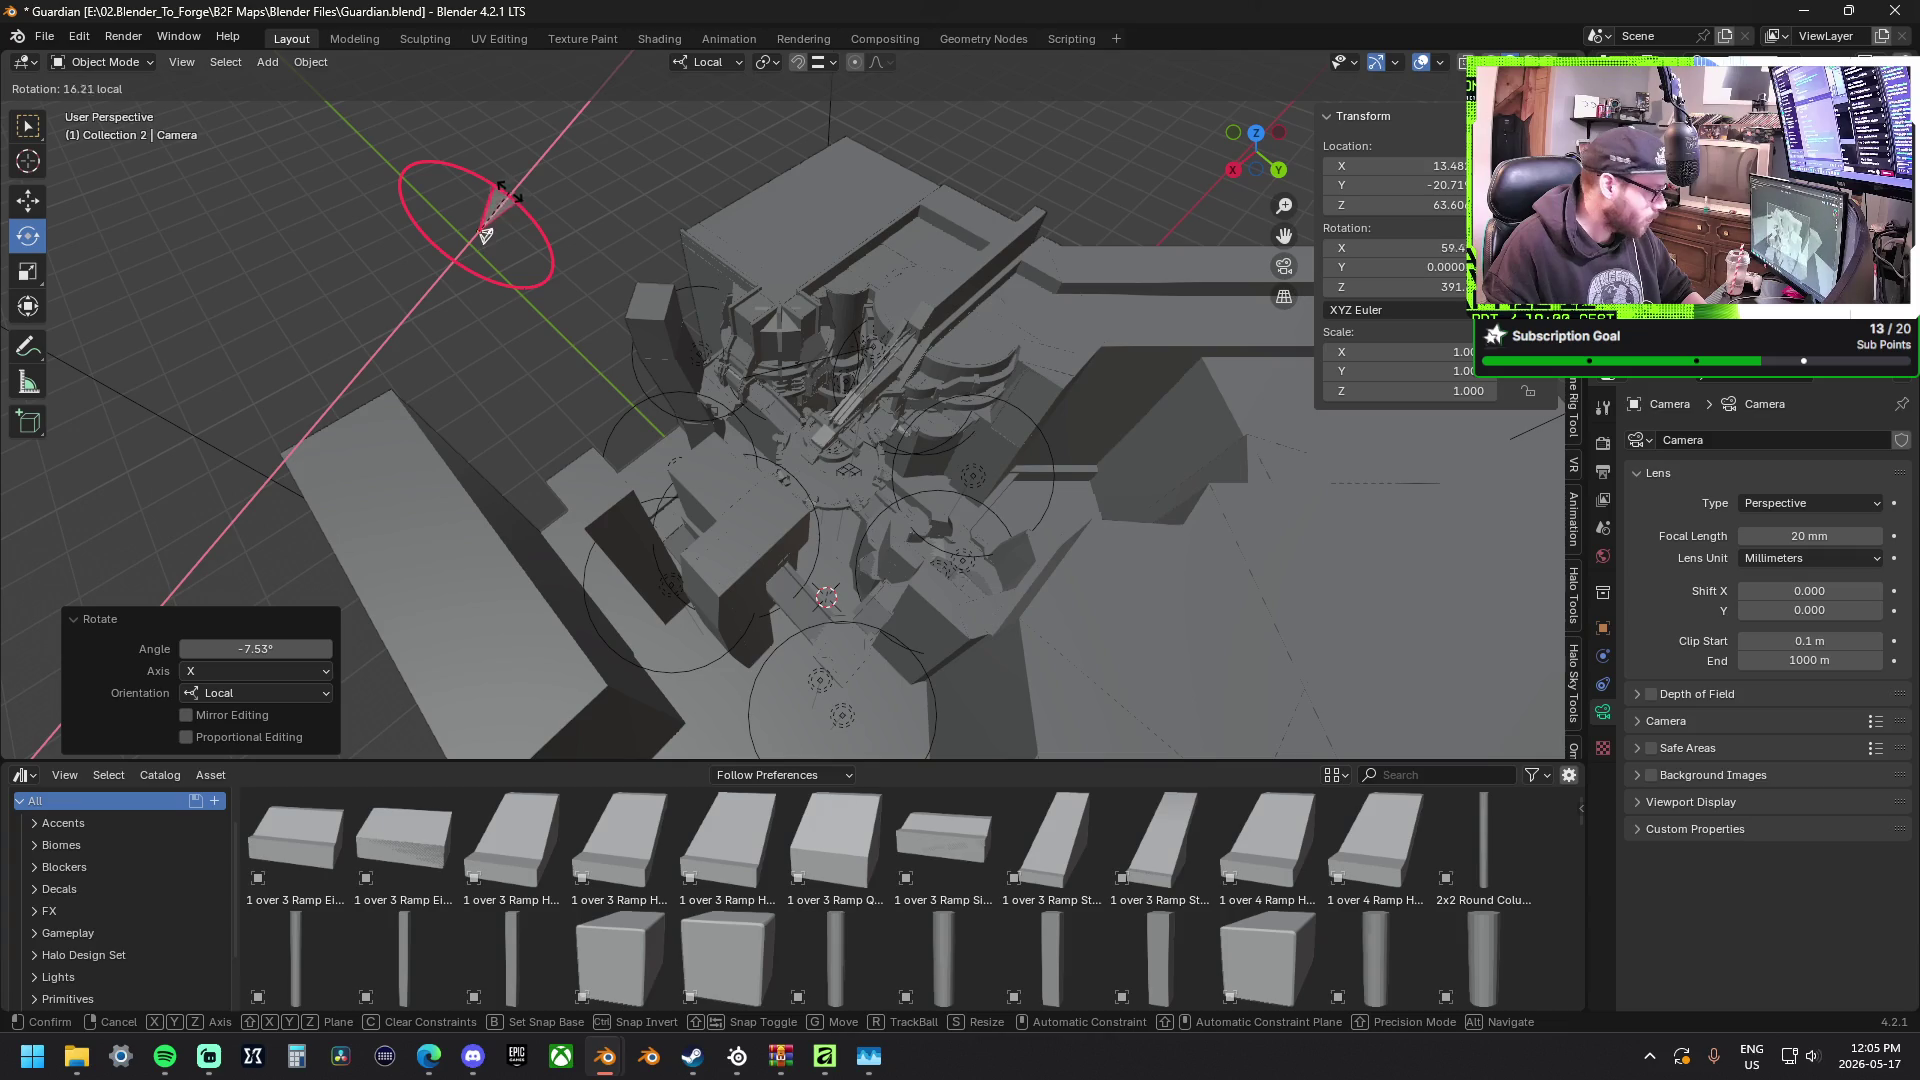
{"action": "left_click", "coordinate": [28, 200]}
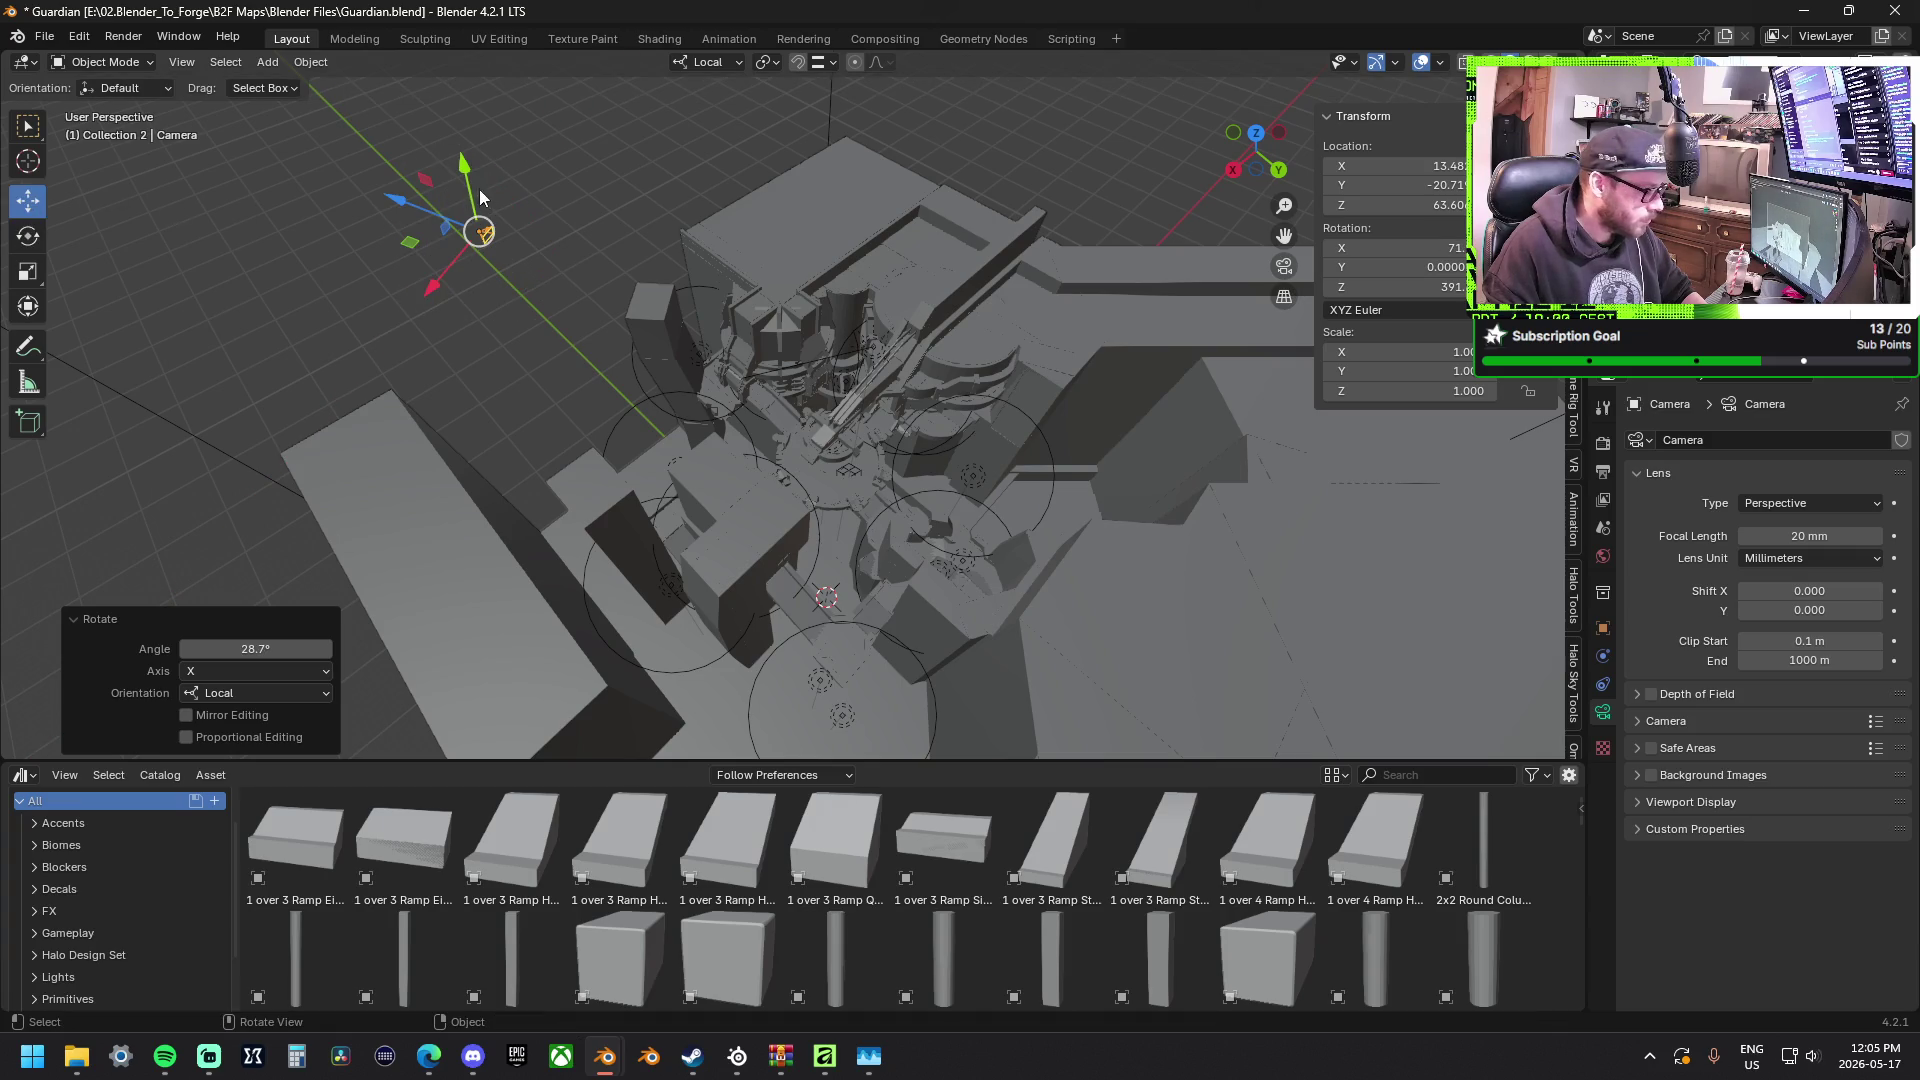
{"action": "left_click", "coordinate": [706, 62]}
In Global orientation, lower the camera 2.4 m to about 43.7 m and slide it toward the centre.
{"action": "left_click", "coordinate": [690, 130]}
{"action": "left_click_drag", "start_coordinate": [444, 172], "coordinate": [524, 355]}
{"action": "mouse_move", "coordinate": [564, 451]}
{"action": "left_mouse_down"}
{"action": "mouse_move", "coordinate": [622, 322]}
{"action": "mouse_move", "coordinate": [675, 340]}
{"action": "mouse_move", "coordinate": [644, 352]}
{"action": "left_mouse_up"}
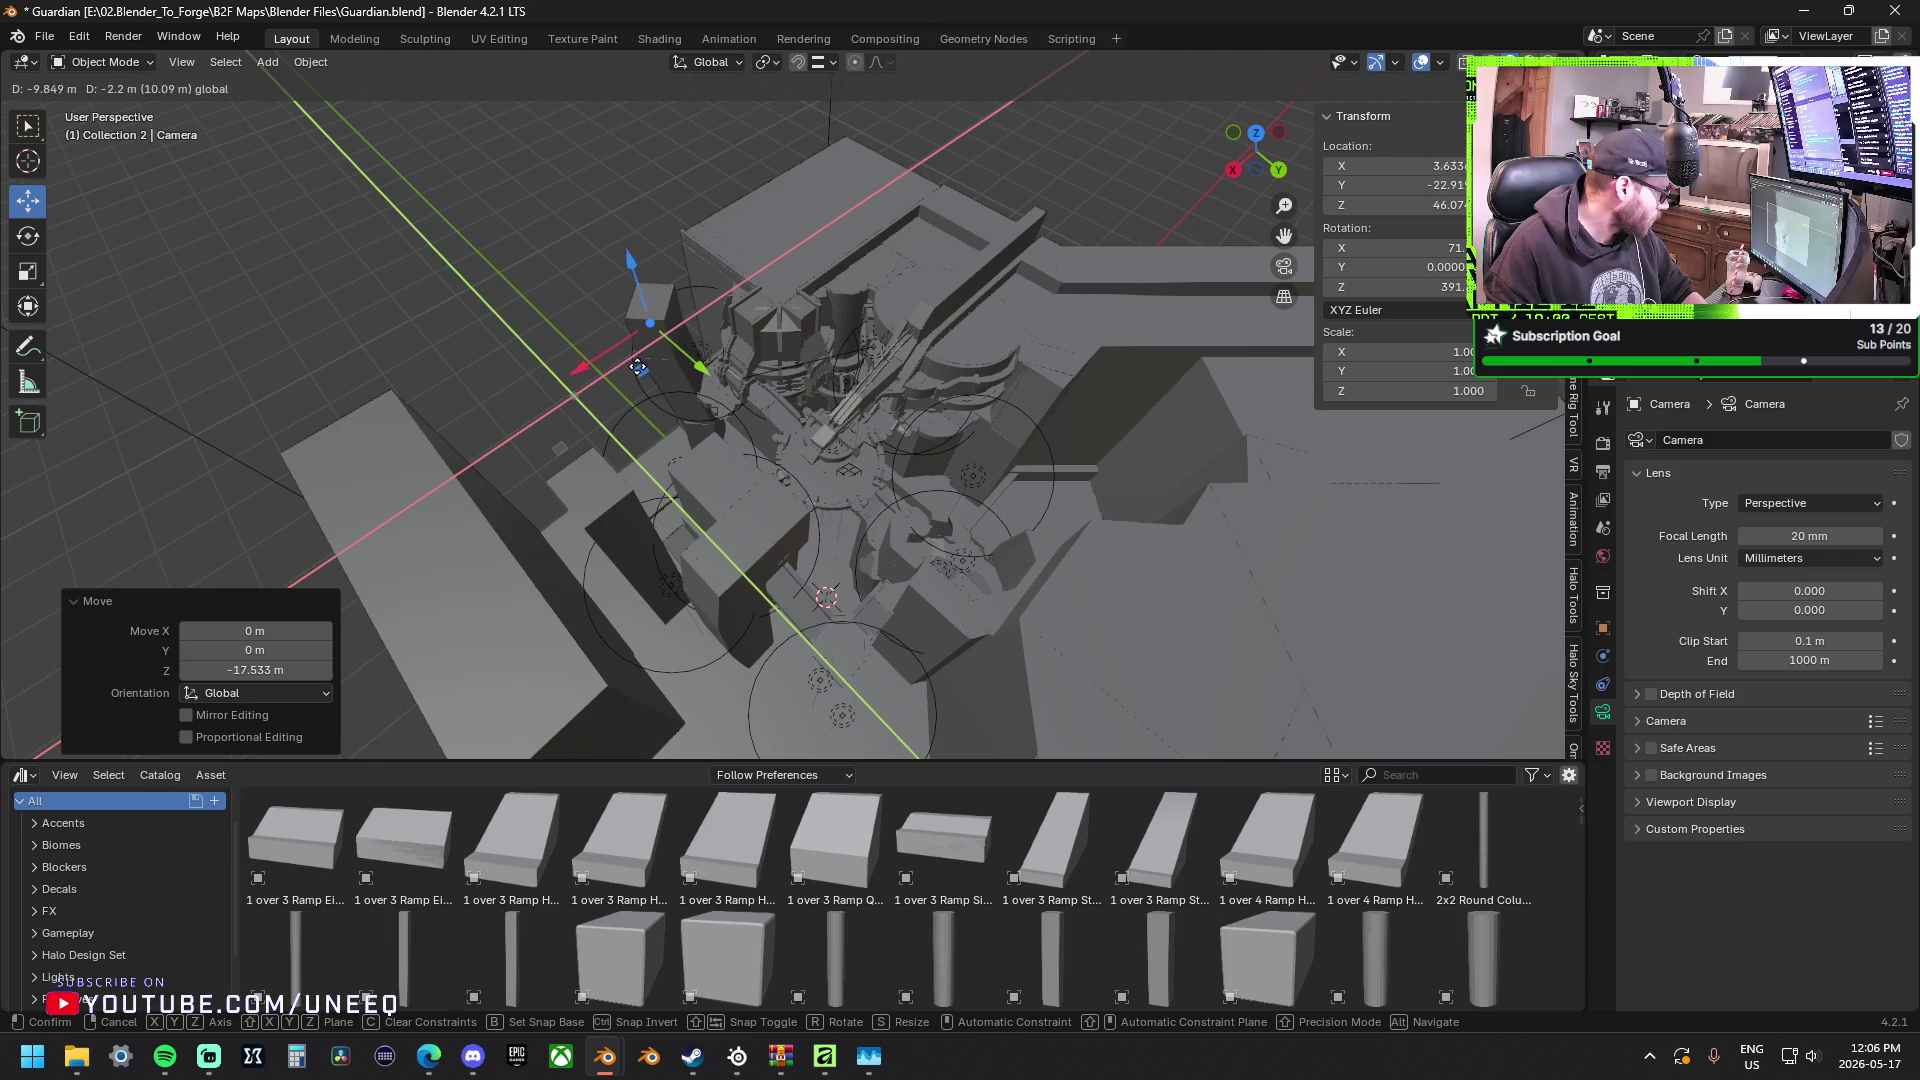
{"action": "mouse_move", "coordinate": [643, 351]}
{"action": "left_mouse_down"}
{"action": "mouse_move", "coordinate": [613, 363]}
{"action": "mouse_move", "coordinate": [699, 354]}
{"action": "mouse_move", "coordinate": [733, 380]}
{"action": "left_mouse_up"}
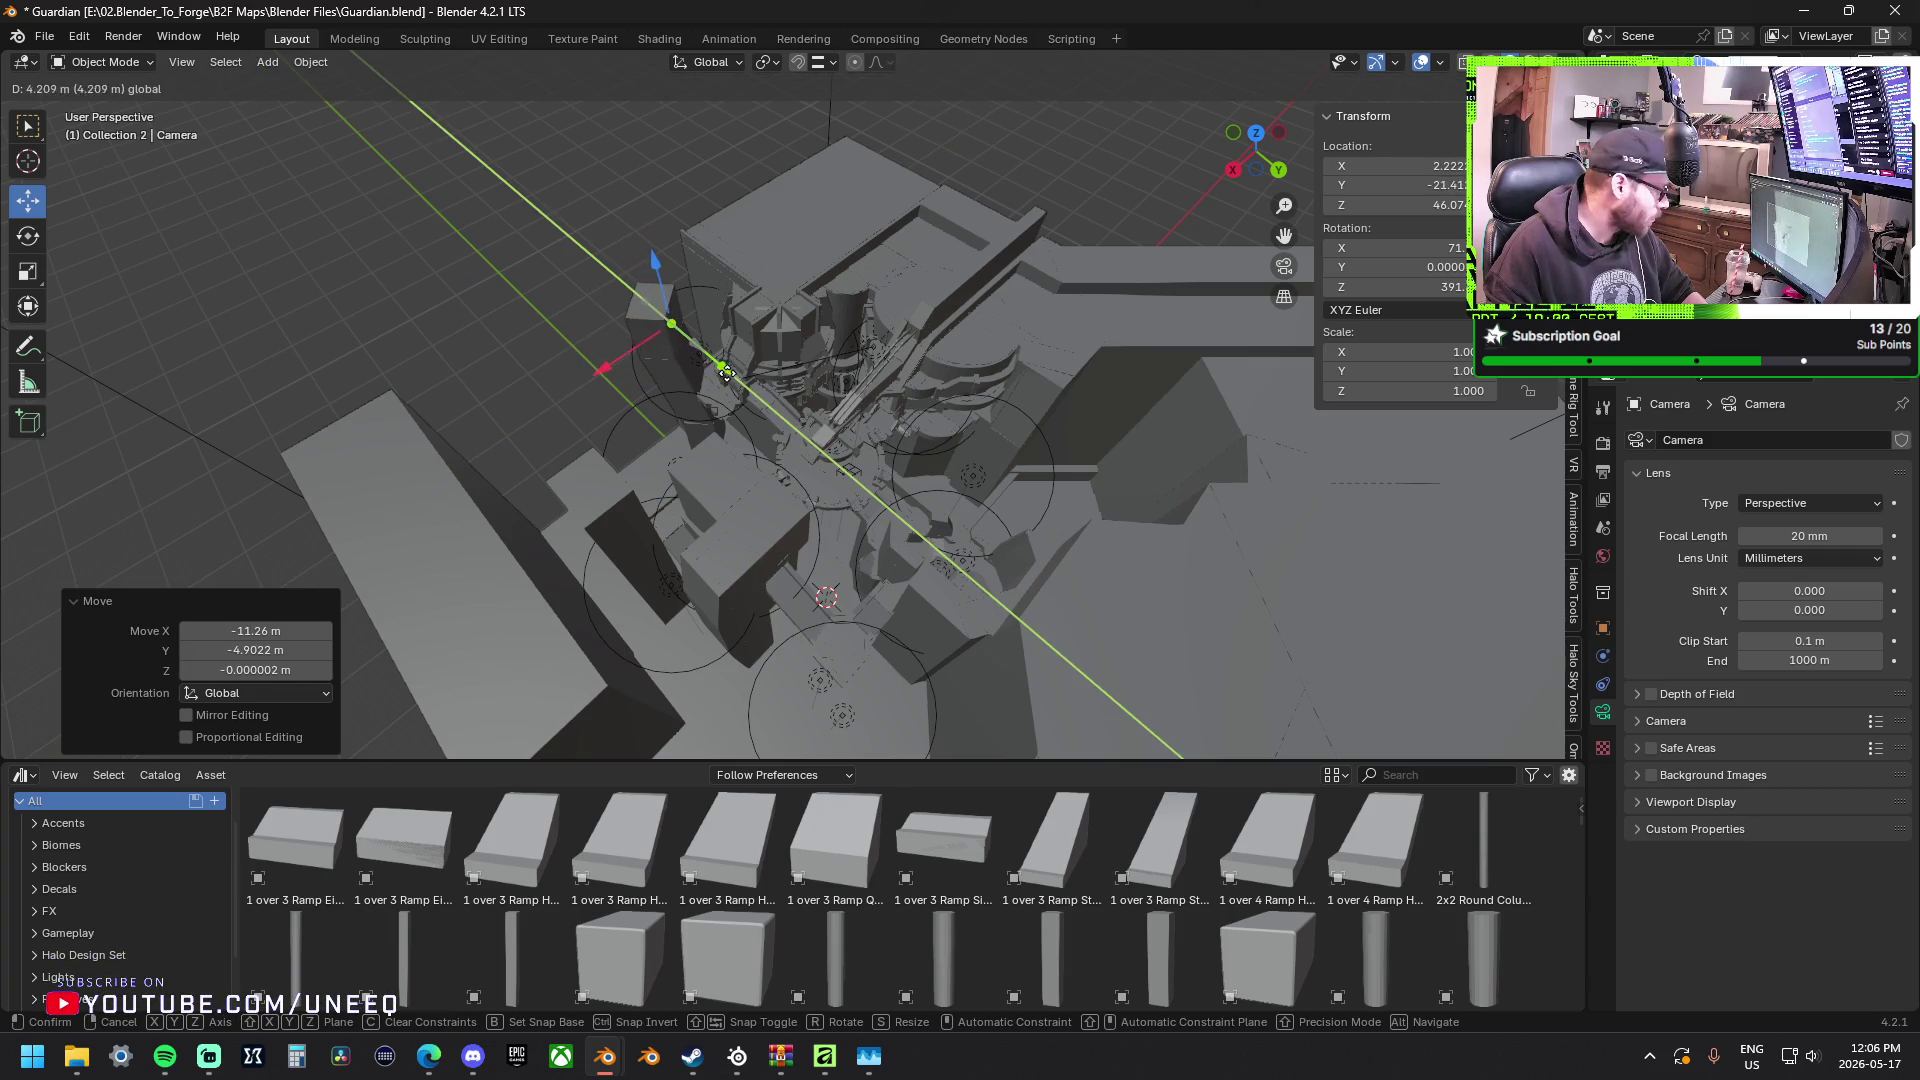
{"action": "mouse_move", "coordinate": [618, 370]}
{"action": "left_mouse_down"}
{"action": "mouse_move", "coordinate": [657, 272]}
{"action": "mouse_move", "coordinate": [670, 283]}
{"action": "left_mouse_up"}
Render a test frame with F12 and minimize Blender to the desktop.
{"action": "key", "text": "F12"}
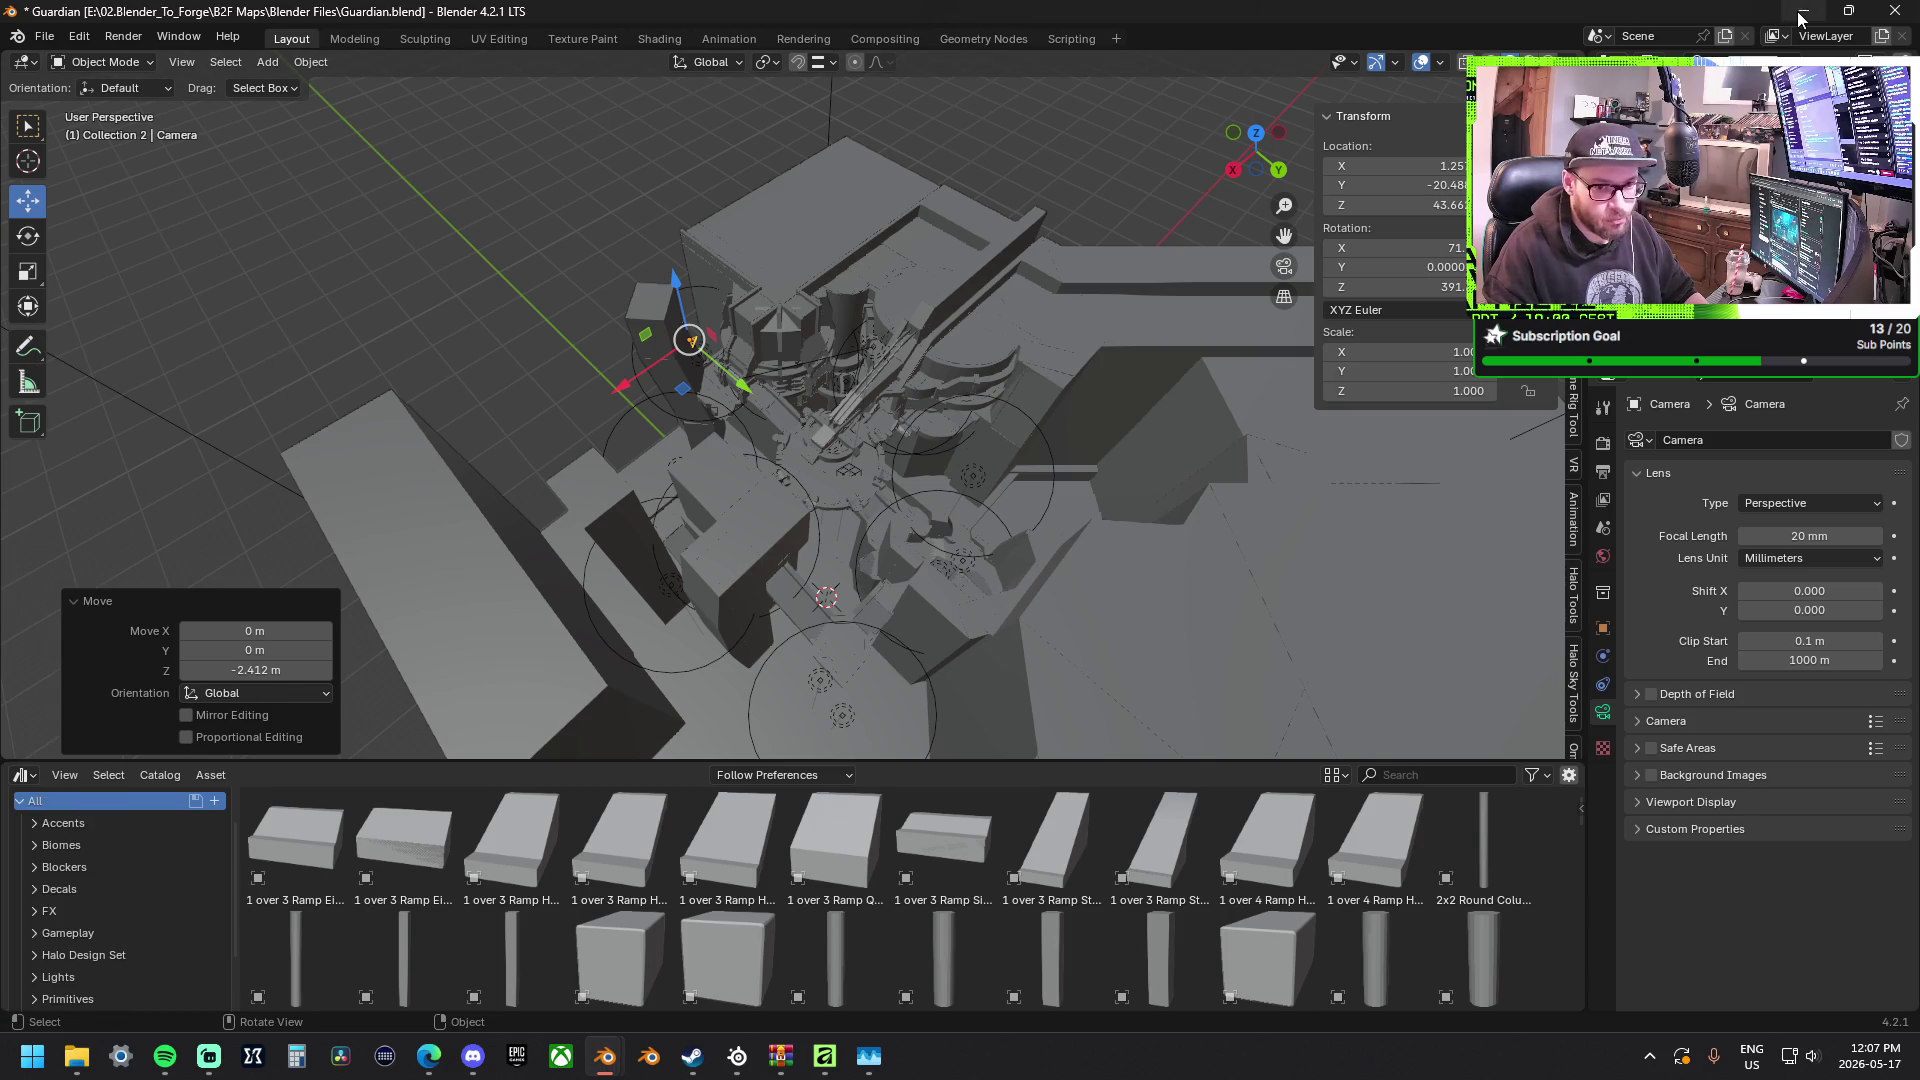
{"action": "key", "text": "super+d"}
From the ArtStation profile, open Manage Portfolio and edit the Guardian project.
{"action": "mouse_move", "coordinate": [430, 1056]}
{"action": "left_click", "coordinate": [402, 985]}
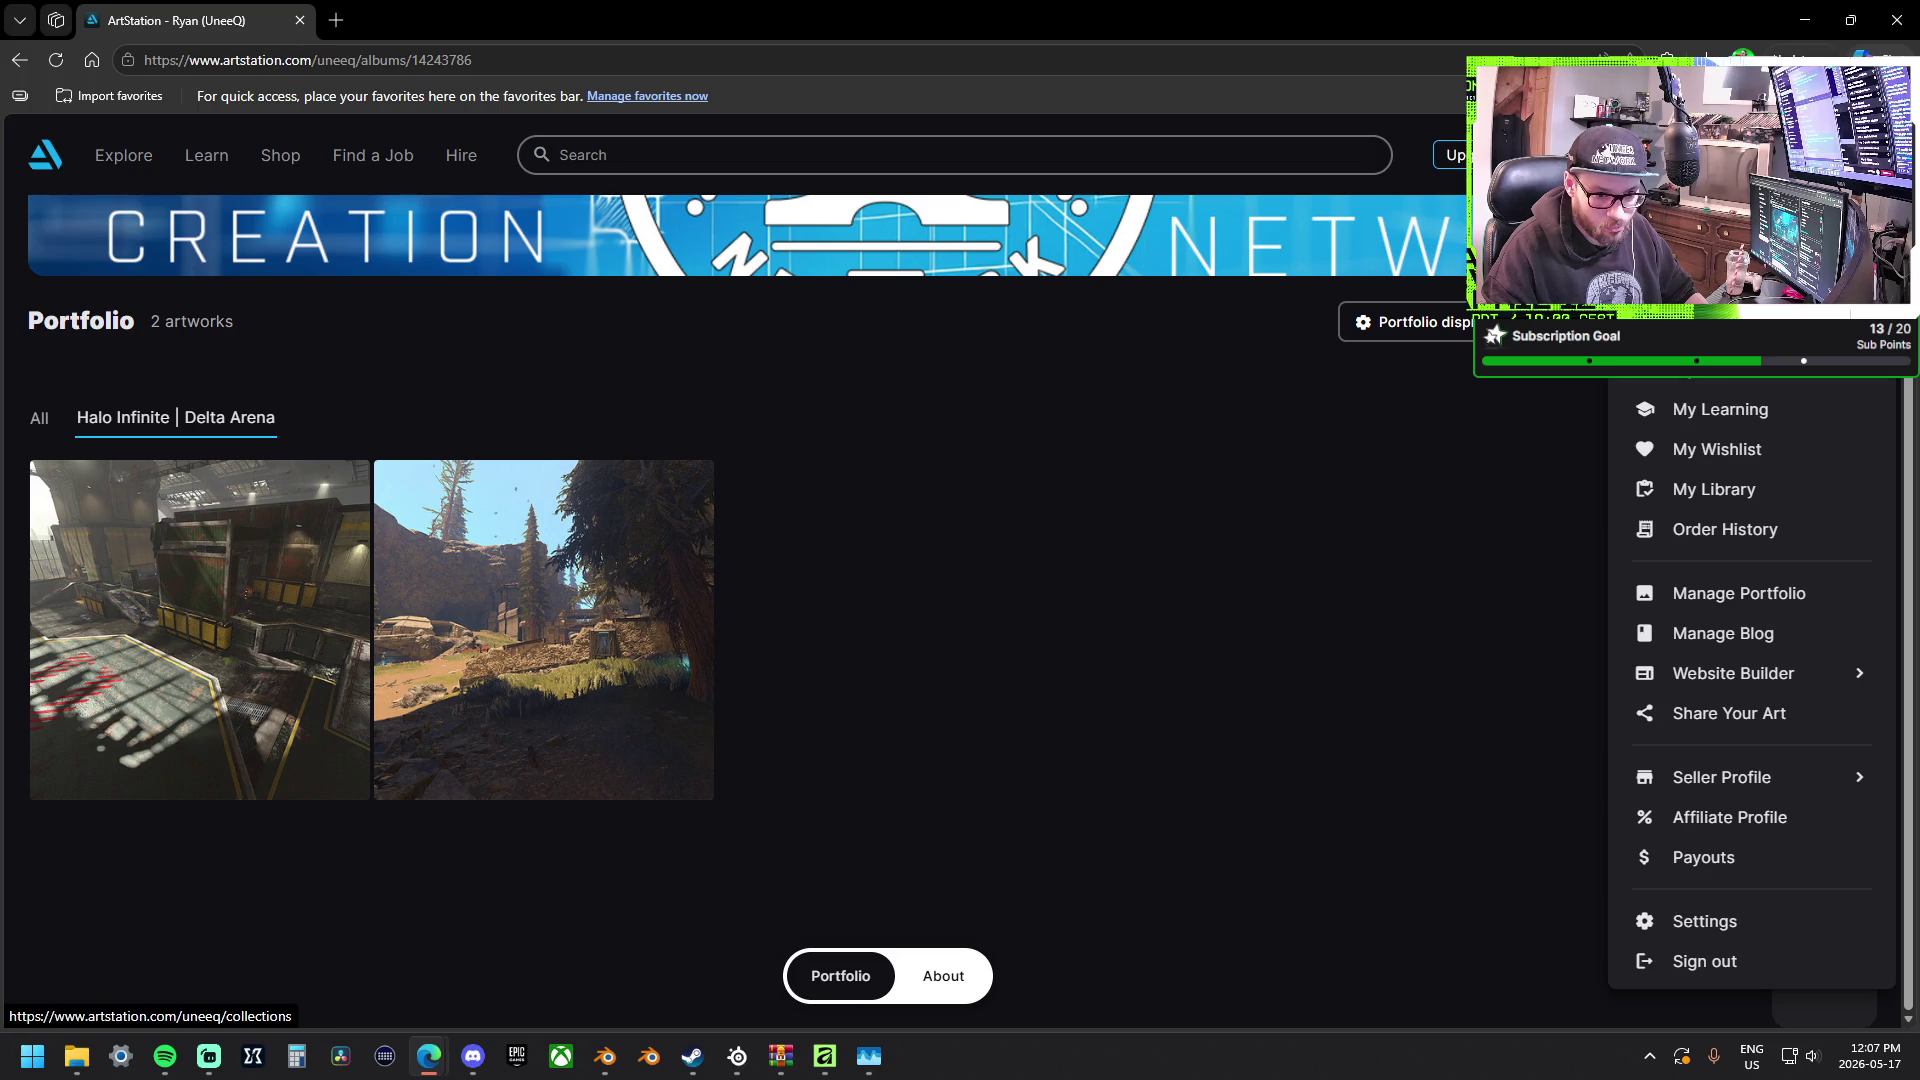
{"action": "left_click", "coordinate": [1725, 255]}
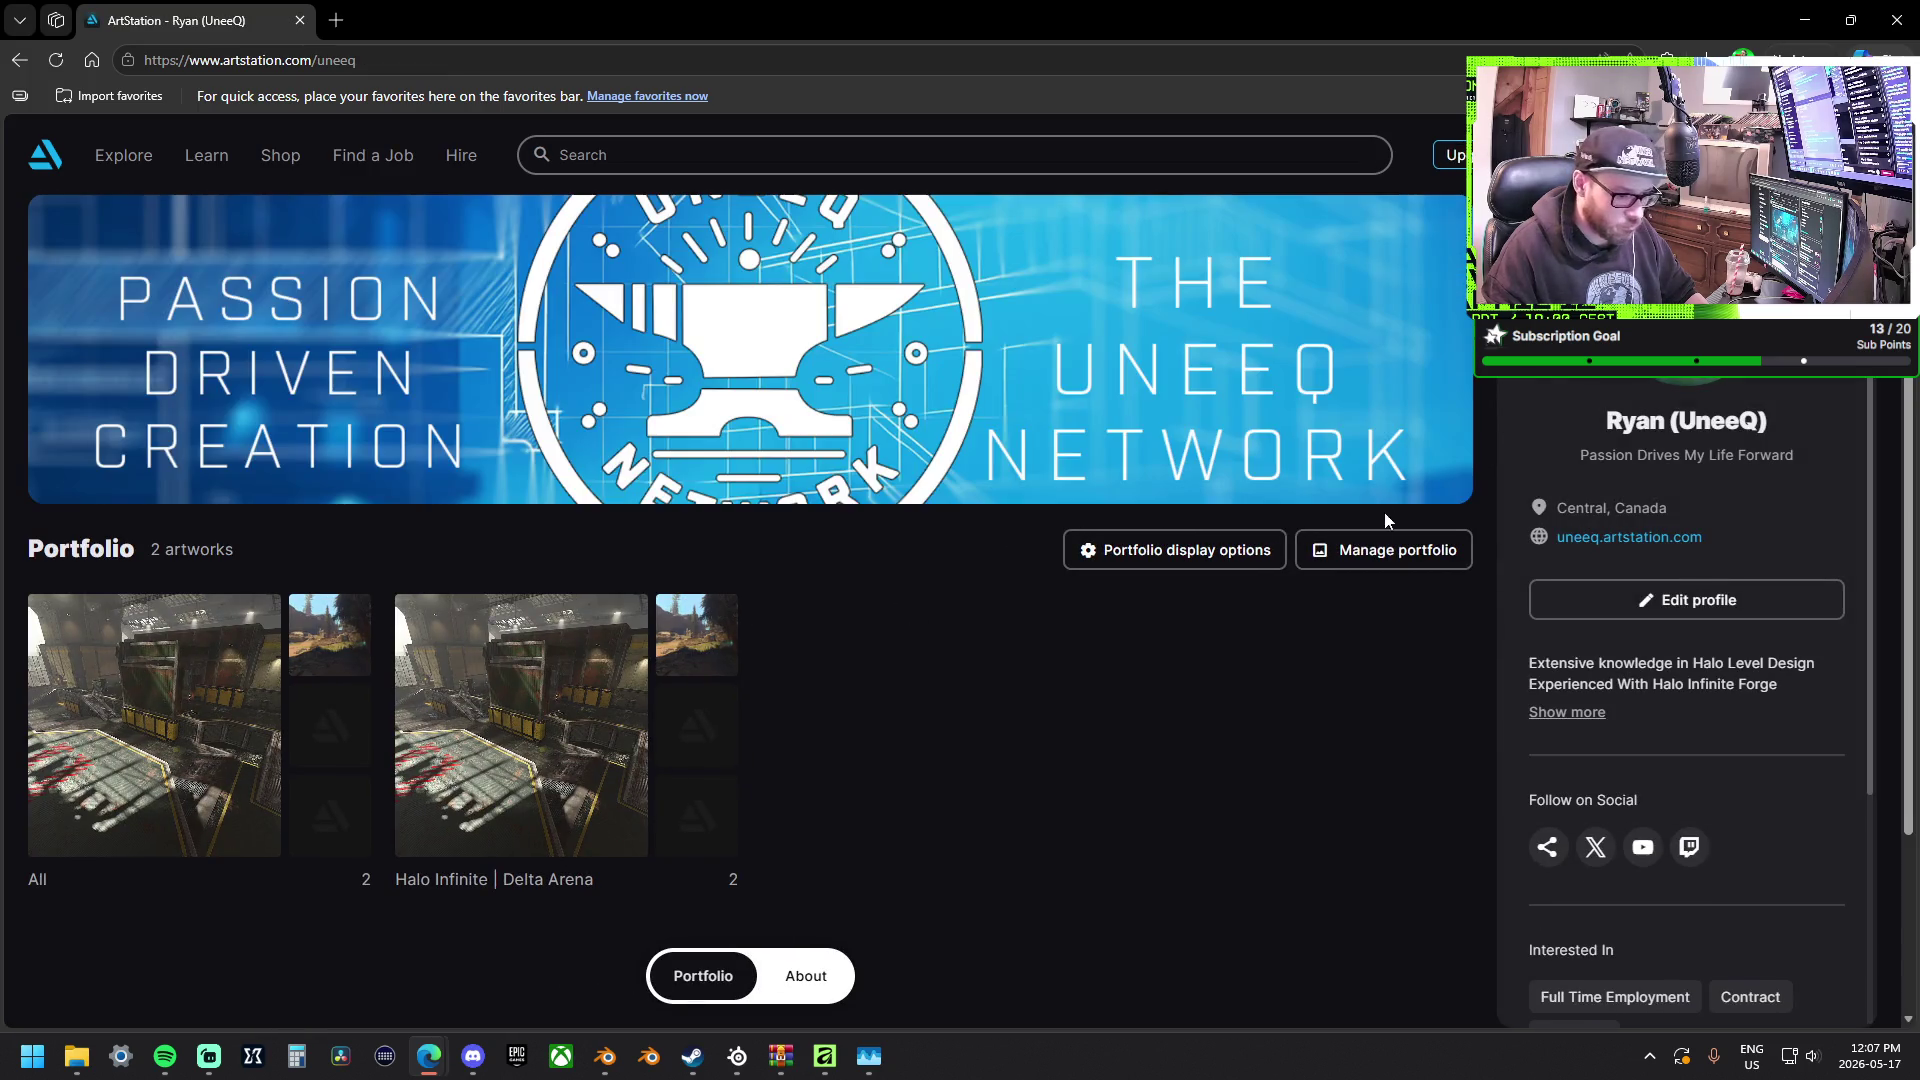
{"action": "left_click", "coordinate": [1355, 549]}
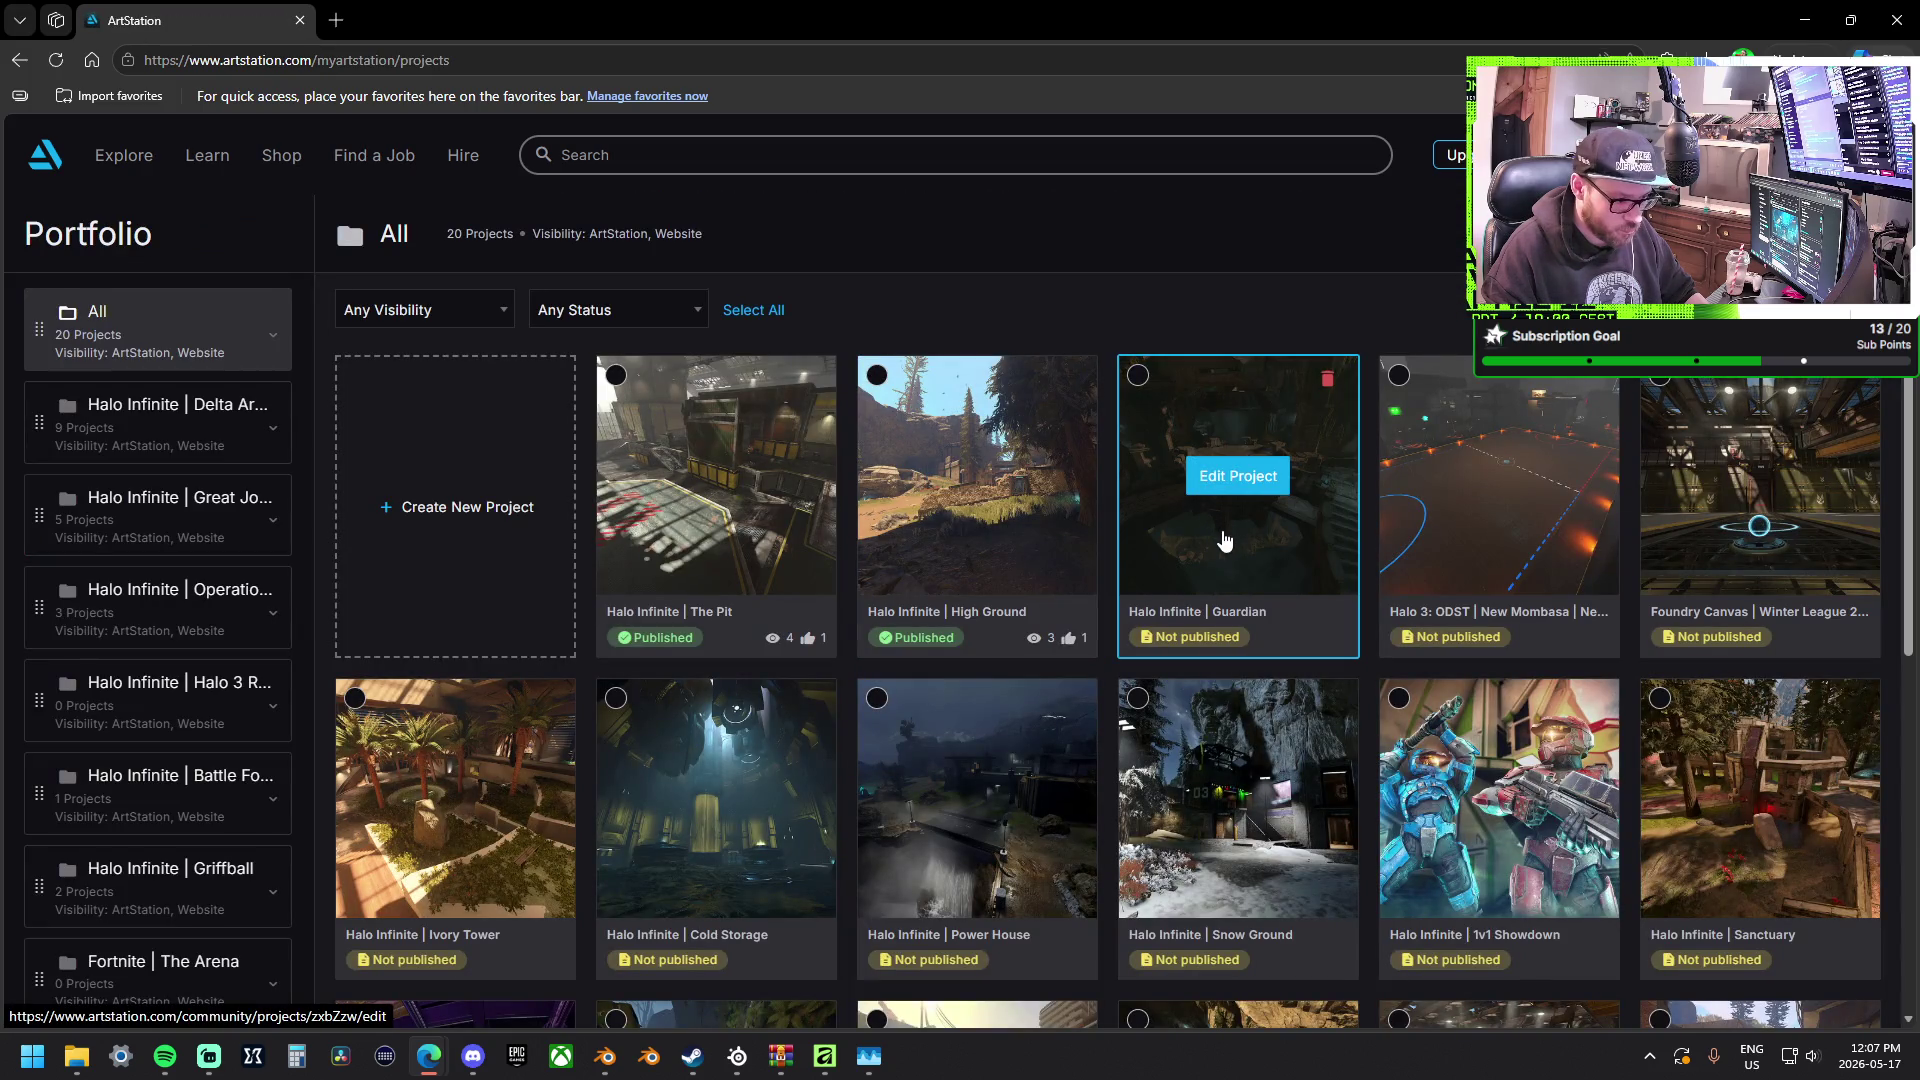
{"action": "left_click", "coordinate": [1232, 540]}
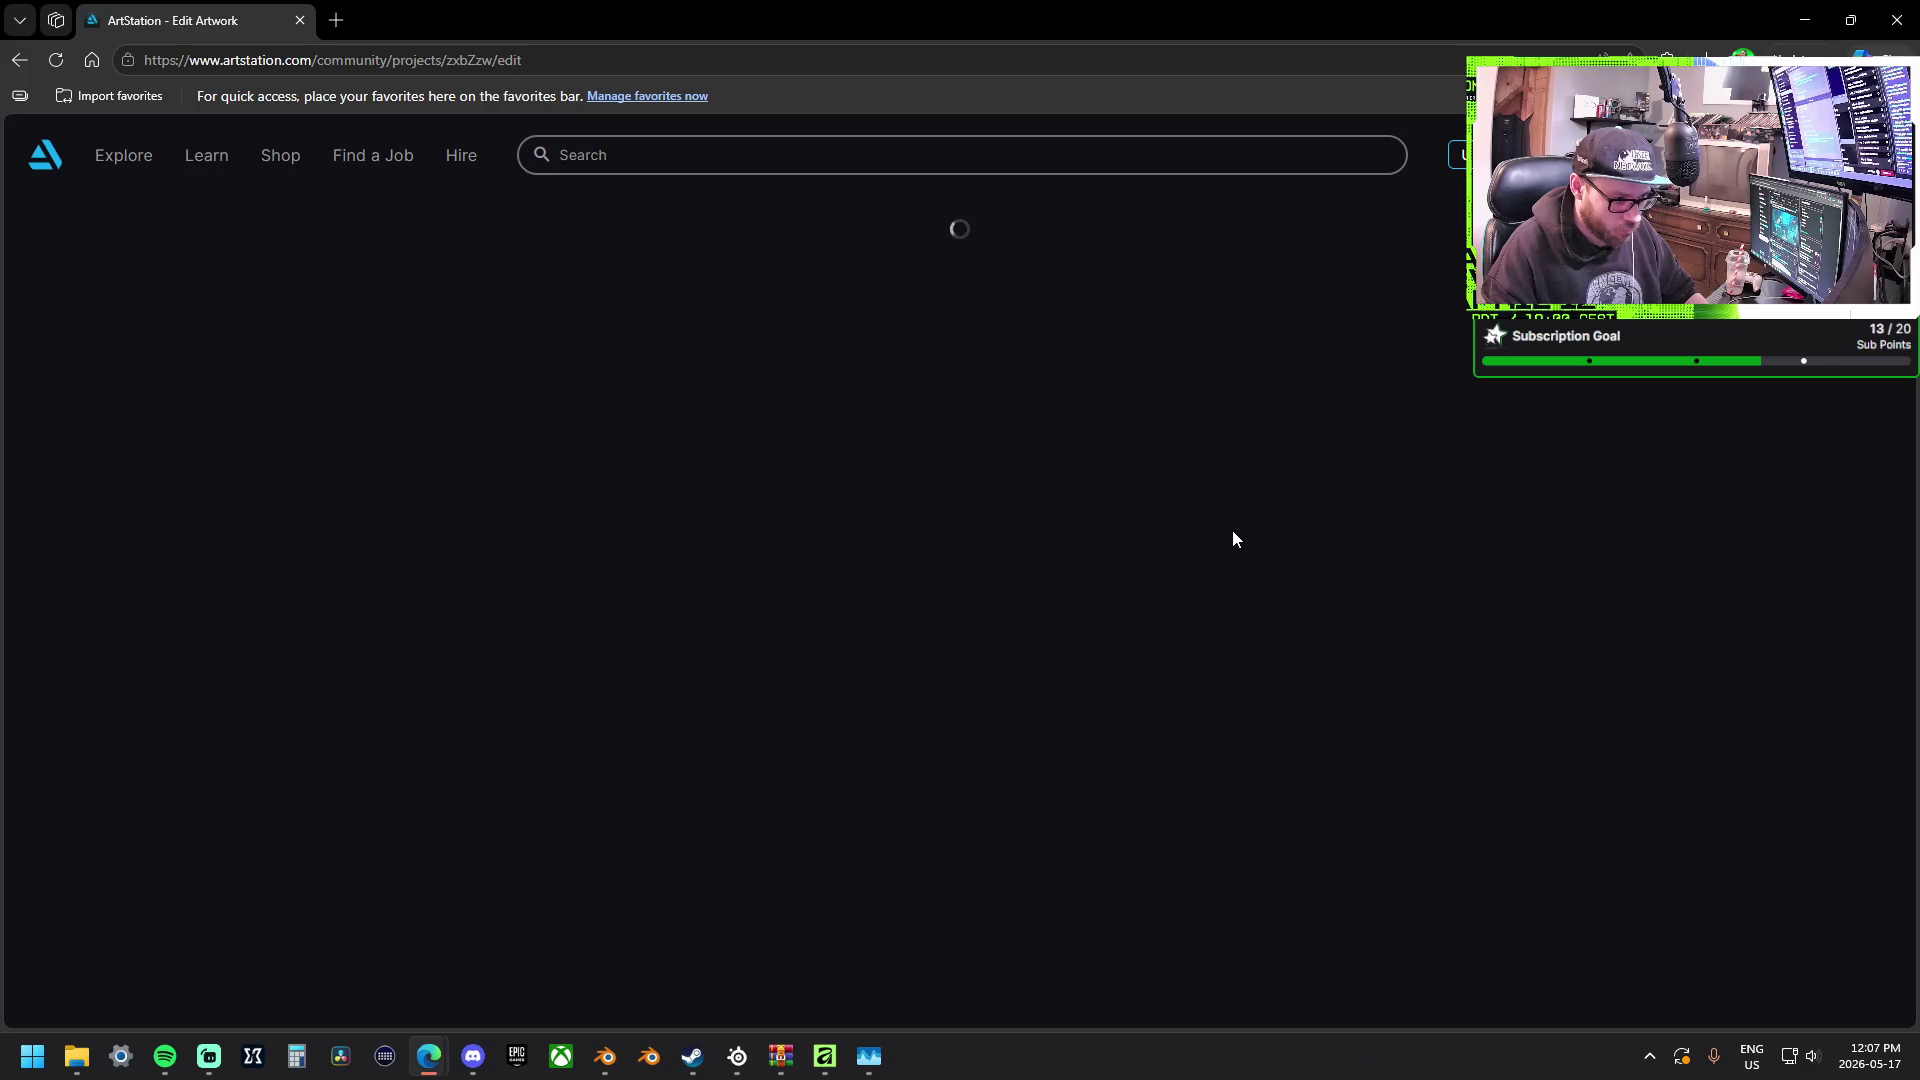
{"action": "scroll", "coordinate": [181, 416], "scroll_direction": "down", "scroll_amount": 3}
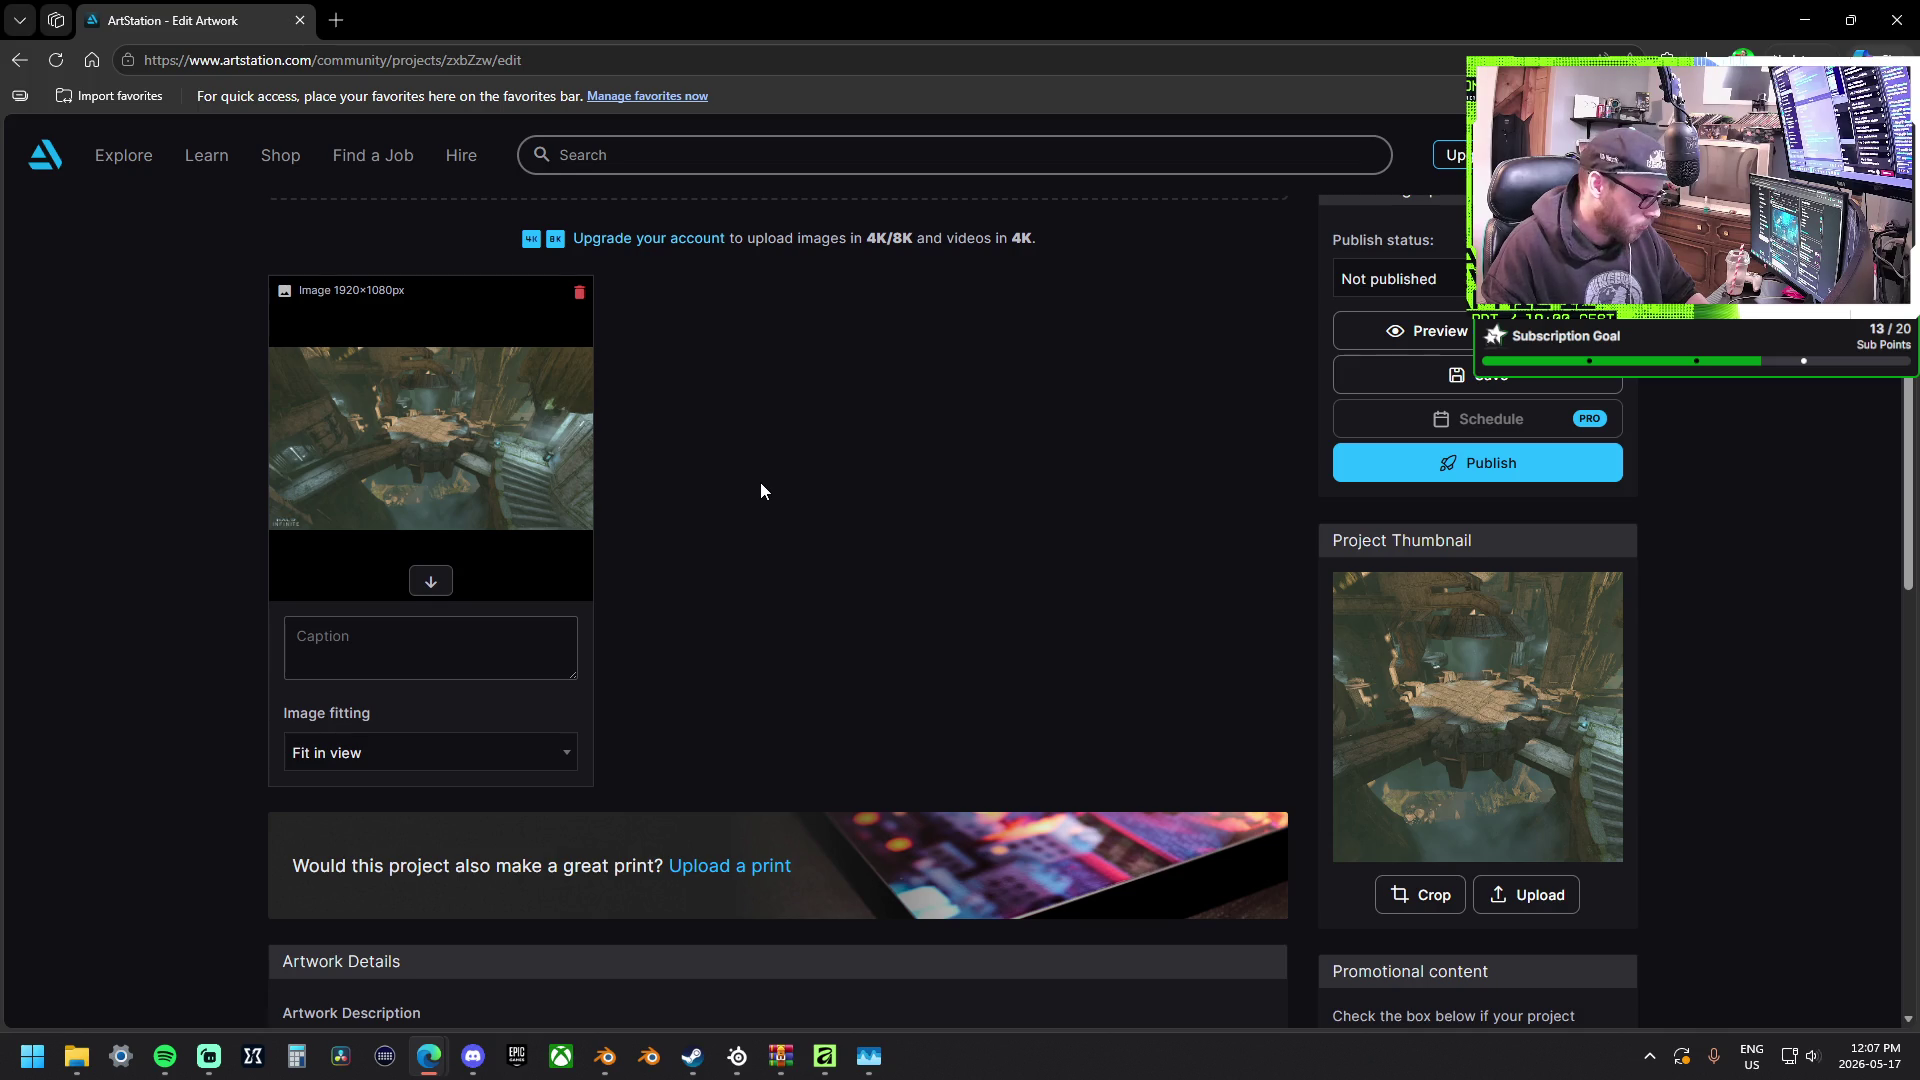
{"action": "scroll", "coordinate": [760, 491], "scroll_direction": "up", "scroll_amount": 3}
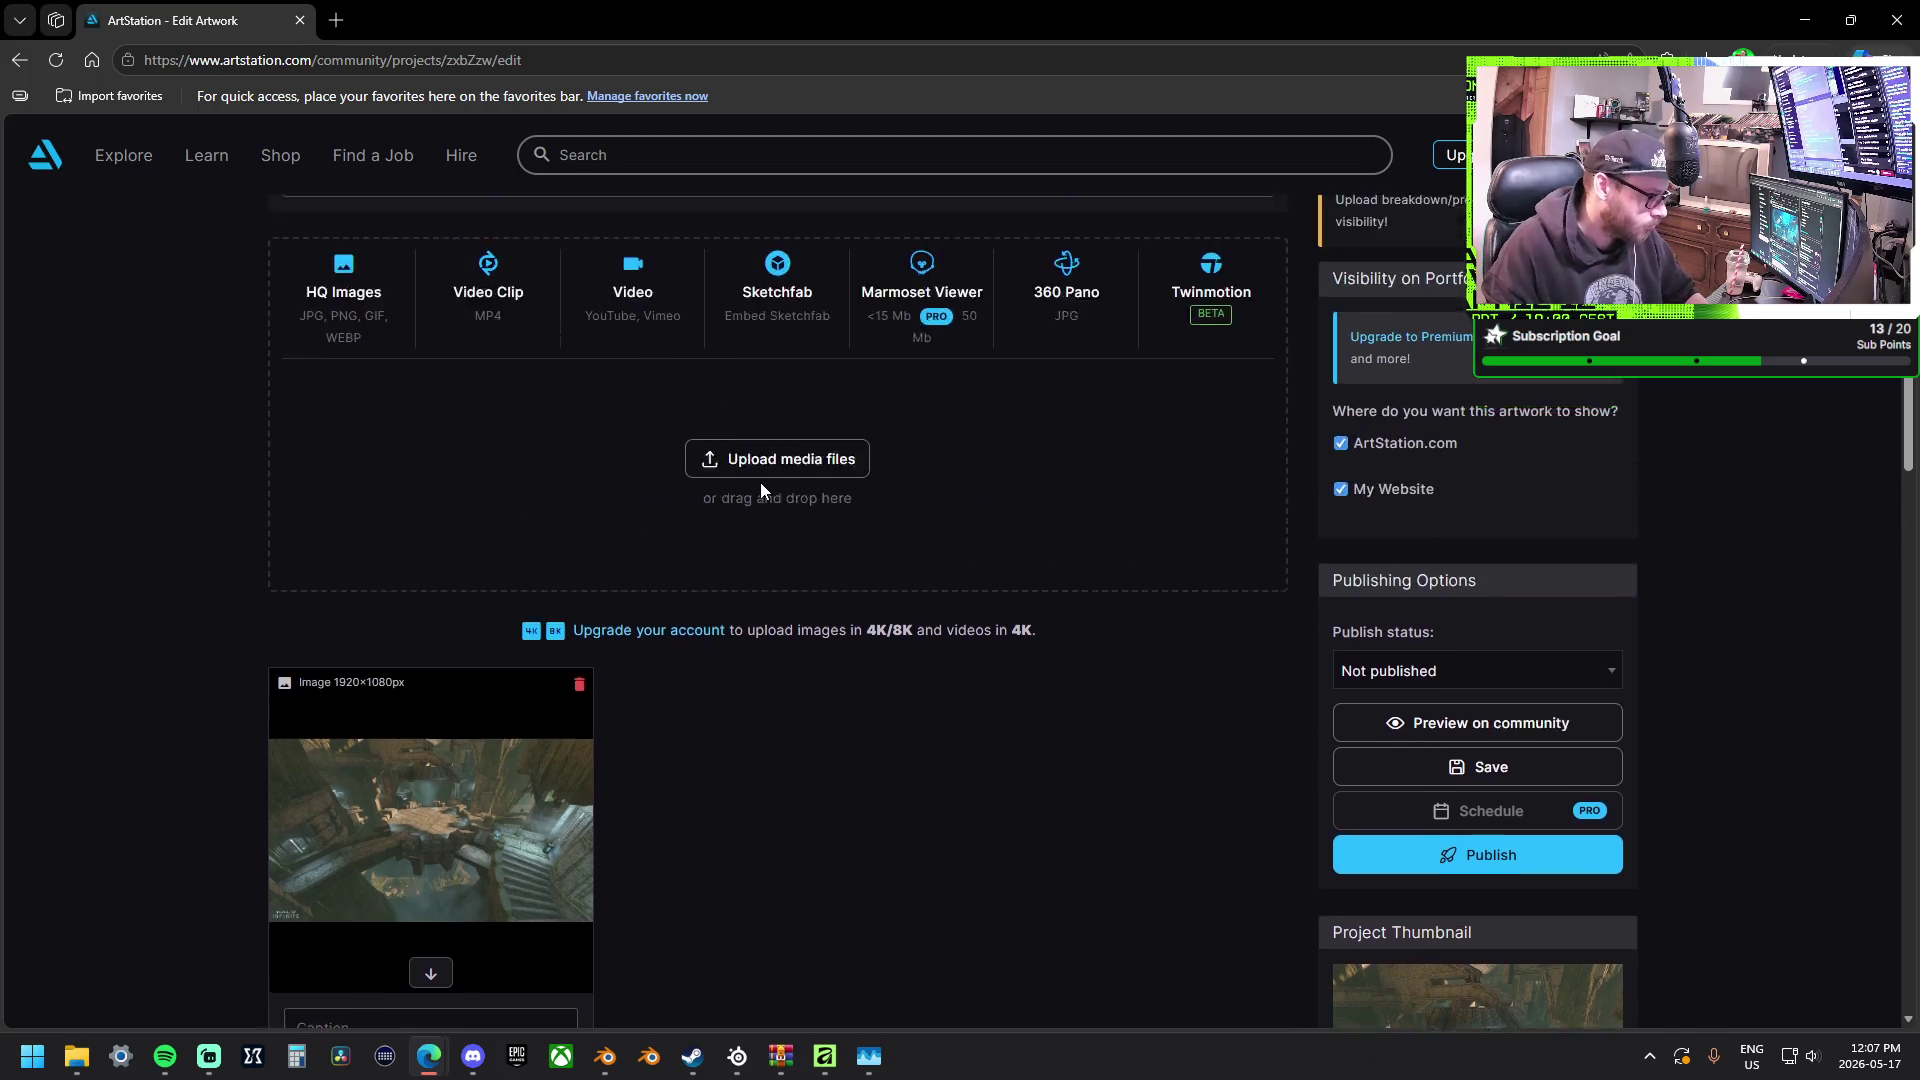
{"action": "scroll", "coordinate": [760, 491], "scroll_direction": "up", "scroll_amount": 1}
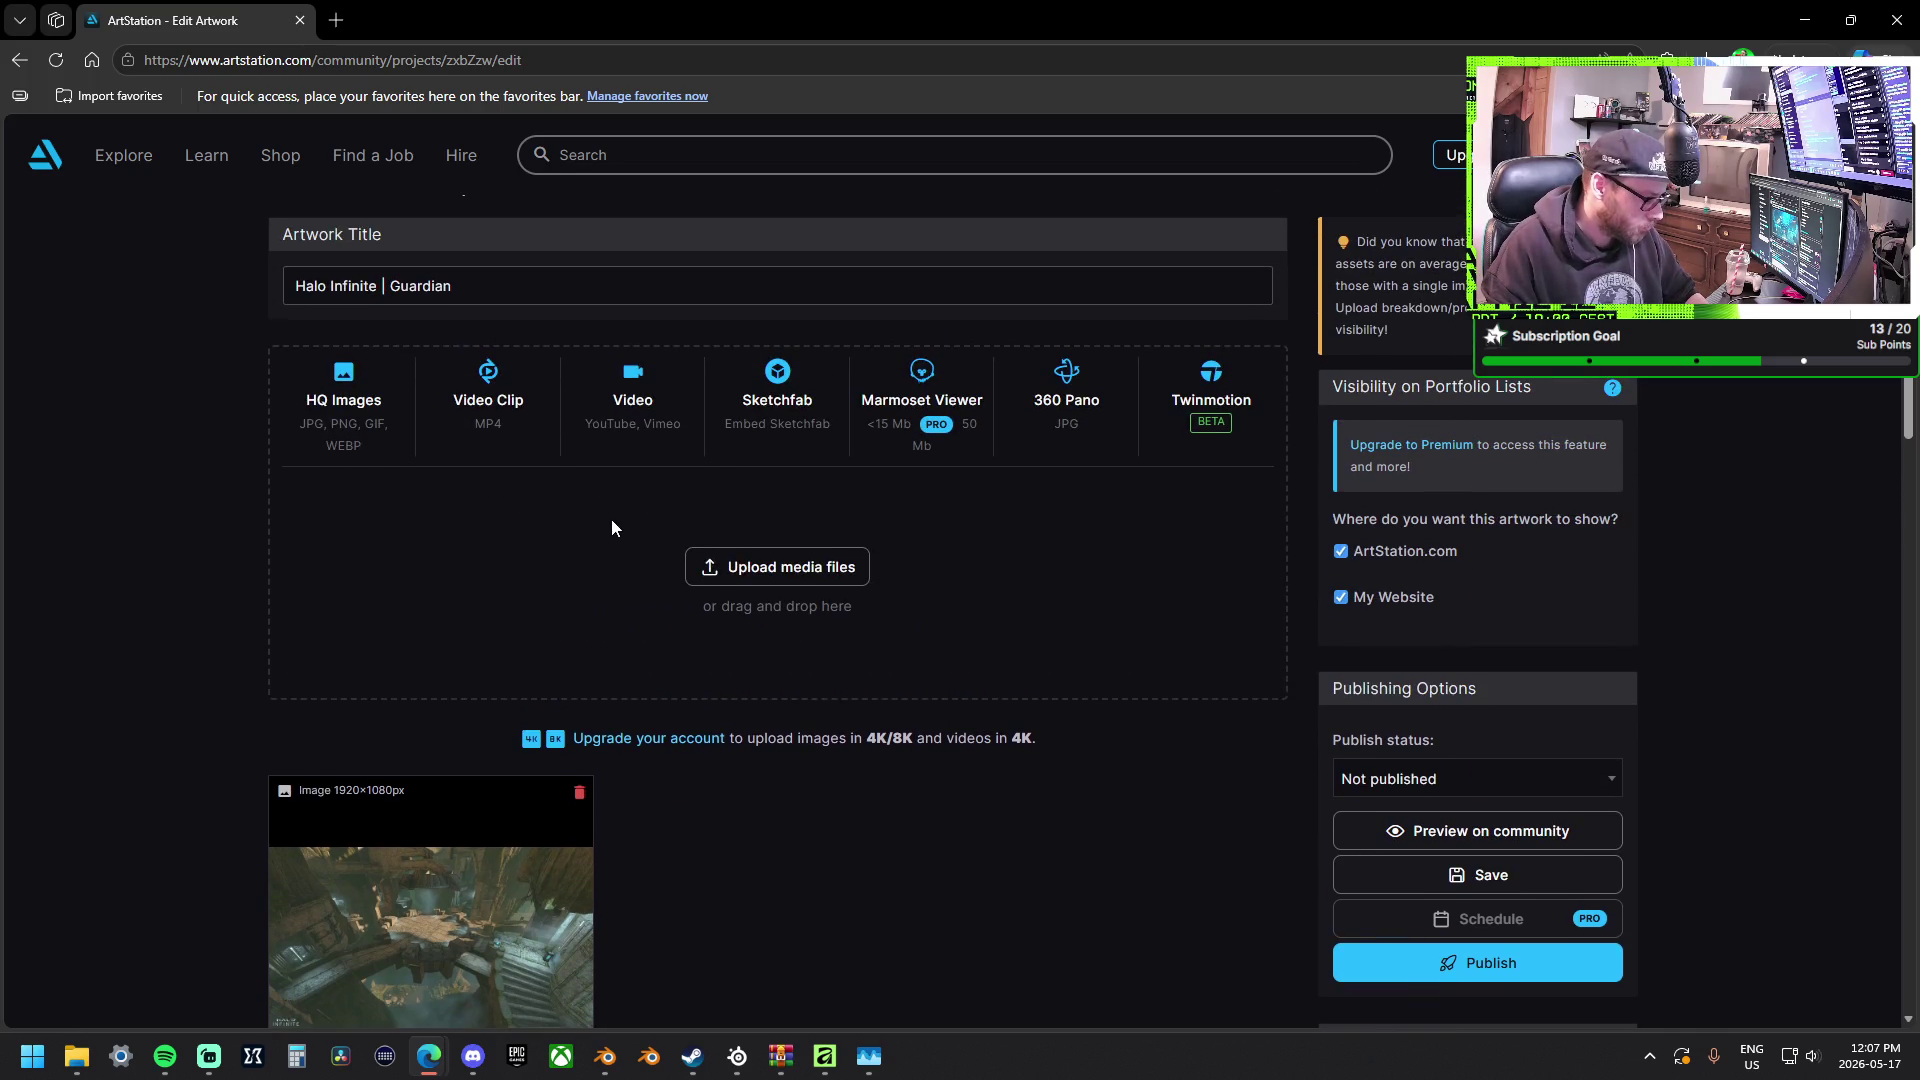
{"action": "scroll", "coordinate": [610, 527], "scroll_direction": "down", "scroll_amount": 2}
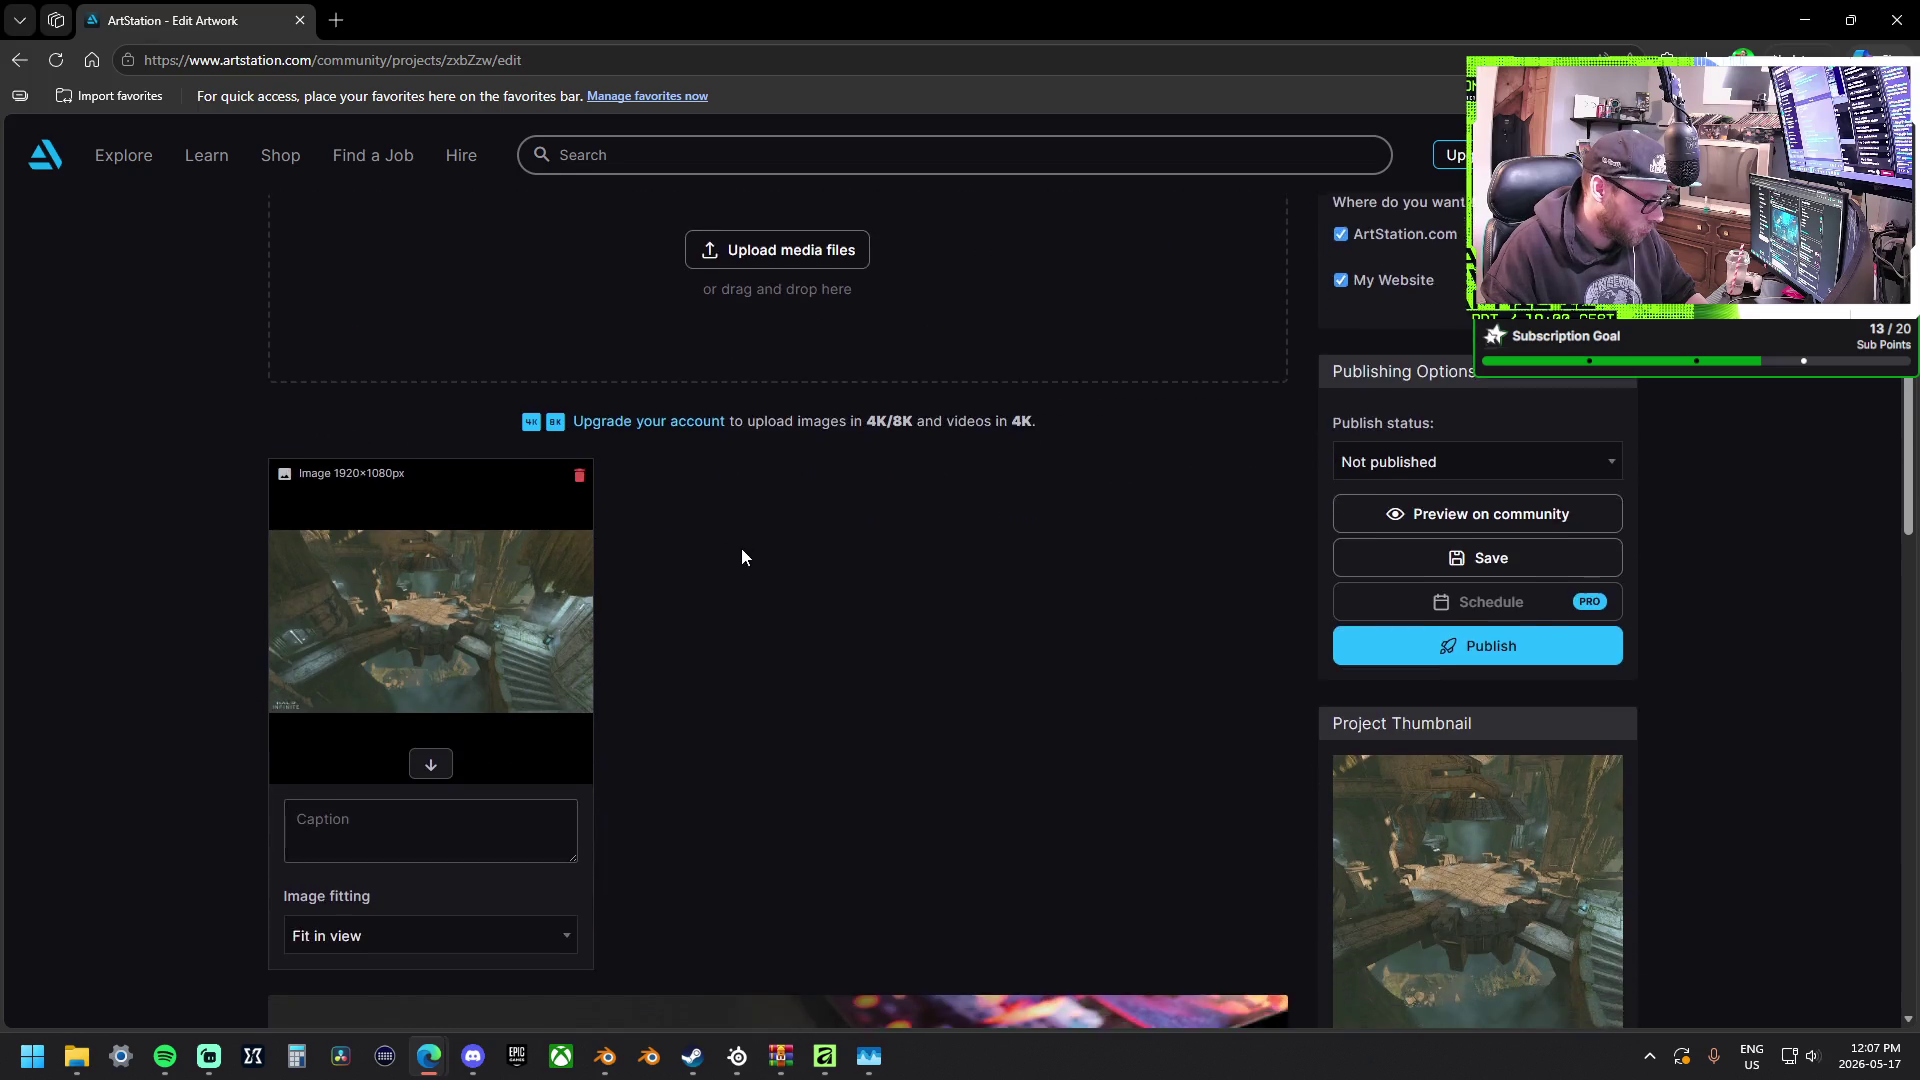
{"action": "scroll", "coordinate": [741, 557], "scroll_direction": "down", "scroll_amount": 3}
{"action": "scroll", "coordinate": [737, 556], "scroll_direction": "up", "scroll_amount": 1}
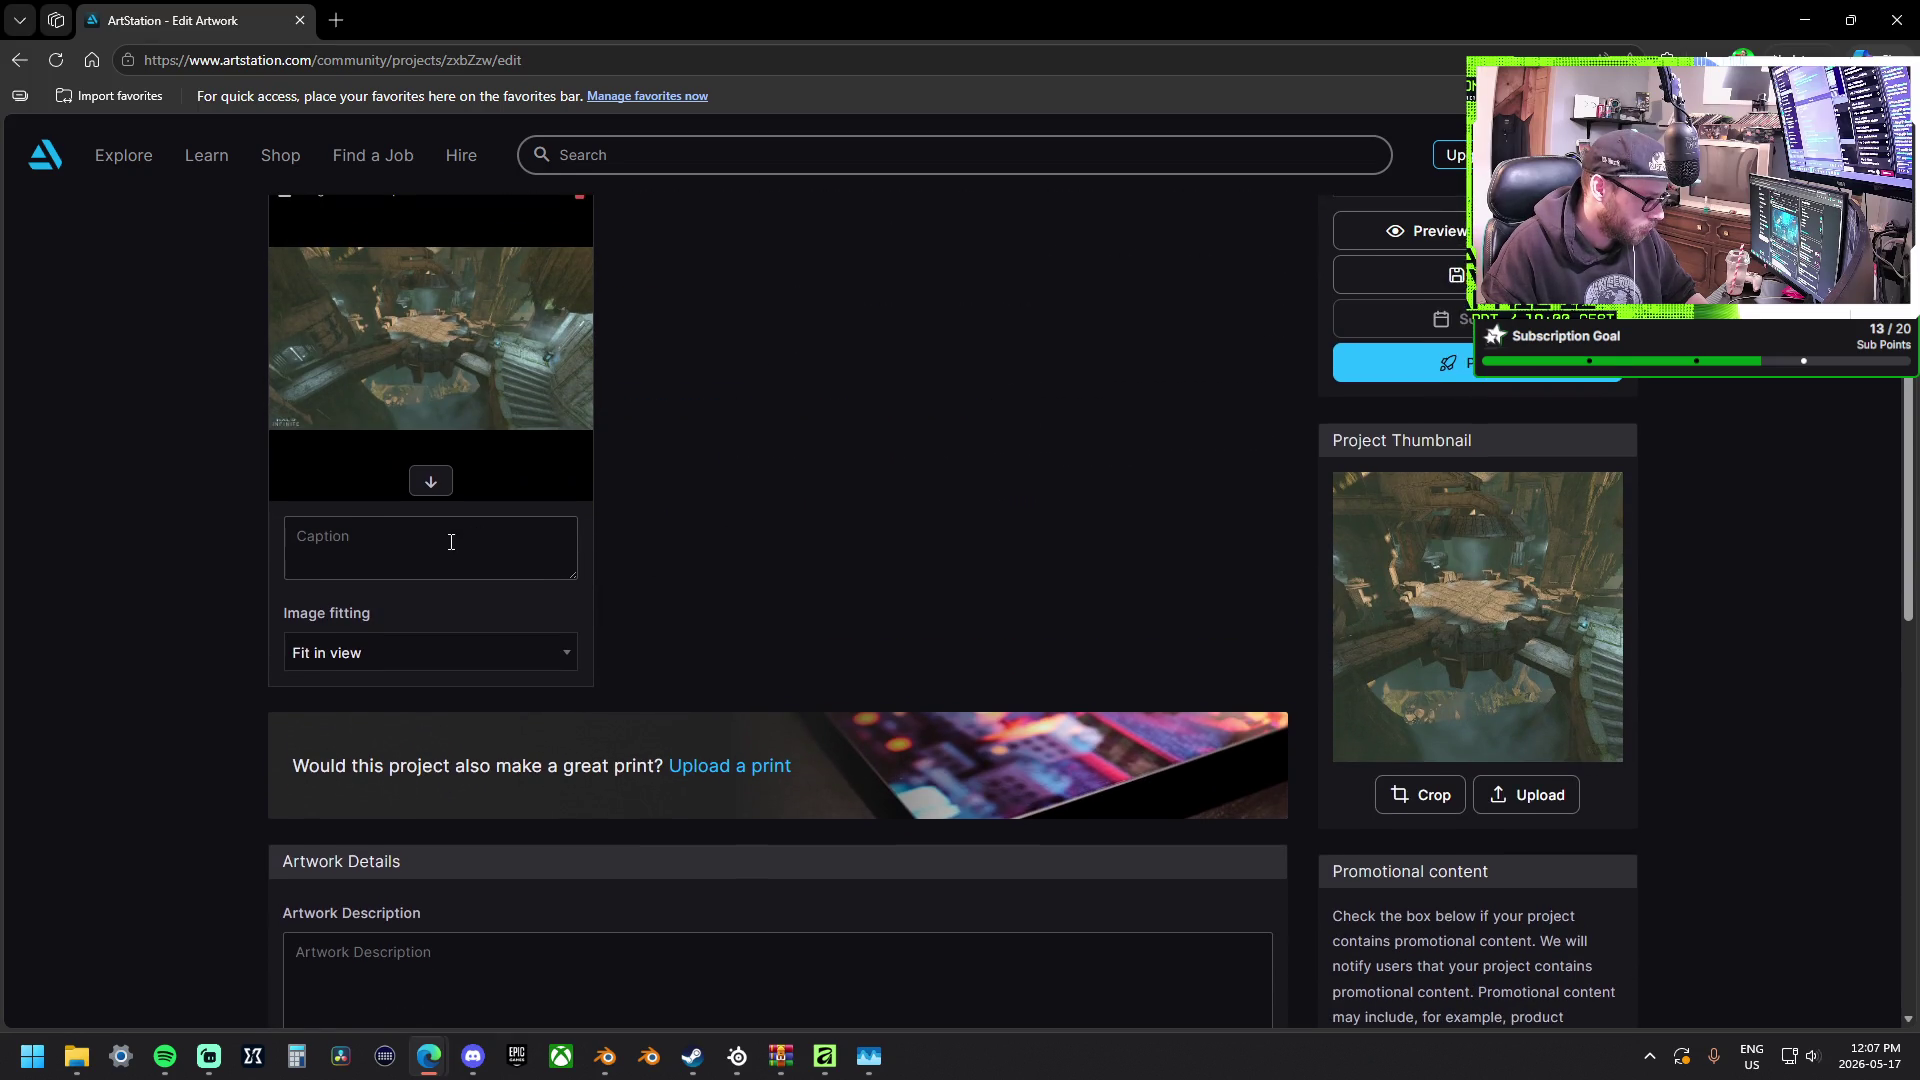
{"action": "type", "text": "Halo 3"}
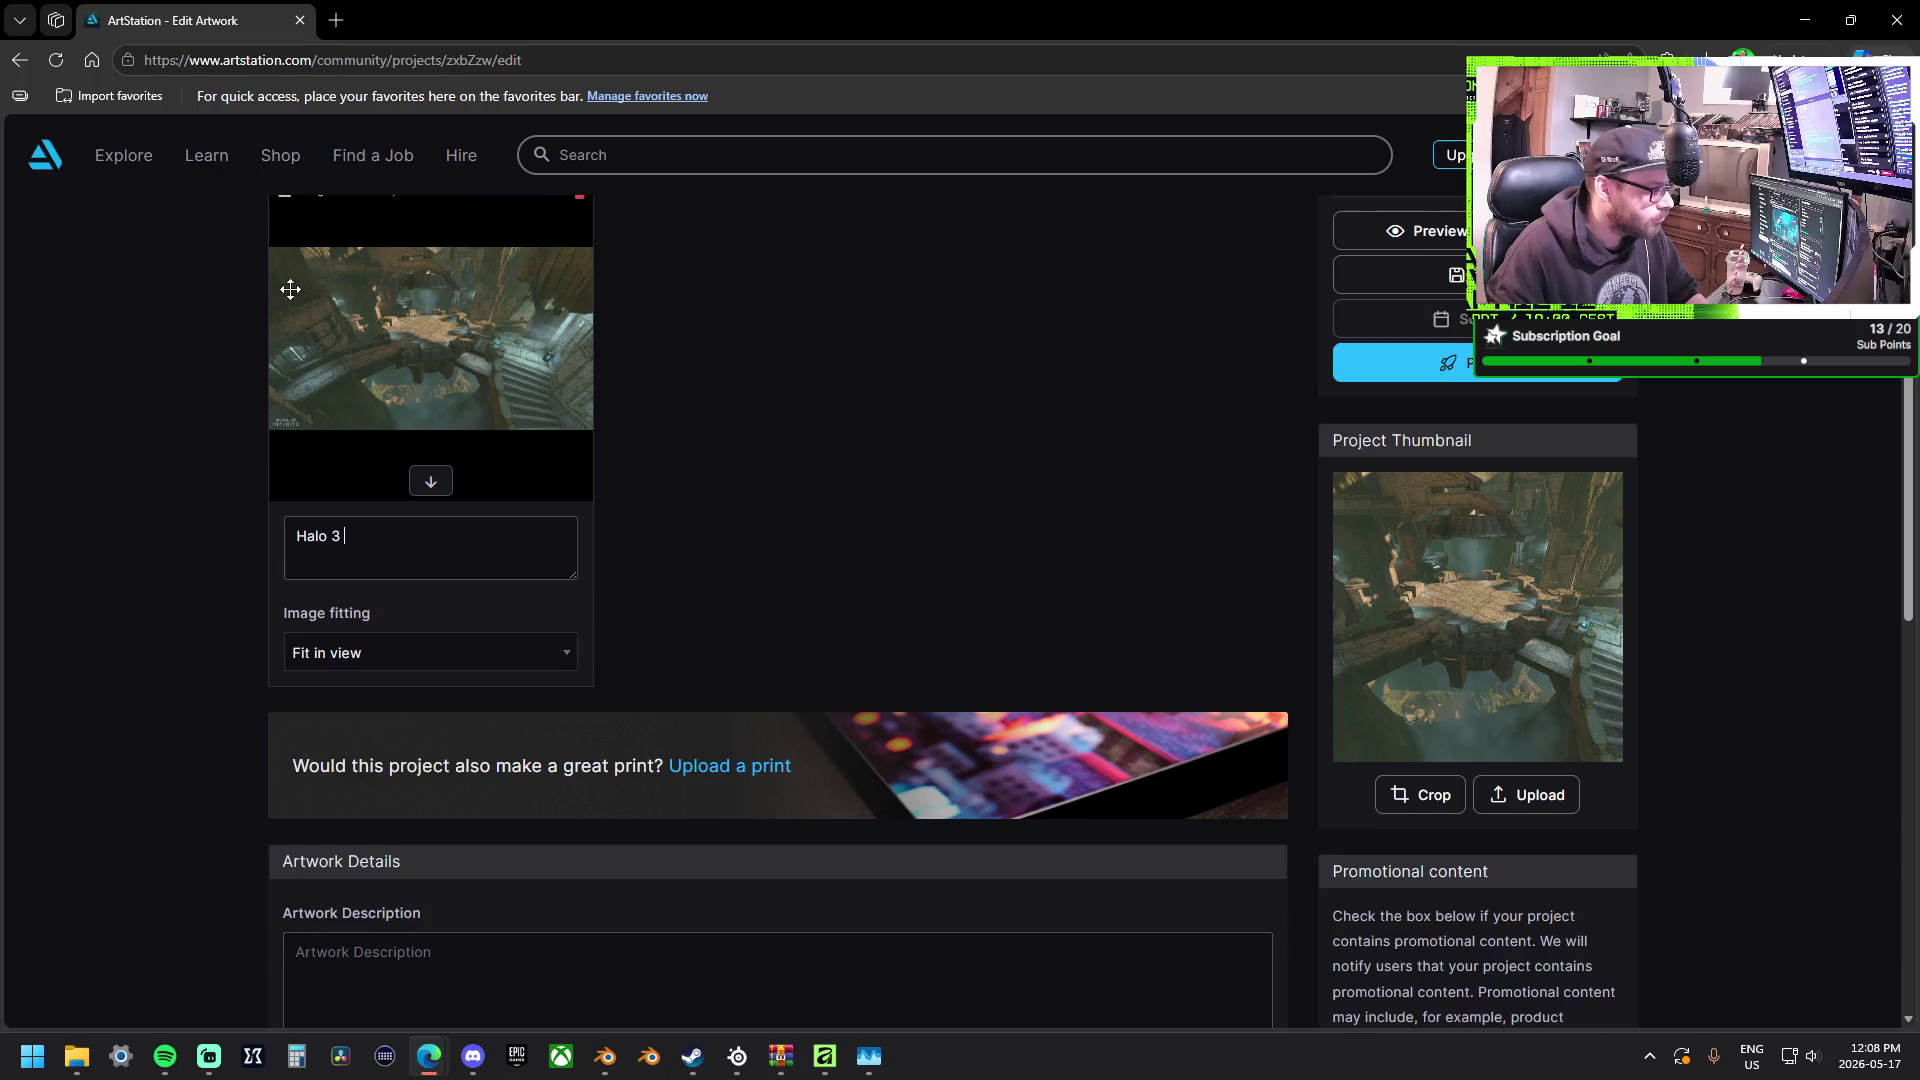
{"action": "scroll", "coordinate": [316, 322], "scroll_direction": "up", "scroll_amount": 3}
{"action": "scroll", "coordinate": [346, 370], "scroll_direction": "up", "scroll_amount": 2}
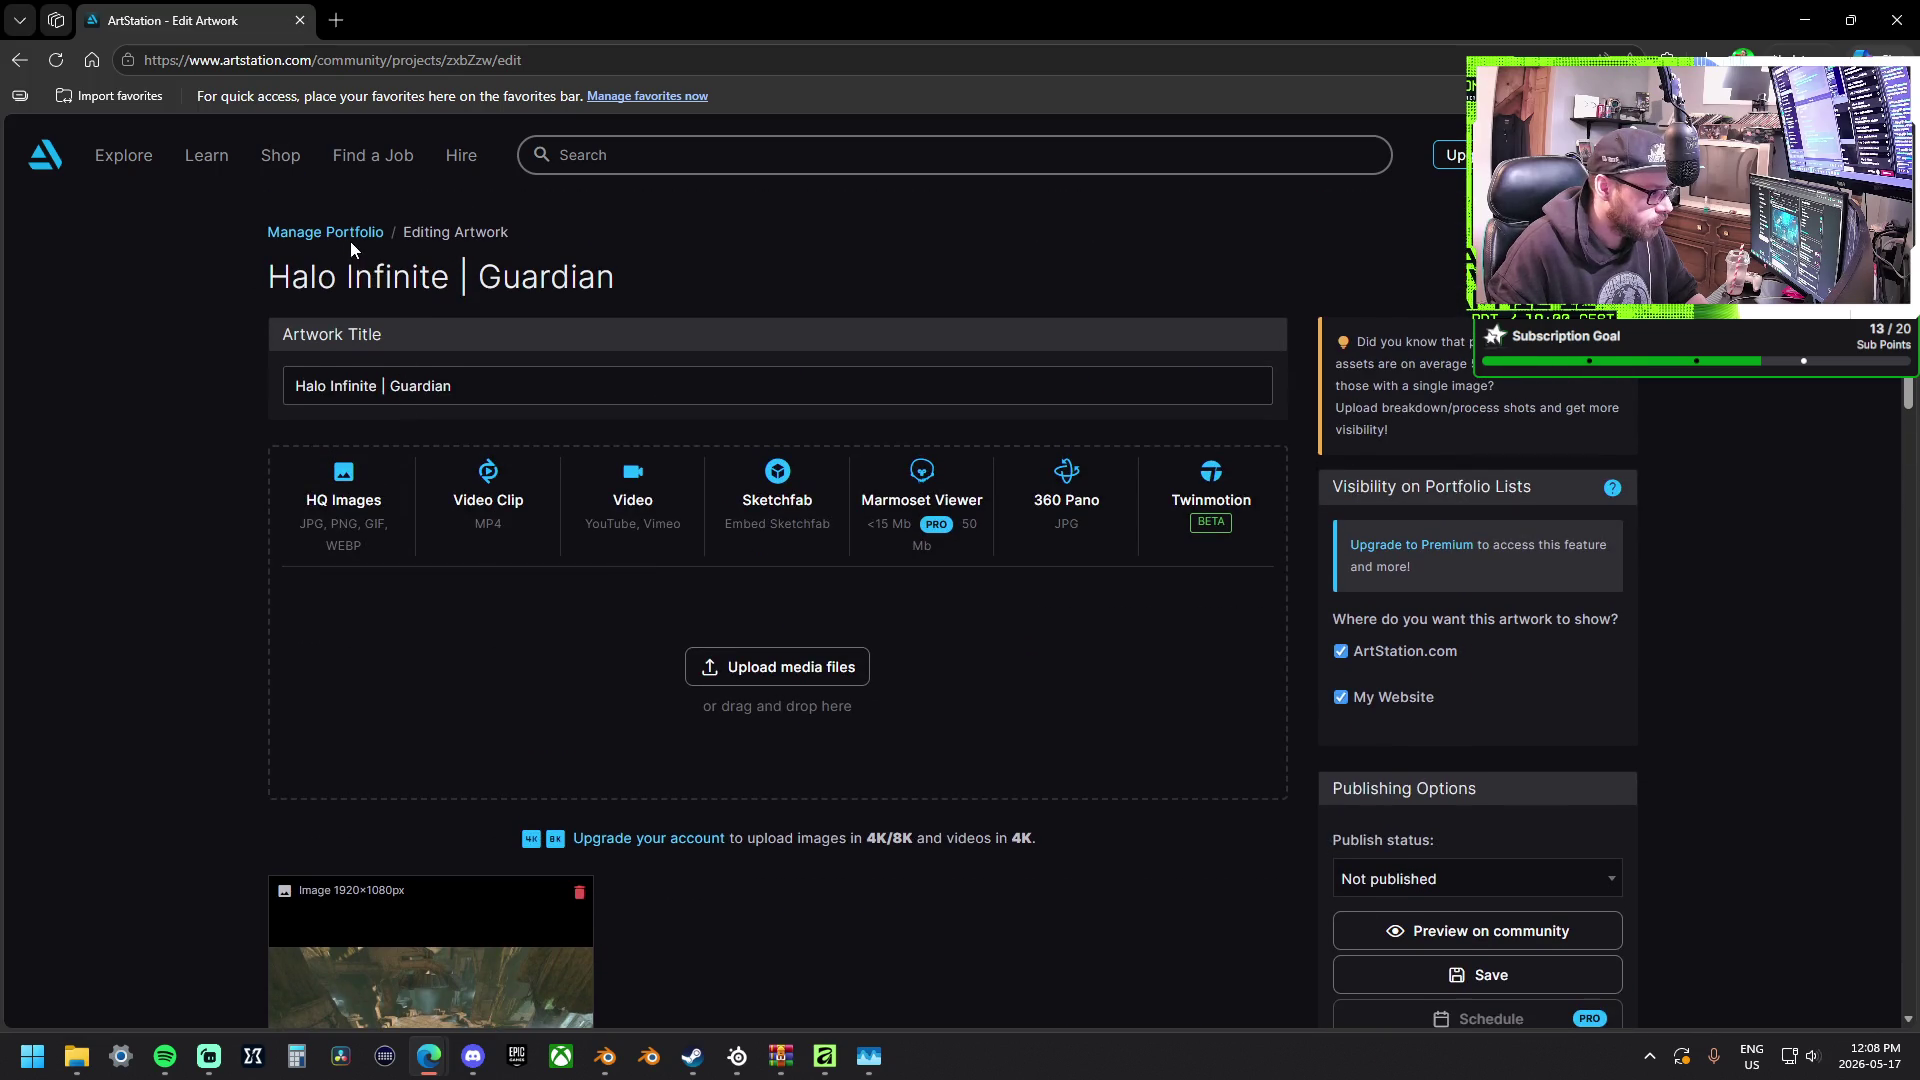
Leave the Guardian edit page and return to the portfolio manager.
{"action": "left_click", "coordinate": [351, 236]}
{"action": "left_click", "coordinate": [1058, 202]}
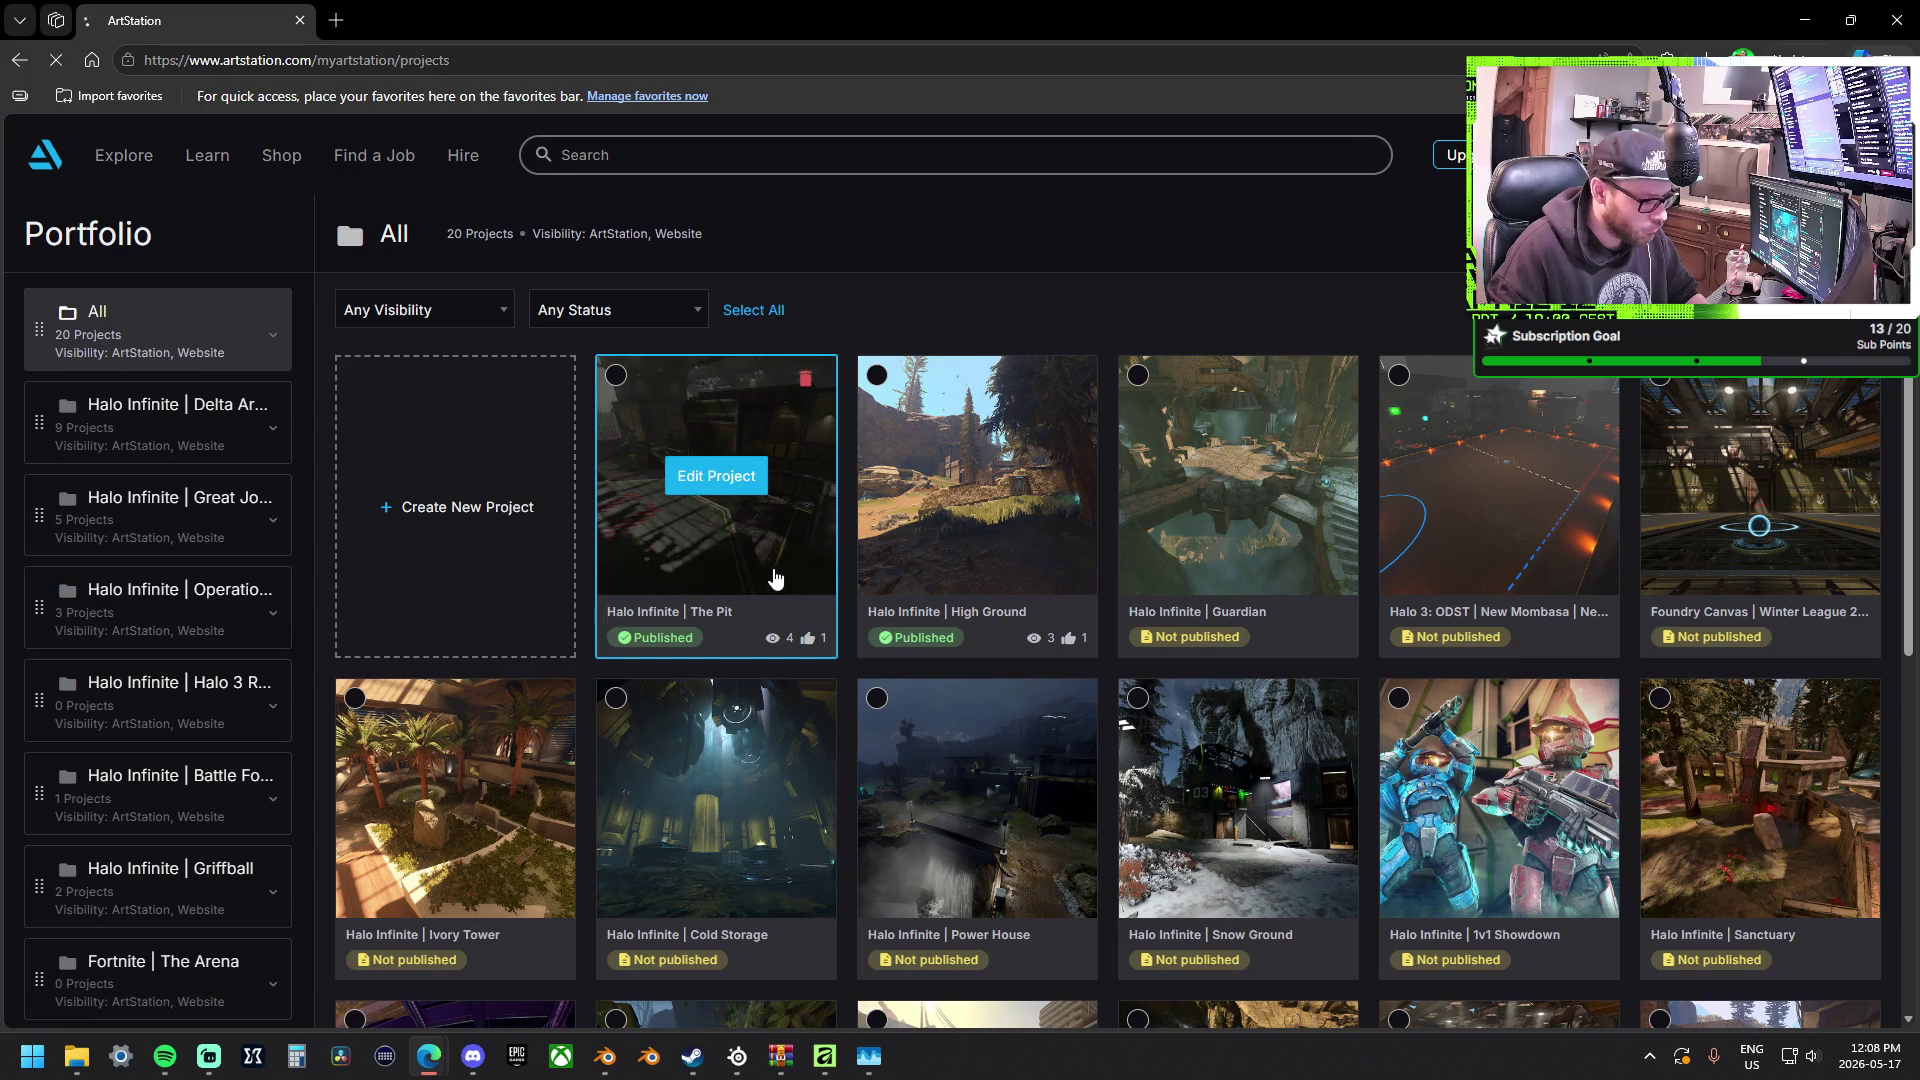
Edit The Pit project and place the cursor at the end of the gameplay blockout line.
{"action": "left_click", "coordinate": [772, 578]}
{"action": "scroll", "coordinate": [638, 576], "scroll_direction": "down", "scroll_amount": 3}
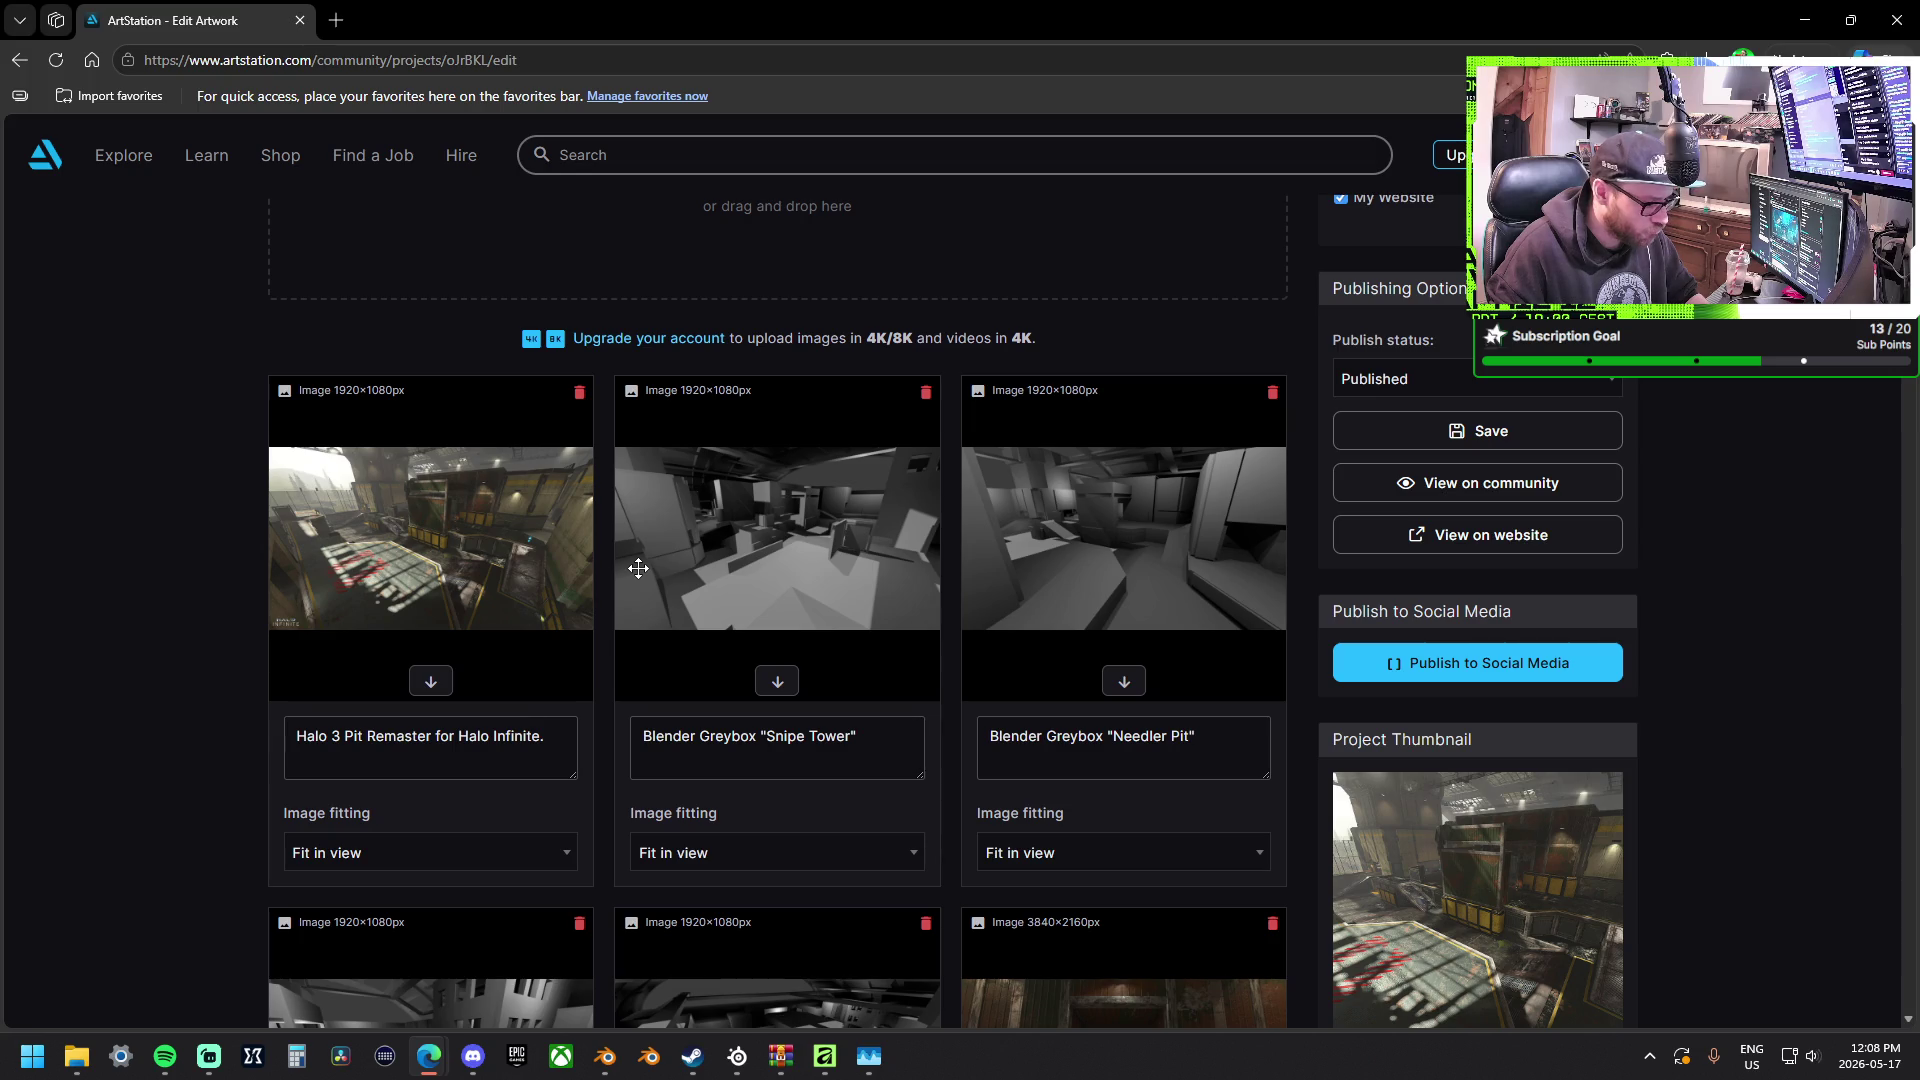
{"action": "scroll", "coordinate": [638, 568], "scroll_direction": "down", "scroll_amount": 1}
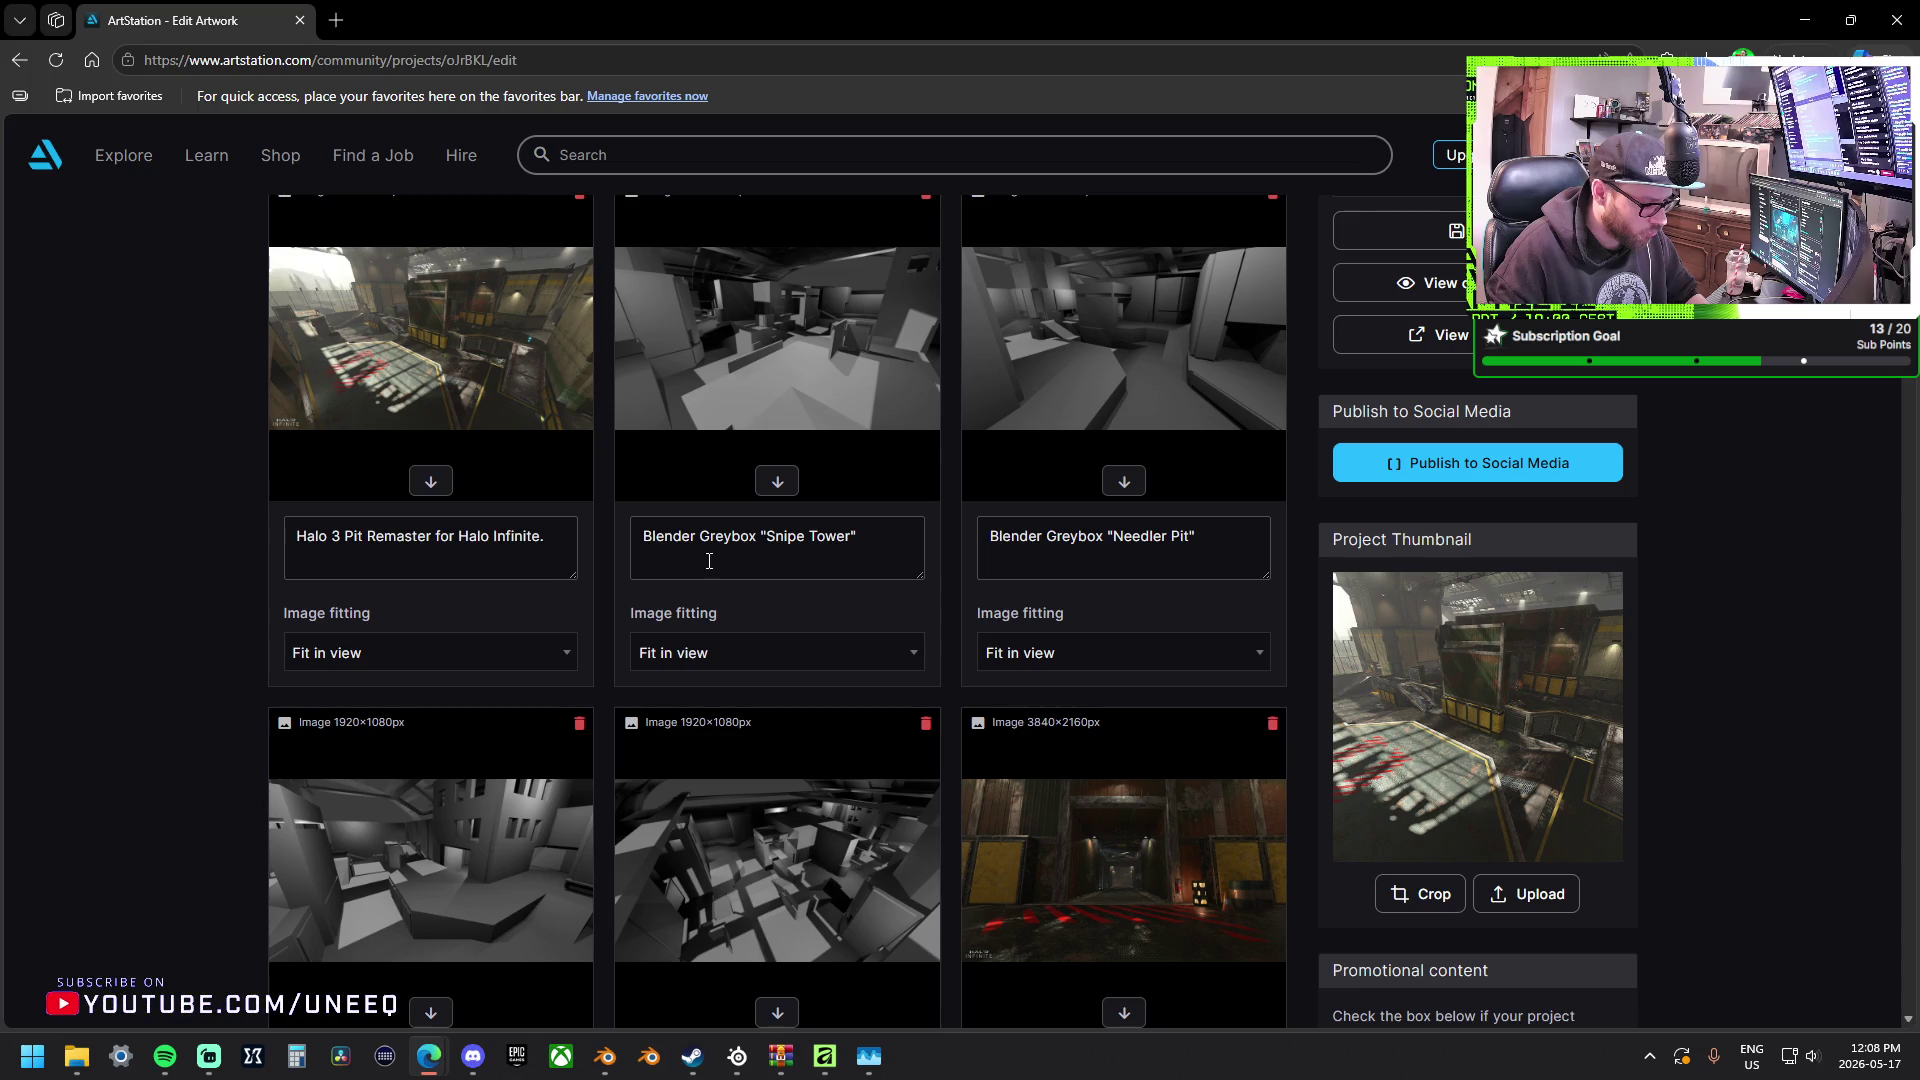
{"action": "scroll", "coordinate": [708, 562], "scroll_direction": "down", "scroll_amount": 1}
{"action": "scroll", "coordinate": [708, 561], "scroll_direction": "down", "scroll_amount": 2}
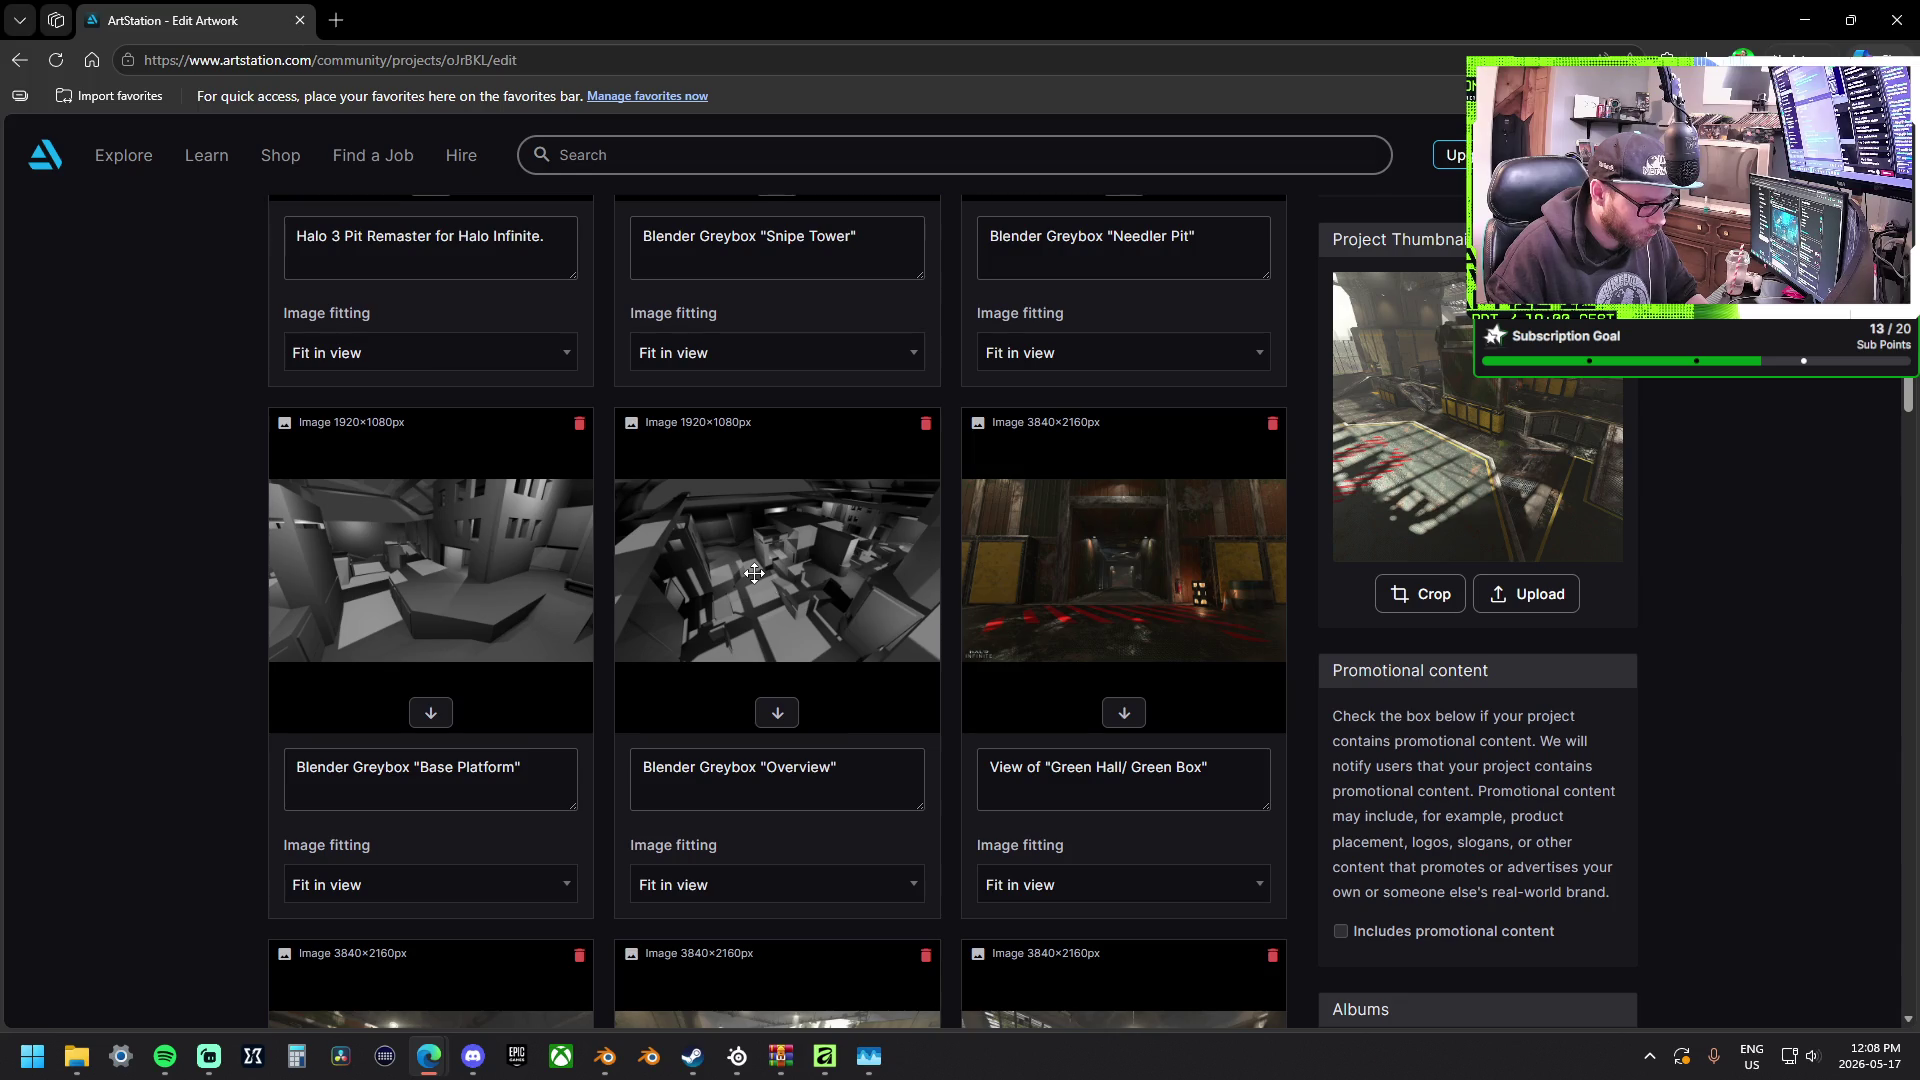
{"action": "scroll", "coordinate": [1655, 748], "scroll_direction": "down", "scroll_amount": 2}
{"action": "scroll", "coordinate": [1668, 755], "scroll_direction": "up", "scroll_amount": 3}
{"action": "scroll", "coordinate": [1668, 755], "scroll_direction": "up", "scroll_amount": 1}
{"action": "scroll", "coordinate": [1668, 749], "scroll_direction": "up", "scroll_amount": 1}
{"action": "scroll", "coordinate": [1668, 749], "scroll_direction": "up", "scroll_amount": 1}
{"action": "scroll", "coordinate": [1668, 748], "scroll_direction": "down", "scroll_amount": 4}
{"action": "scroll", "coordinate": [1669, 749], "scroll_direction": "down", "scroll_amount": 5}
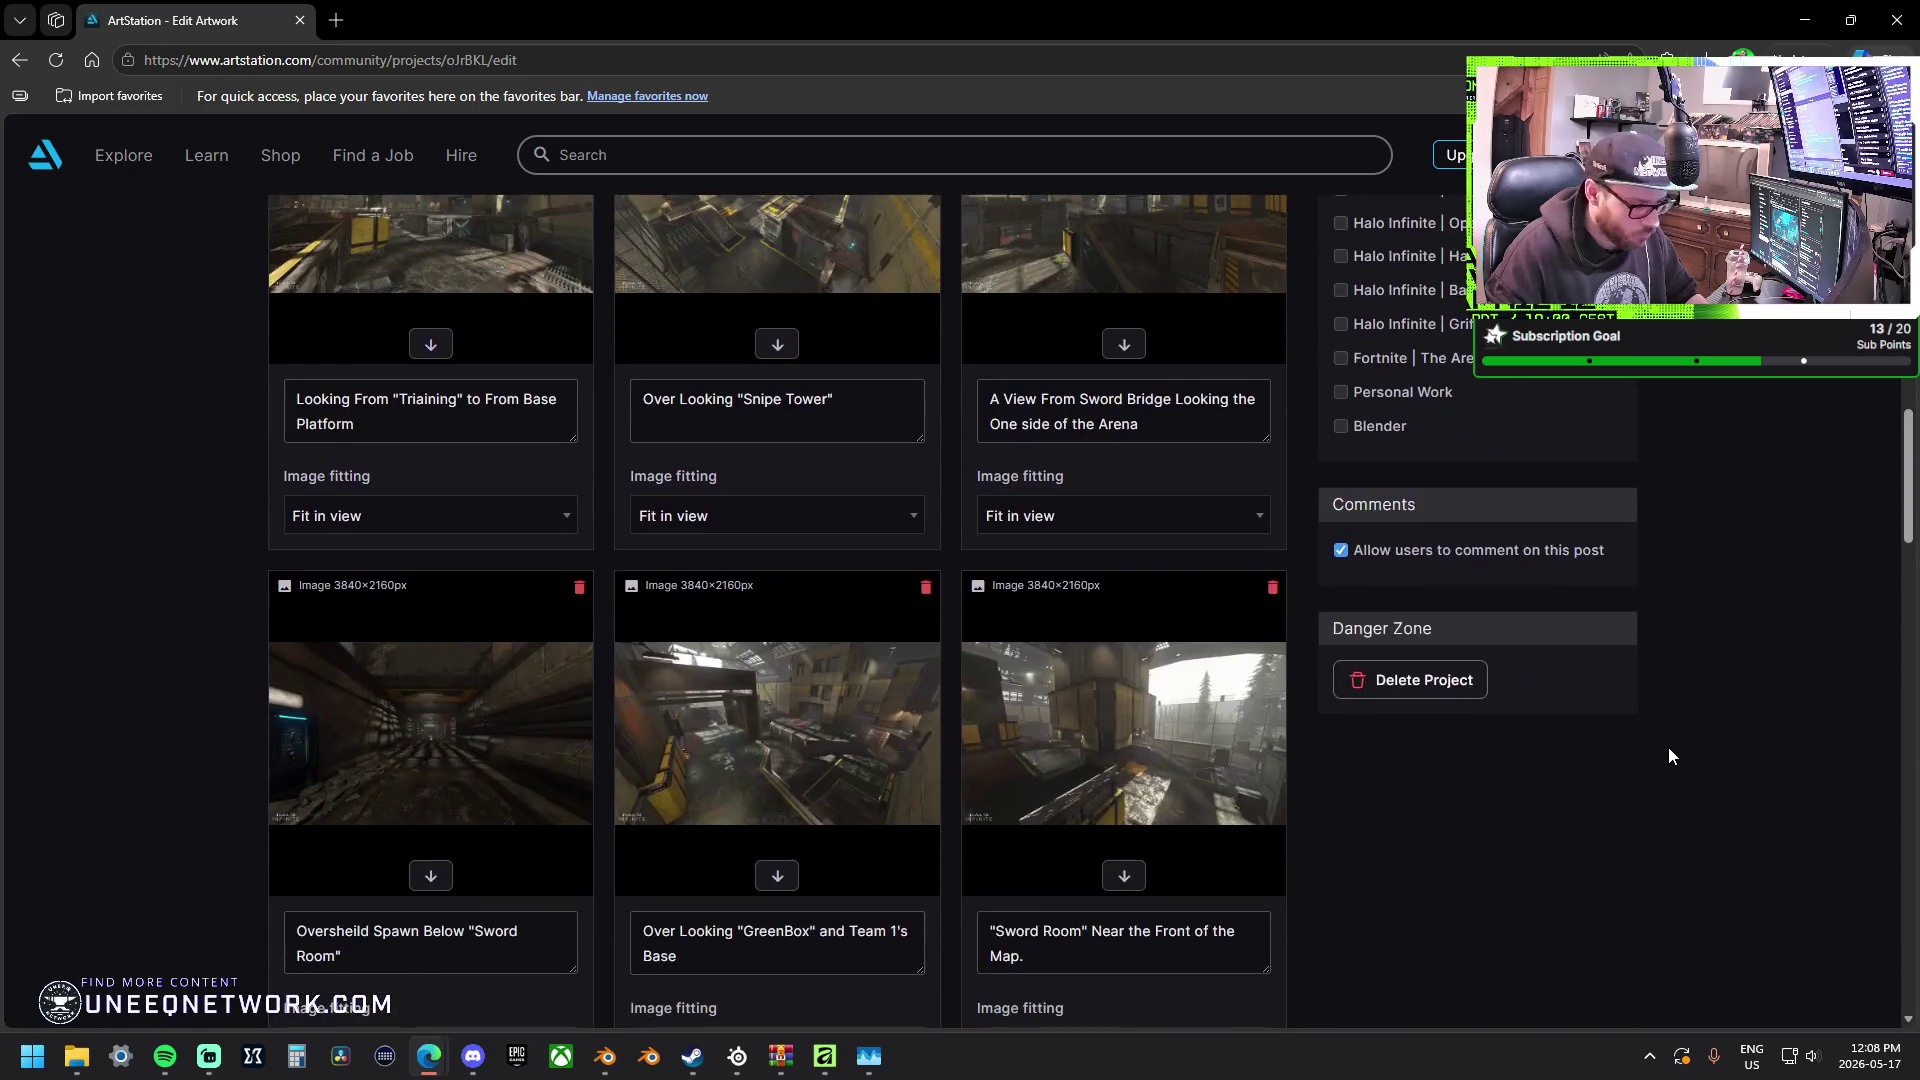
{"action": "scroll", "coordinate": [1668, 747], "scroll_direction": "down", "scroll_amount": 3}
{"action": "scroll", "coordinate": [1668, 747], "scroll_direction": "down", "scroll_amount": 2}
{"action": "scroll", "coordinate": [1656, 745], "scroll_direction": "down", "scroll_amount": 4}
{"action": "scroll", "coordinate": [1644, 746], "scroll_direction": "down", "scroll_amount": 4}
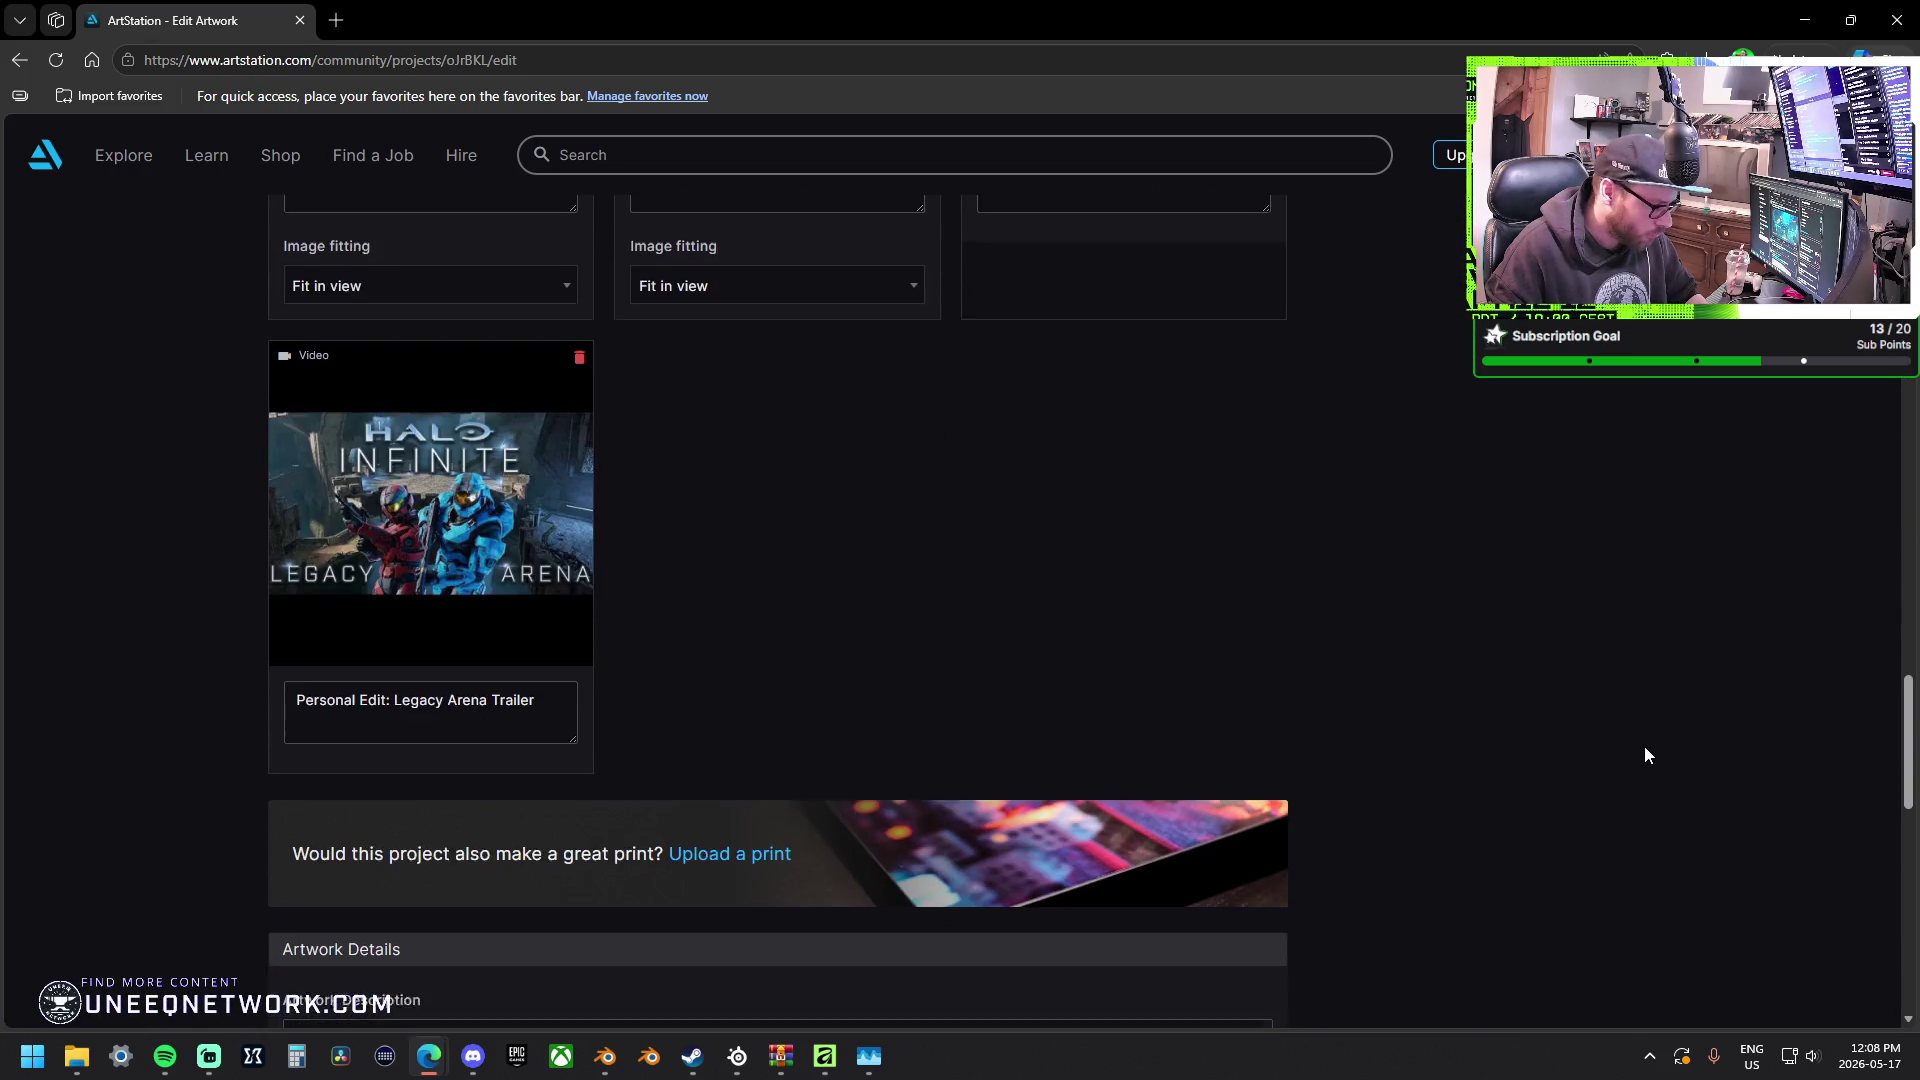
{"action": "scroll", "coordinate": [1644, 746], "scroll_direction": "down", "scroll_amount": 3}
{"action": "scroll", "coordinate": [566, 638], "scroll_direction": "down", "scroll_amount": 2}
{"action": "scroll", "coordinate": [566, 637], "scroll_direction": "down", "scroll_amount": 2}
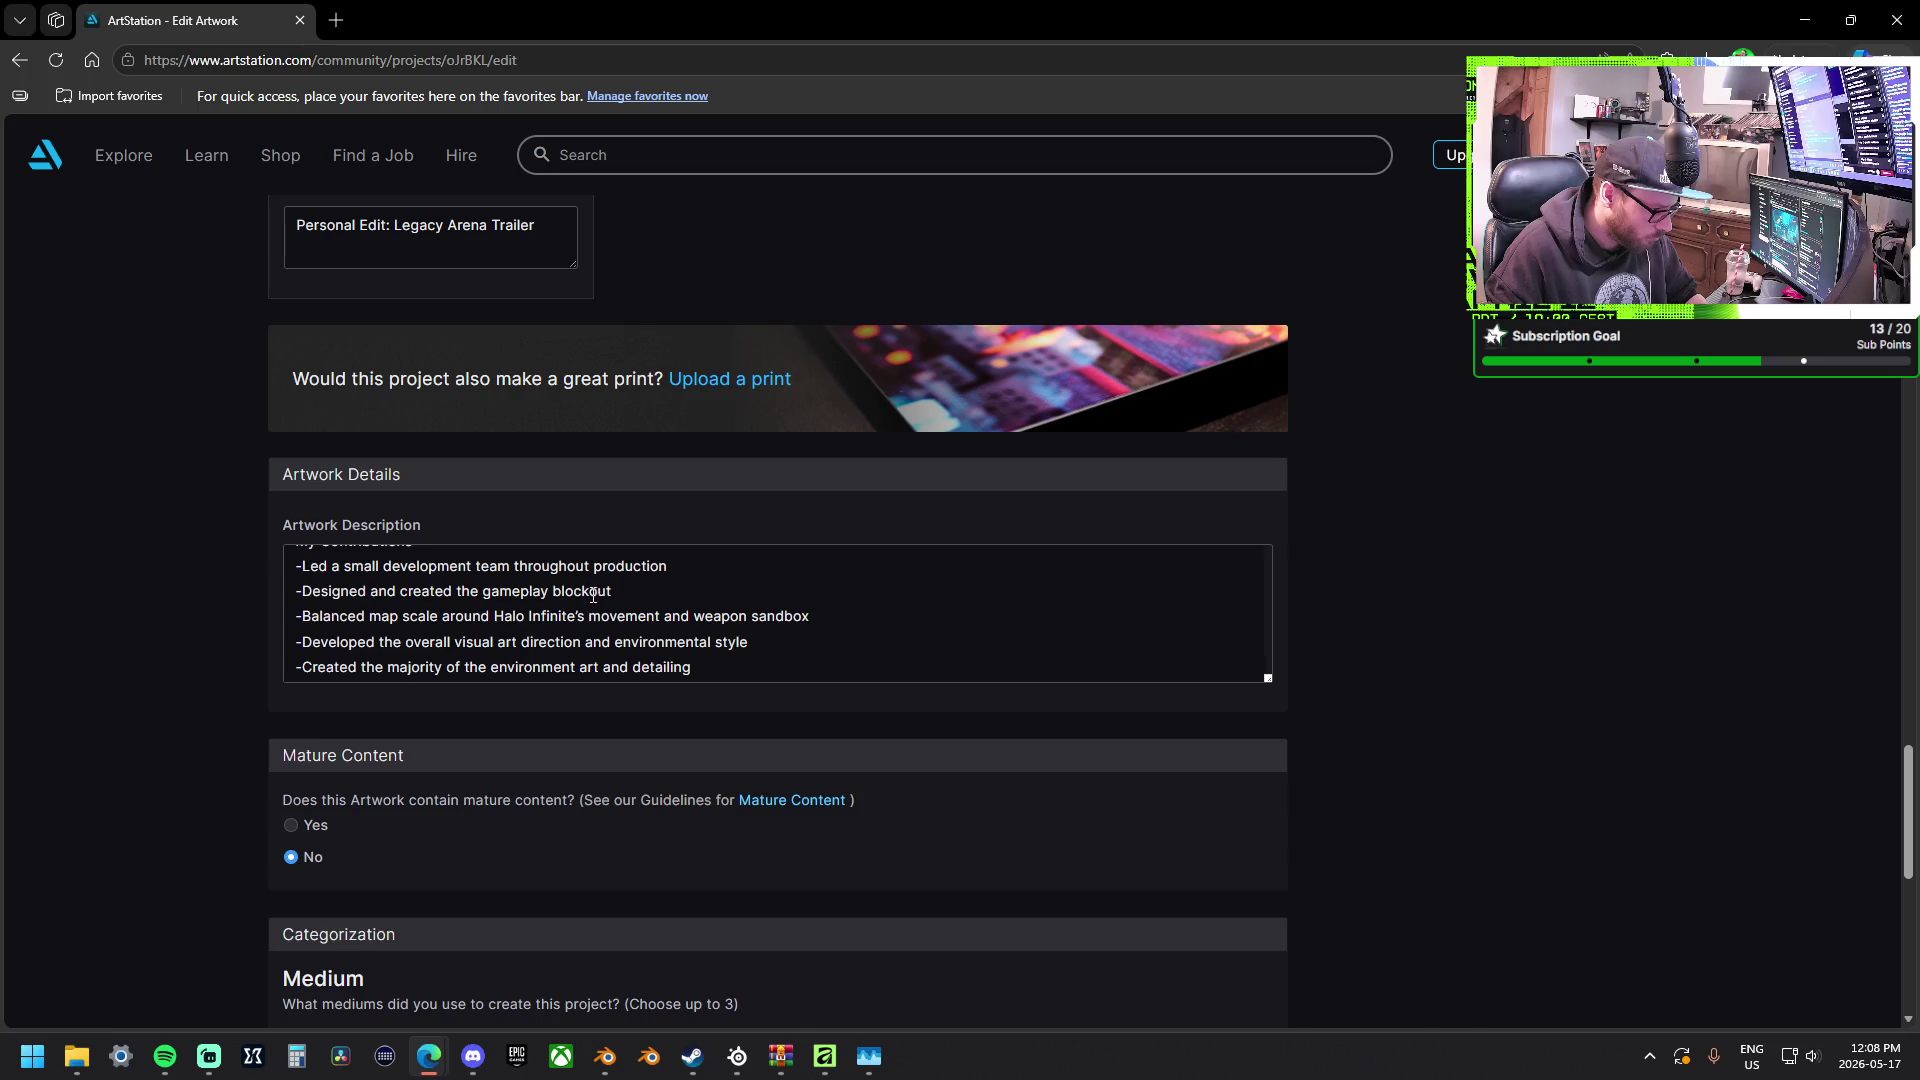
{"action": "left_click", "coordinate": [649, 592]}
{"action": "type", "text": "in "}
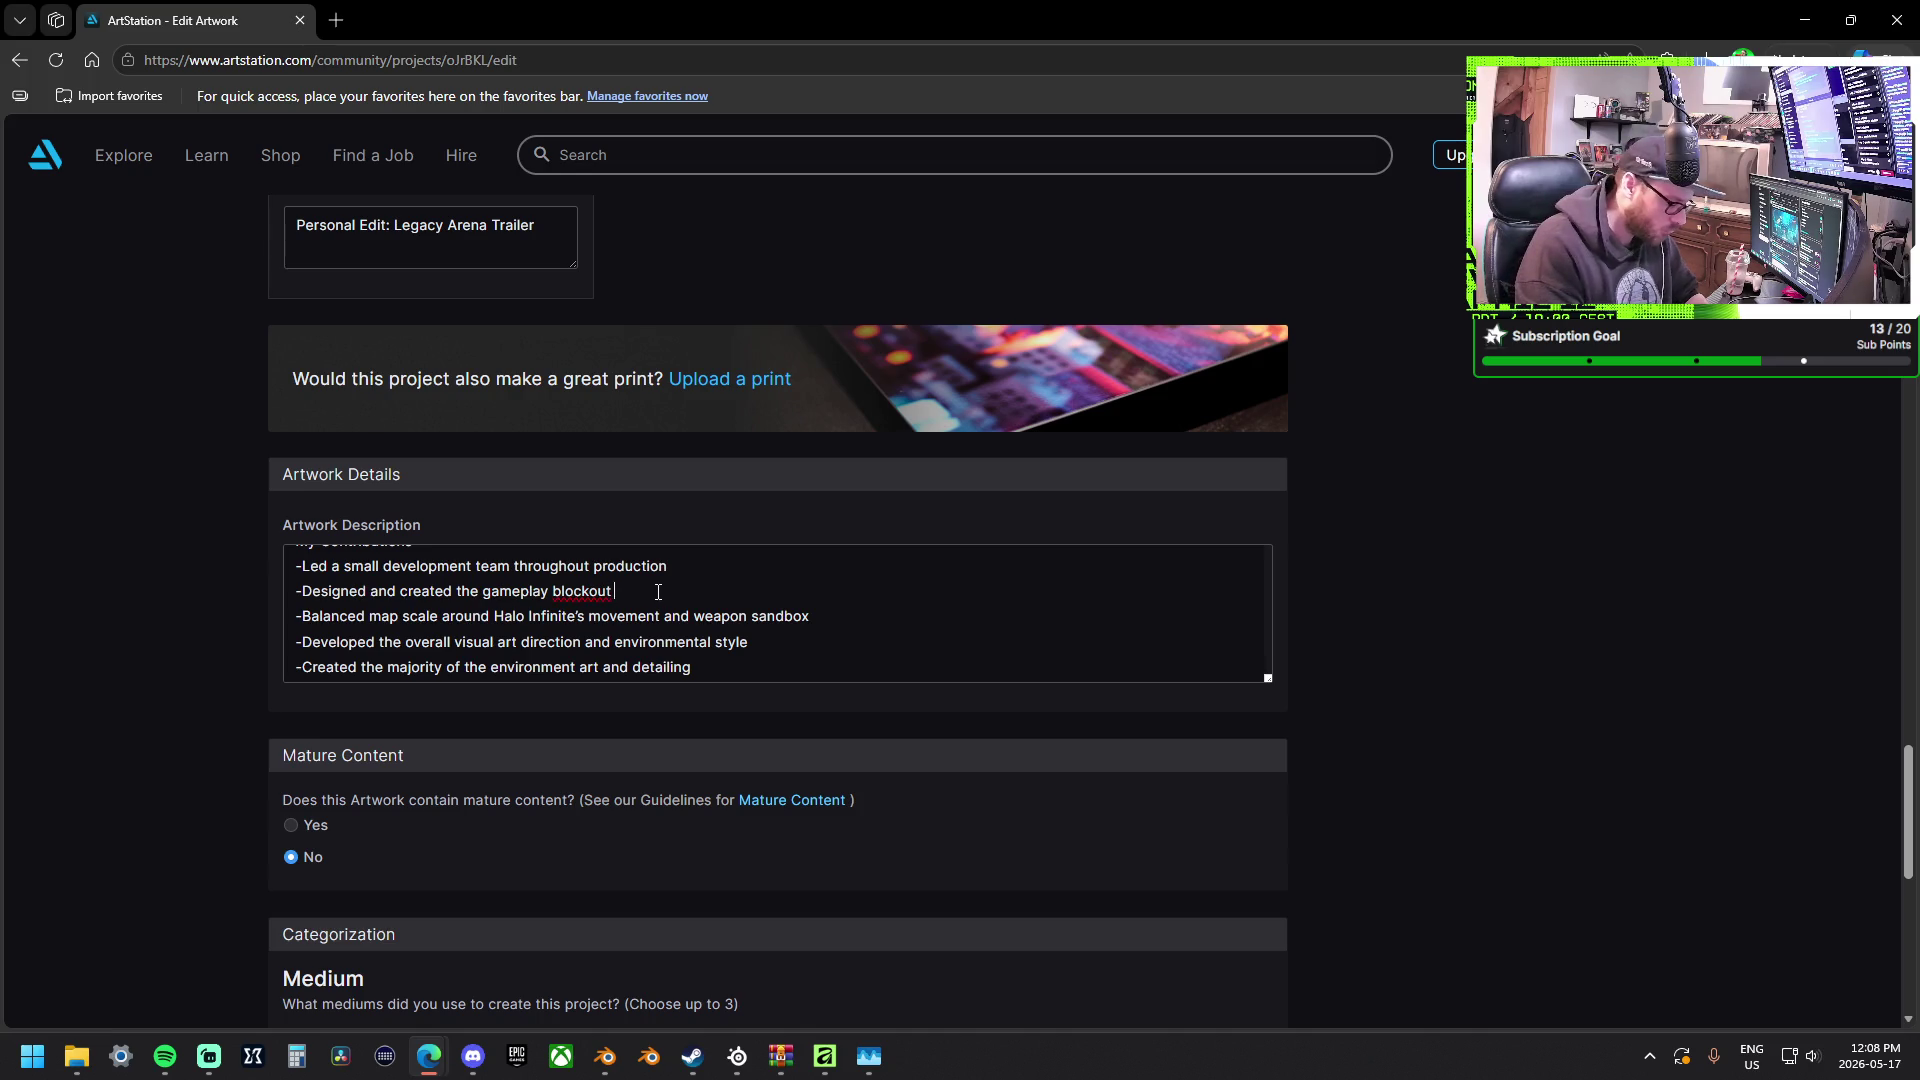
{"action": "type", "text": "Blender"}
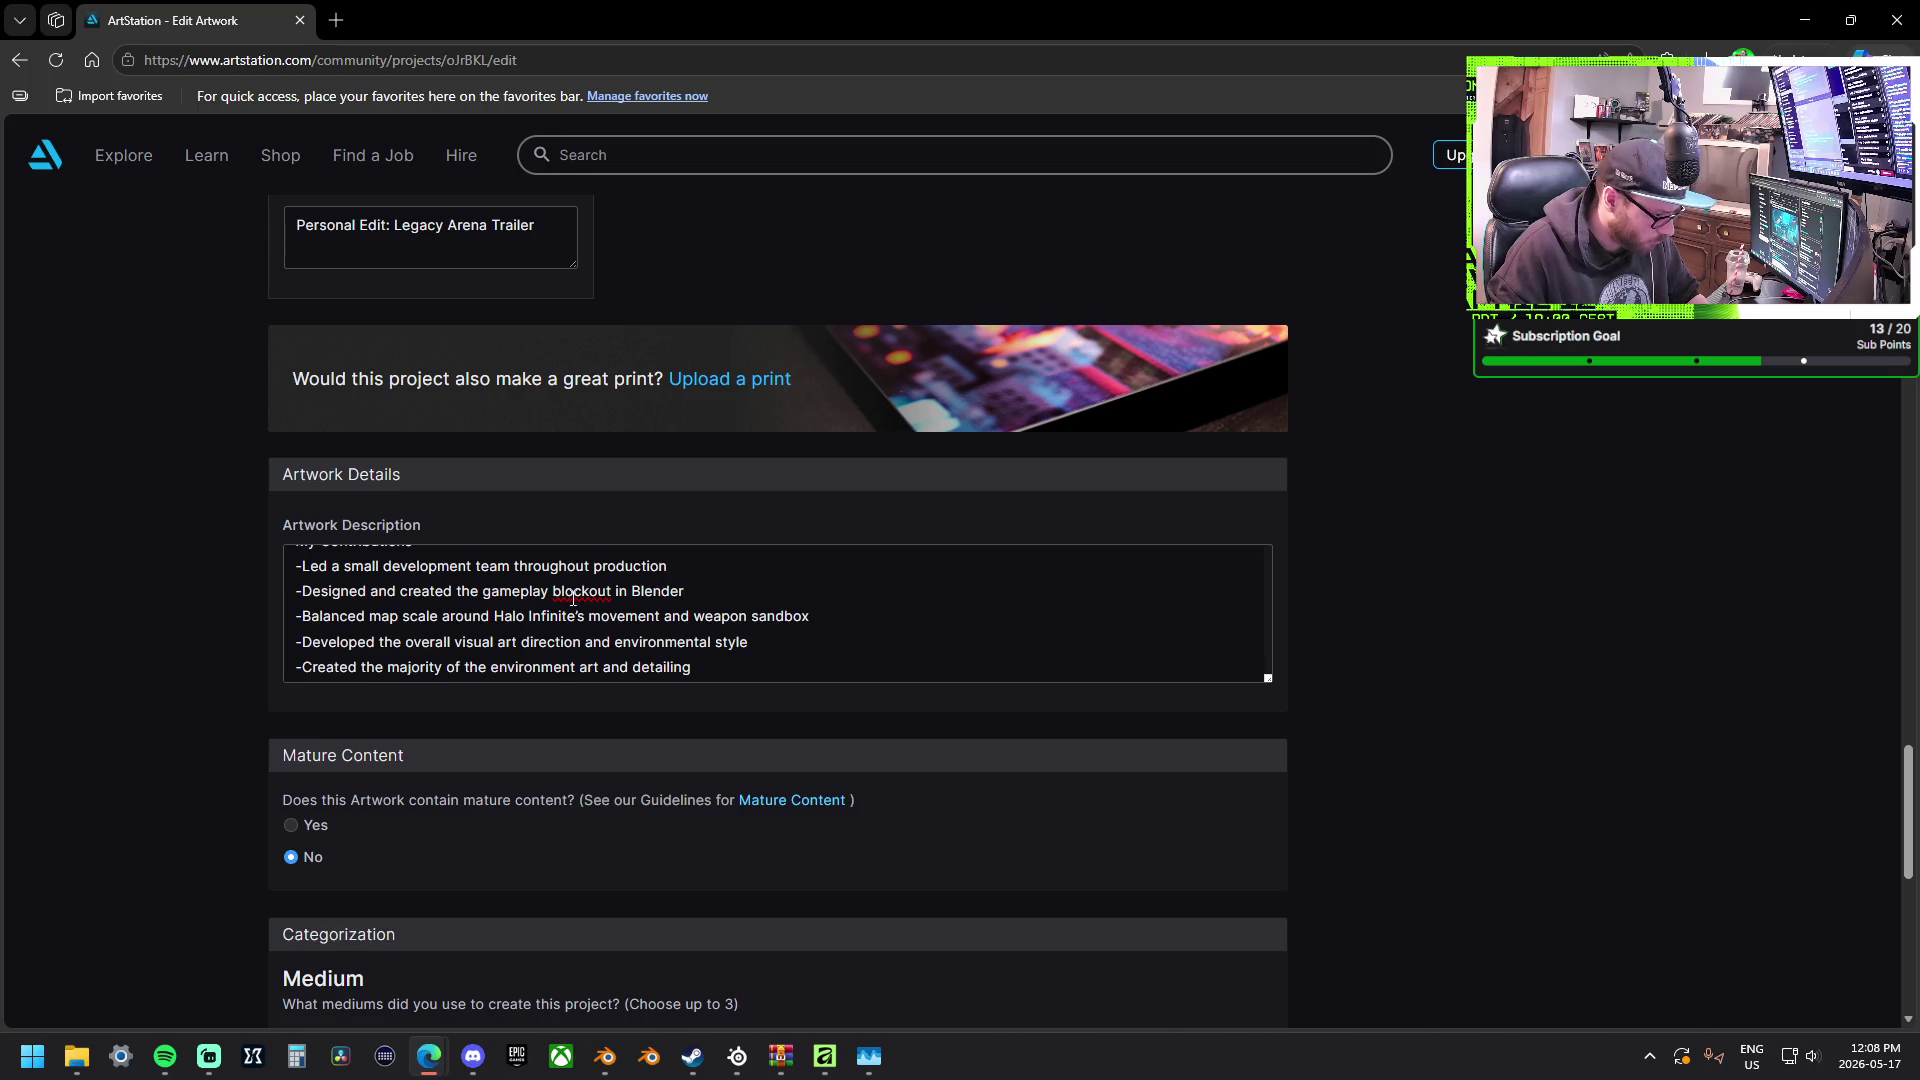
{"action": "scroll", "coordinate": [678, 605], "scroll_direction": "down", "scroll_amount": 2}
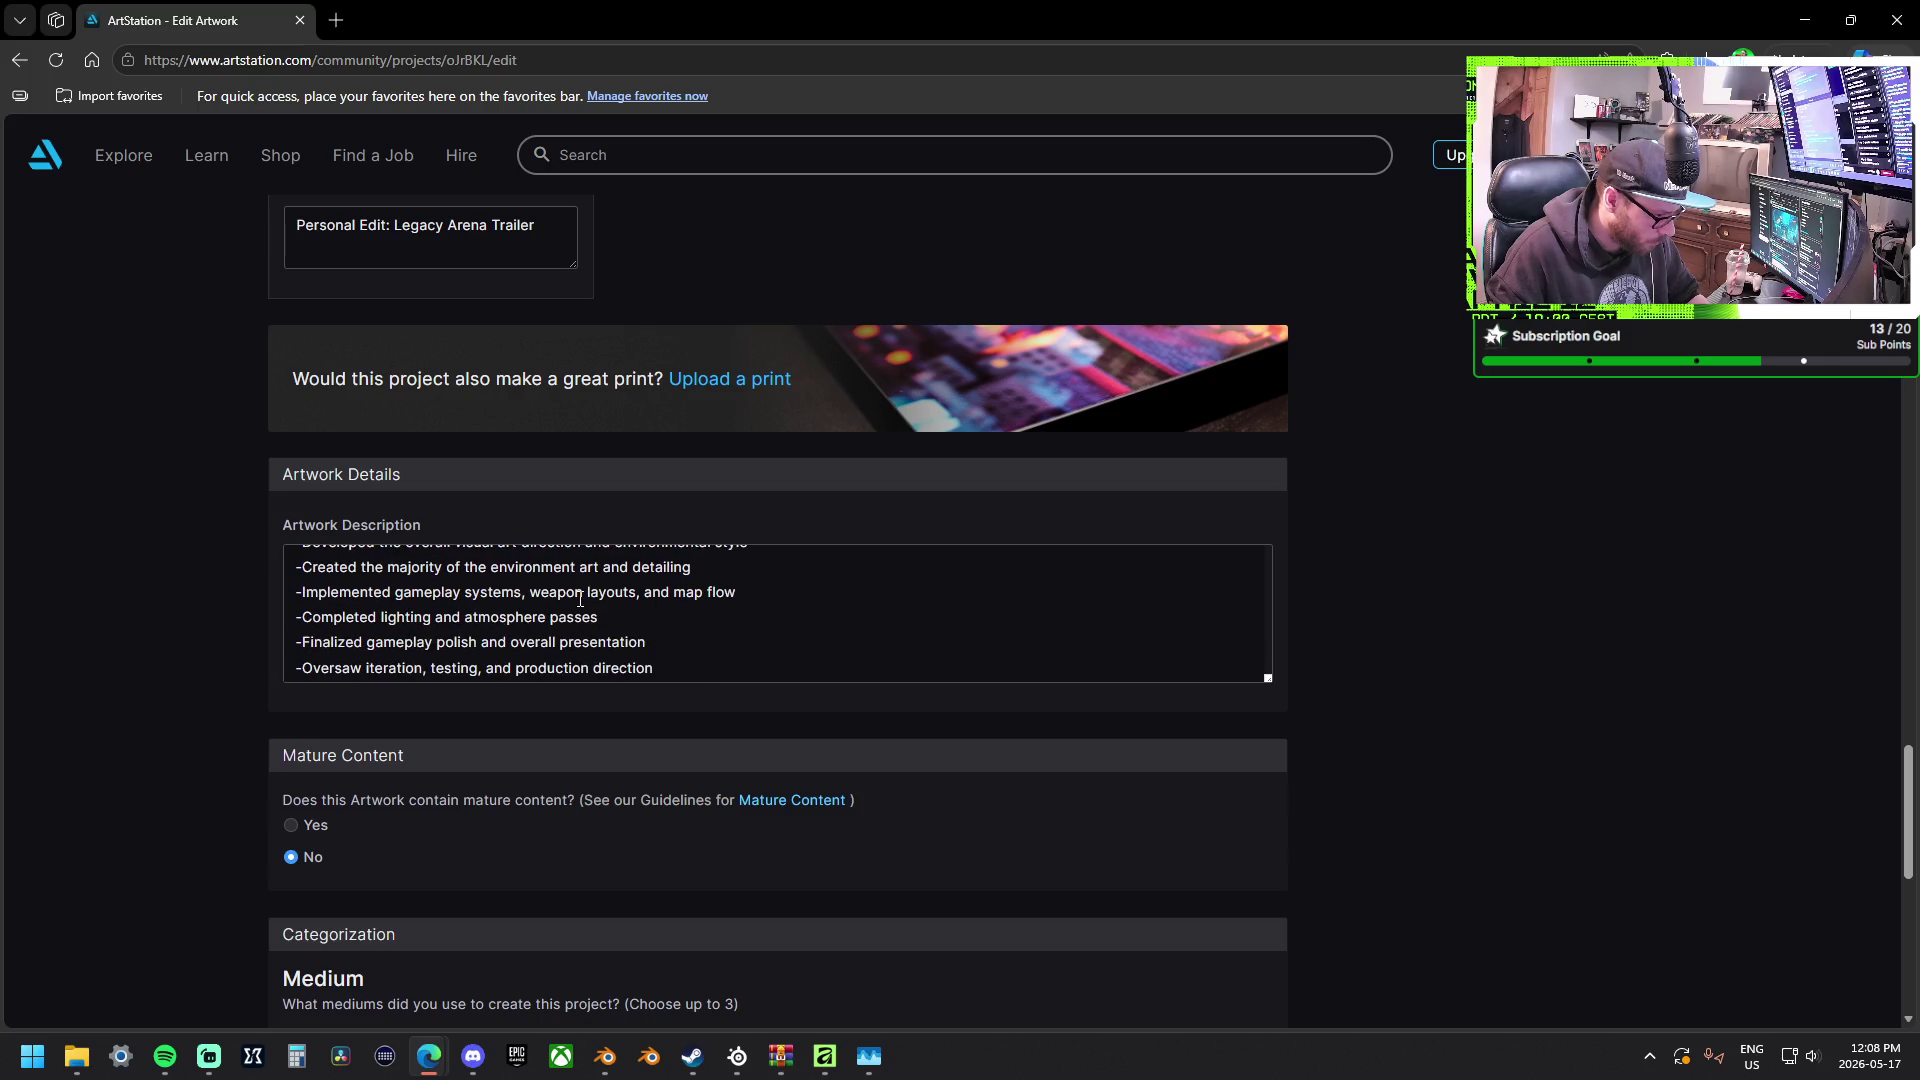
{"action": "scroll", "coordinate": [617, 597], "scroll_direction": "down", "scroll_amount": 2}
Append ' in Blender', the '-Imported block into Forge Via "Blender to Forge" Tool' line and the promotional trailer credit line.
{"action": "left_click", "coordinate": [617, 597]}
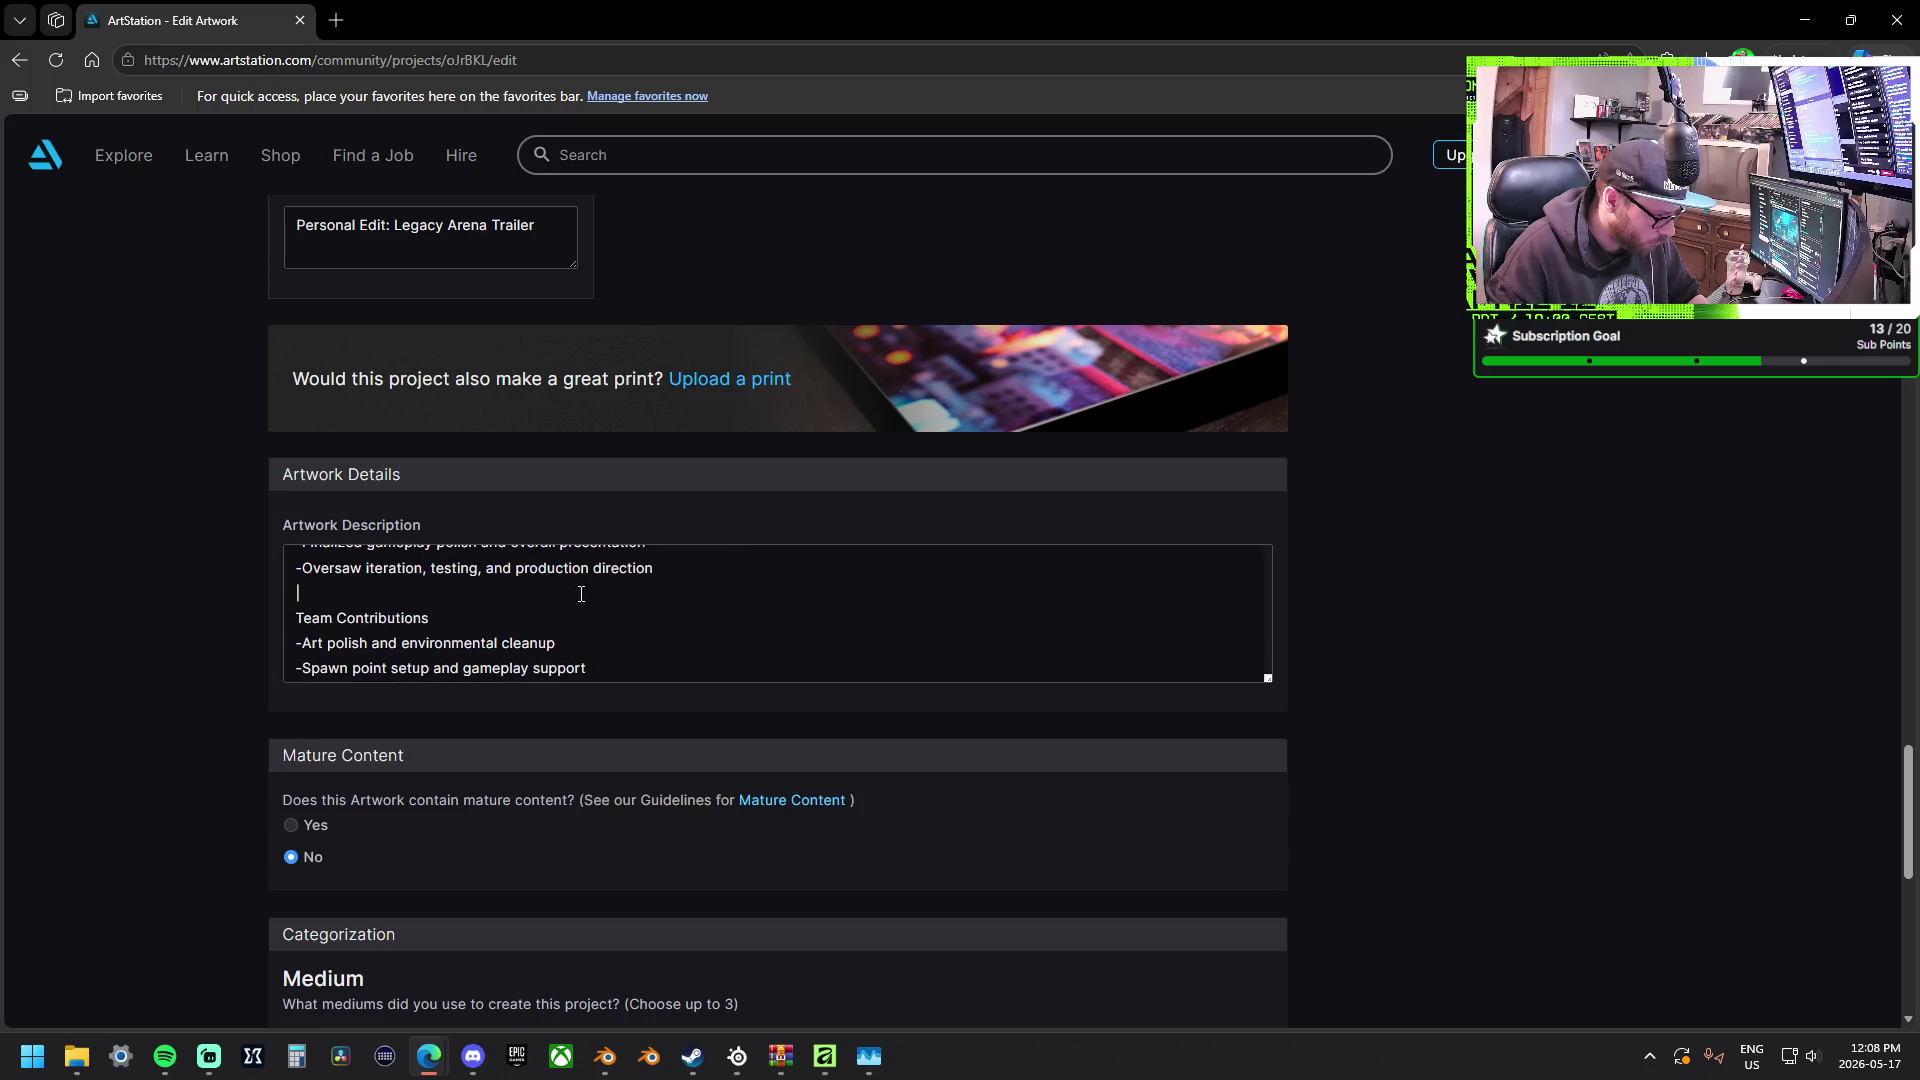
{"action": "scroll", "coordinate": [694, 572], "scroll_direction": "up", "scroll_amount": 2}
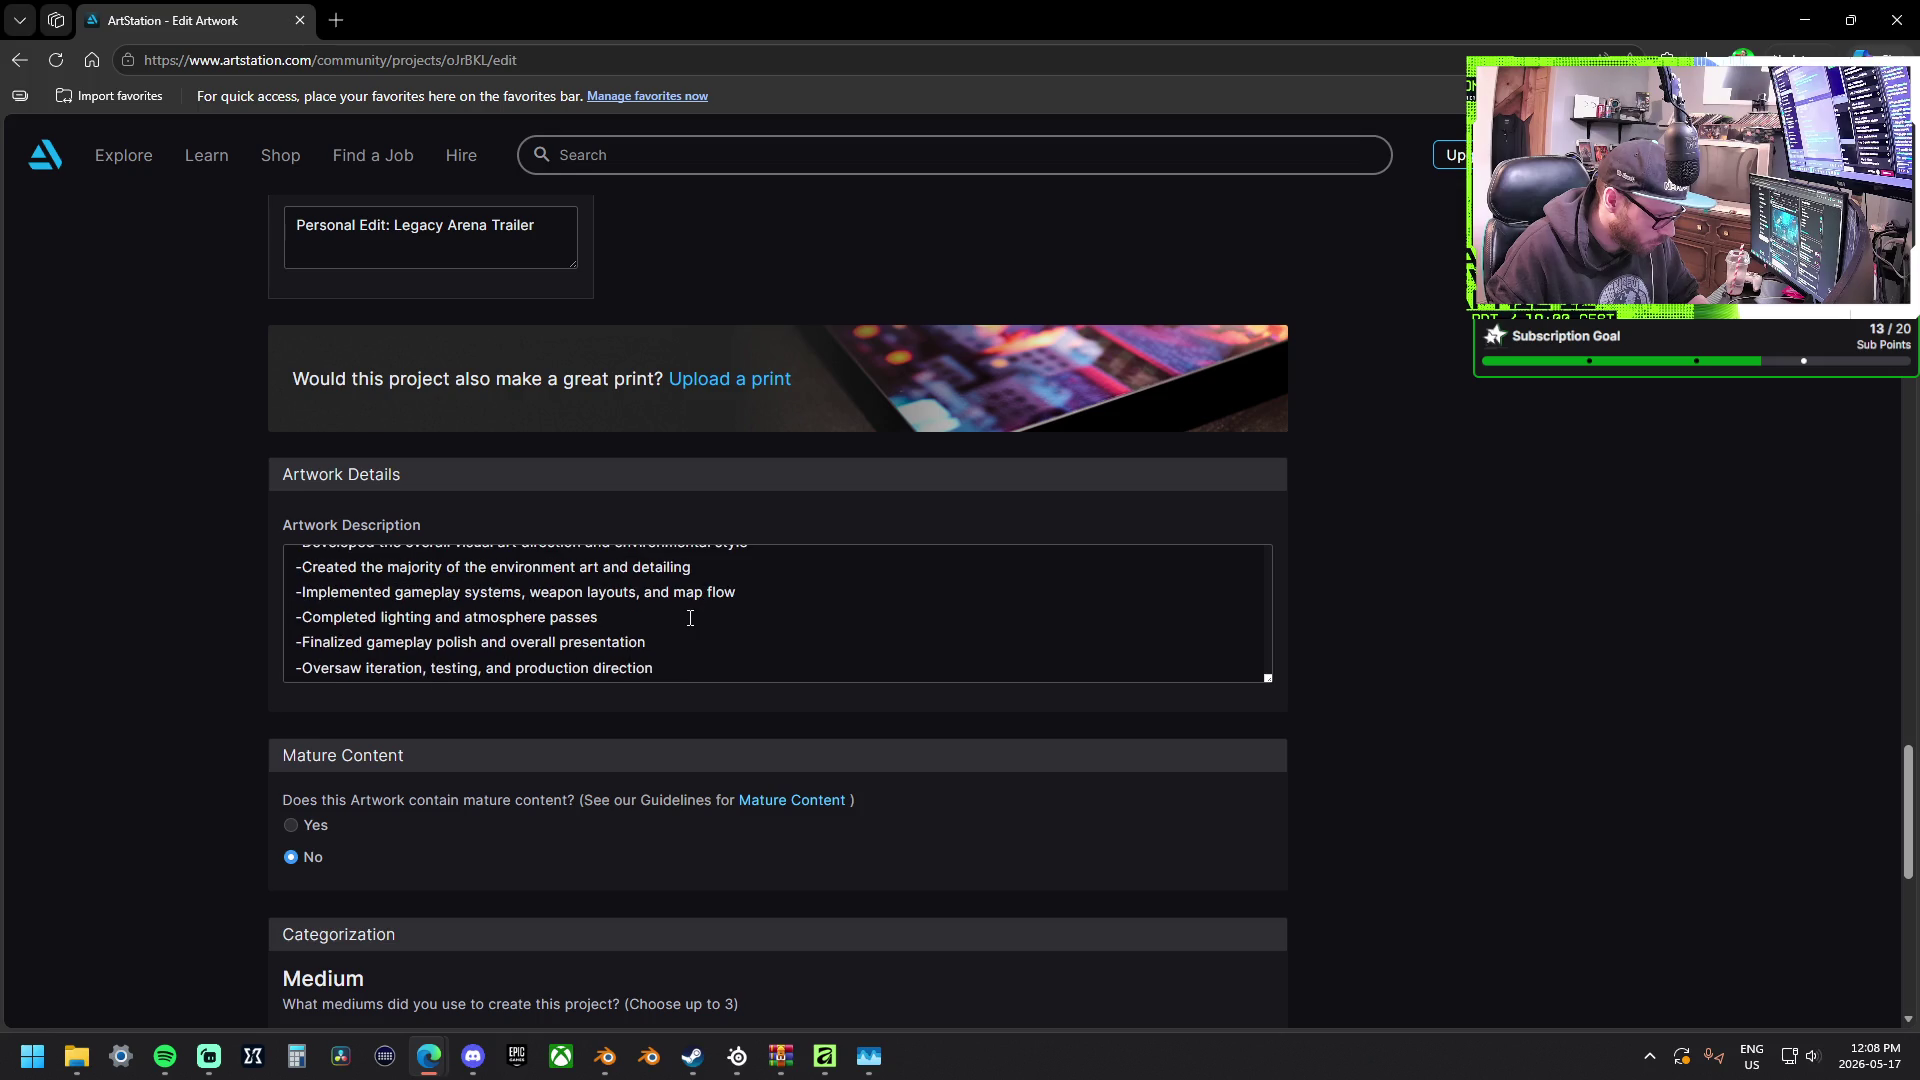
{"action": "scroll", "coordinate": [708, 616], "scroll_direction": "up", "scroll_amount": 2}
{"action": "scroll", "coordinate": [753, 615], "scroll_direction": "up", "scroll_amount": 1}
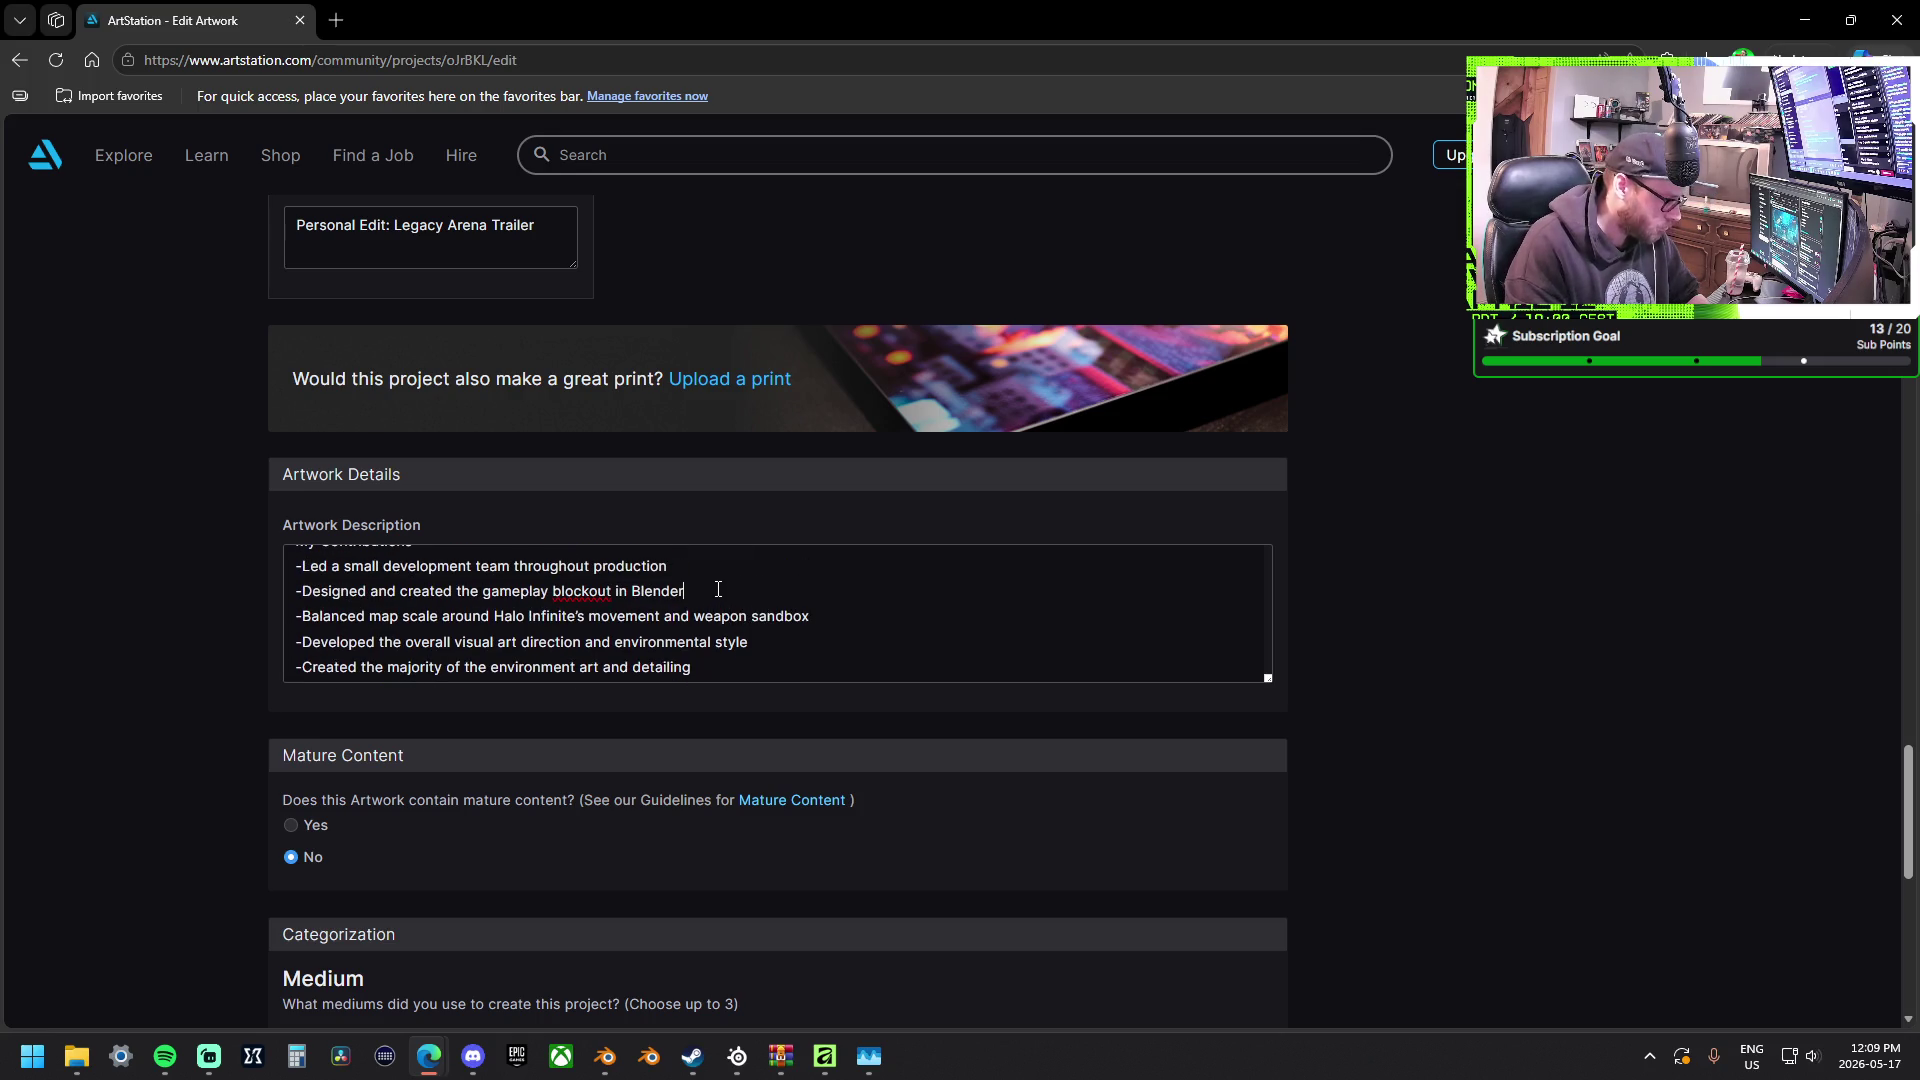
{"action": "key", "text": "Return"}
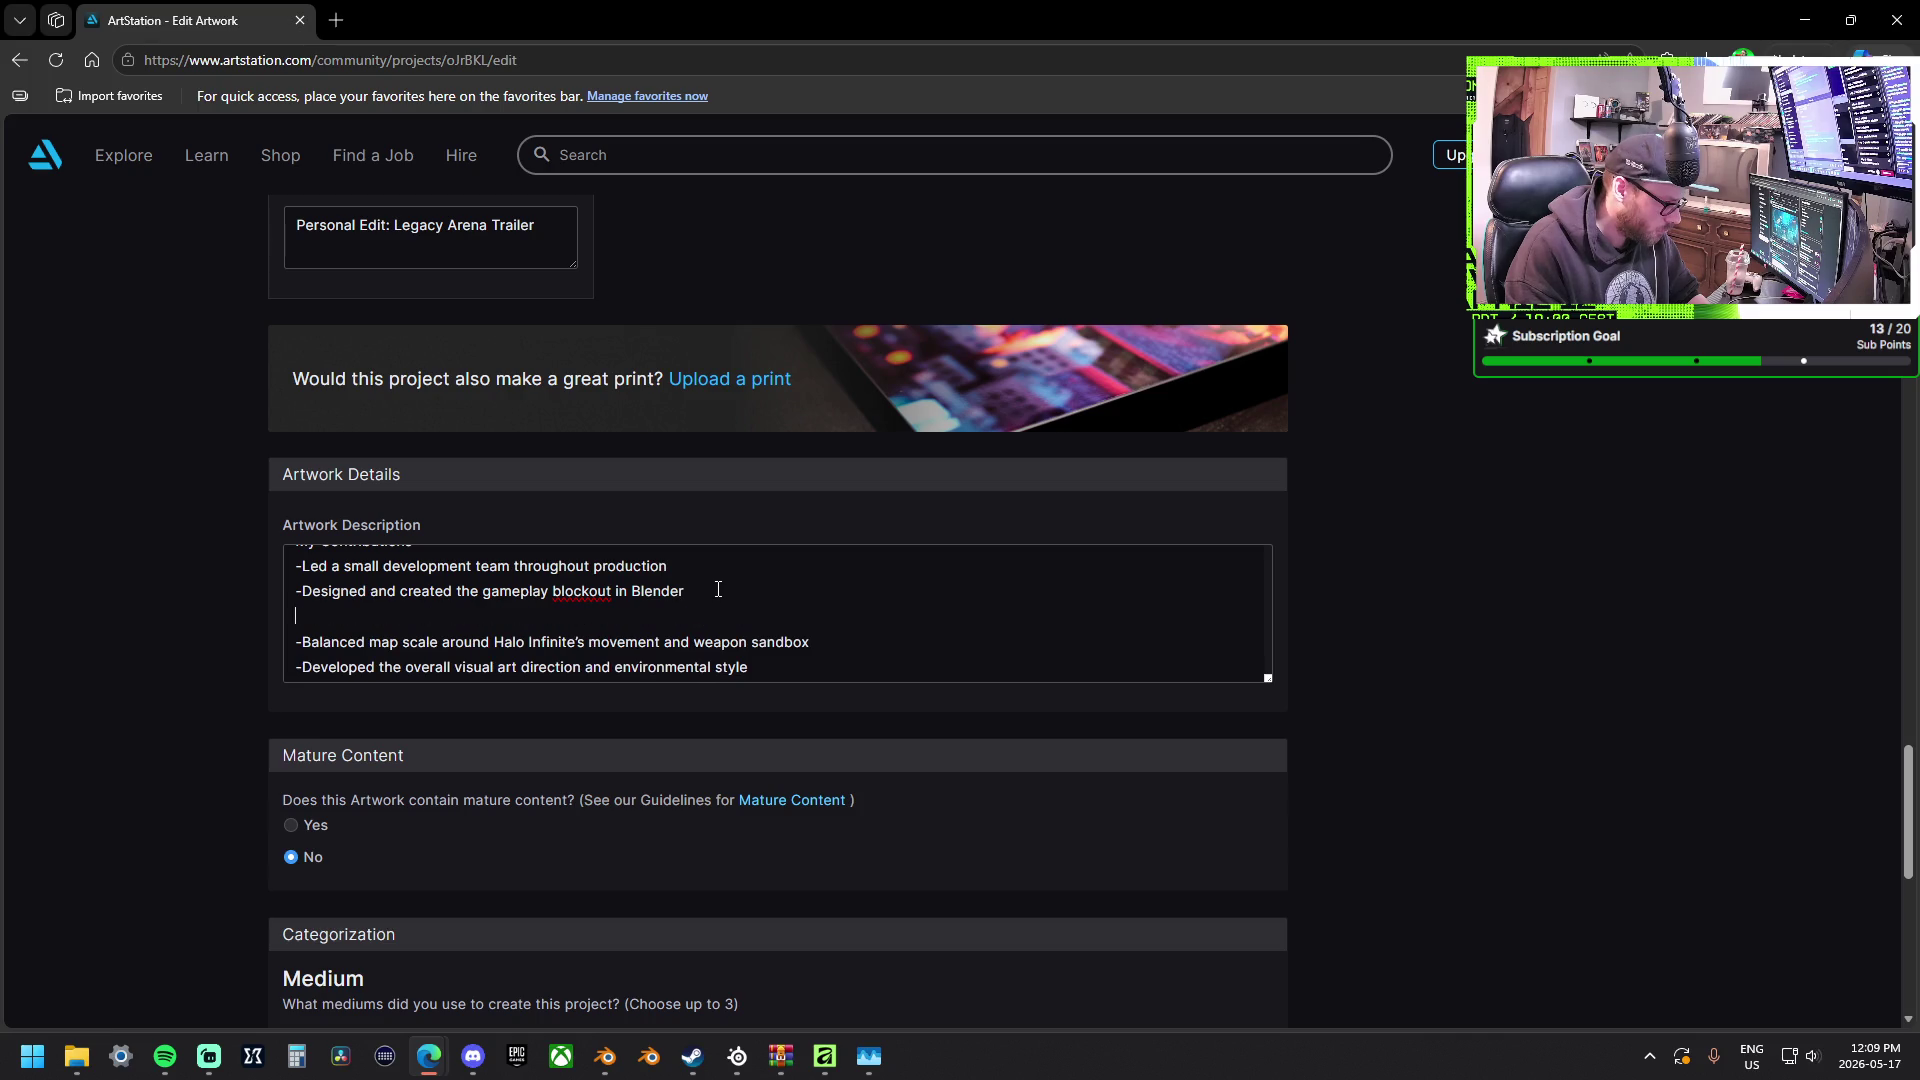
{"action": "type", "text": "-Imported"}
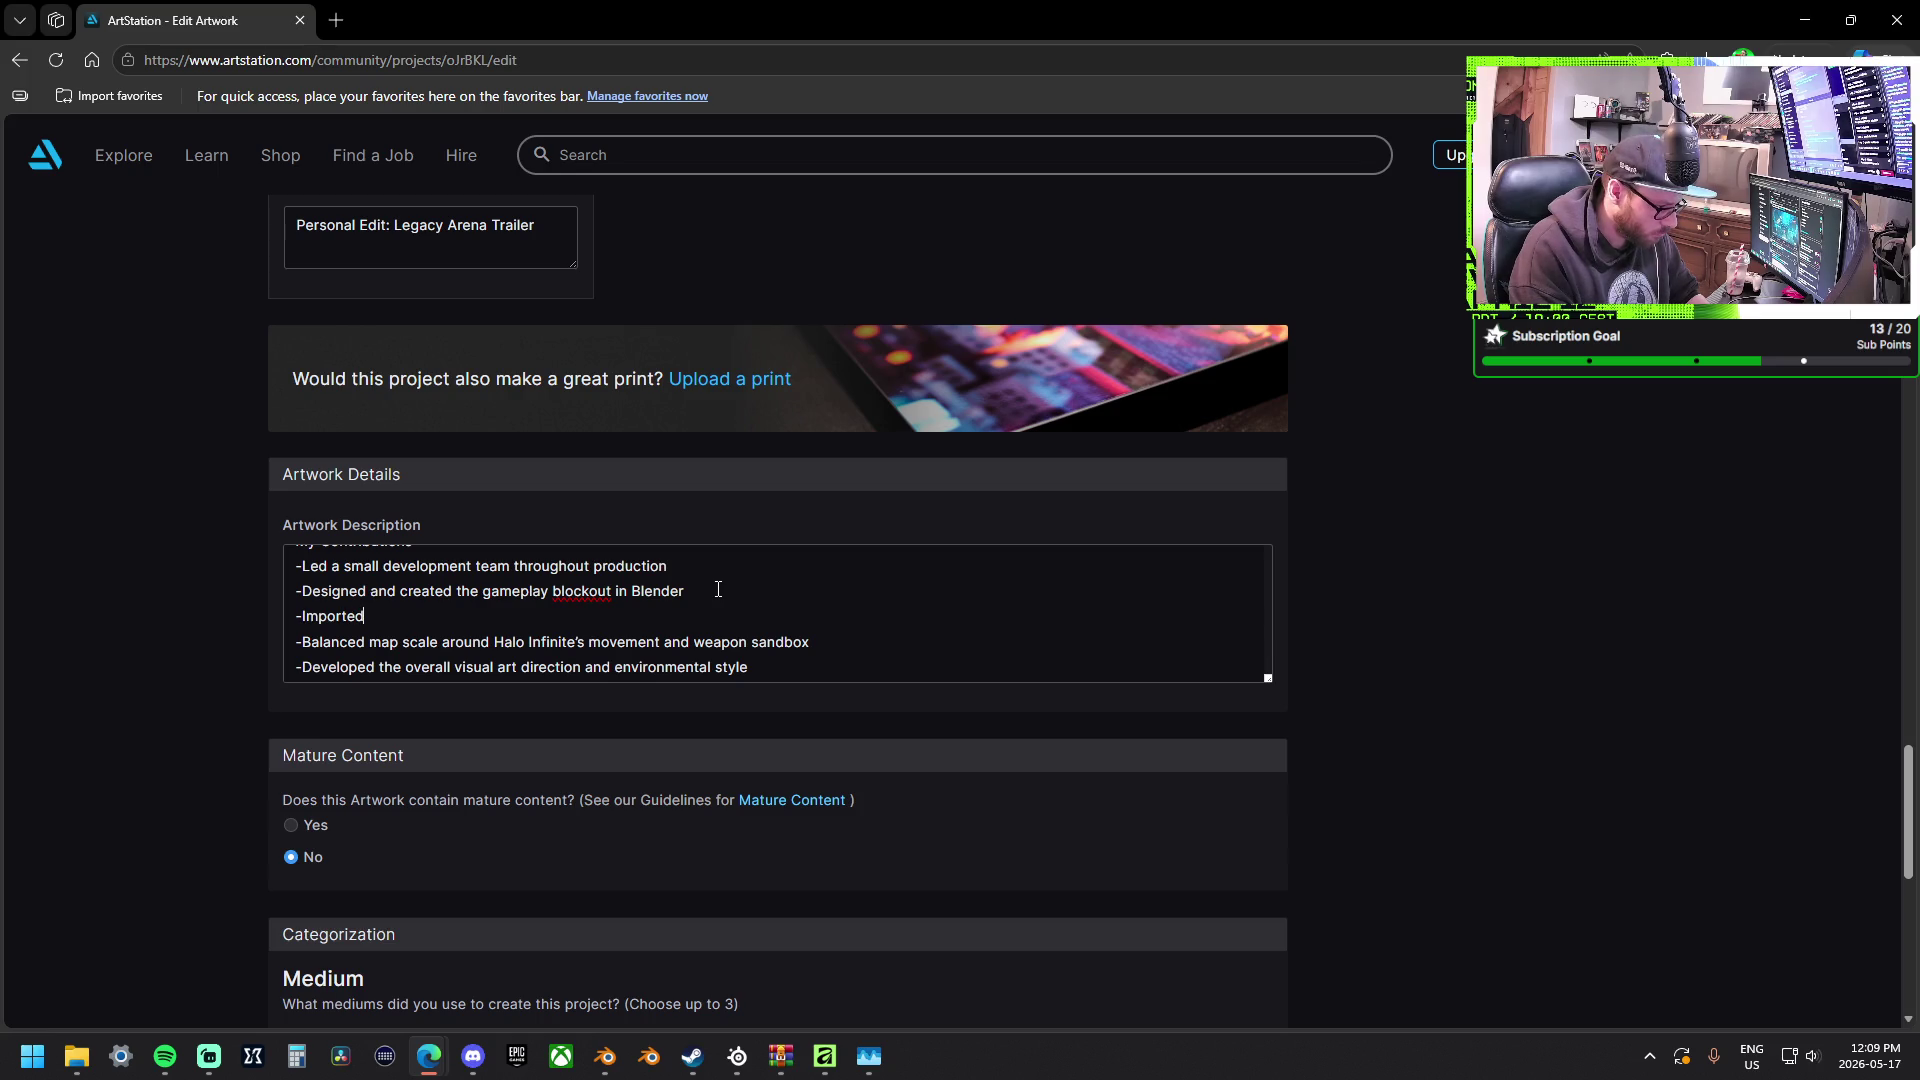
{"action": "type", "text": " block into"}
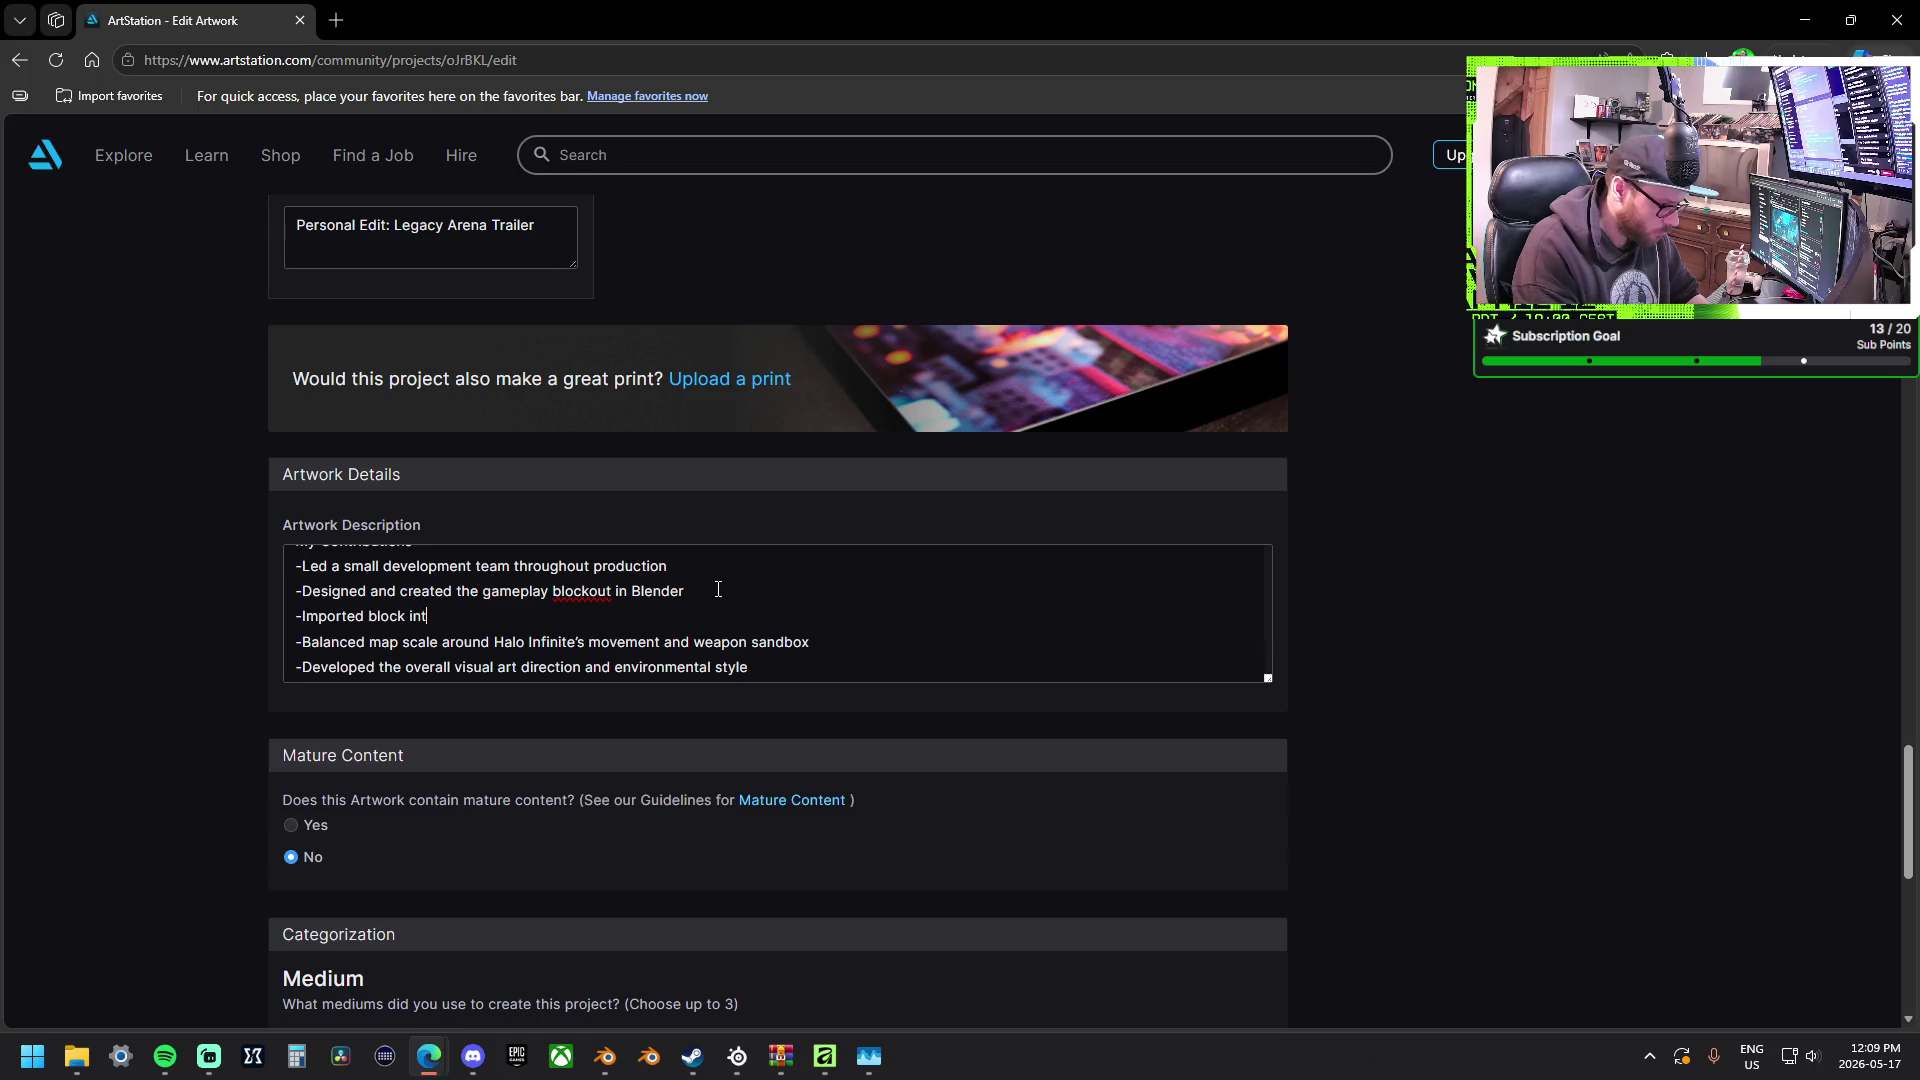
{"action": "type", "text": " Forge "}
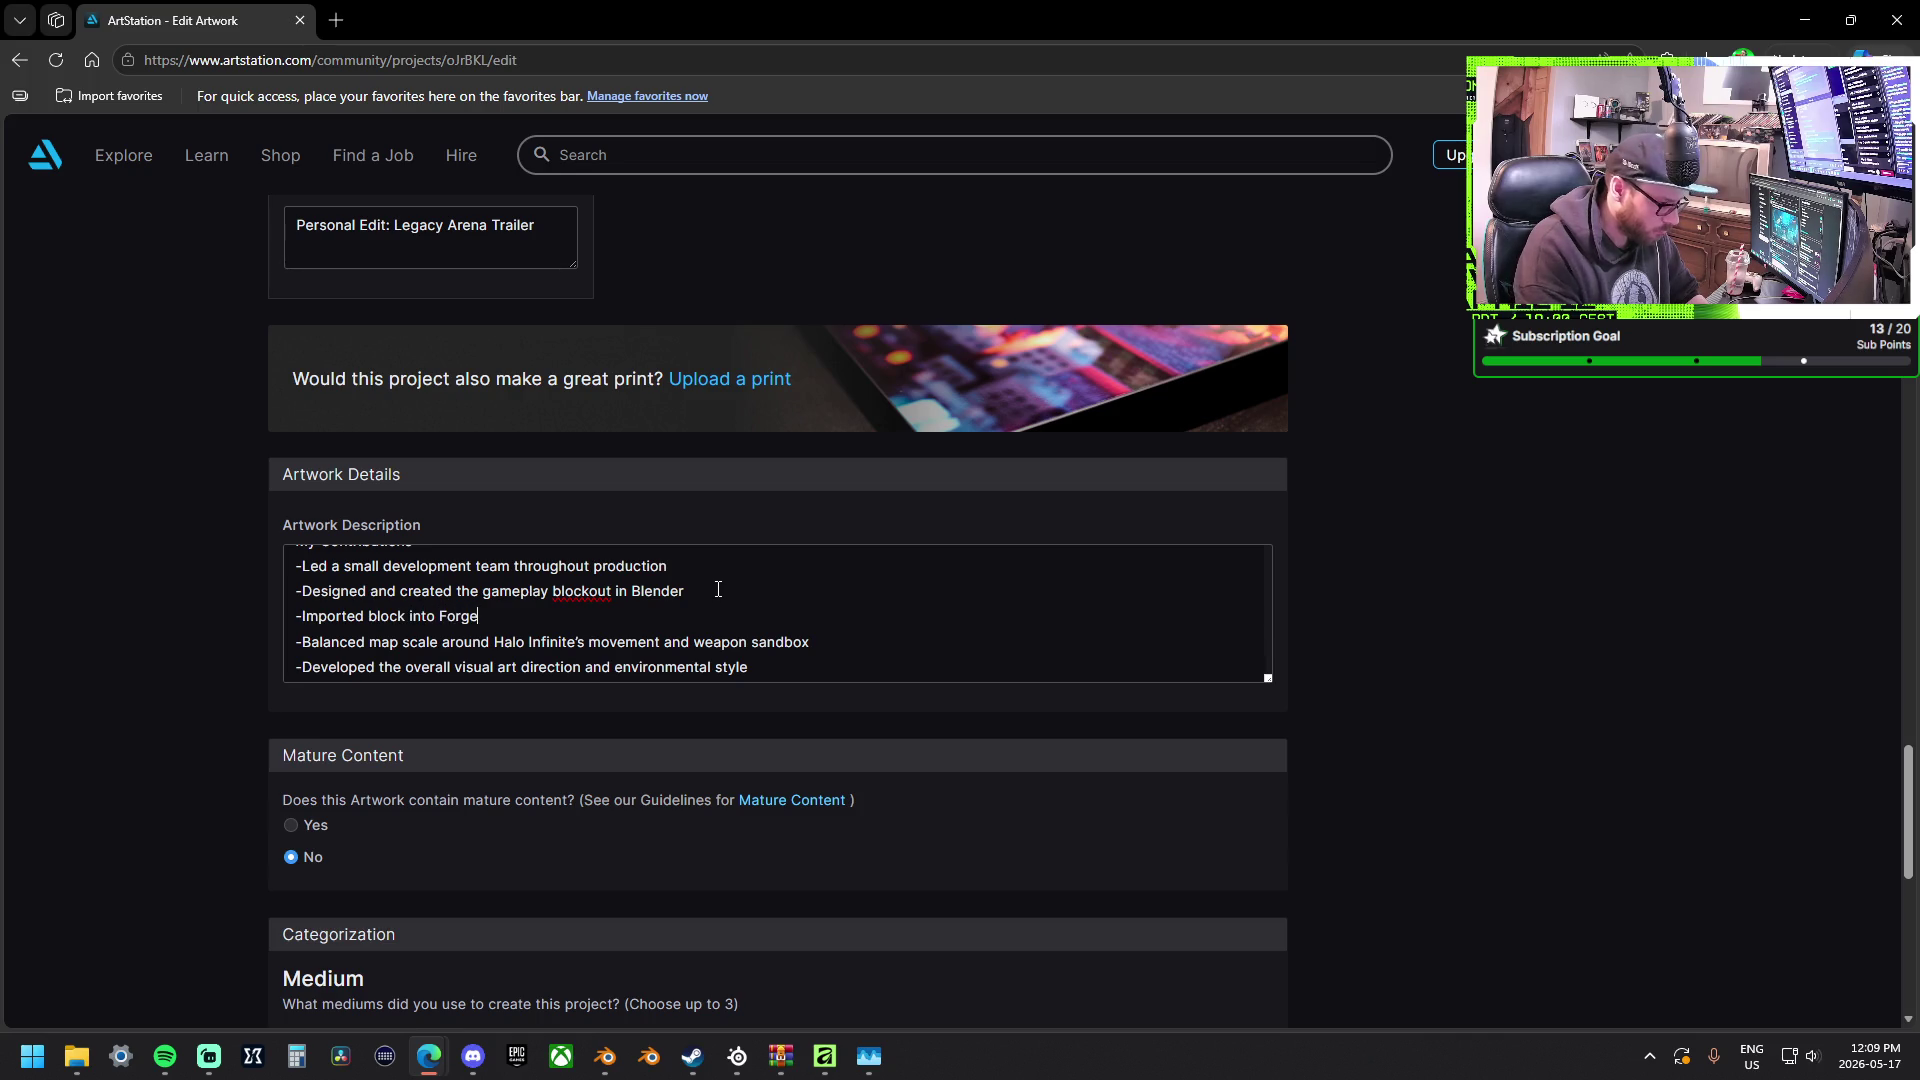
{"action": "type", "text": "Via"}
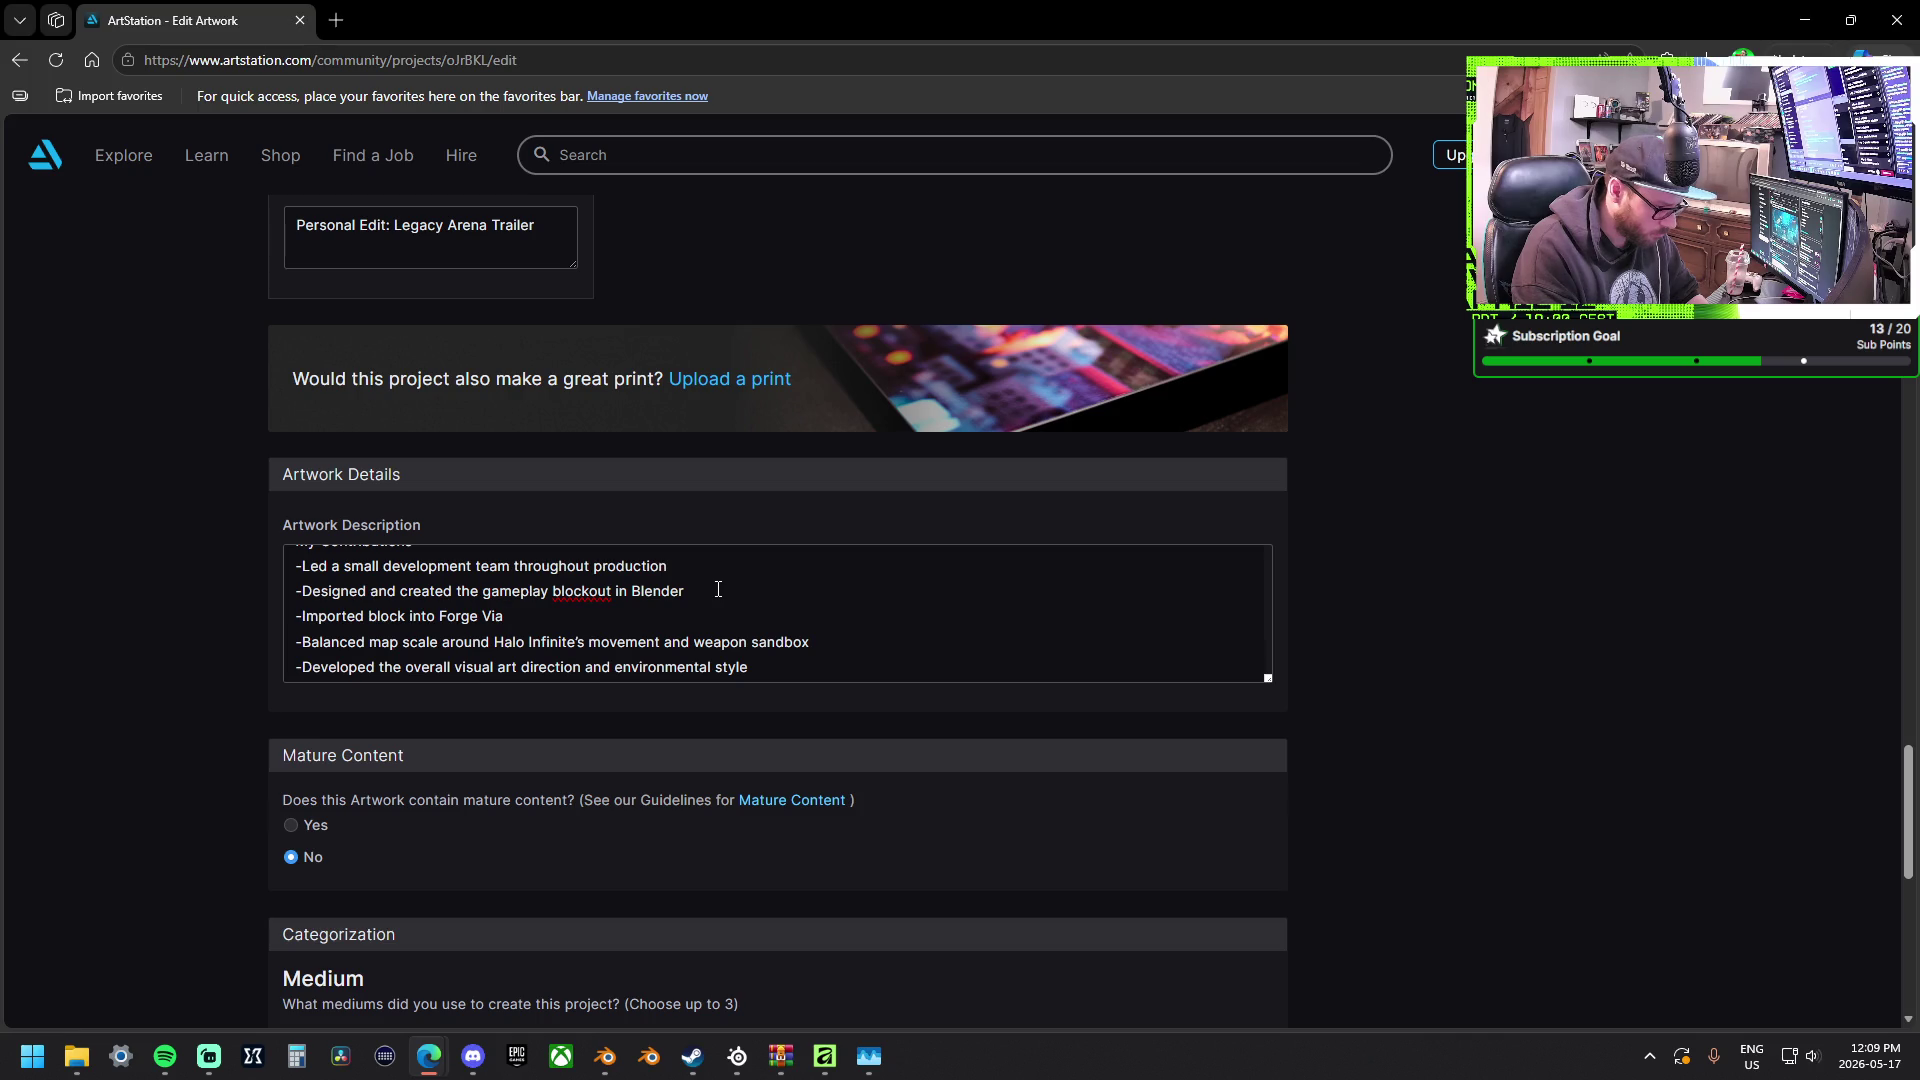
{"action": "type", "text": " \"Blende"}
{"action": "type", "text": "r to Forge to"}
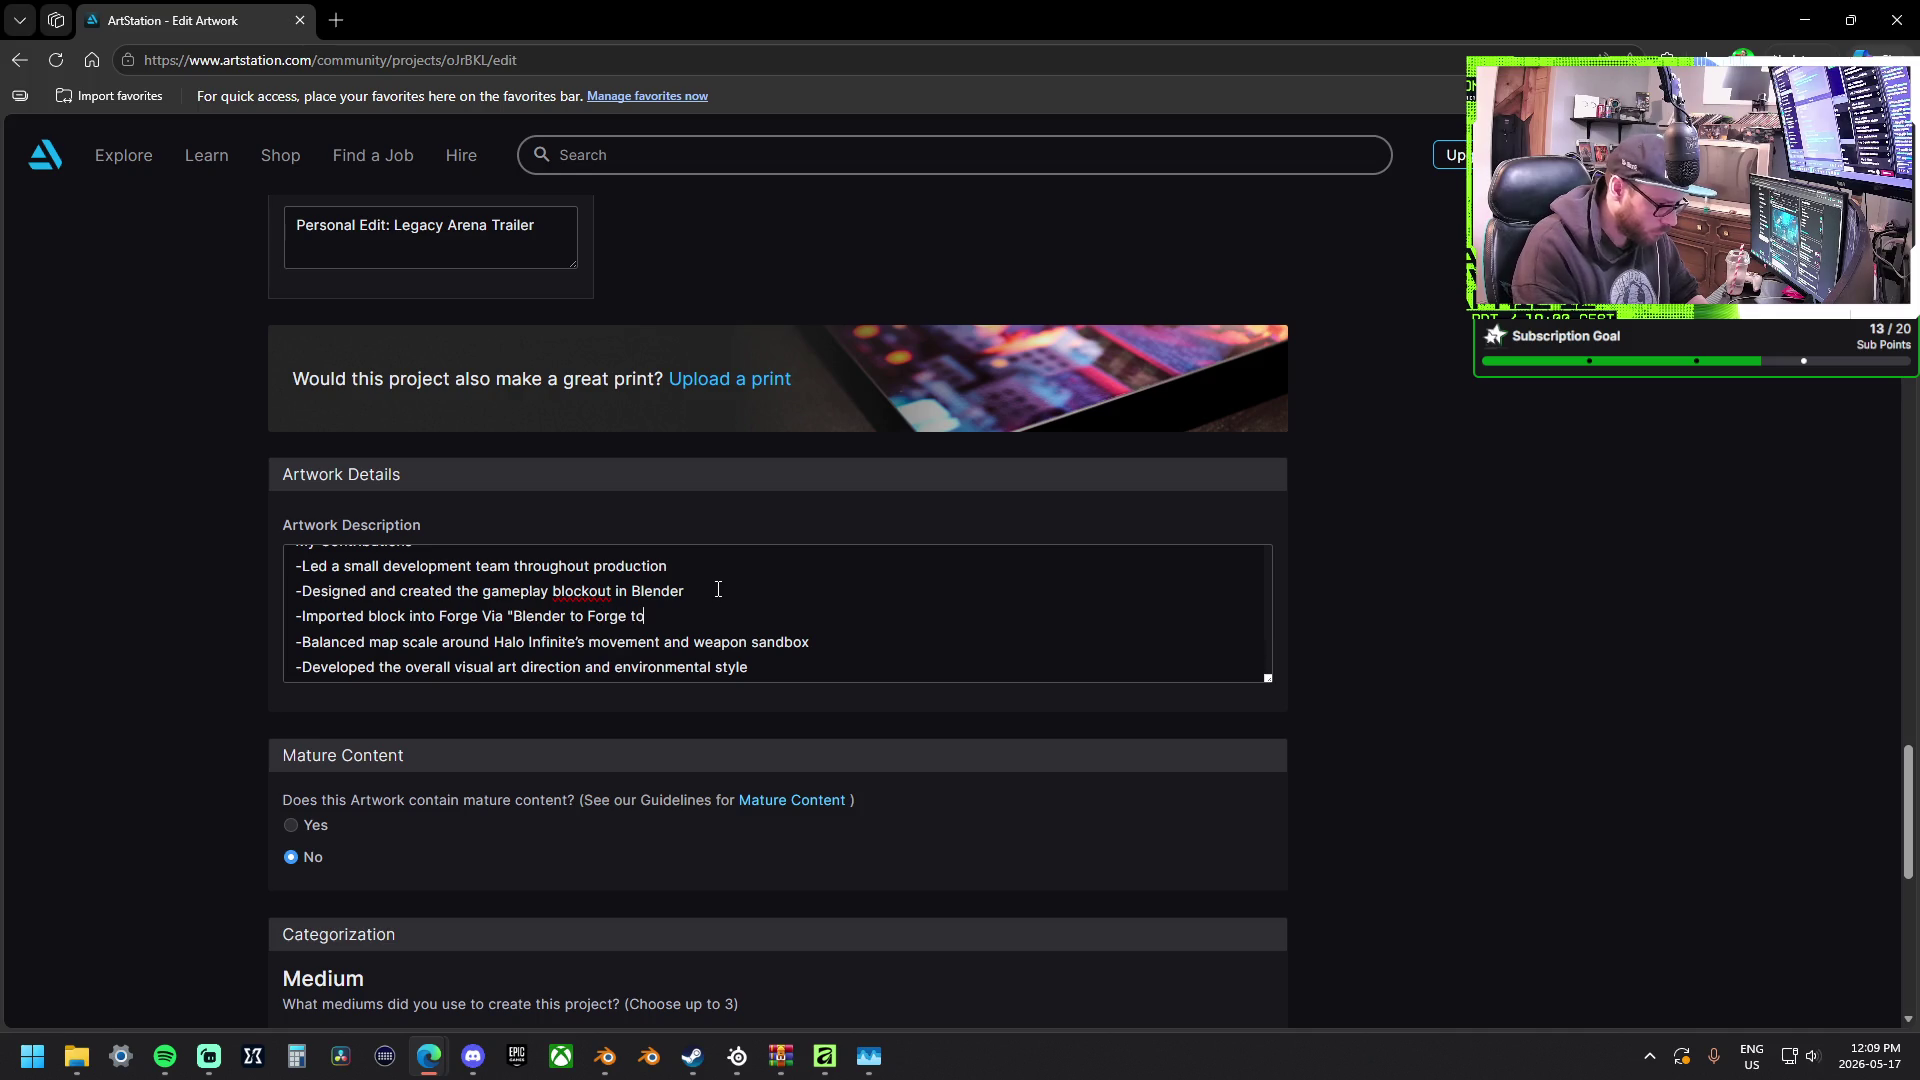
{"action": "type", "text": "Tool"}
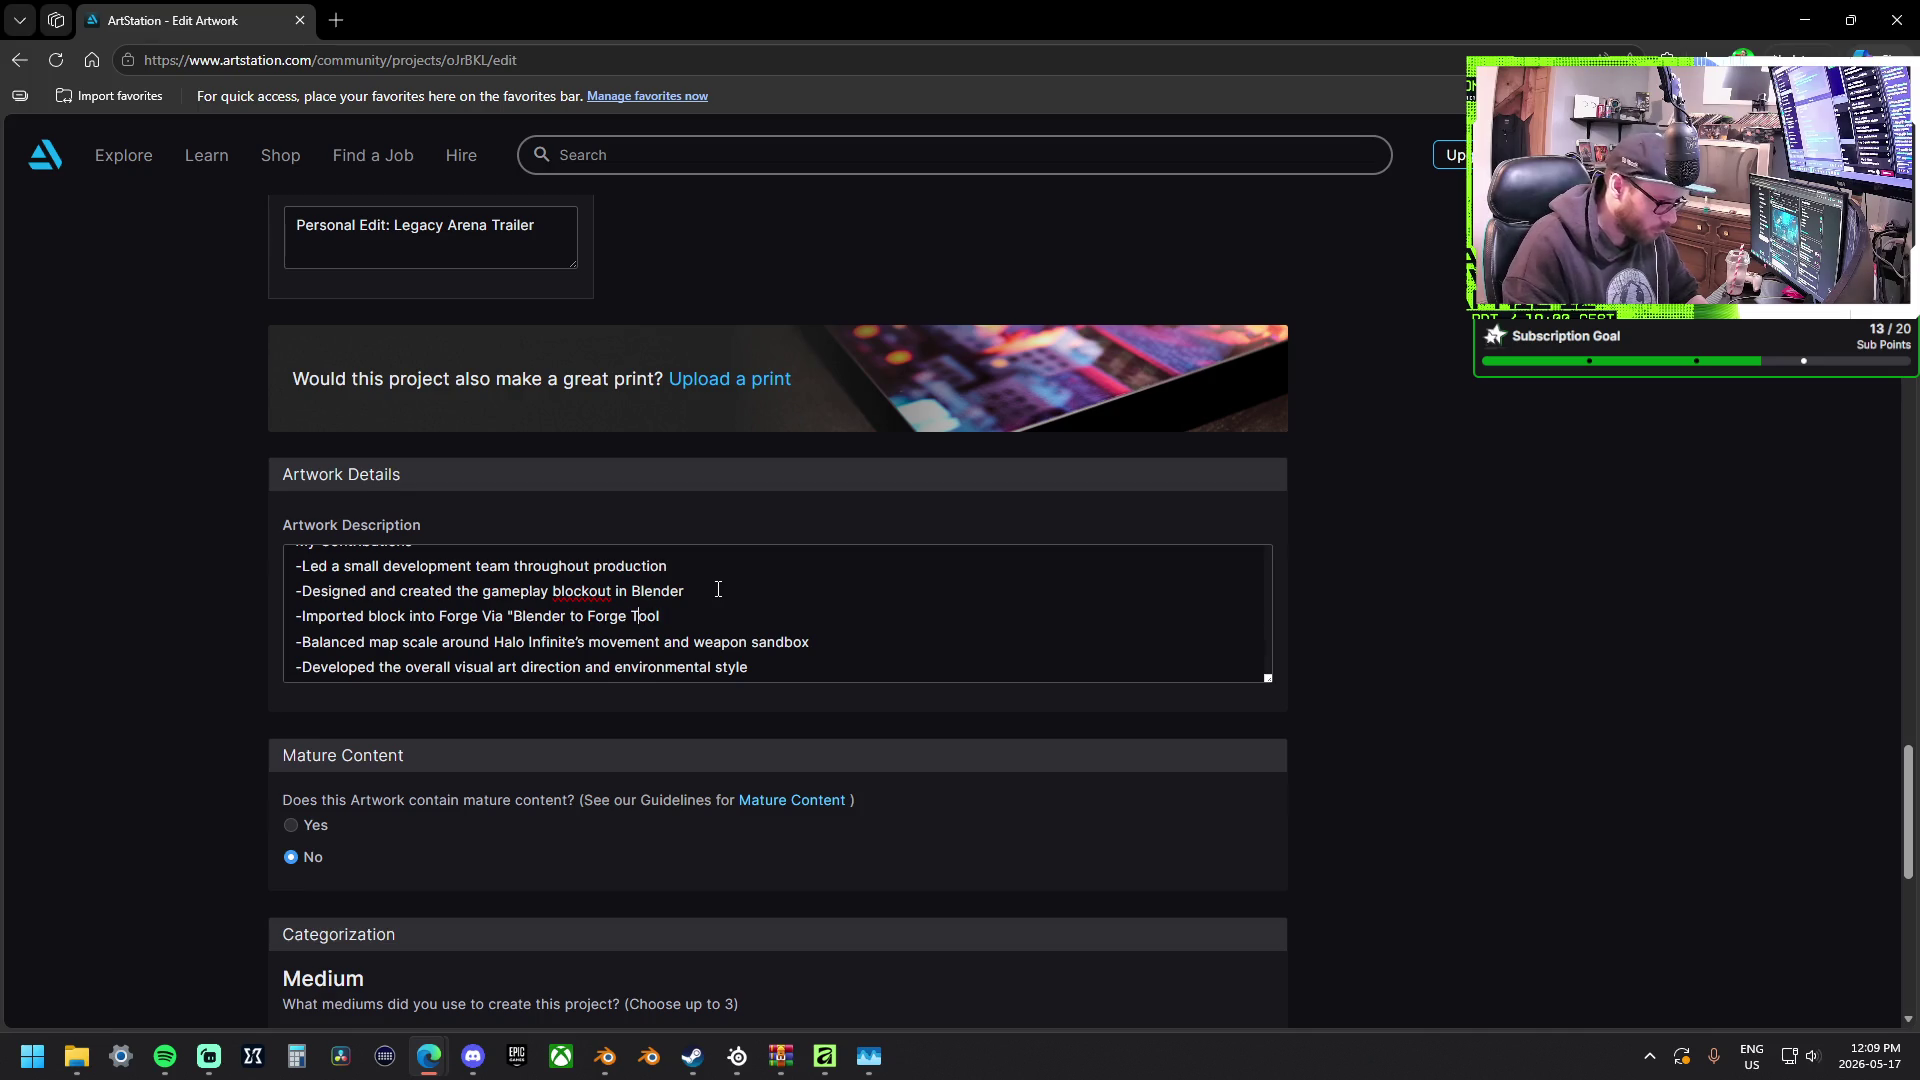
{"action": "key", "text": "Left"}
{"action": "key", "text": "Left"}
{"action": "key", "text": "Left"}
{"action": "type", "text": "\""}
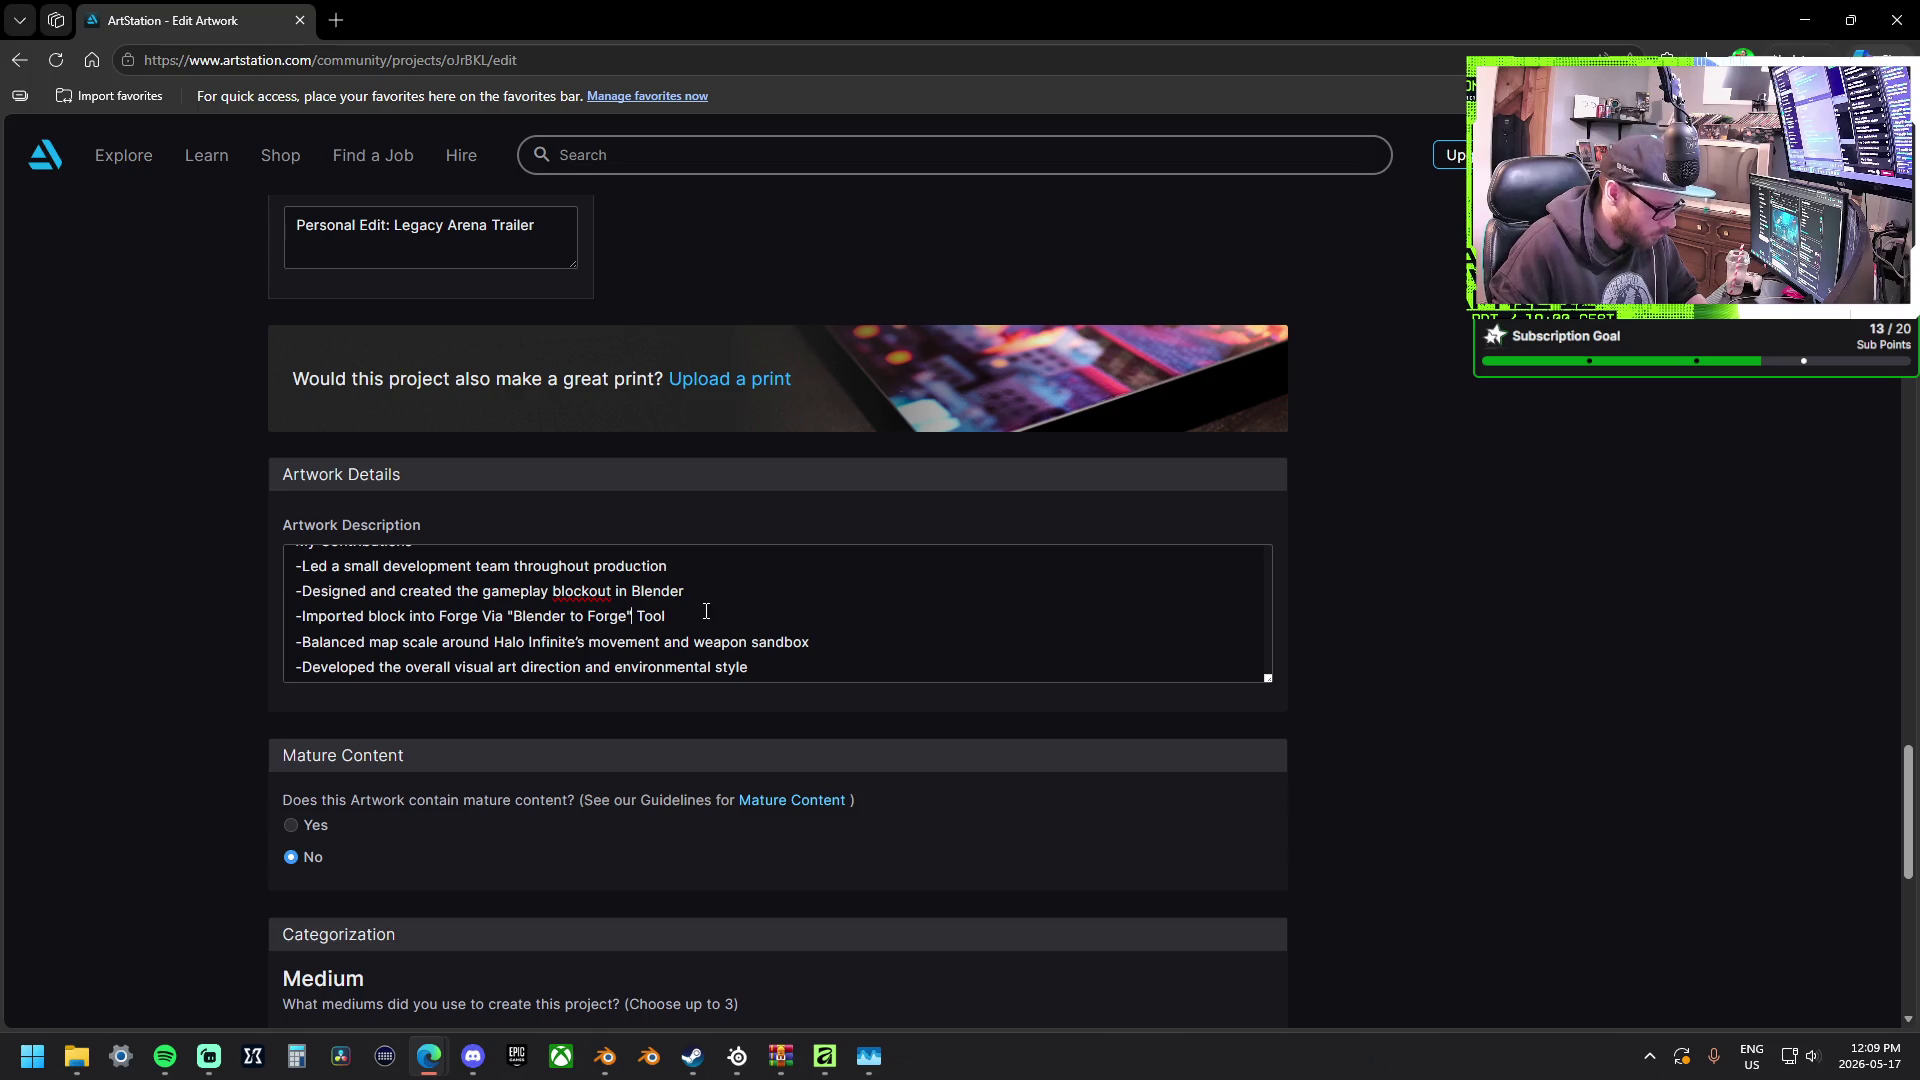
{"action": "scroll", "coordinate": [704, 611], "scroll_direction": "up", "scroll_amount": 2}
{"action": "scroll", "coordinate": [704, 610], "scroll_direction": "up", "scroll_amount": 2}
{"action": "scroll", "coordinate": [704, 611], "scroll_direction": "up", "scroll_amount": 2}
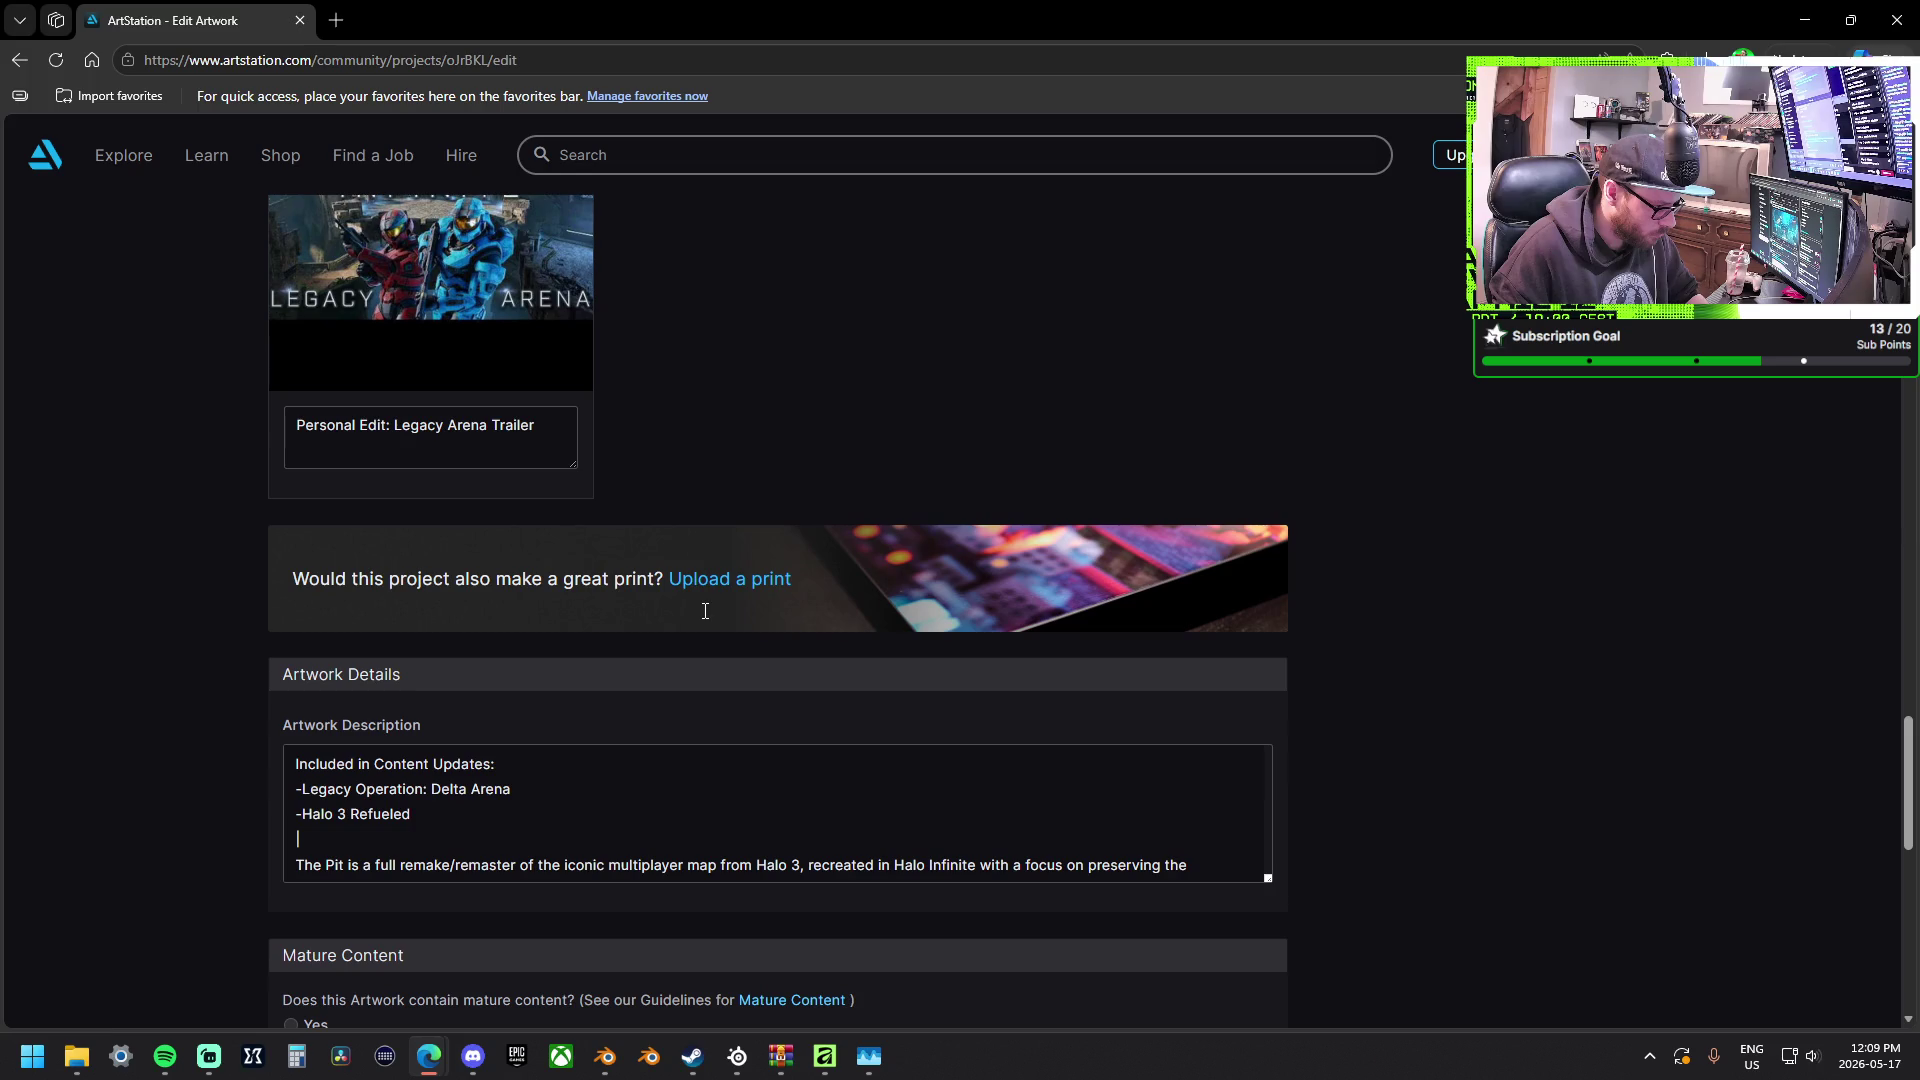
{"action": "scroll", "coordinate": [1167, 762], "scroll_direction": "down", "scroll_amount": 3}
{"action": "scroll", "coordinate": [1127, 762], "scroll_direction": "down", "scroll_amount": 3}
{"action": "scroll", "coordinate": [1115, 759], "scroll_direction": "down", "scroll_amount": 3}
{"action": "scroll", "coordinate": [1358, 757], "scroll_direction": "down", "scroll_amount": 1}
{"action": "scroll", "coordinate": [1358, 758], "scroll_direction": "down", "scroll_amount": 1}
{"action": "scroll", "coordinate": [1357, 758], "scroll_direction": "down", "scroll_amount": 1}
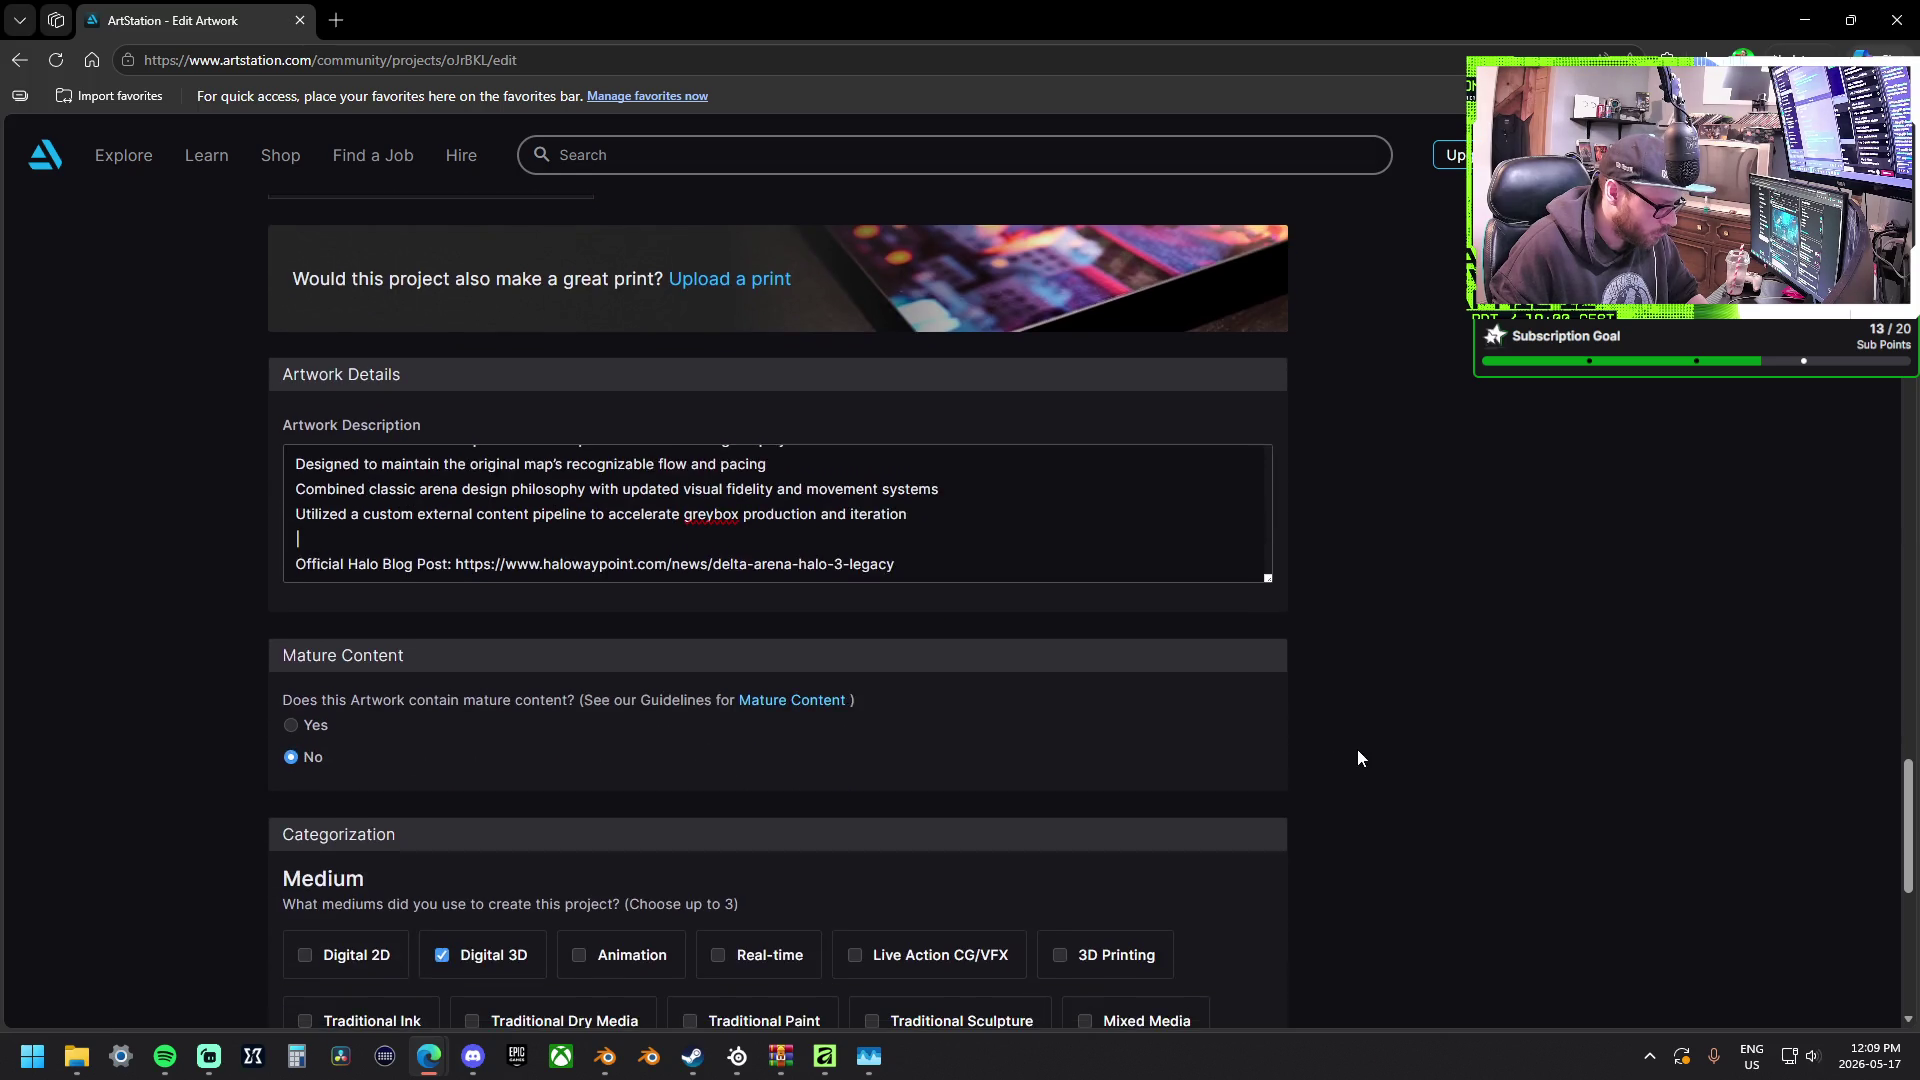
{"action": "scroll", "coordinate": [1357, 758], "scroll_direction": "down", "scroll_amount": 1}
{"action": "scroll", "coordinate": [893, 438], "scroll_direction": "up", "scroll_amount": 2}
{"action": "scroll", "coordinate": [911, 427], "scroll_direction": "up", "scroll_amount": 2}
{"action": "scroll", "coordinate": [964, 434], "scroll_direction": "up", "scroll_amount": 2}
{"action": "scroll", "coordinate": [963, 433], "scroll_direction": "up", "scroll_amount": 2}
{"action": "scroll", "coordinate": [963, 433], "scroll_direction": "up", "scroll_amount": 2}
{"action": "scroll", "coordinate": [814, 441], "scroll_direction": "up", "scroll_amount": 1}
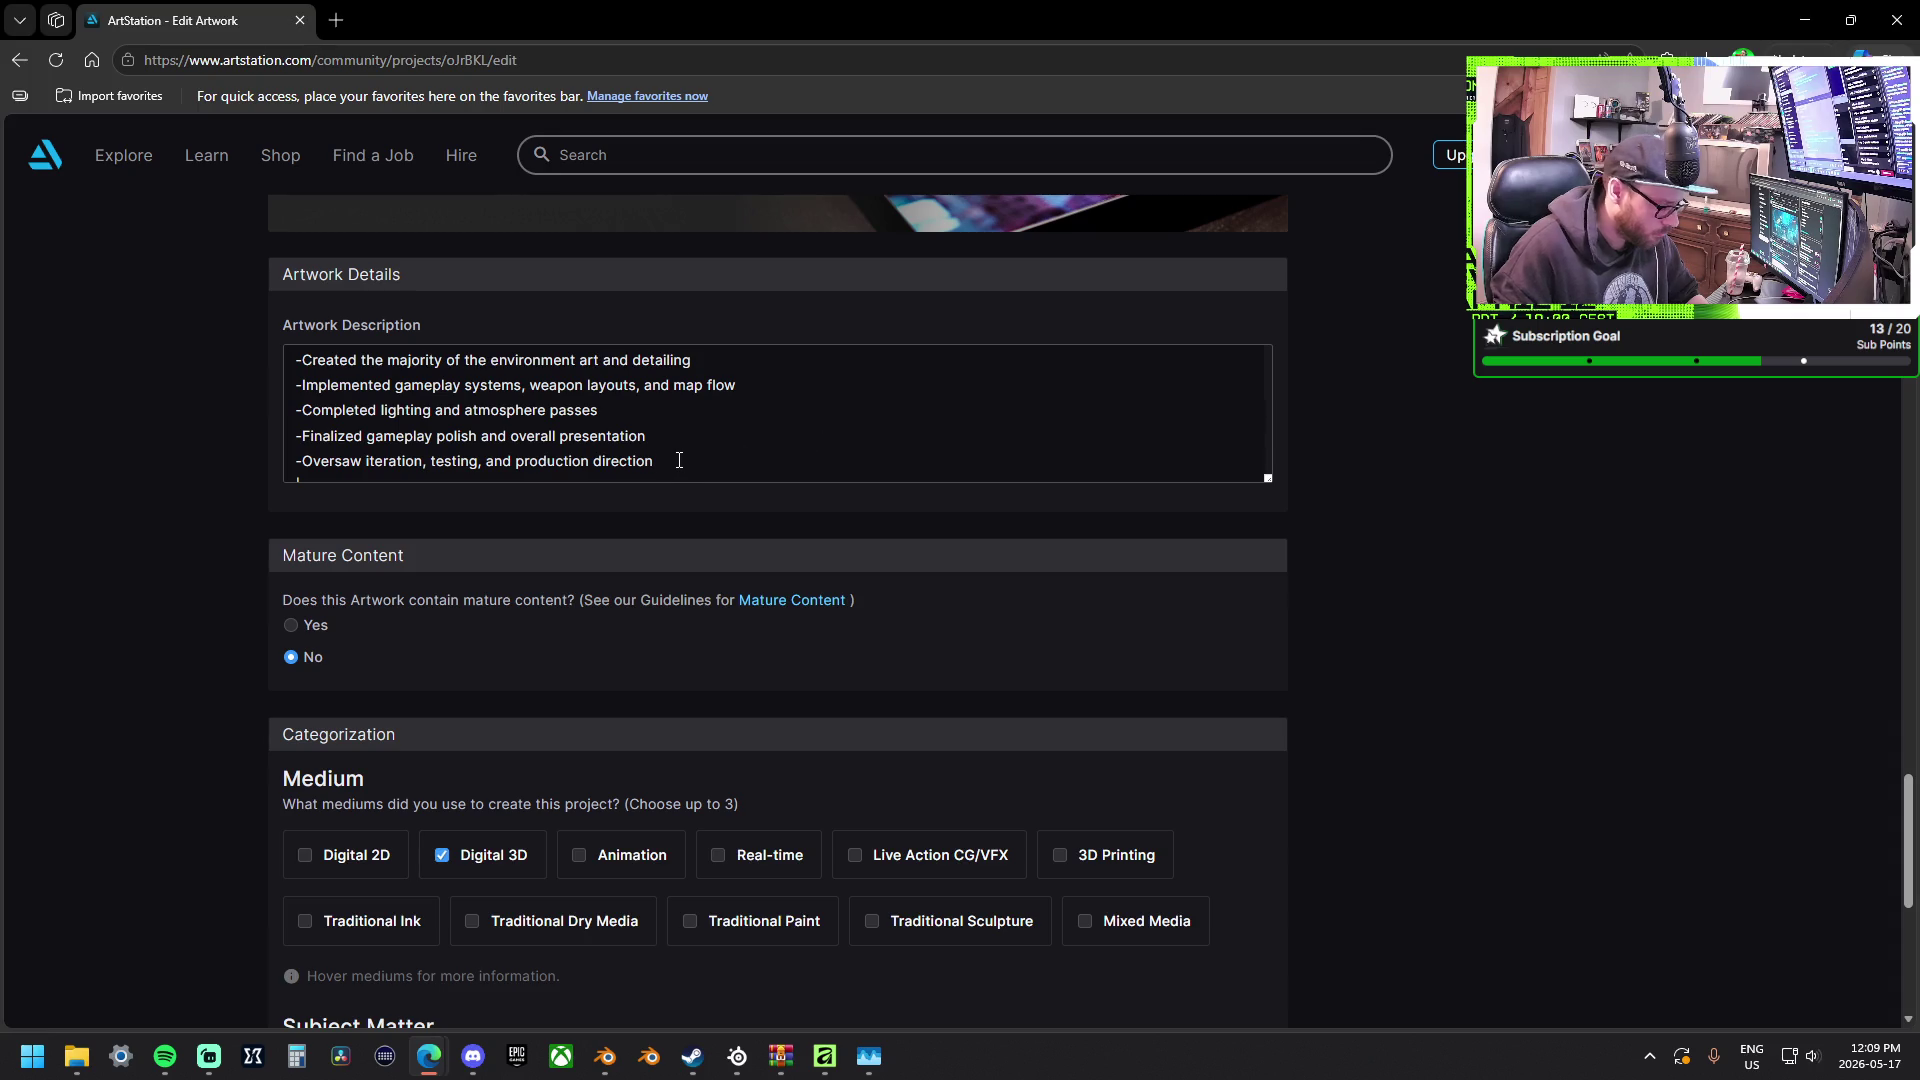
{"action": "key", "text": "Return"}
{"action": "type", "text": "-Captured and Edited T"}
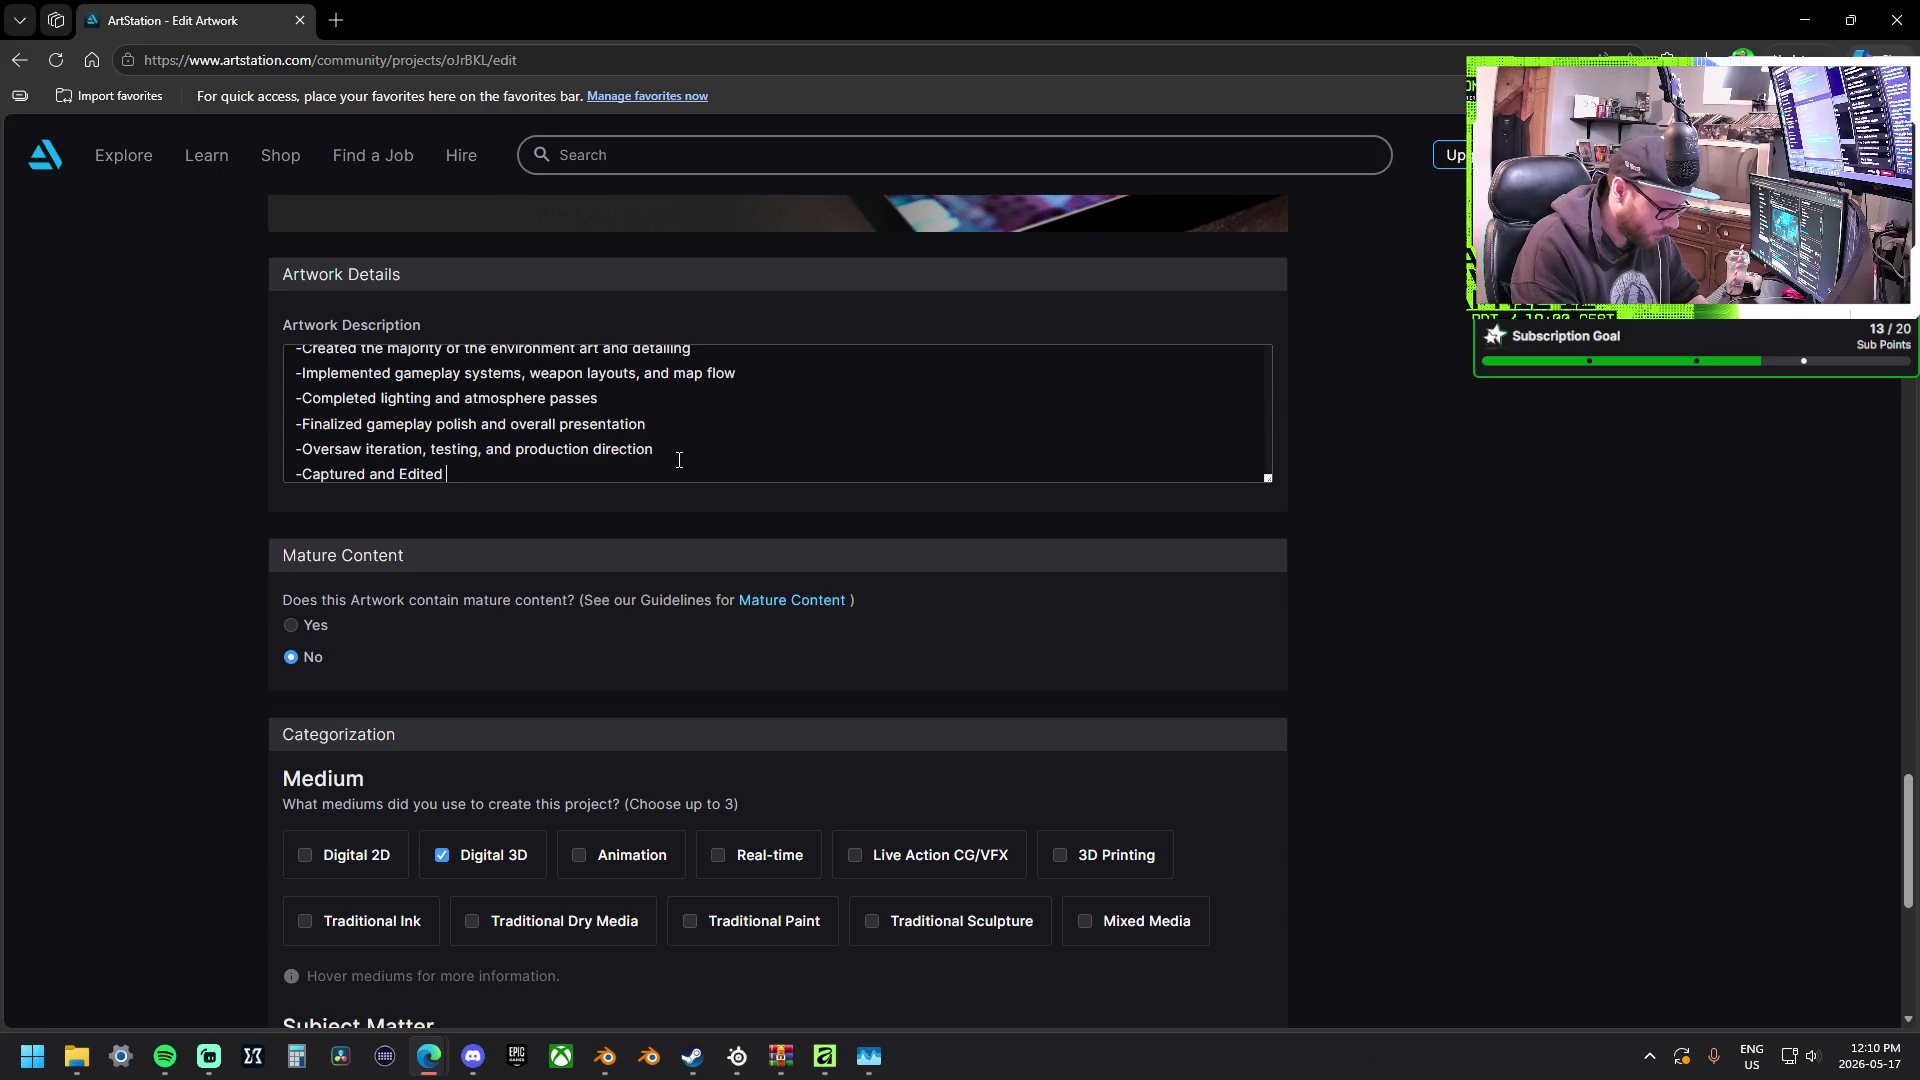
{"action": "type", "text": "he"}
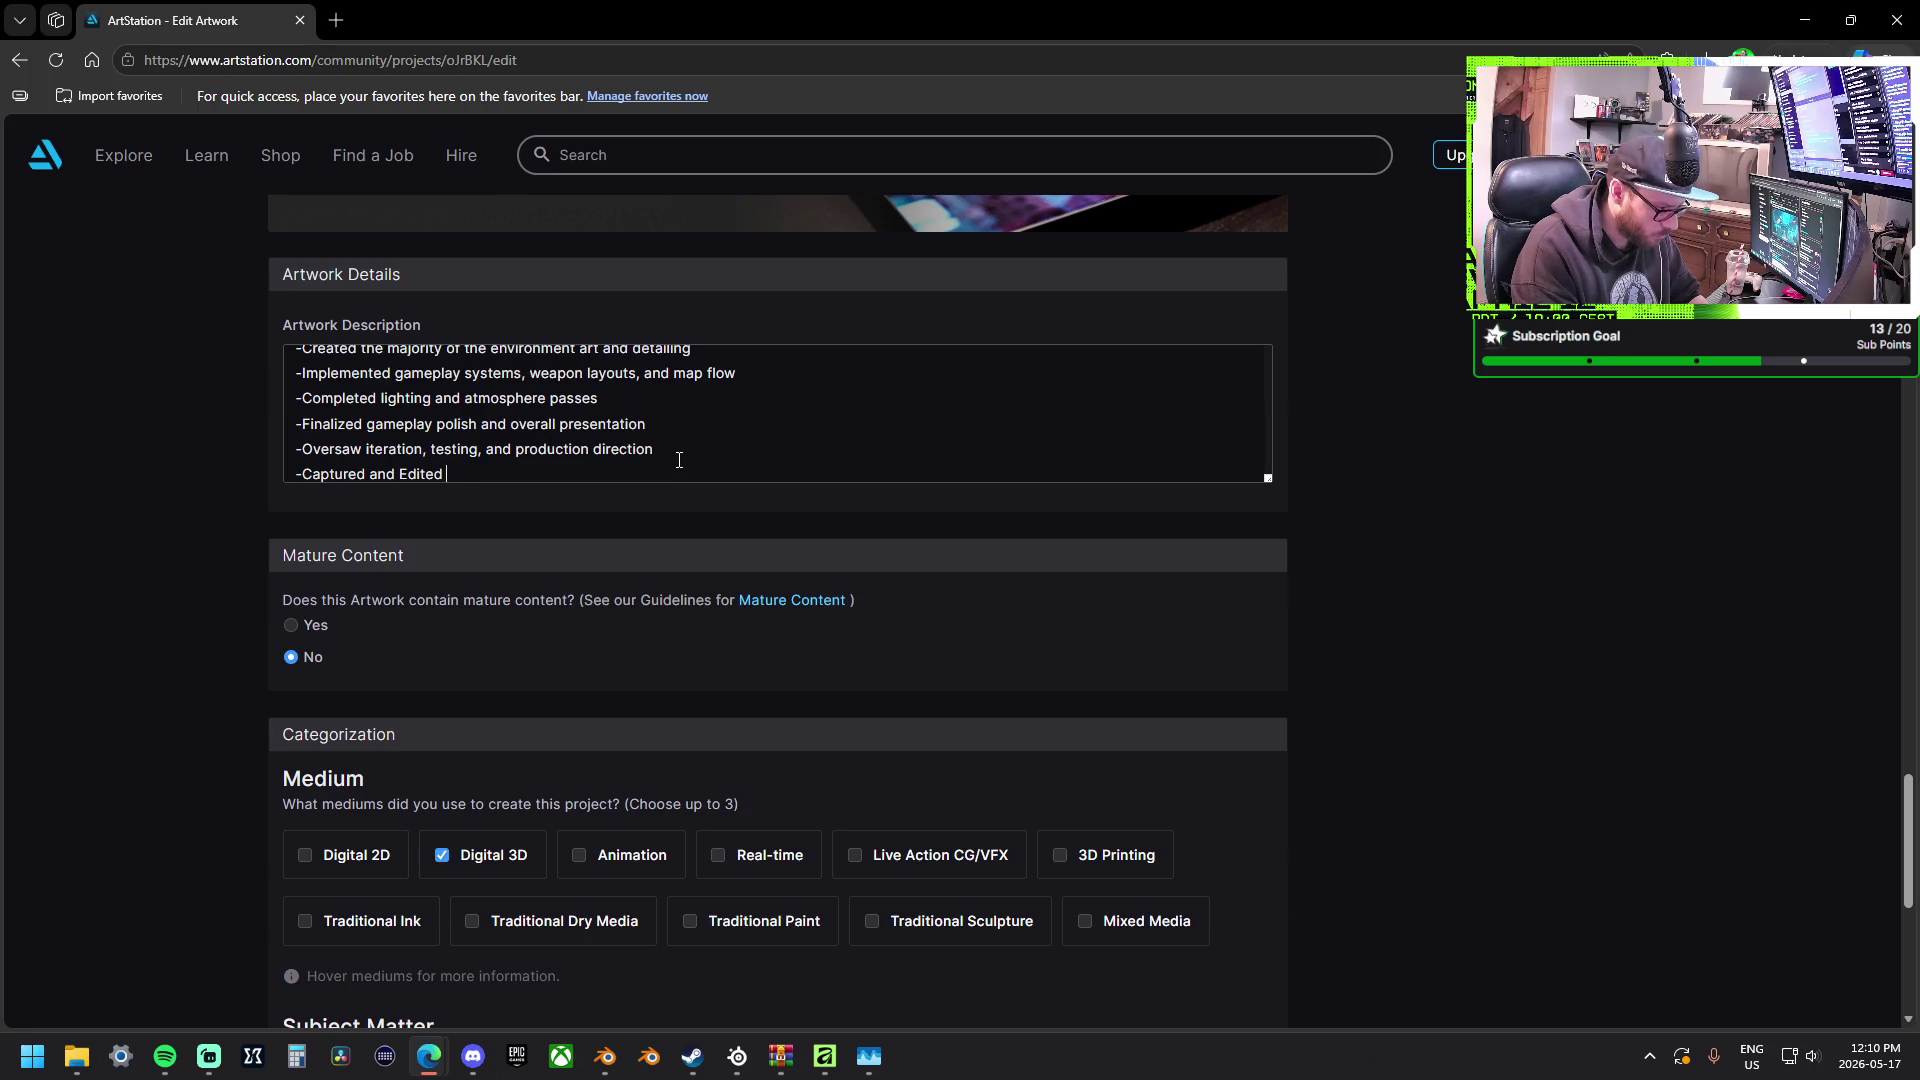
{"action": "type", "text": "romotion"}
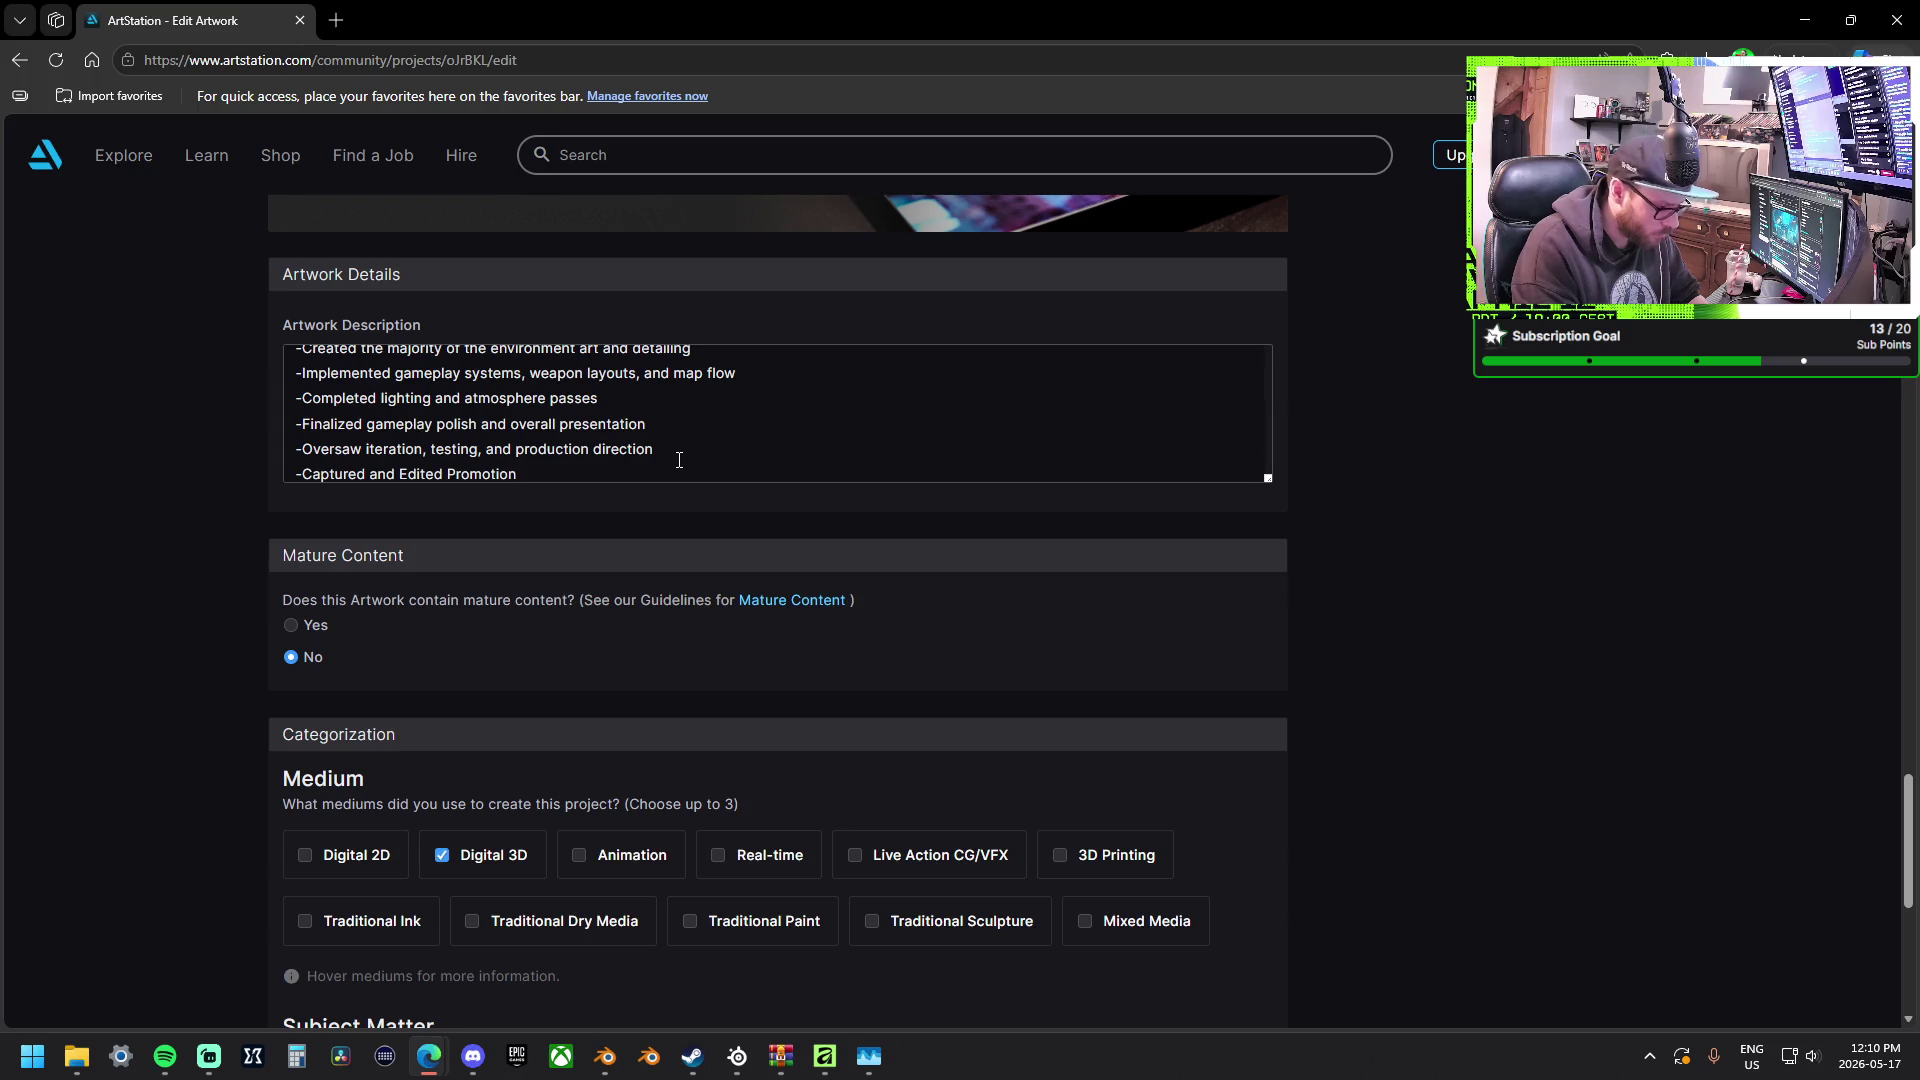
{"action": "type", "text": "al Trailer"}
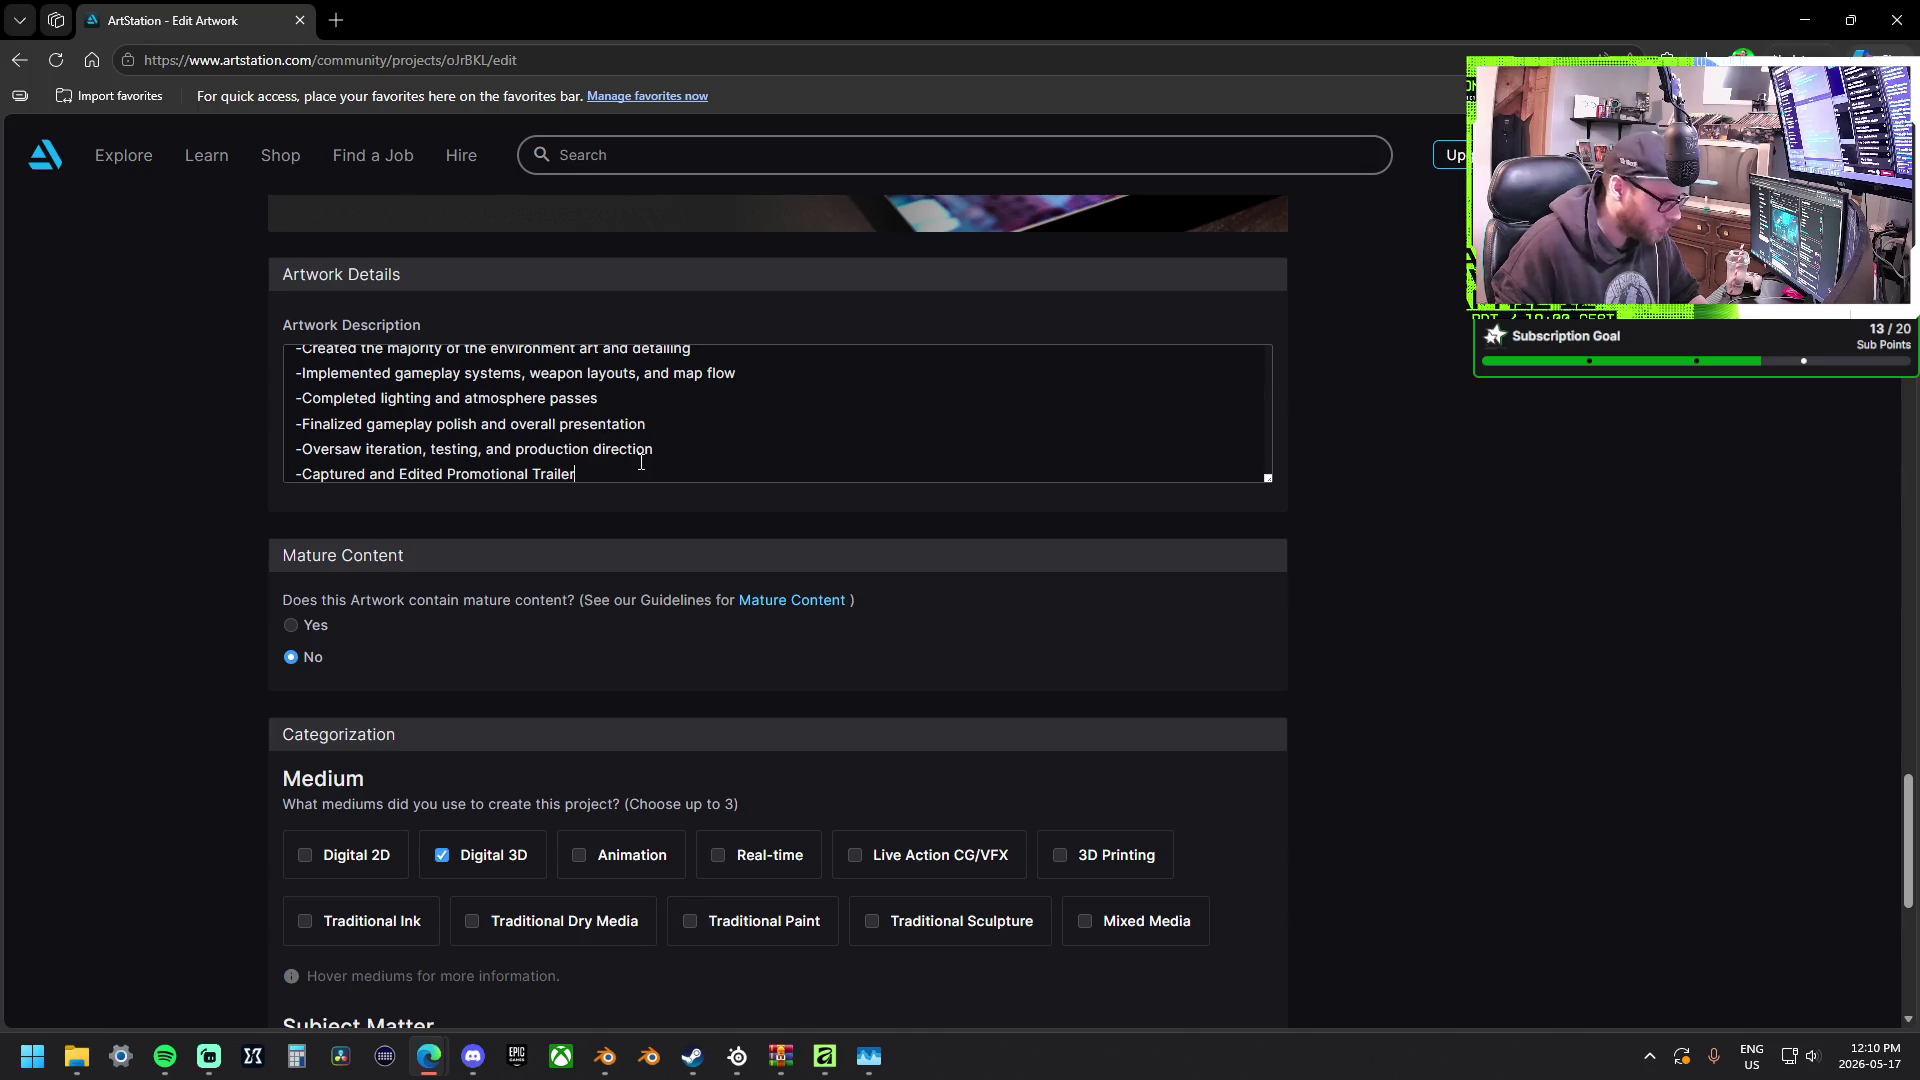
{"action": "scroll", "coordinate": [640, 462], "scroll_direction": "down", "scroll_amount": 1}
{"action": "scroll", "coordinate": [631, 429], "scroll_direction": "down", "scroll_amount": 3}
{"action": "left_click", "coordinate": [630, 430]}
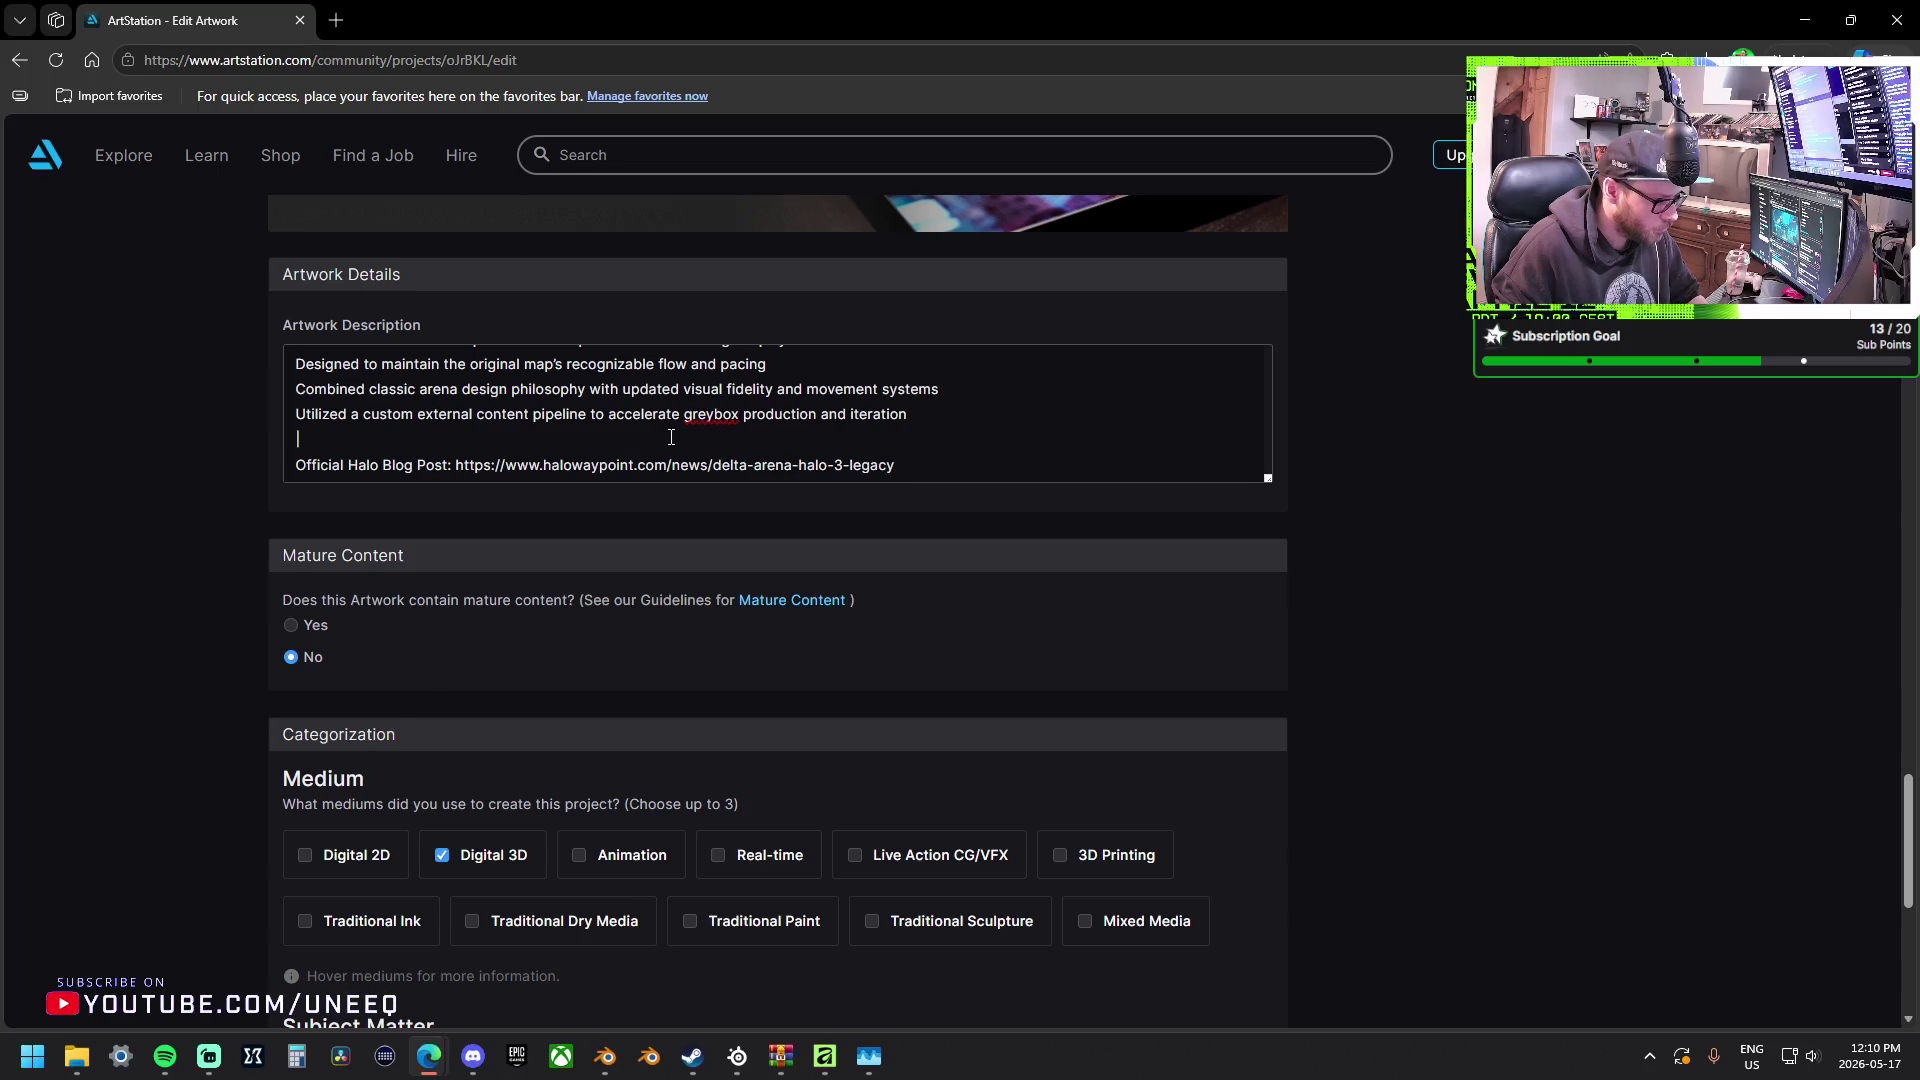
{"action": "scroll", "coordinate": [630, 429], "scroll_direction": "up", "scroll_amount": 1}
{"action": "scroll", "coordinate": [615, 432], "scroll_direction": "up", "scroll_amount": 2}
{"action": "scroll", "coordinate": [600, 436], "scroll_direction": "up", "scroll_amount": 1}
{"action": "scroll", "coordinate": [601, 435], "scroll_direction": "up", "scroll_amount": 1}
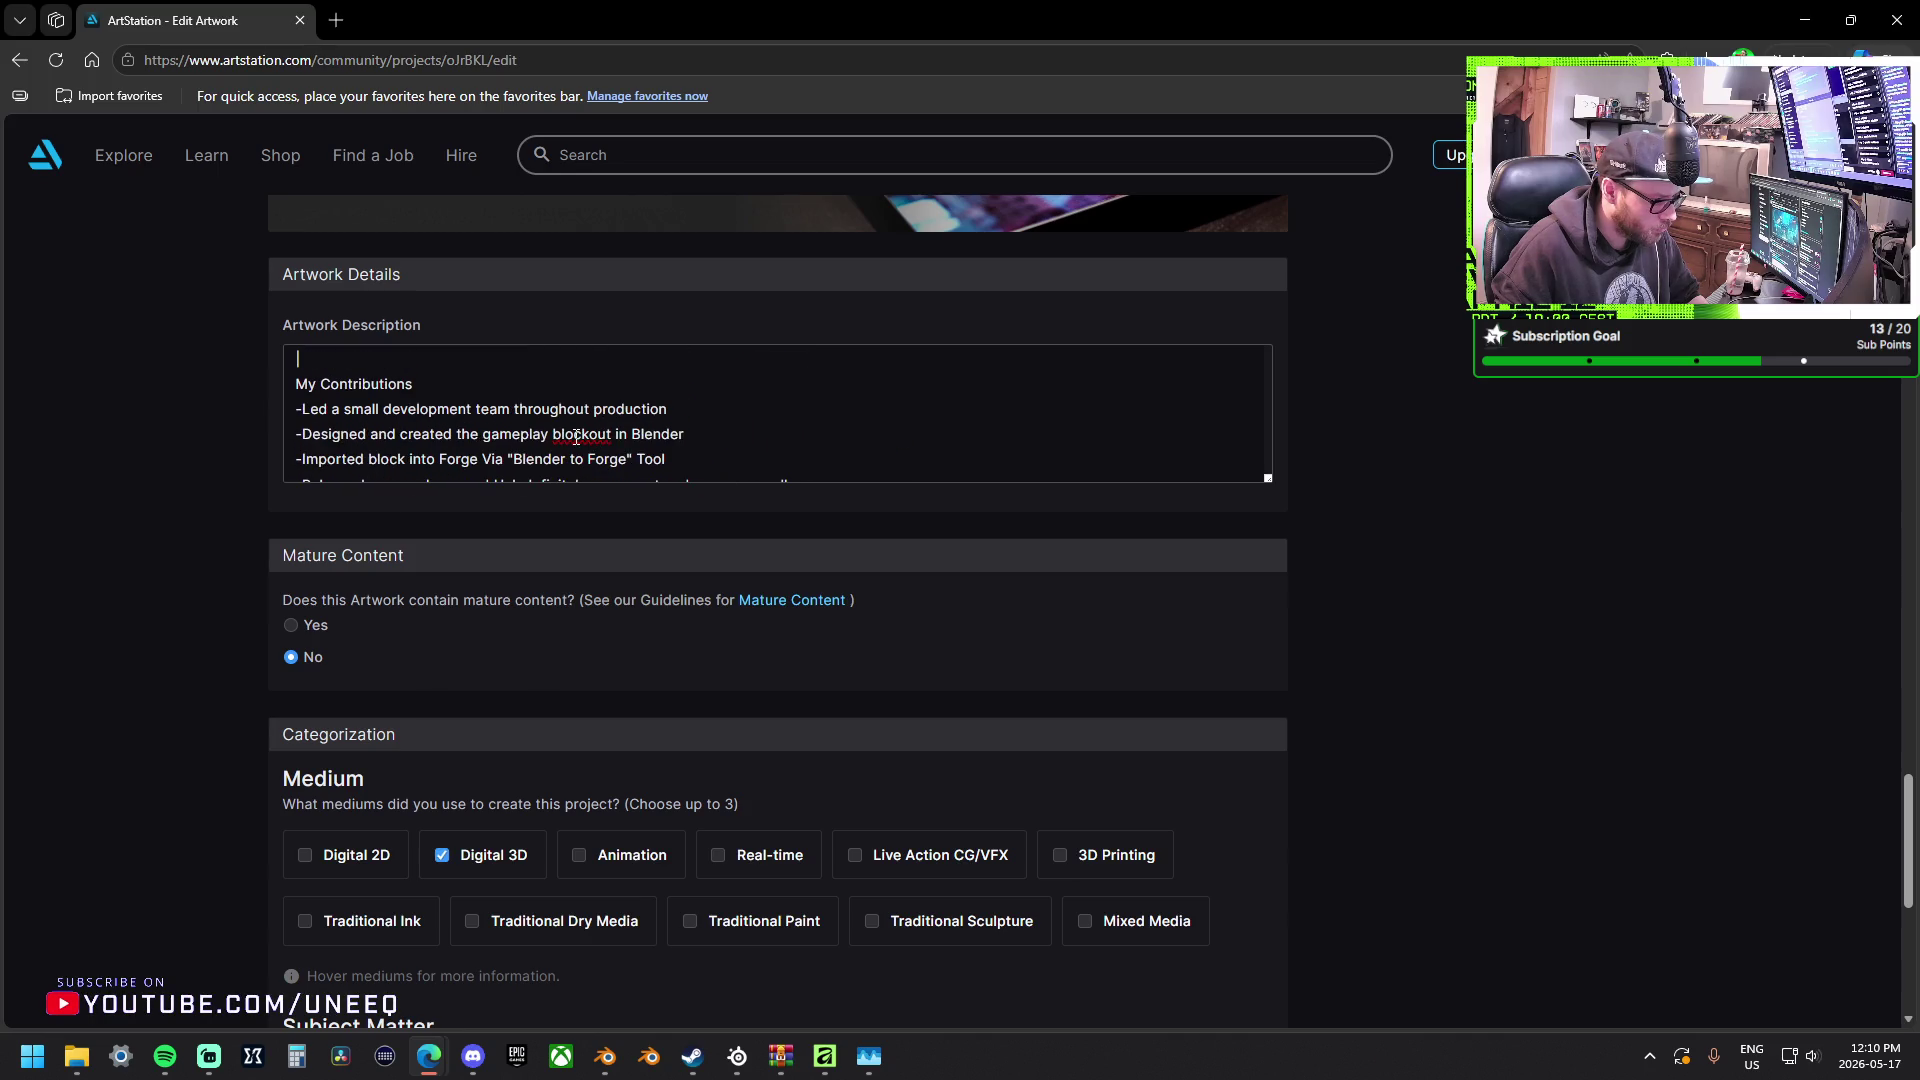
{"action": "double_click", "coordinate": [610, 434]}
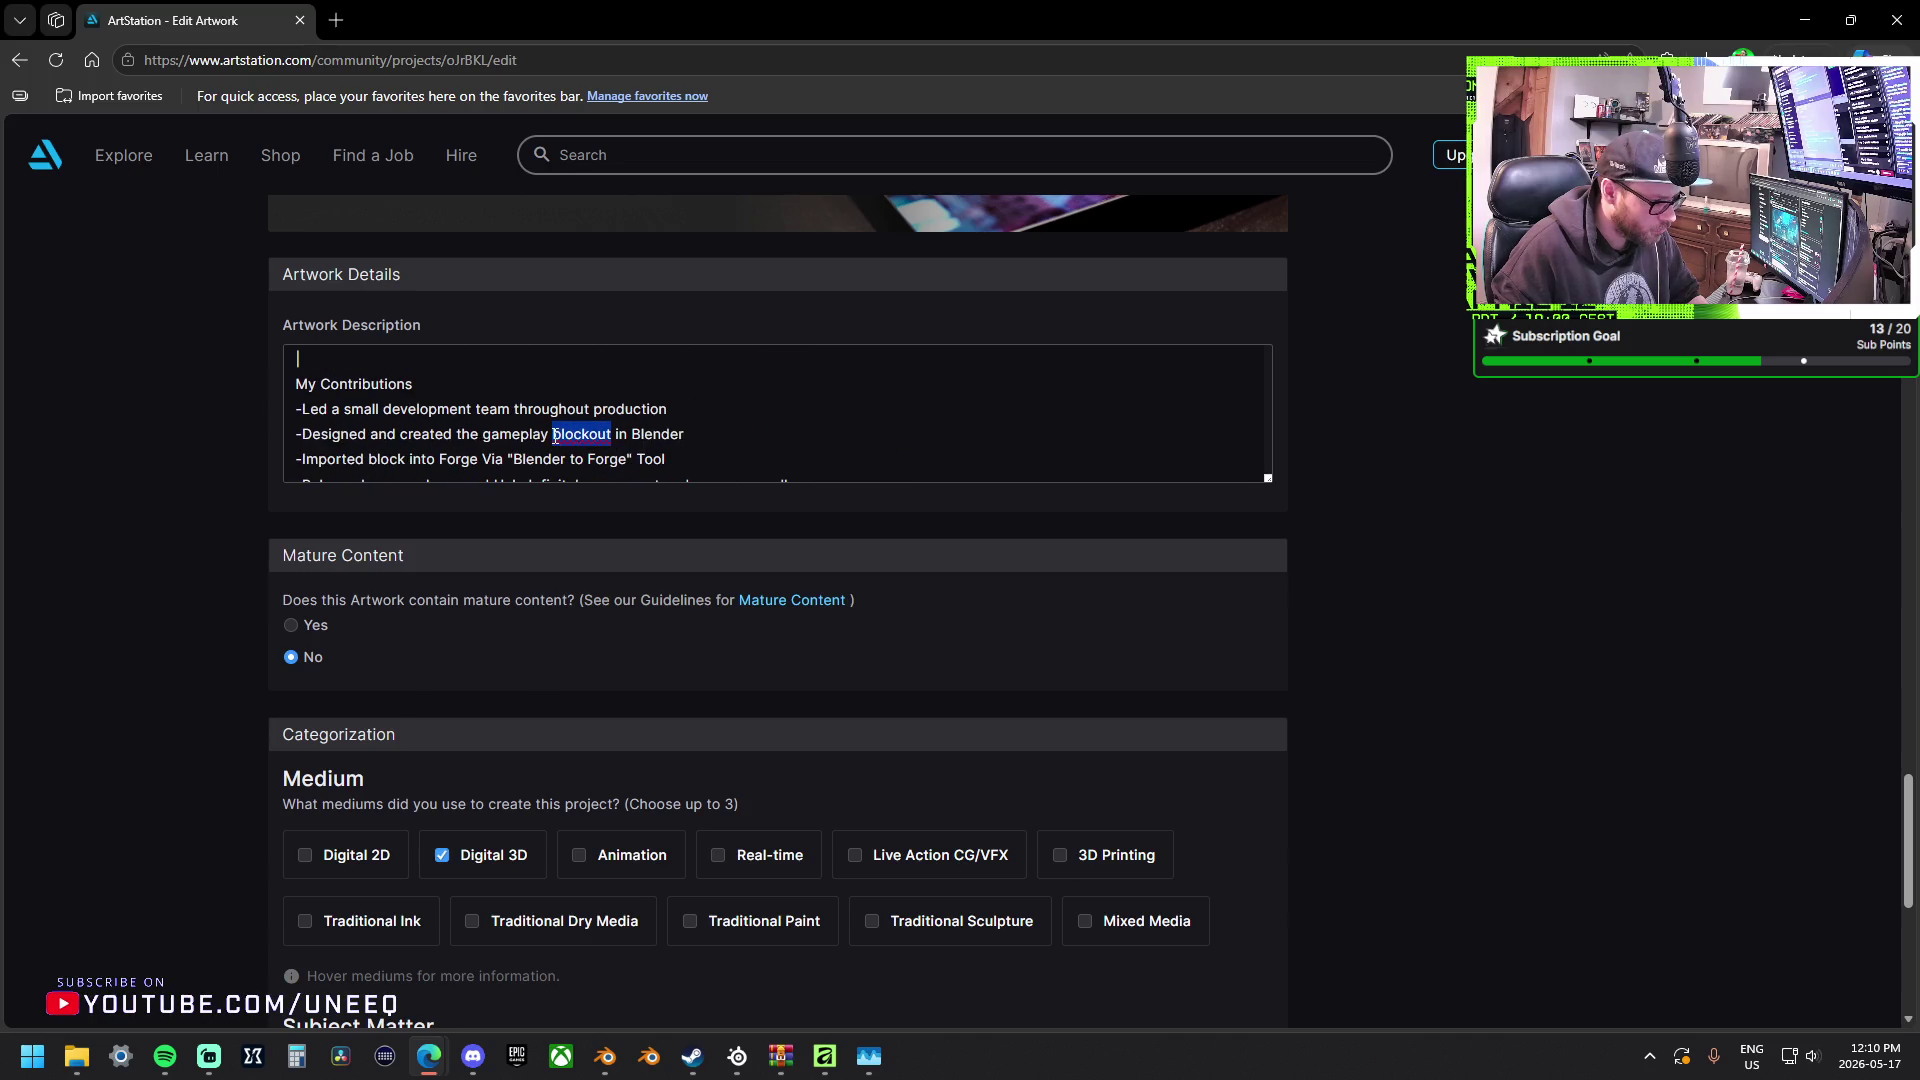
{"action": "type", "text": "g"}
{"action": "key", "text": "BackSpace"}
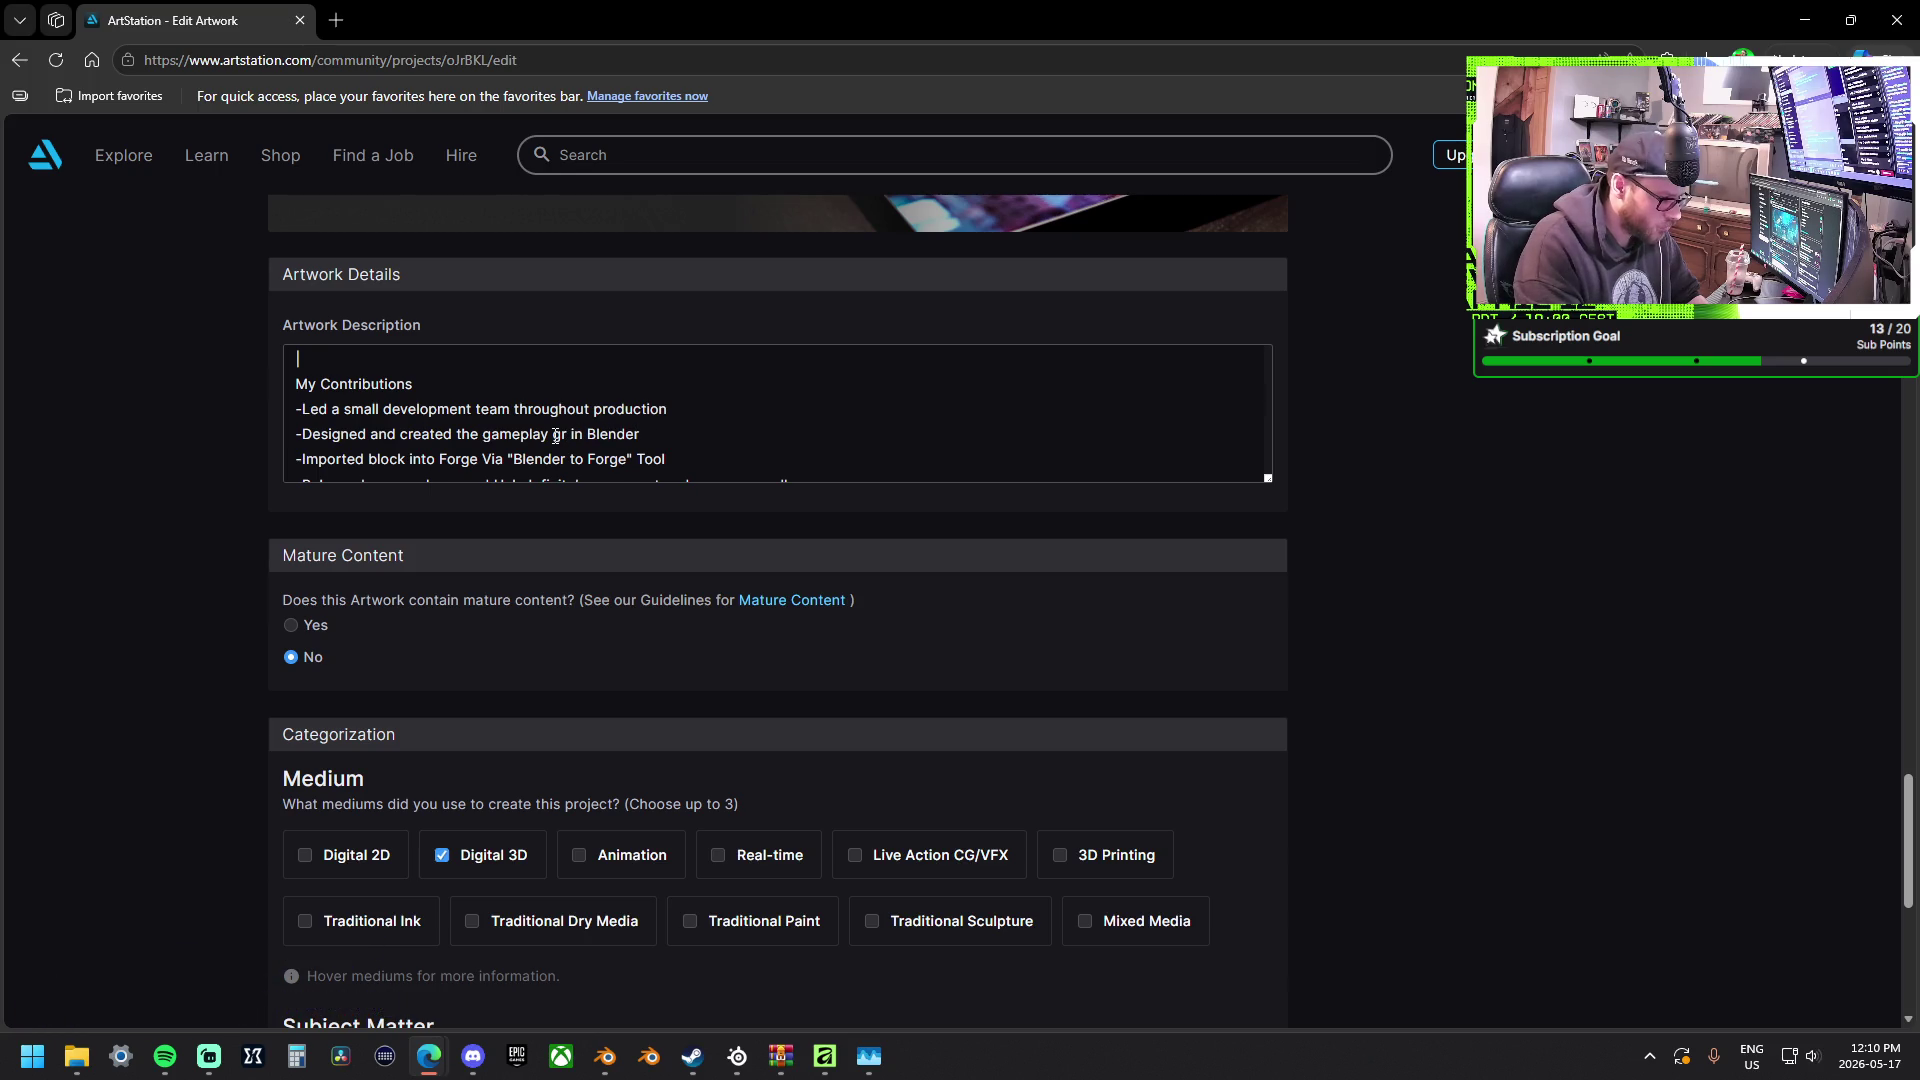
{"action": "type", "text": "greybox"}
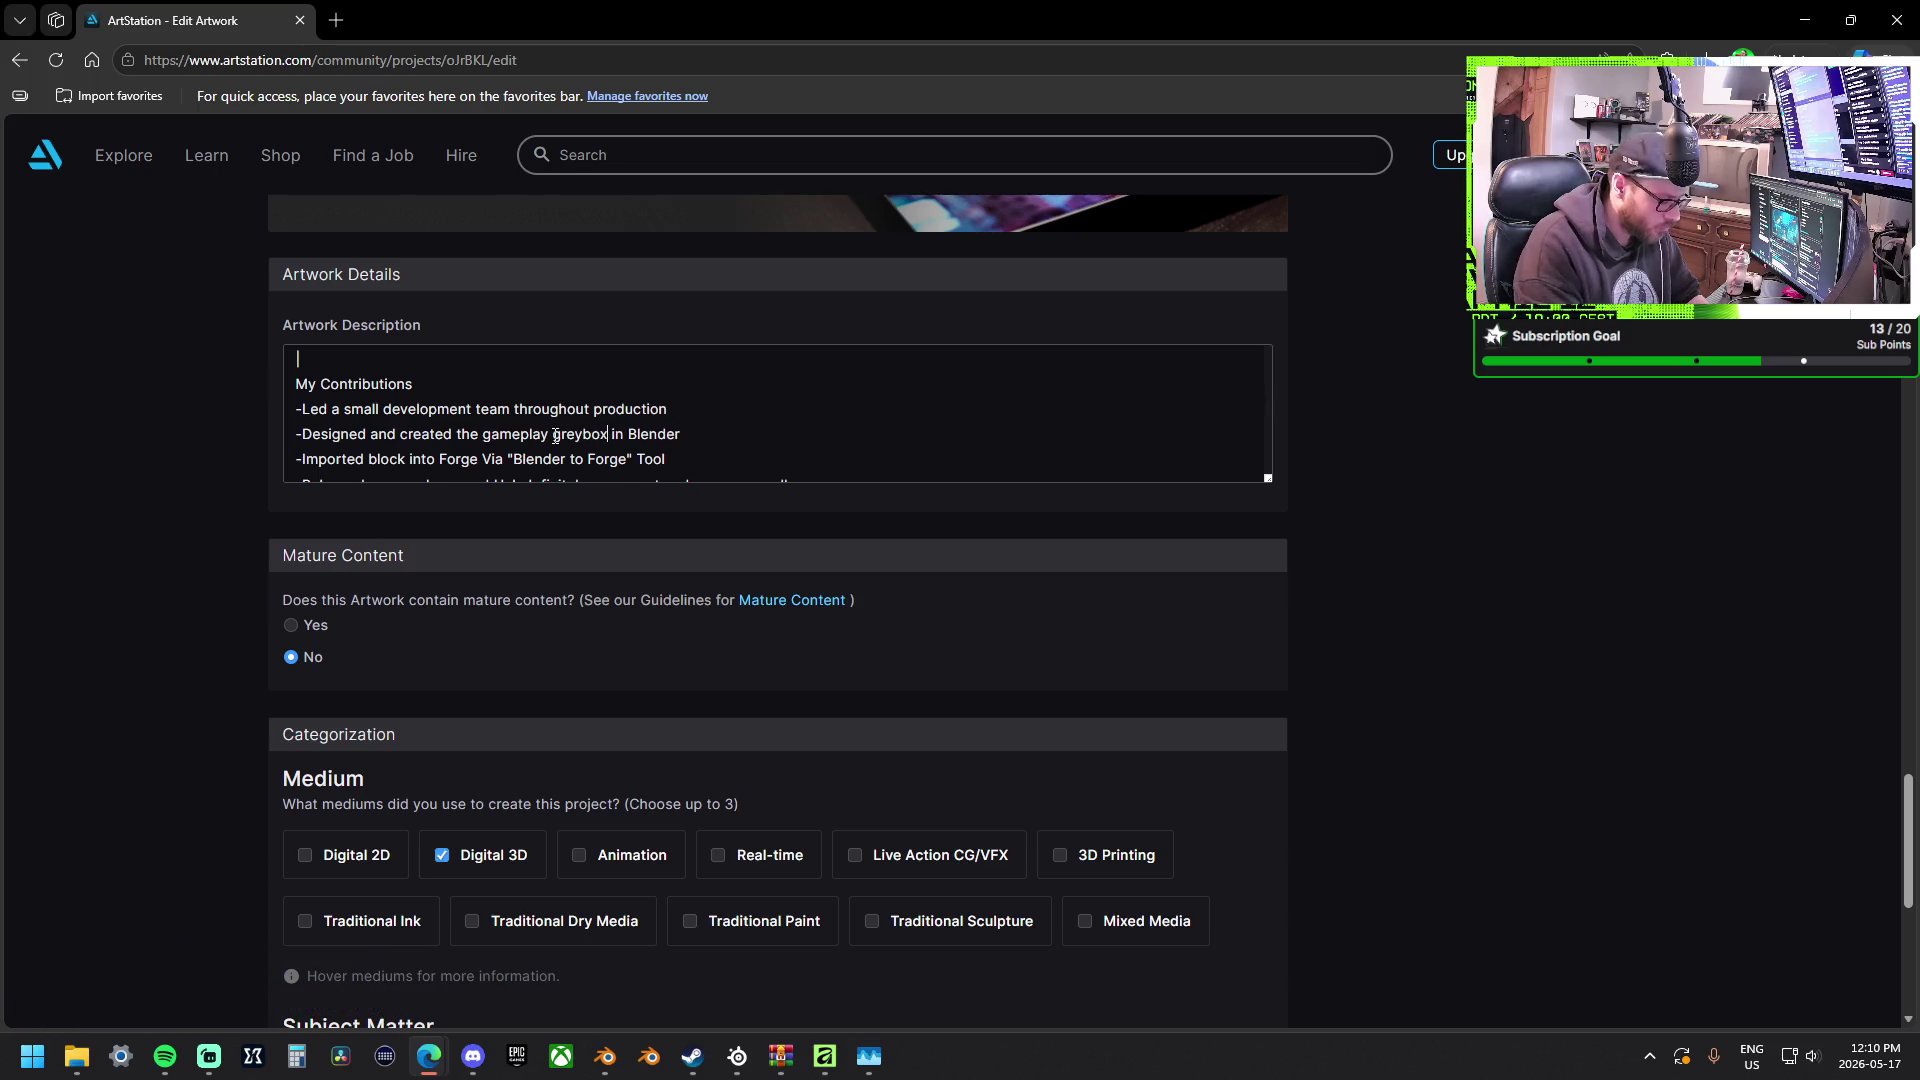
{"action": "key", "text": "Up"}
{"action": "key", "text": "Up"}
{"action": "key", "text": "Up"}
{"action": "key", "text": "Up"}
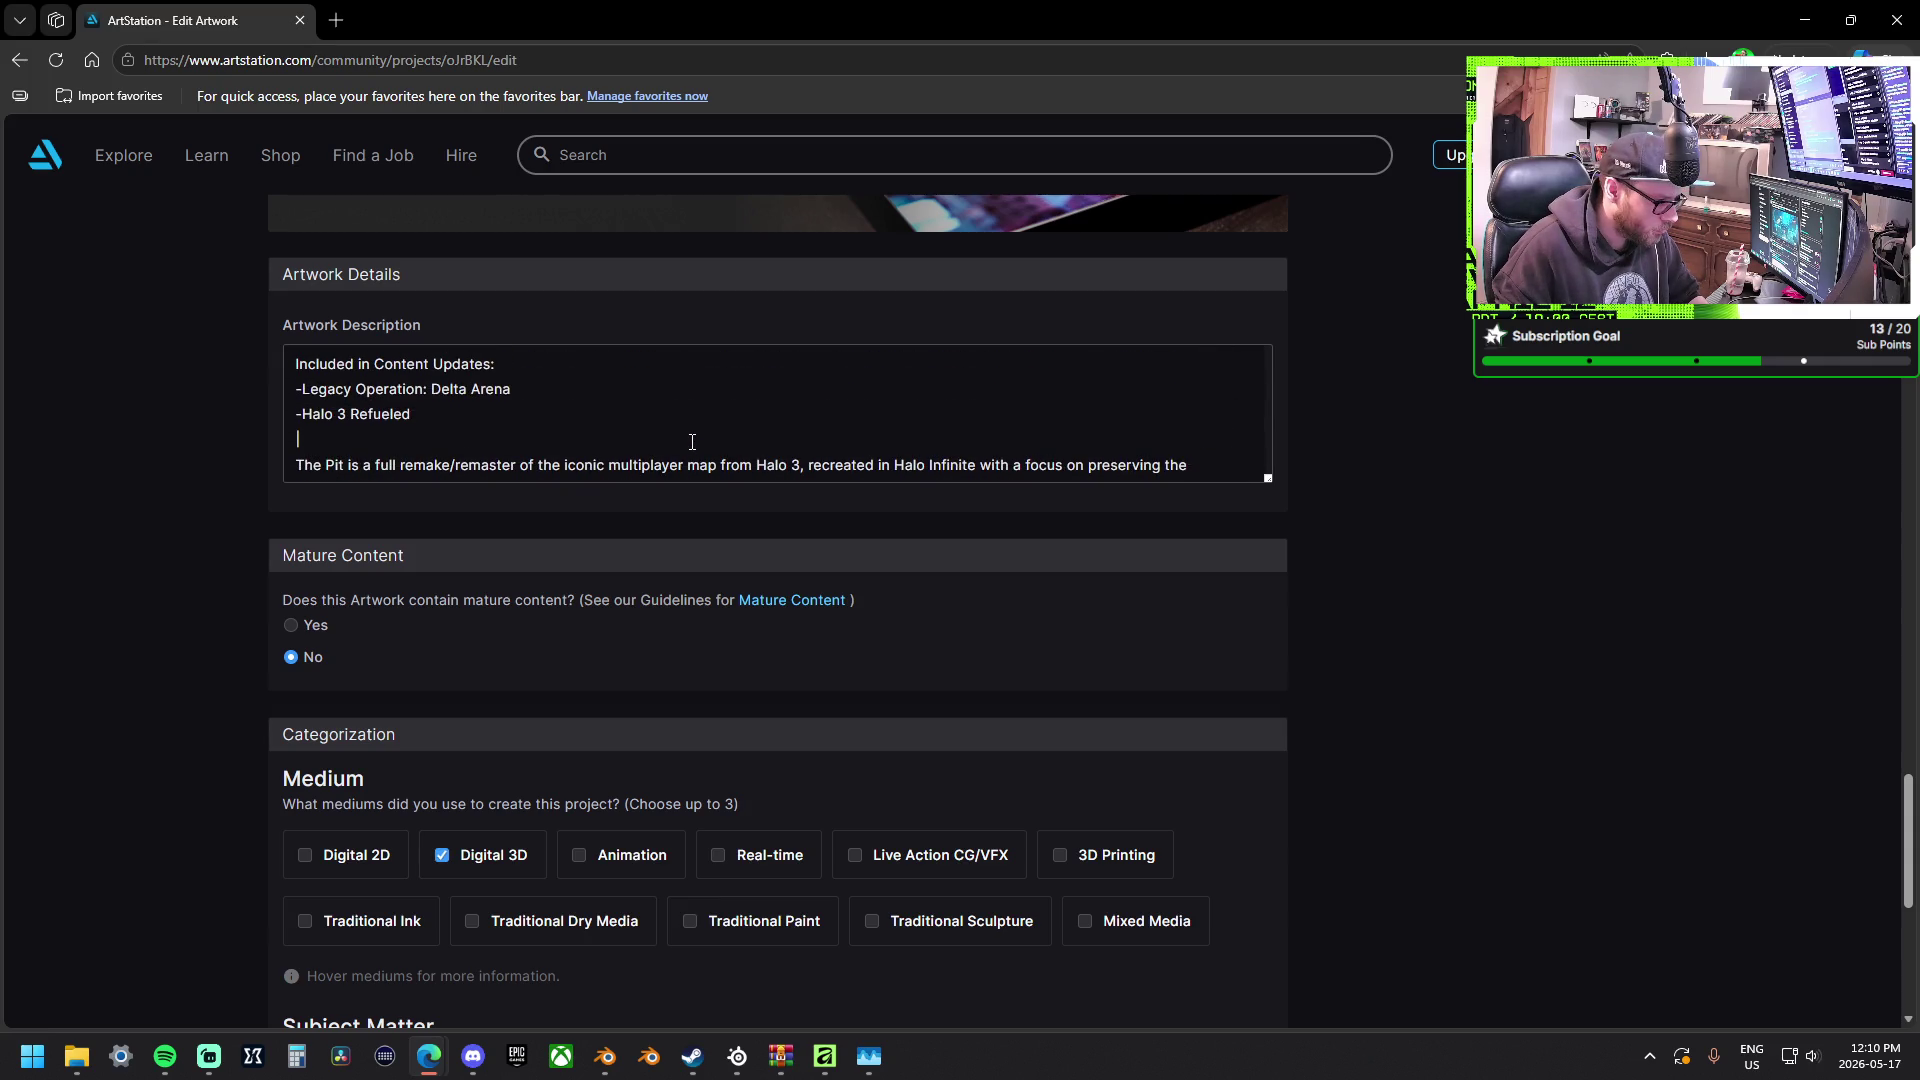
{"action": "key", "text": "Down"}
{"action": "key", "text": "Down"}
{"action": "key", "text": "Down"}
{"action": "key", "text": "Down"}
{"action": "key", "text": "Down"}
{"action": "key", "text": "Down"}
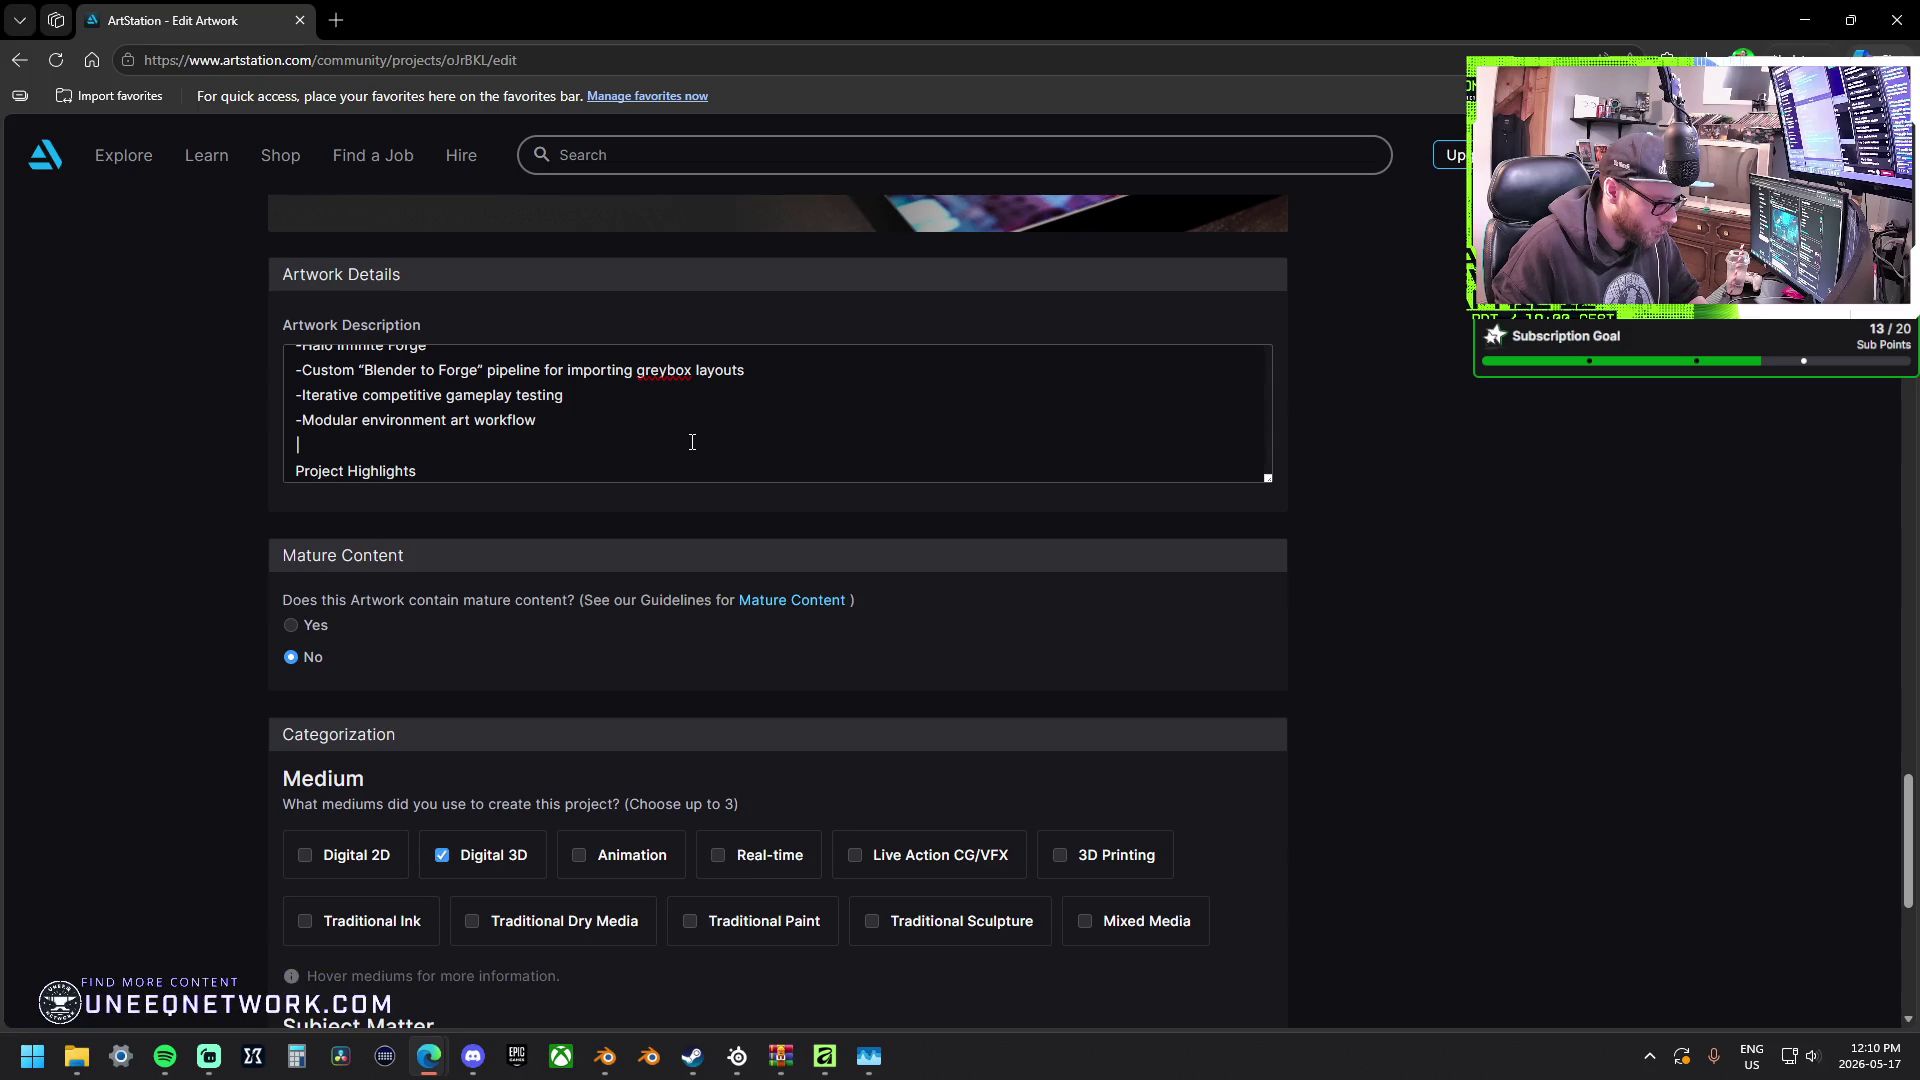
{"action": "key", "text": "Down"}
{"action": "key", "text": "Down"}
{"action": "key", "text": "Down"}
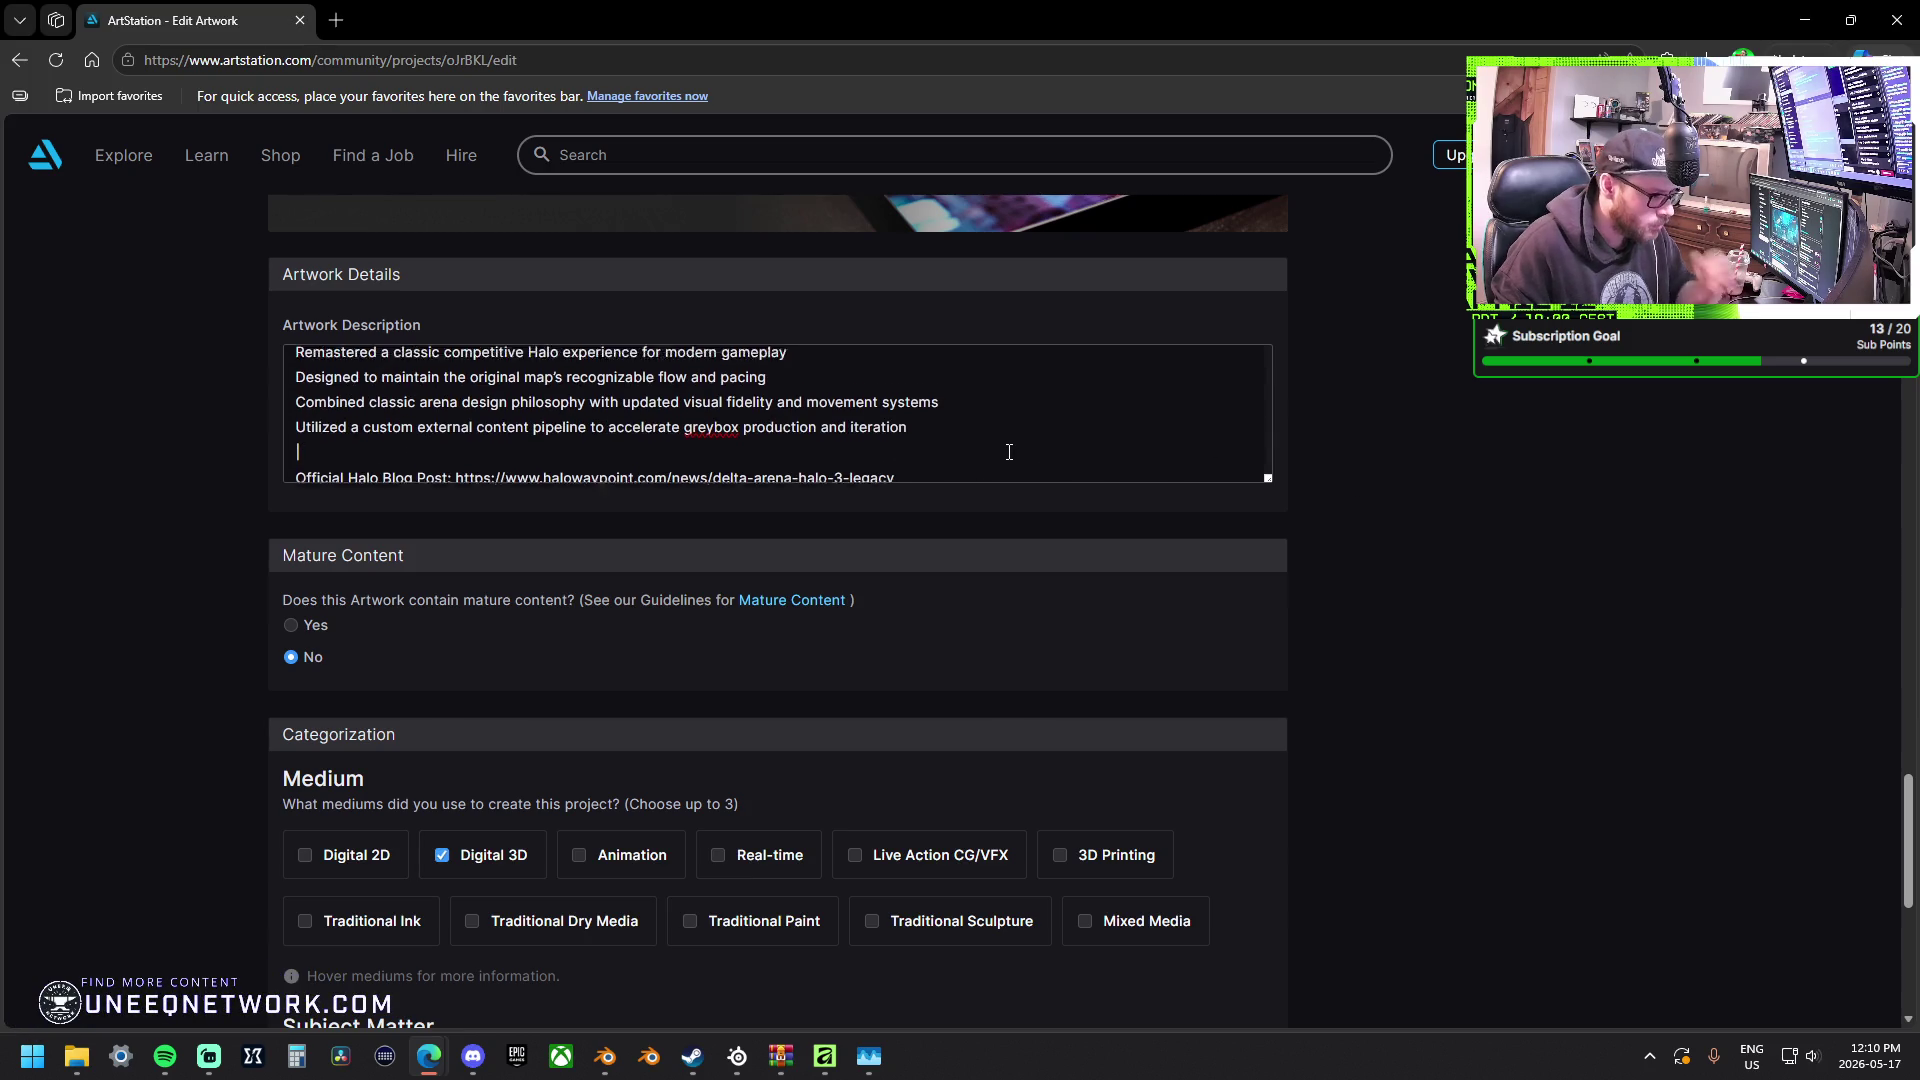
{"action": "scroll", "coordinate": [1008, 452], "scroll_direction": "up", "scroll_amount": 3}
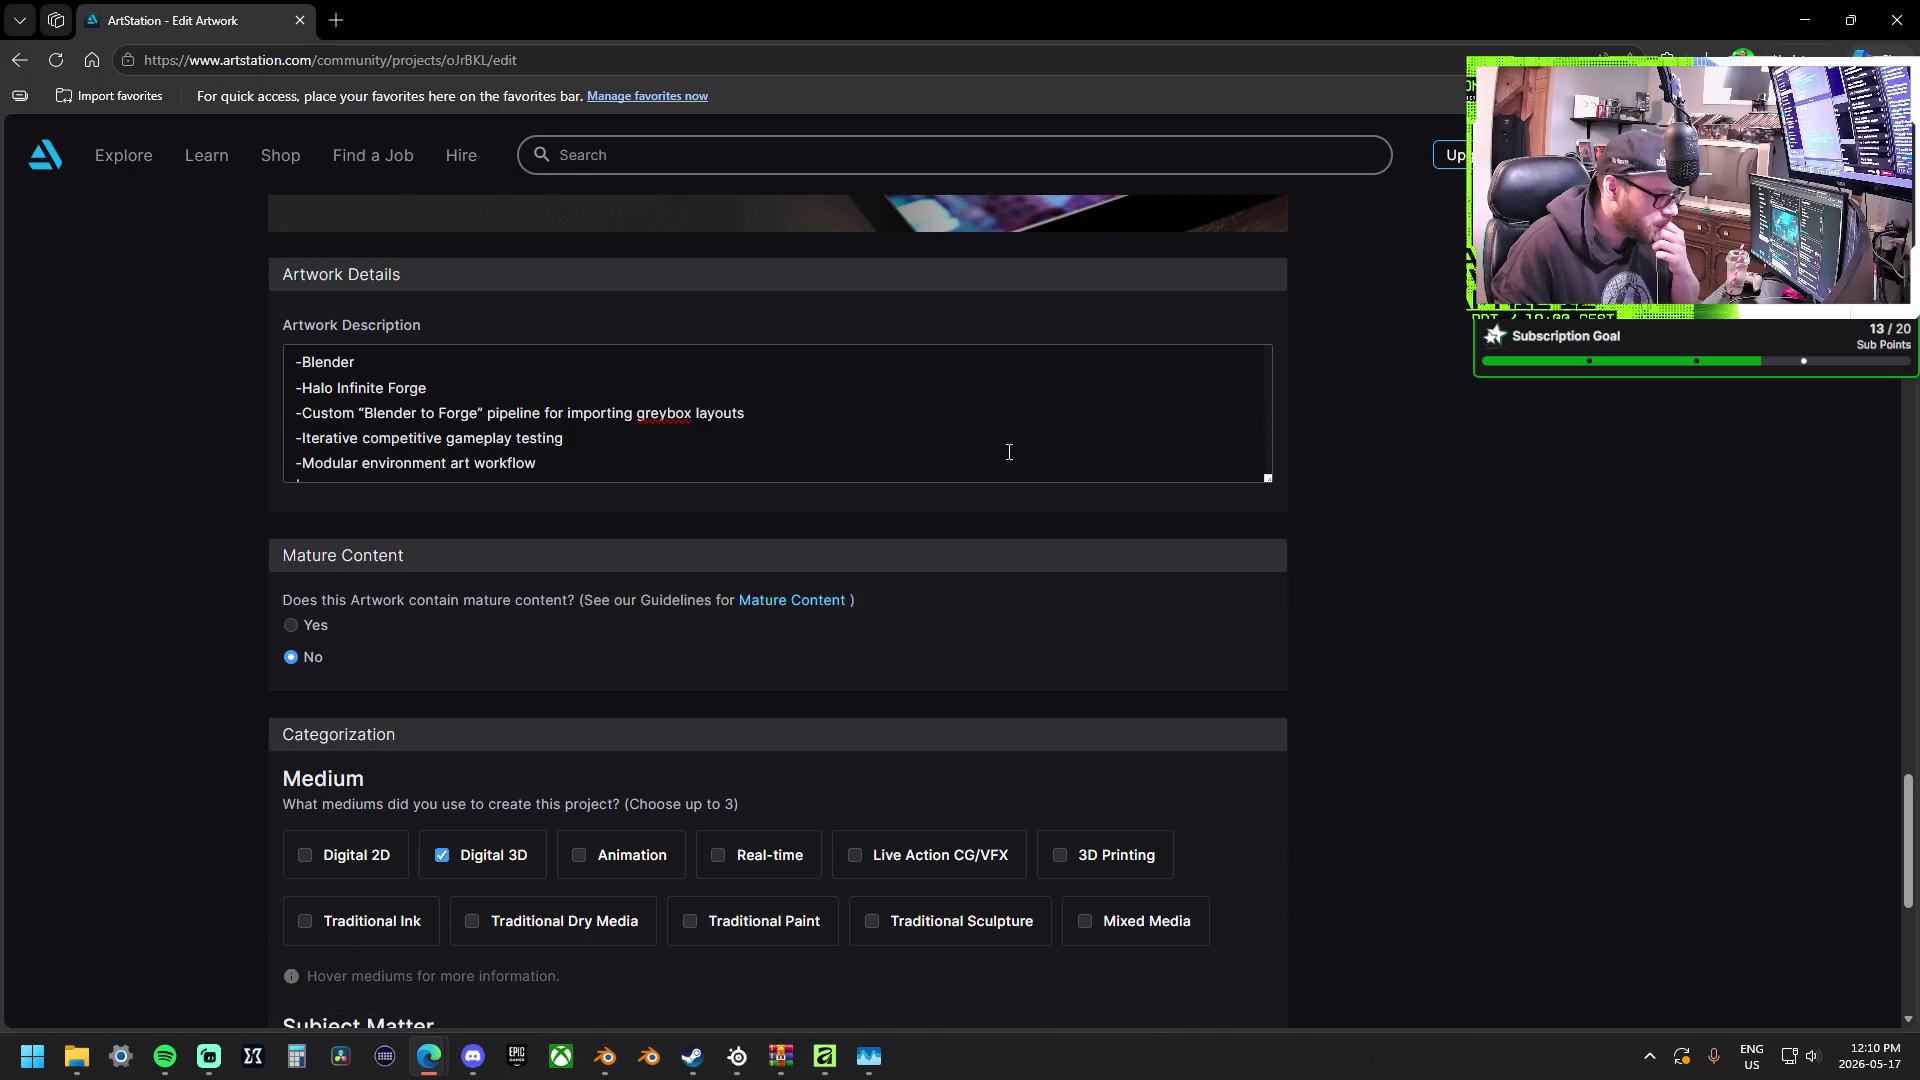
{"action": "scroll", "coordinate": [1008, 452], "scroll_direction": "up", "scroll_amount": 2}
{"action": "right_click", "coordinate": [1008, 452]}
{"action": "left_click", "coordinate": [797, 423]}
{"action": "scroll", "coordinate": [801, 415], "scroll_direction": "up", "scroll_amount": 2}
{"action": "scroll", "coordinate": [805, 411], "scroll_direction": "up", "scroll_amount": 3}
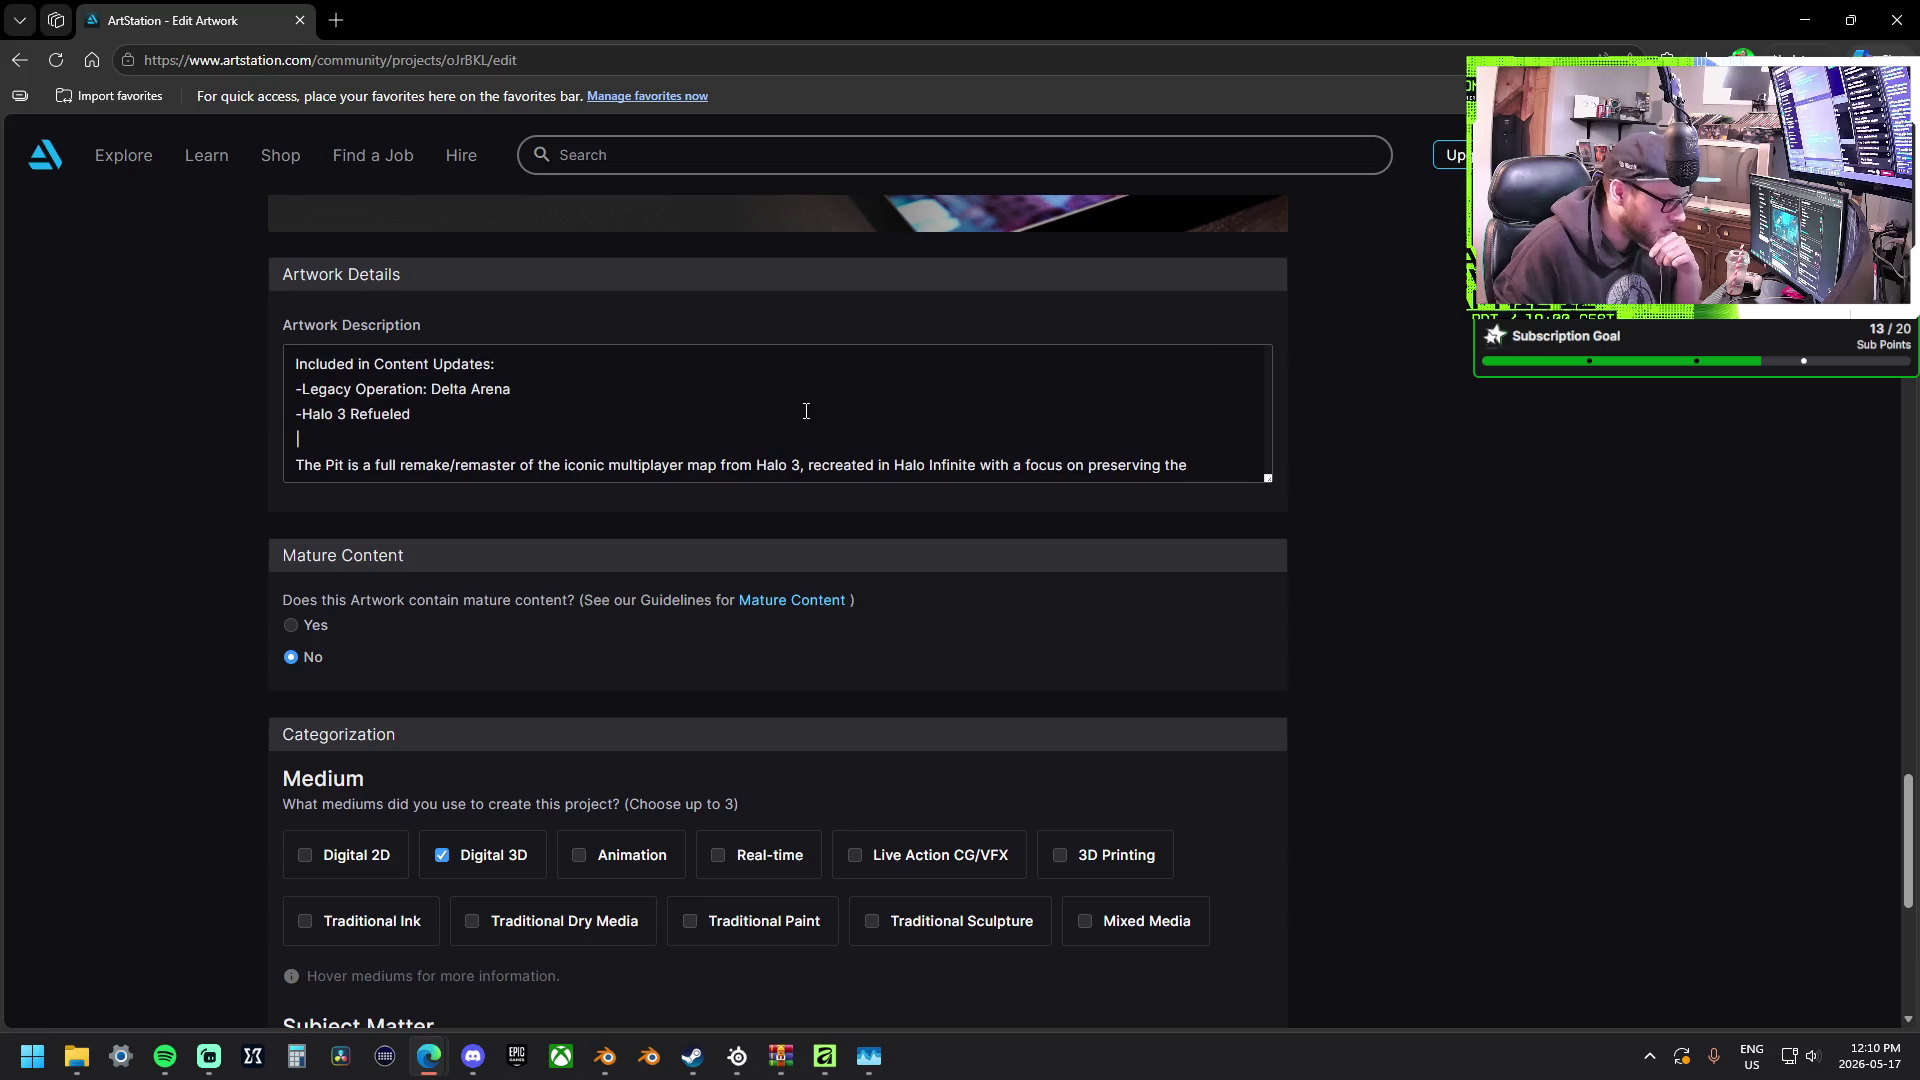
{"action": "scroll", "coordinate": [806, 411], "scroll_direction": "up", "scroll_amount": 1}
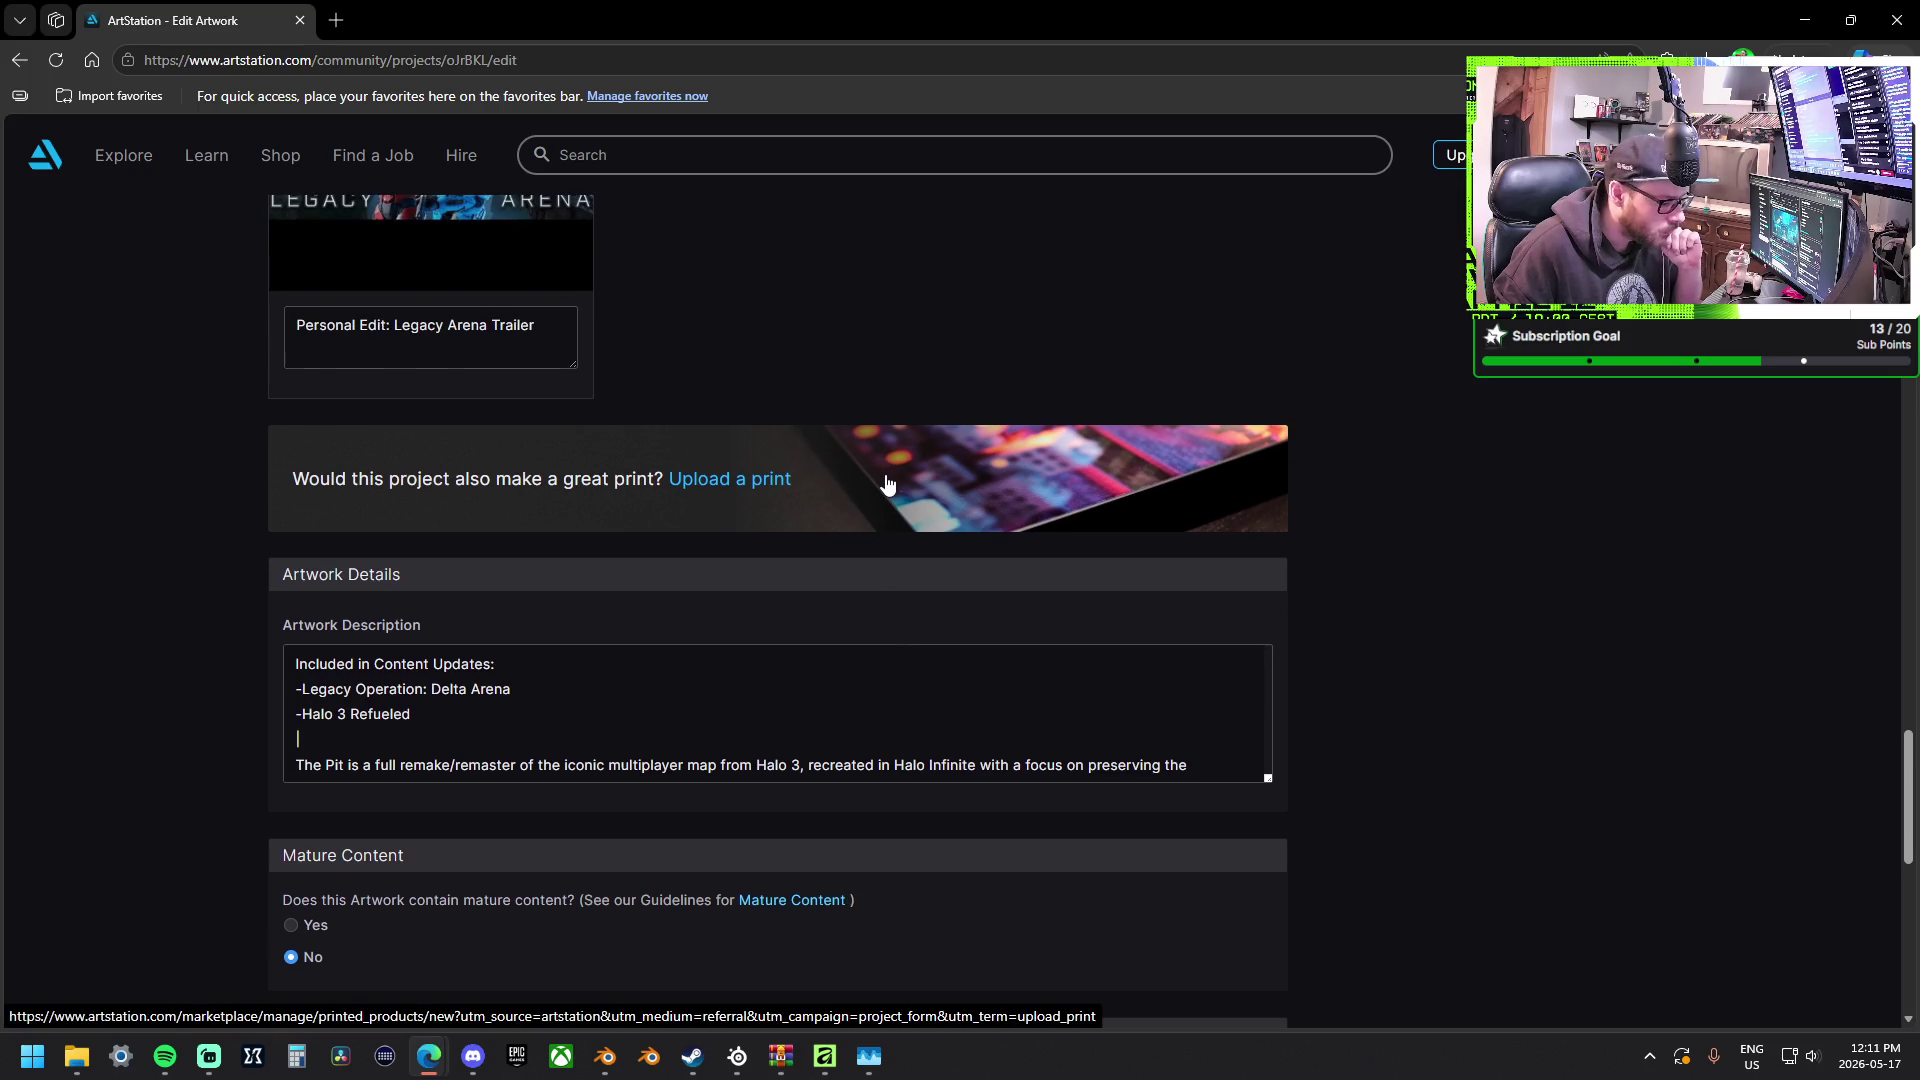
{"action": "key", "text": "Down"}
{"action": "key", "text": "Down"}
{"action": "key", "text": "Down"}
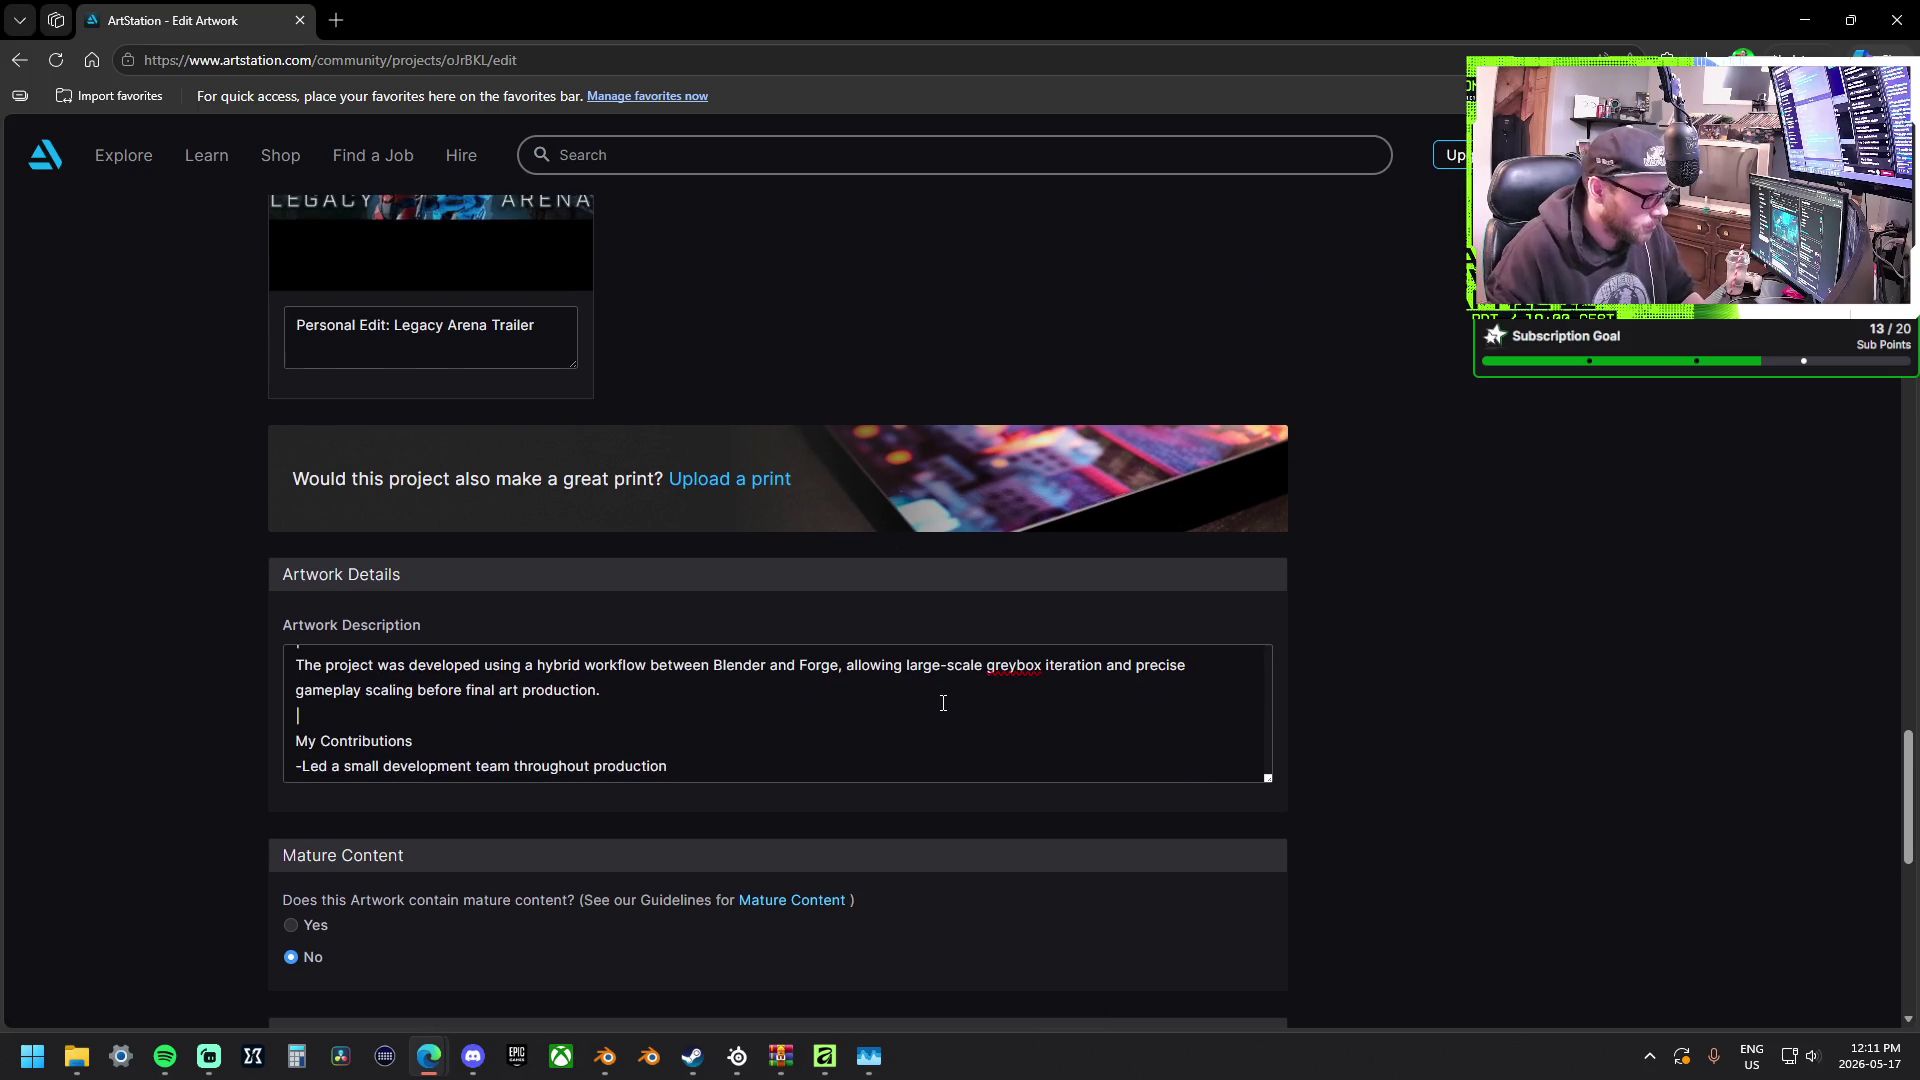
{"action": "key", "text": "Up"}
{"action": "key", "text": "Up"}
{"action": "key", "text": "Up"}
{"action": "key", "text": "Up"}
{"action": "key", "text": "ctrl+a"}
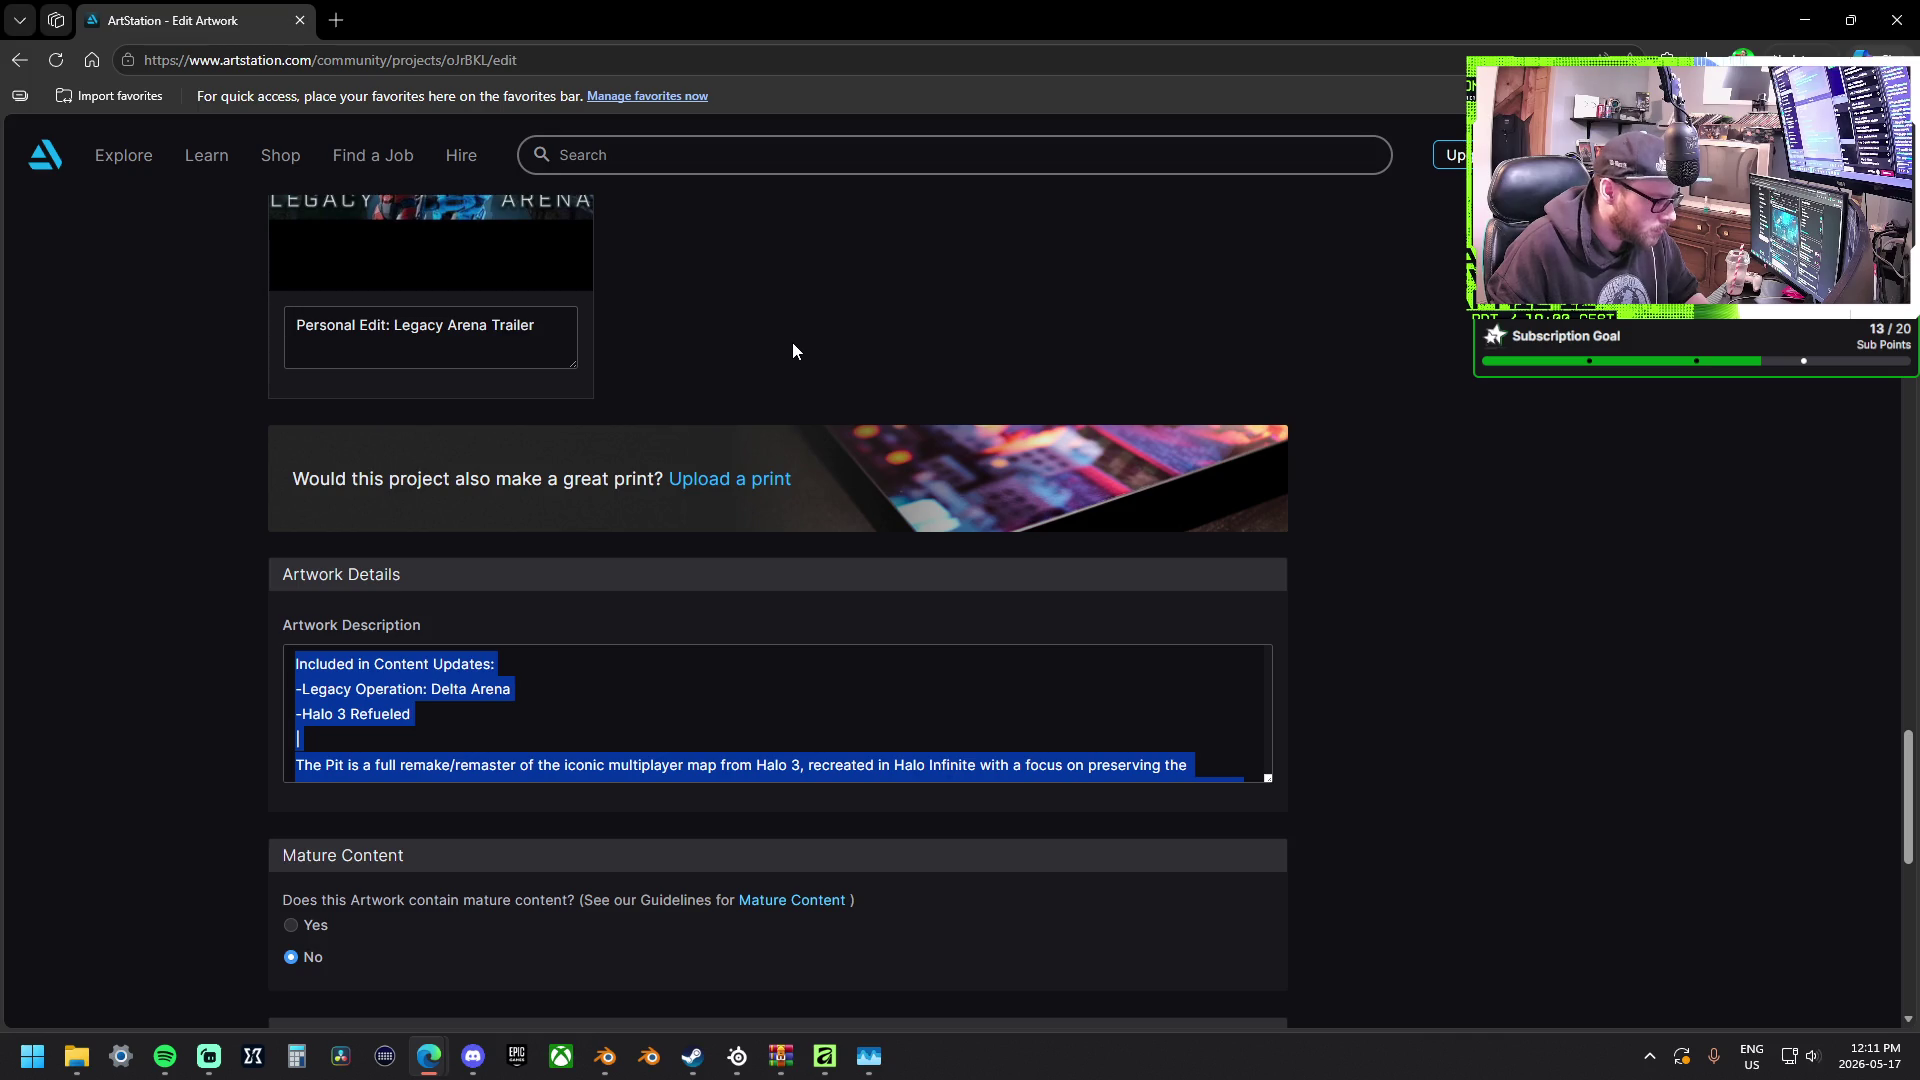
{"action": "scroll", "coordinate": [582, 709], "scroll_direction": "down", "scroll_amount": 2}
{"action": "scroll", "coordinate": [583, 708], "scroll_direction": "down", "scroll_amount": 1}
{"action": "left_click", "coordinate": [582, 708]}
{"action": "scroll", "coordinate": [538, 710], "scroll_direction": "up", "scroll_amount": 2}
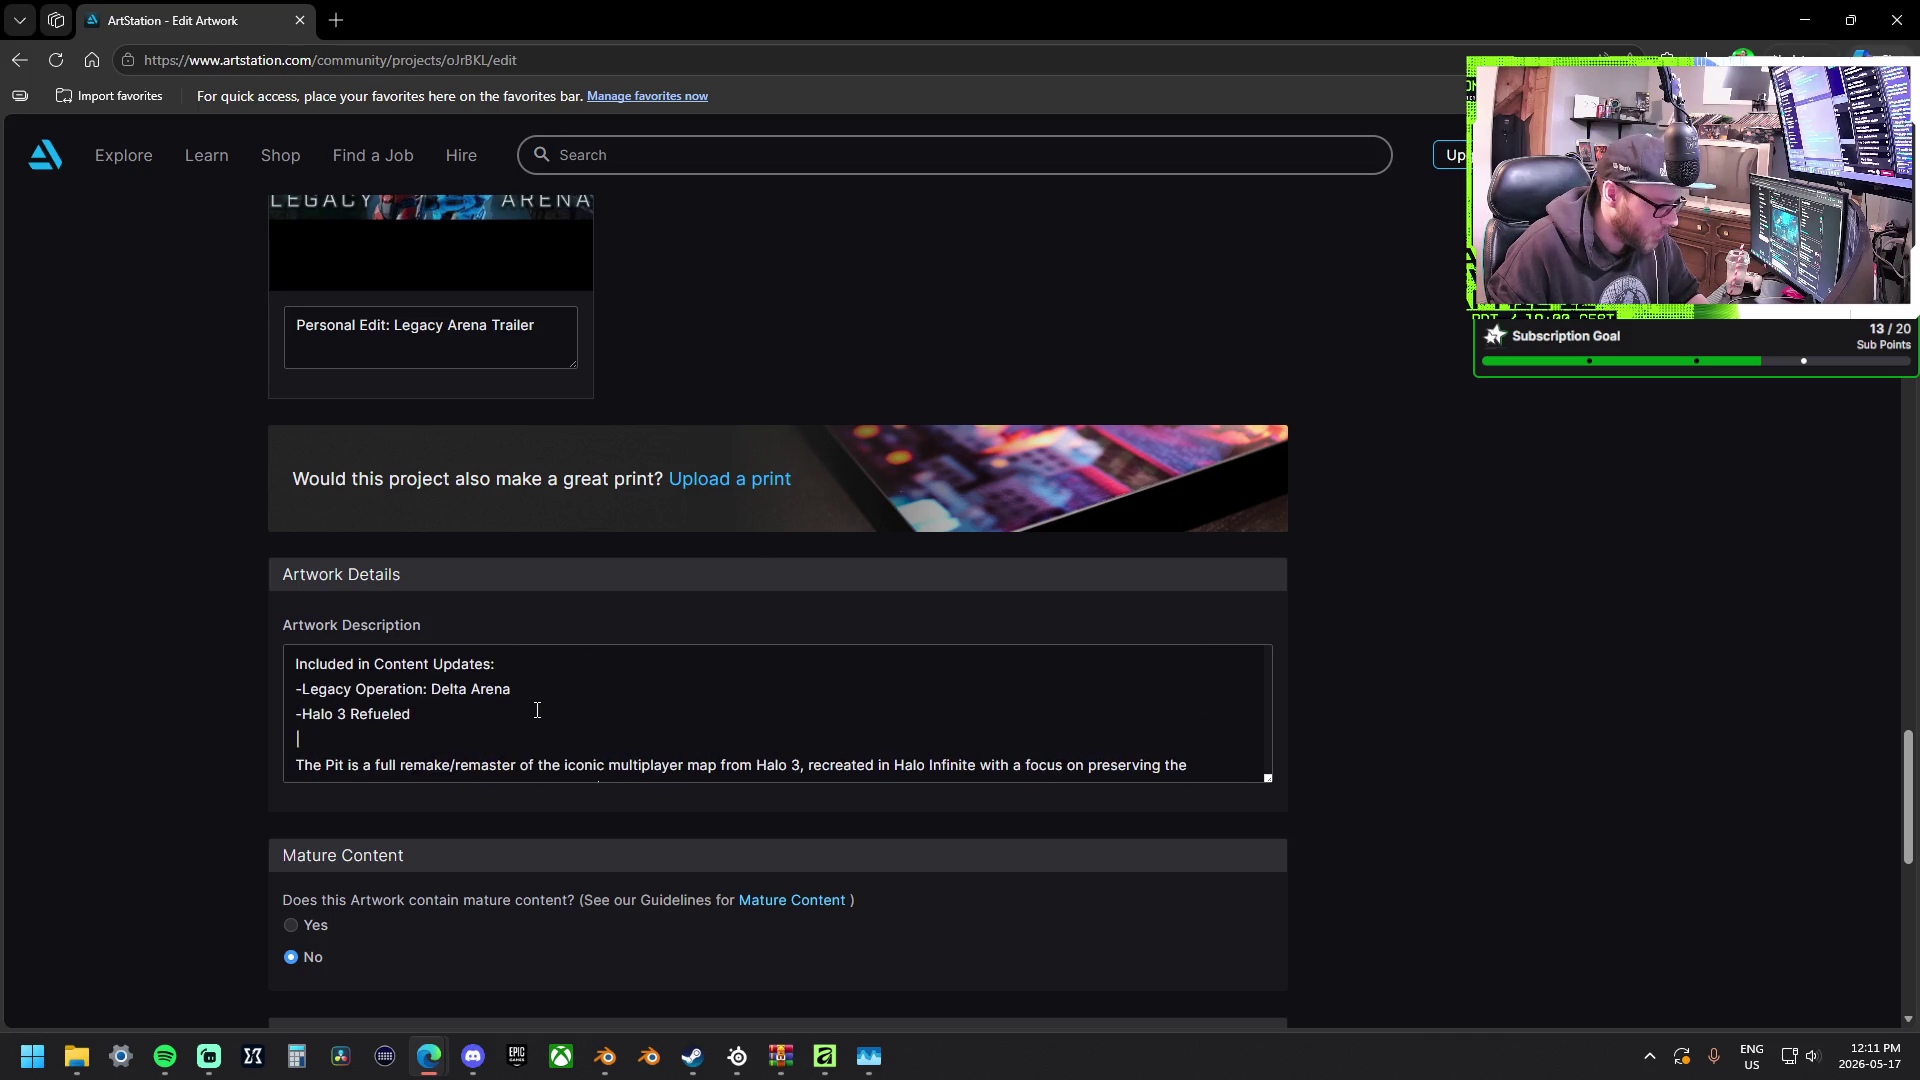
{"action": "scroll", "coordinate": [539, 707], "scroll_direction": "down", "scroll_amount": 2}
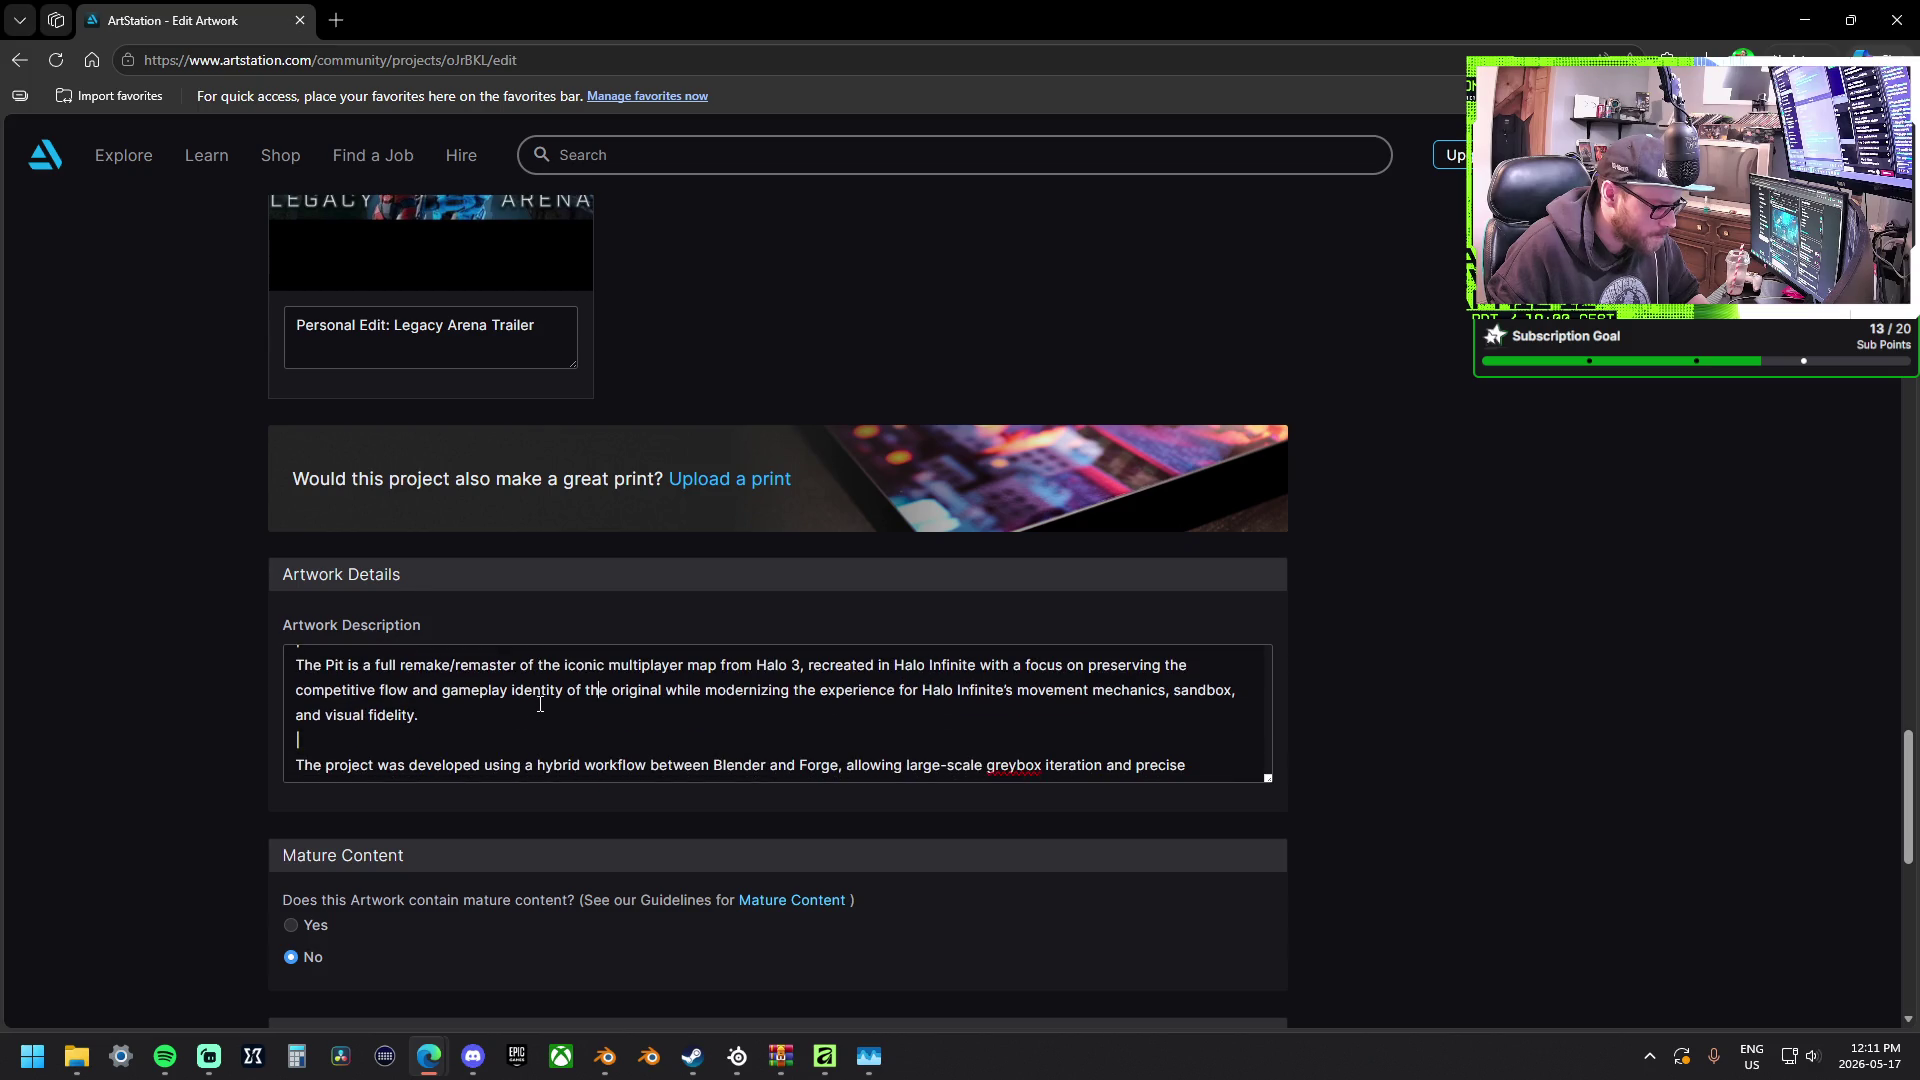
{"action": "scroll", "coordinate": [542, 704], "scroll_direction": "up", "scroll_amount": 1}
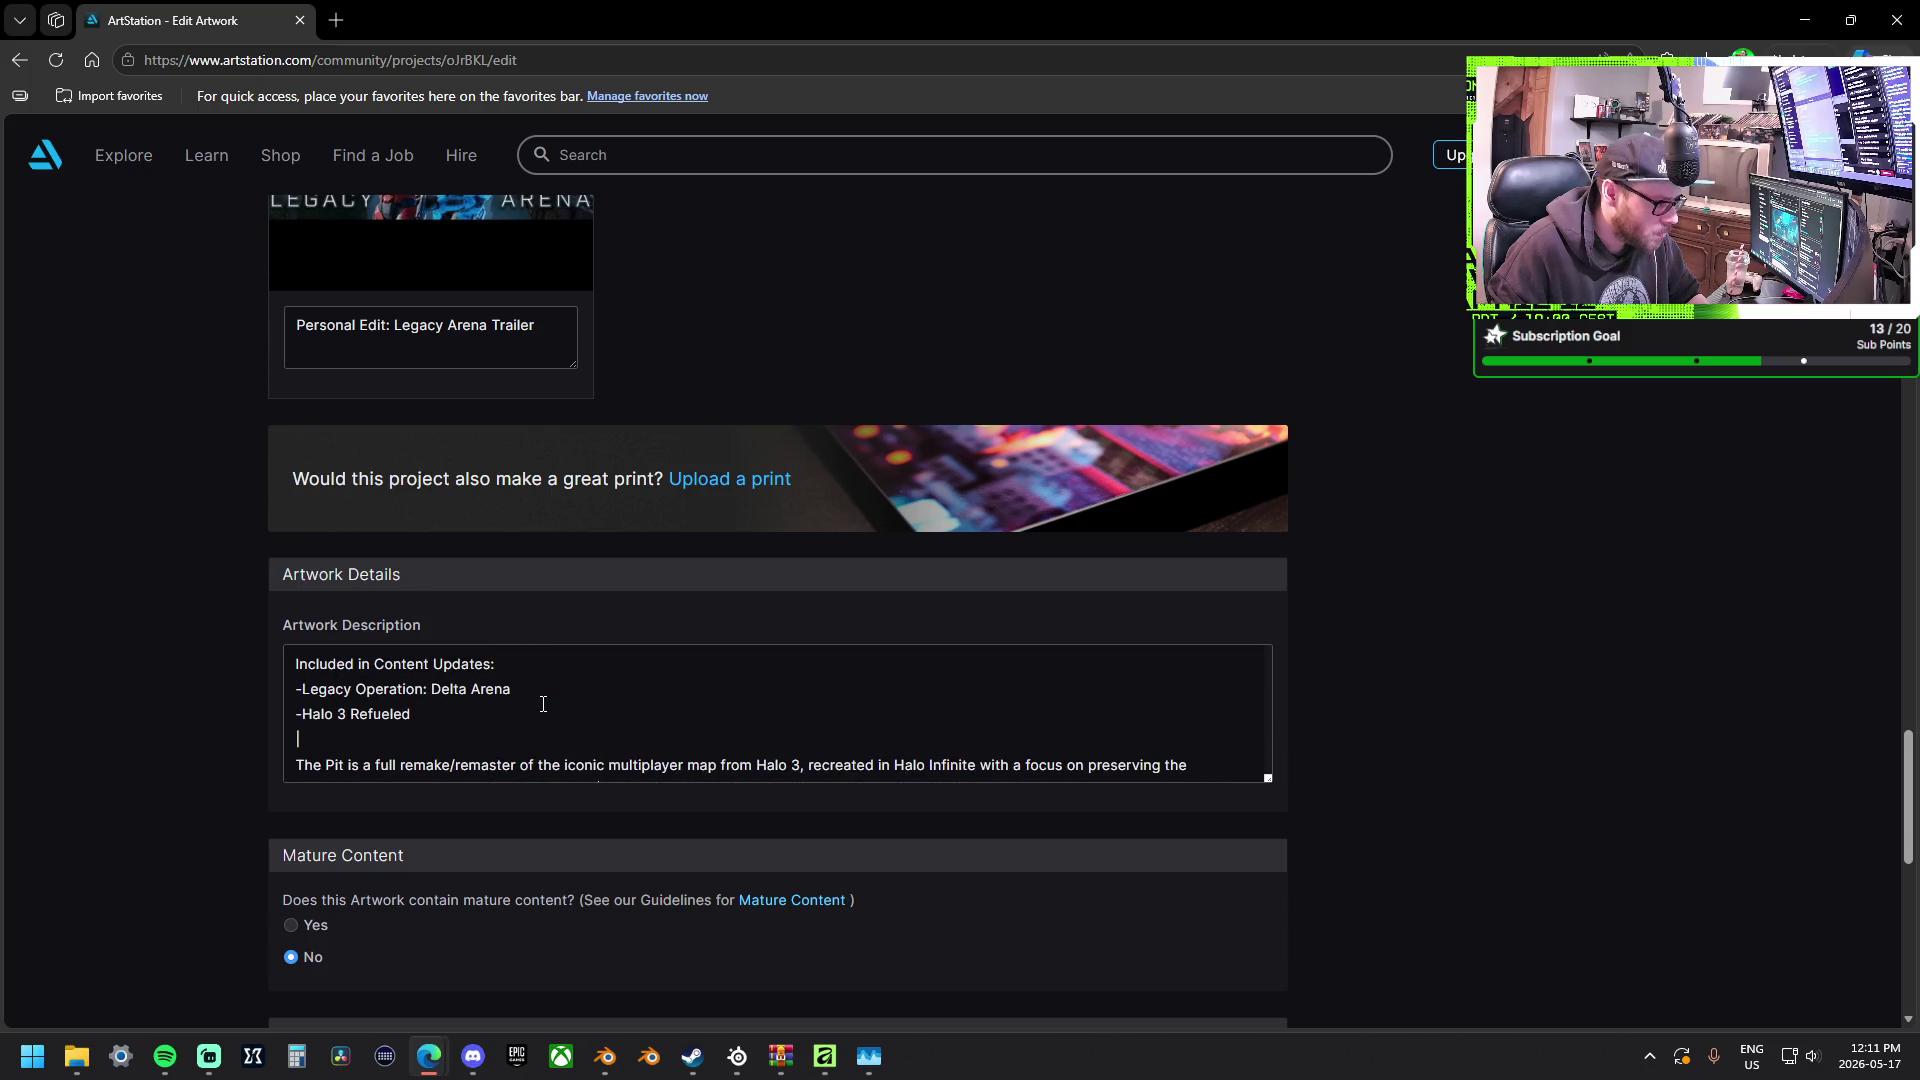
{"action": "scroll", "coordinate": [797, 316], "scroll_direction": "up", "scroll_amount": 2}
{"action": "scroll", "coordinate": [797, 315], "scroll_direction": "up", "scroll_amount": 3}
{"action": "scroll", "coordinate": [797, 323], "scroll_direction": "up", "scroll_amount": 1}
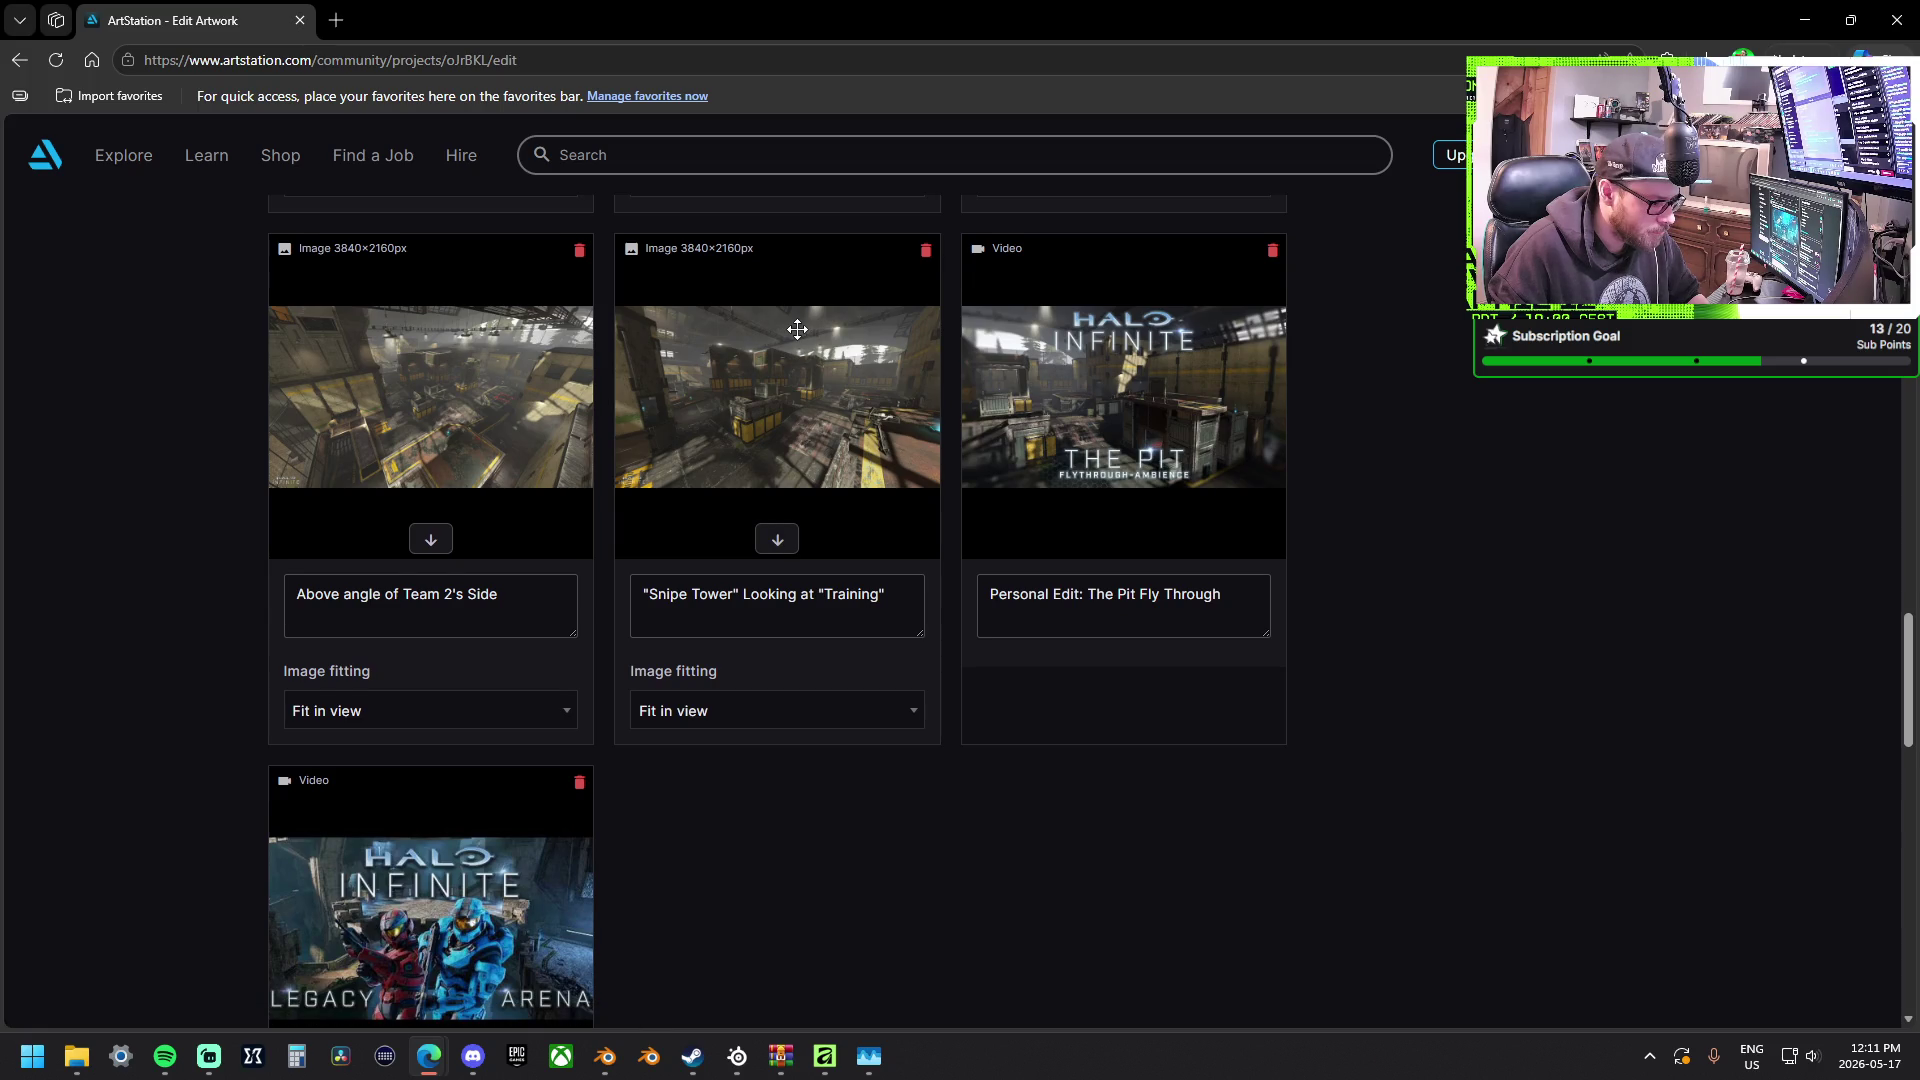
{"action": "scroll", "coordinate": [849, 385], "scroll_direction": "up", "scroll_amount": 3}
{"action": "scroll", "coordinate": [850, 385], "scroll_direction": "up", "scroll_amount": 3}
{"action": "scroll", "coordinate": [850, 386], "scroll_direction": "up", "scroll_amount": 3}
{"action": "scroll", "coordinate": [849, 391], "scroll_direction": "up", "scroll_amount": 3}
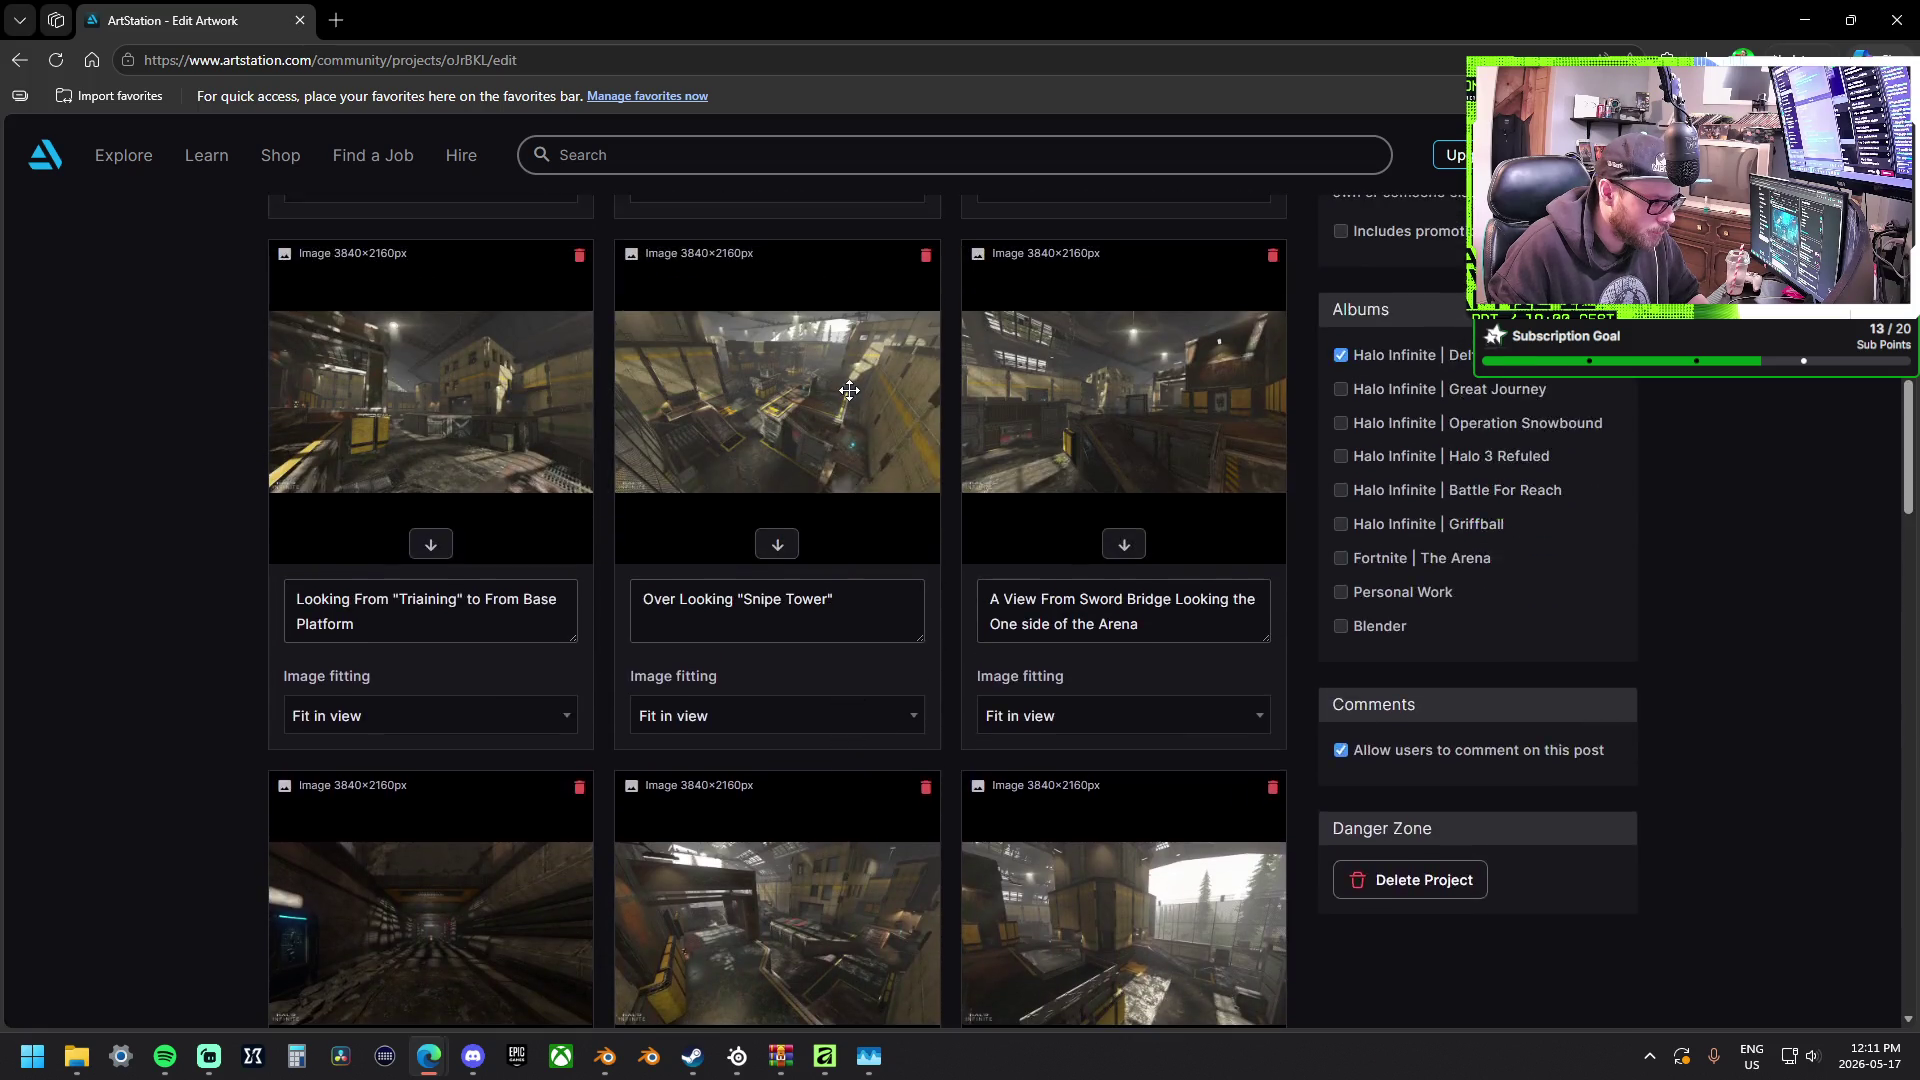
{"action": "scroll", "coordinate": [849, 391], "scroll_direction": "up", "scroll_amount": 2}
{"action": "scroll", "coordinate": [850, 391], "scroll_direction": "up", "scroll_amount": 2}
{"action": "scroll", "coordinate": [849, 391], "scroll_direction": "up", "scroll_amount": 2}
{"action": "scroll", "coordinate": [849, 391], "scroll_direction": "up", "scroll_amount": 1}
{"action": "scroll", "coordinate": [849, 390], "scroll_direction": "up", "scroll_amount": 2}
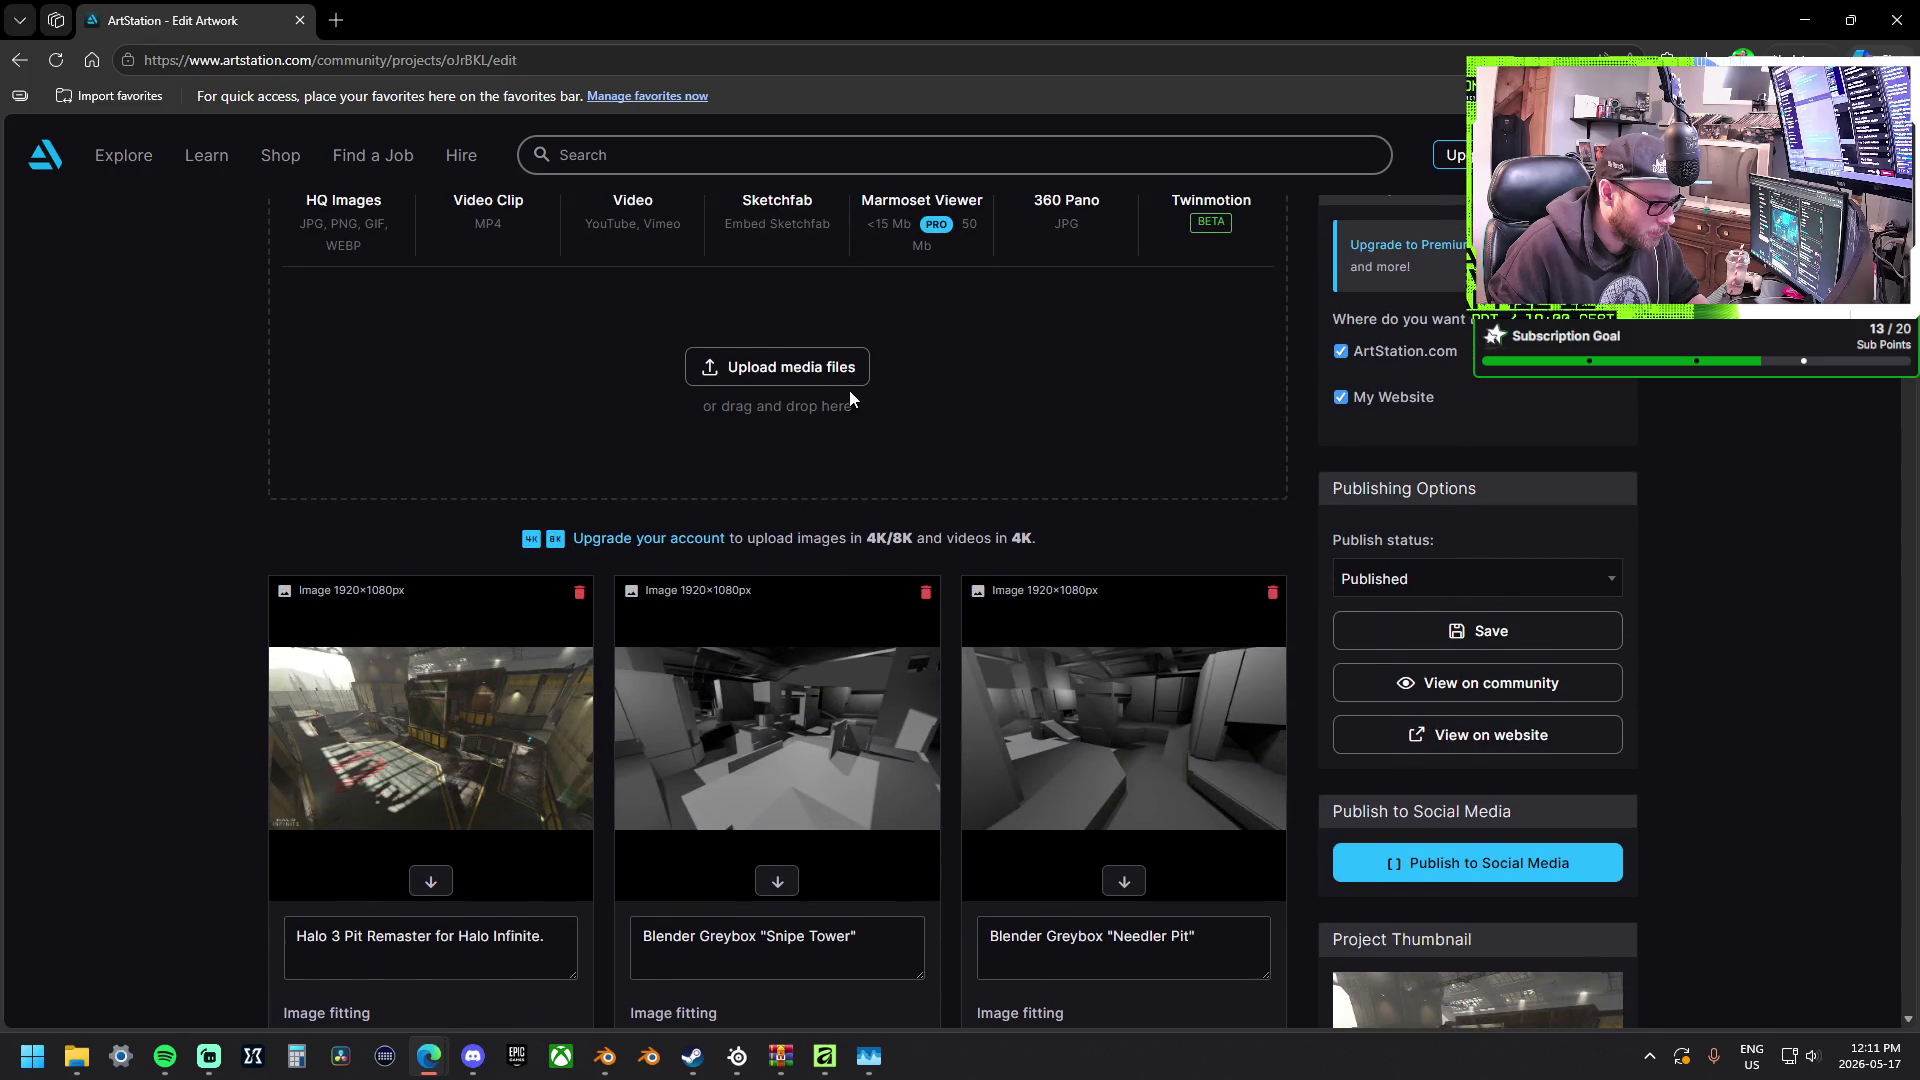
{"action": "scroll", "coordinate": [849, 391], "scroll_direction": "up", "scroll_amount": 2}
{"action": "scroll", "coordinate": [985, 482], "scroll_direction": "down", "scroll_amount": 1}
{"action": "scroll", "coordinate": [1391, 601], "scroll_direction": "down", "scroll_amount": 1}
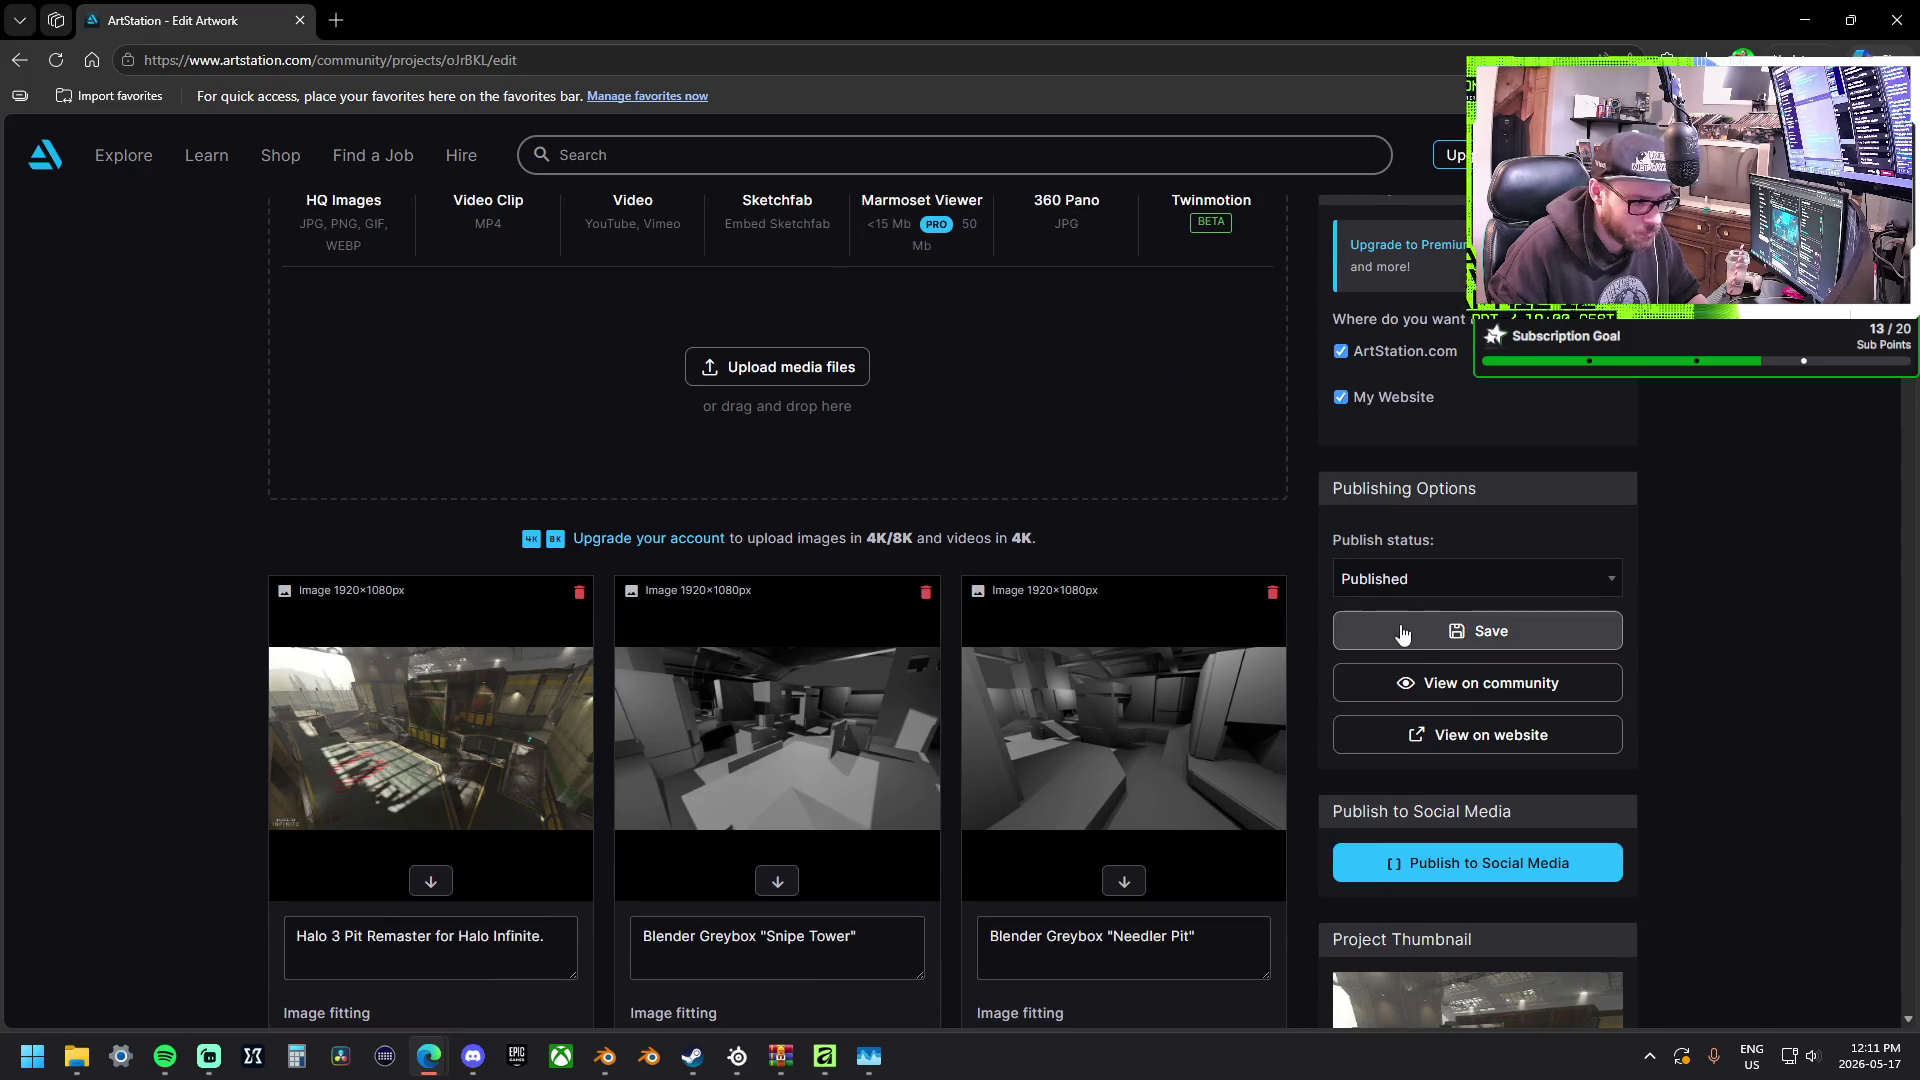
Save The Pit's edits, return to Manage Portfolio and reopen the Halo Infinite | Guardian project.
{"action": "left_click", "coordinate": [1396, 630]}
{"action": "mouse_move", "coordinate": [123, 154]}
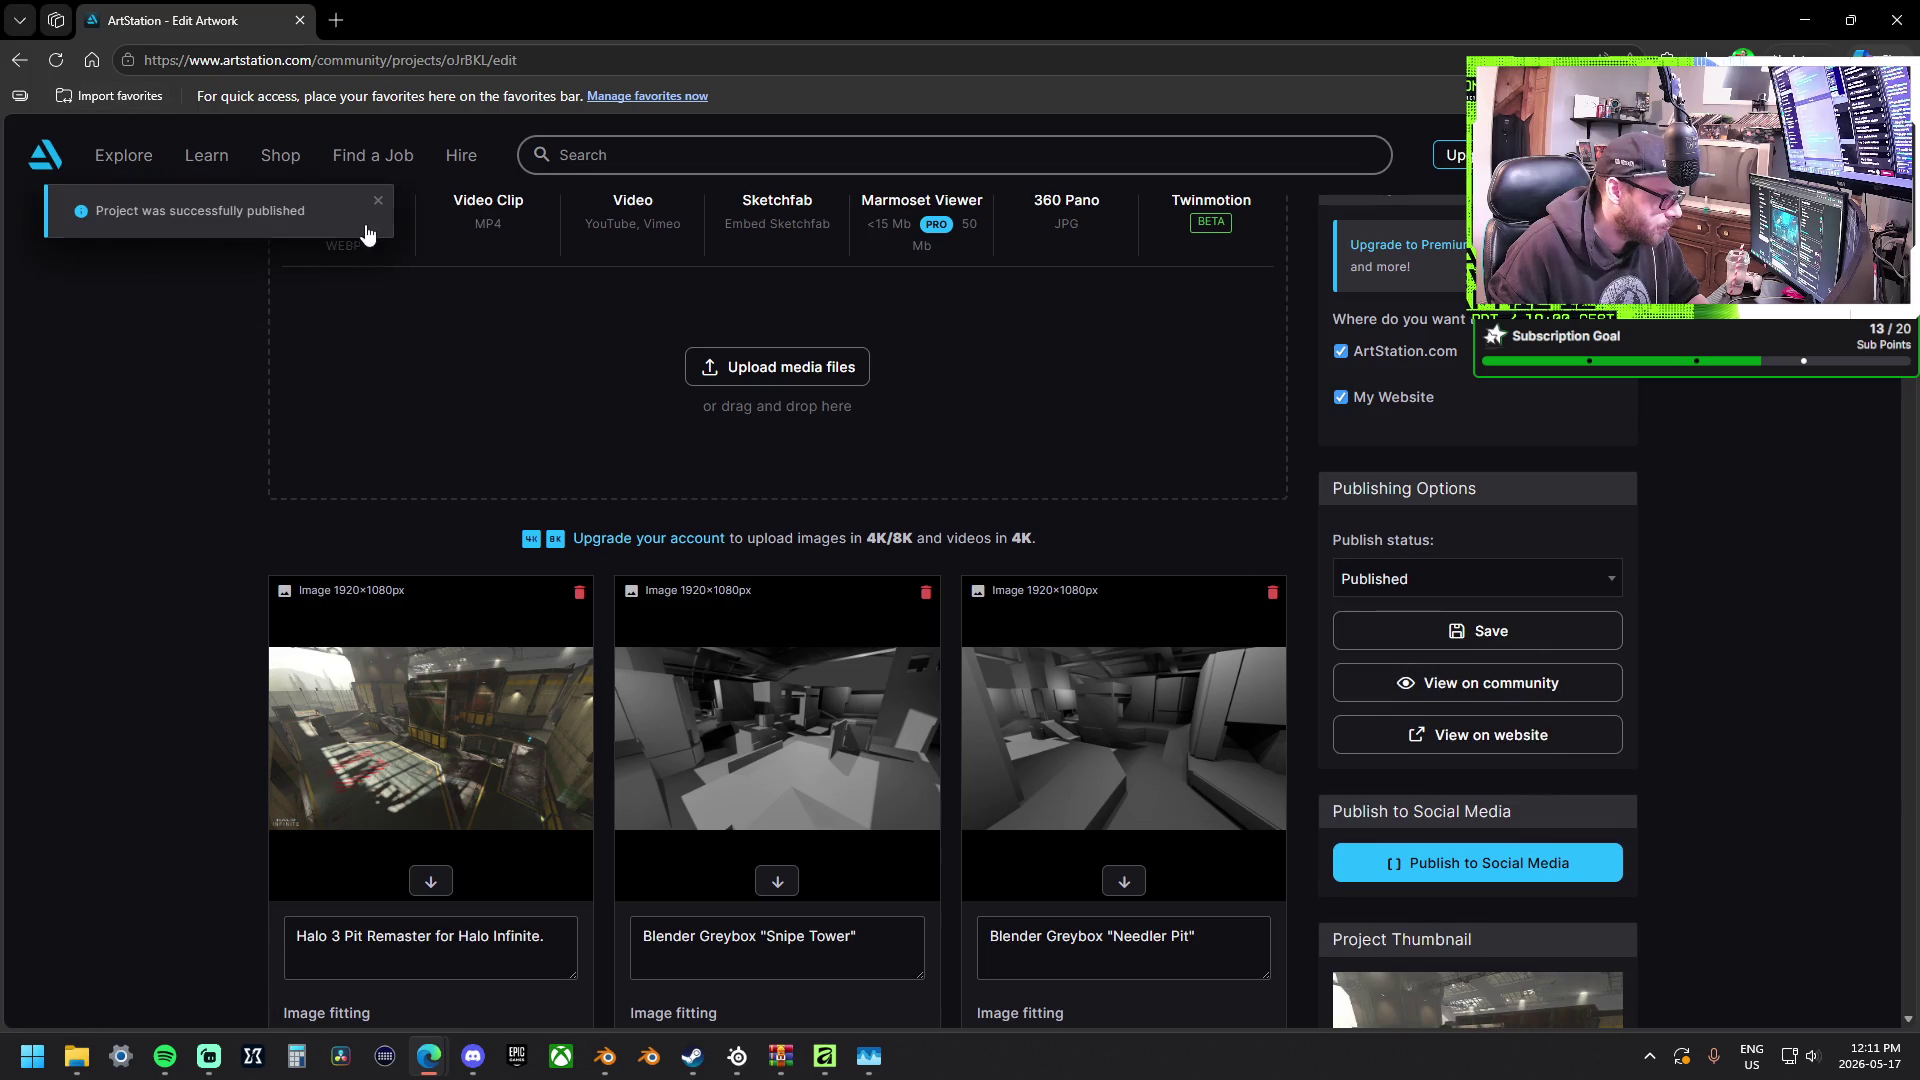
{"action": "scroll", "coordinate": [303, 245], "scroll_direction": "up", "scroll_amount": 2}
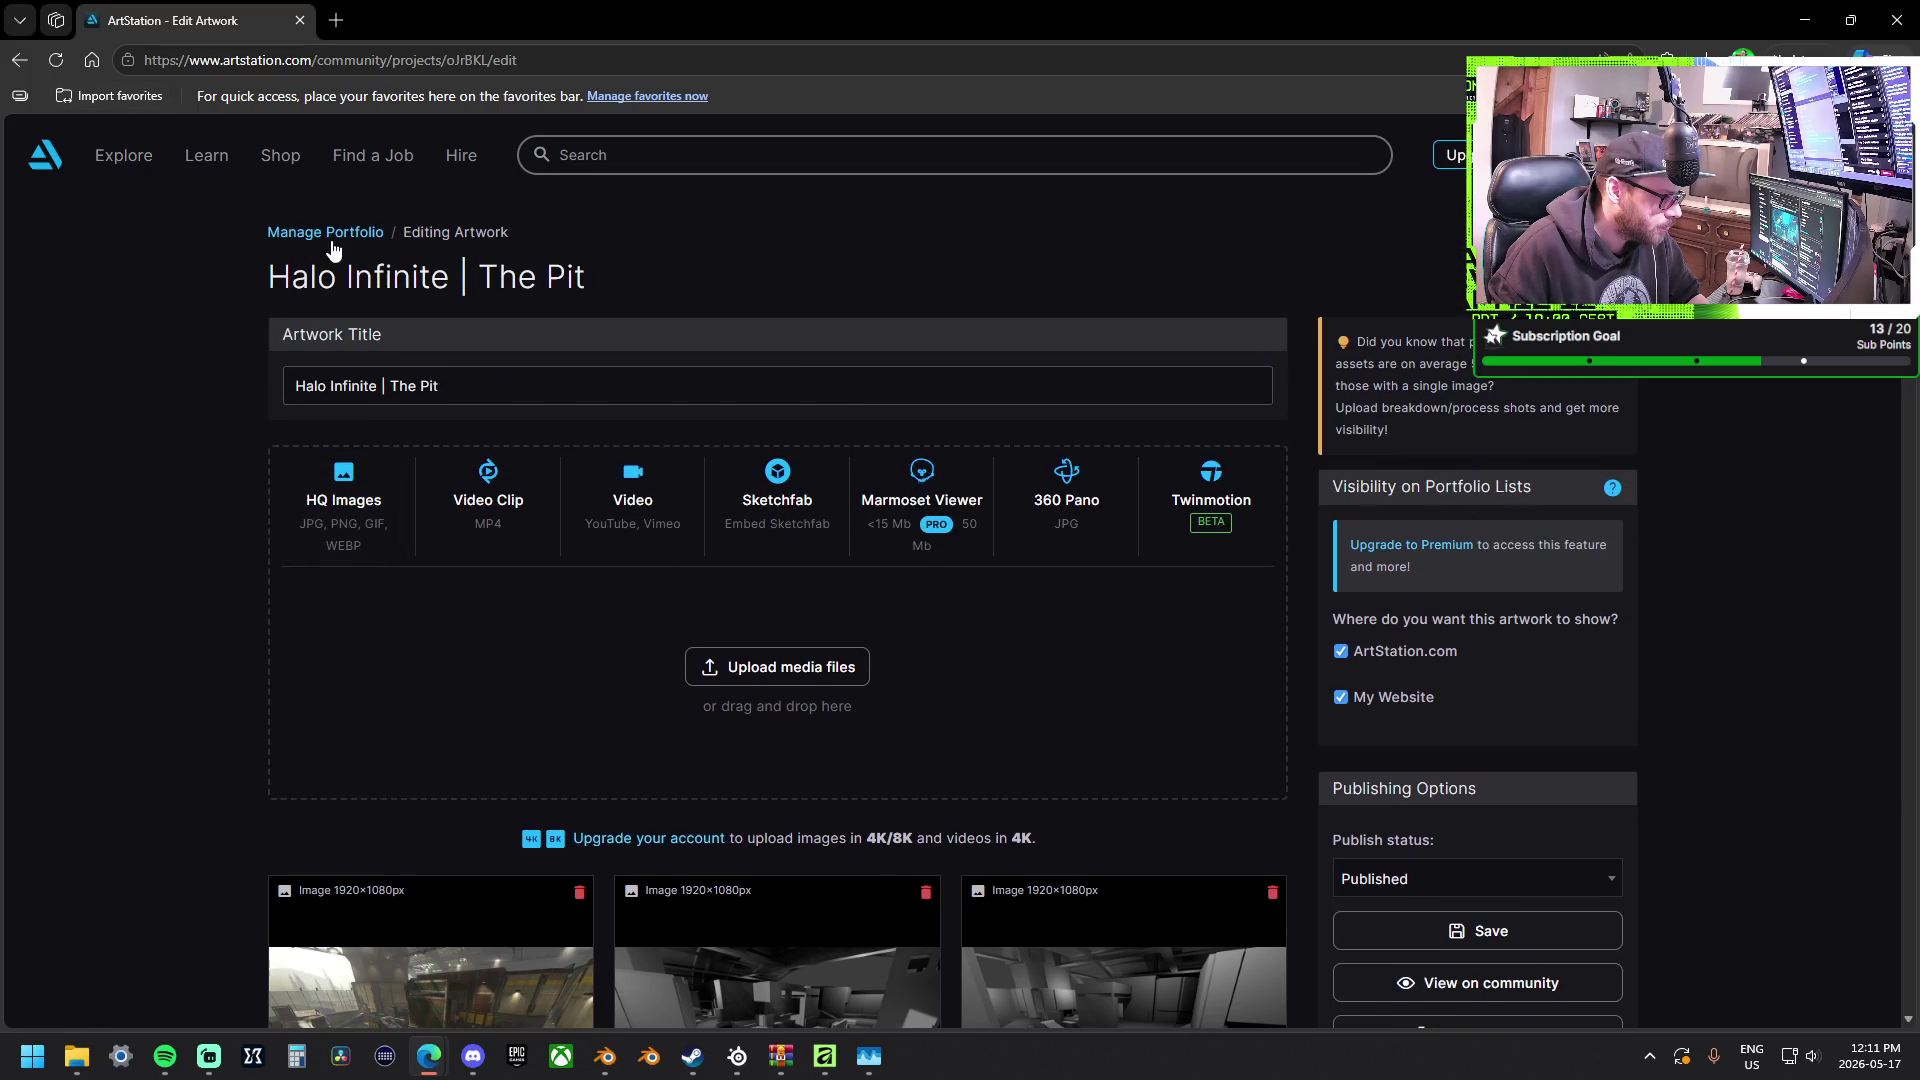
{"action": "left_click", "coordinate": [330, 238]}
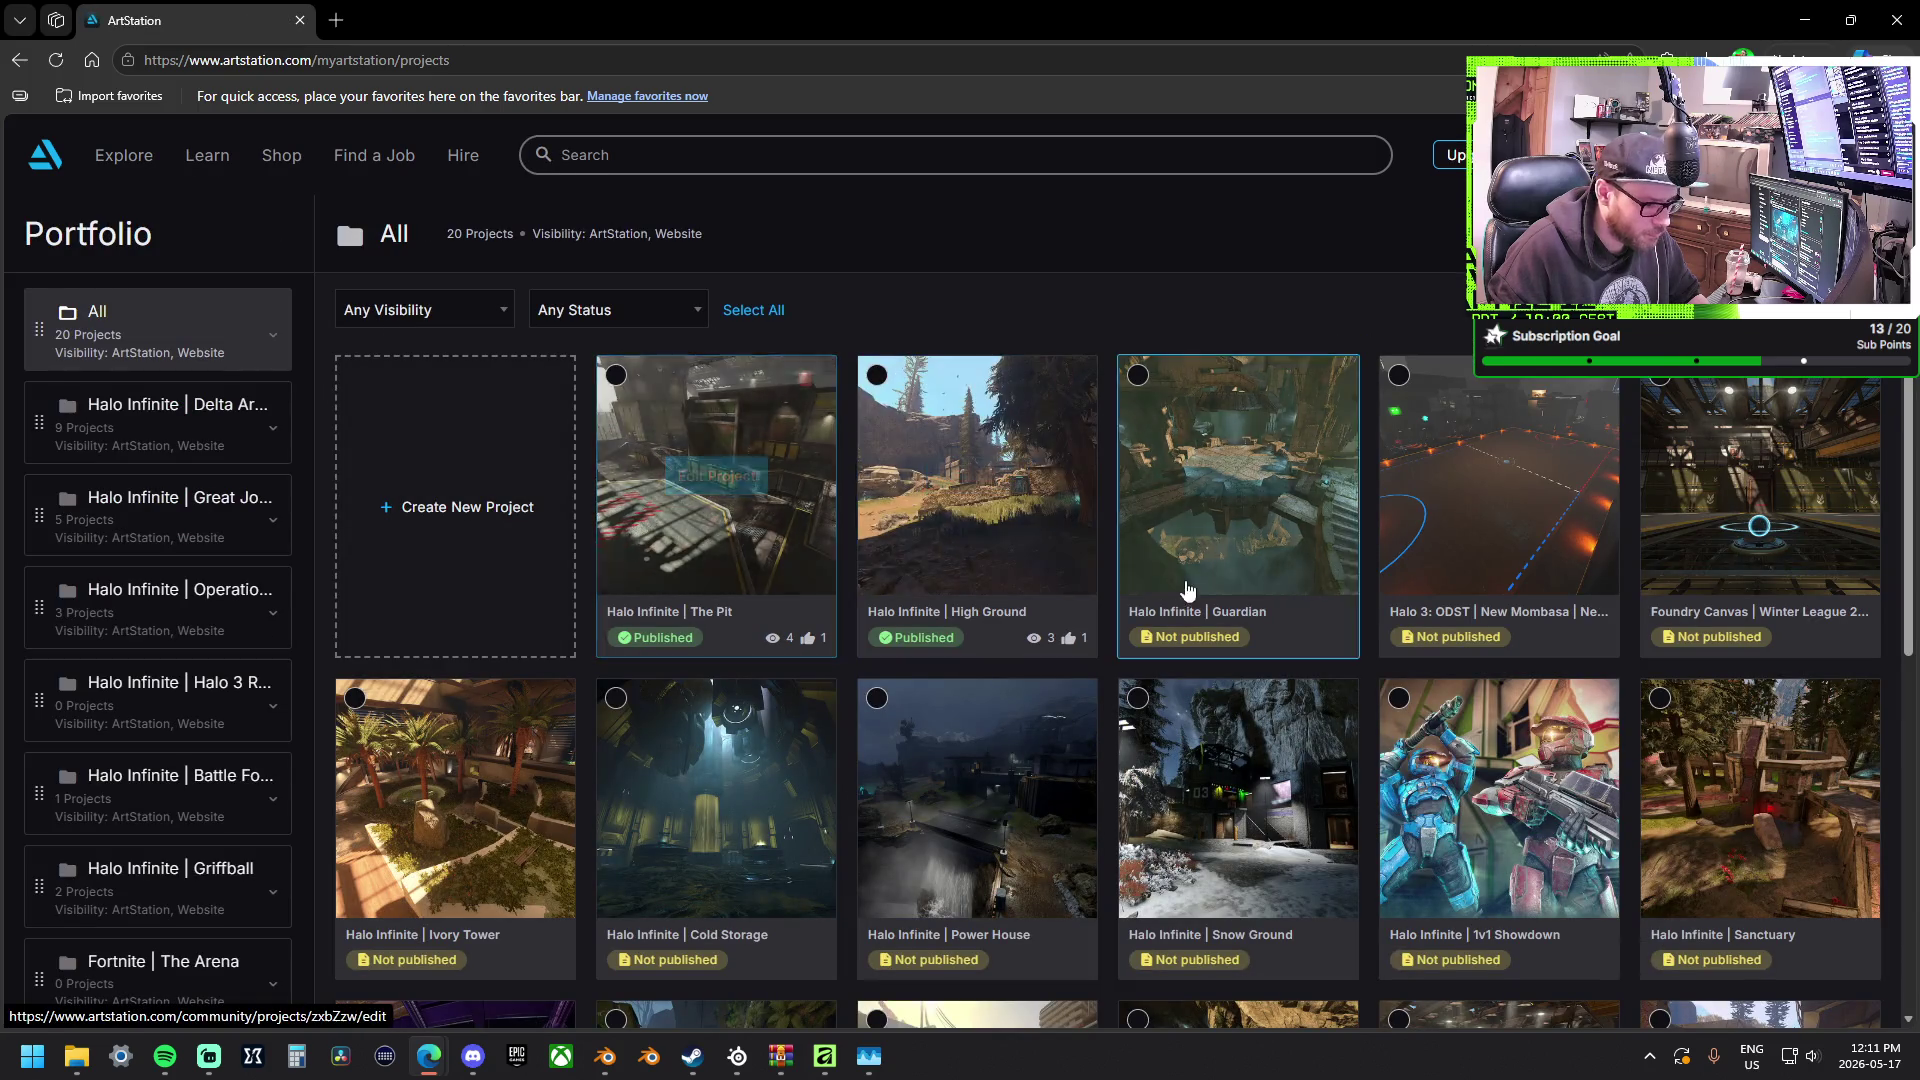
{"action": "left_click", "coordinate": [1220, 566]}
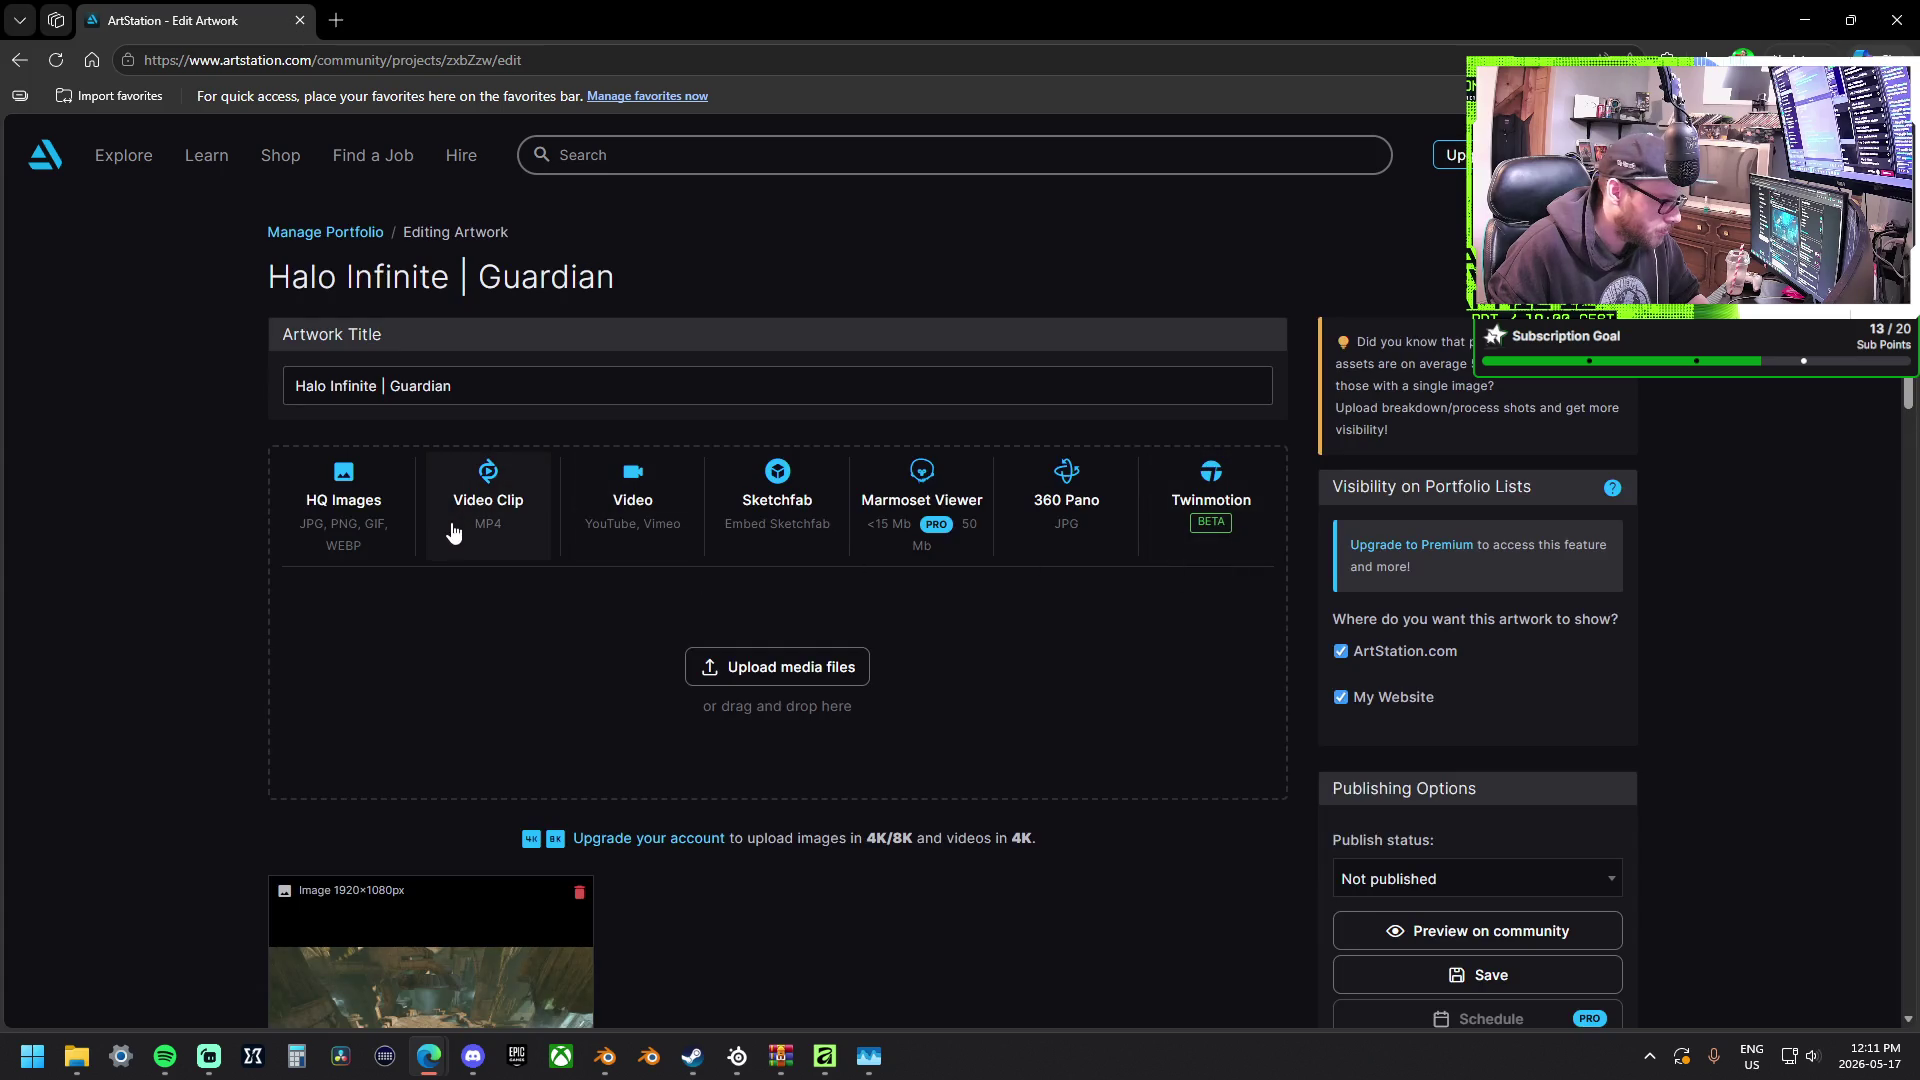
{"action": "scroll", "coordinate": [451, 536], "scroll_direction": "down", "scroll_amount": 3}
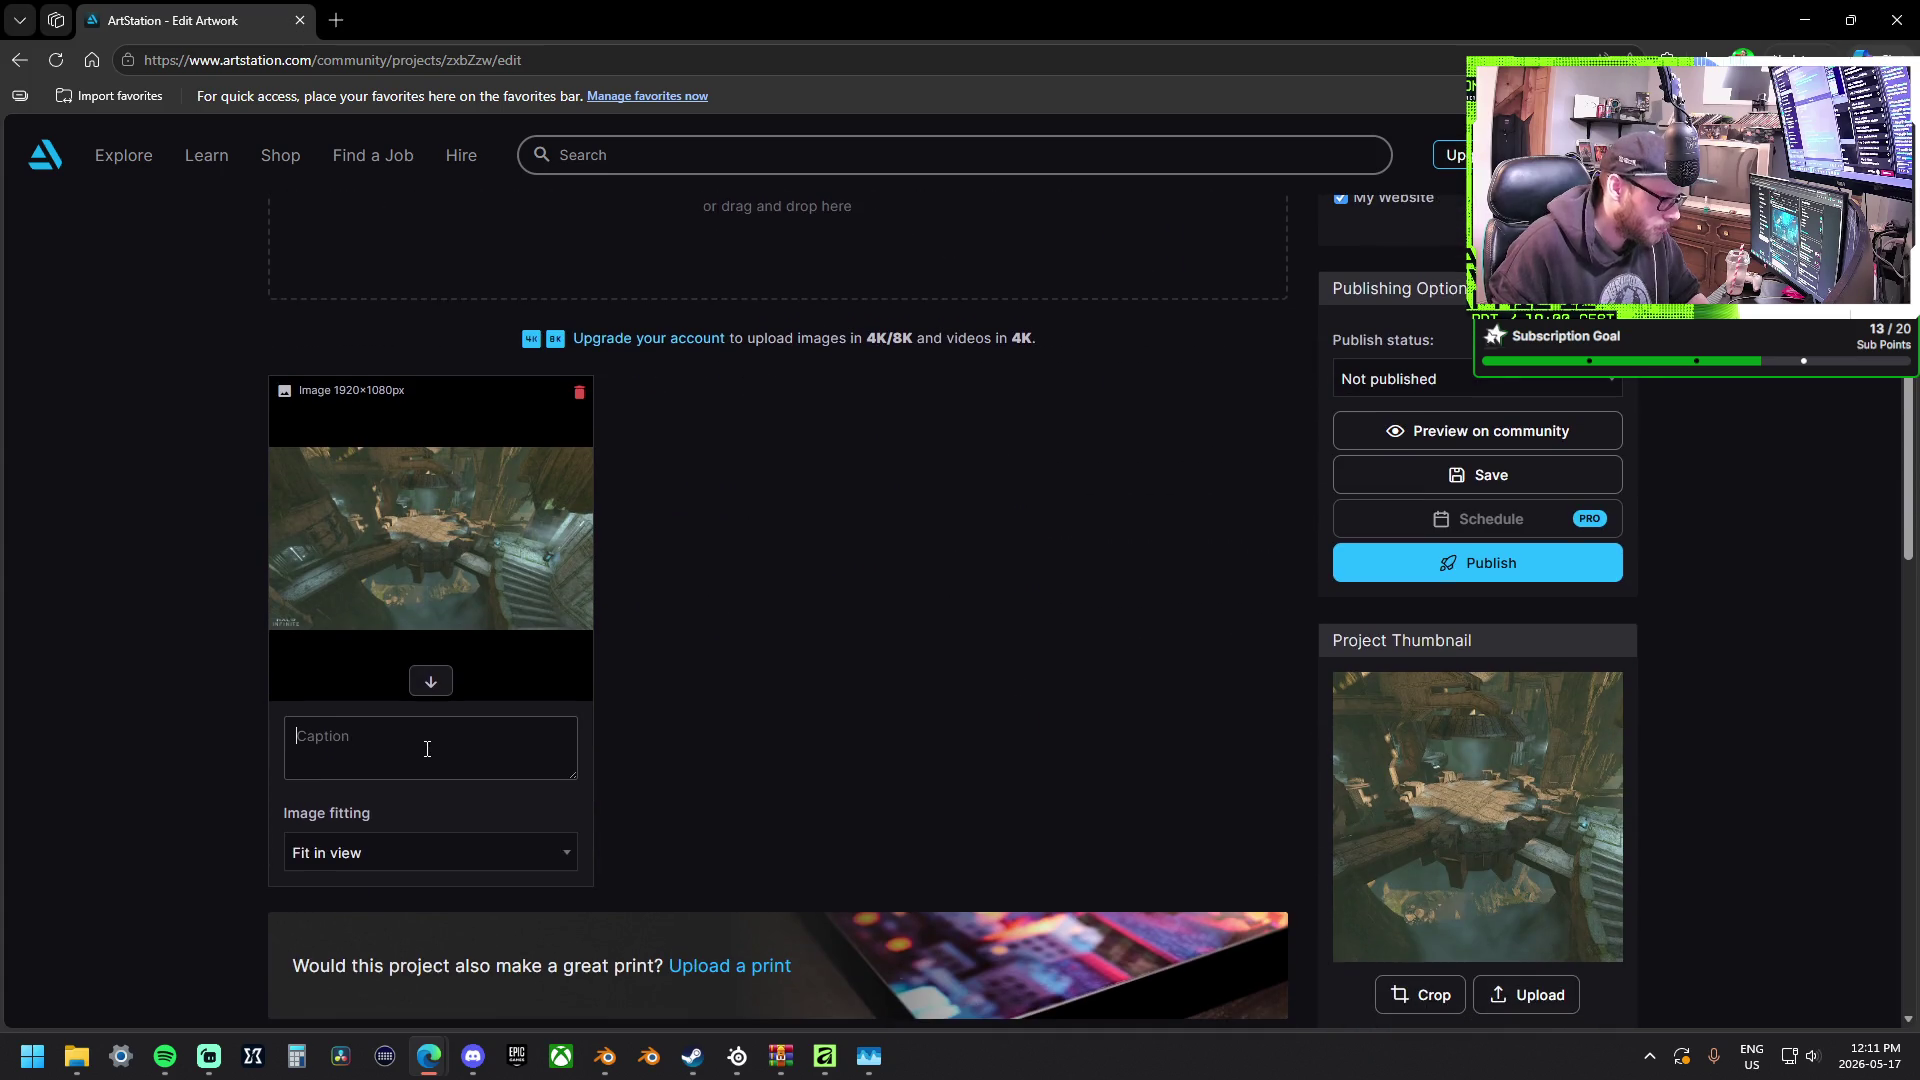
{"action": "type", "text": "Halo 3 Guadian Remastered for Halo Infinite"}
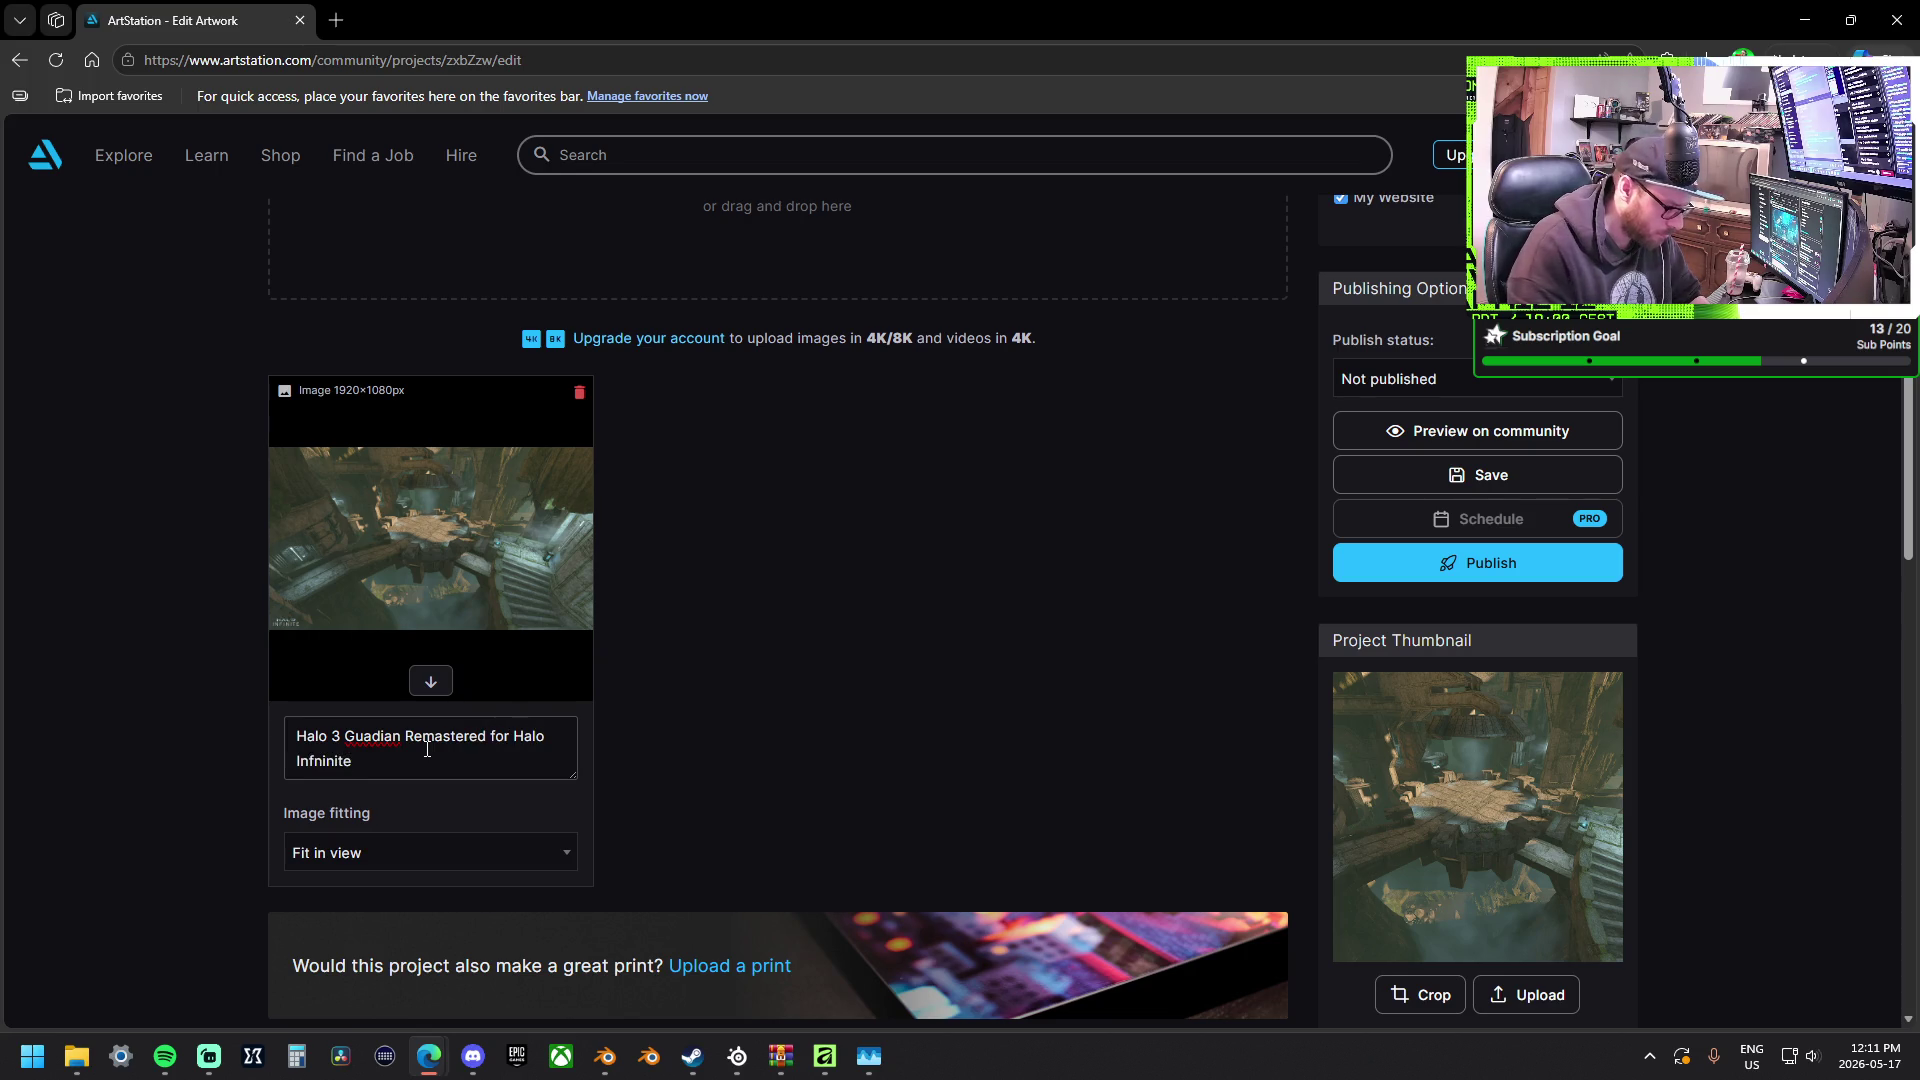
Caption the image 'Halo 3 Guardian Remastered for Halo Infinite', correcting 'Guadian' to 'Guardian'.
{"action": "key", "text": "Left"}
{"action": "key", "text": "Left"}
{"action": "key", "text": "Left"}
{"action": "key", "text": "BackSpace"}
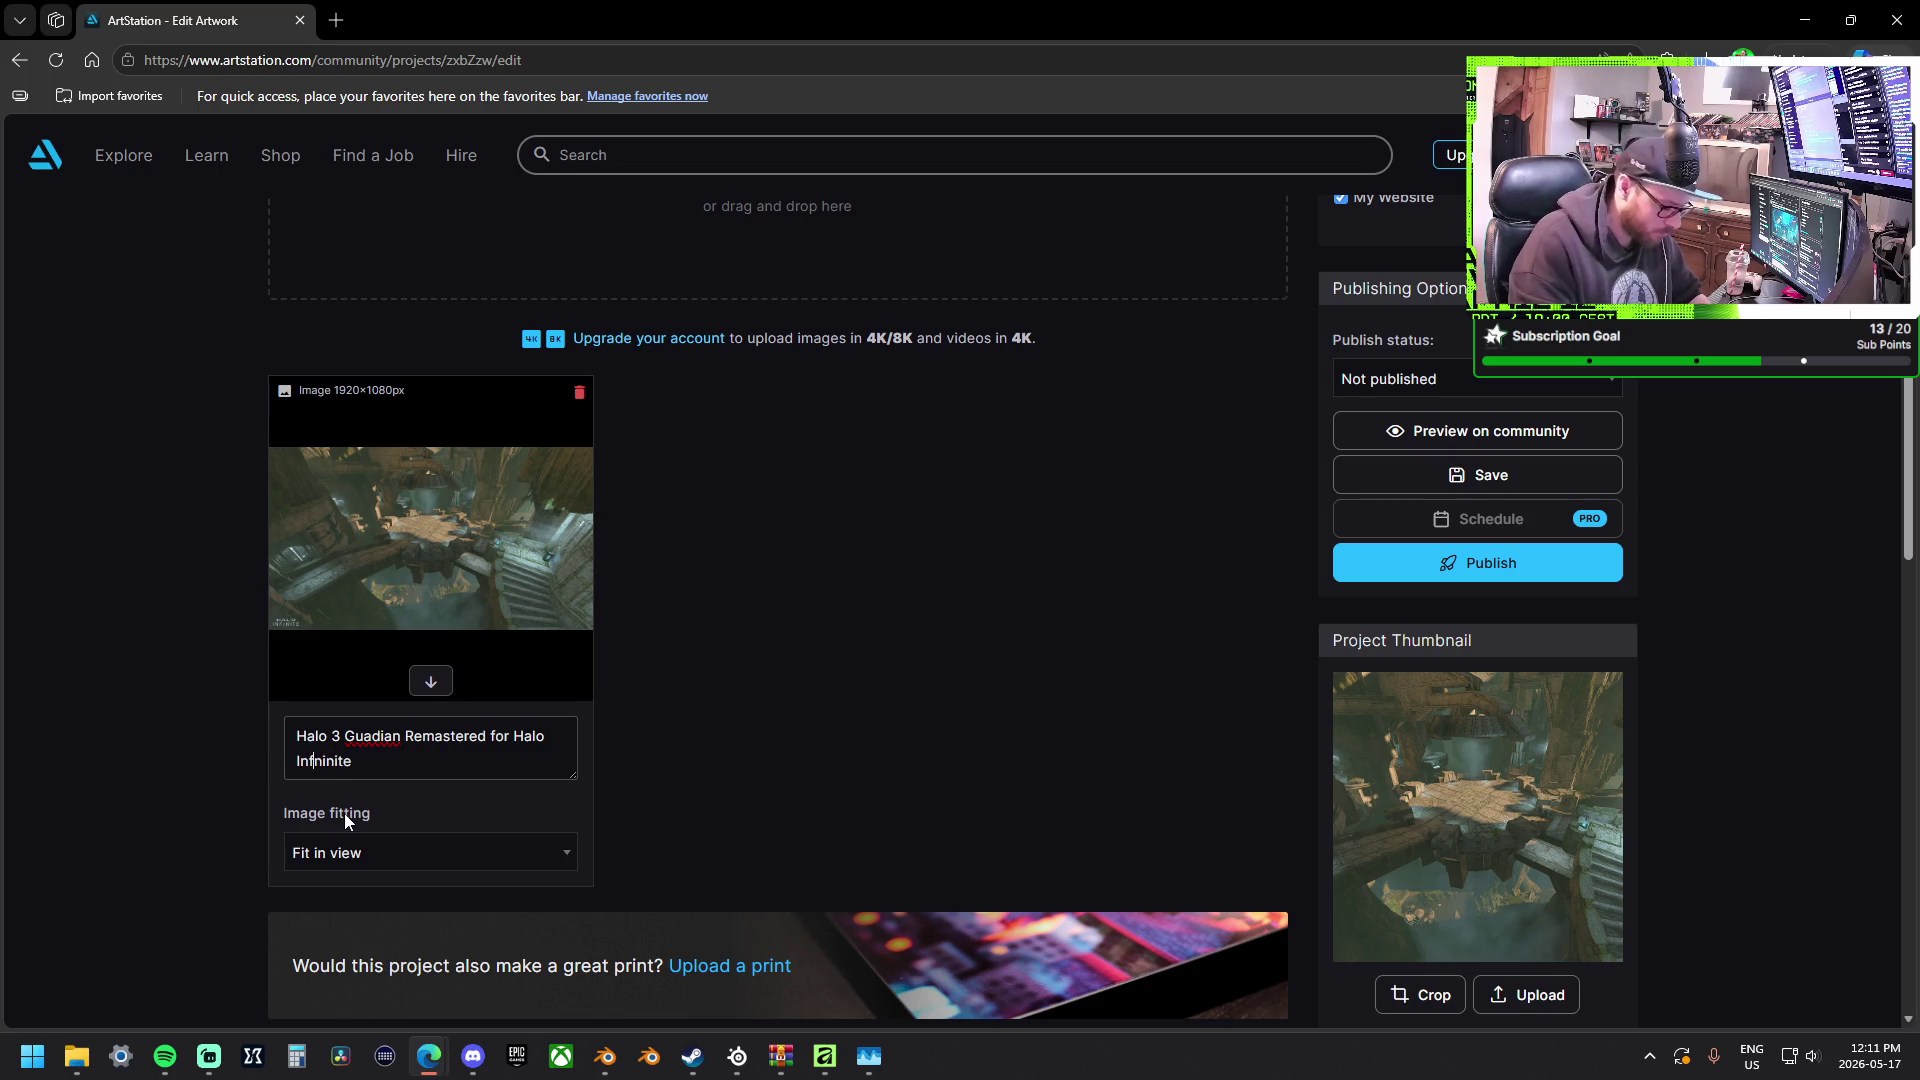
{"action": "left_click", "coordinate": [388, 761]}
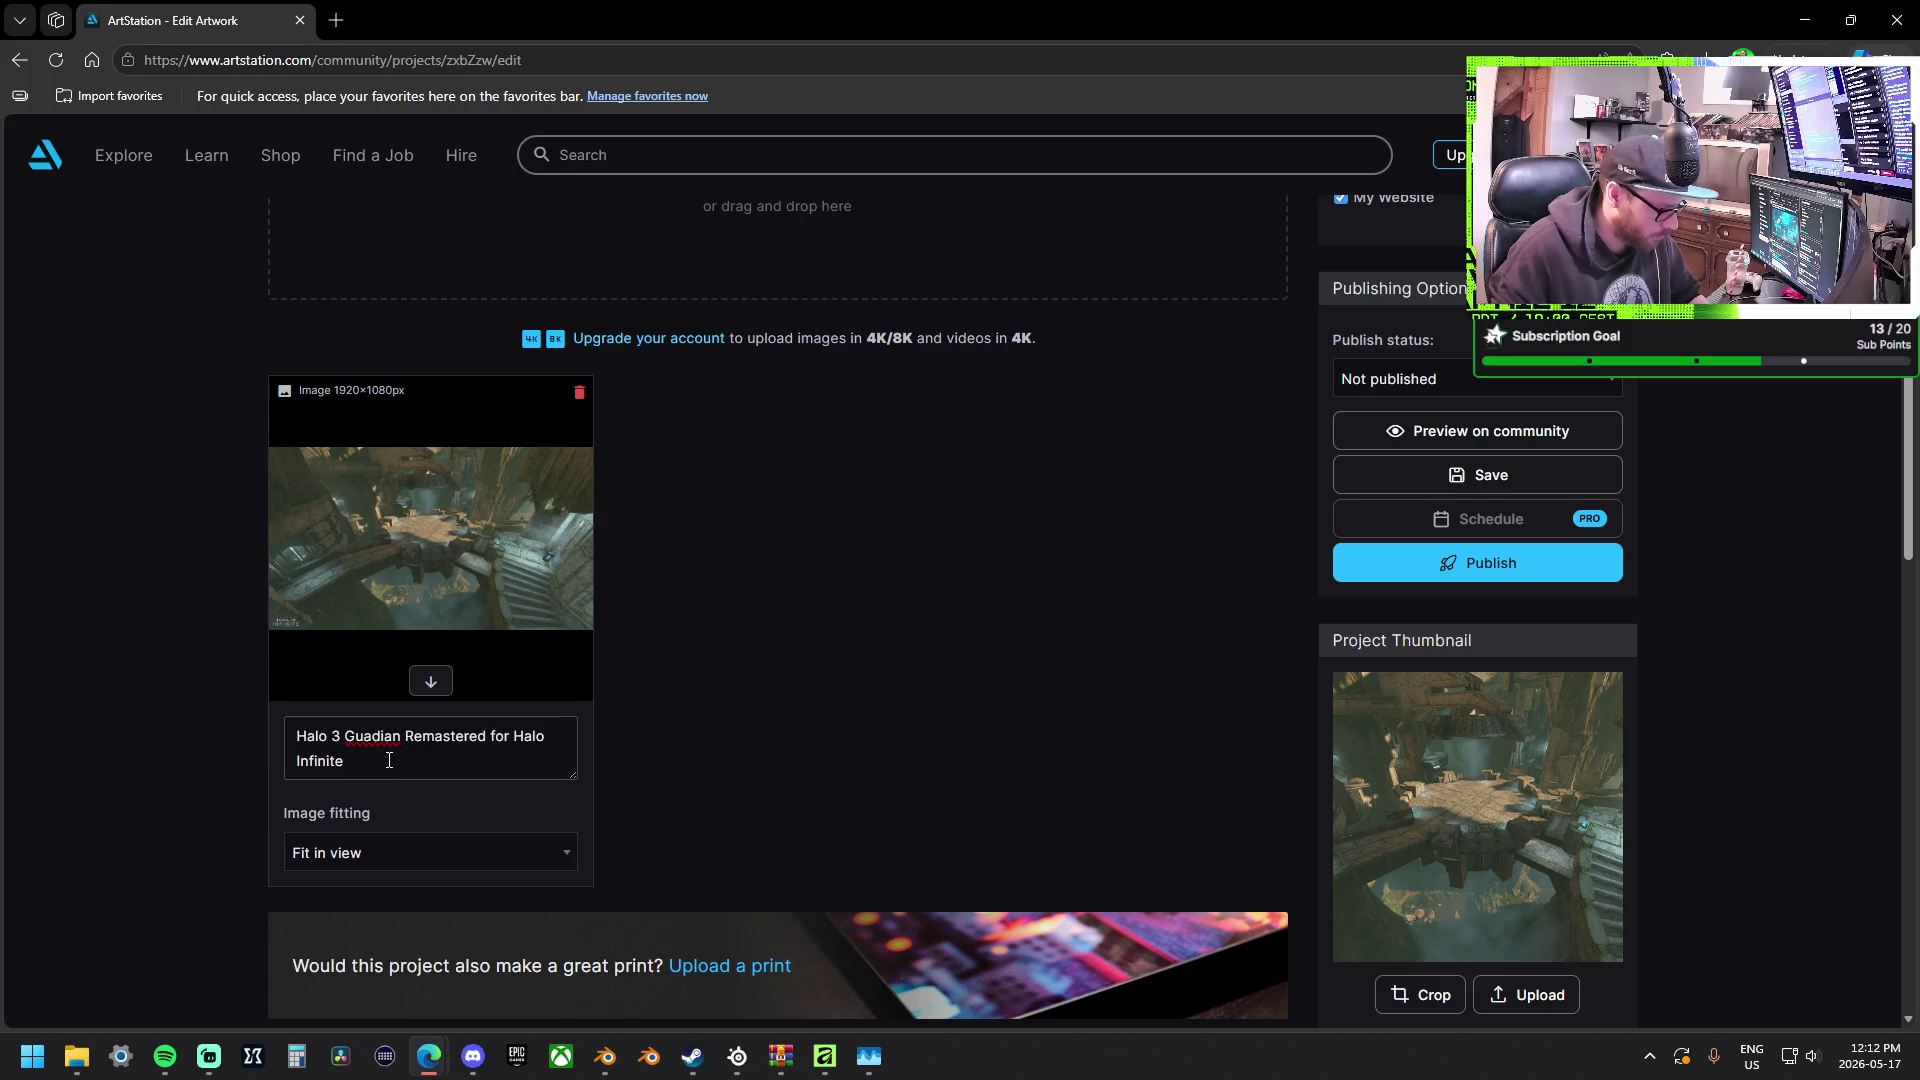
{"action": "right_click", "coordinate": [376, 730]}
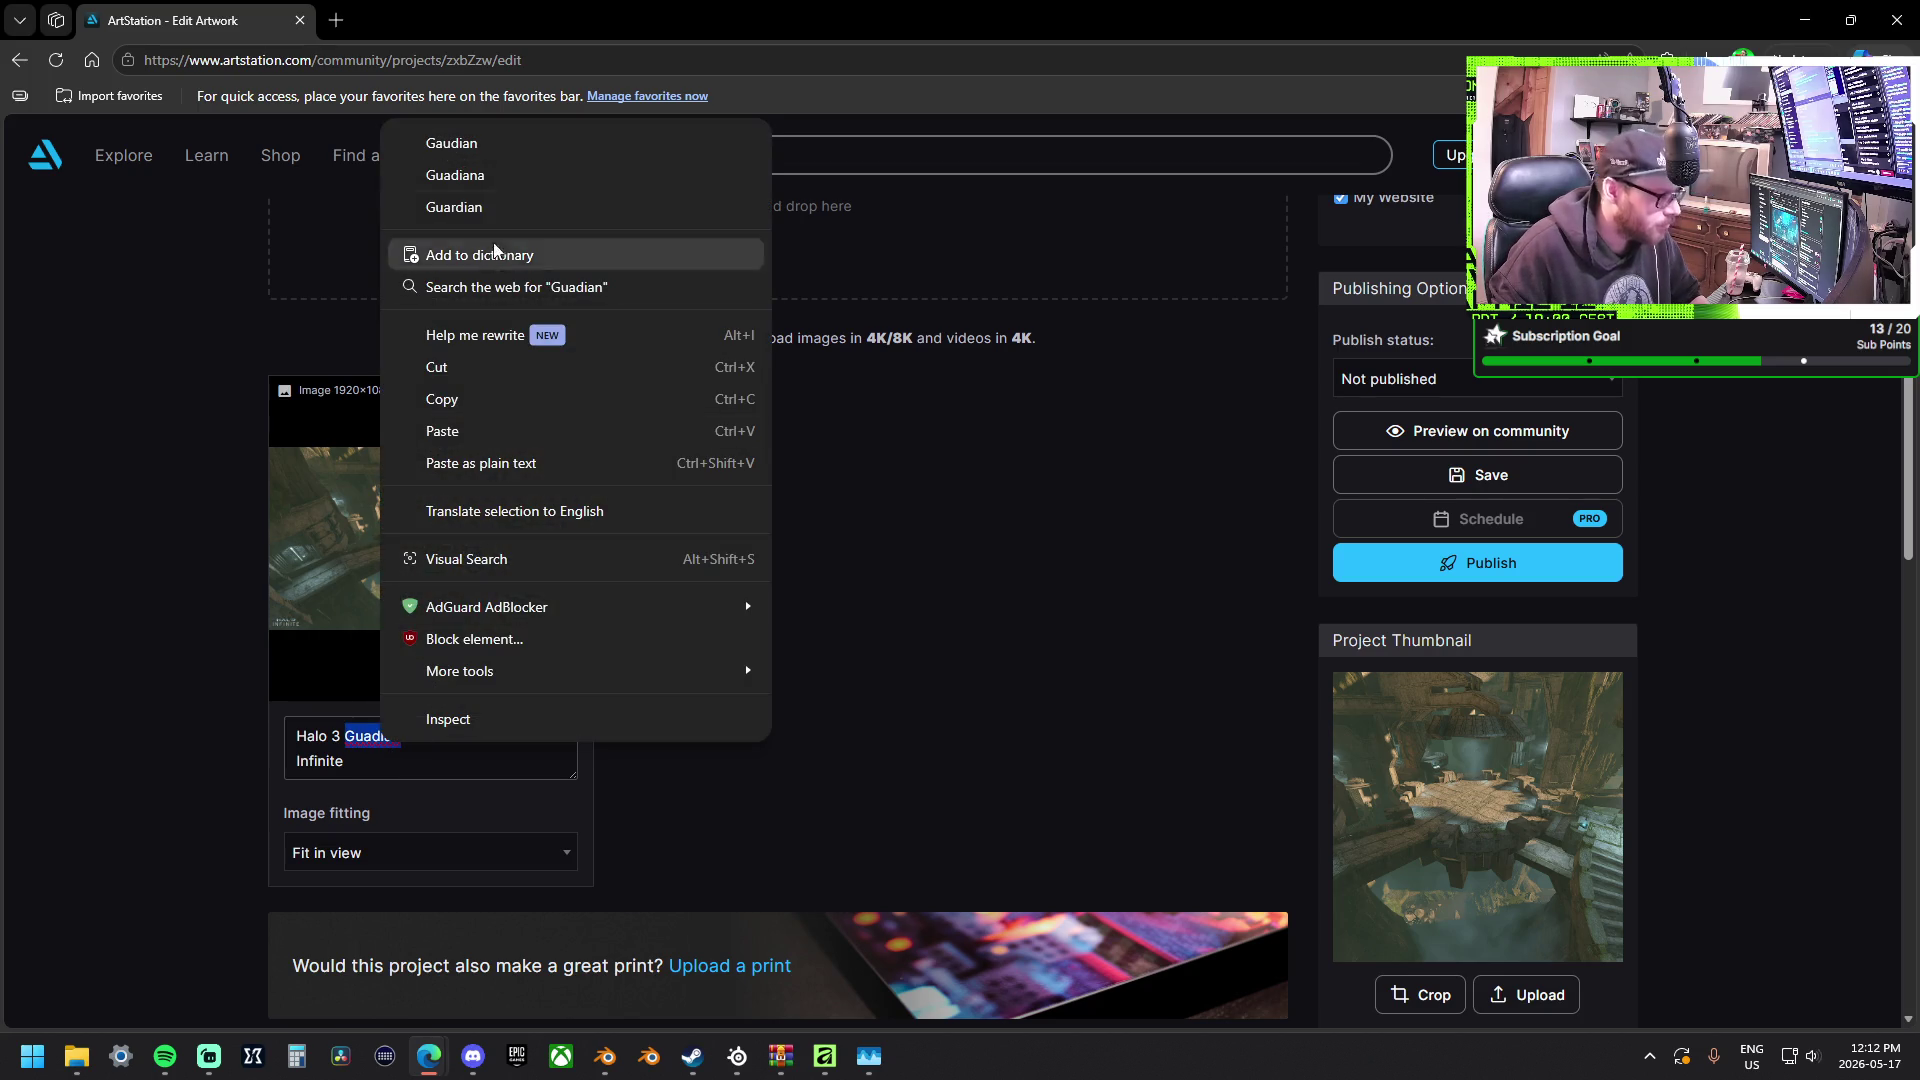
{"action": "left_click", "coordinate": [491, 145]}
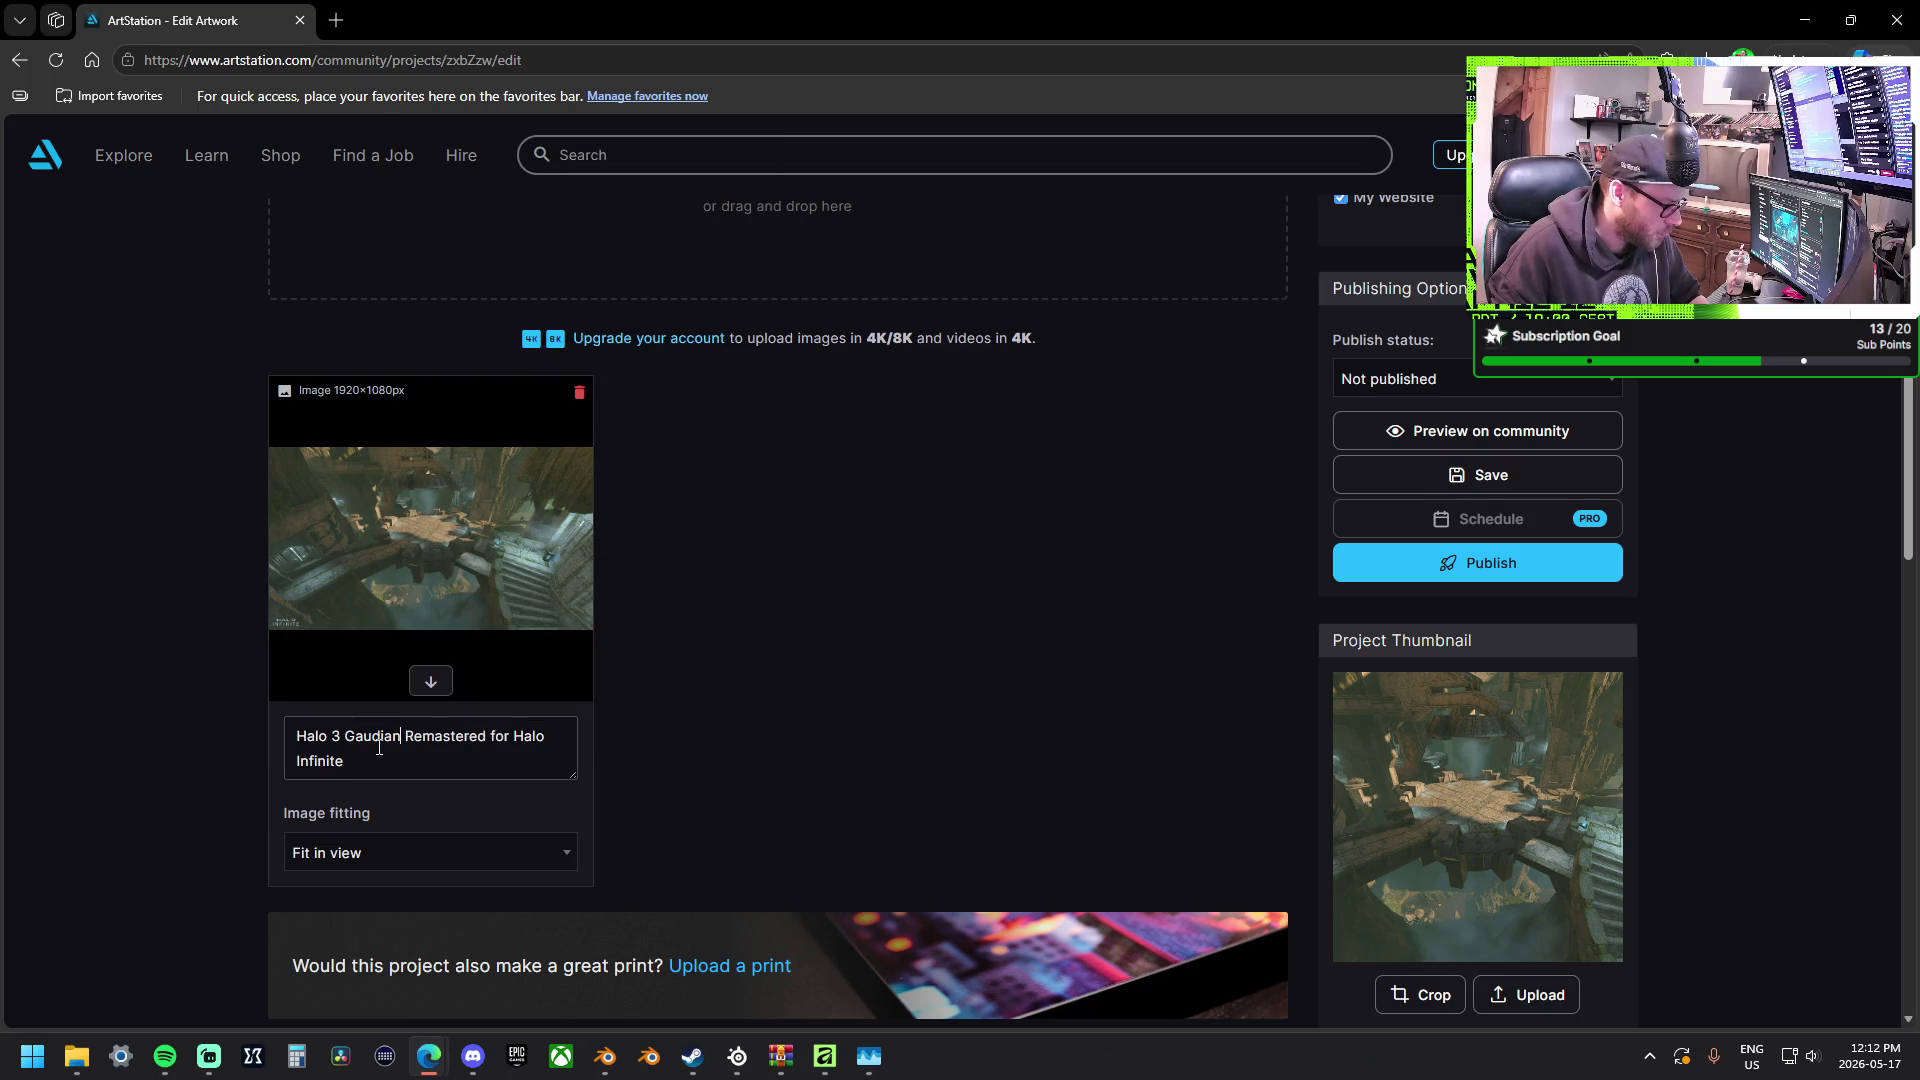
{"action": "key", "text": "BackSpace"}
{"action": "key", "text": "BackSpace"}
{"action": "key", "text": "BackSpace"}
{"action": "key", "text": "BackSpace"}
{"action": "key", "text": "BackSpace"}
{"action": "key", "text": "BackSpace"}
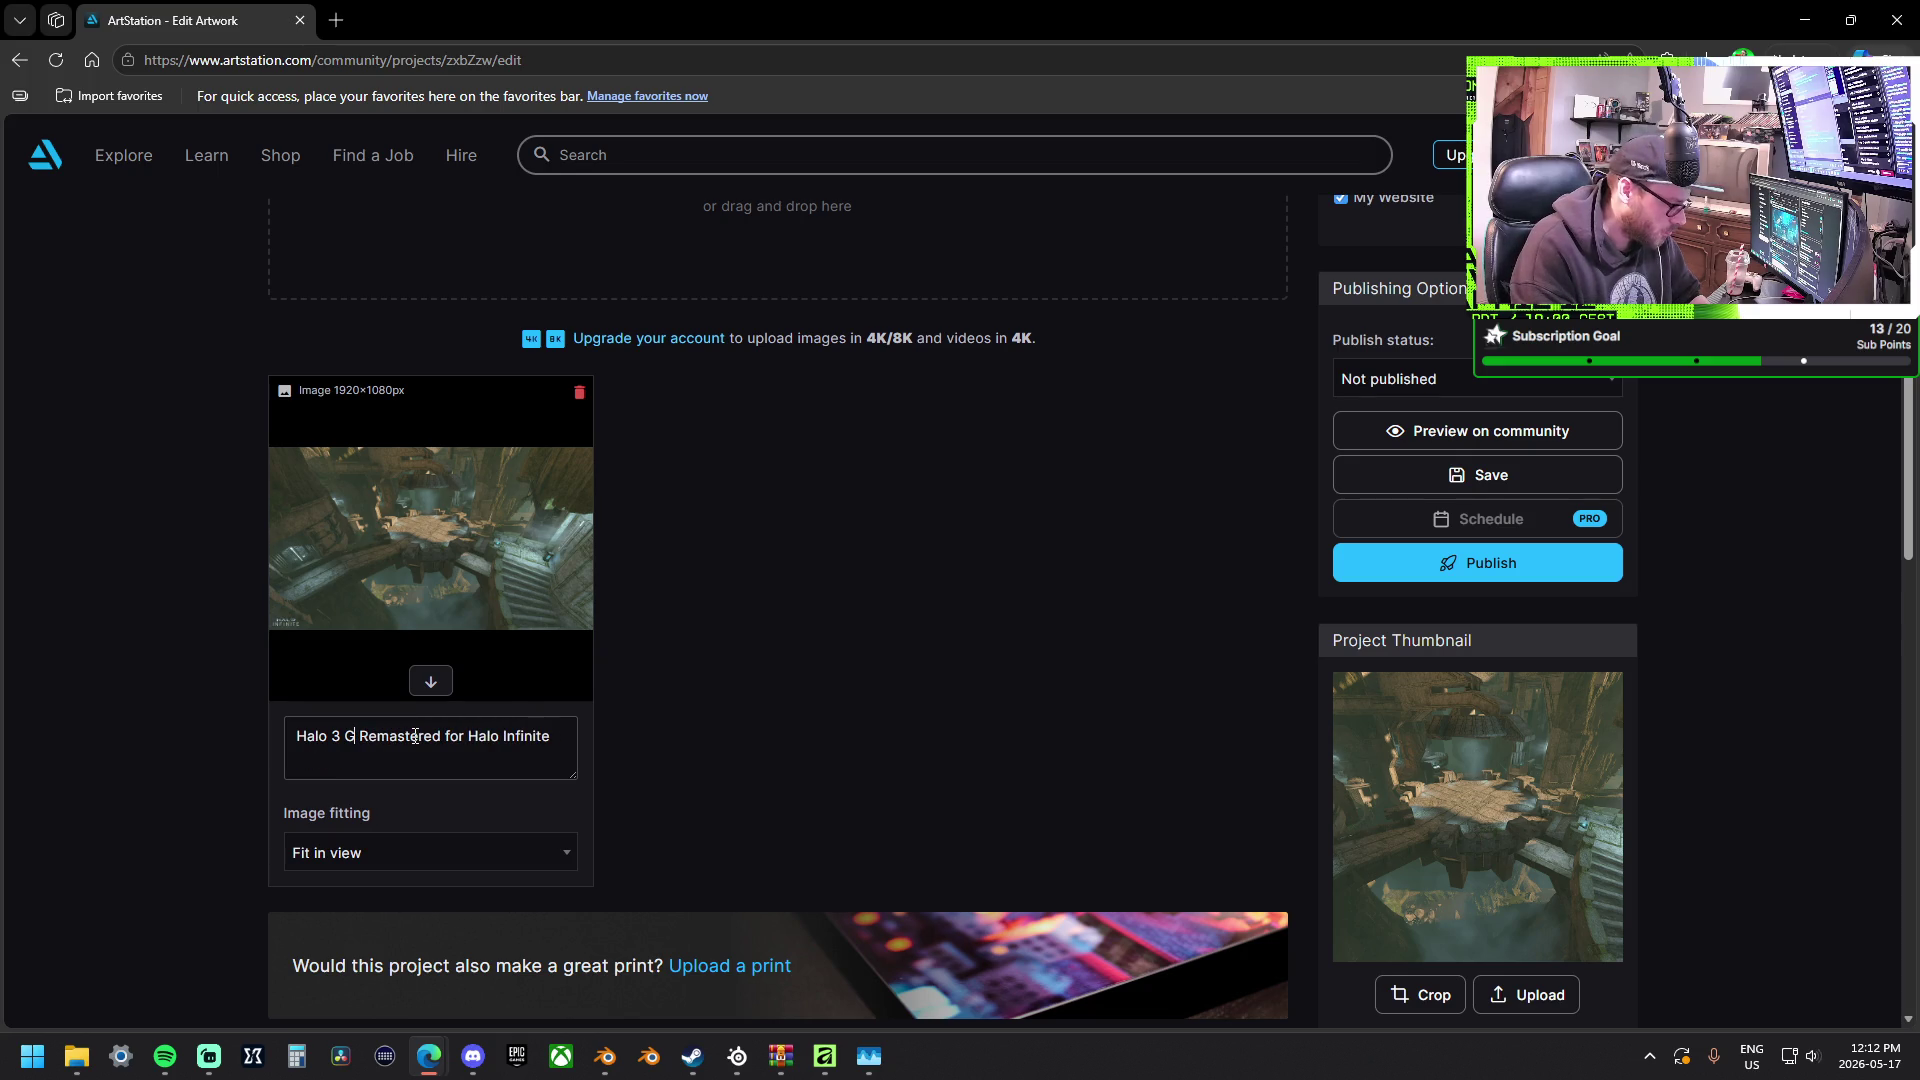
{"action": "type", "text": "Uardian"}
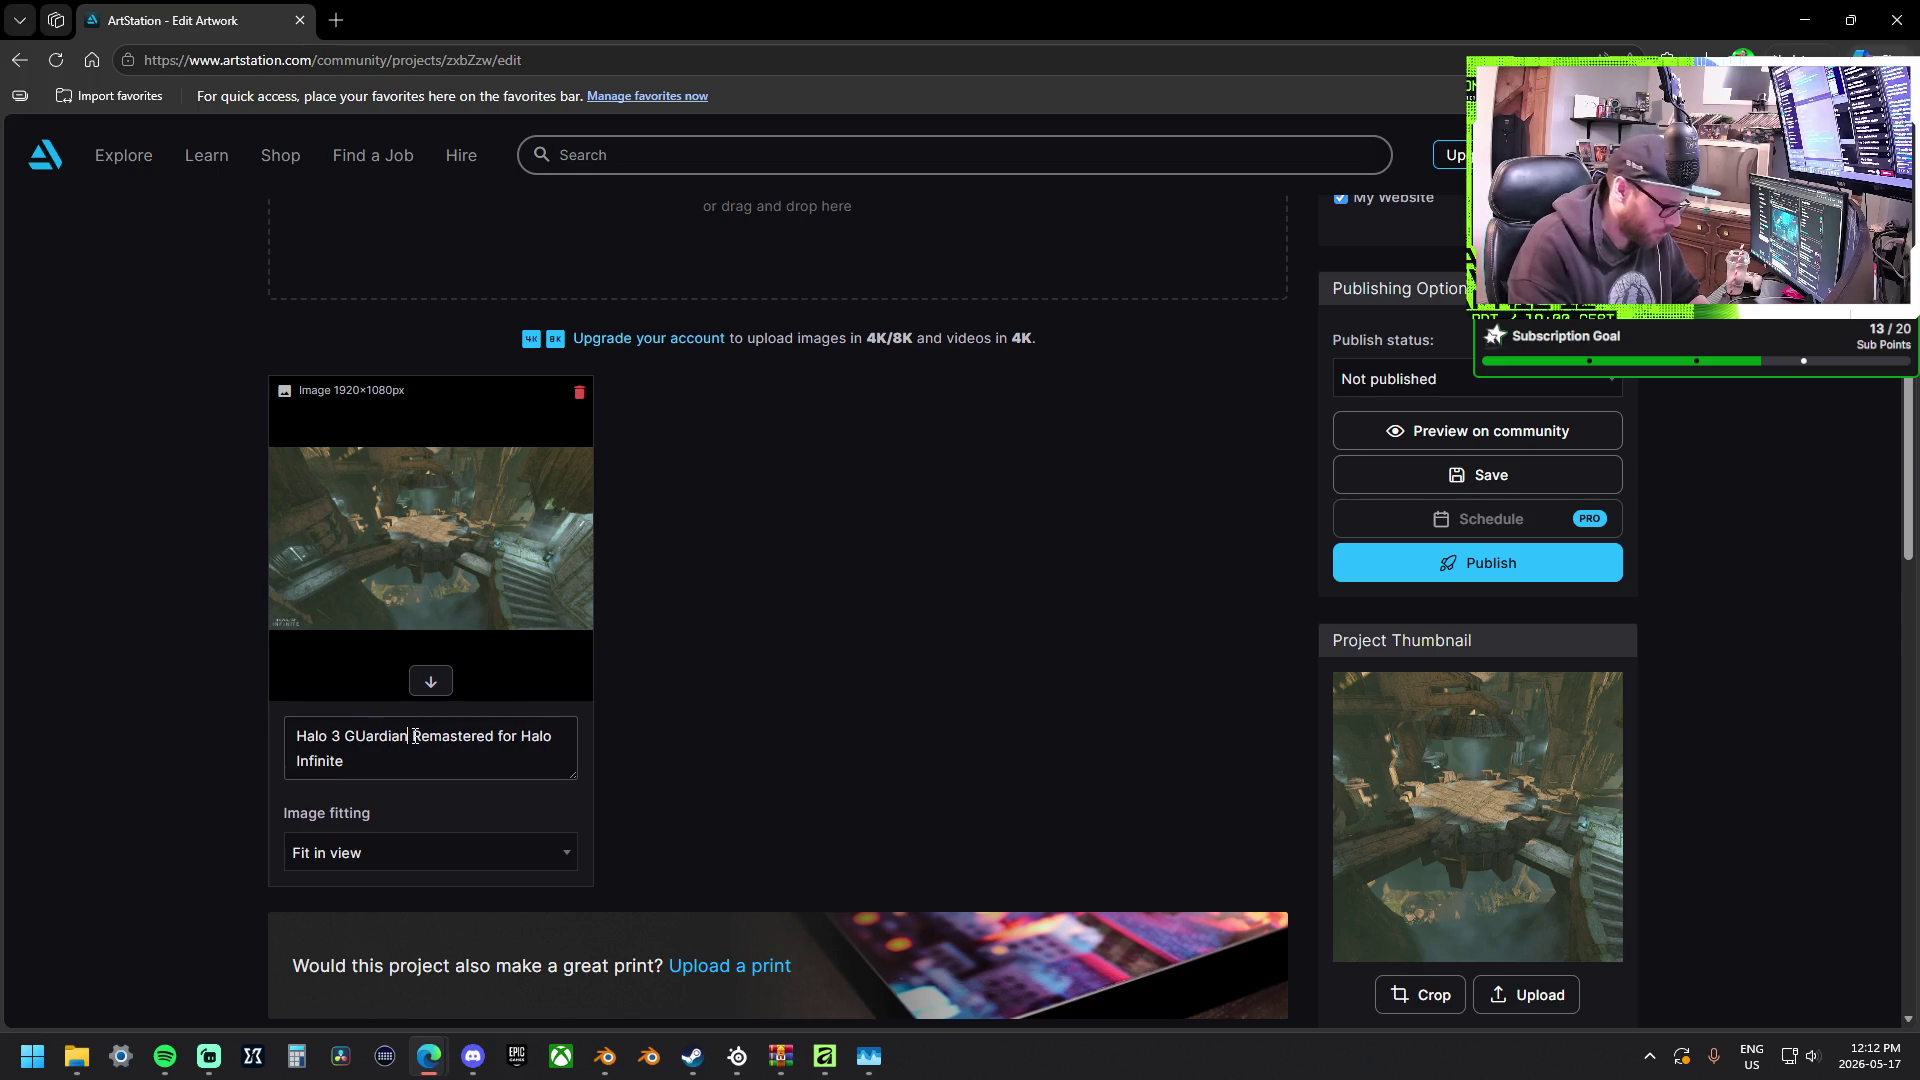
{"action": "key", "text": "Left"}
{"action": "key", "text": "Left"}
{"action": "key", "text": "Left"}
{"action": "key", "text": "BackSpace"}
{"action": "type", "text": "u"}
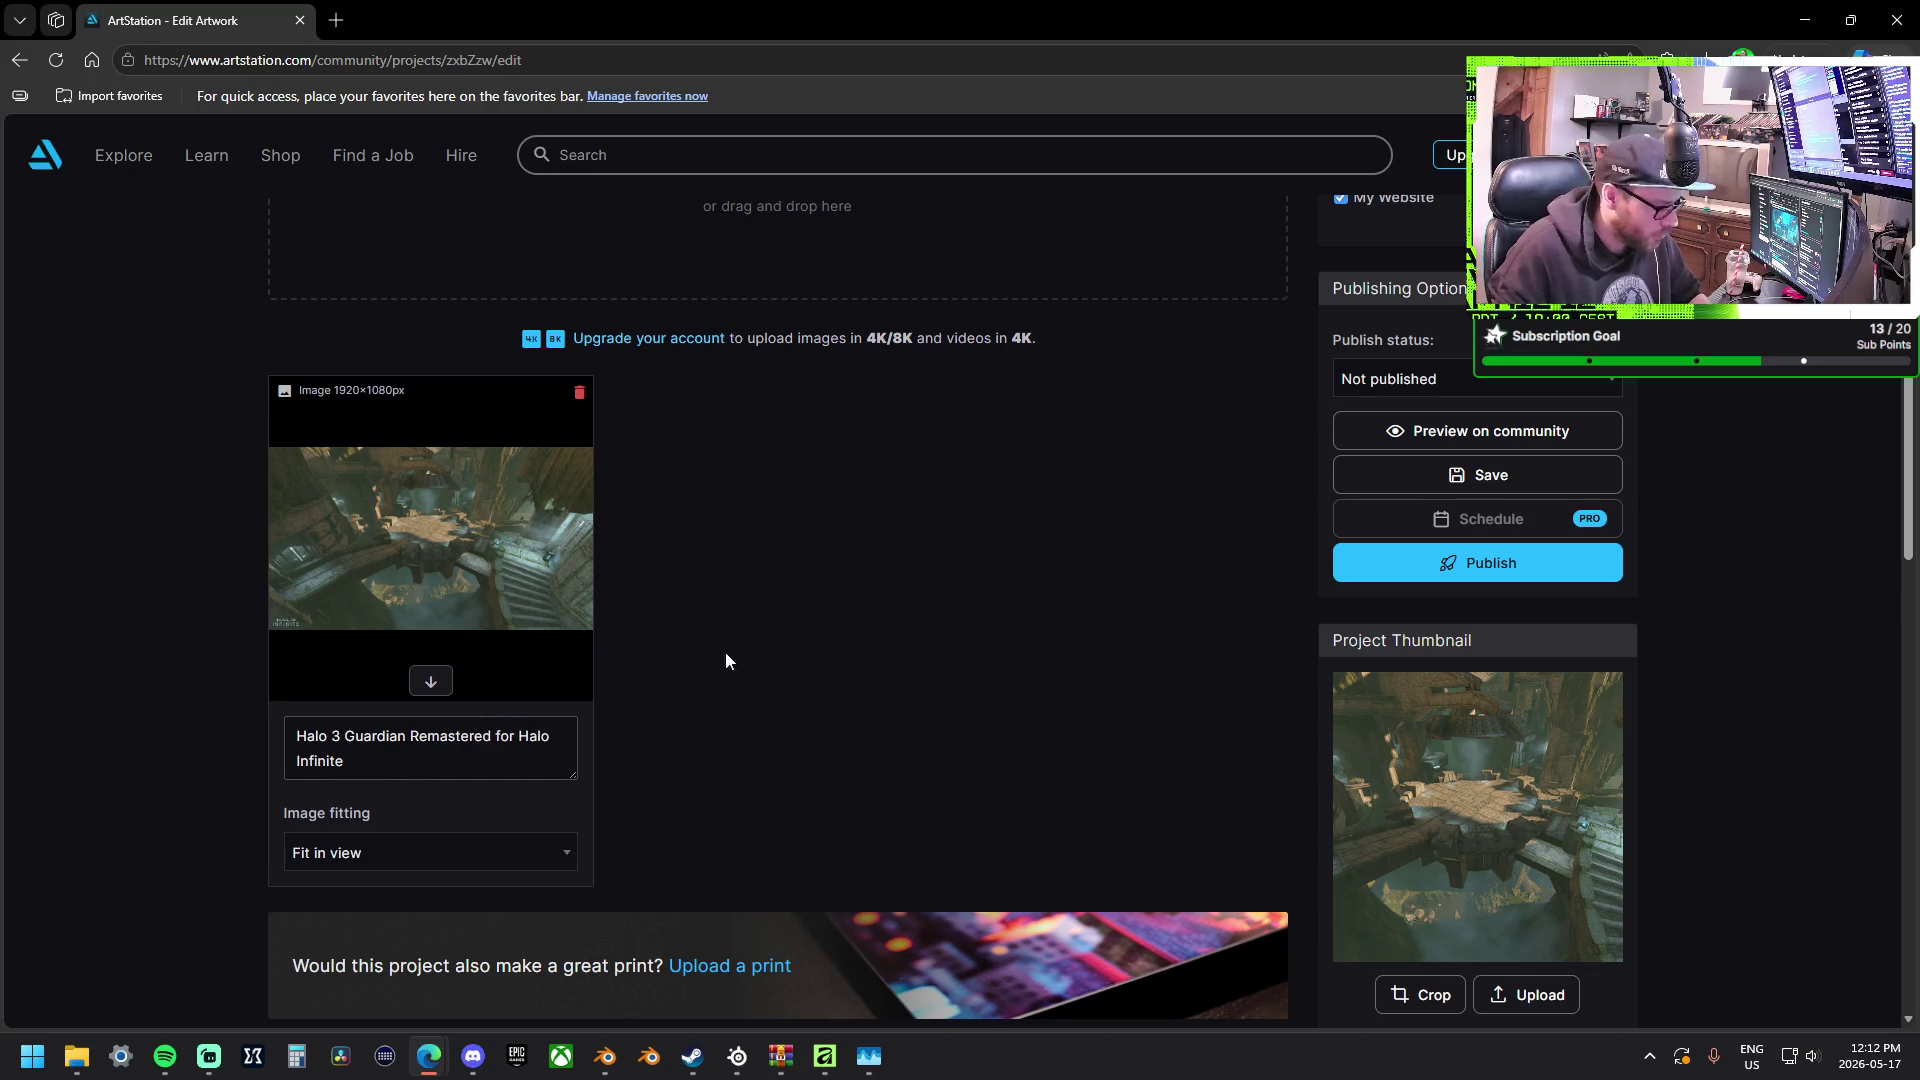
{"action": "scroll", "coordinate": [770, 596], "scroll_direction": "down", "scroll_amount": 3}
{"action": "scroll", "coordinate": [769, 599], "scroll_direction": "down", "scroll_amount": 1}
{"action": "scroll", "coordinate": [768, 598], "scroll_direction": "up", "scroll_amount": 4}
{"action": "scroll", "coordinate": [778, 609], "scroll_direction": "up", "scroll_amount": 2}
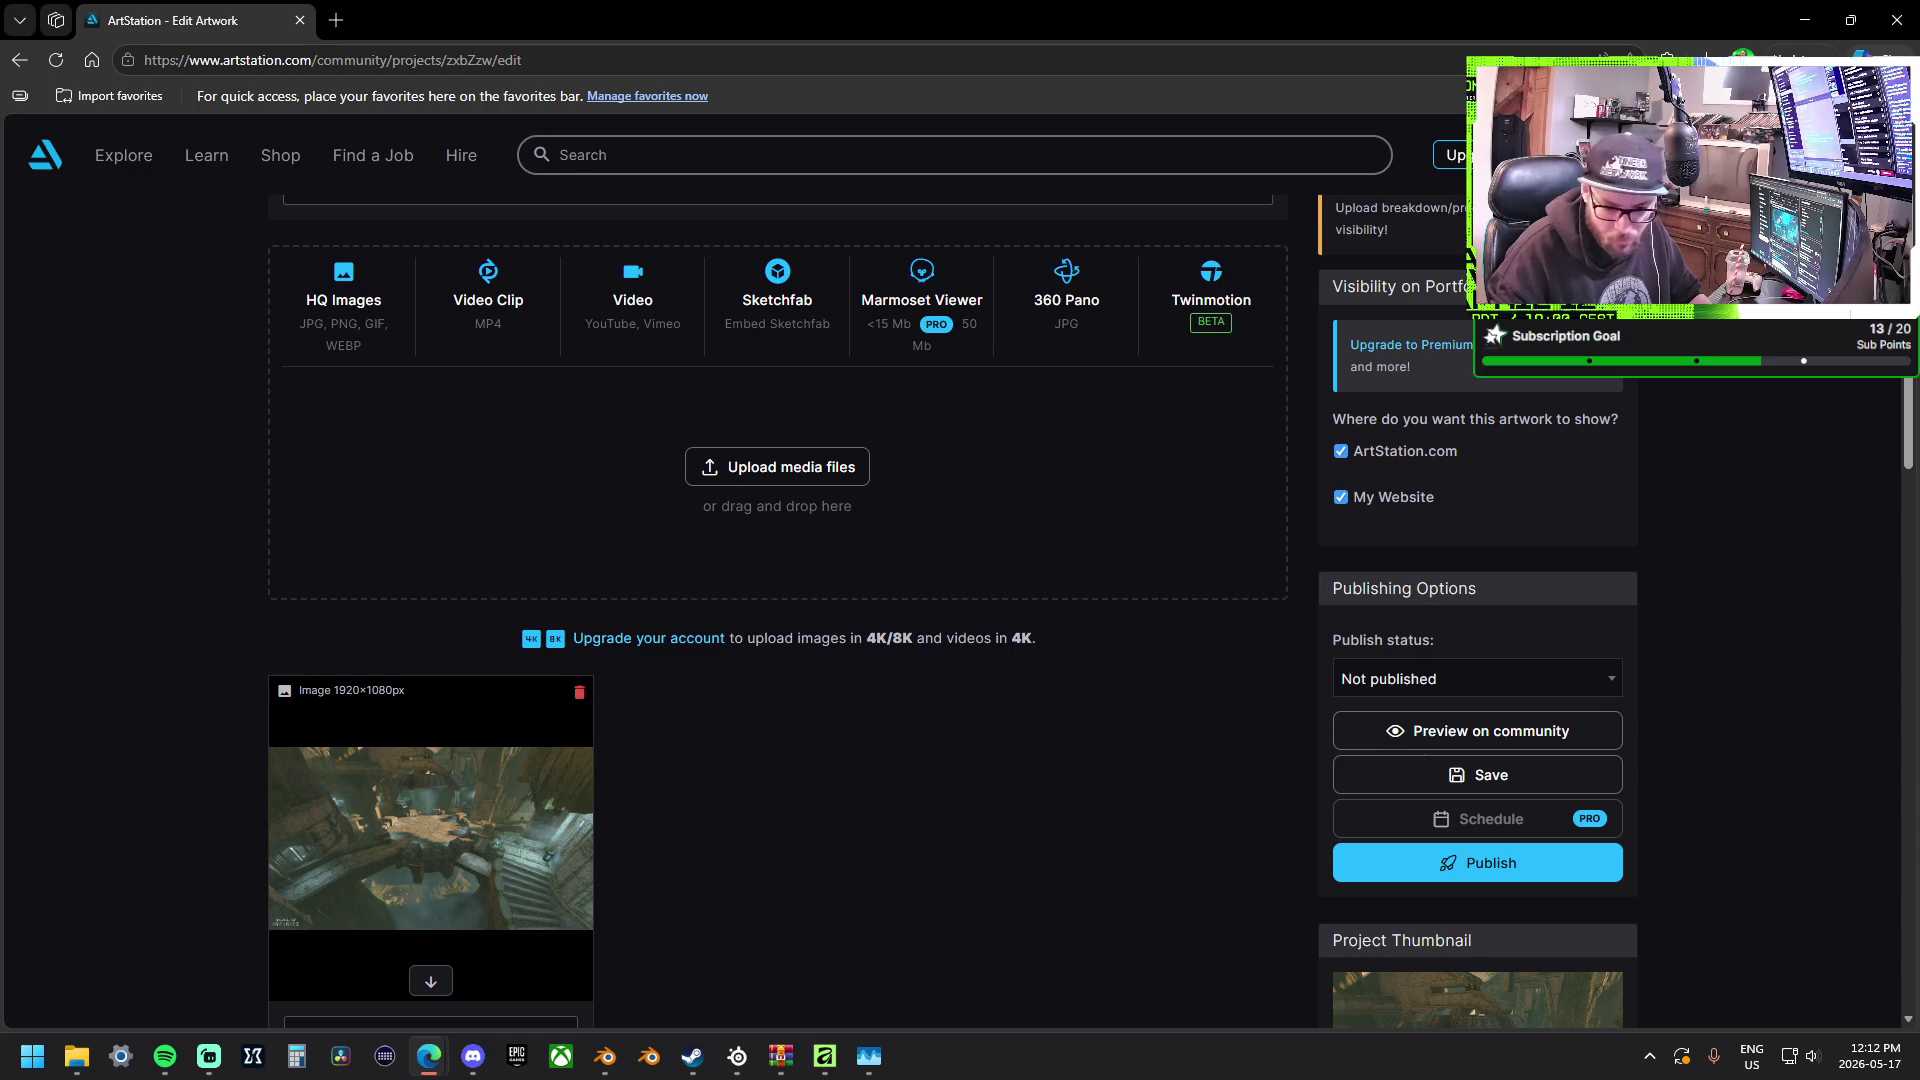